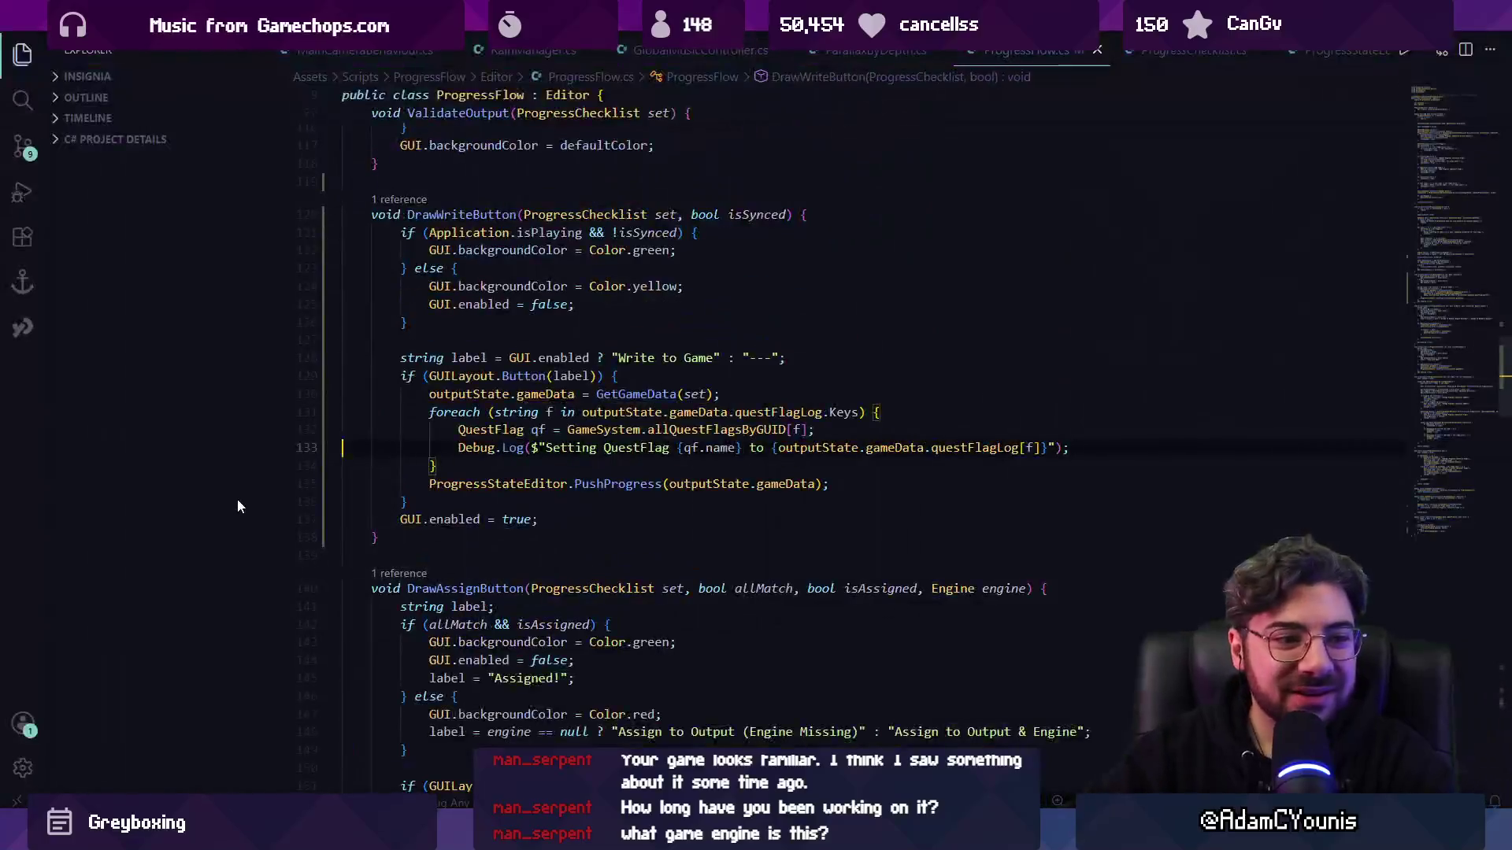
- Delete the quest-flag Debug.Log line and the foreach loop from DrawWriteButton in ProgressFlow.cs
key(BackSpace)
key(shift+Up)
key(shift+Up)
key(shift+Up)
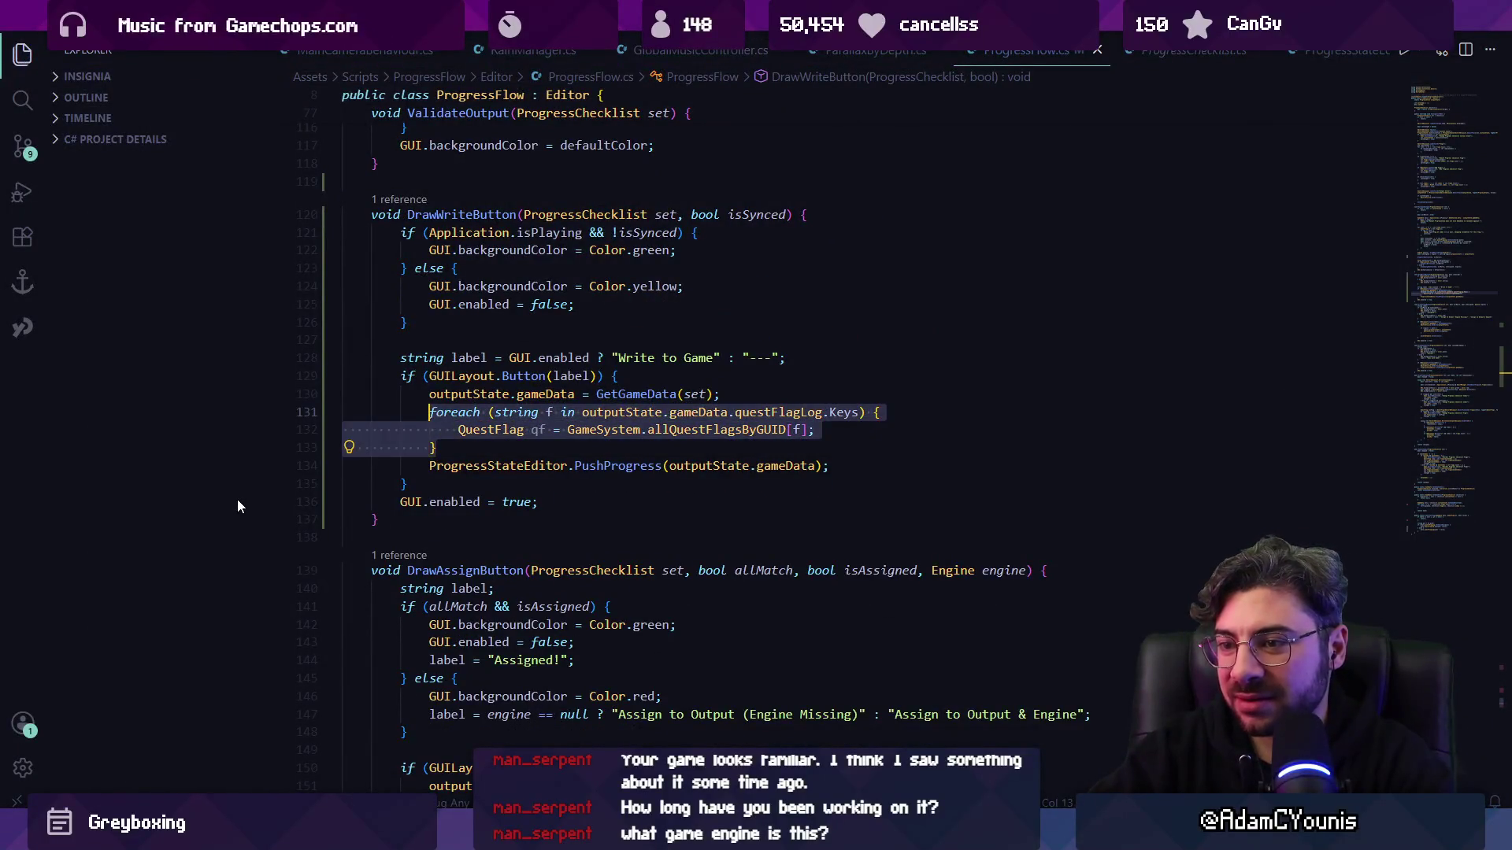
key(BackSpace)
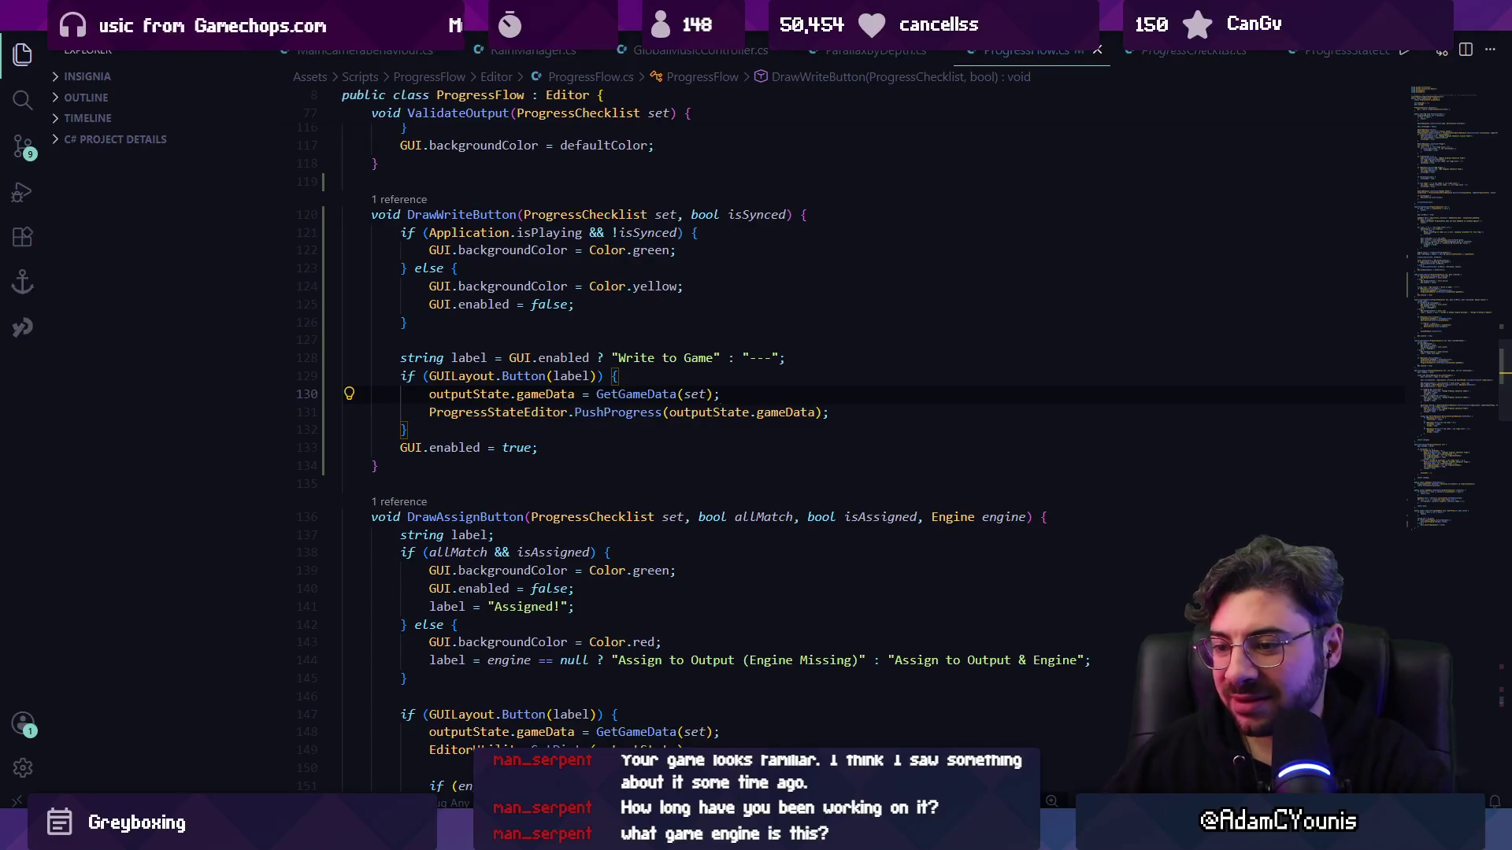
key(alt+Tab)
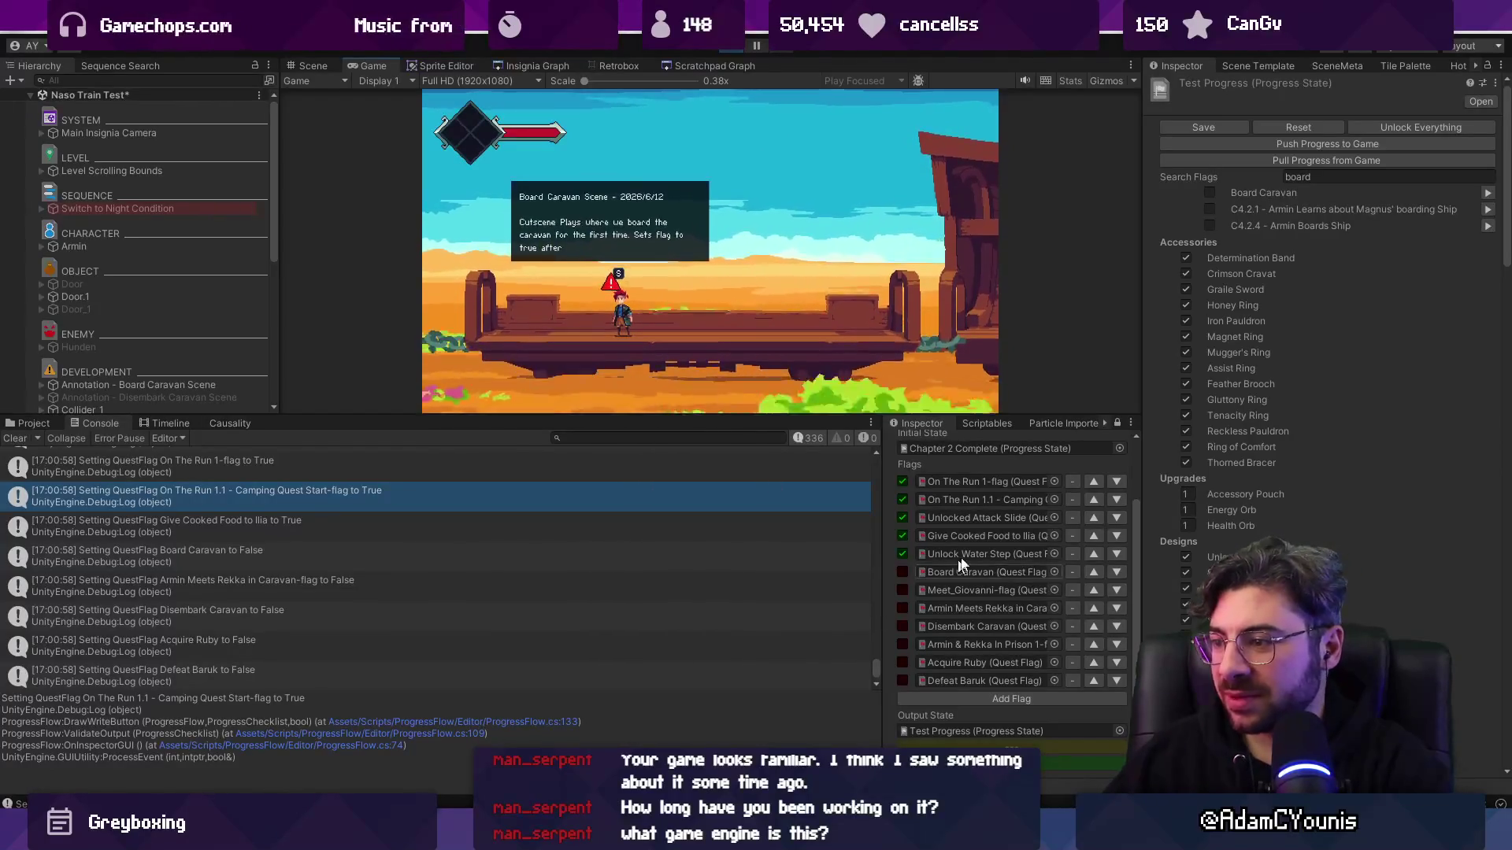
- Clear the Console, replay the Naso Train Test scene, uncheck Board Caravan, then stop playing
click(15, 439)
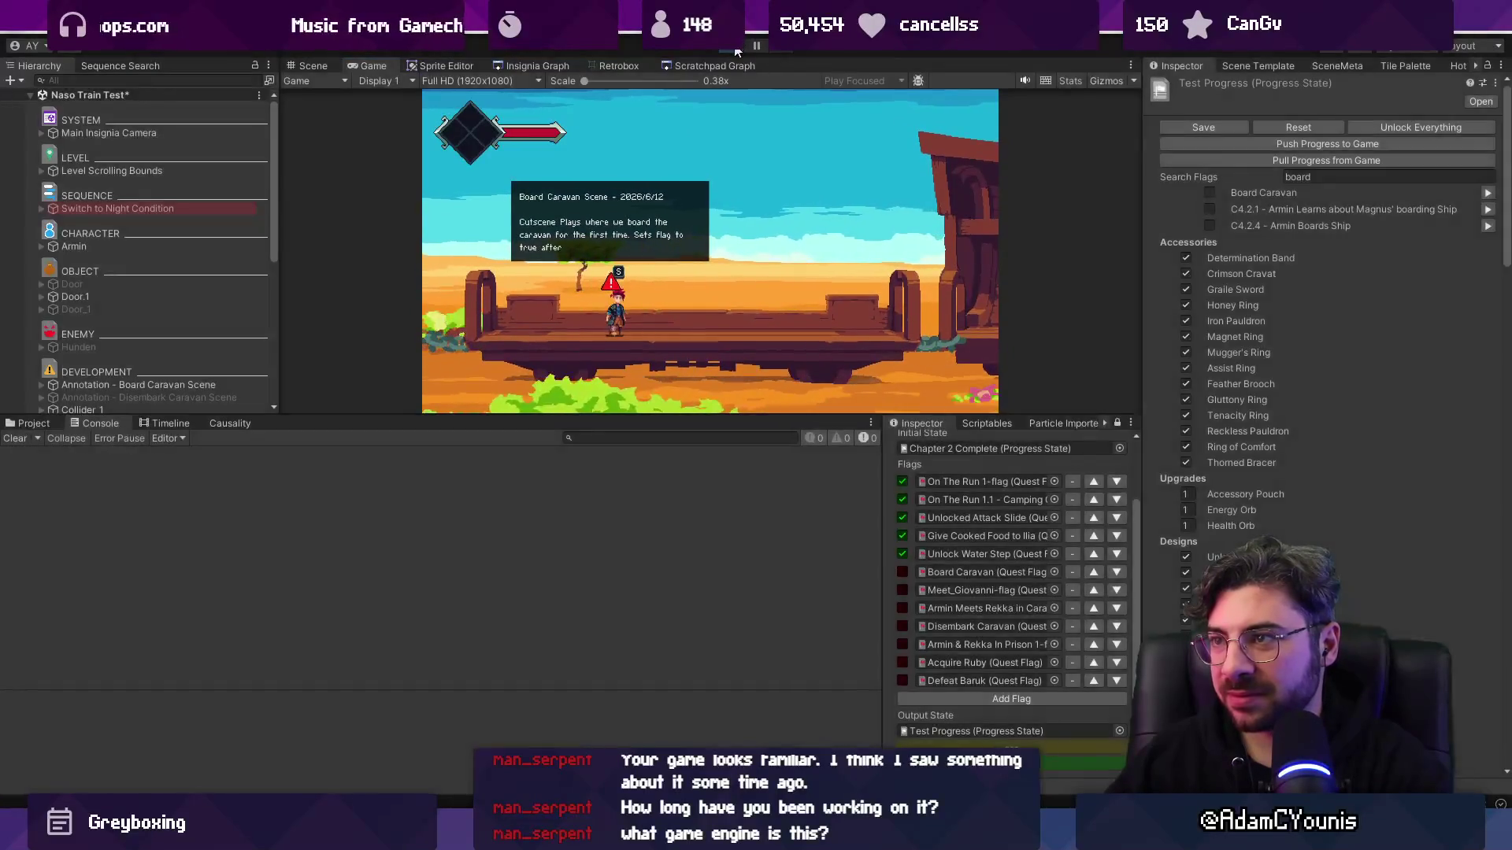
click(736, 47)
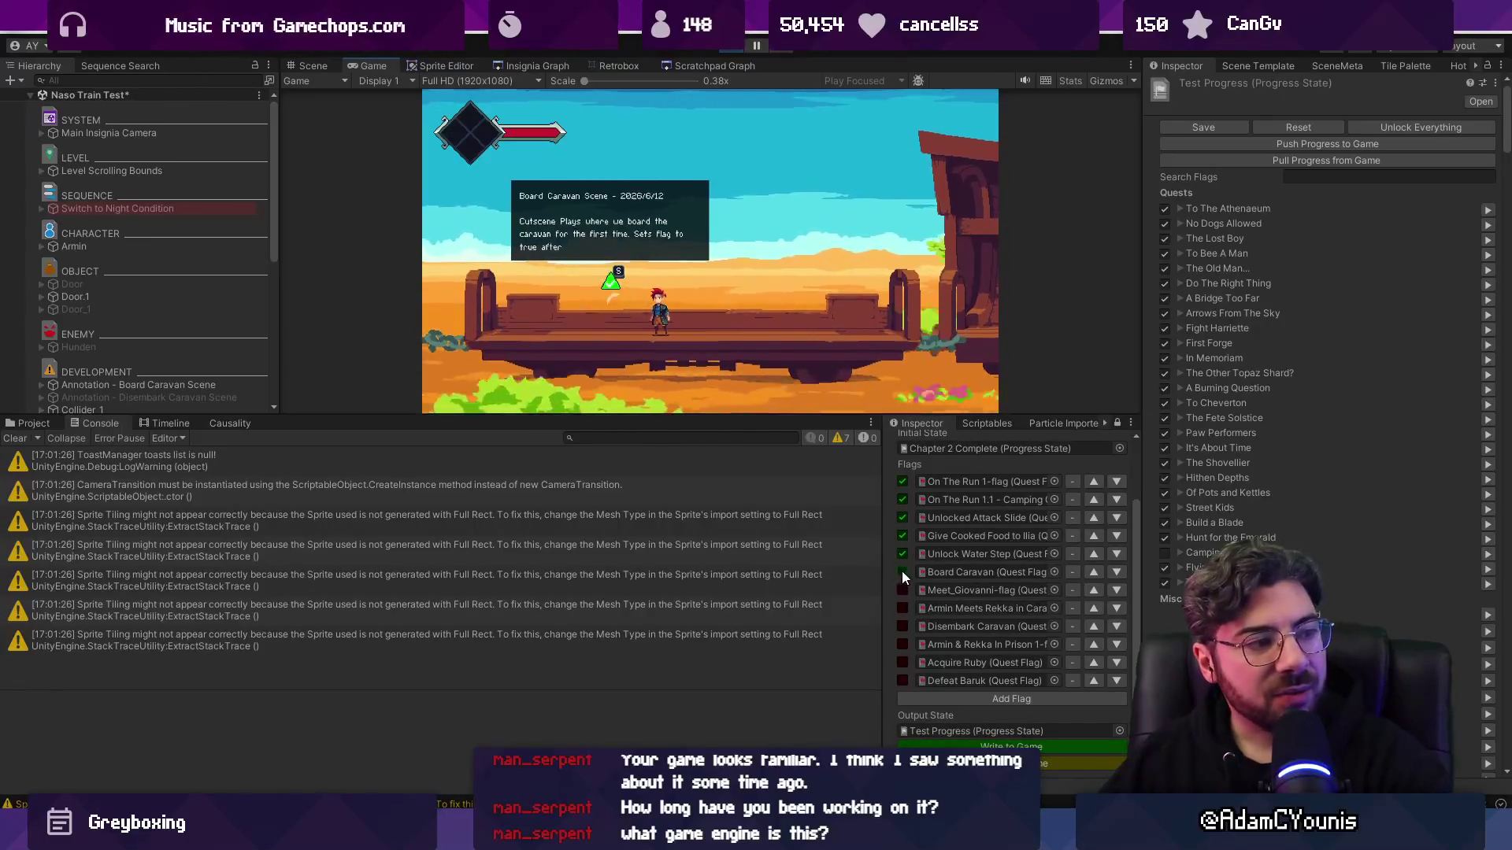
click(1011, 746)
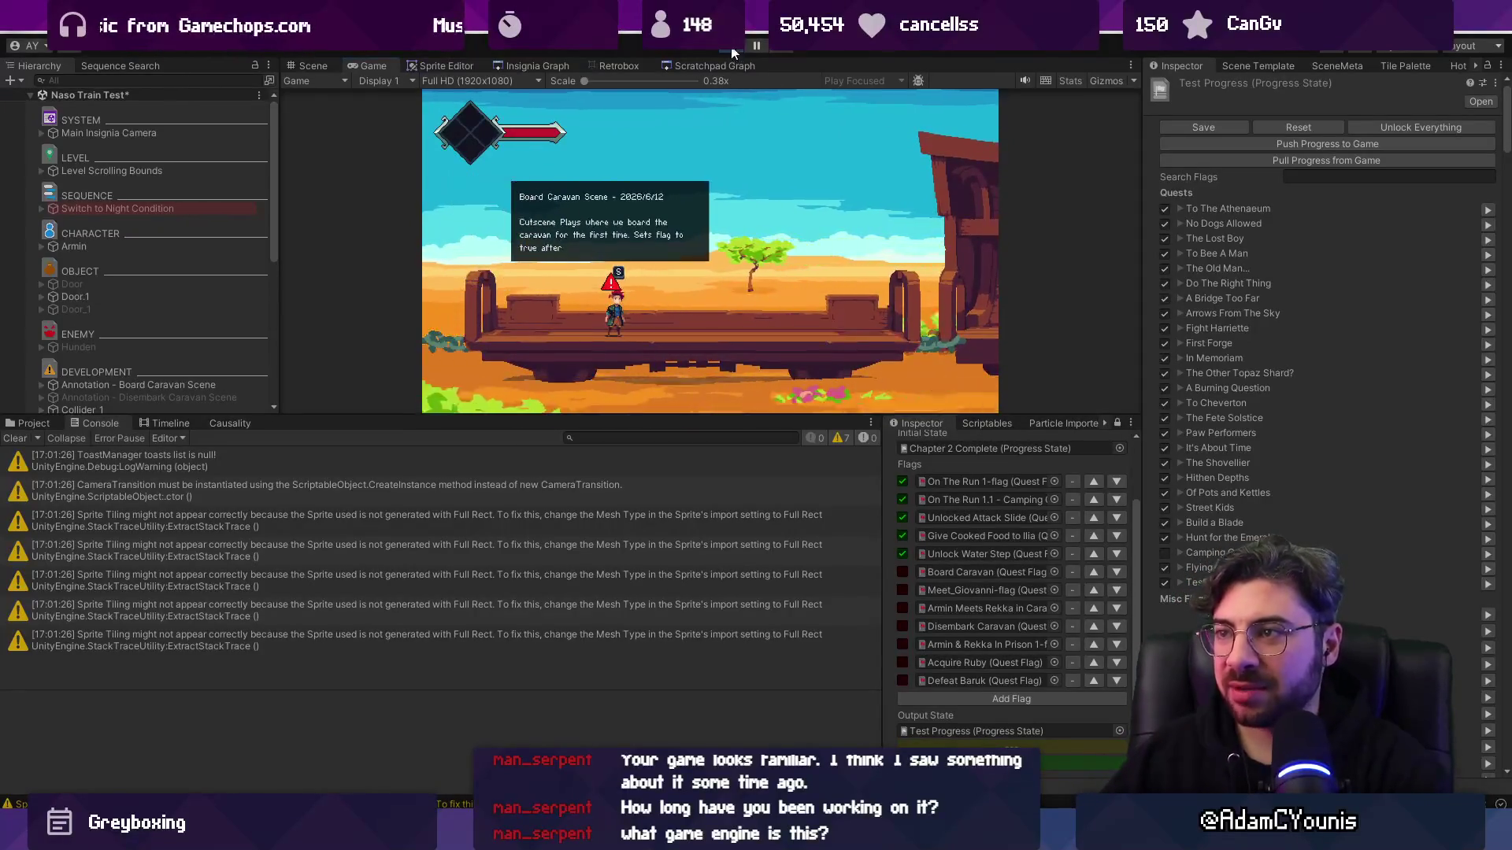
key(ctrl+p)
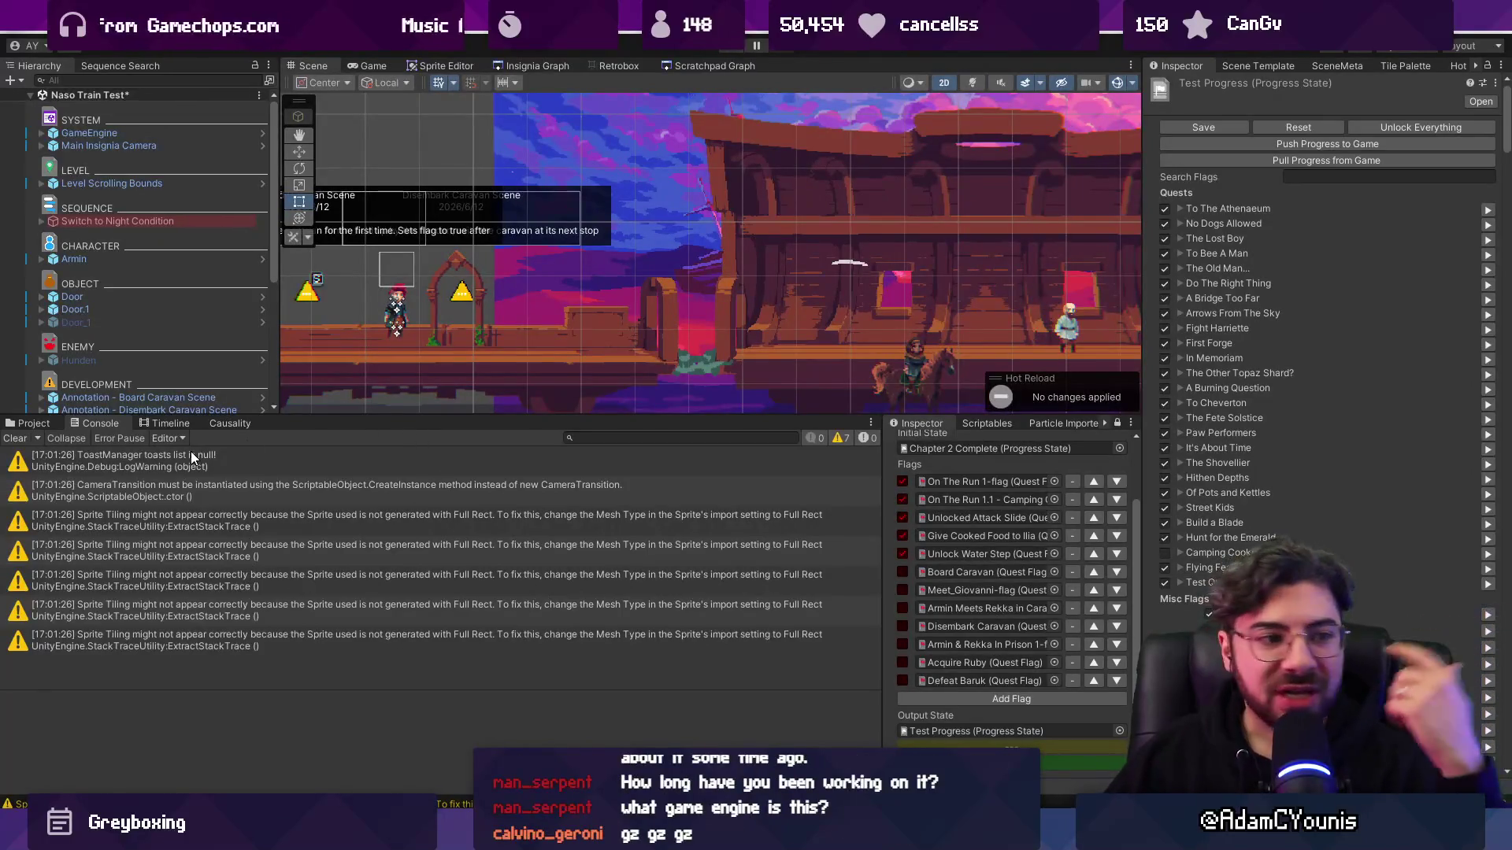
- Frame the Board Caravan annotation, open its prefab, and open Annotation.cs from the Annotation component
click(16, 439)
drag(421, 417, 422, 513)
double_click(219, 397)
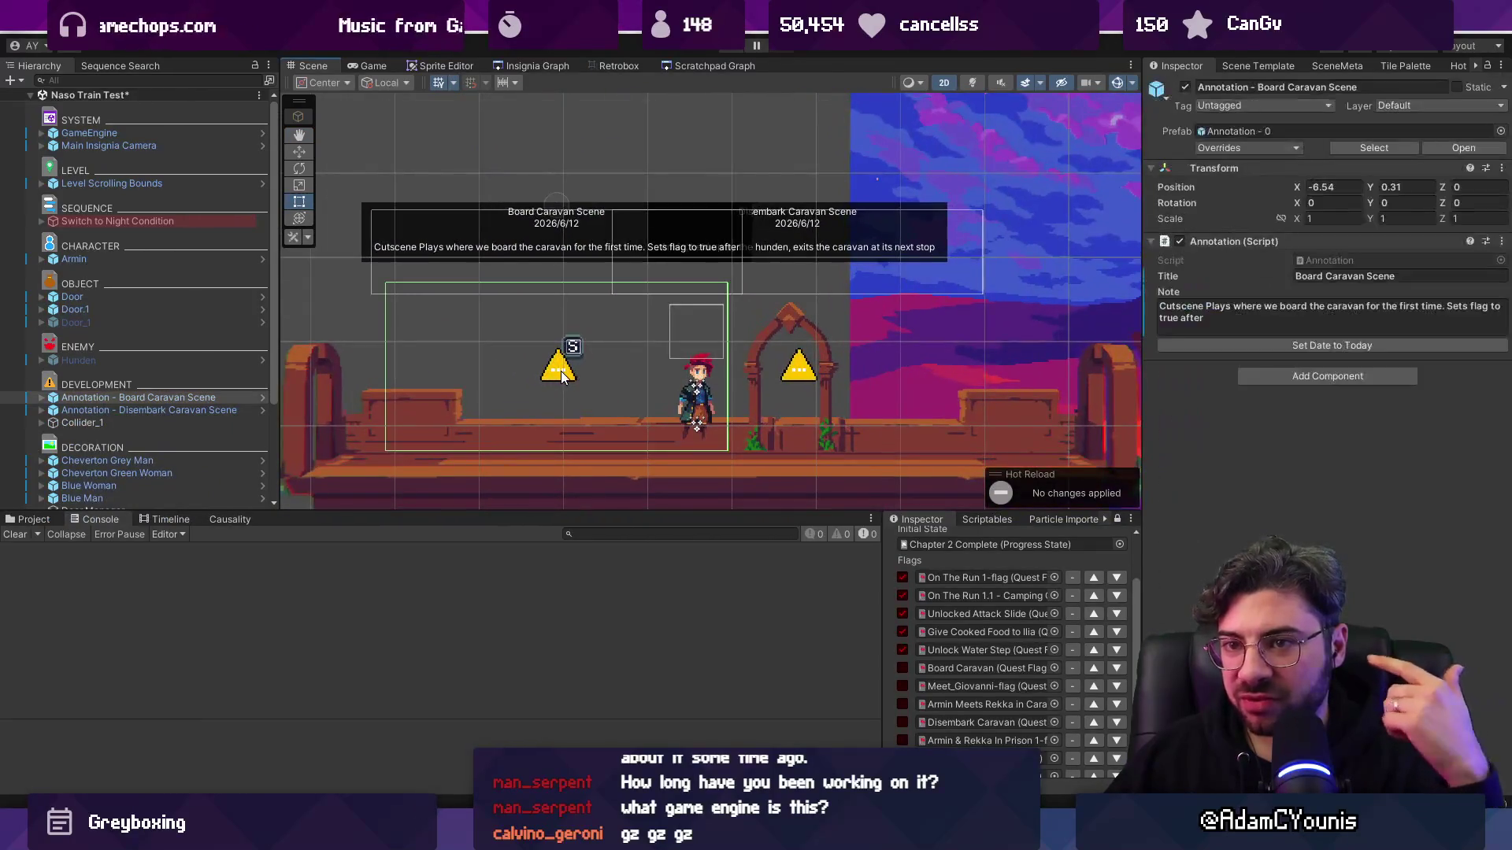
click(261, 399)
click(98, 128)
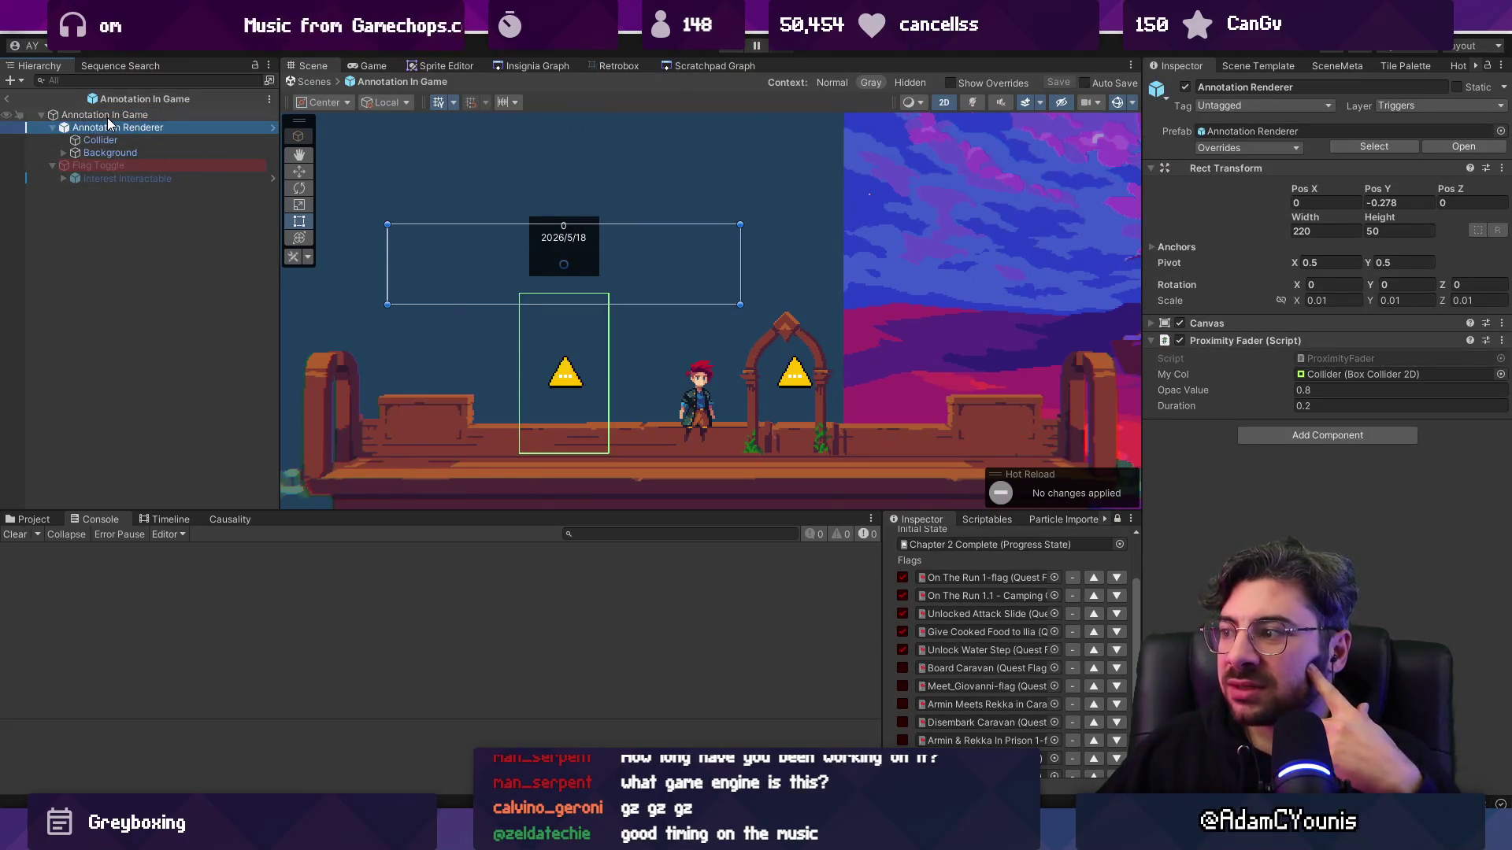
click(200, 115)
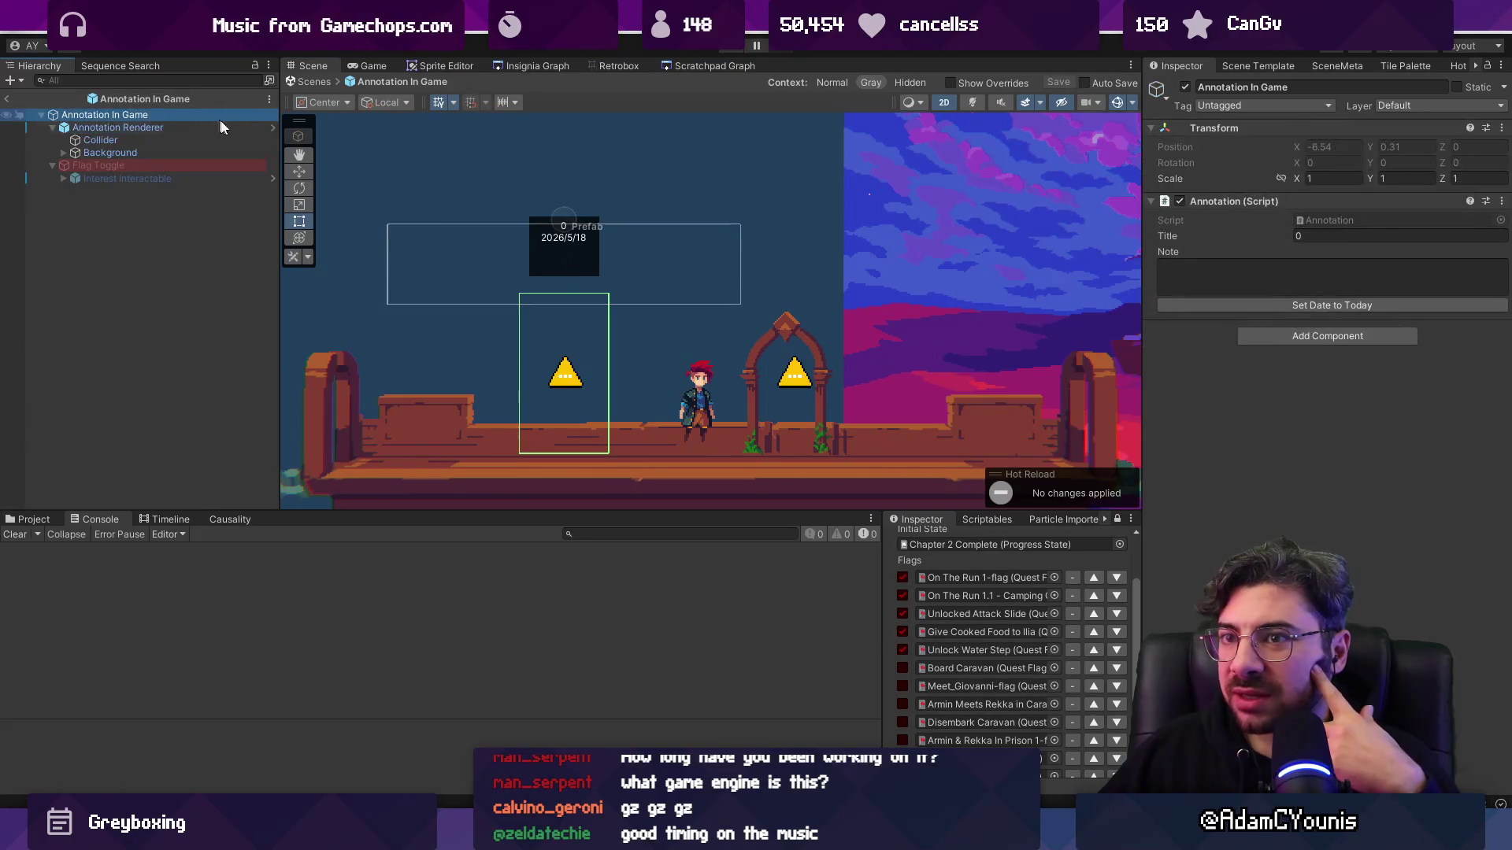
double_click(1326, 219)
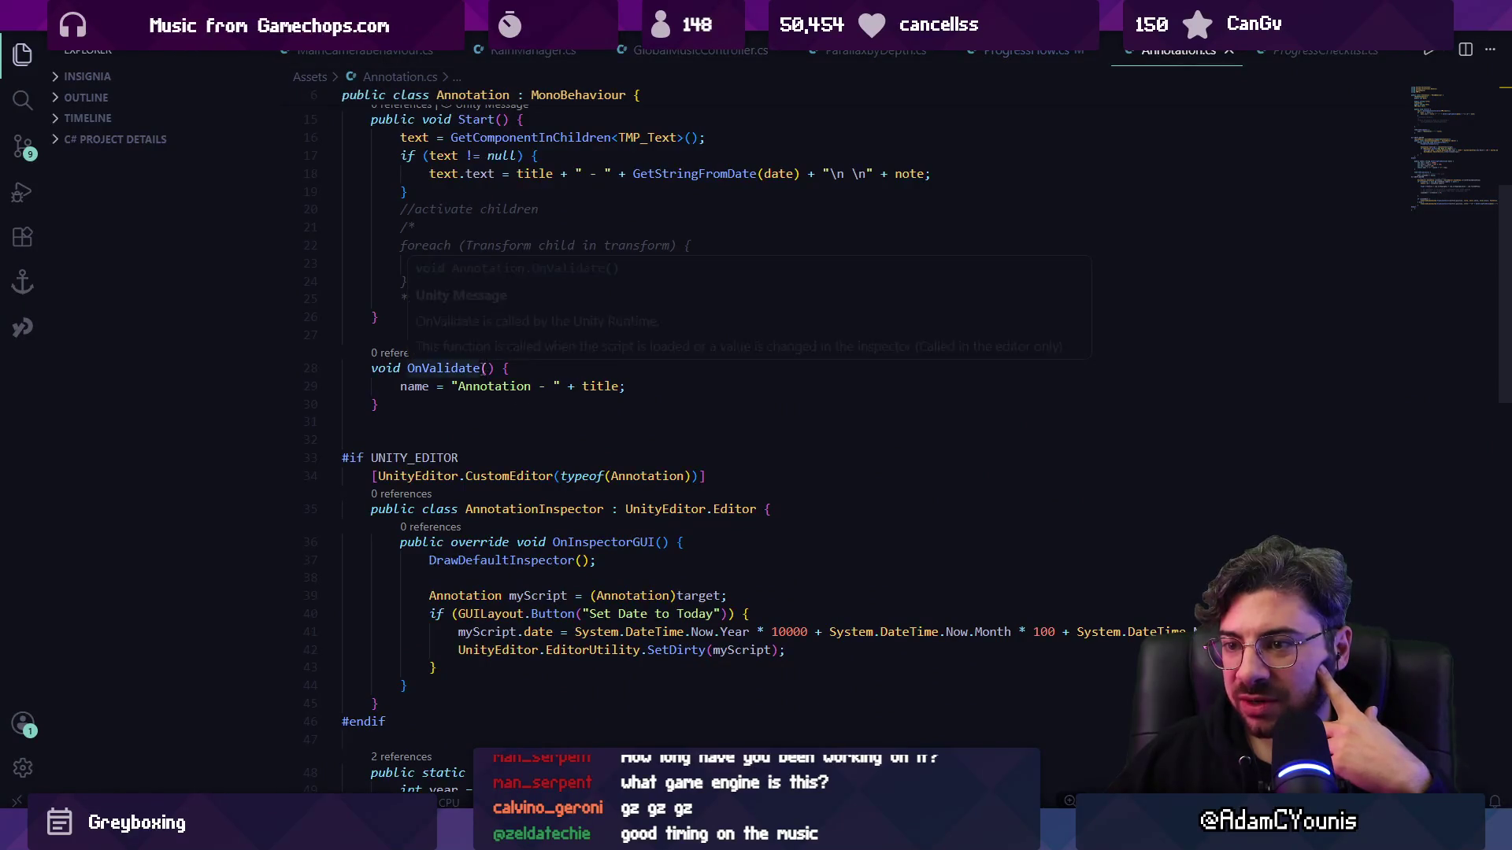
- Scroll through Annotation.cs to review its OnValidate naming and Set Date to Today button
scroll(584, 414, down, 3)
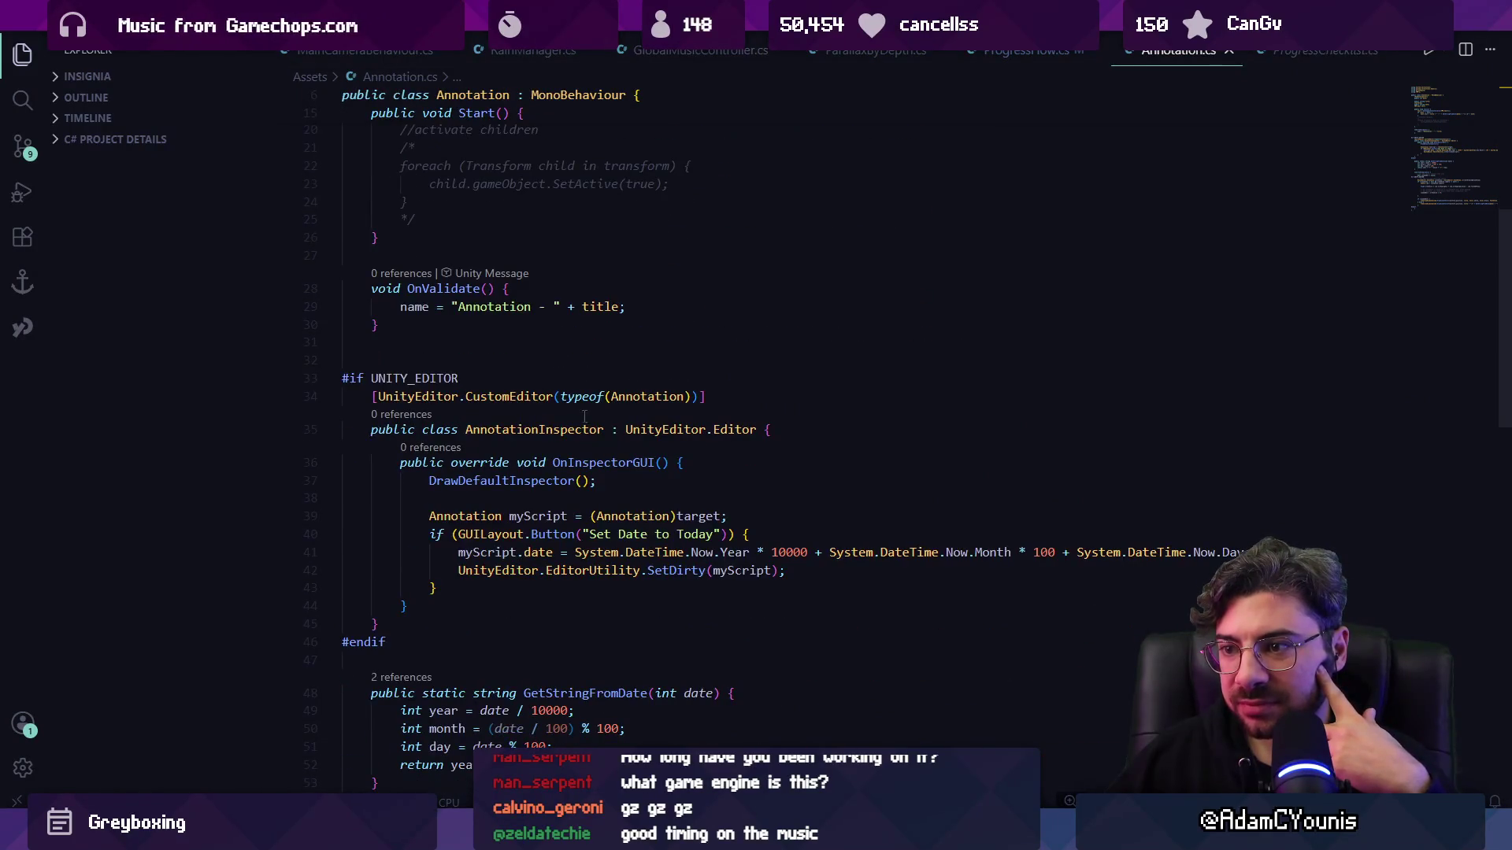
scroll(535, 466, down, 5)
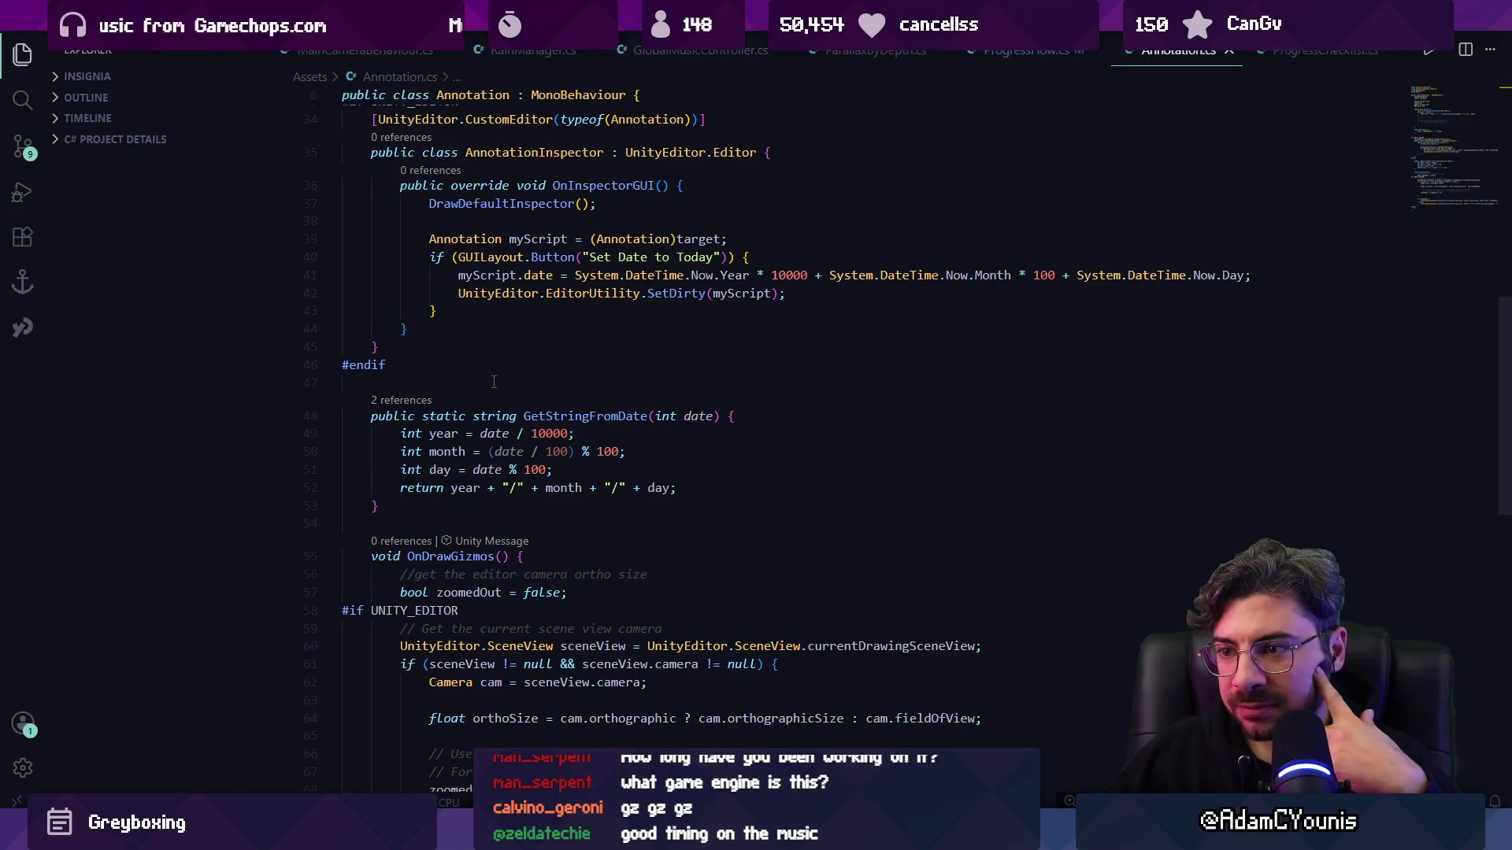
scroll(494, 382, down, 2)
scroll(522, 468, down, 6)
scroll(551, 466, up, 20)
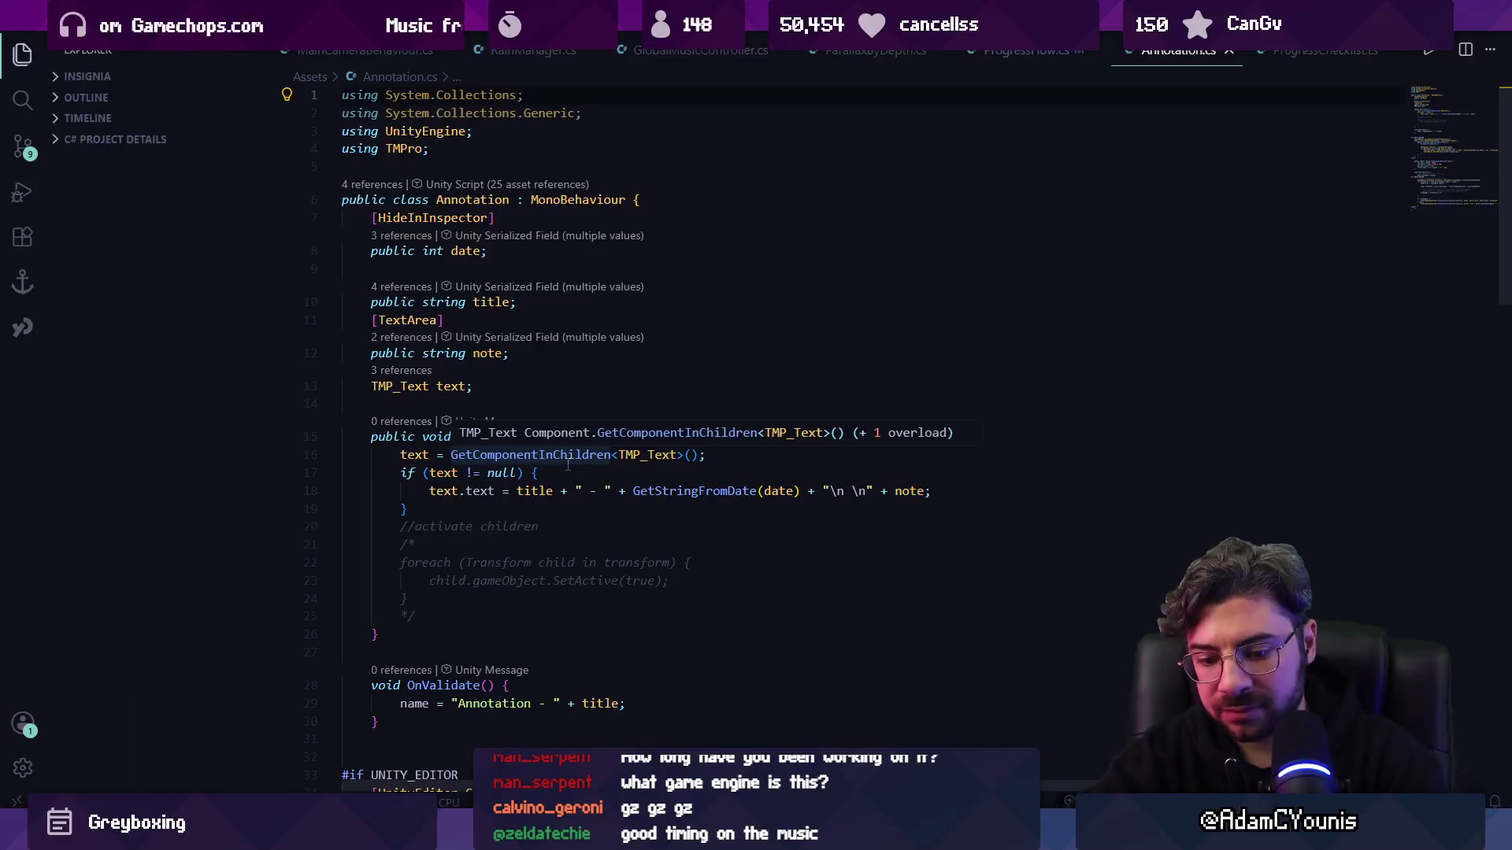
- Open AnnotationUI.cs and review the Start and Update code that checks the quest flag
key(ctrl+p)
text(annotationui)
key(Return)
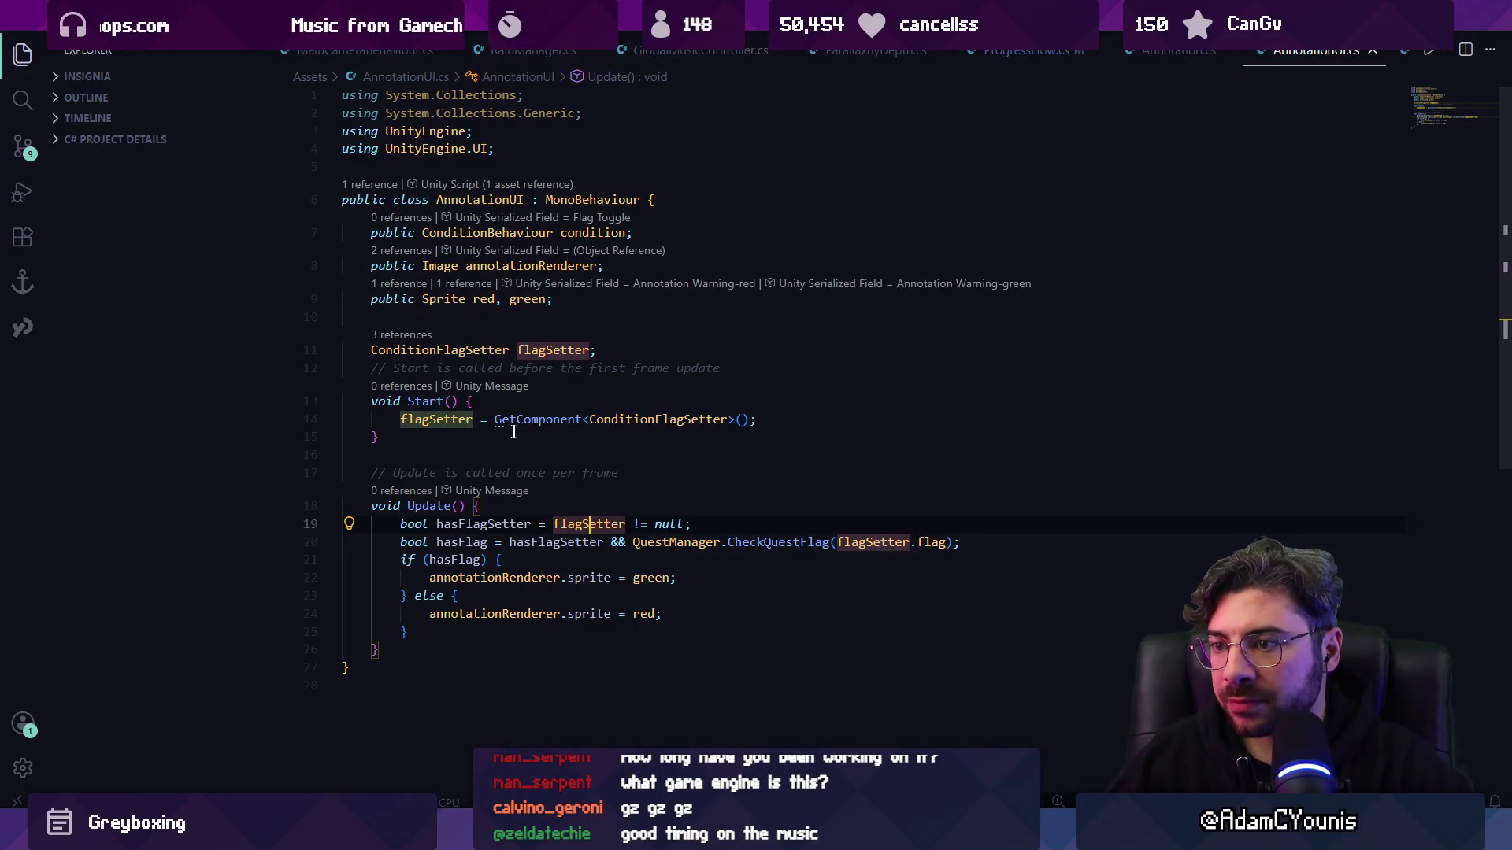
click(512, 419)
click(604, 419)
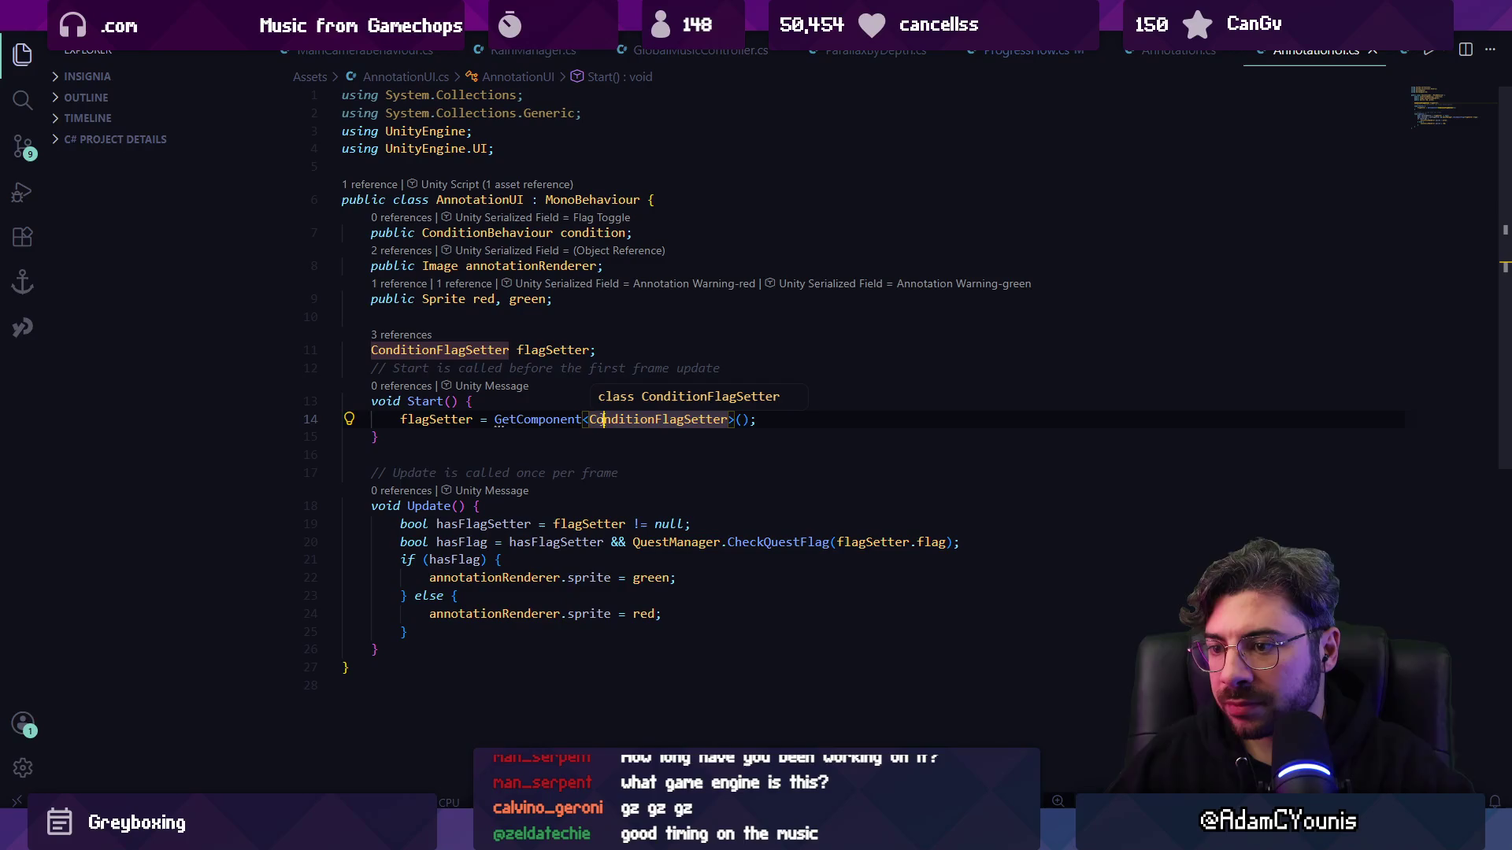
click(504, 526)
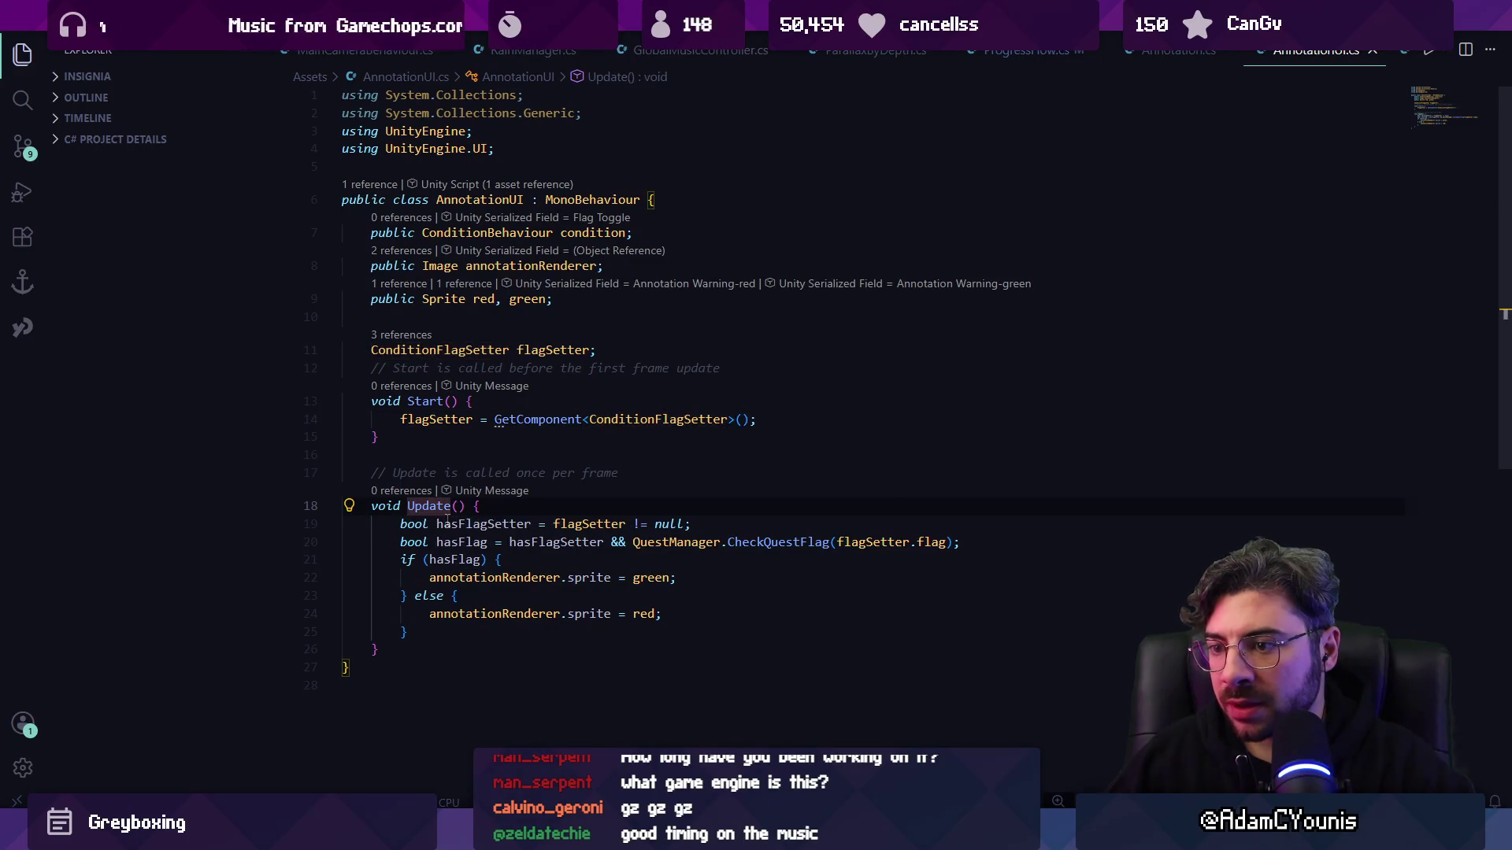
click(776, 543)
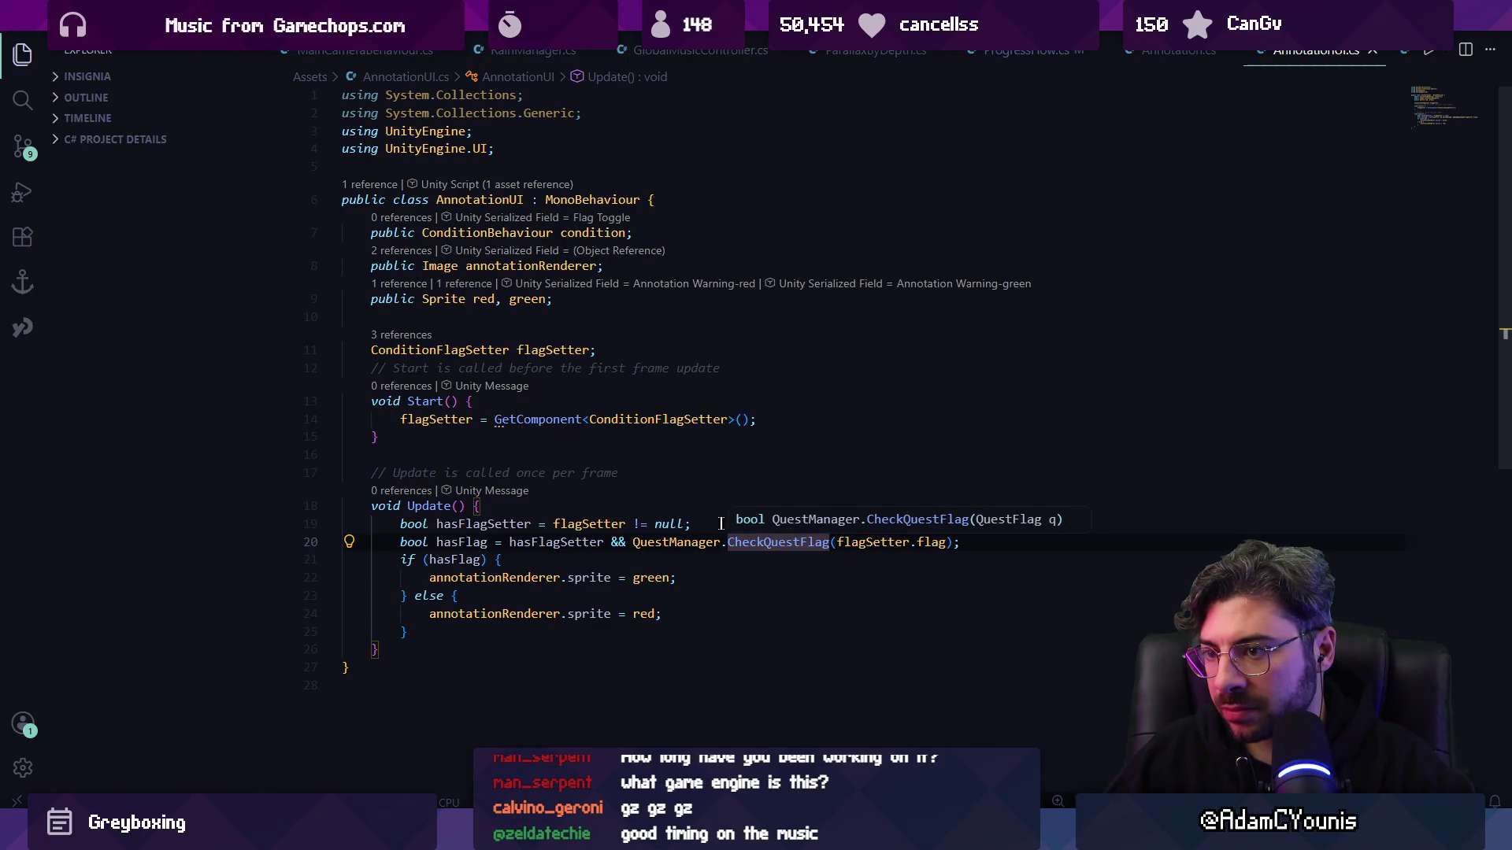
key(alt+Tab)
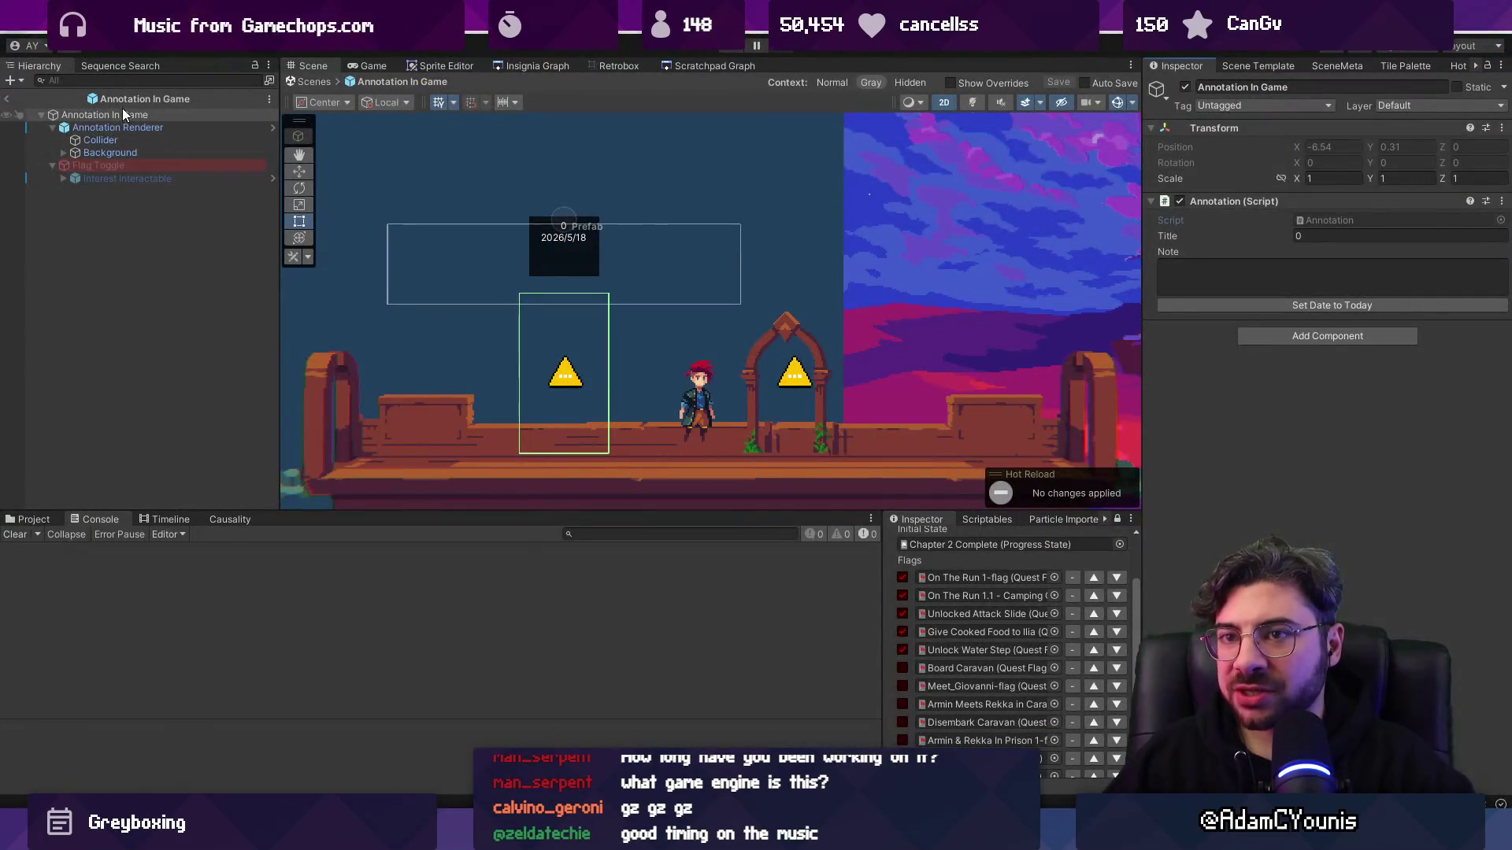
- Leave prefab mode and select the Board Caravan annotation's Flag Toggle child in the Hierarchy
click(6, 98)
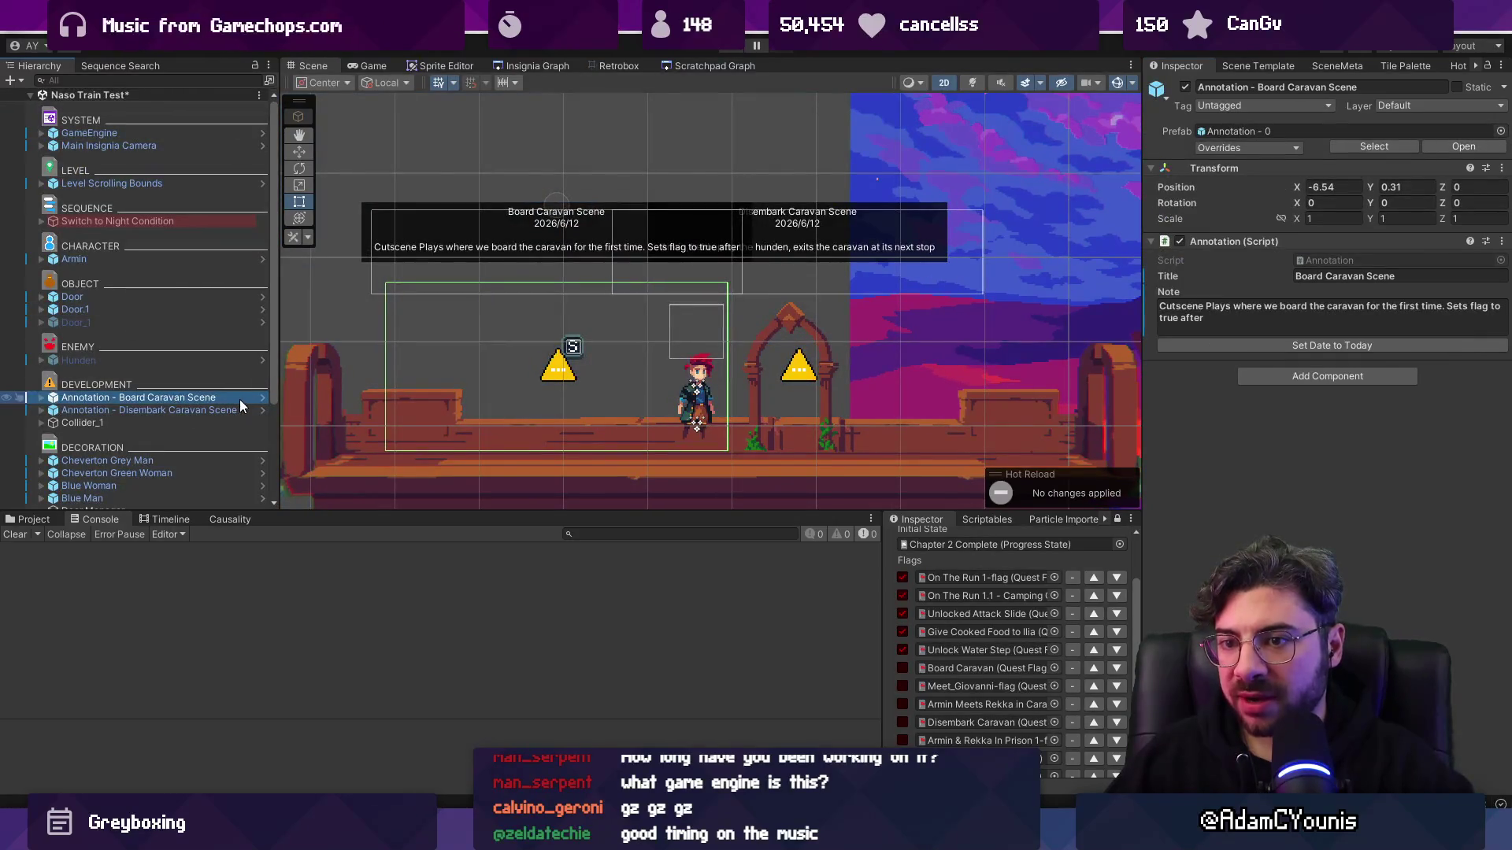
click(41, 398)
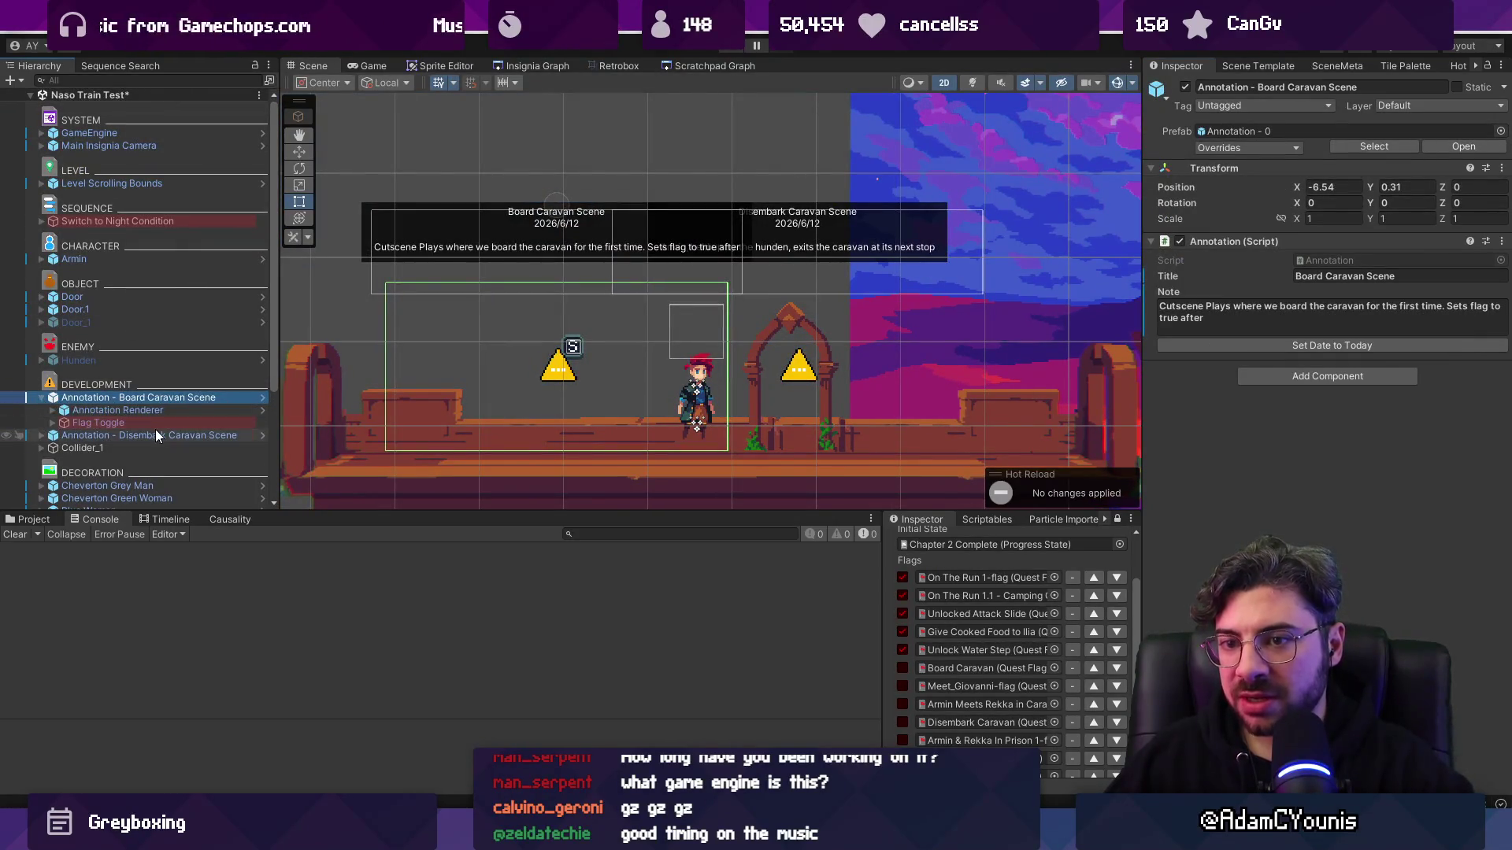
key(Down)
click(54, 424)
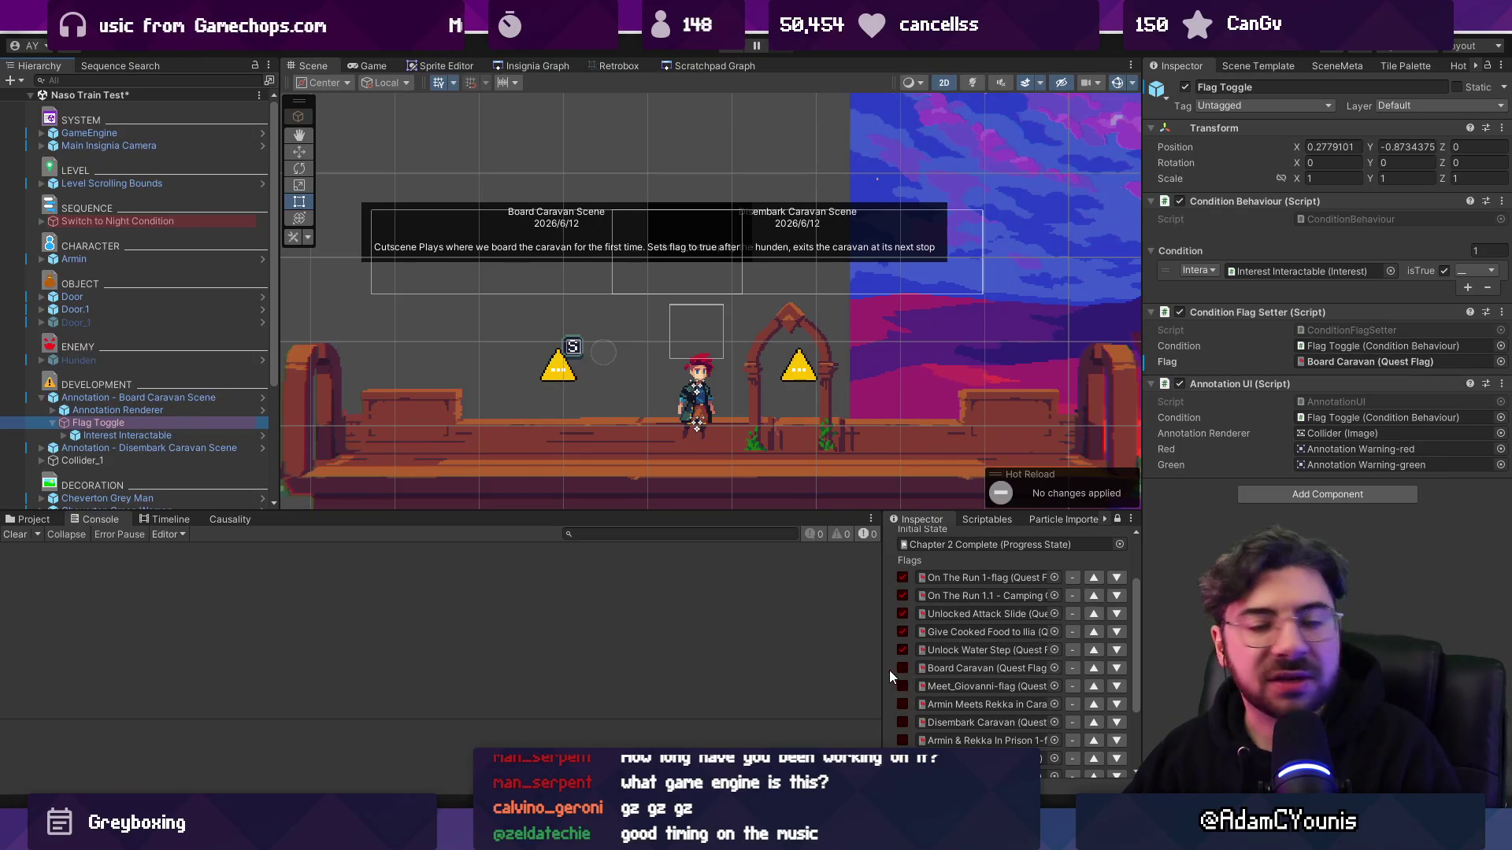
- Inspect Flag Toggle's Condition entry, widen the Inspector, and open ConditionFlagSetter.cs
click(91, 400)
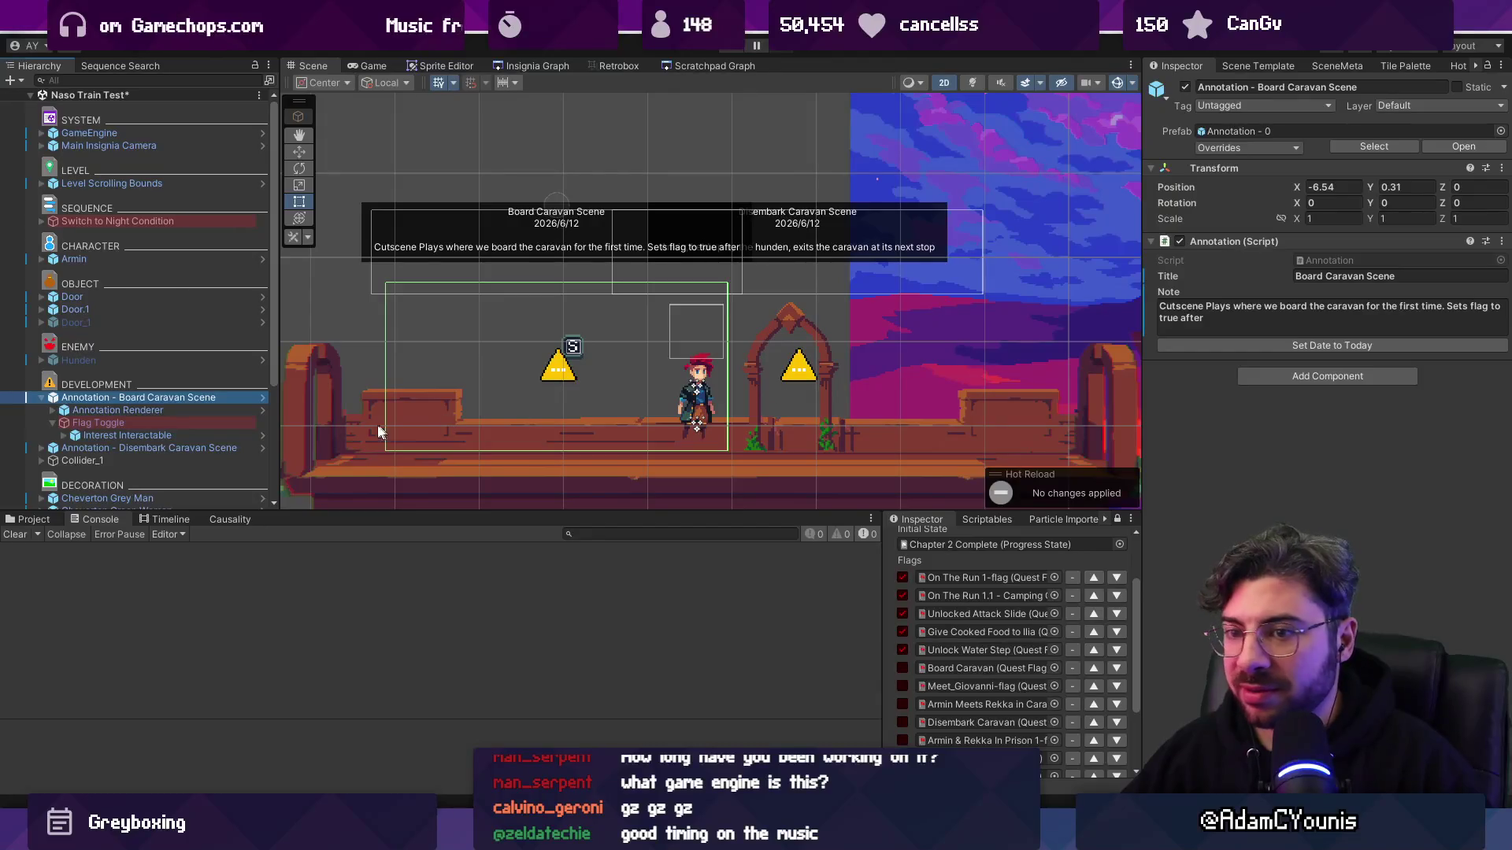
click(178, 412)
click(189, 423)
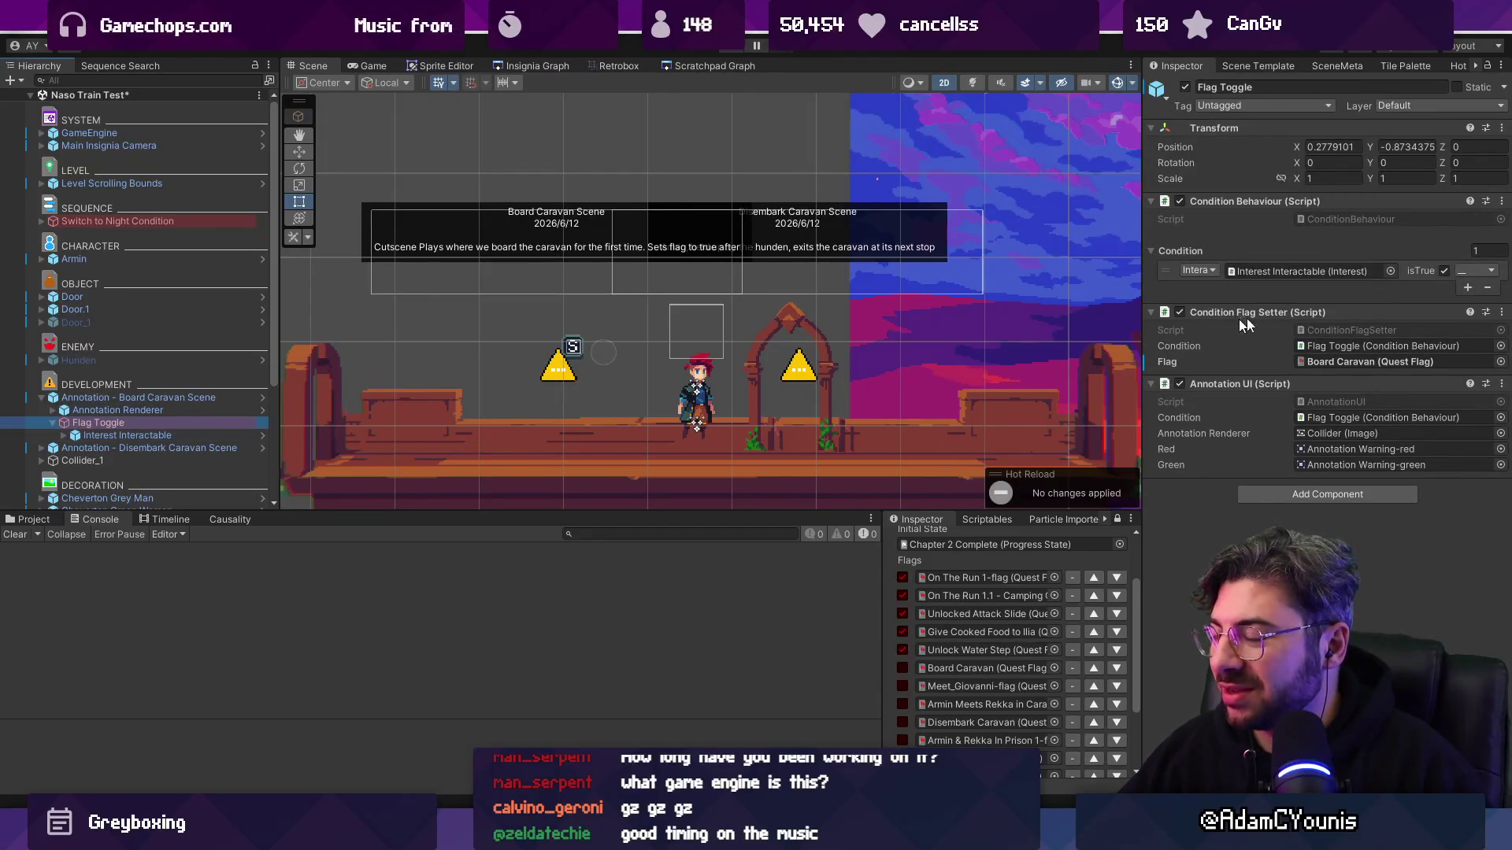
click(1174, 271)
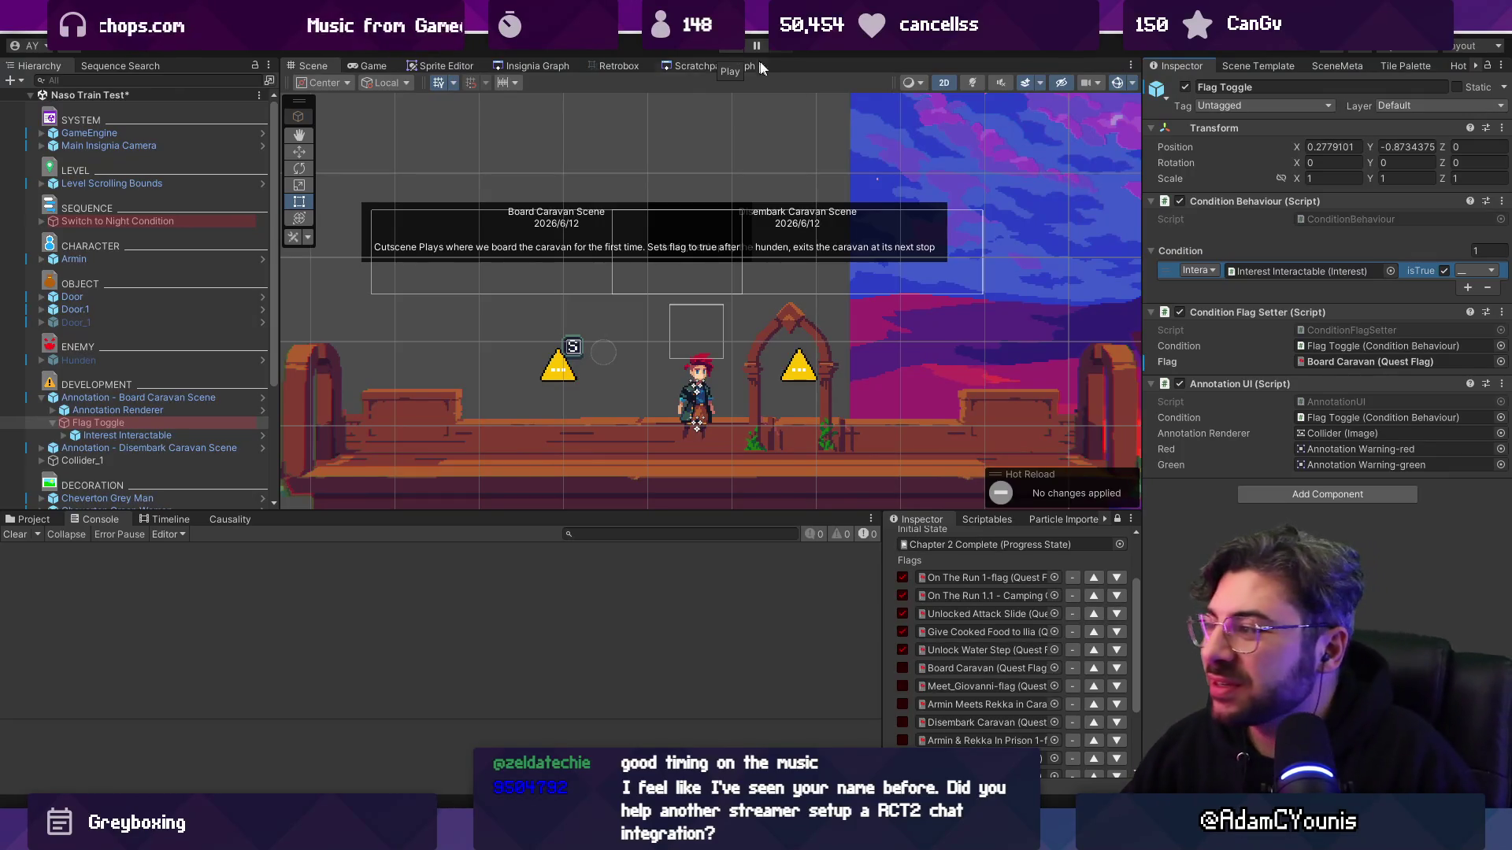
mouse_move(1140, 280)
mouse_down()
mouse_move(1046, 280)
mouse_move(1111, 280)
mouse_up()
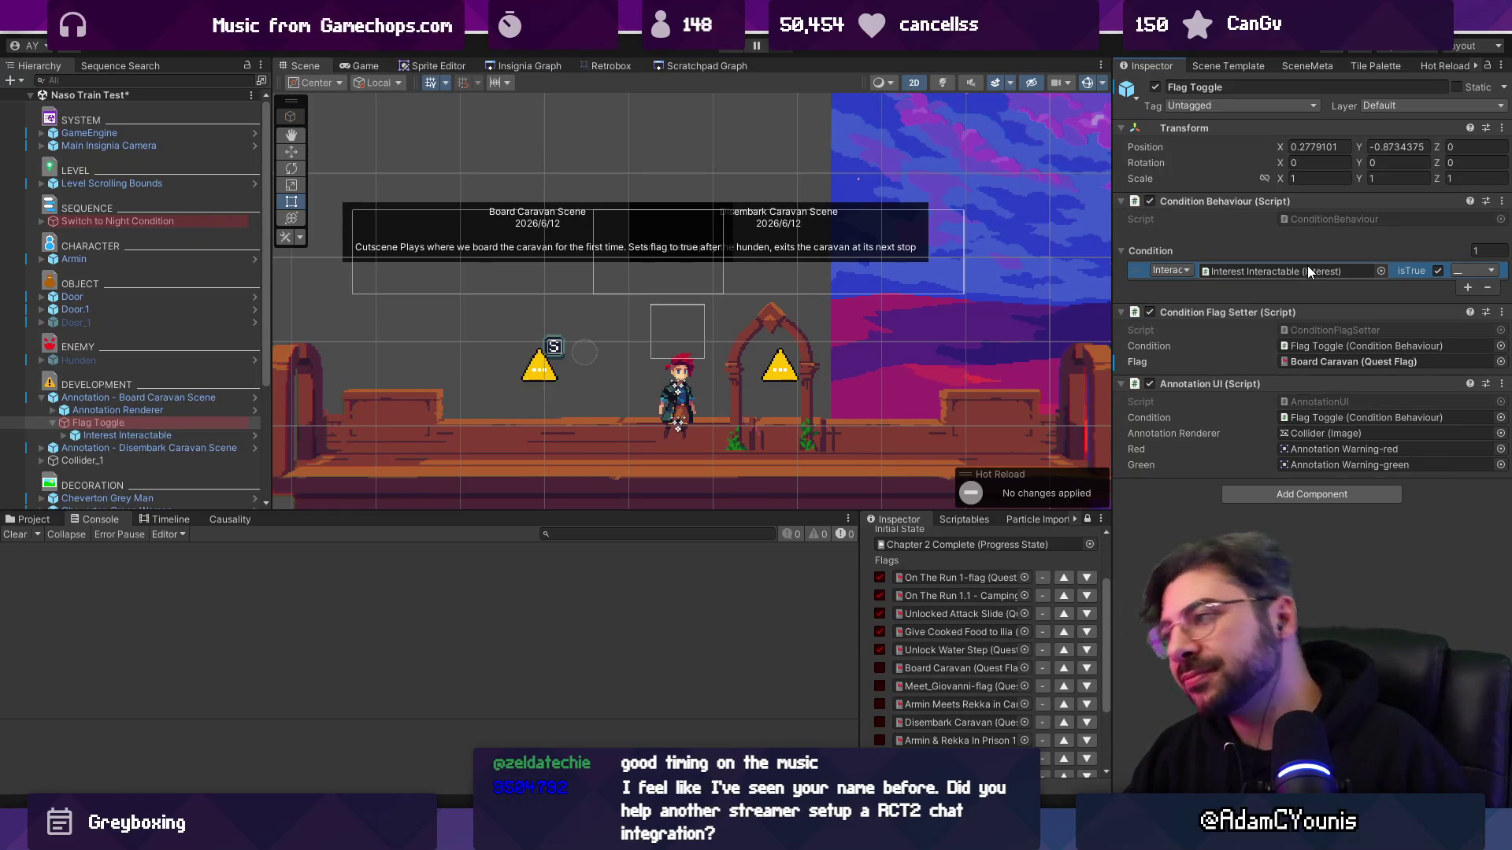
double_click(1301, 332)
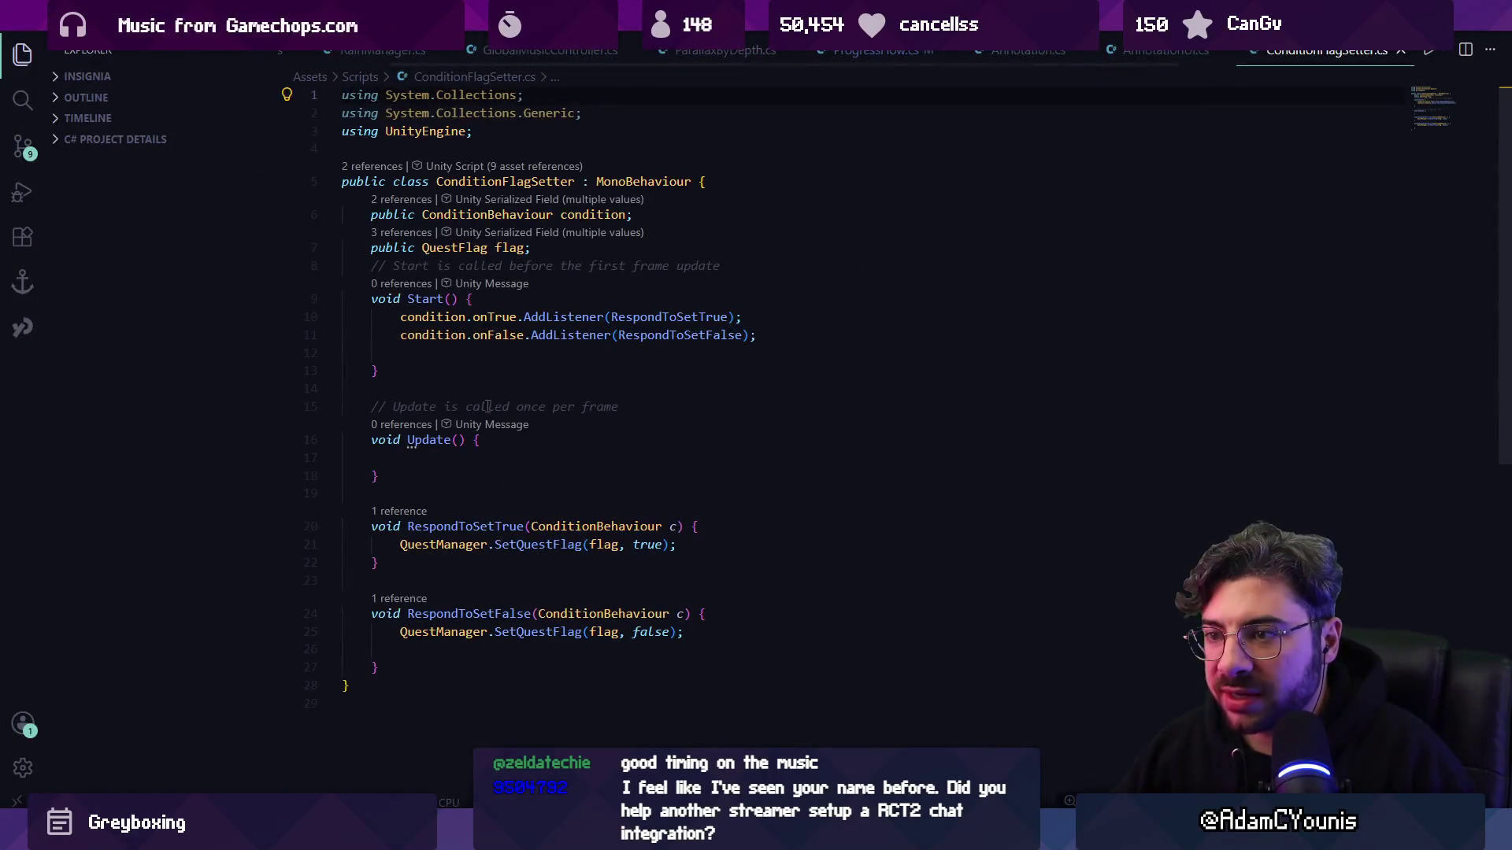
- Add a Debug.Log "Setting QuestFlag {flag.name} to true" line at the start of RespondToSetTrue
click(482, 316)
click(563, 317)
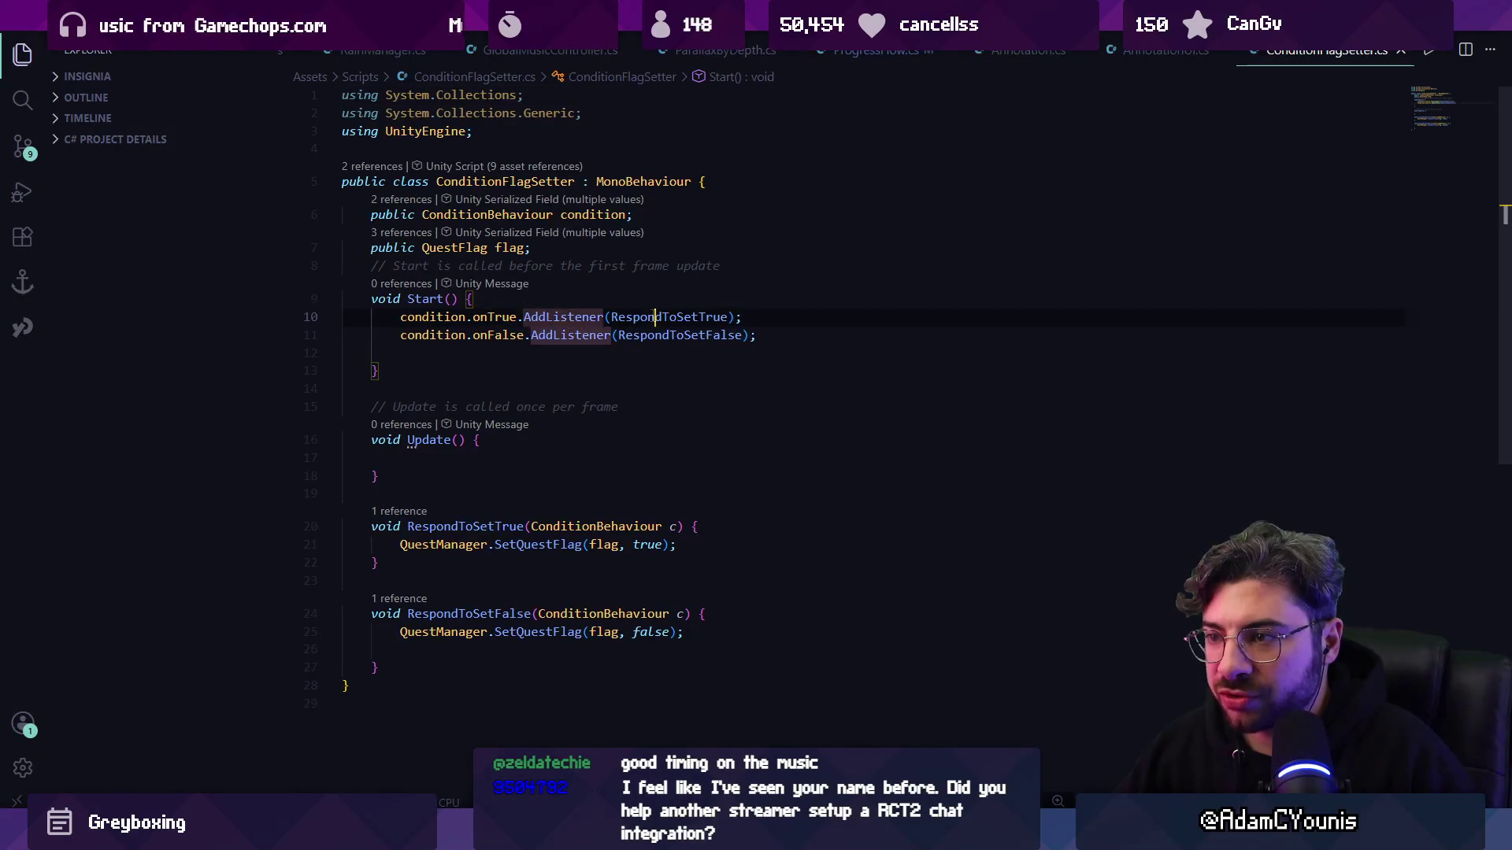
click(653, 317)
click(866, 532)
key(Return)
text(Debug)
key(Tab)
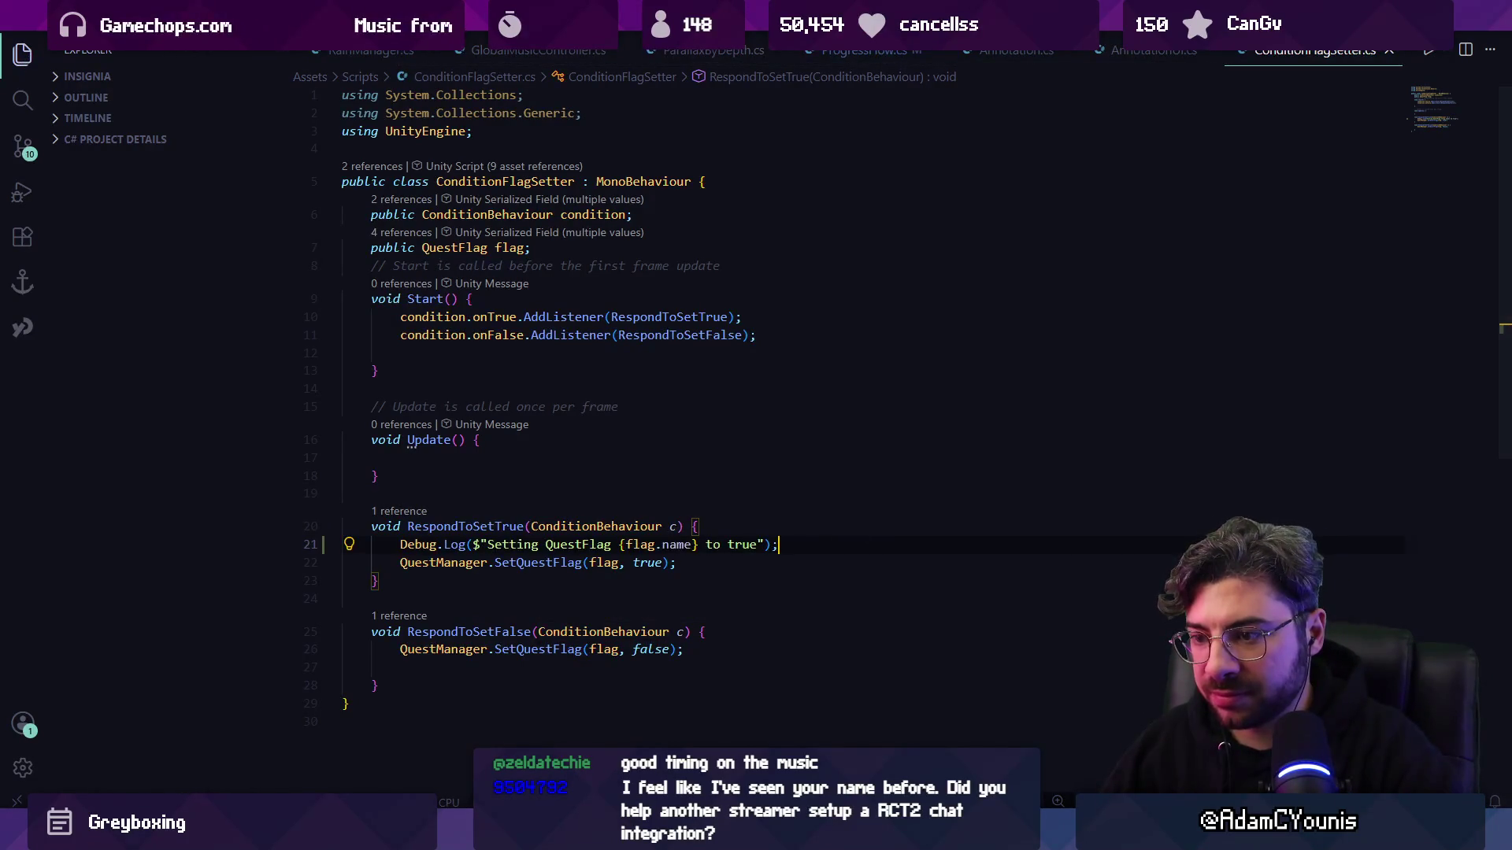
key(alt+Tab)
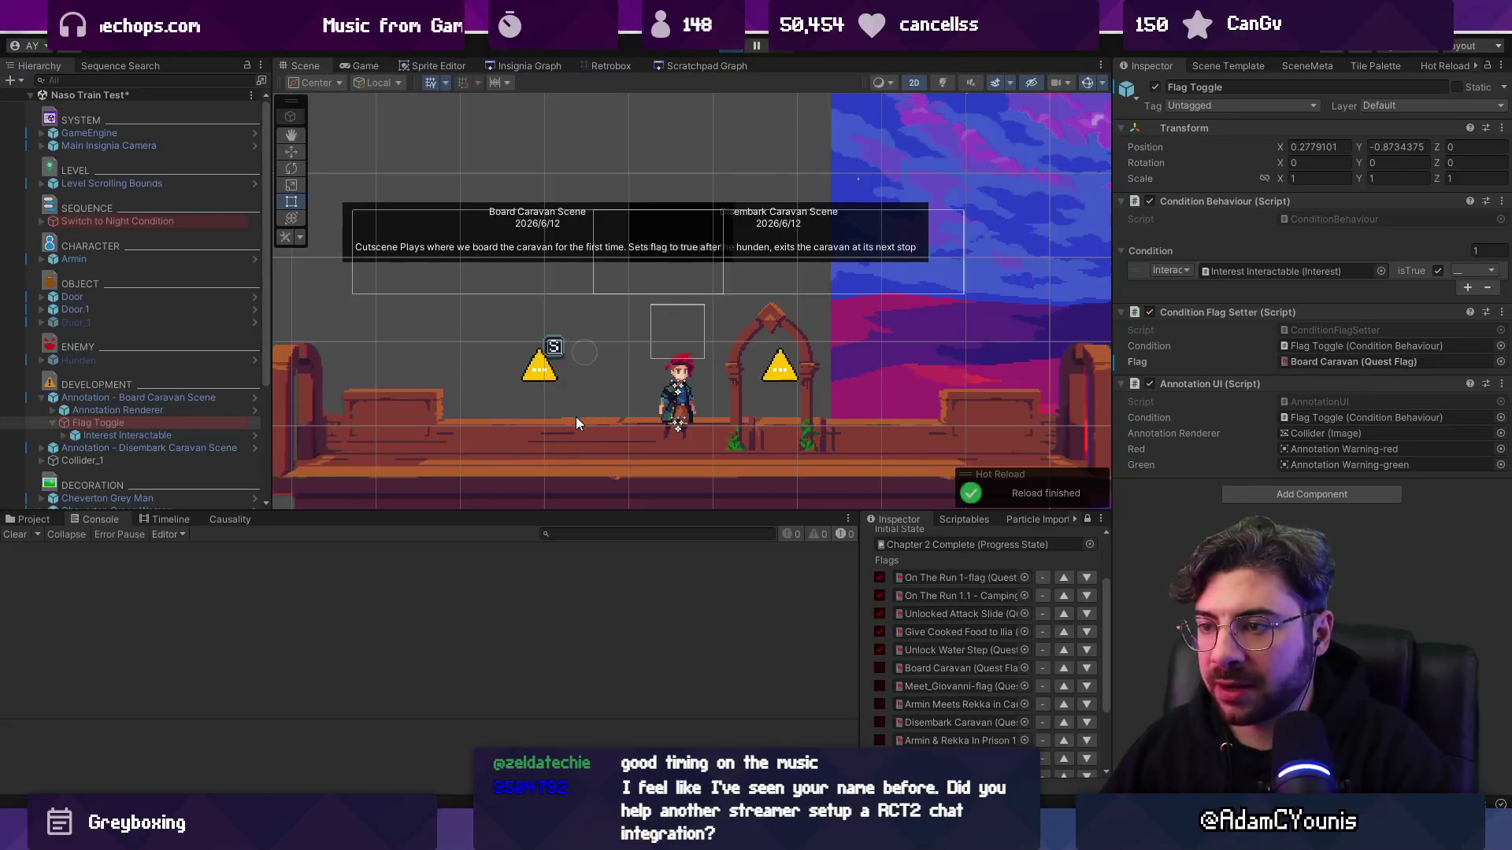
- Play the scene, interact with the Board Caravan sign, and confirm the "Setting QuestFlag Board Caravan to true" log
key(ctrl+p)
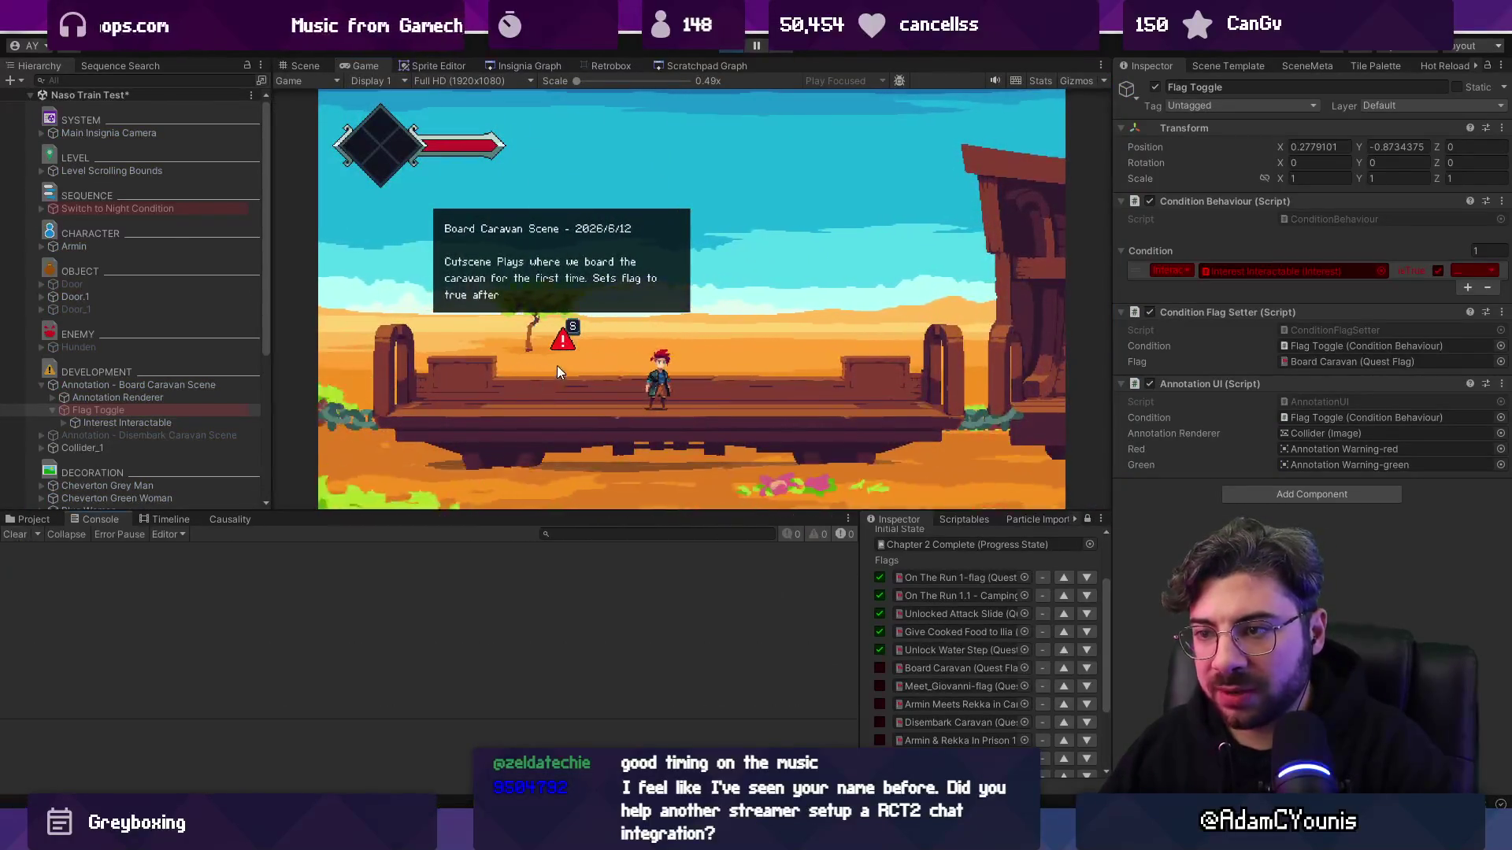
key(Left)
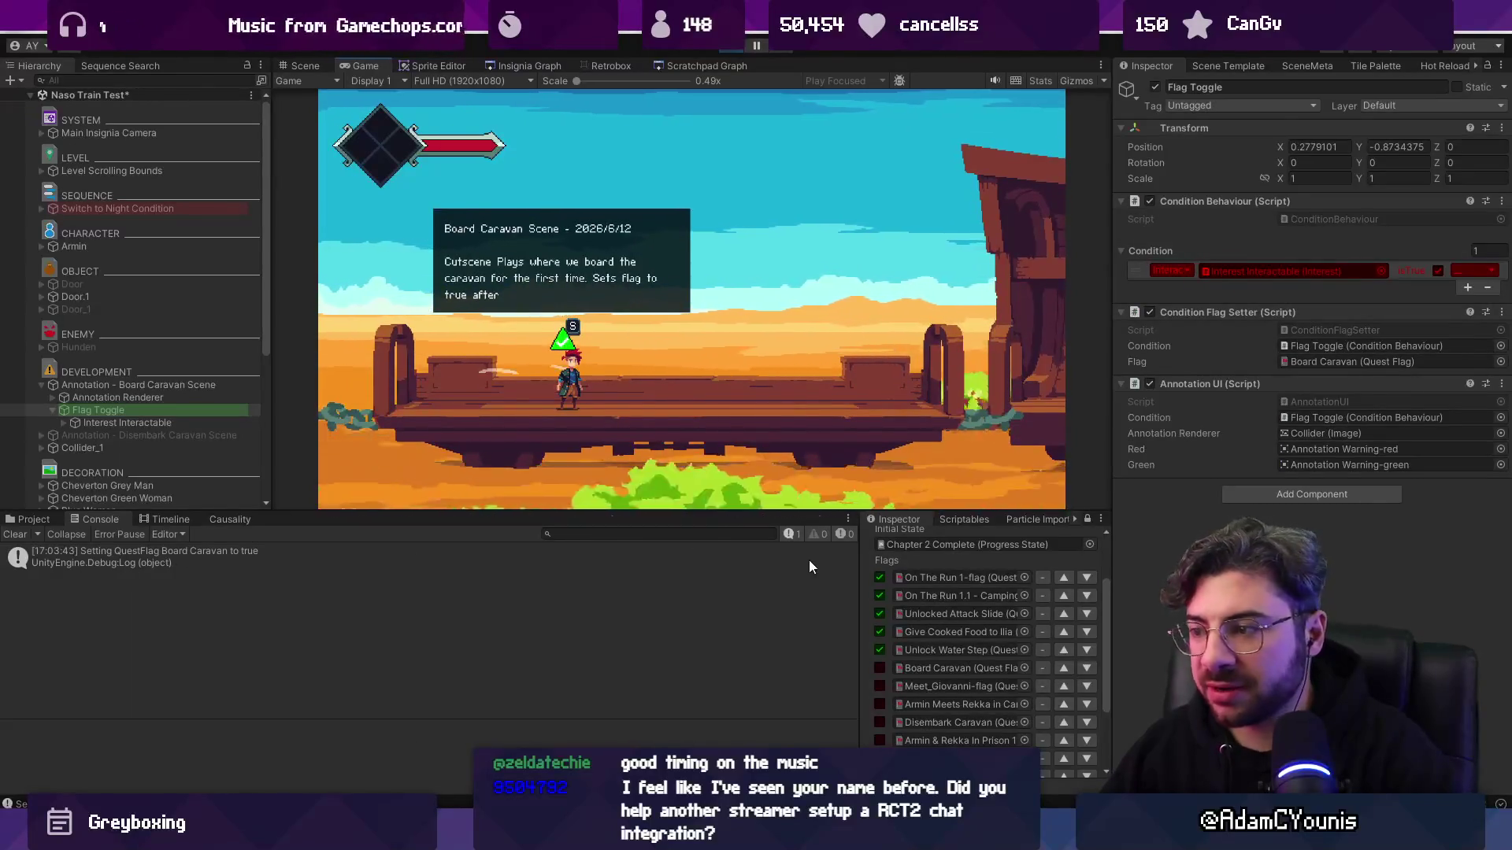
scroll(929, 669, down, 3)
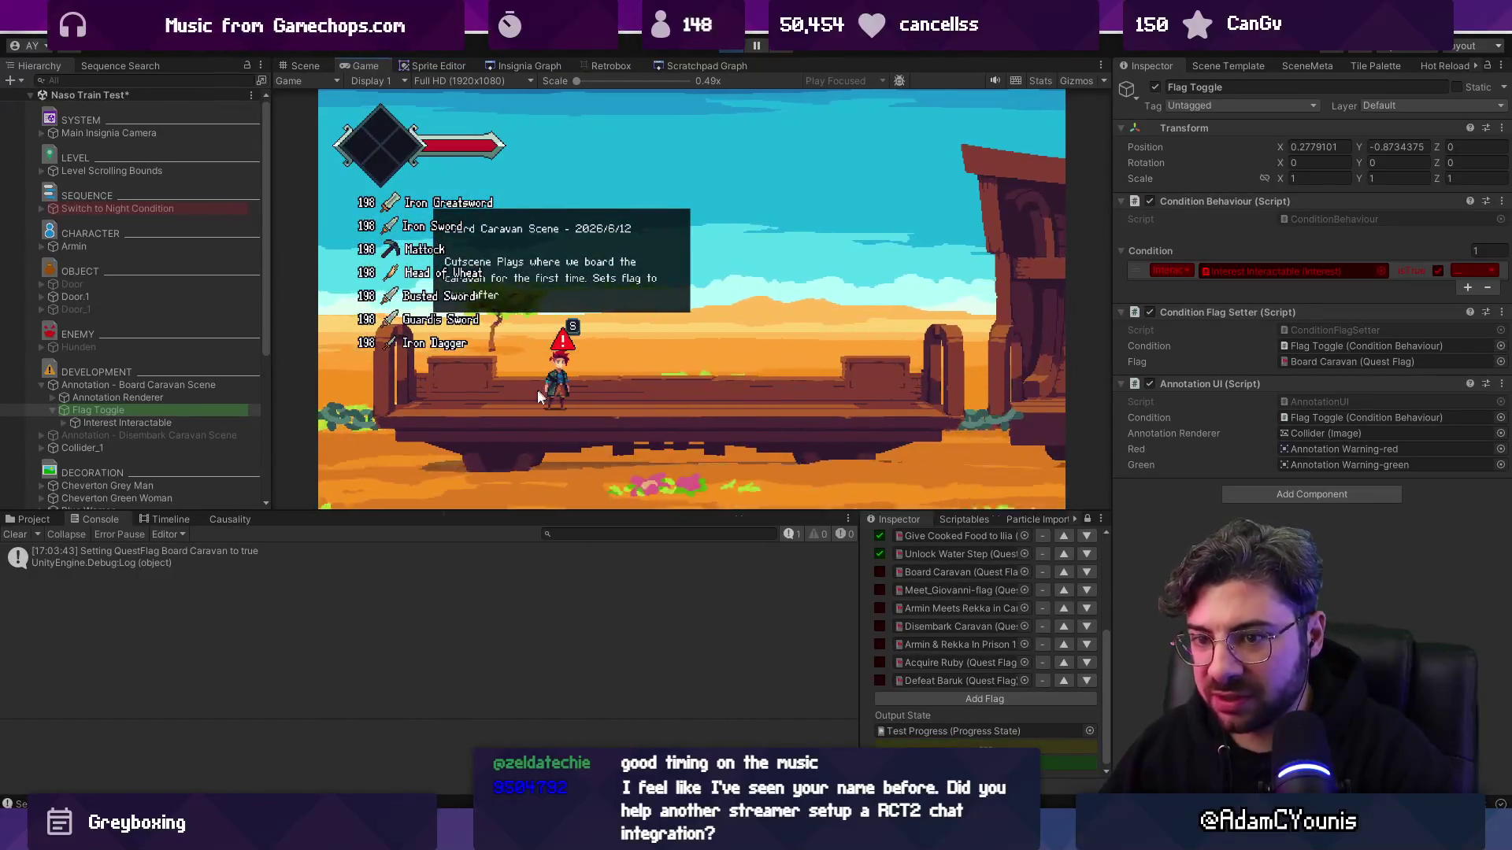
click(17, 534)
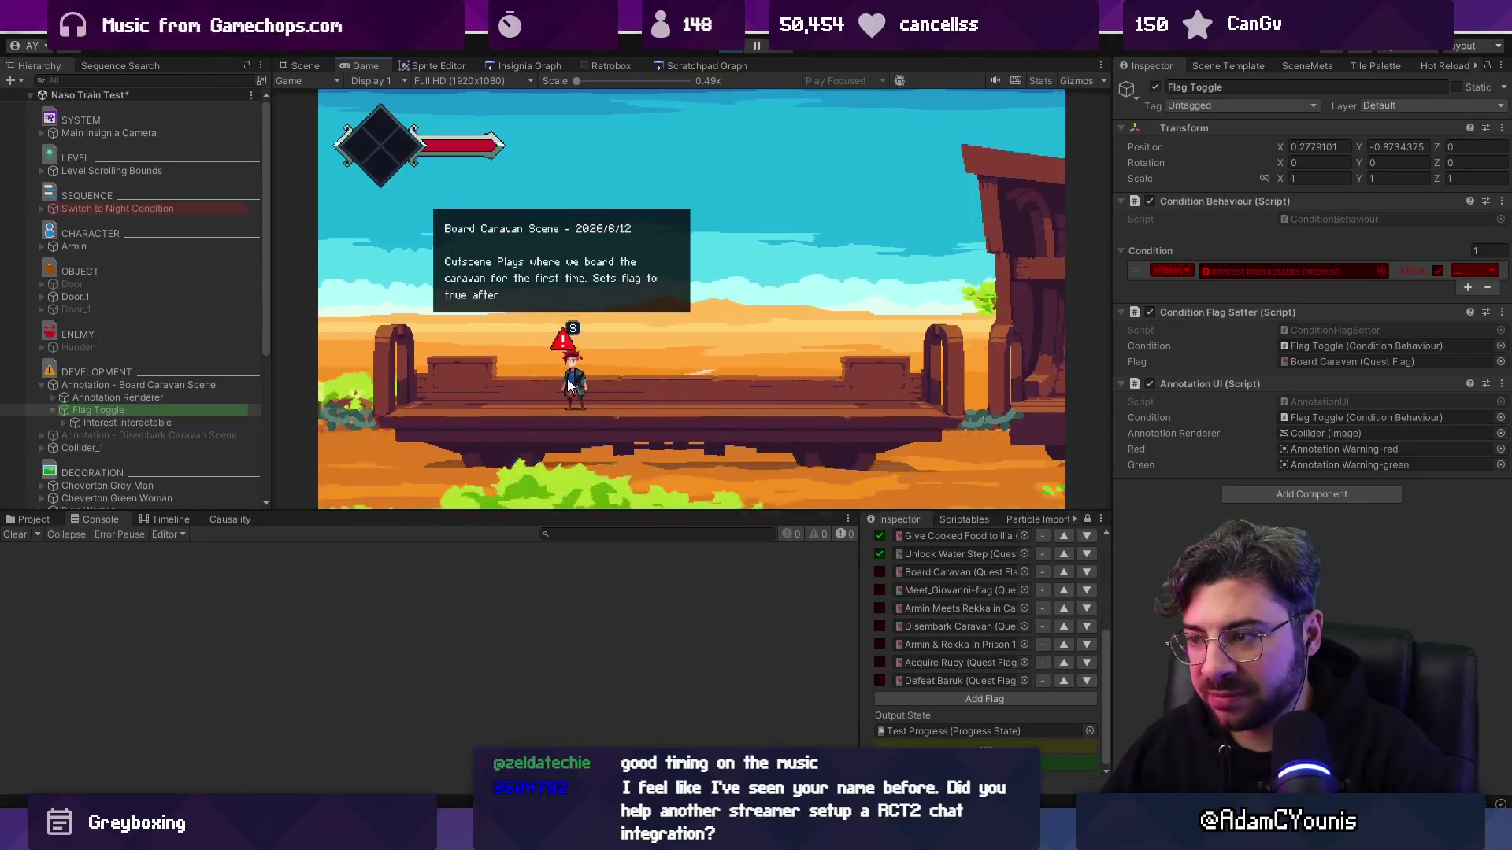
click(726, 47)
key(alt+Tab)
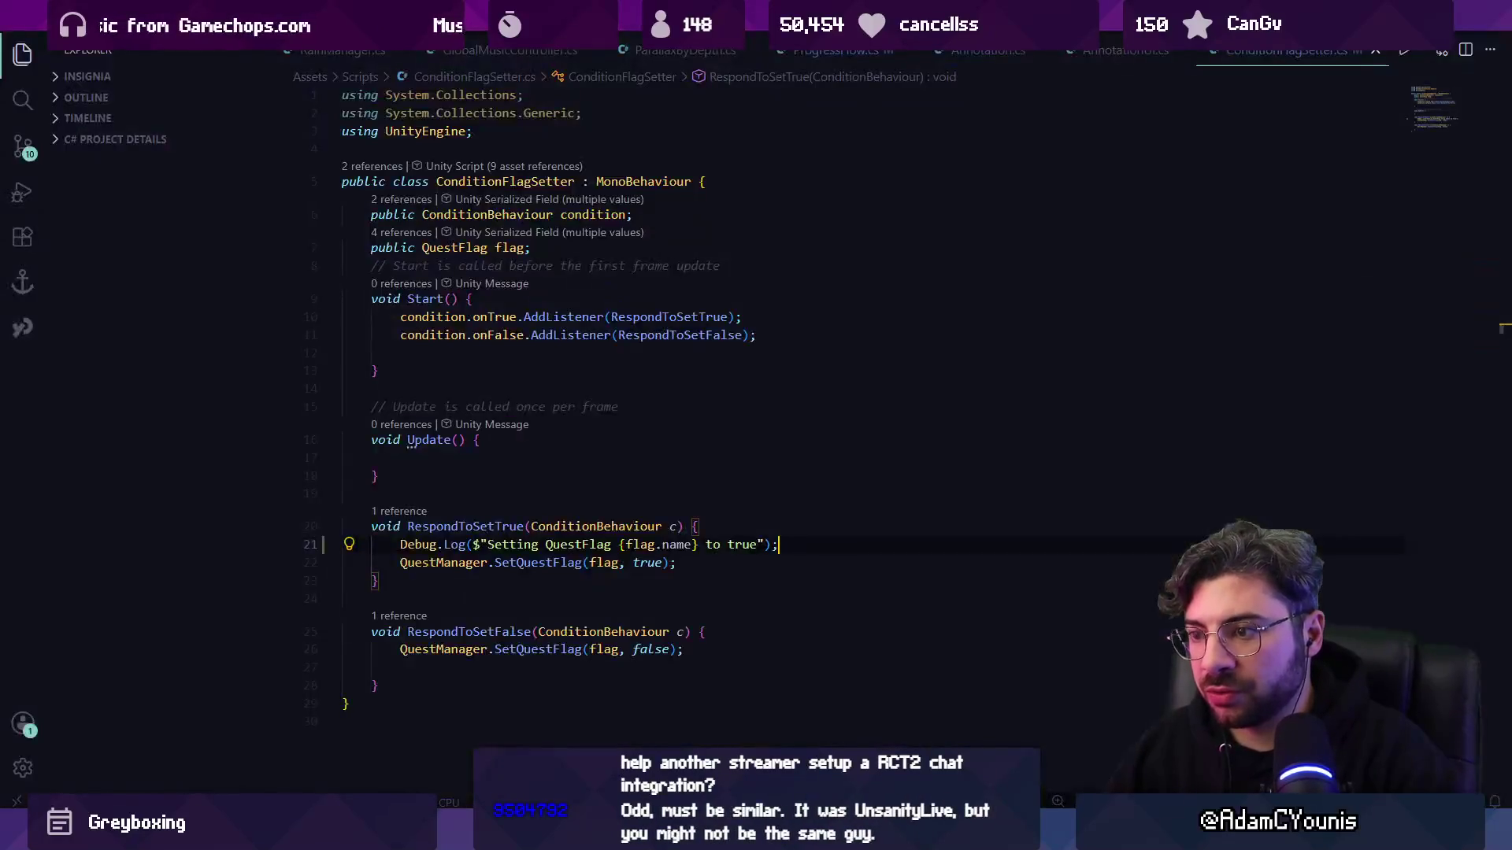
- Remove the RespondToSetTrue debug line and trace how the onTrue listener is registered
key(shift+Home)
key(BackSpace)
key(BackSpace)
key(BackSpace)
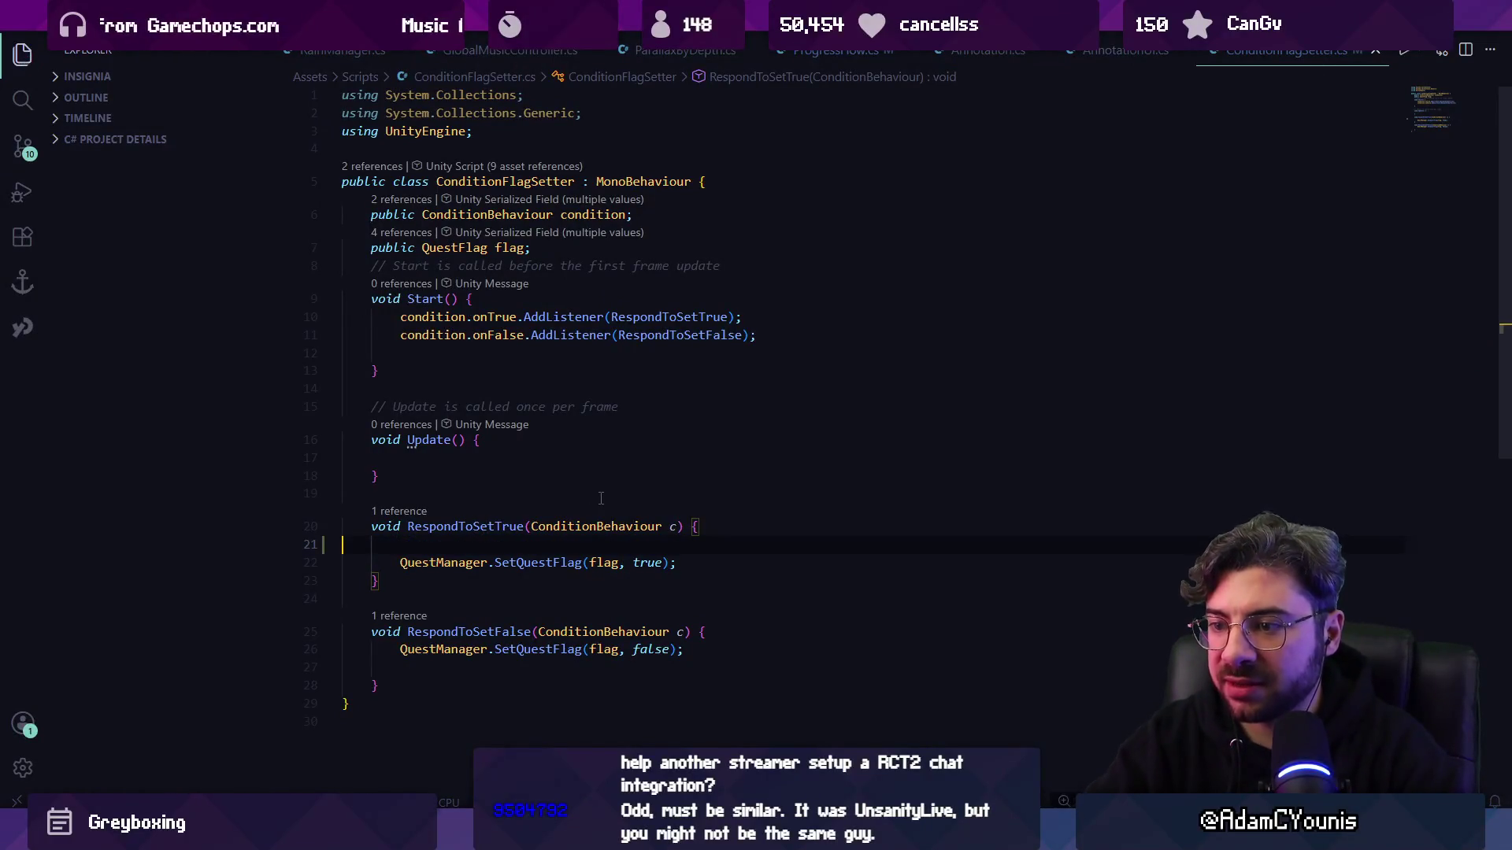
click(489, 526)
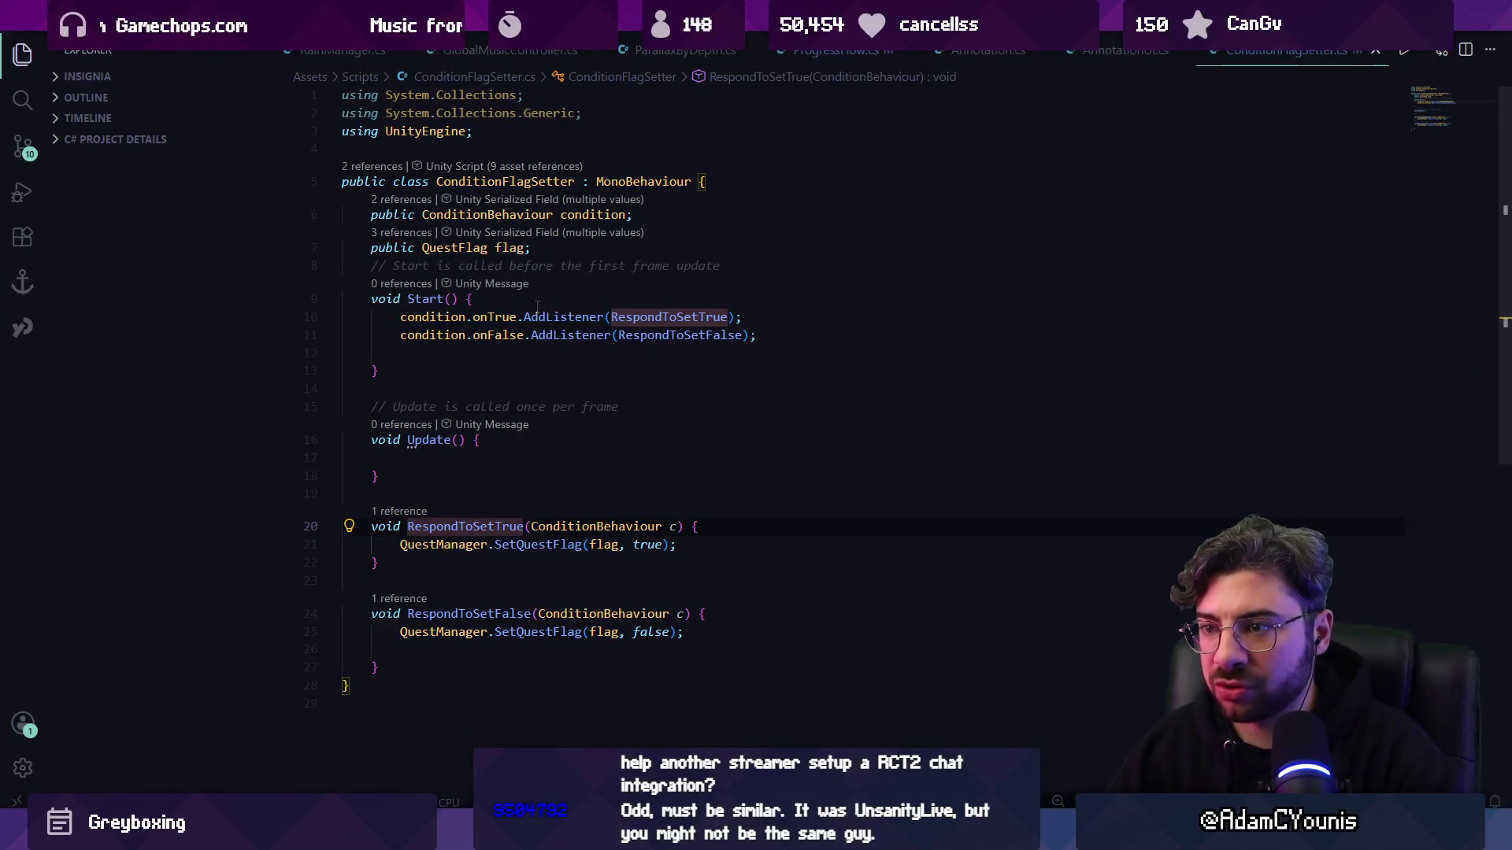
click(519, 316)
click(489, 317)
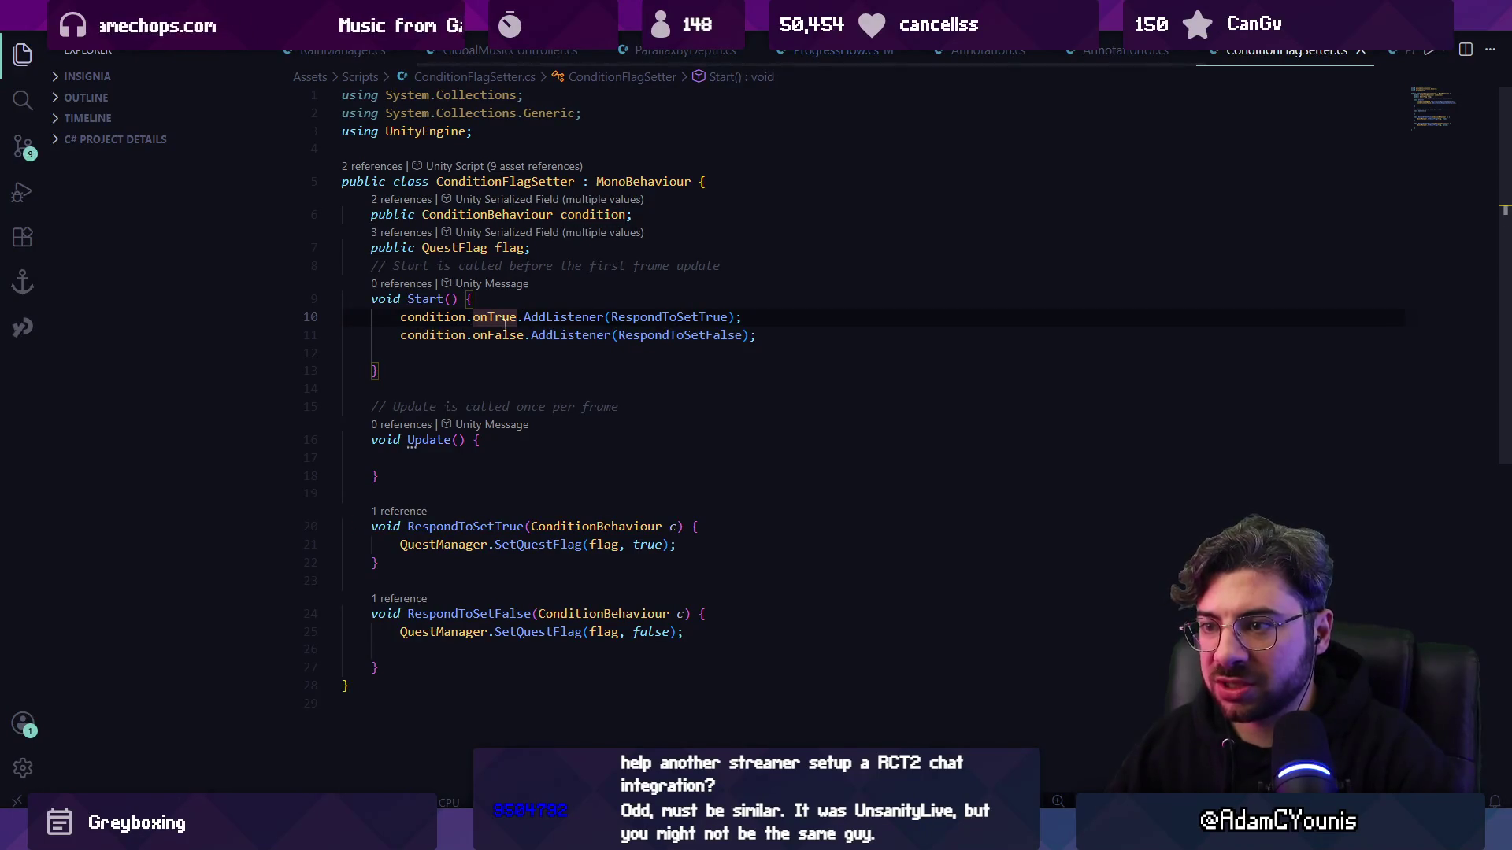
mouse_move(504, 318)
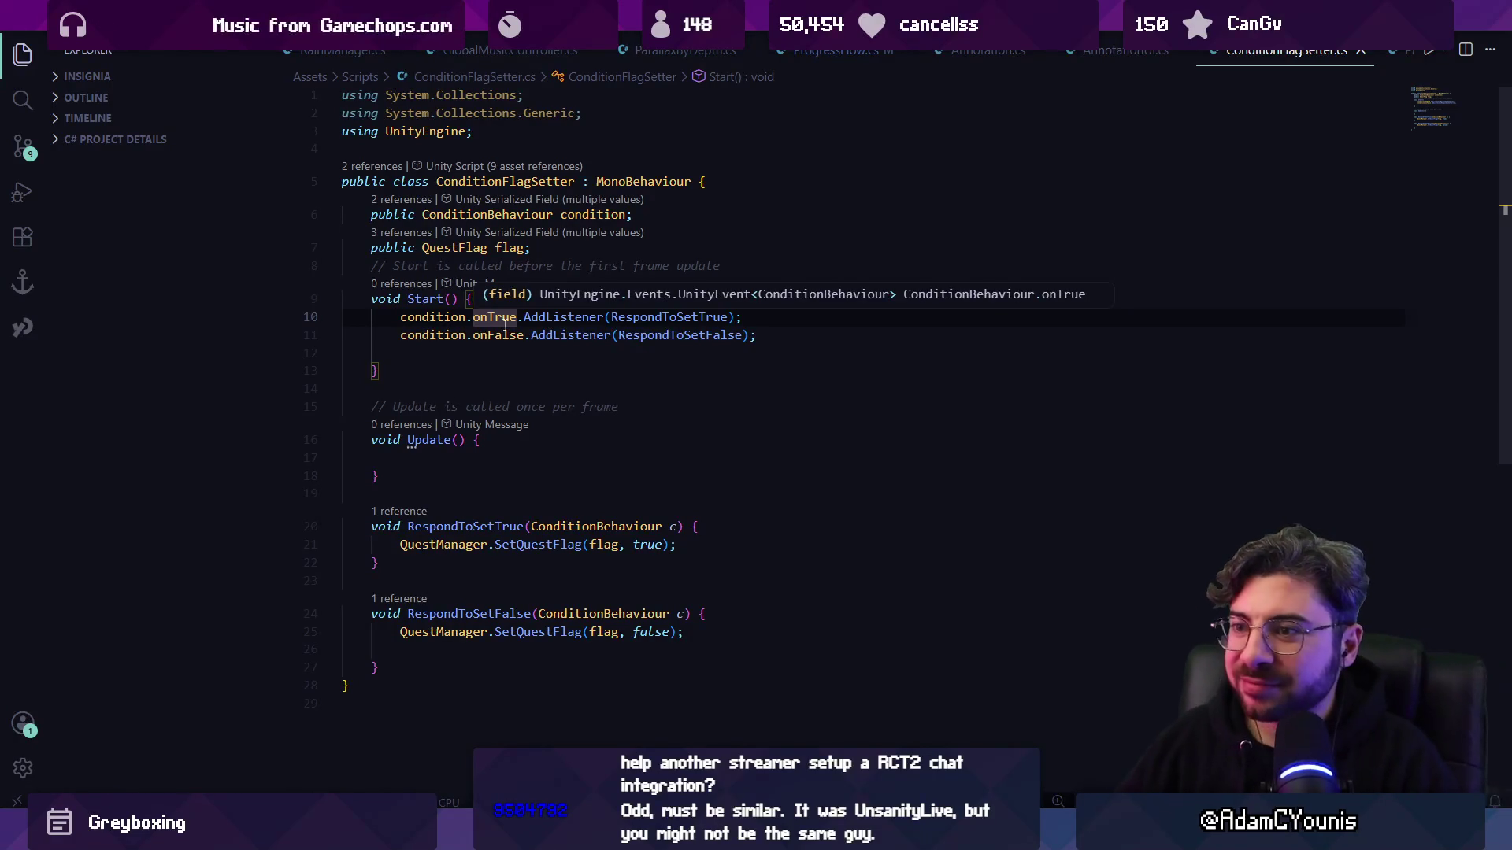
click(433, 316)
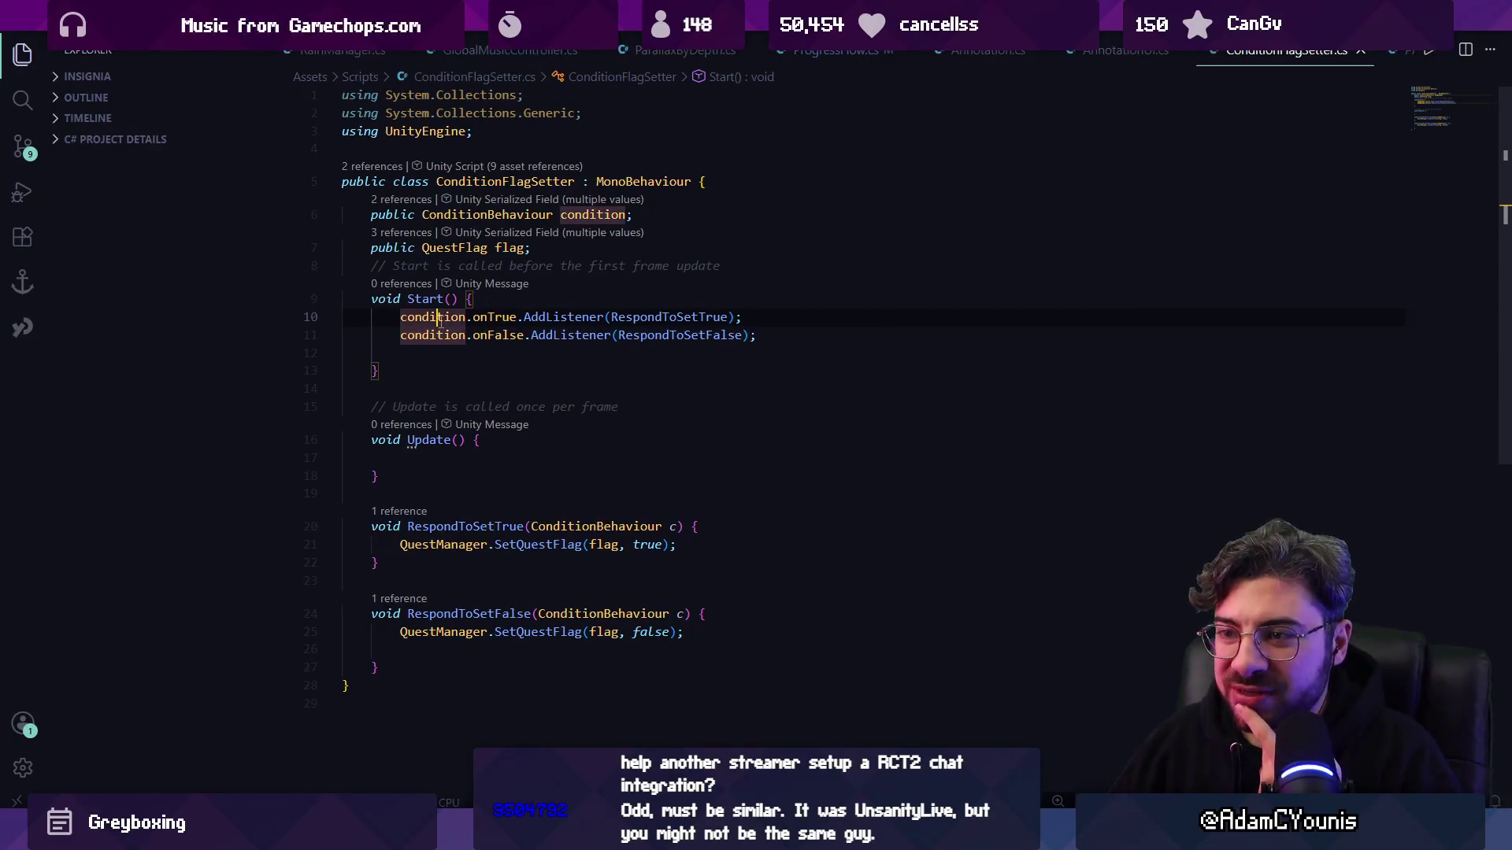
- Open the ConditionBehaviour class and examine its onTrue event and evaluationChanged uses
click(479, 214)
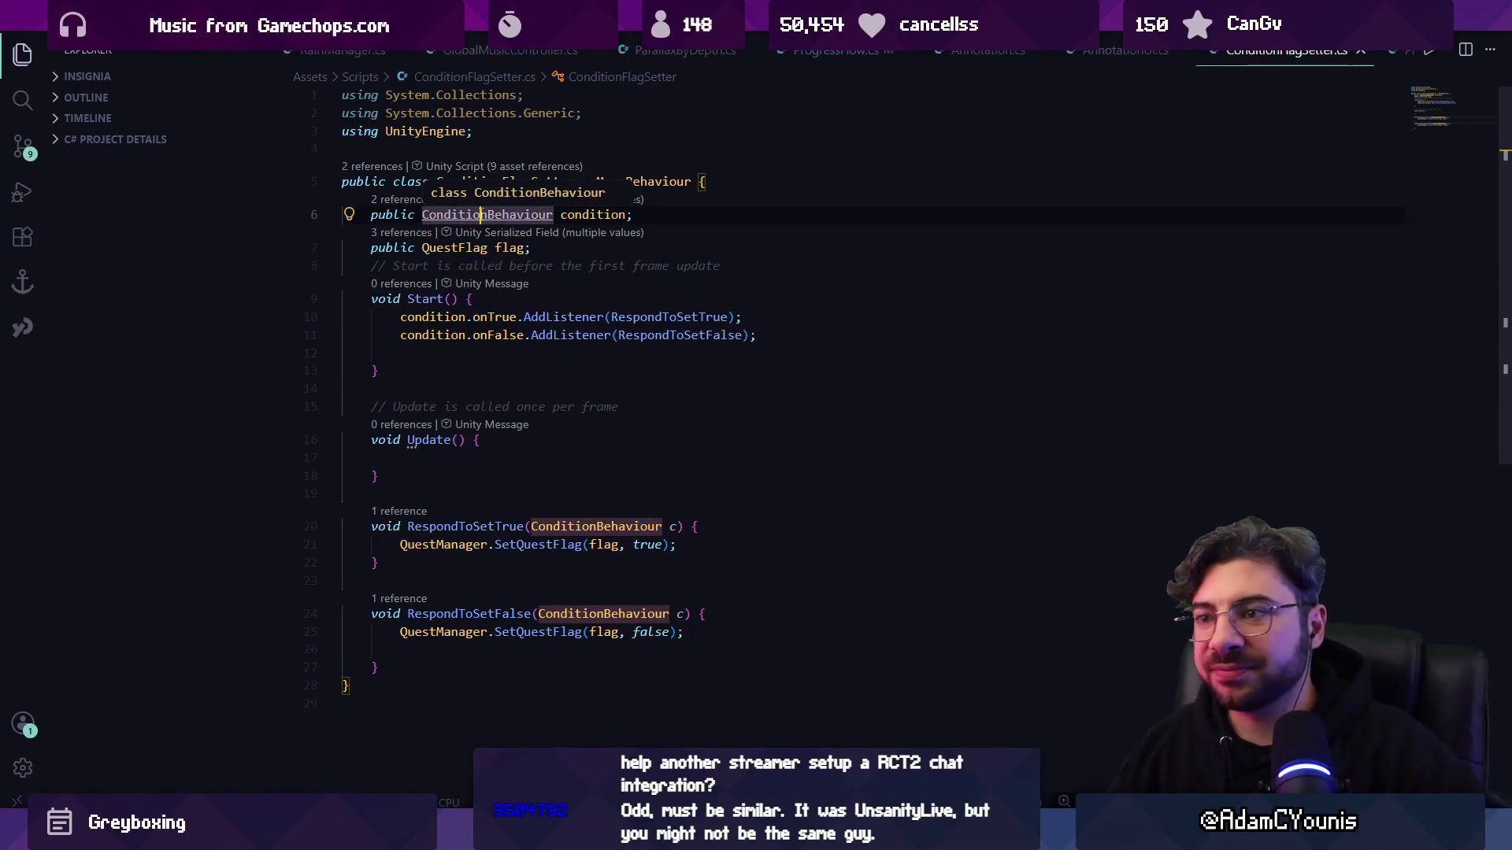
ctrl+click(488, 214)
click(546, 356)
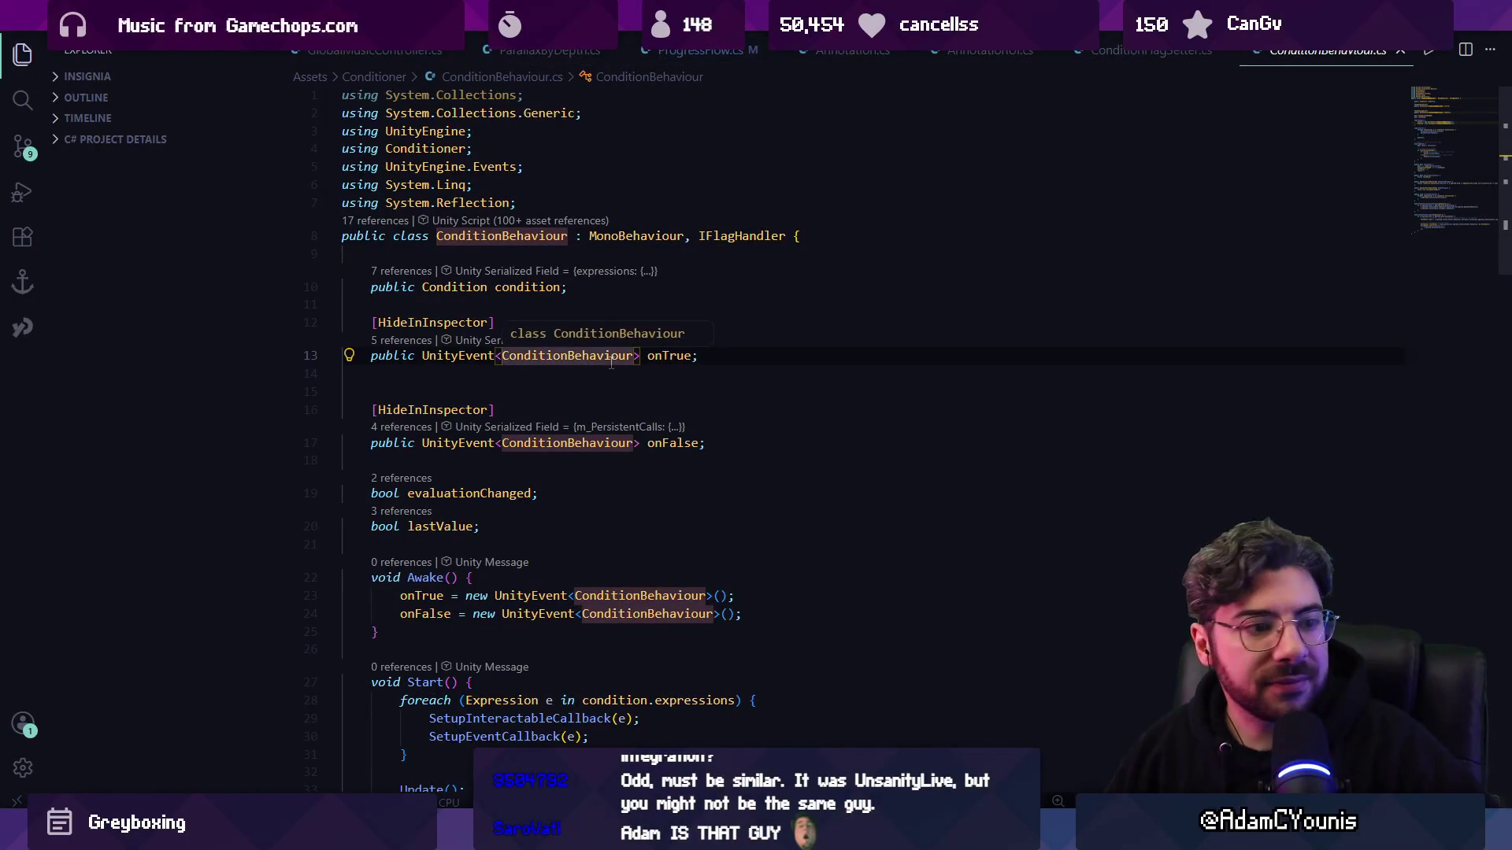
scroll(582, 360, down, 6)
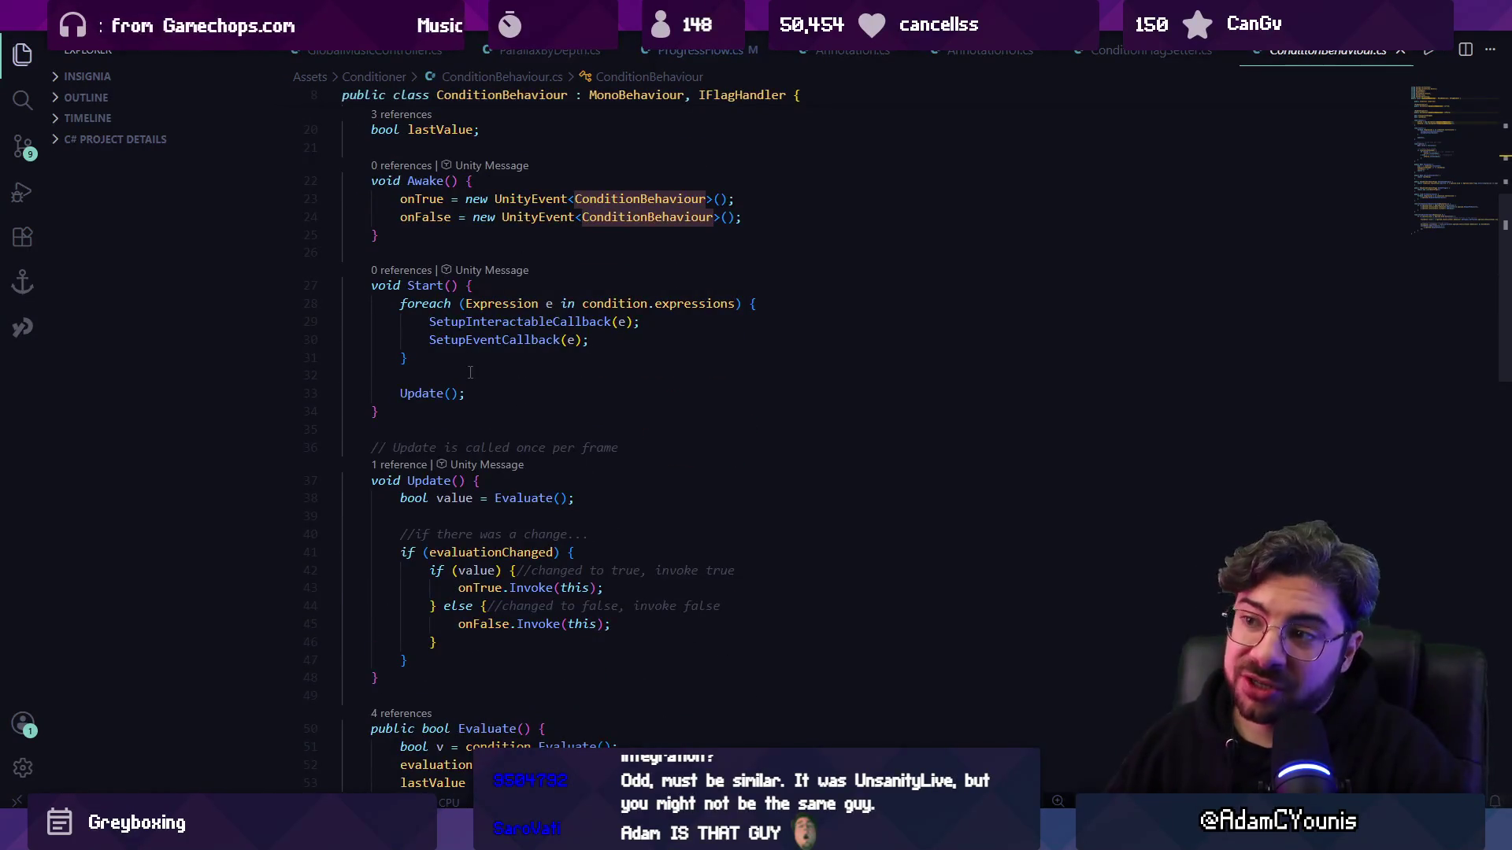
scroll(467, 377, down, 2)
key(ctrl+f)
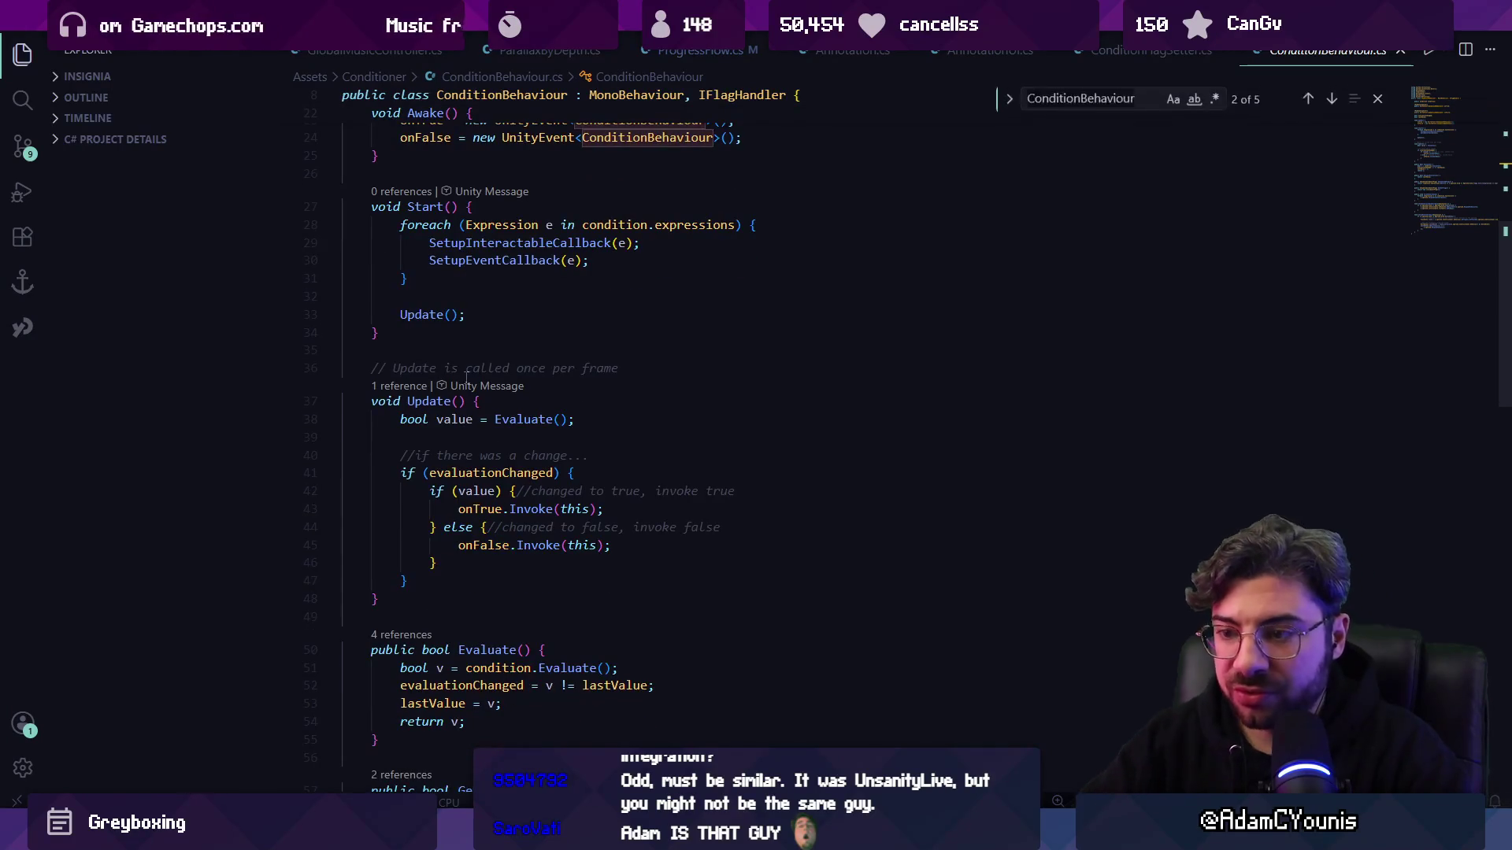
key(Escape)
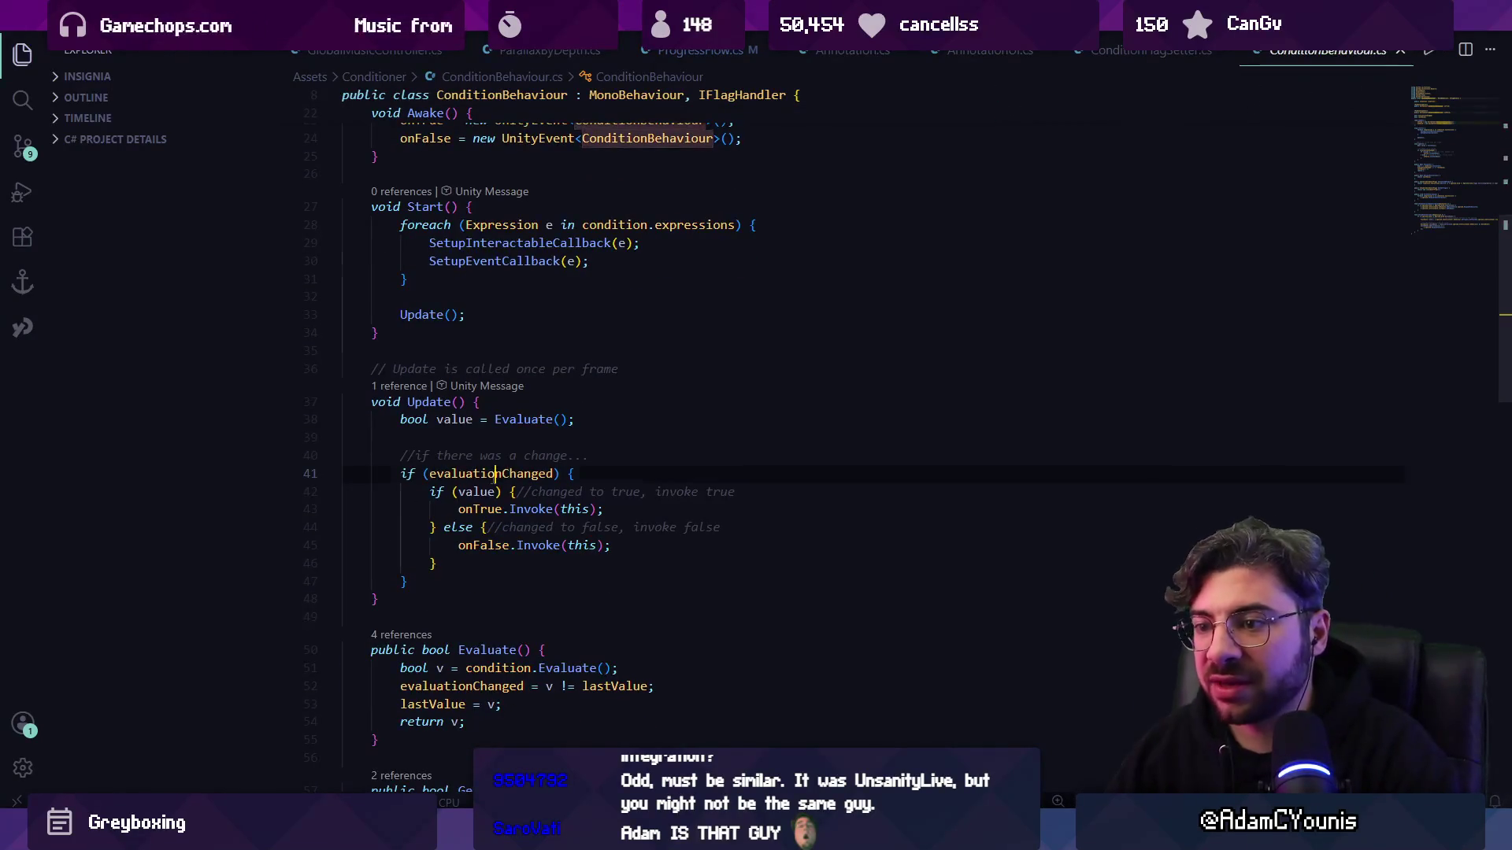
click(515, 473)
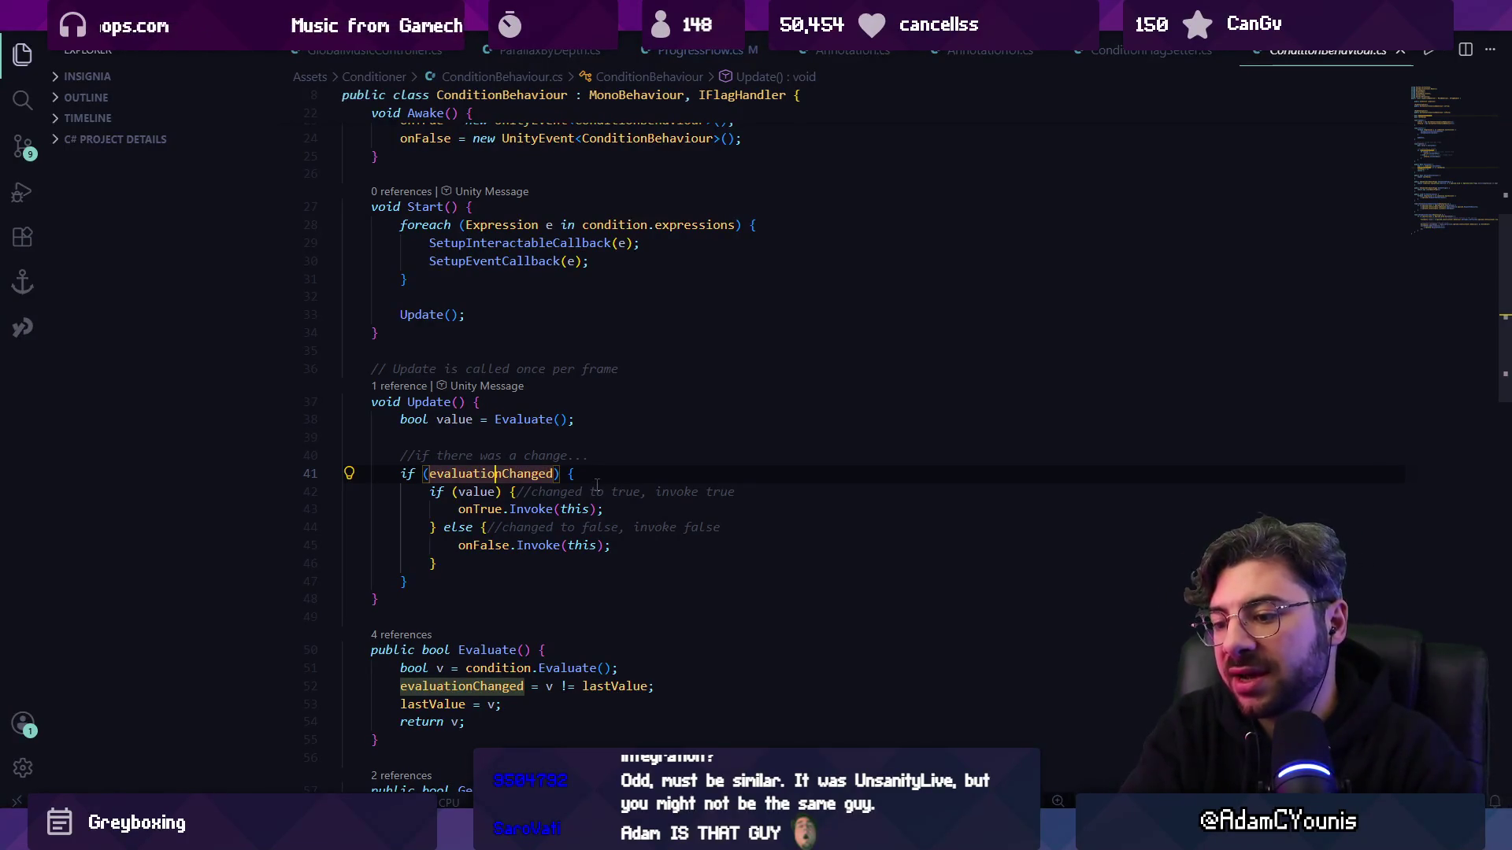
- Review how value, evaluationChanged and the condition's Evaluate call work in ConditionBehaviour's Update
key(alt+Tab)
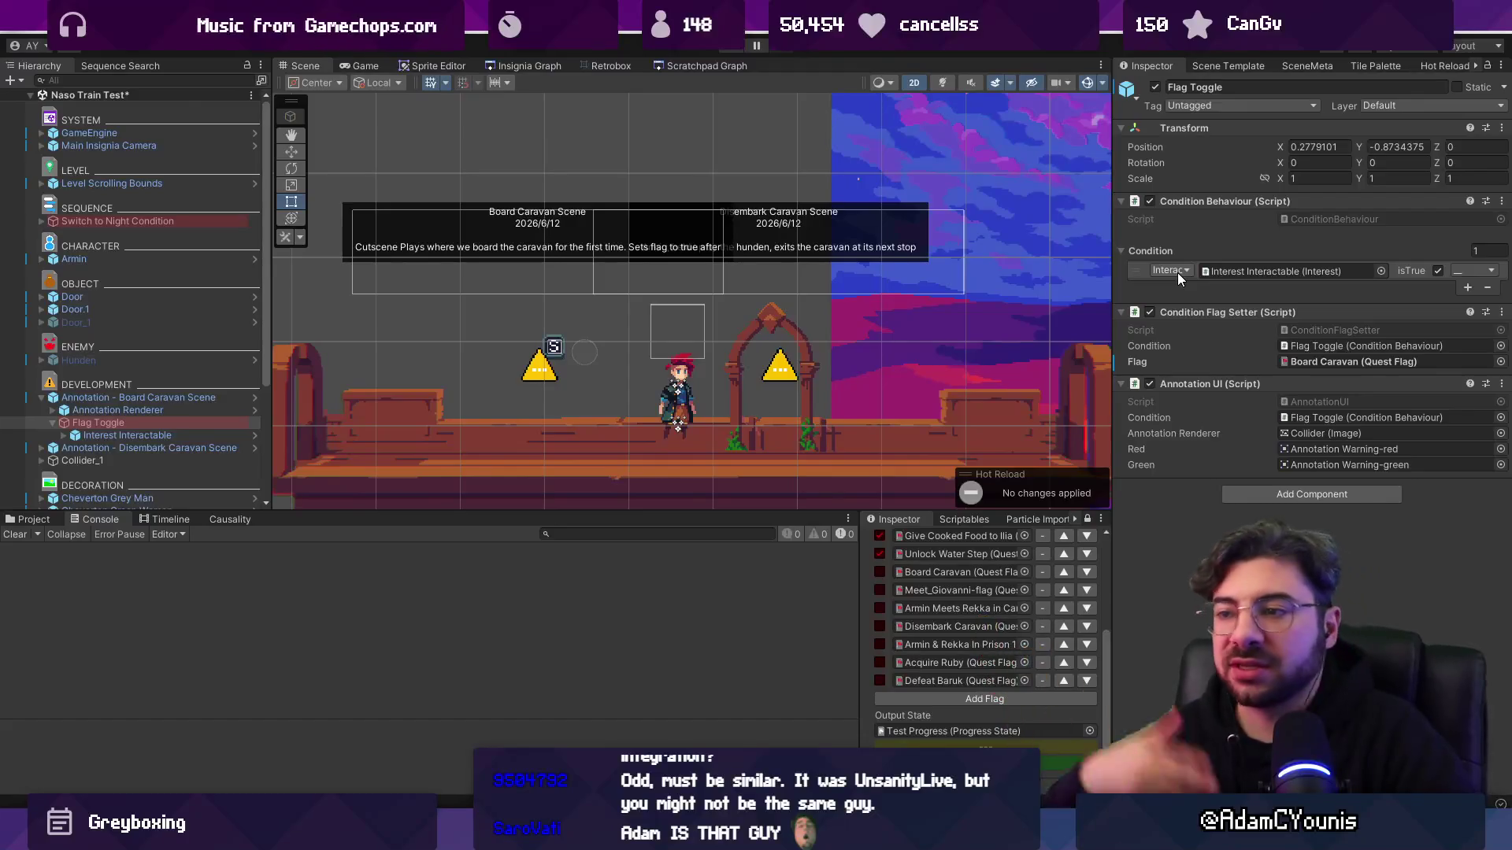
key(alt+Tab)
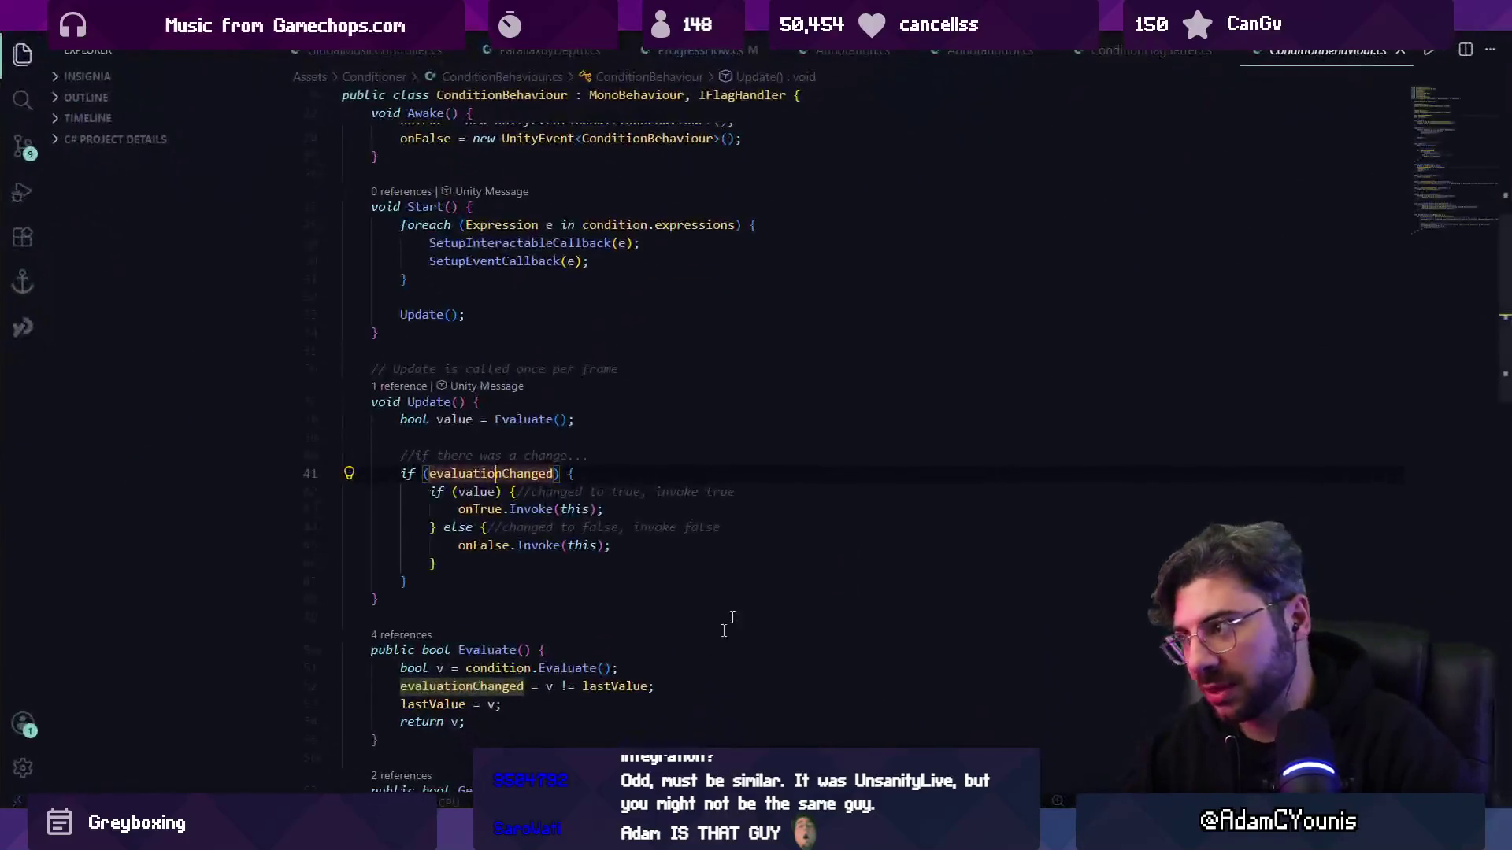
click(481, 492)
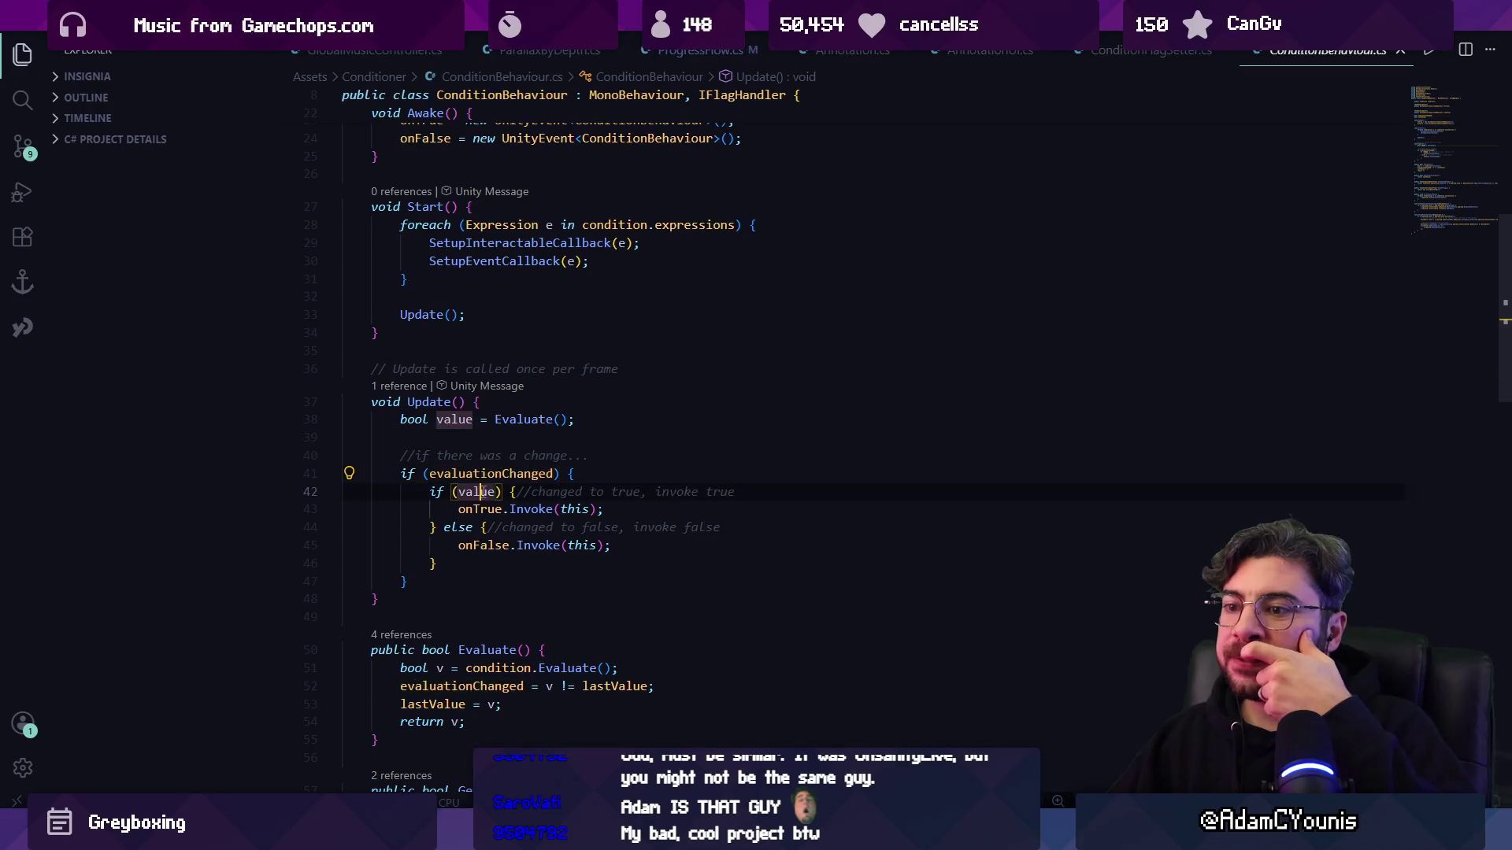
click(483, 474)
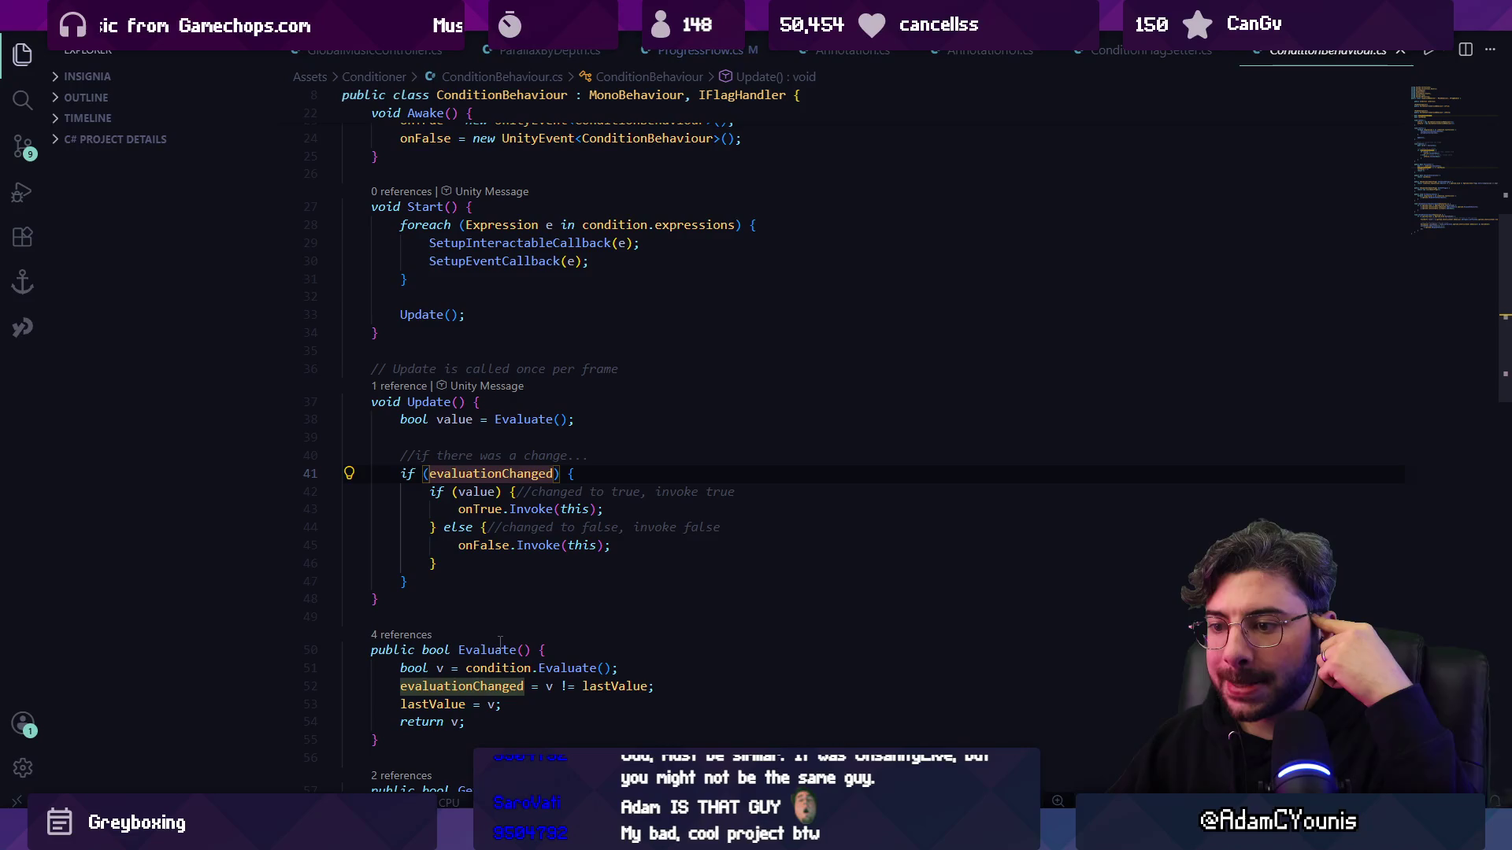
click(473, 668)
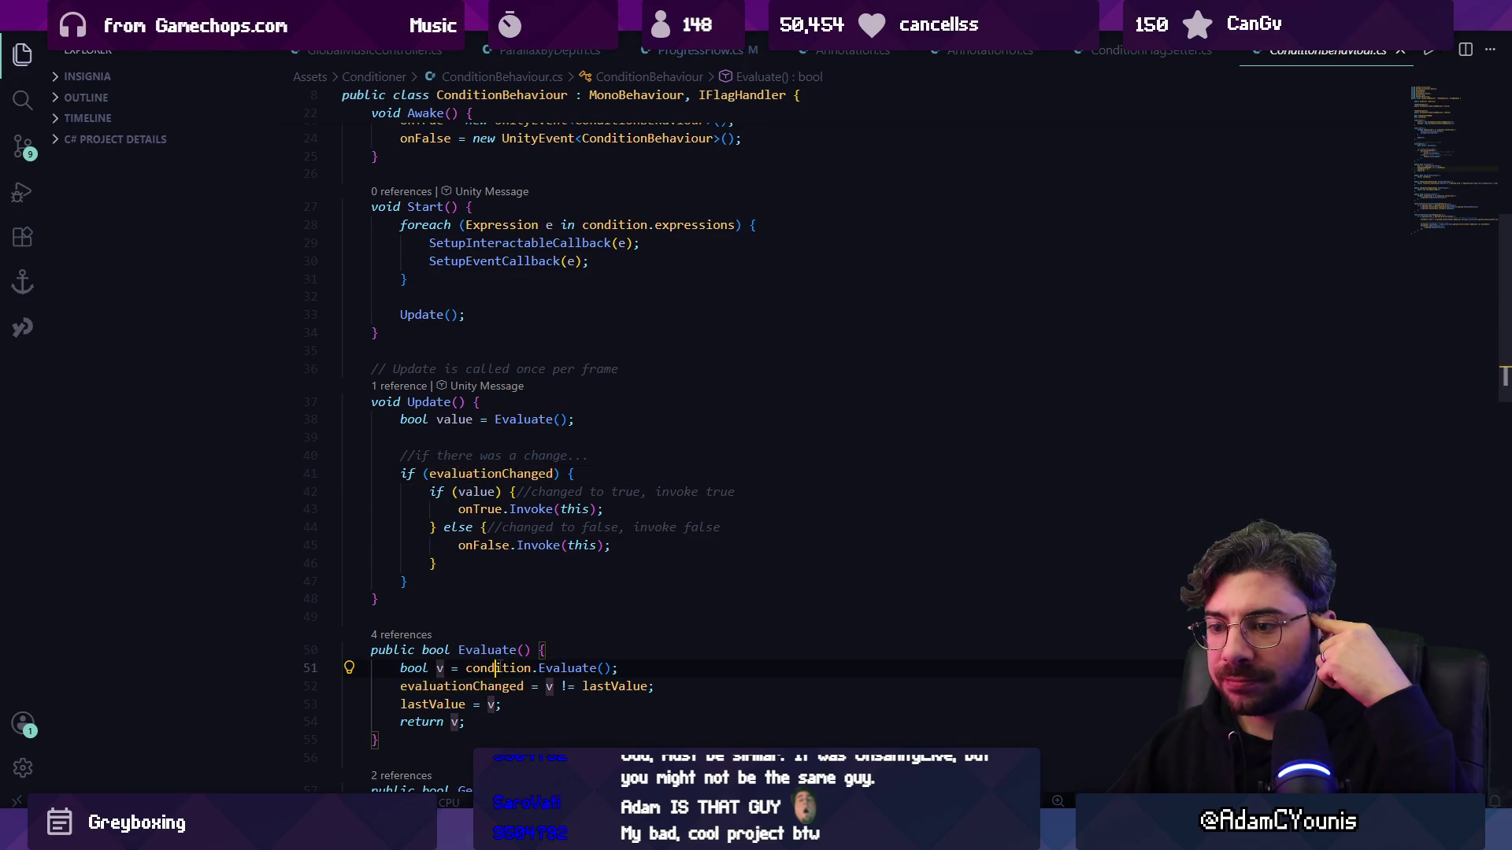
click(554, 668)
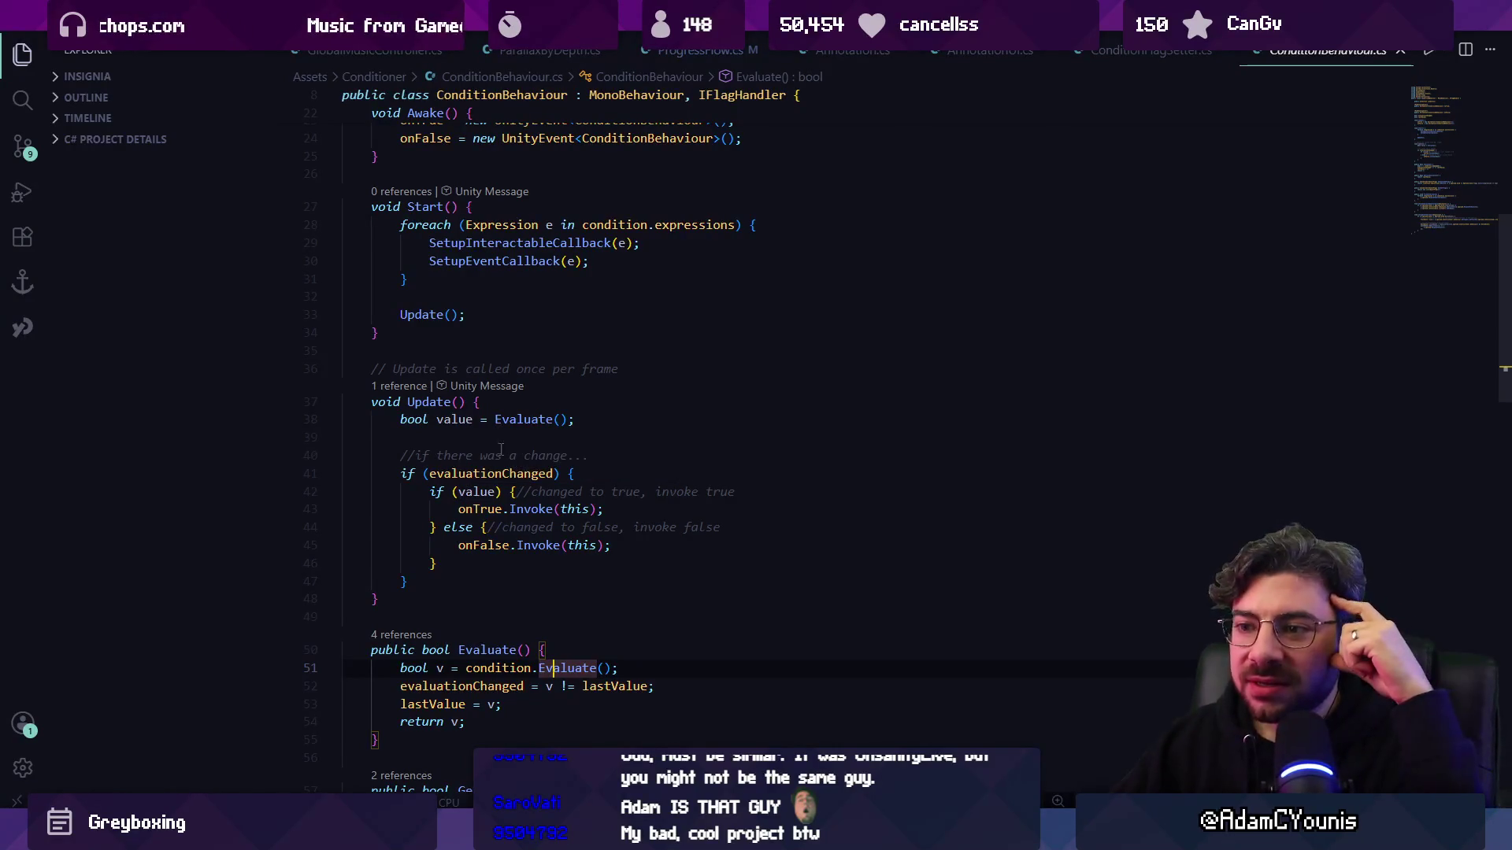
scroll(460, 446, down, 5)
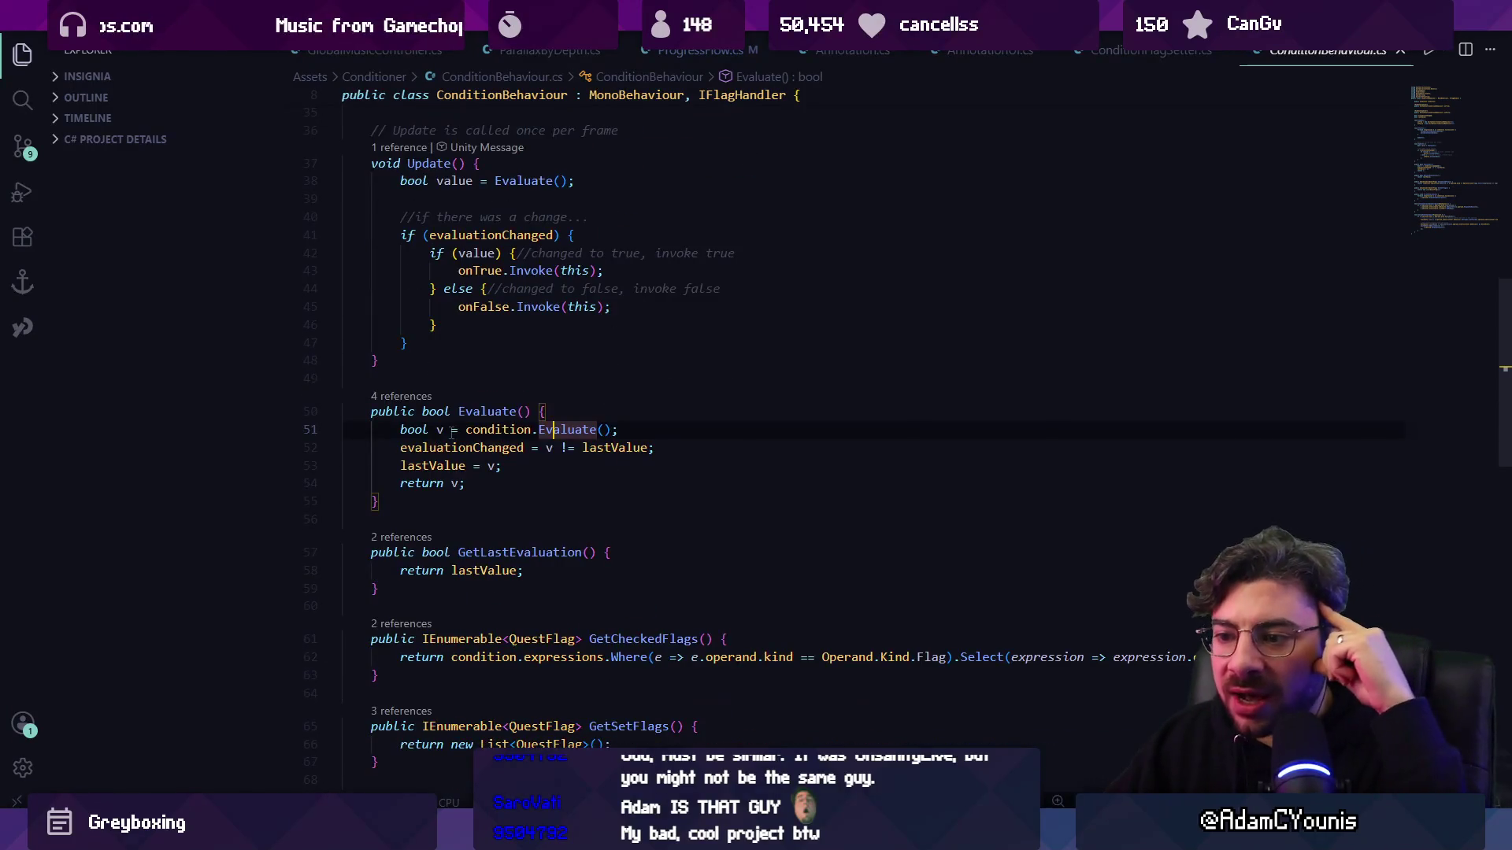
key(ctrl+Left)
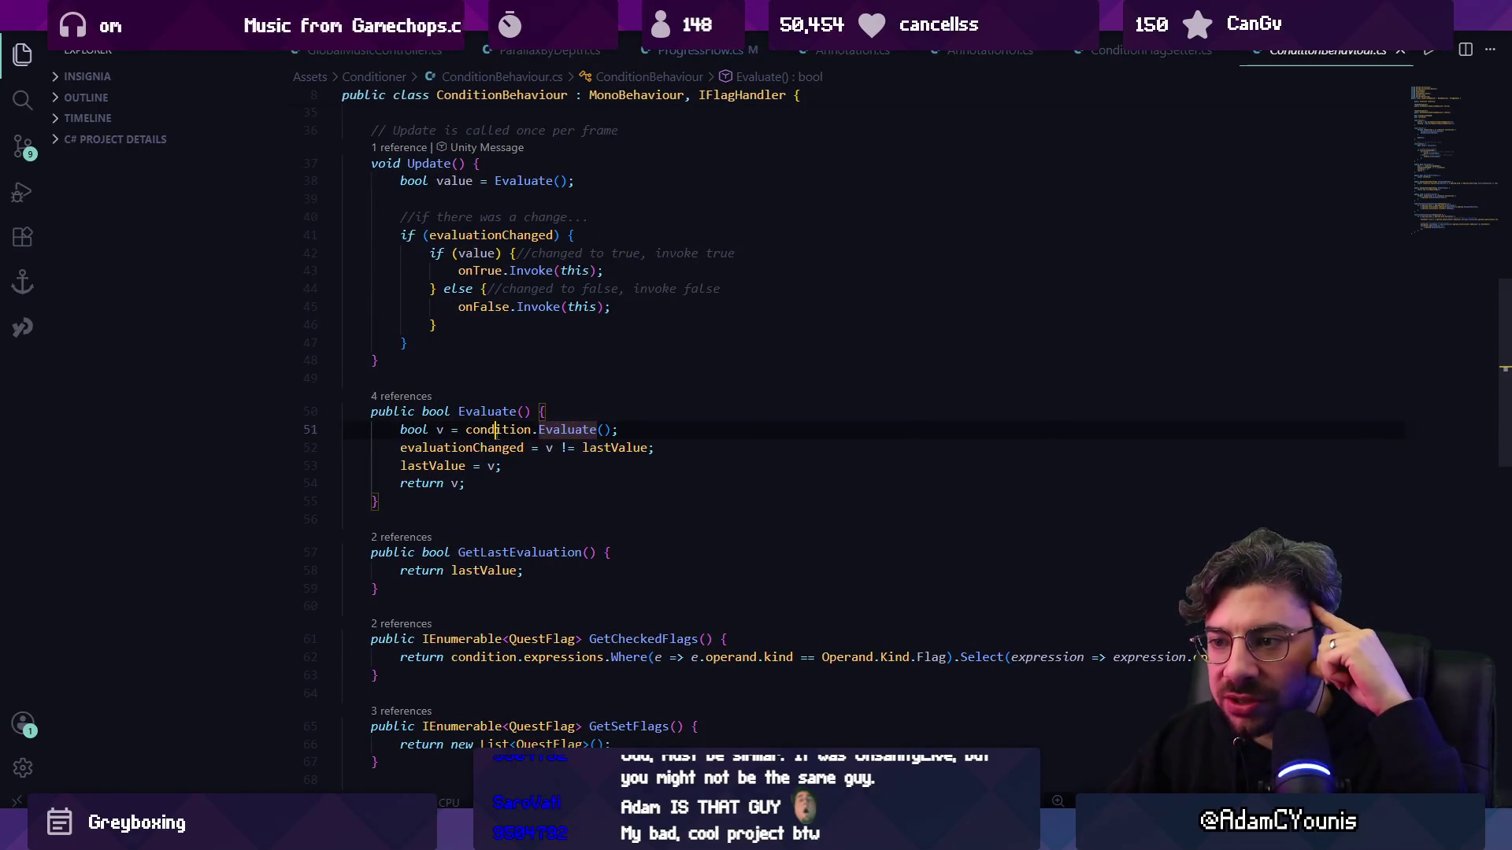
- Add a Debug.Log "Condition {name} evaluated to true, invoking onTrue event." at the onTrue invocation
key(alt+Tab)
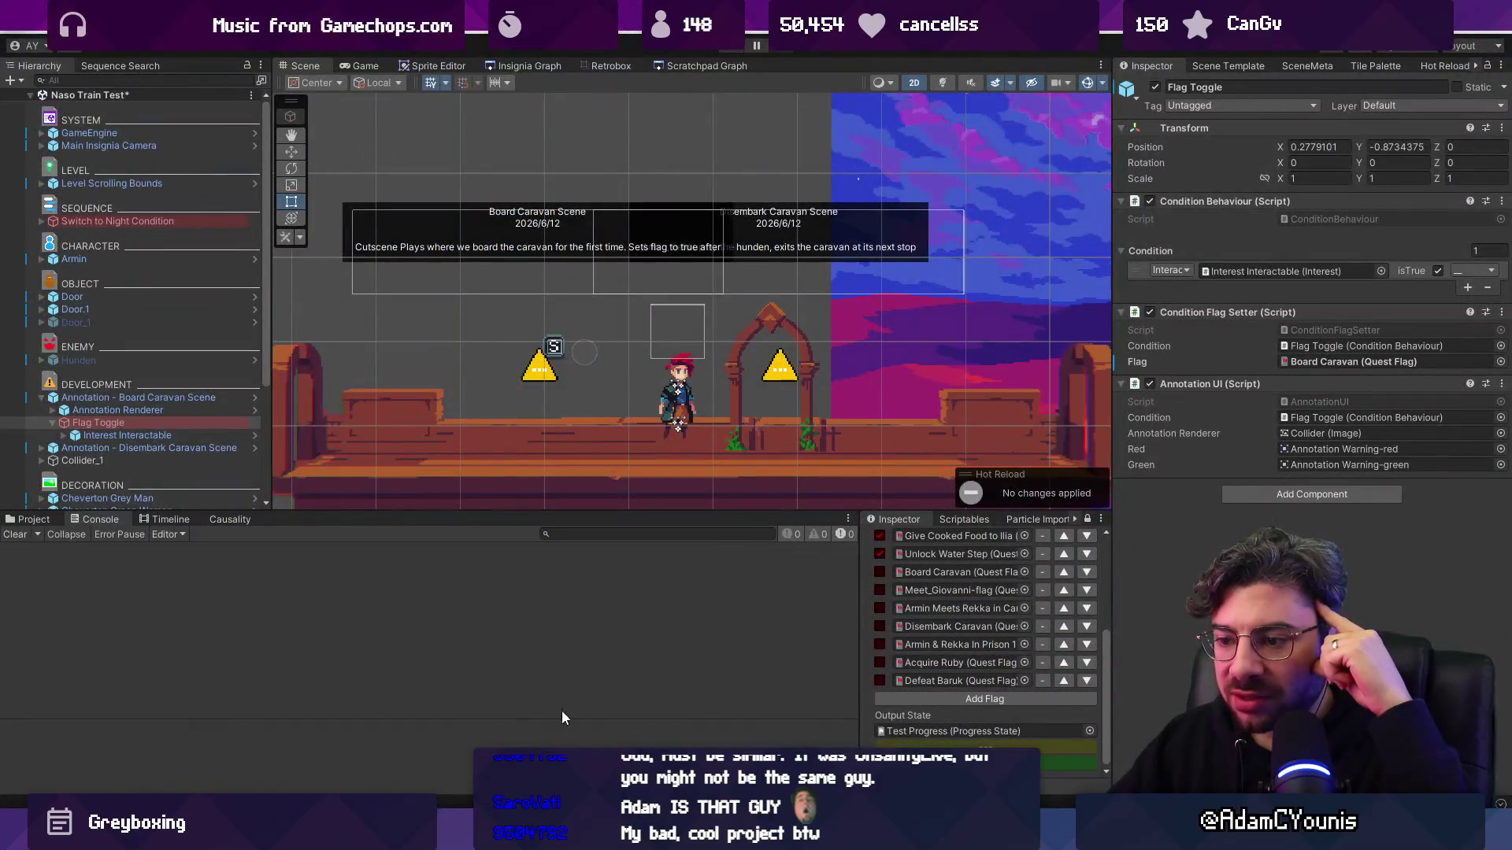
mouse_move(565, 834)
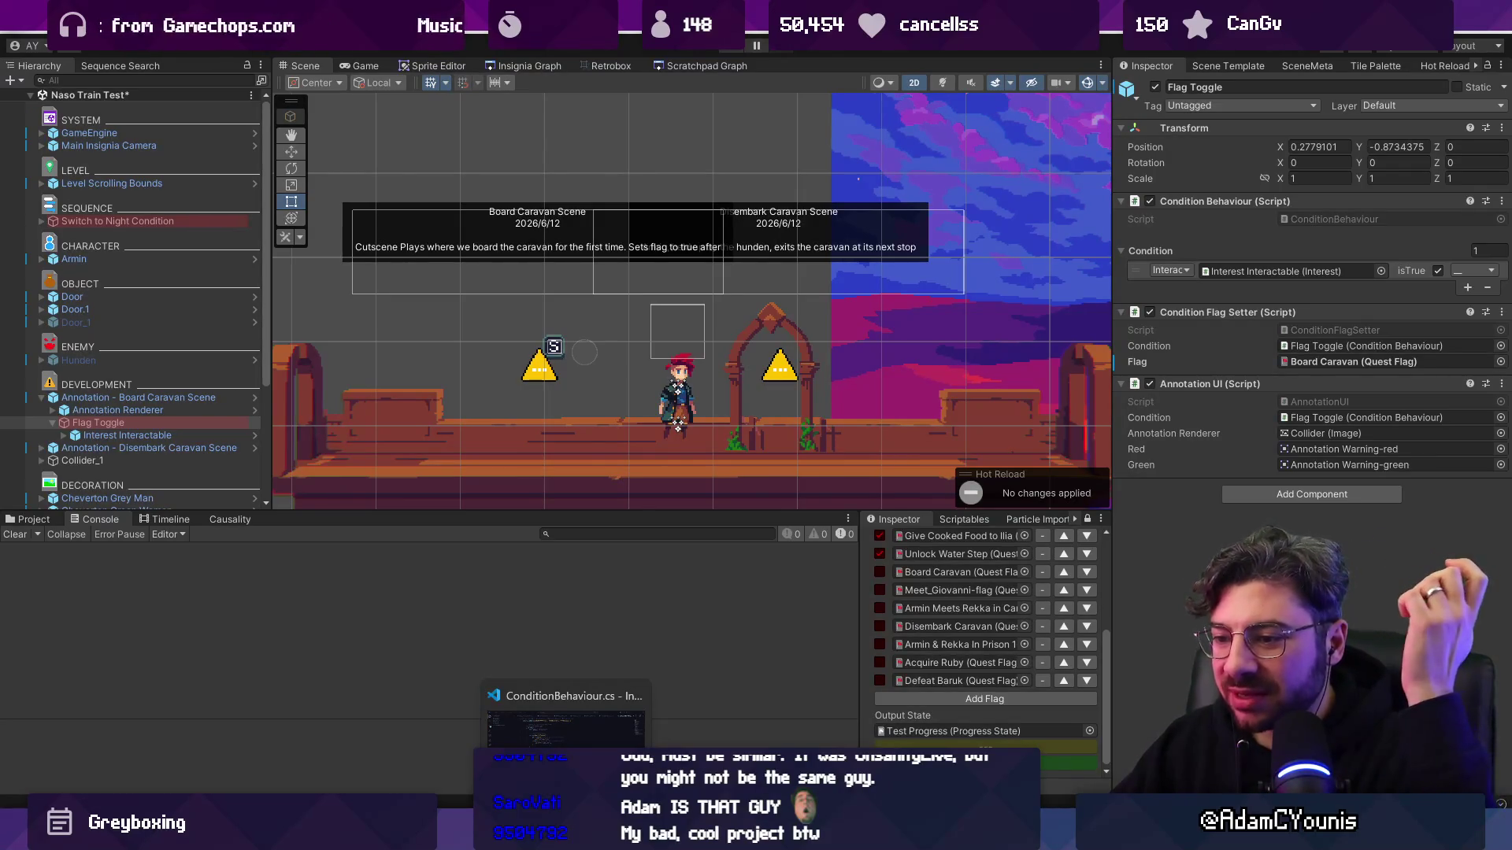
click(566, 713)
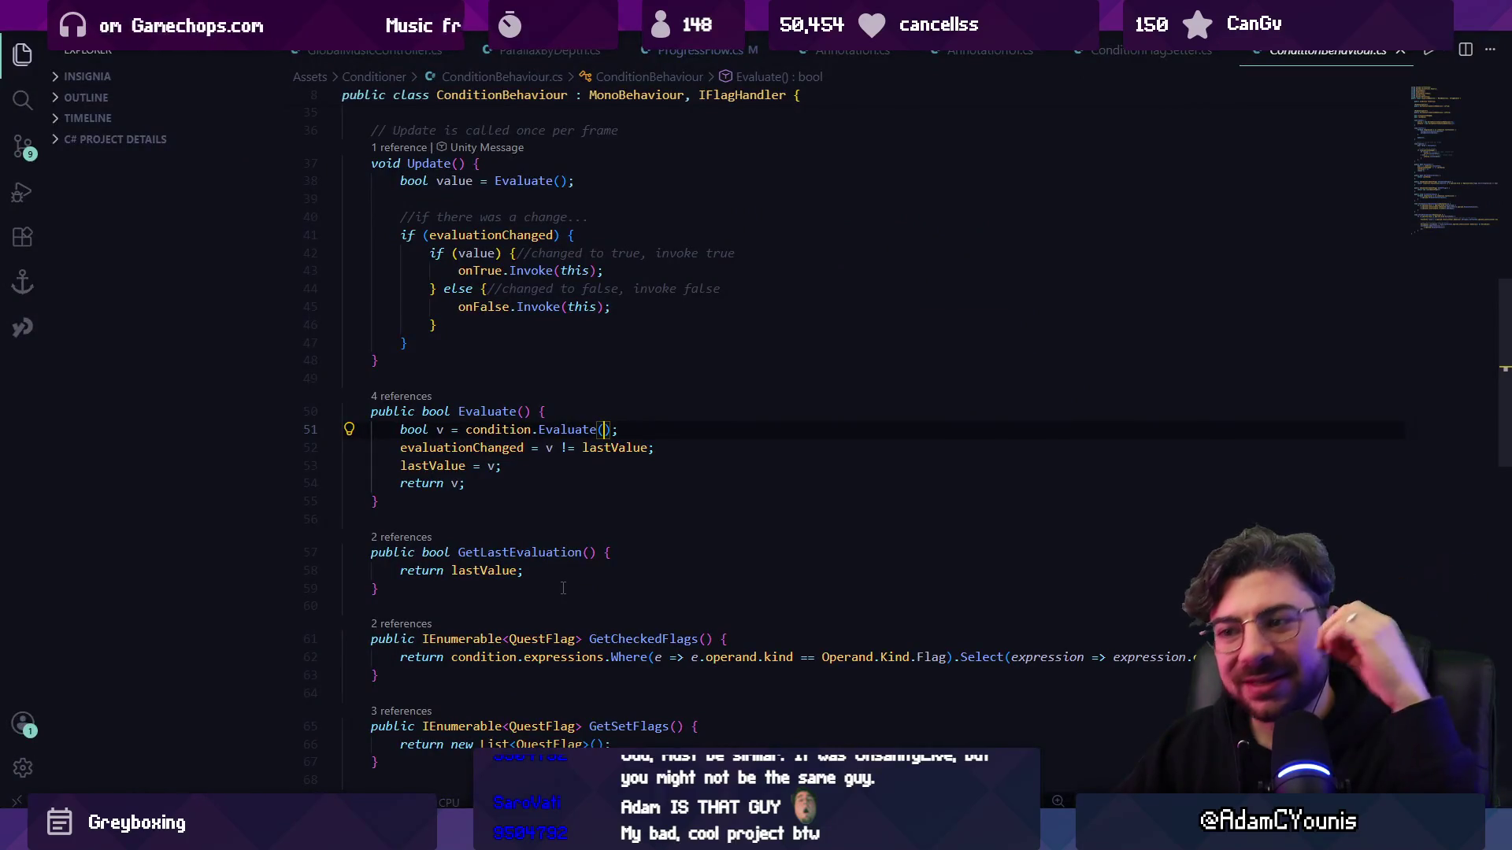
scroll(546, 435, up, 2)
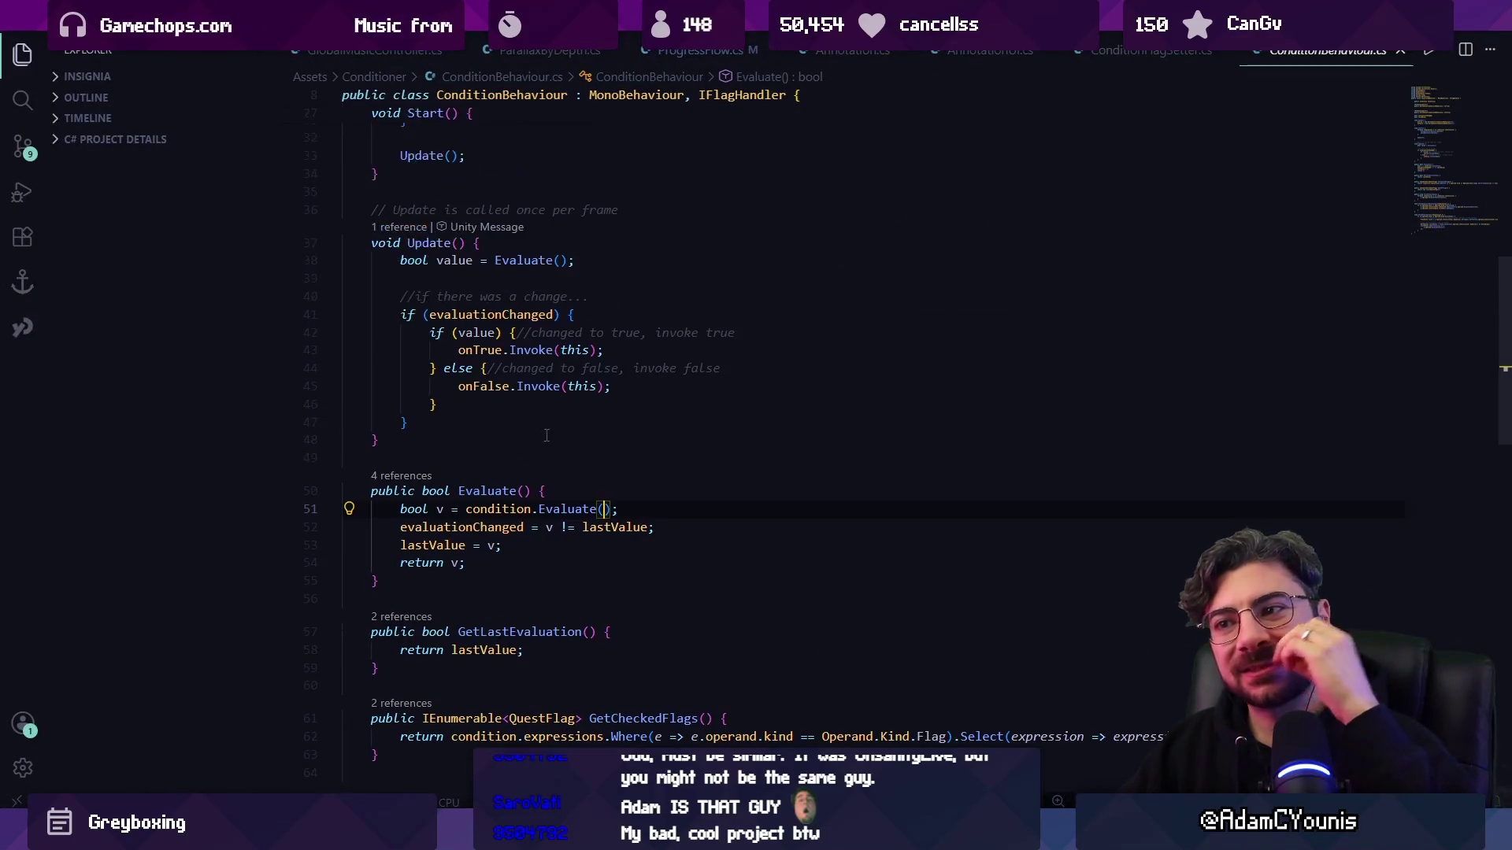
key(Return)
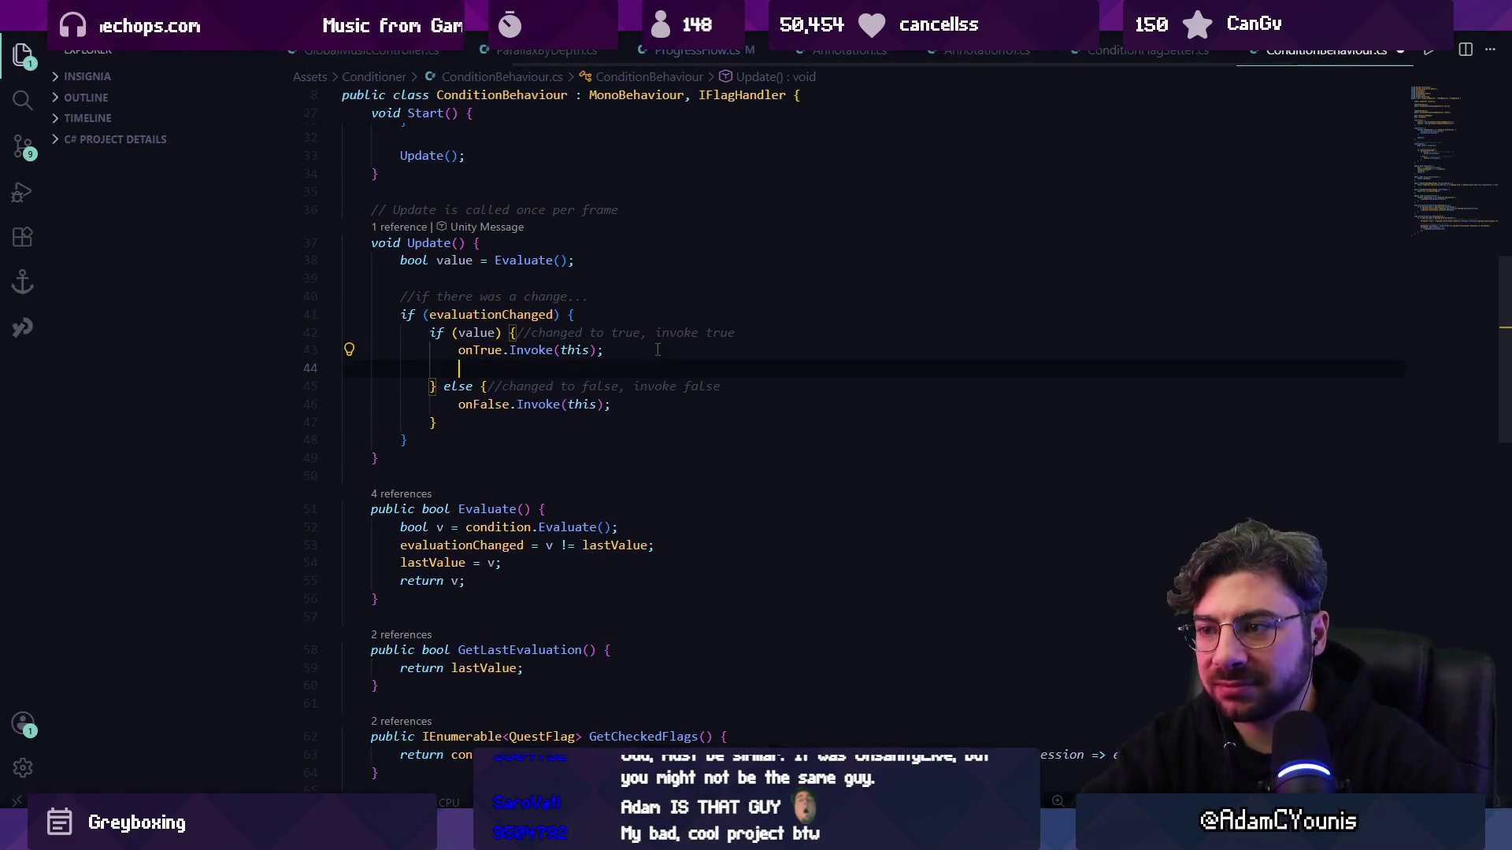
text(Debug)
key(Tab)
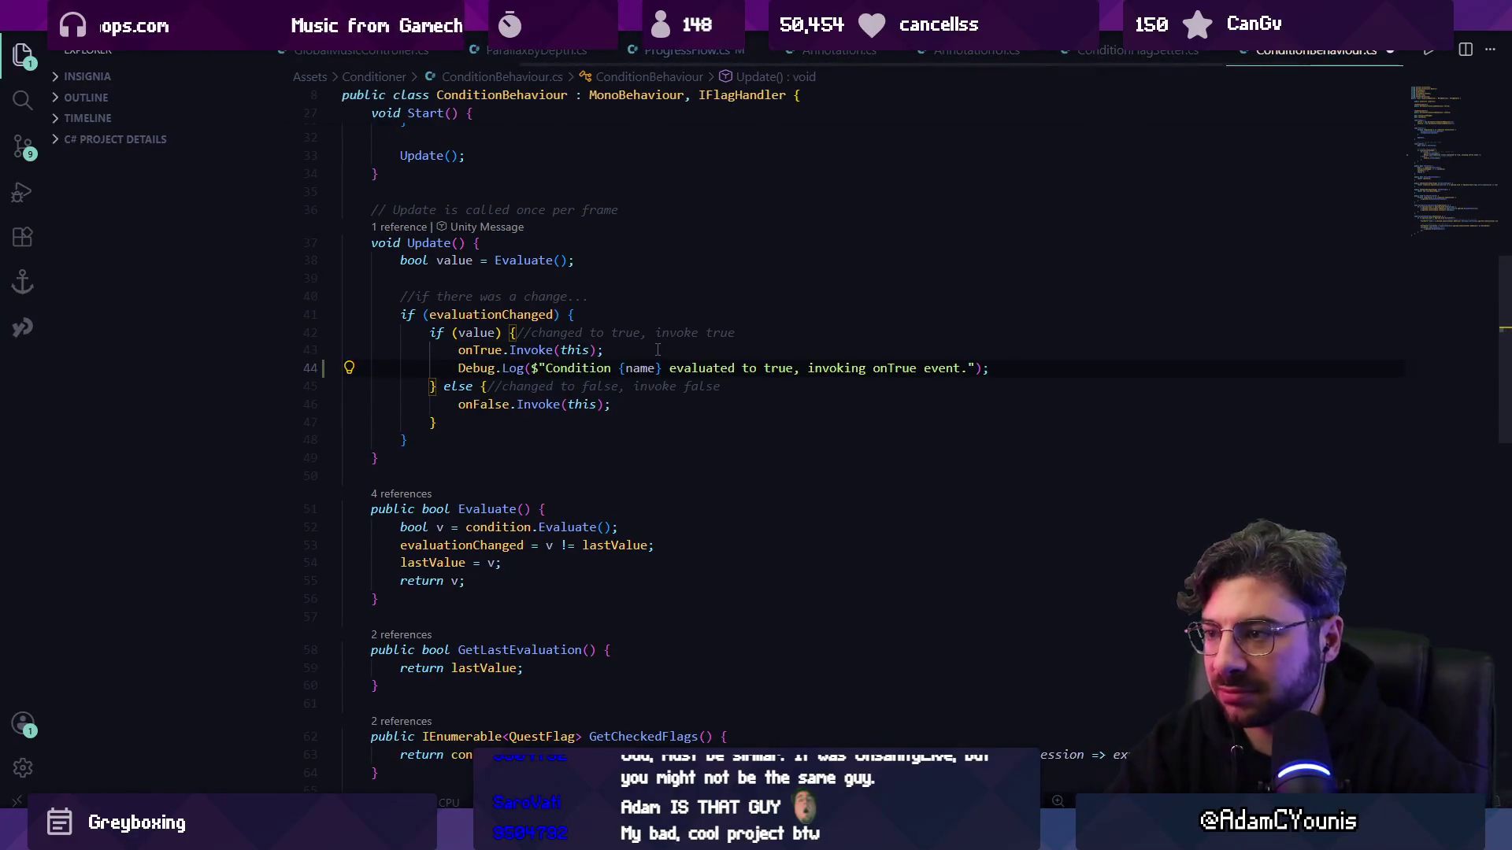
key(alt+Tab)
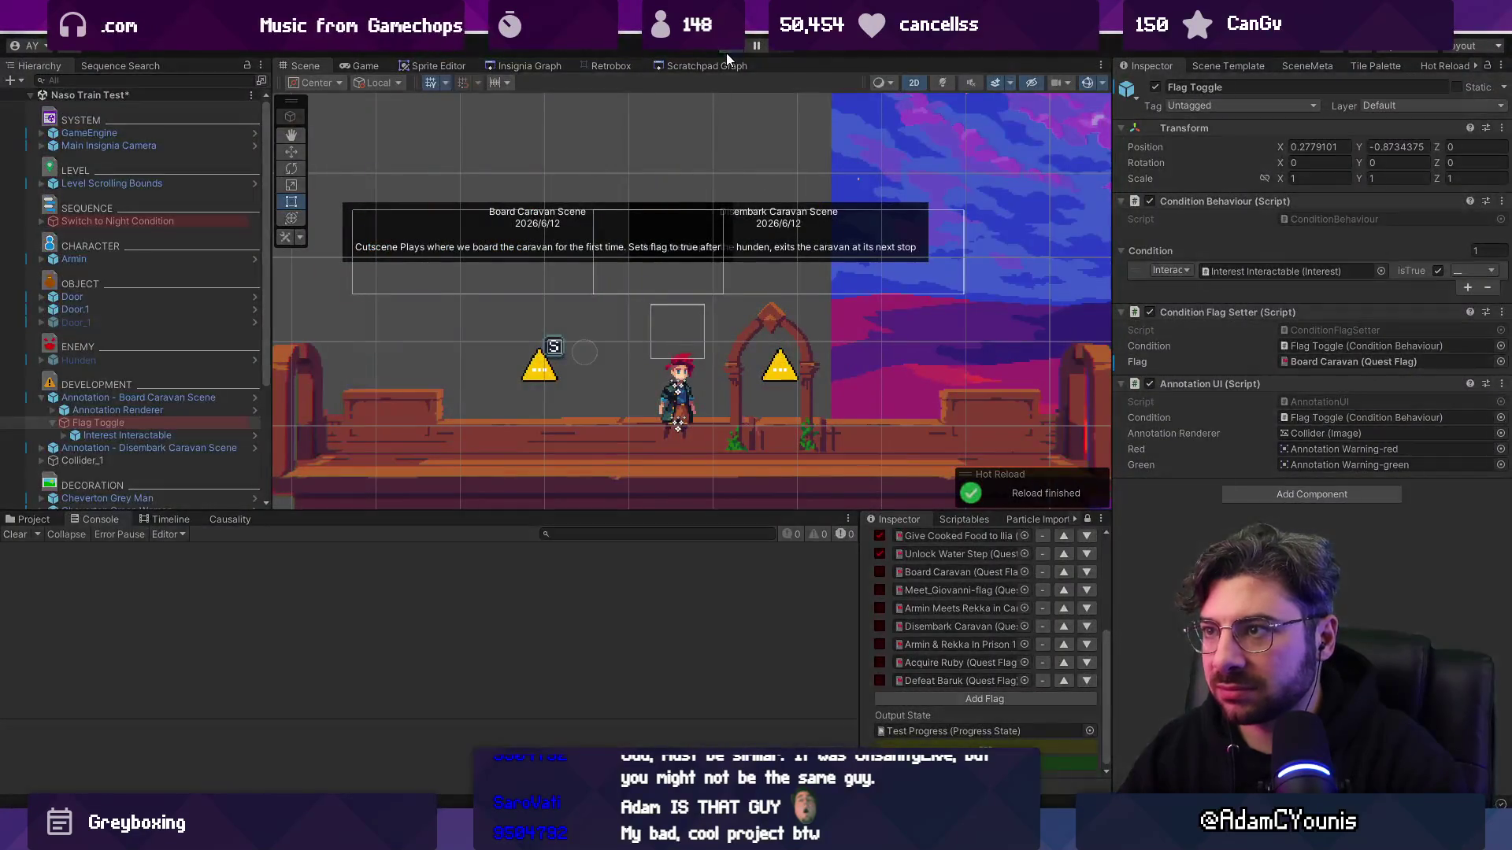
- Play the scene and walk the player left into the warning marker to trigger the condition log
key(ctrl+p)
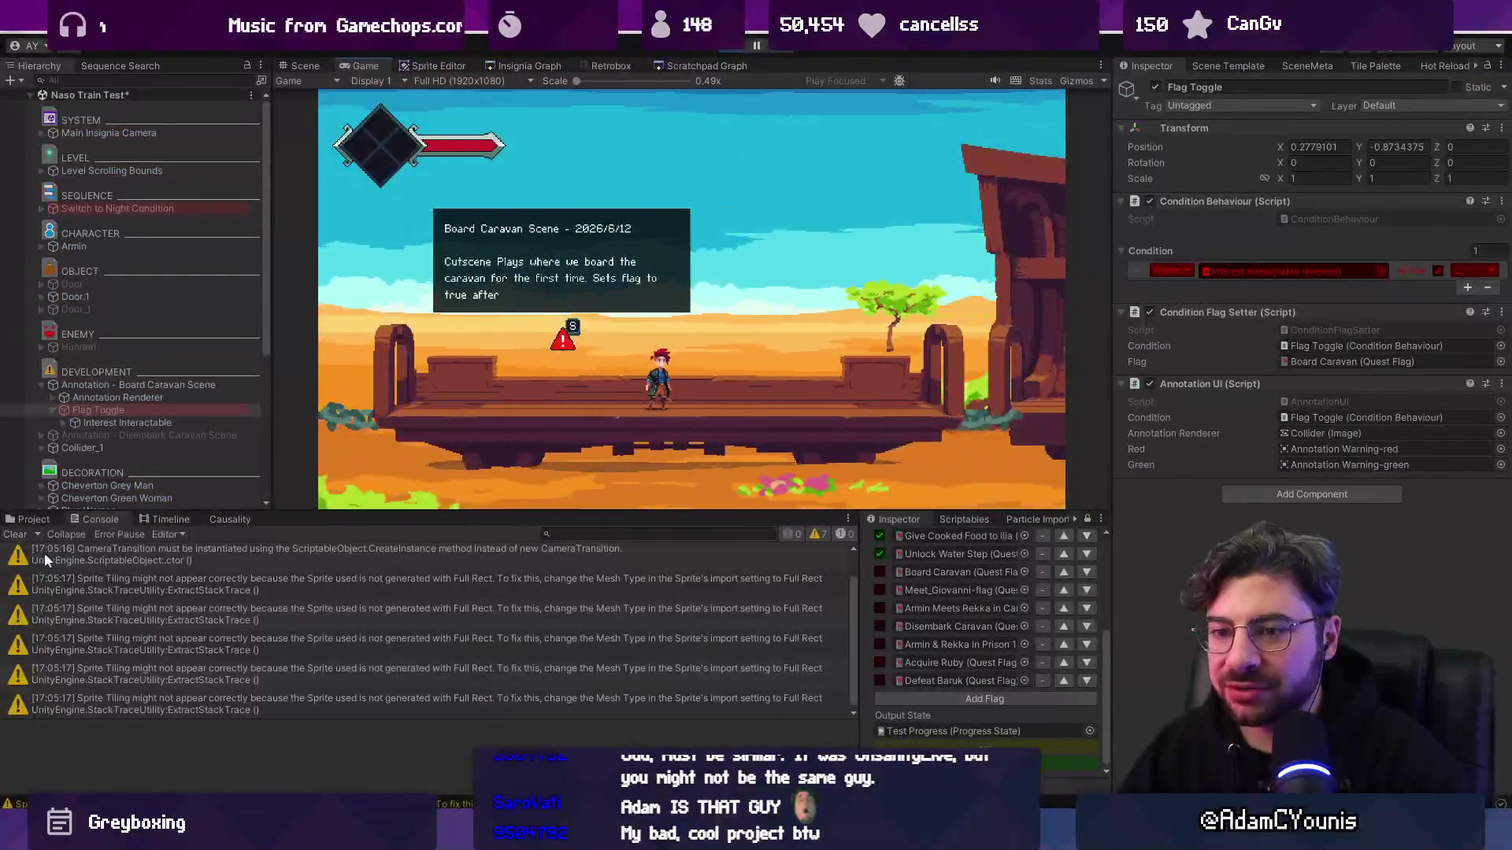
key(Left)
key(s)
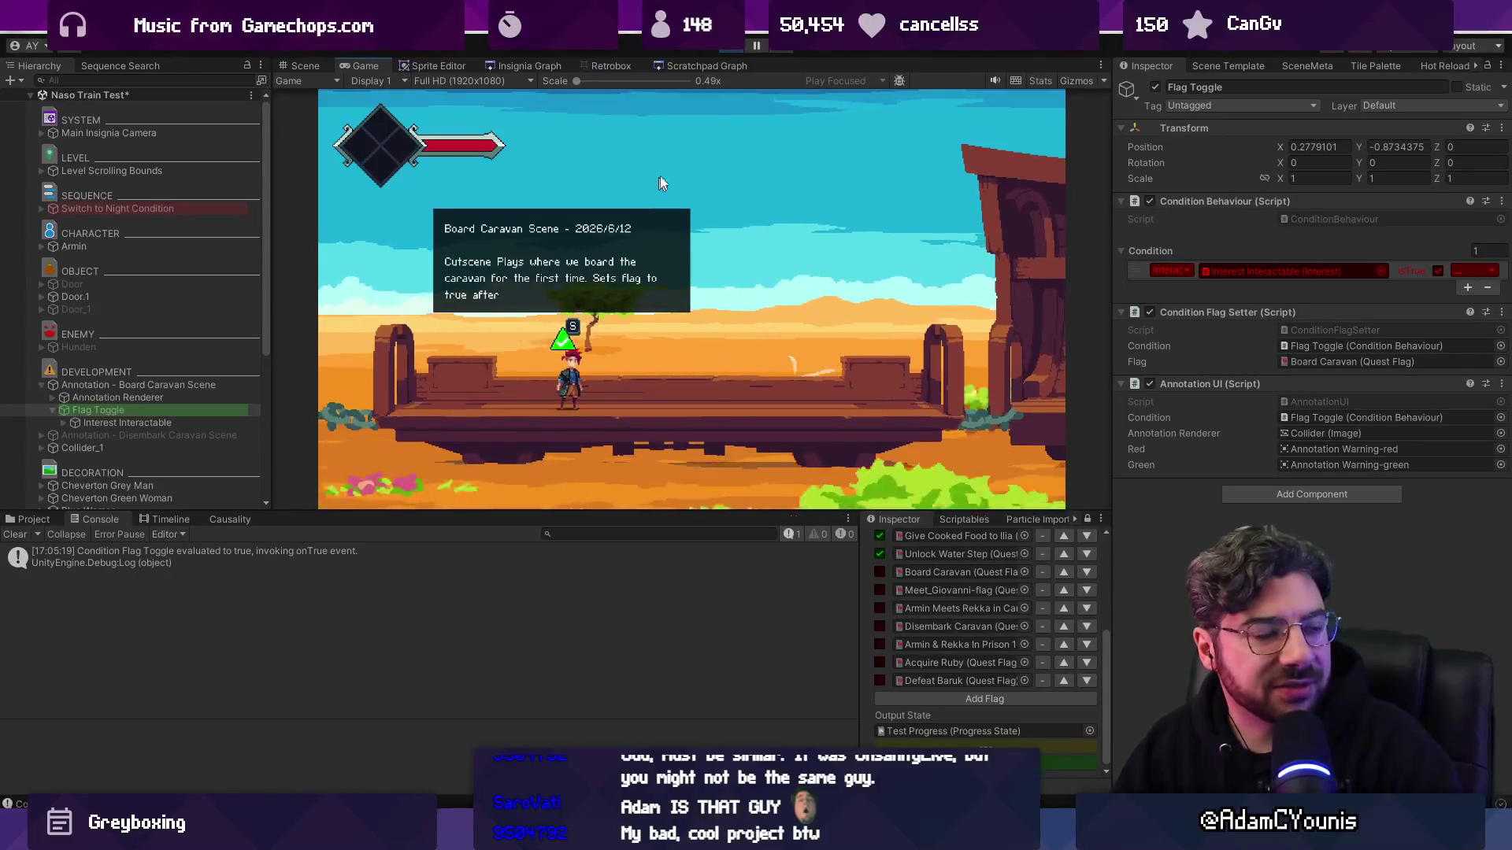
key(alt+Tab)
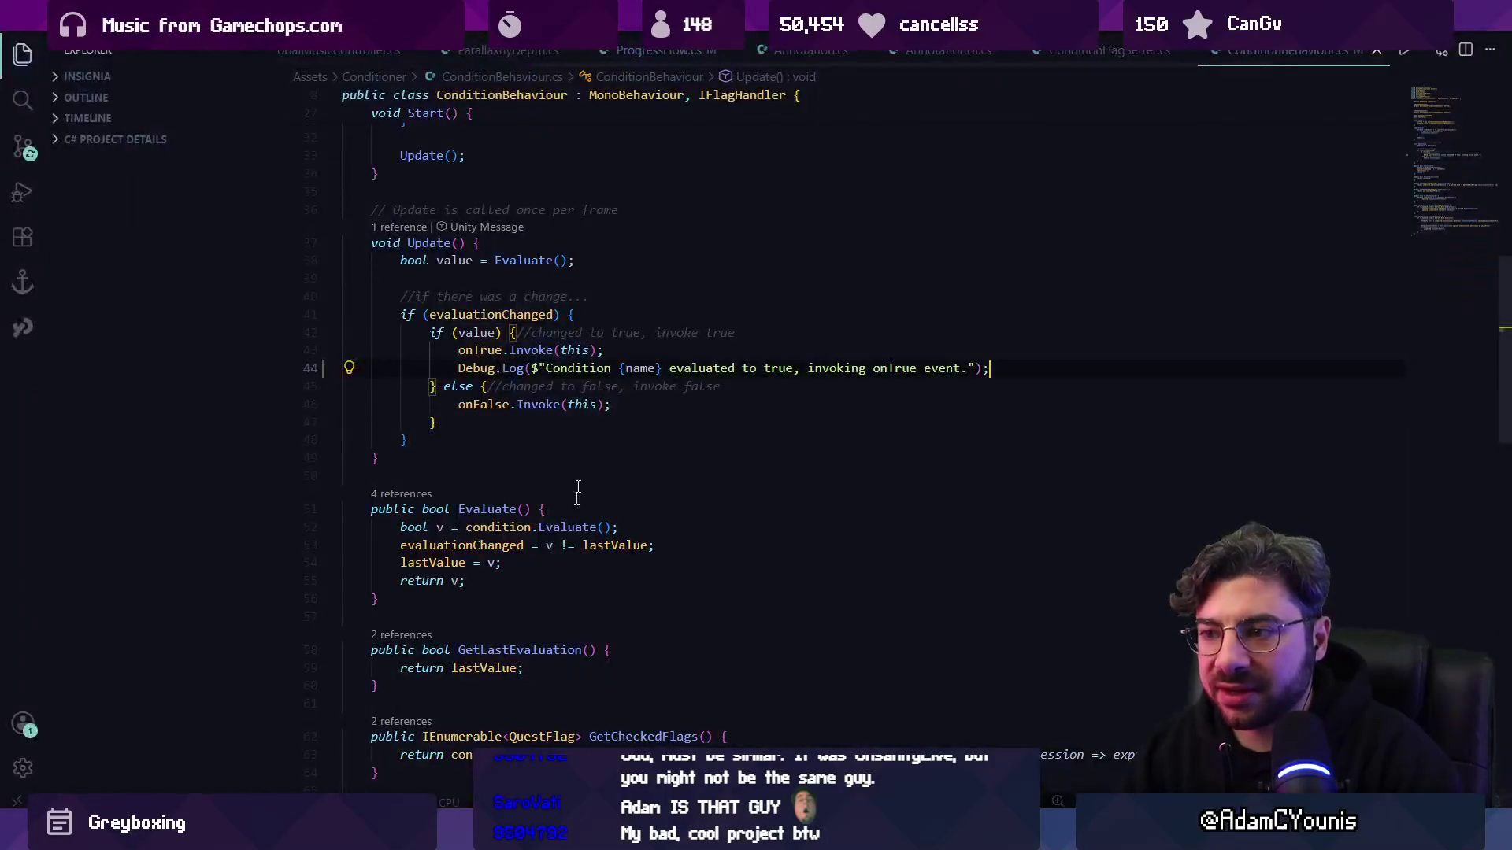
- Delete the condition Debug.Log line from ConditionBehaviour.cs
key(shift+Up)
key(BackSpace)
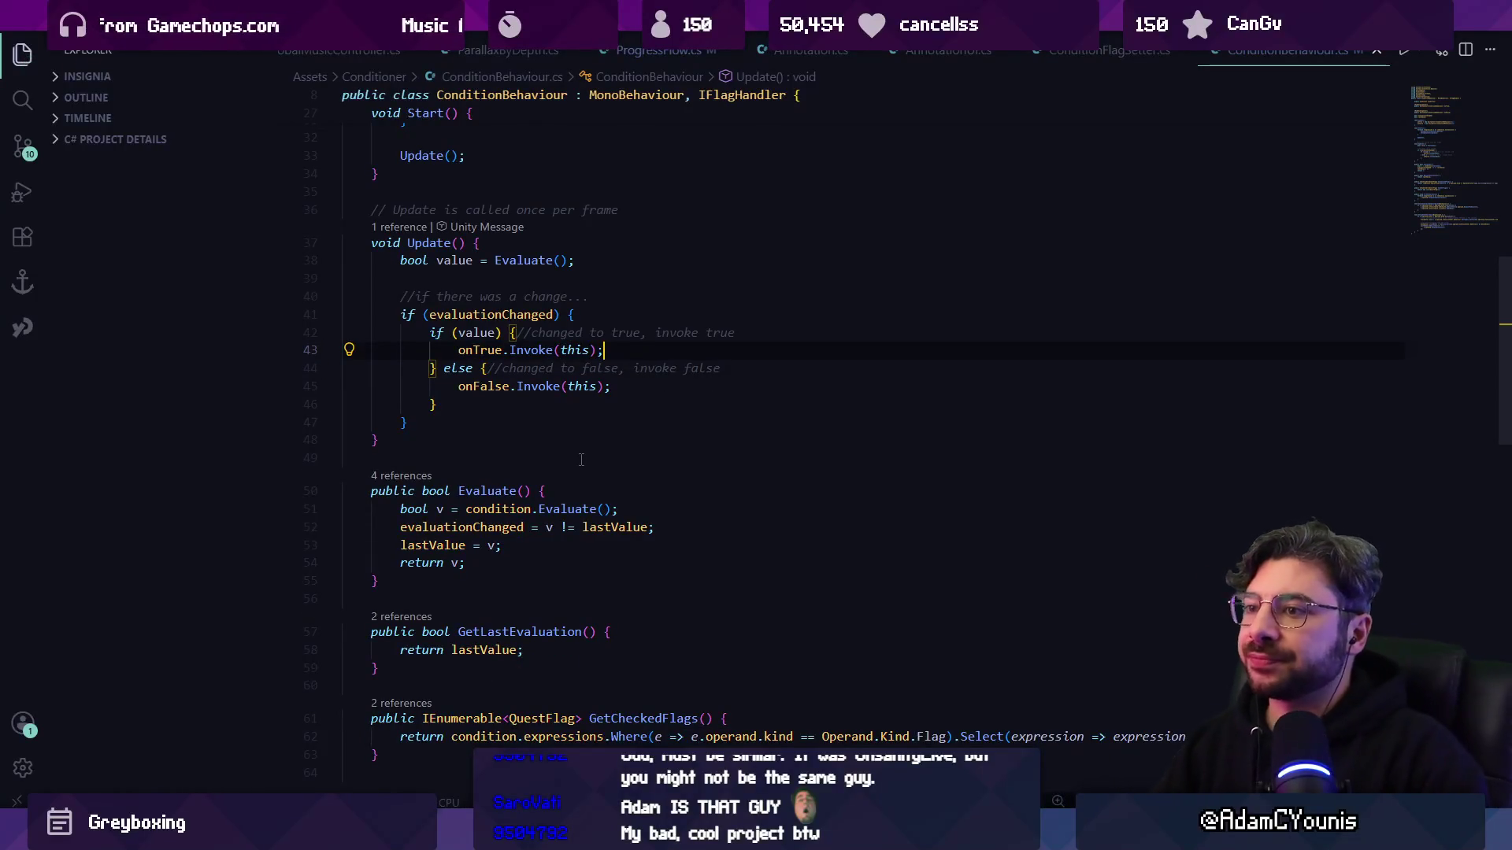
scroll(618, 430, up, 3)
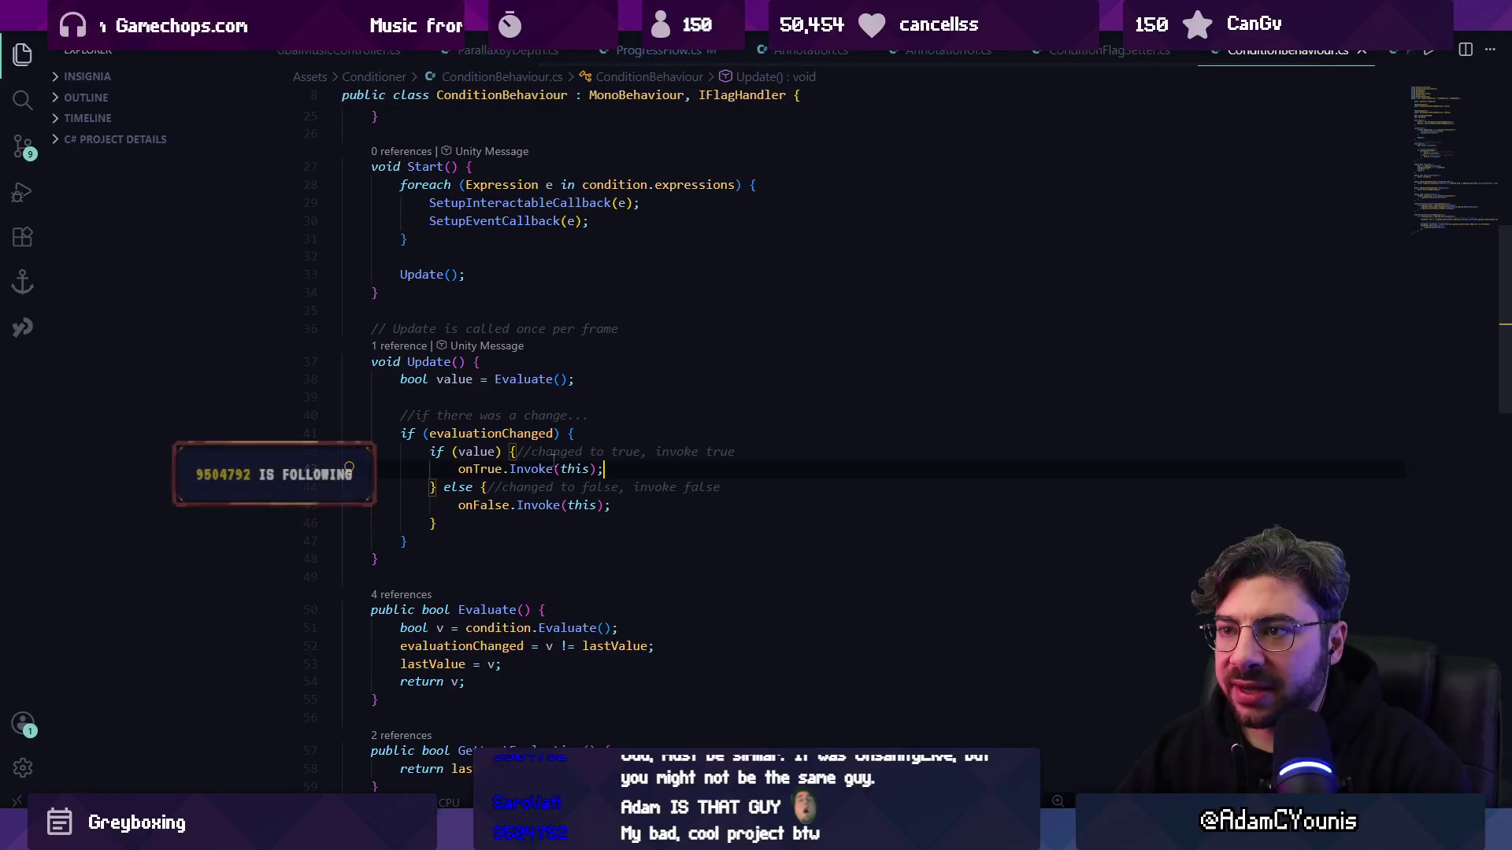
- Open Operand.cs and inspect its interactable and interactableTriggered fields
key(ctrl+p)
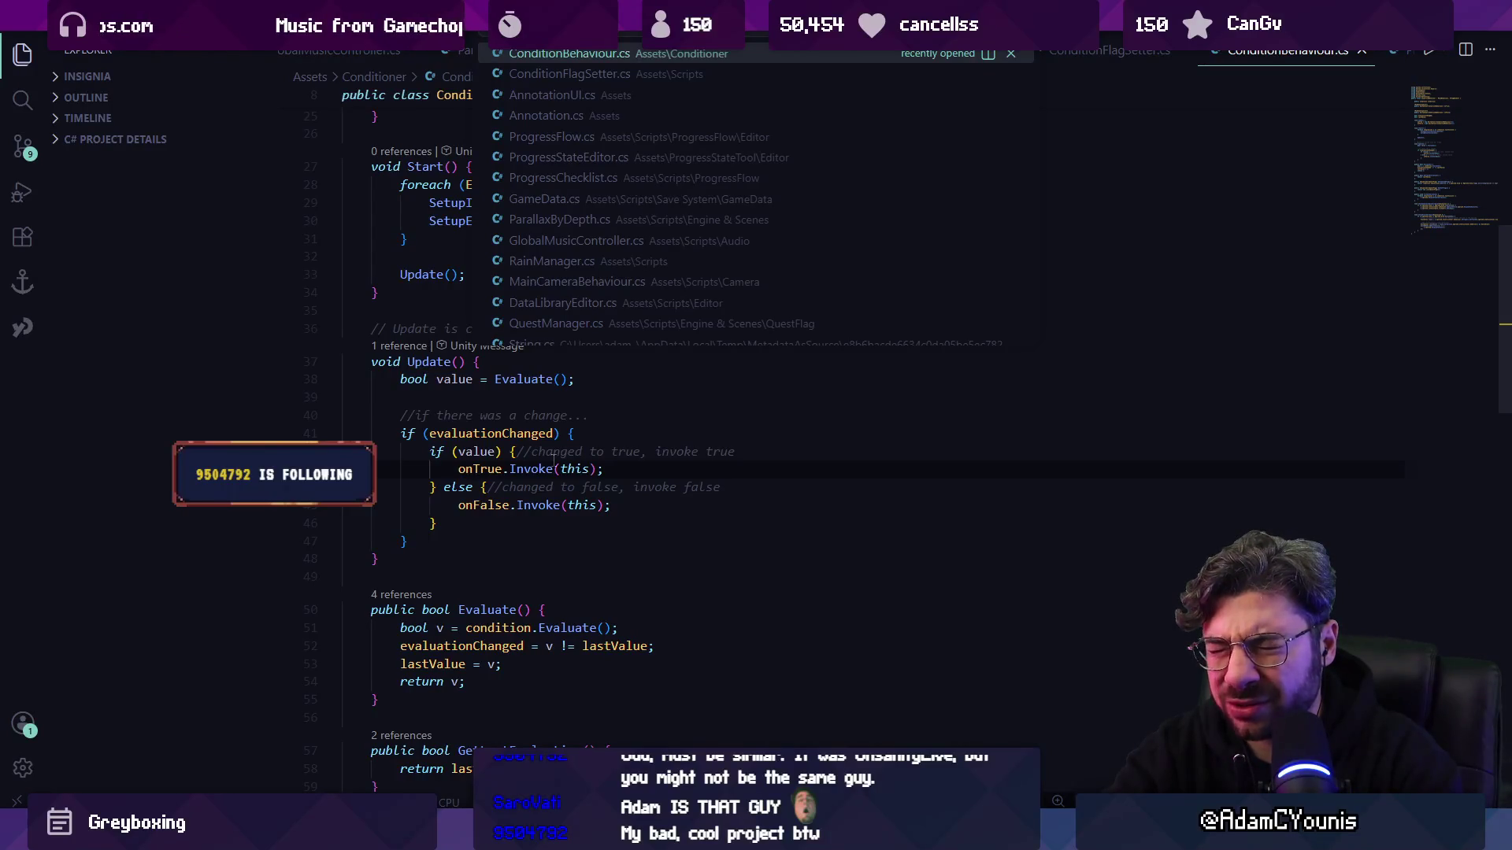
text(operand)
key(Return)
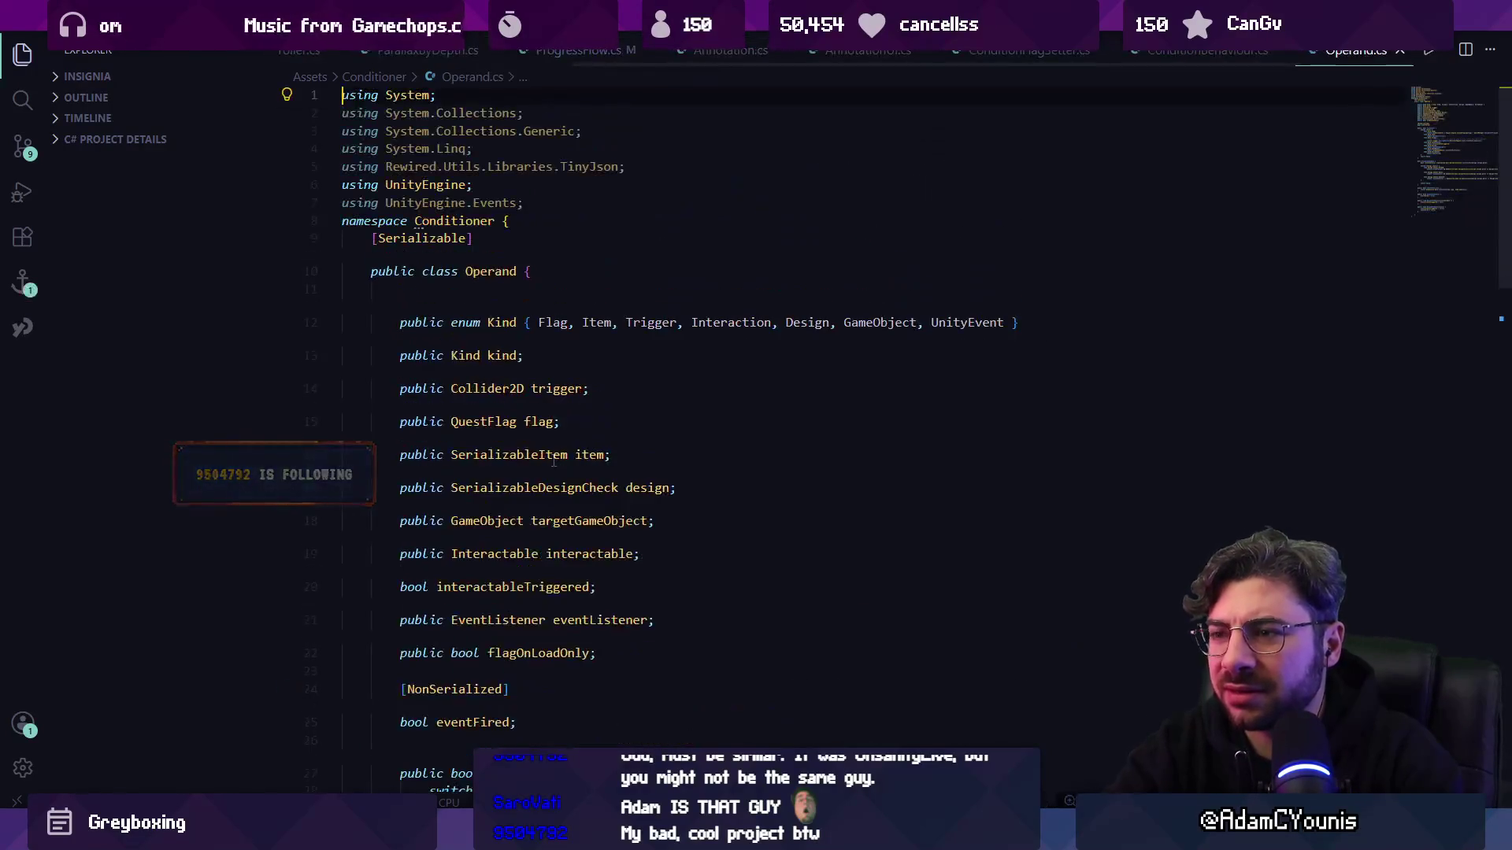
scroll(553, 472, down, 5)
scroll(552, 493, up, 2)
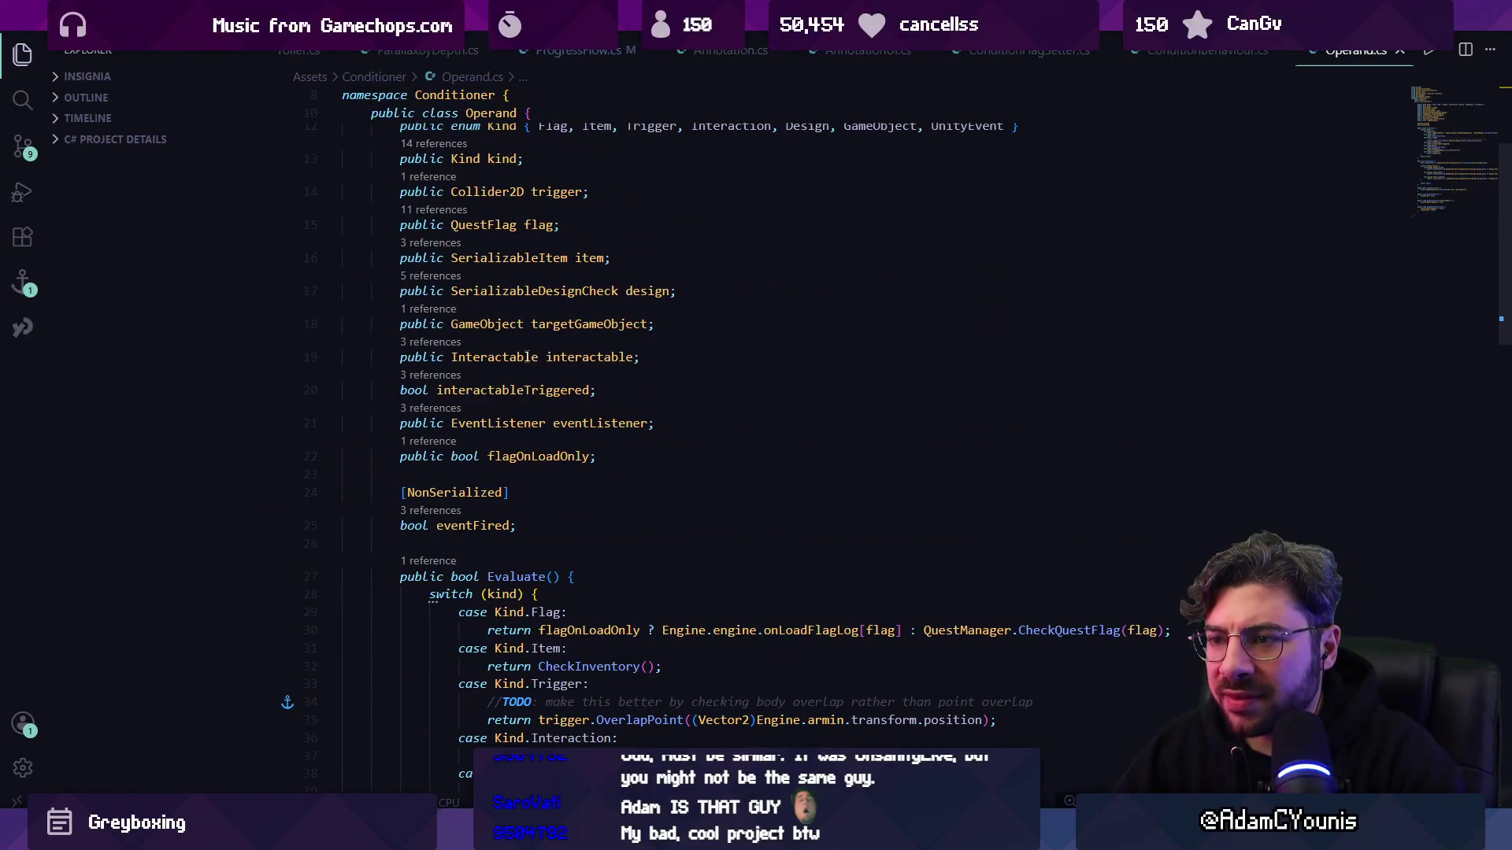
click(540, 358)
click(567, 390)
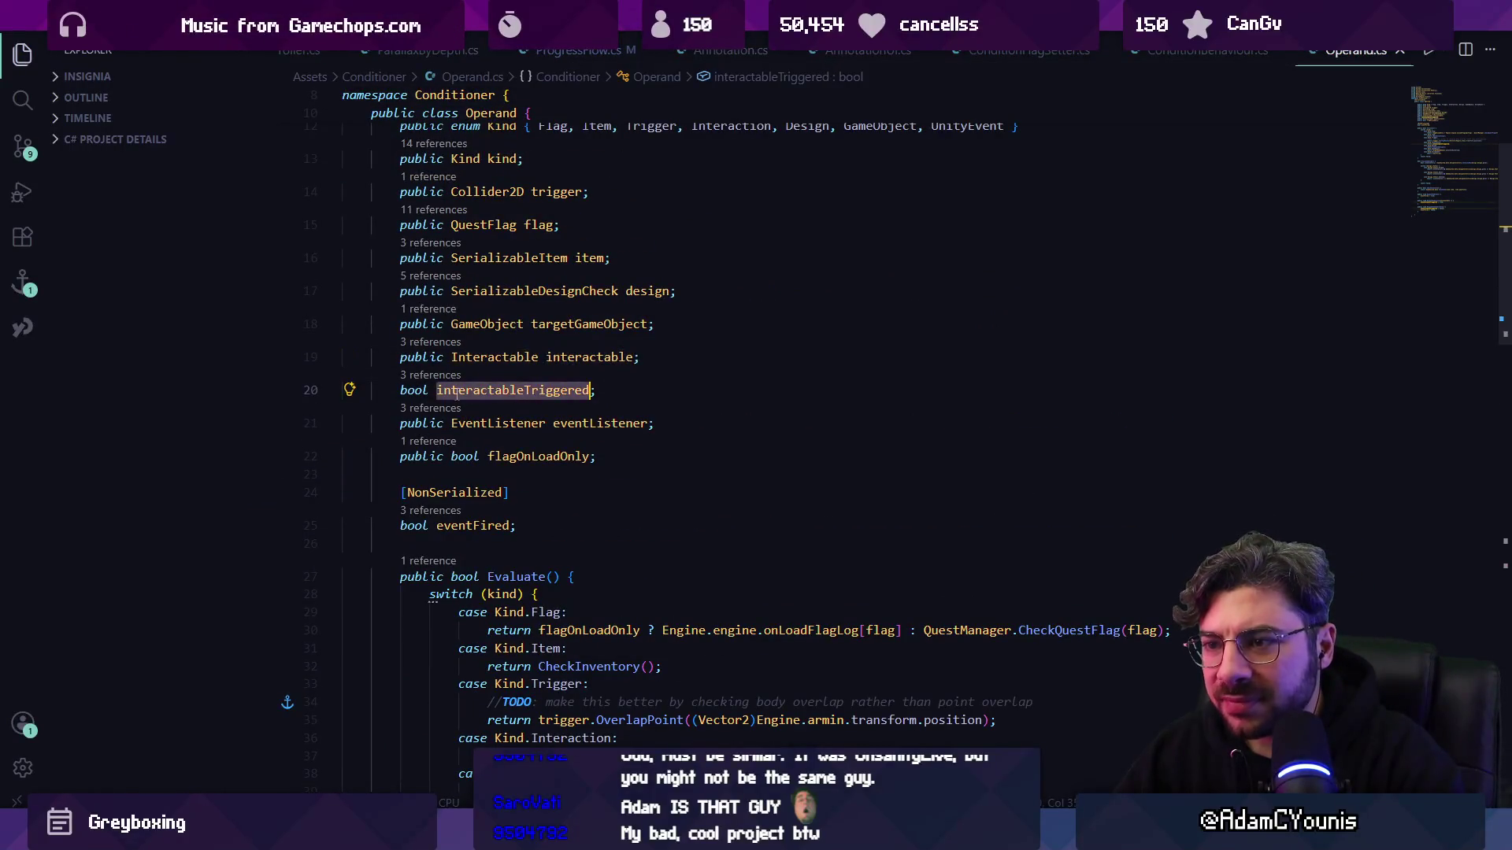
scroll(616, 424, down, 2)
scroll(673, 583, down, 2)
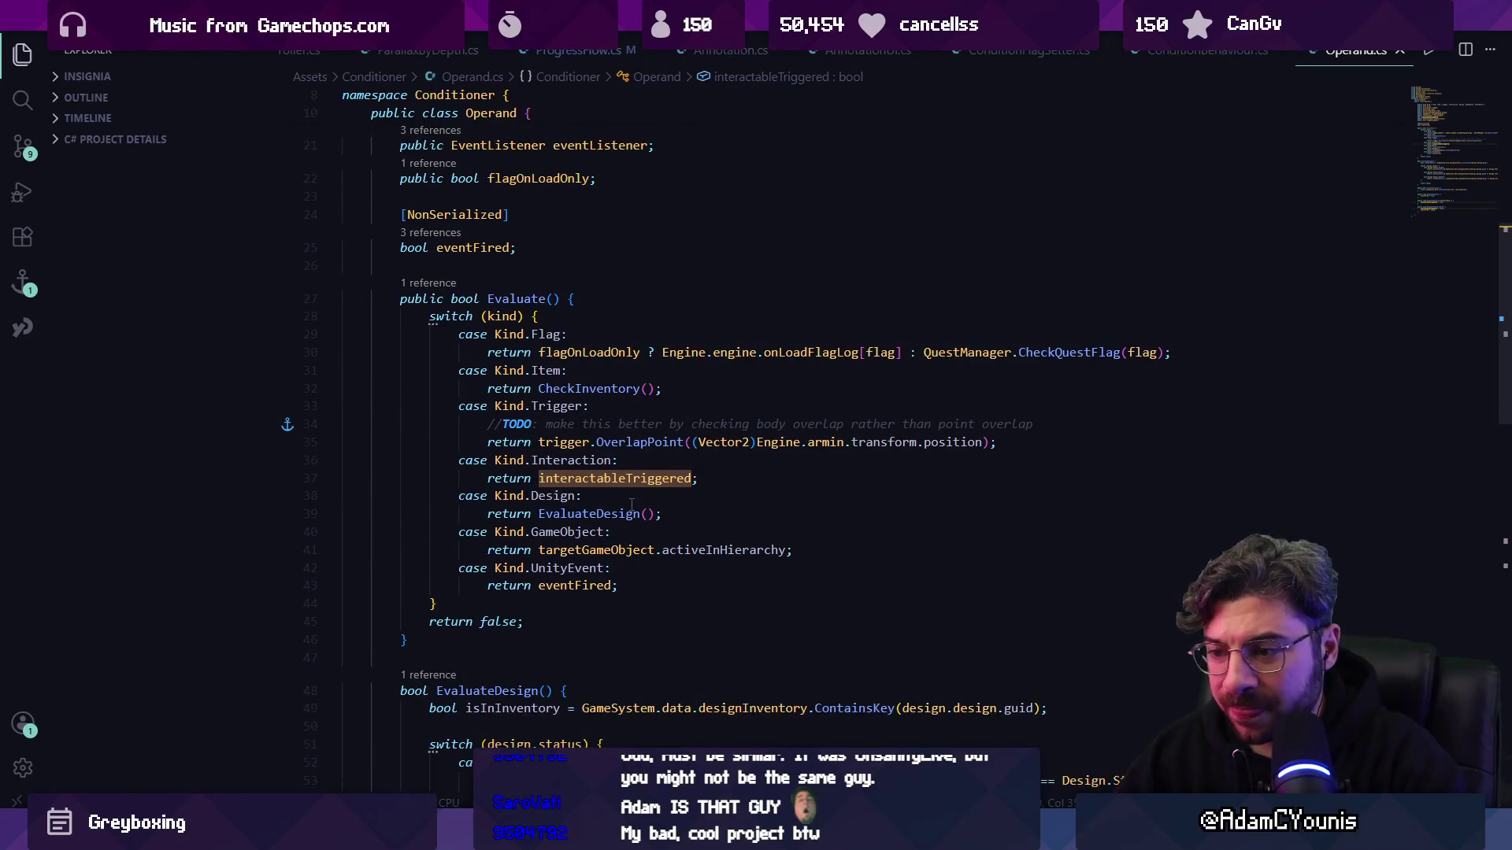
- Search Operand.cs for "interactable =" to find where interactableTriggered is assigned
key(ctrl+f)
text(interacvtion)
key(BackSpace)
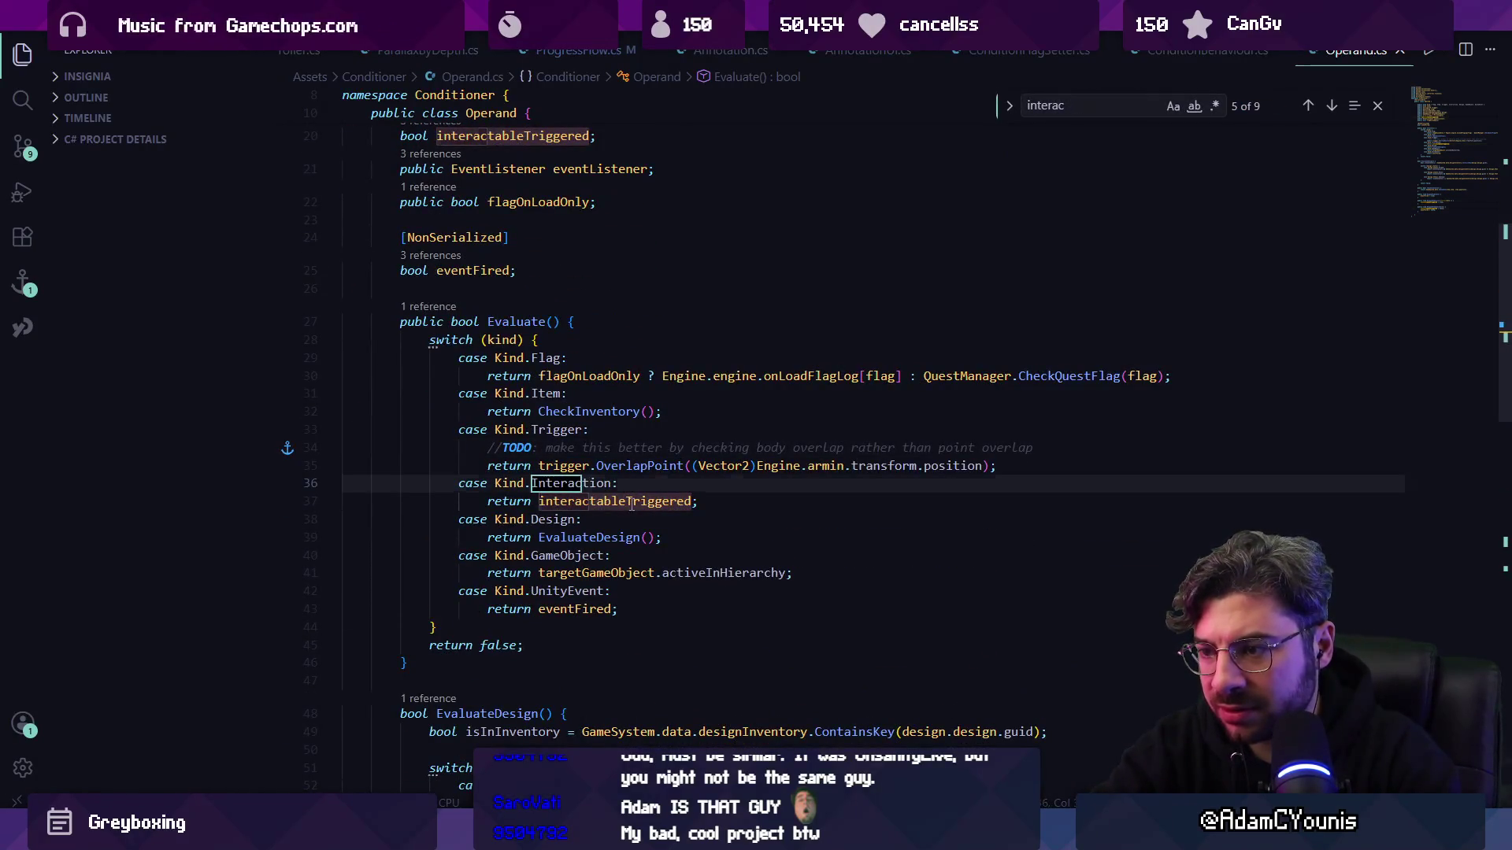
text(abletrig)
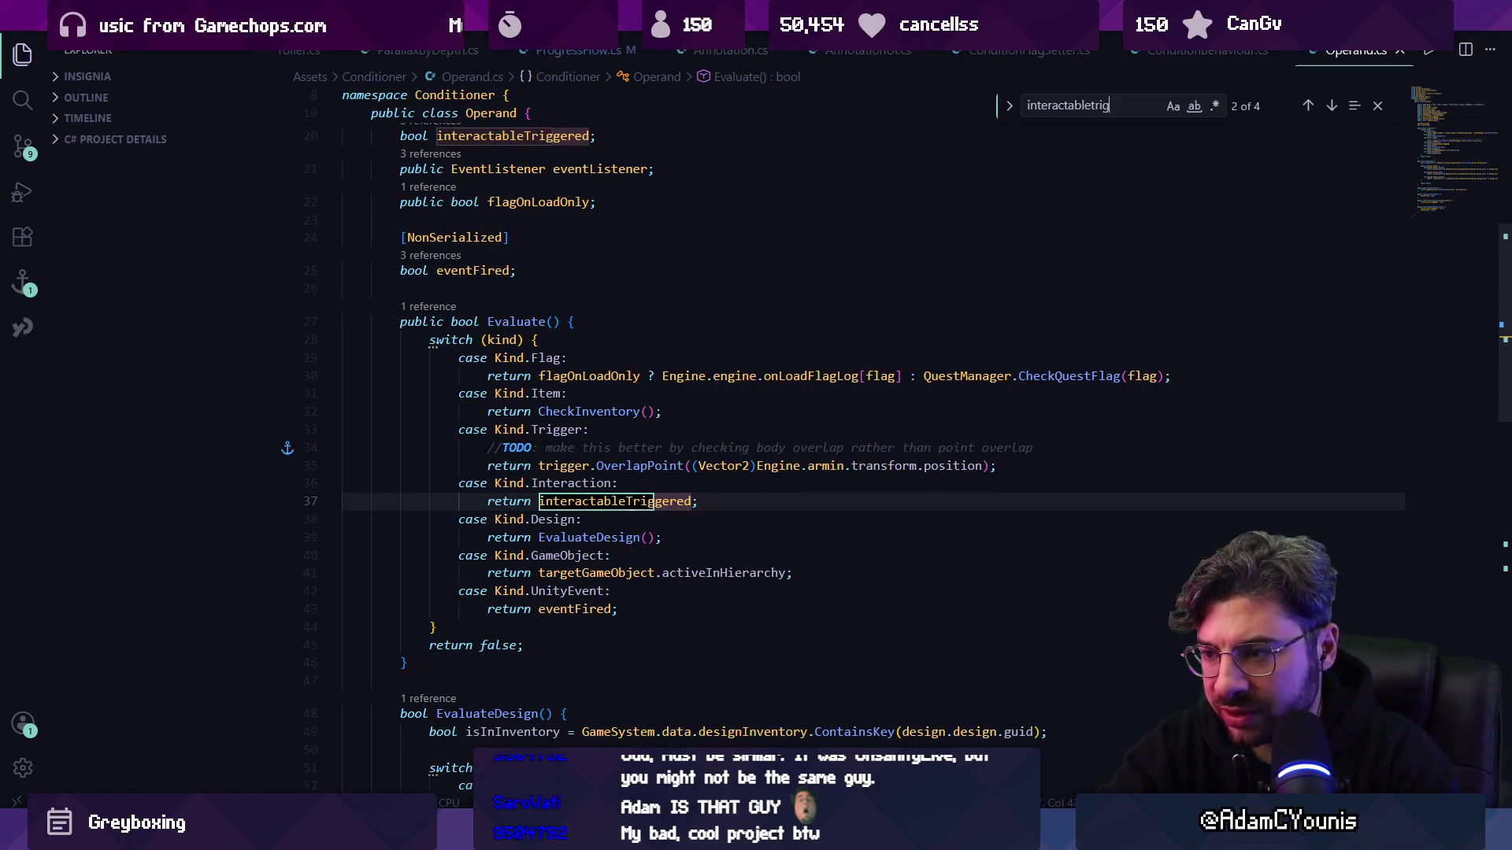
text(gered =)
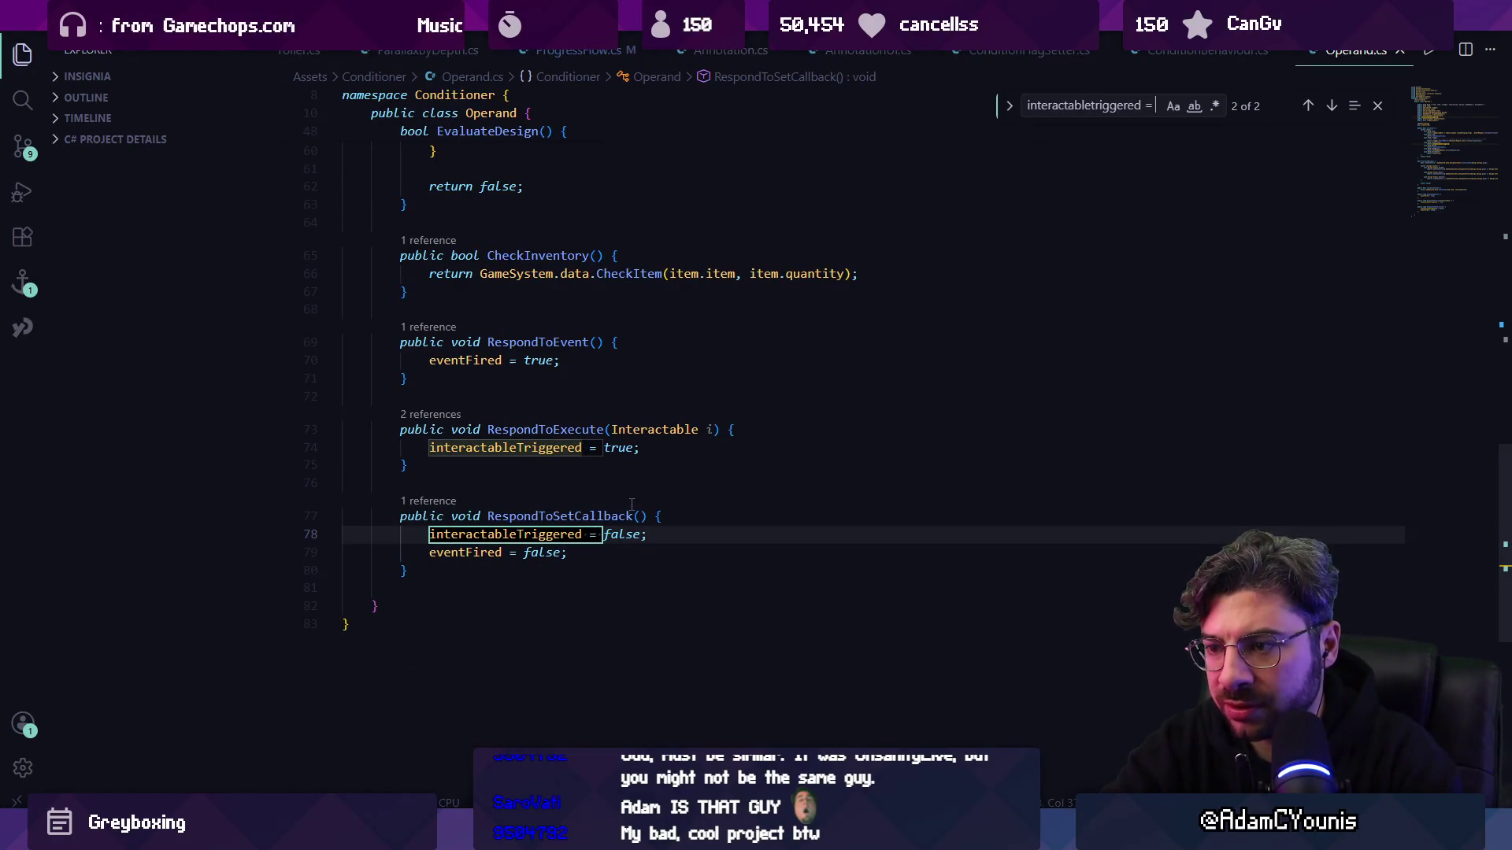
key(Return)
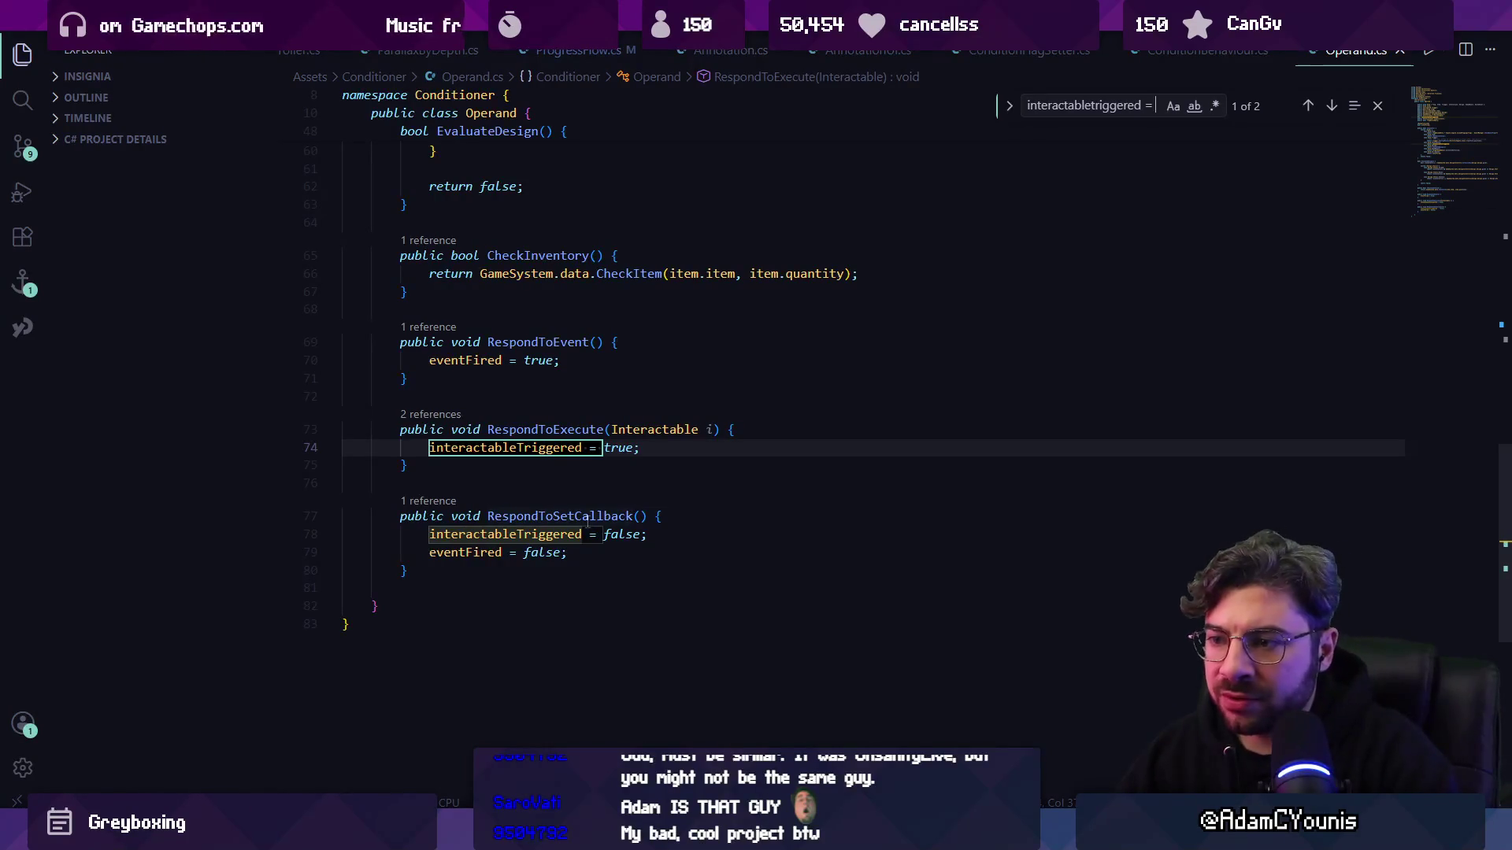
- Find references to RespondToSetCallback and open its caller FireSetCallback in ConditionBehaviour.cs
click(579, 516)
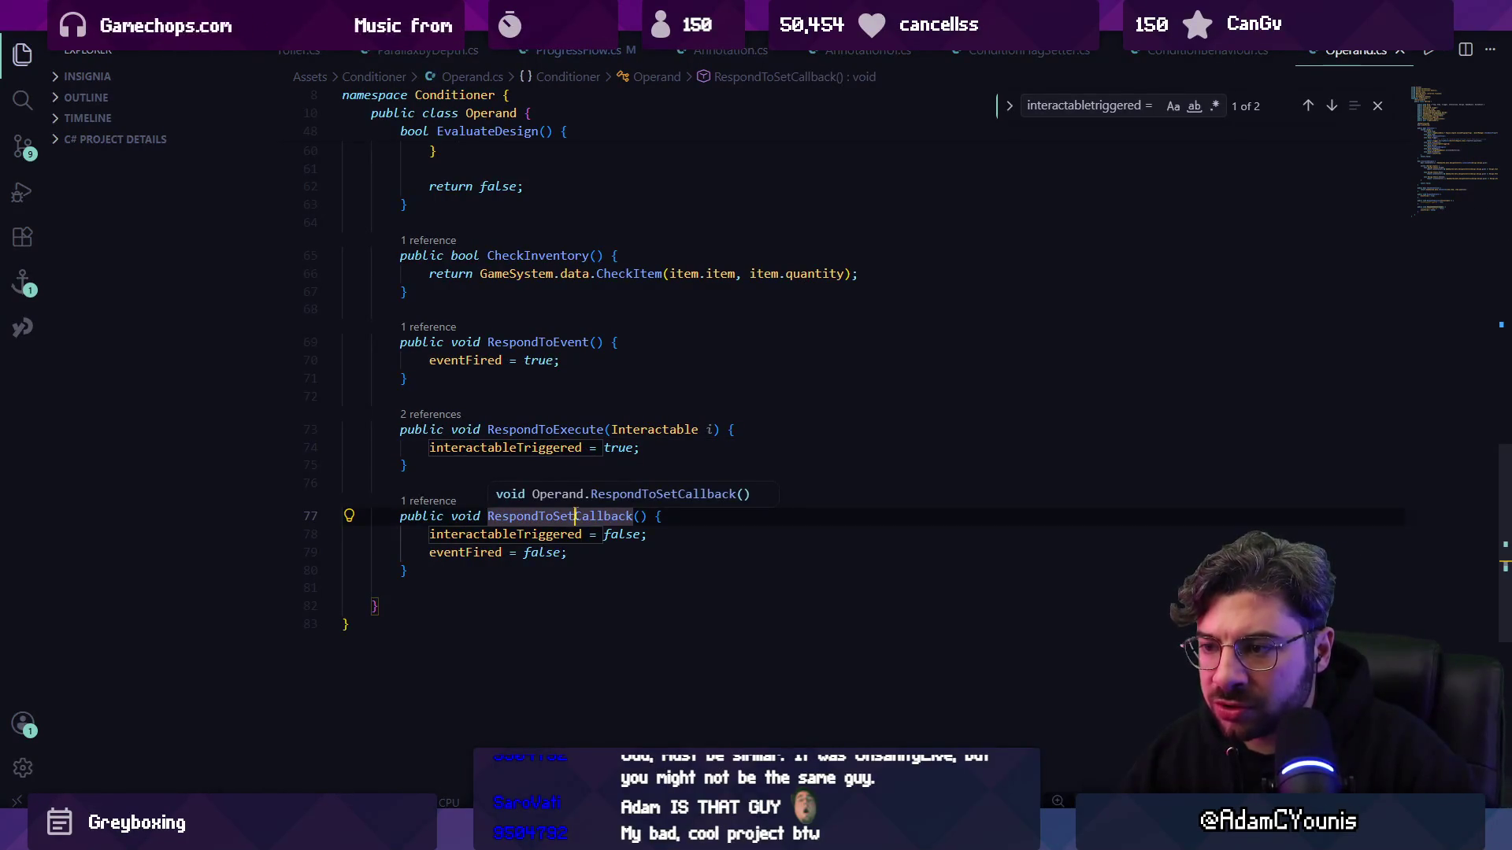
click(496, 534)
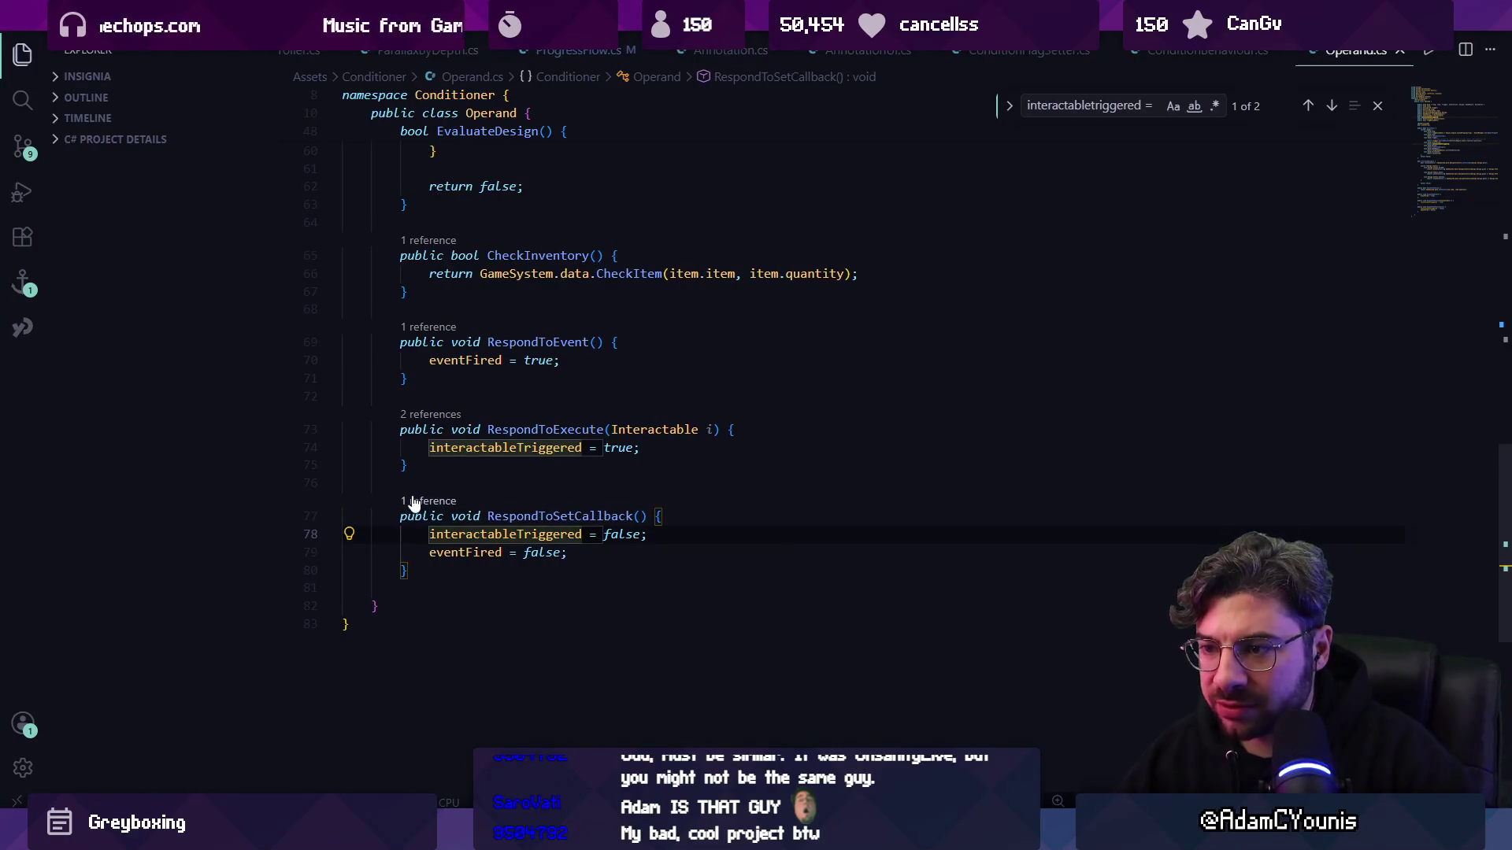
click(414, 502)
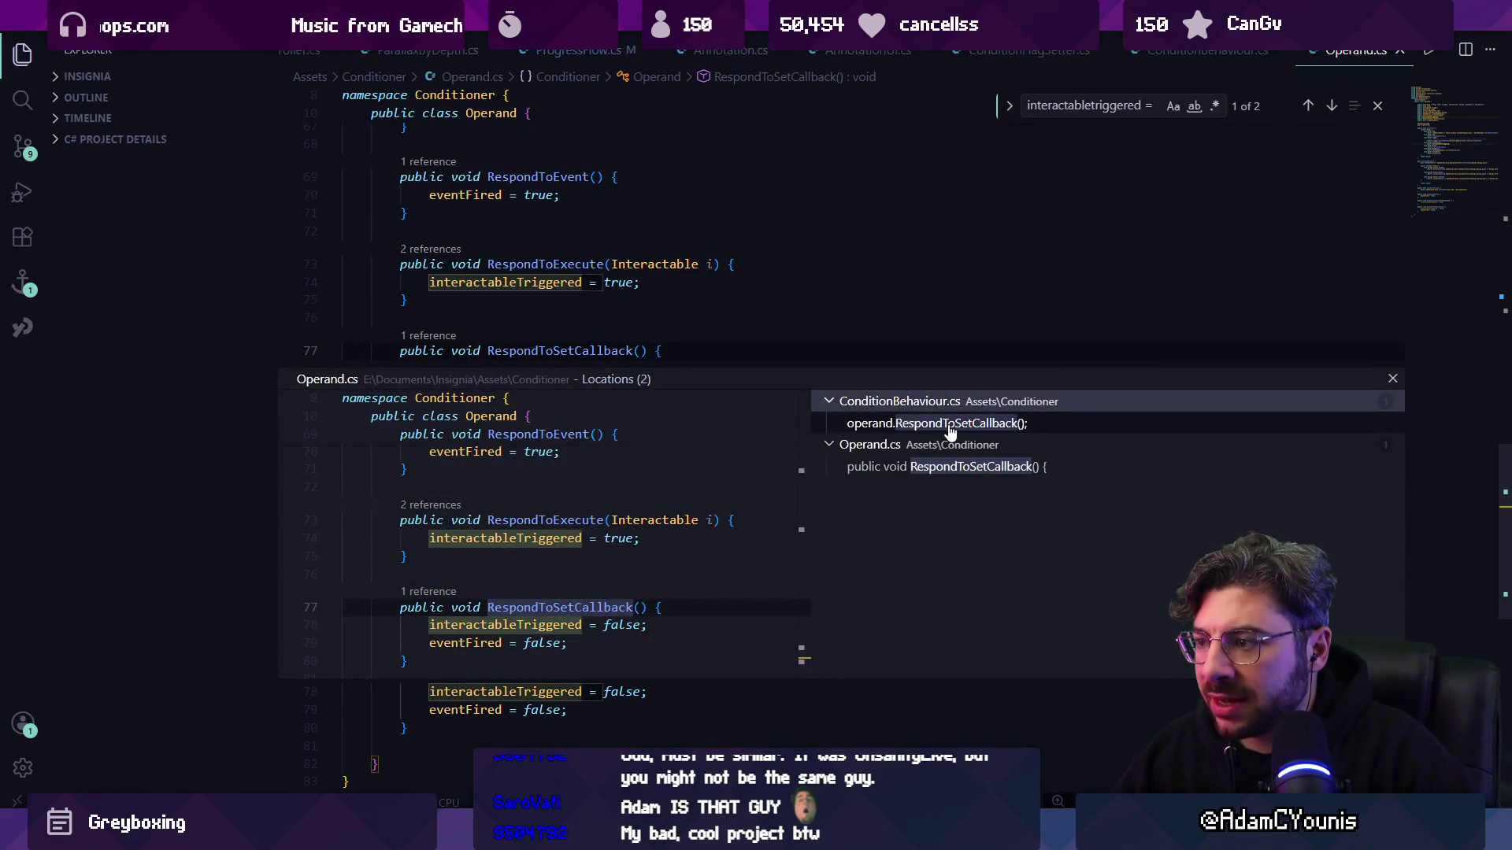
click(950, 426)
double_click(562, 544)
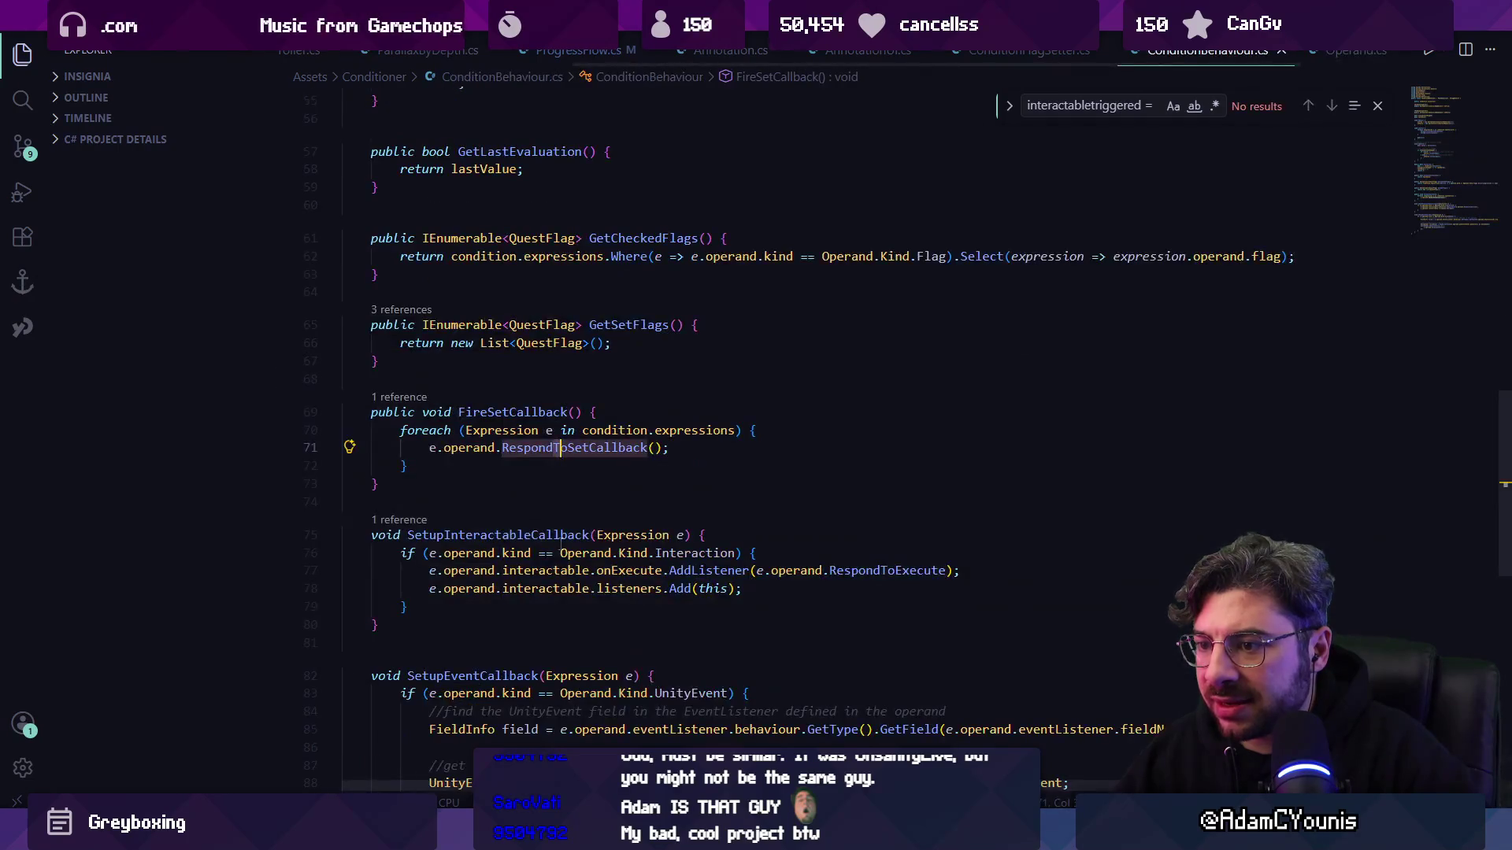
- Peek FireSetCallback's references and open ConditionStateManager.cs at its Set method caller
key(shift+F12)
click(850, 445)
click(858, 466)
double_click(521, 574)
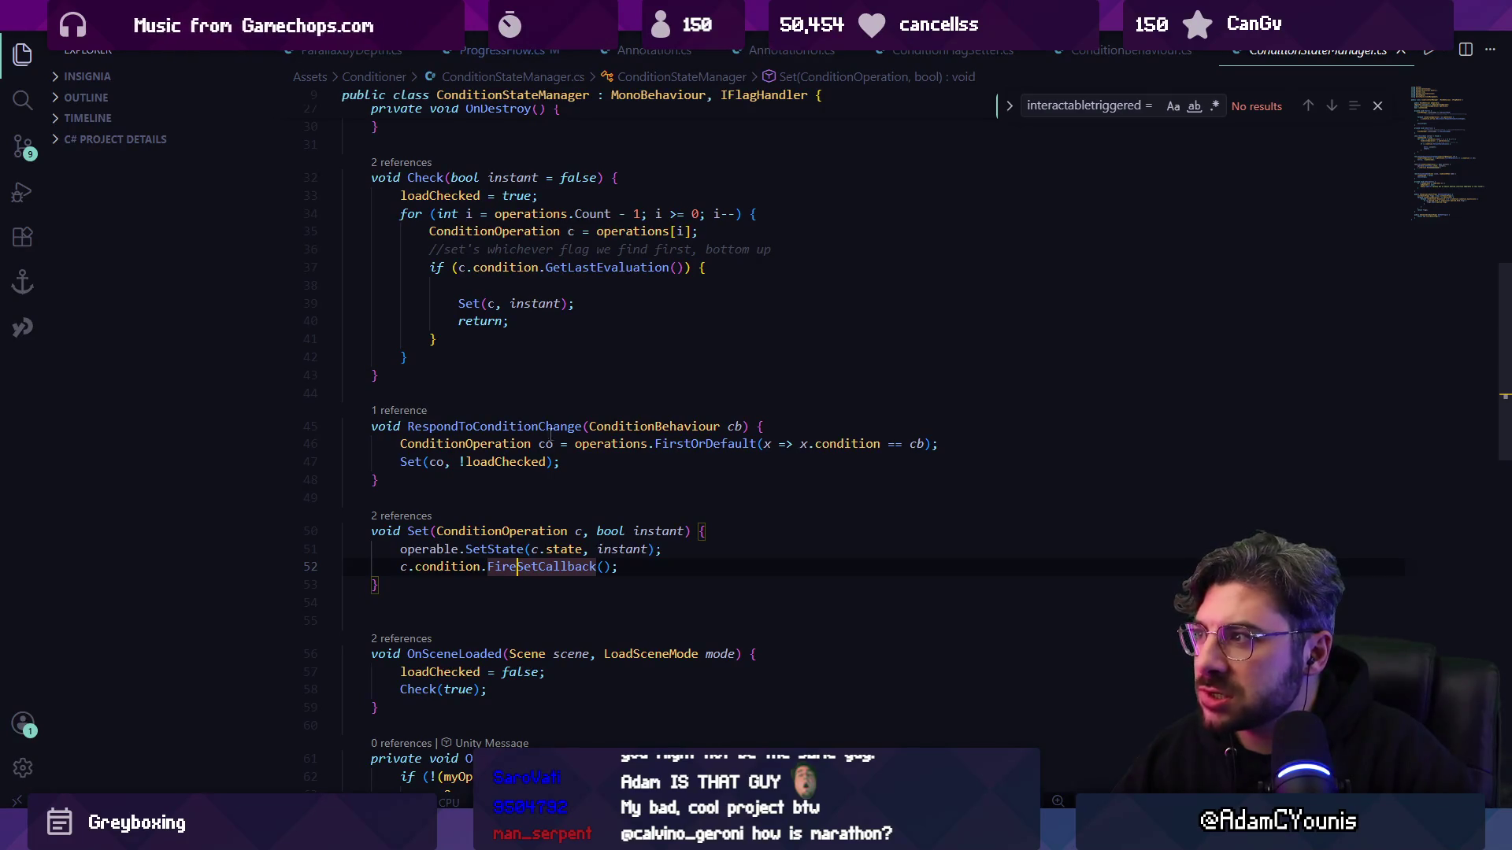
click(1377, 105)
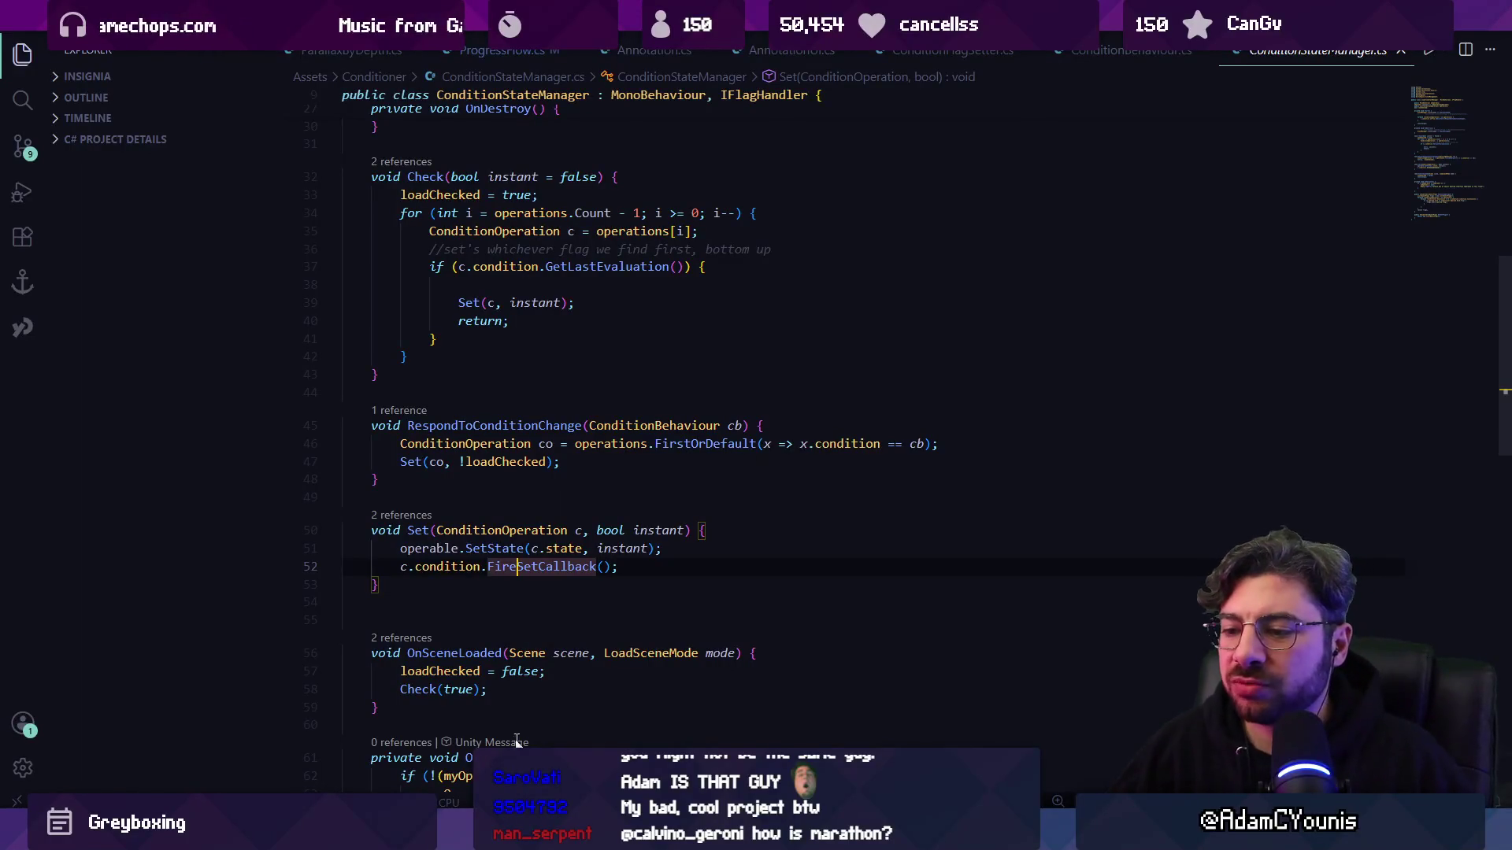
- After a glance at Unity, go back to RespondToSetCallback and RespondToExecute in Operand.cs
key(alt+Tab)
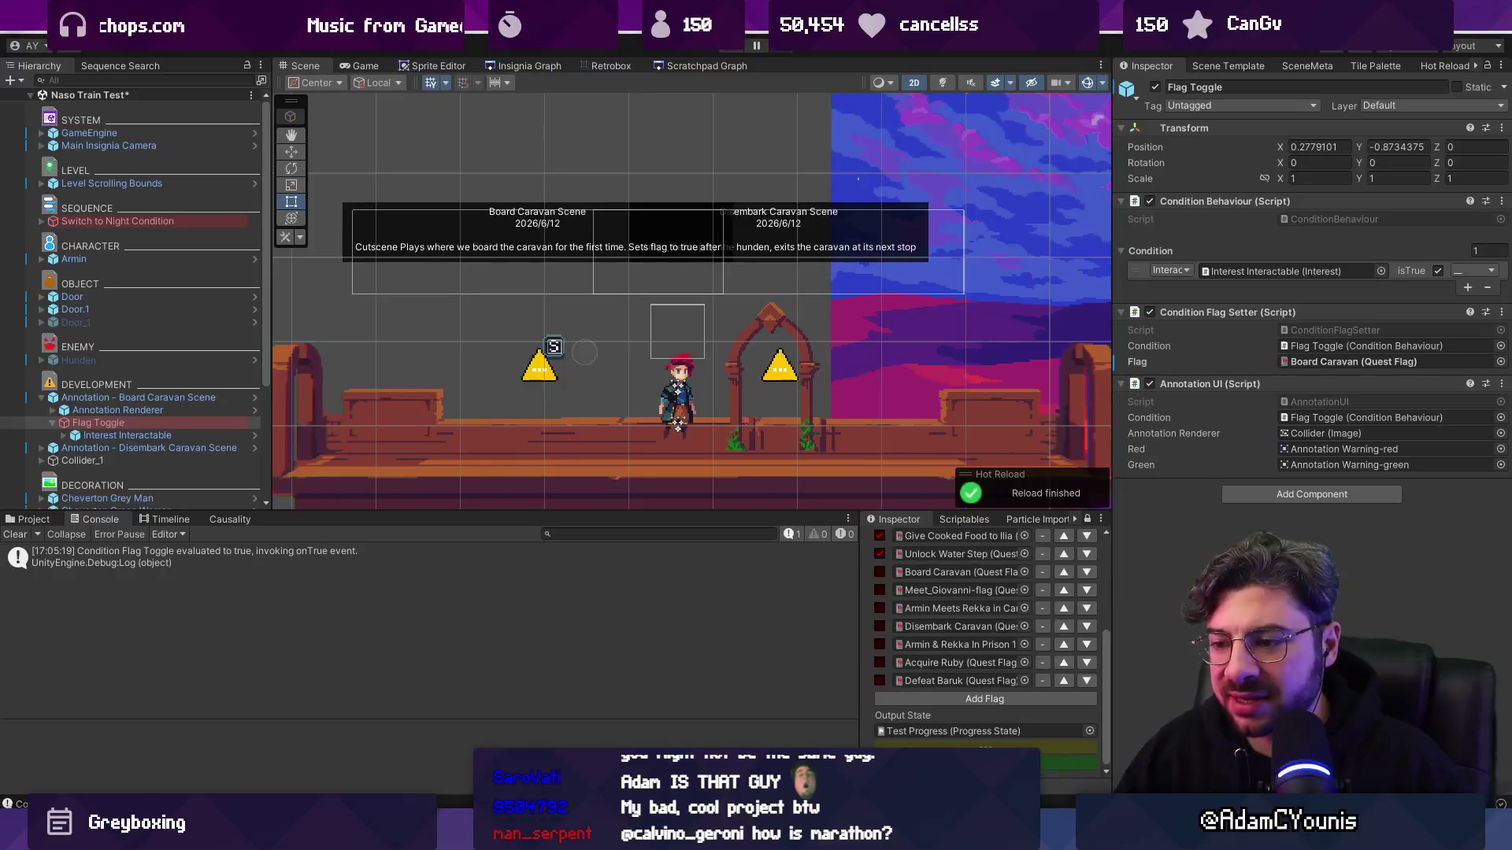
key(alt+Tab)
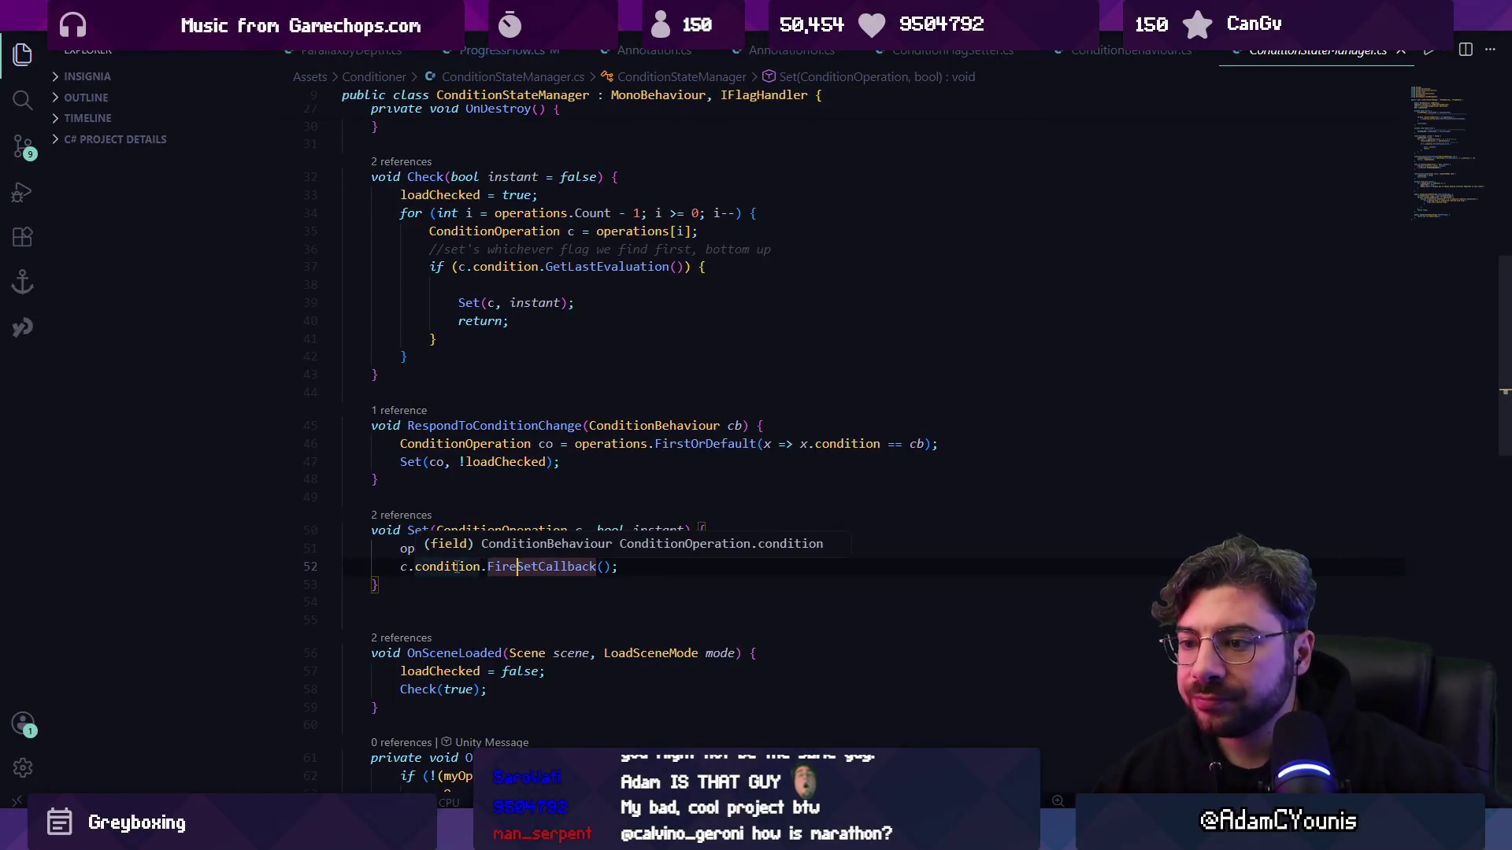
ctrl+click(519, 564)
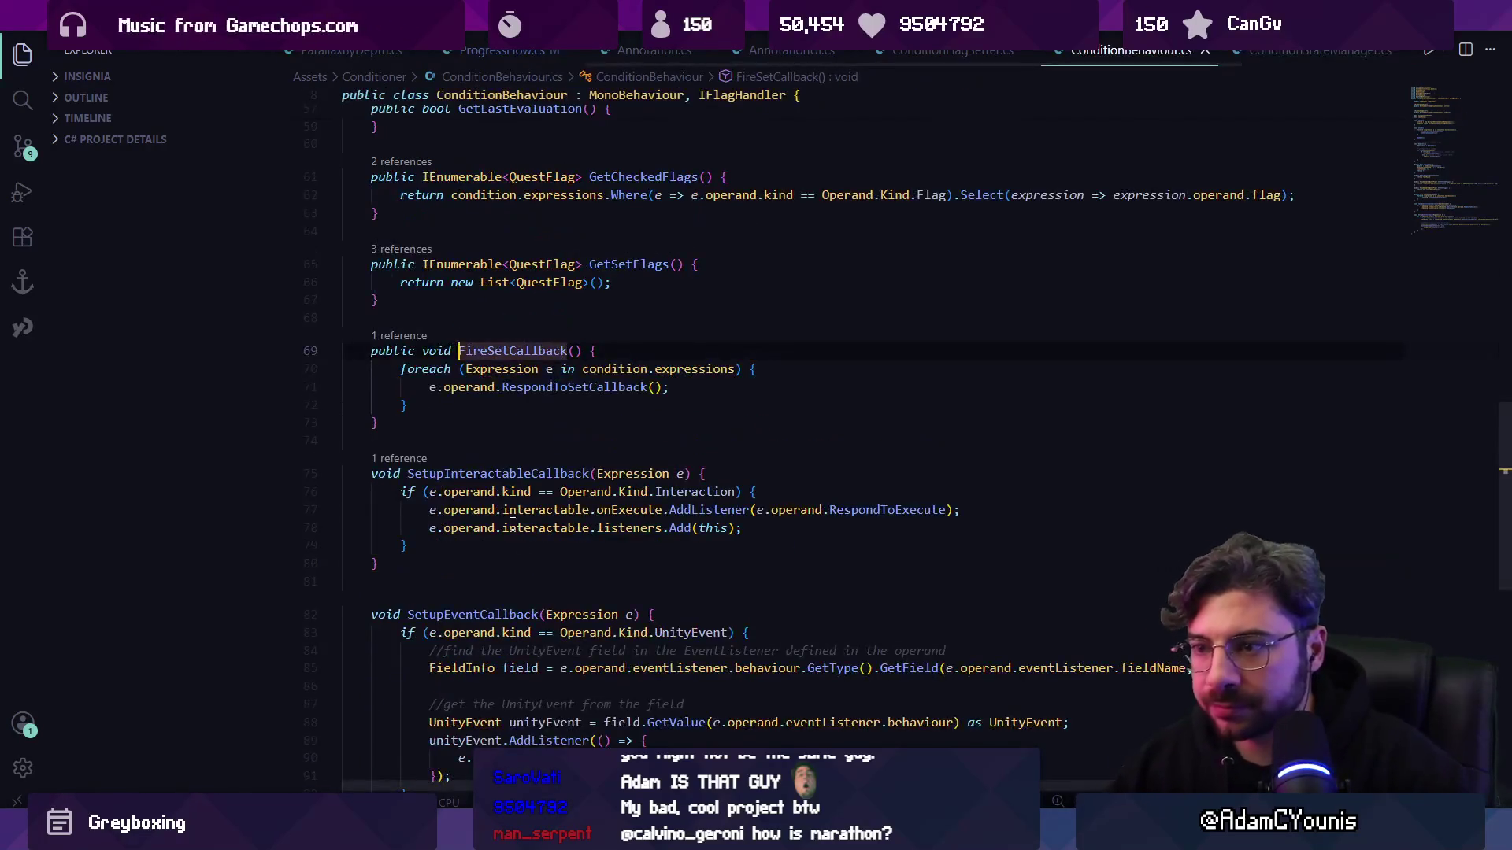
ctrl+click(523, 387)
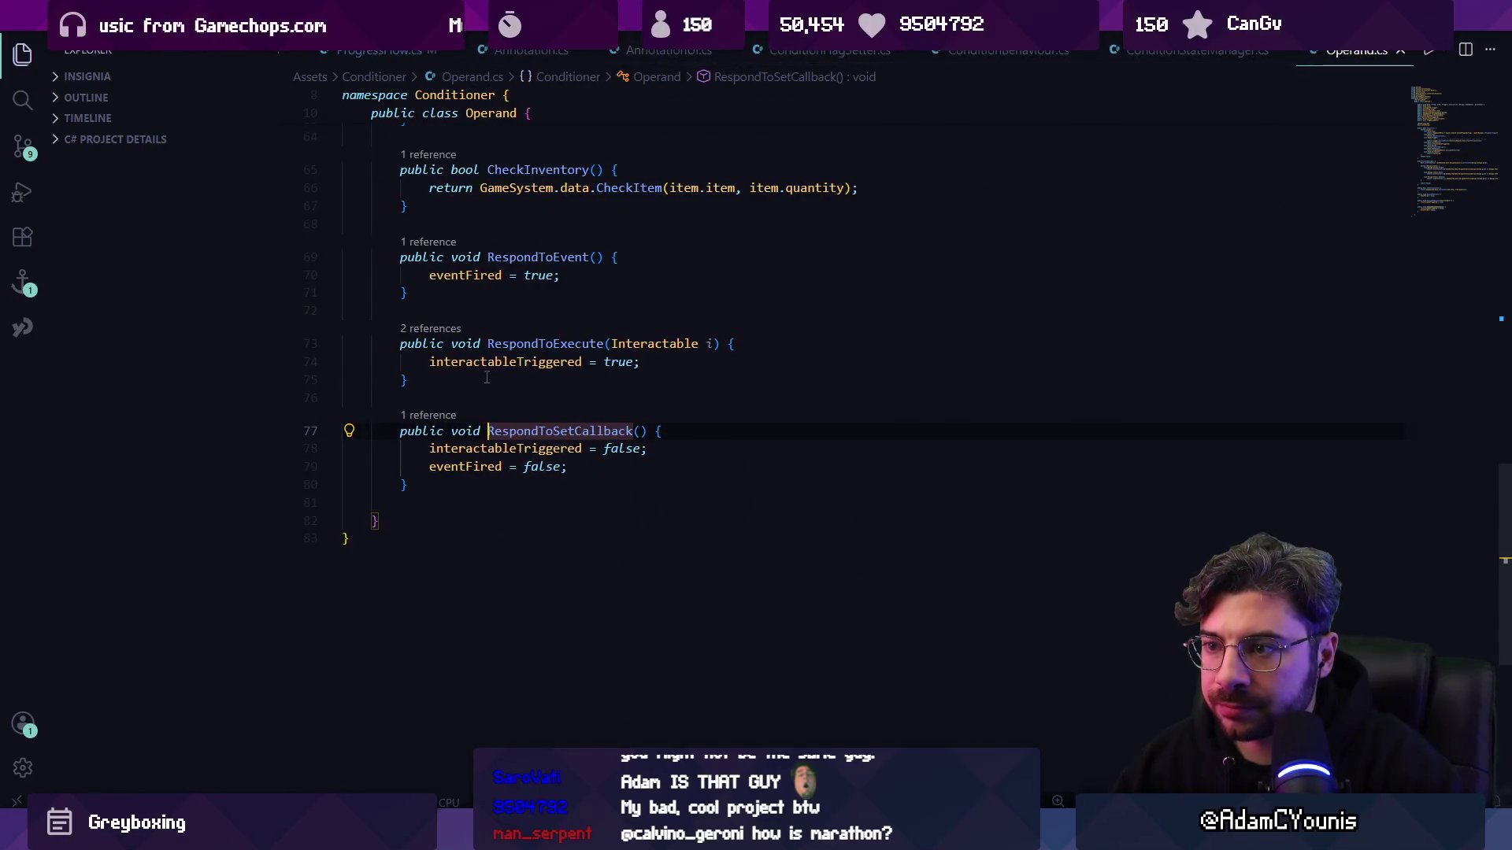
click(486, 378)
scroll(482, 370, up, 1)
scroll(477, 360, up, 2)
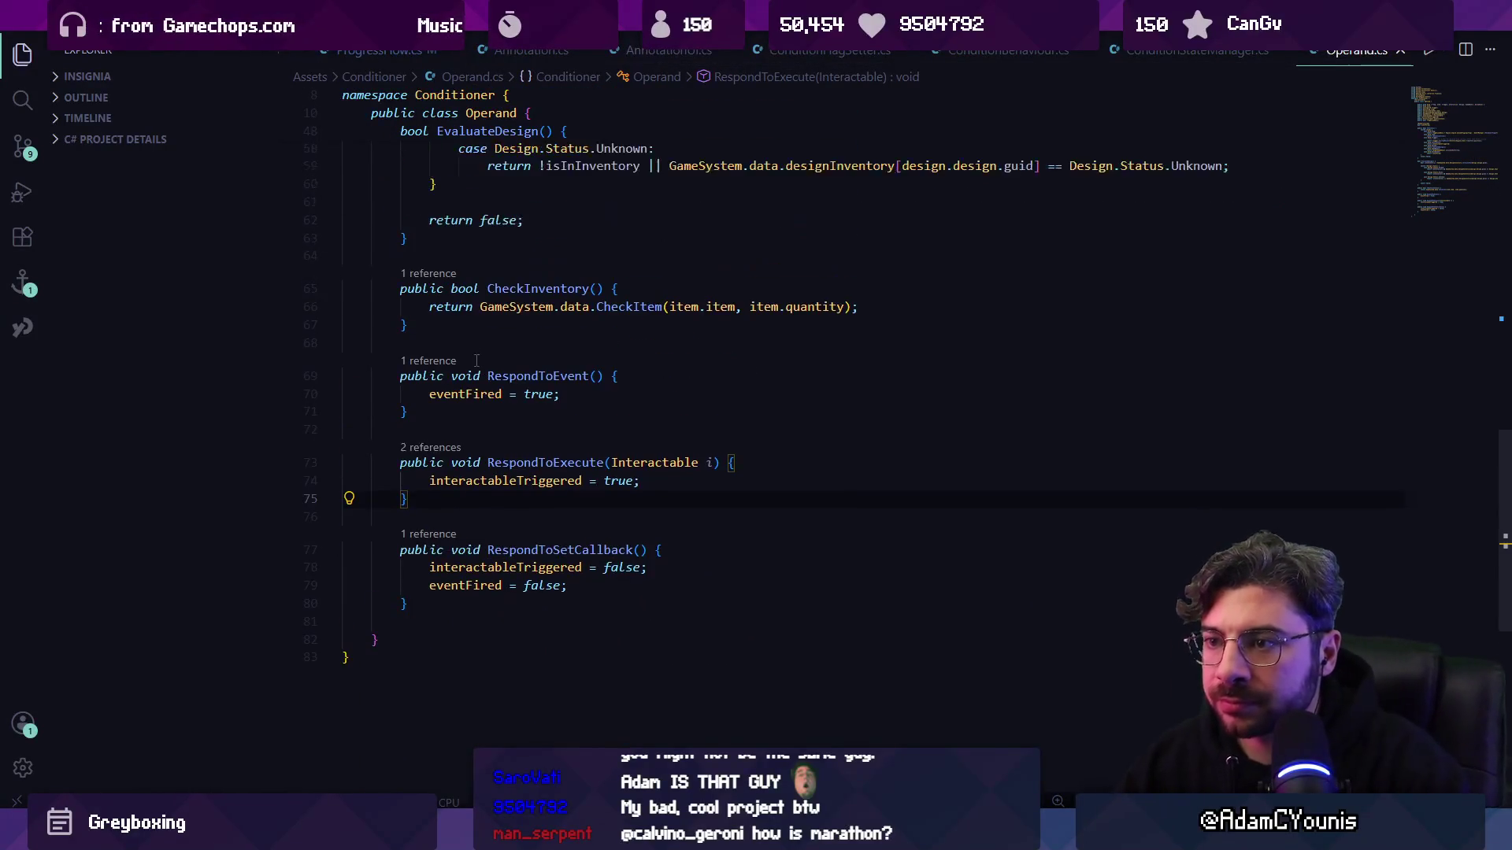
- Check RespondToExecute's references and its interactableTriggered = true line 74, then return to Unity
scroll(450, 483, up, 3)
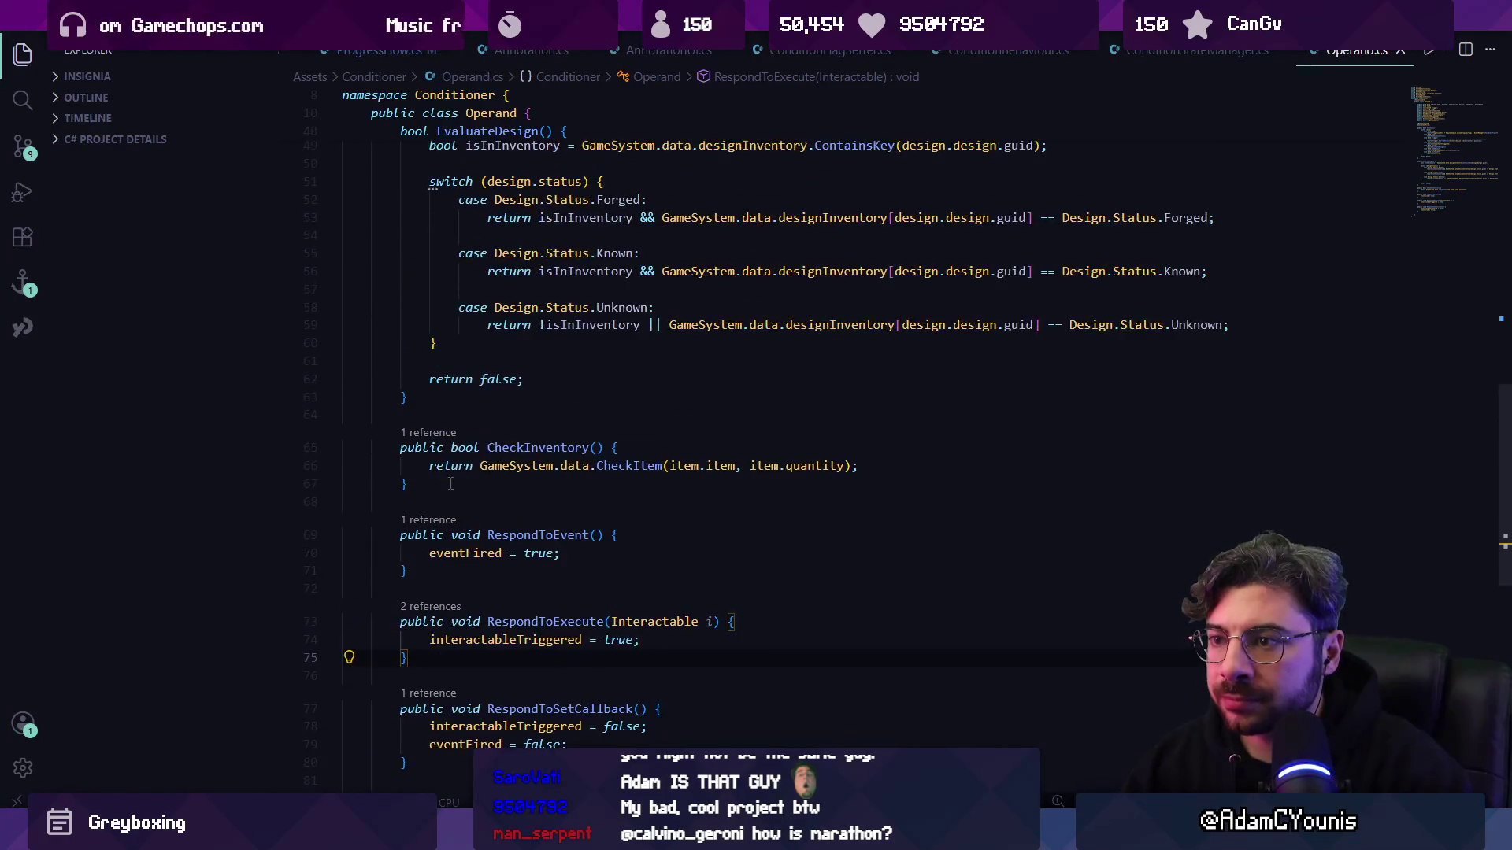
scroll(450, 484, down, 2)
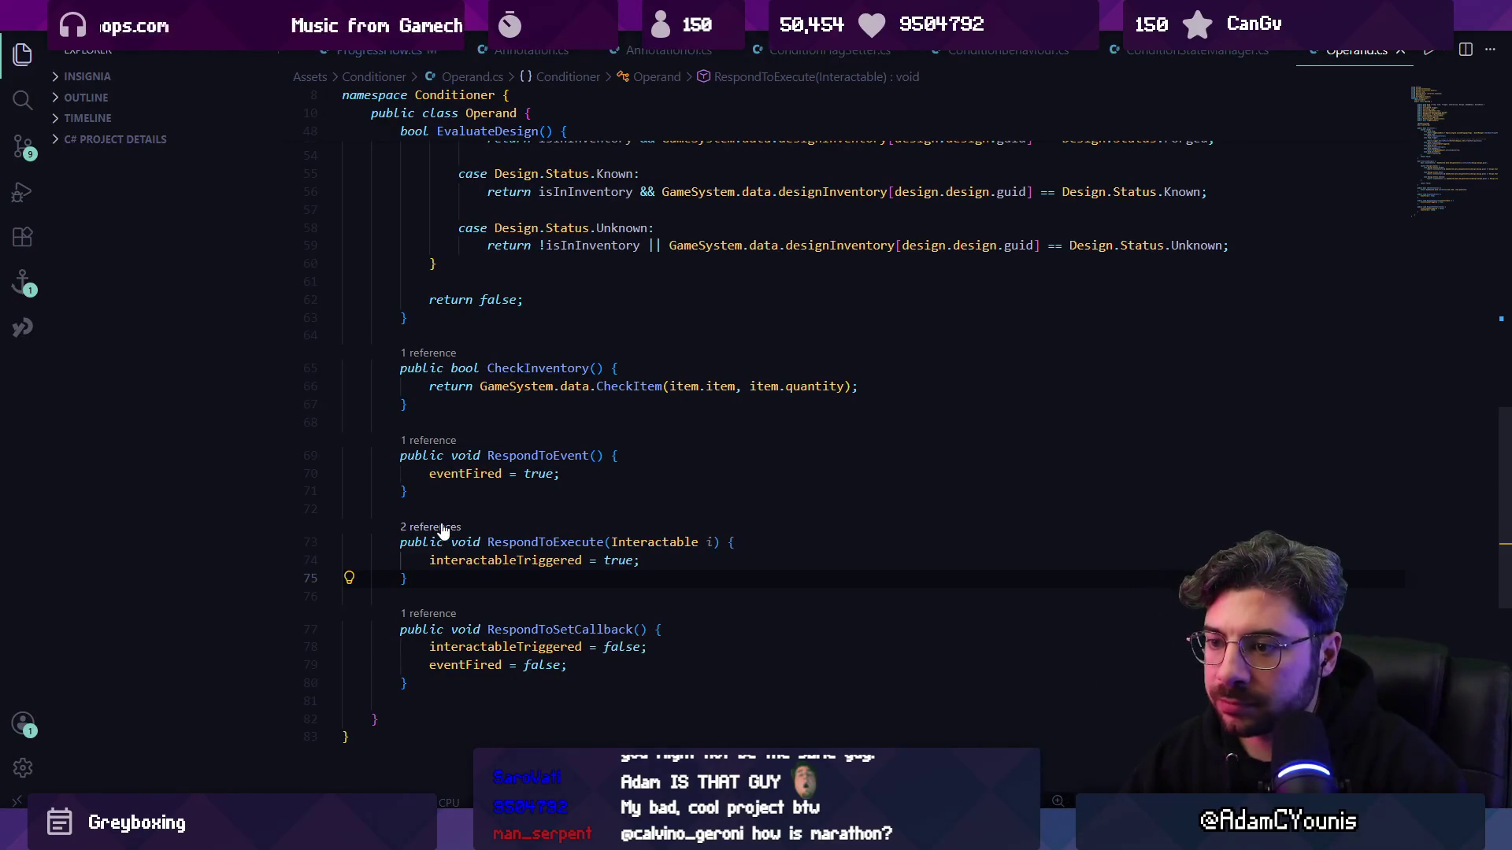
click(441, 528)
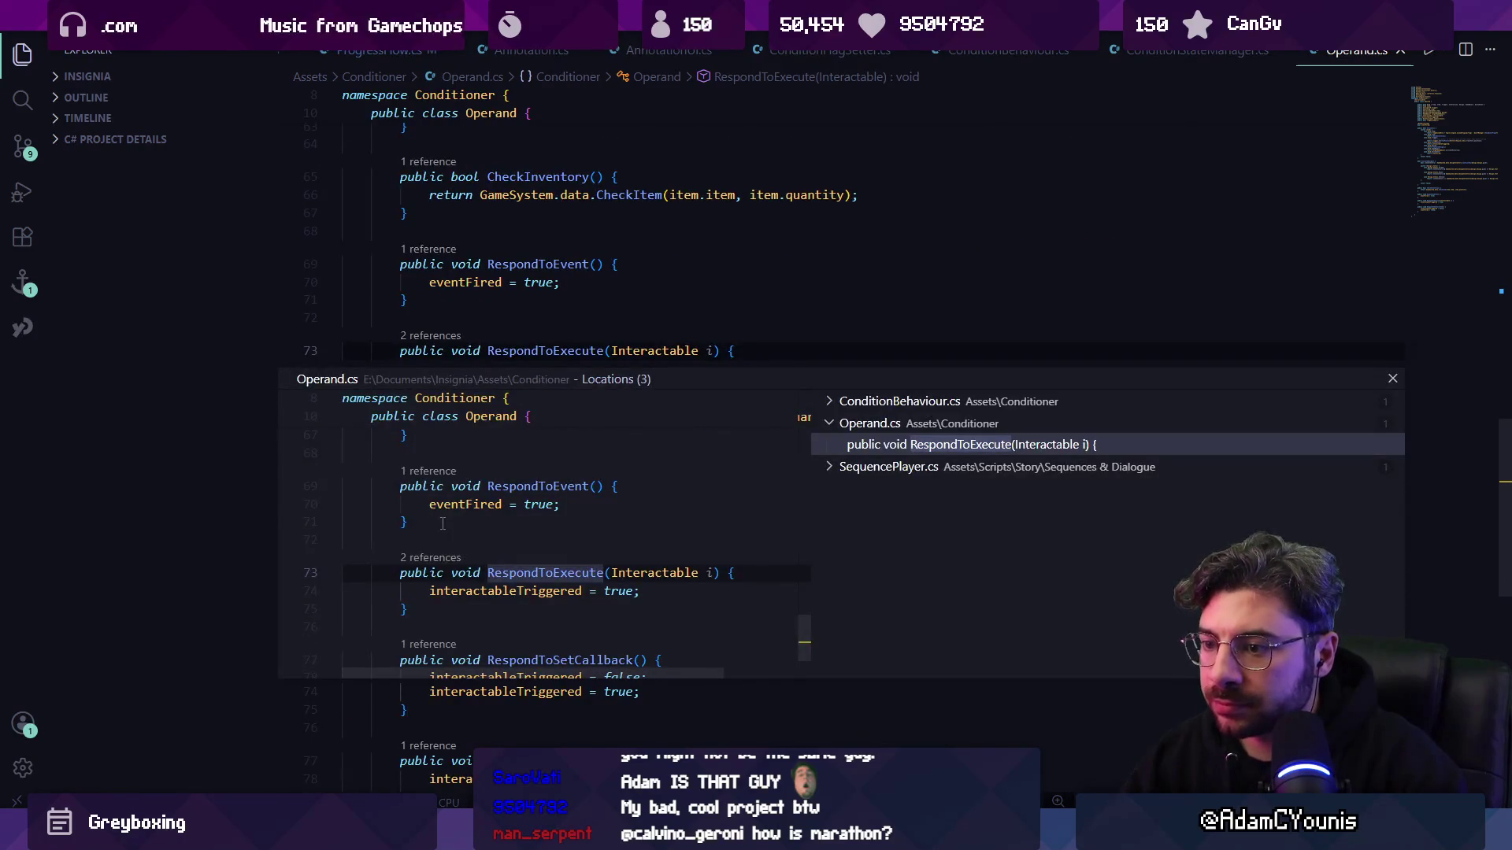
key(Escape)
click(518, 369)
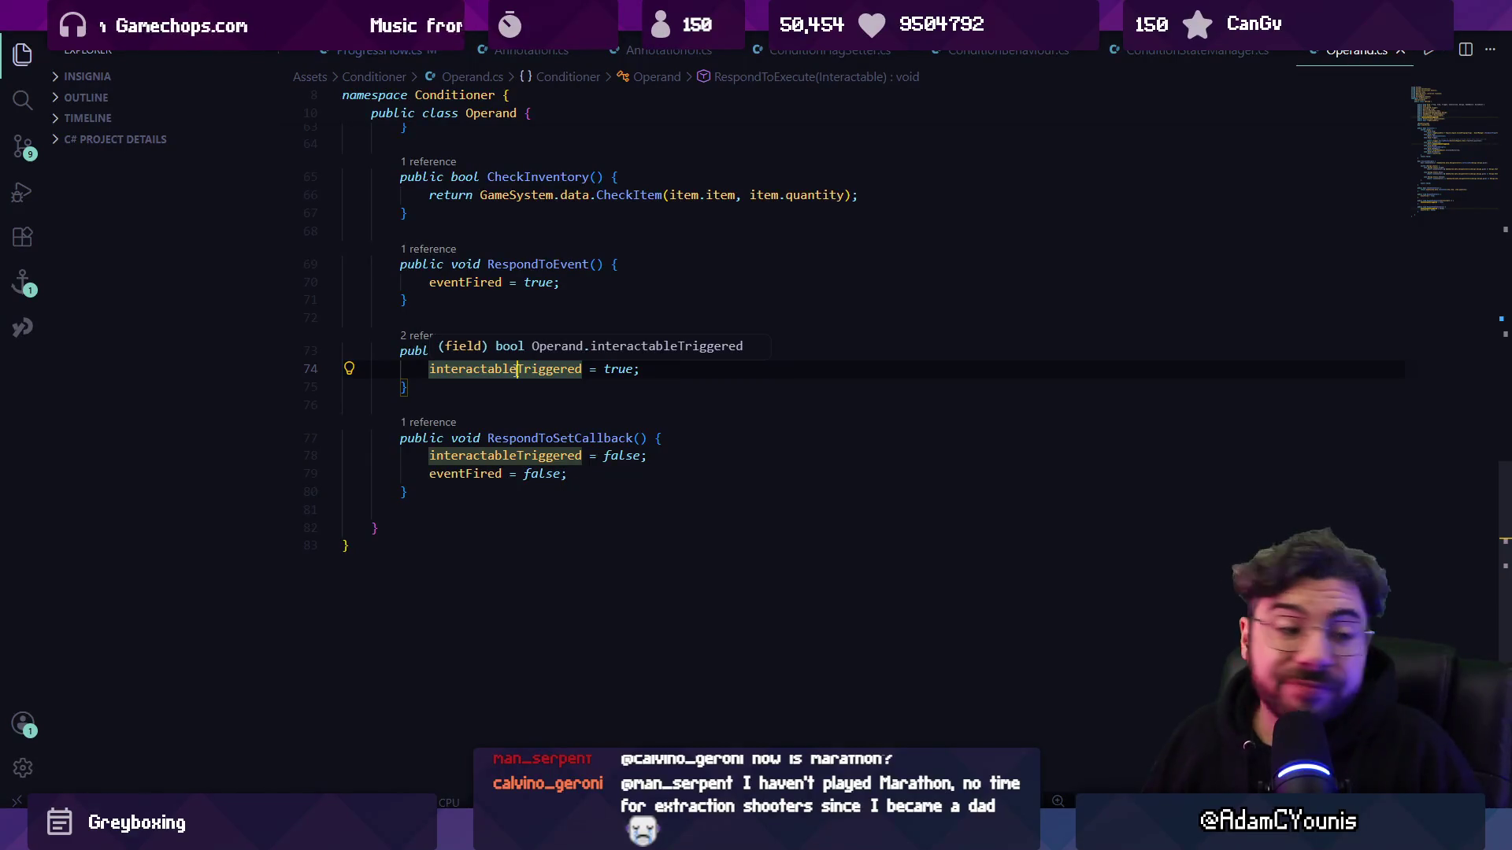
scroll(516, 371, up, 10)
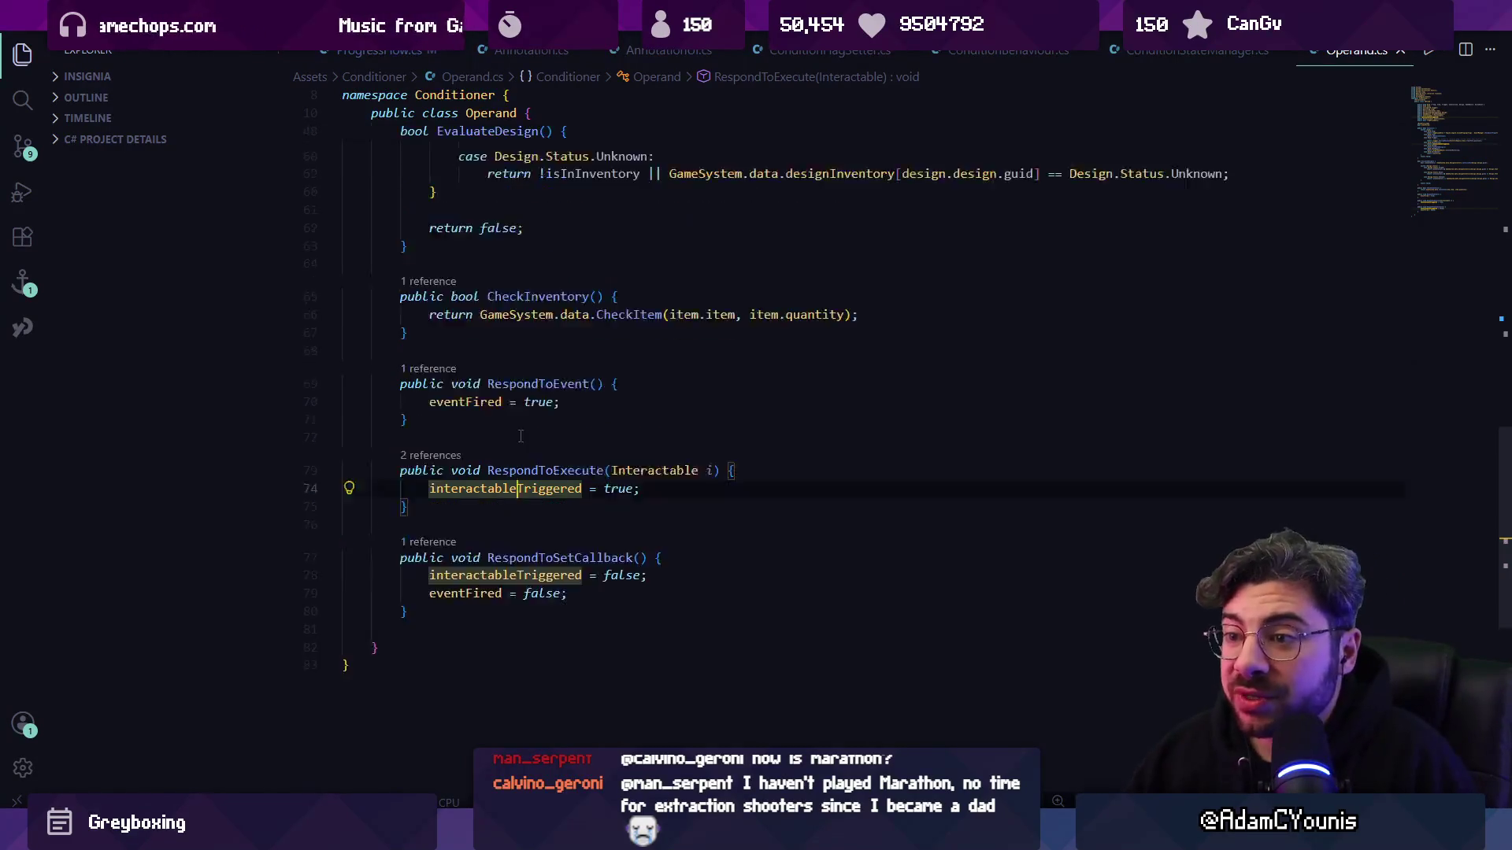
scroll(543, 489, down, 6)
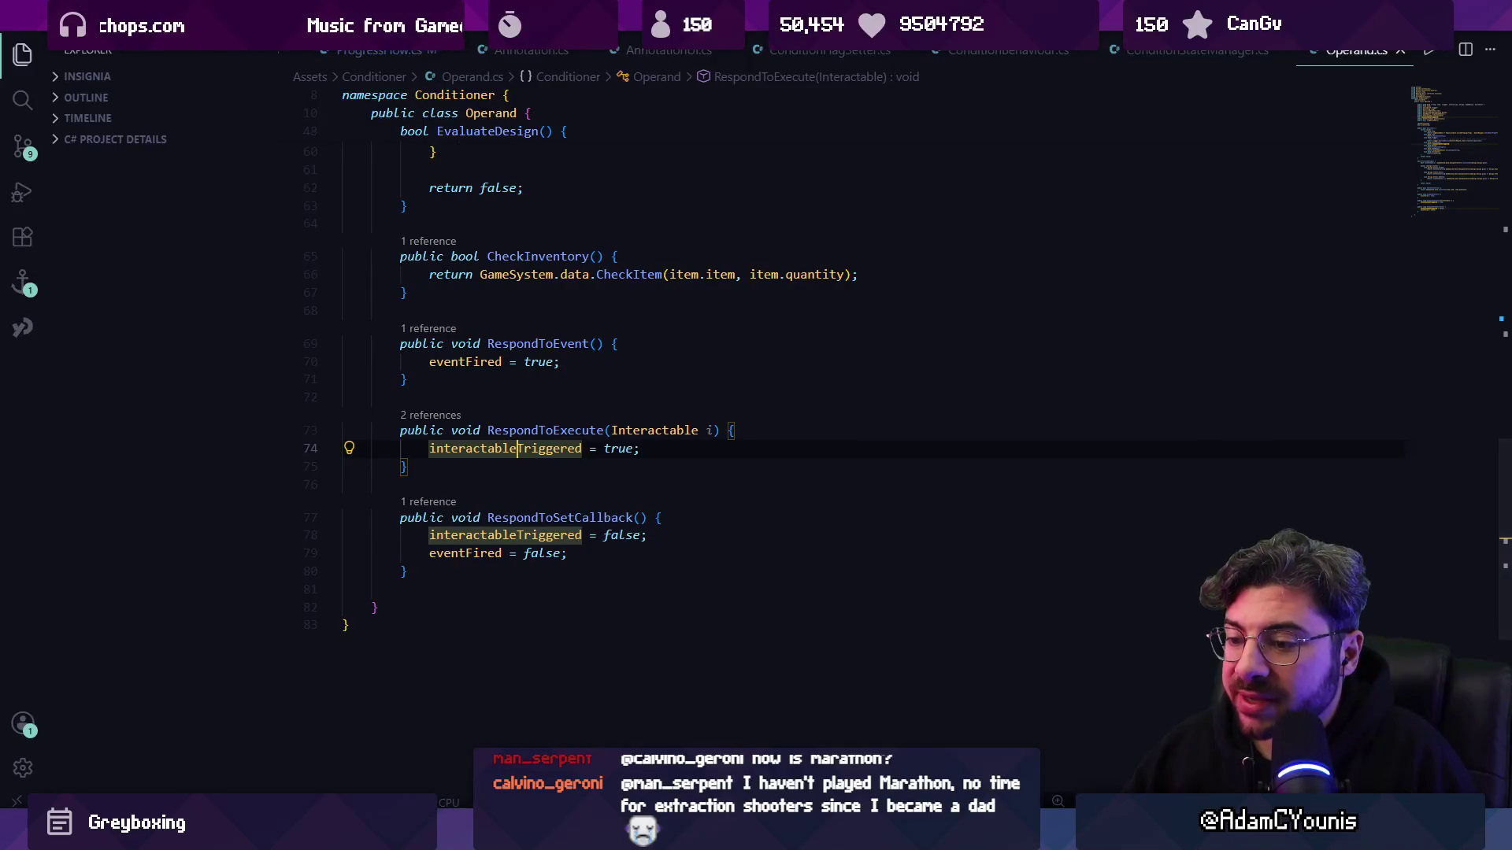
key(alt+Tab)
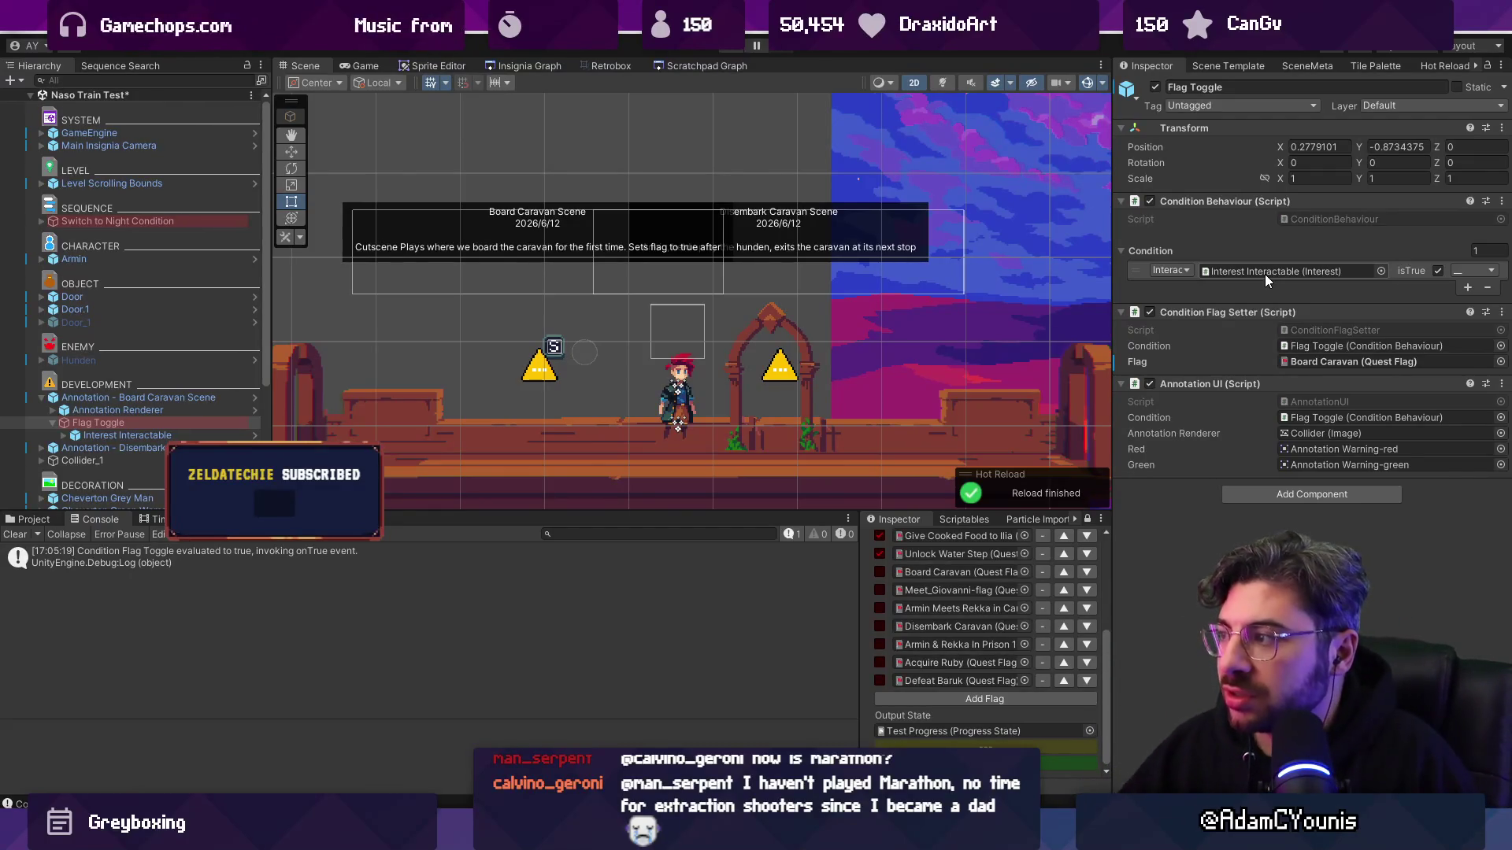
- Add a second condition to Flag Toggle, combined with AND
click(1469, 272)
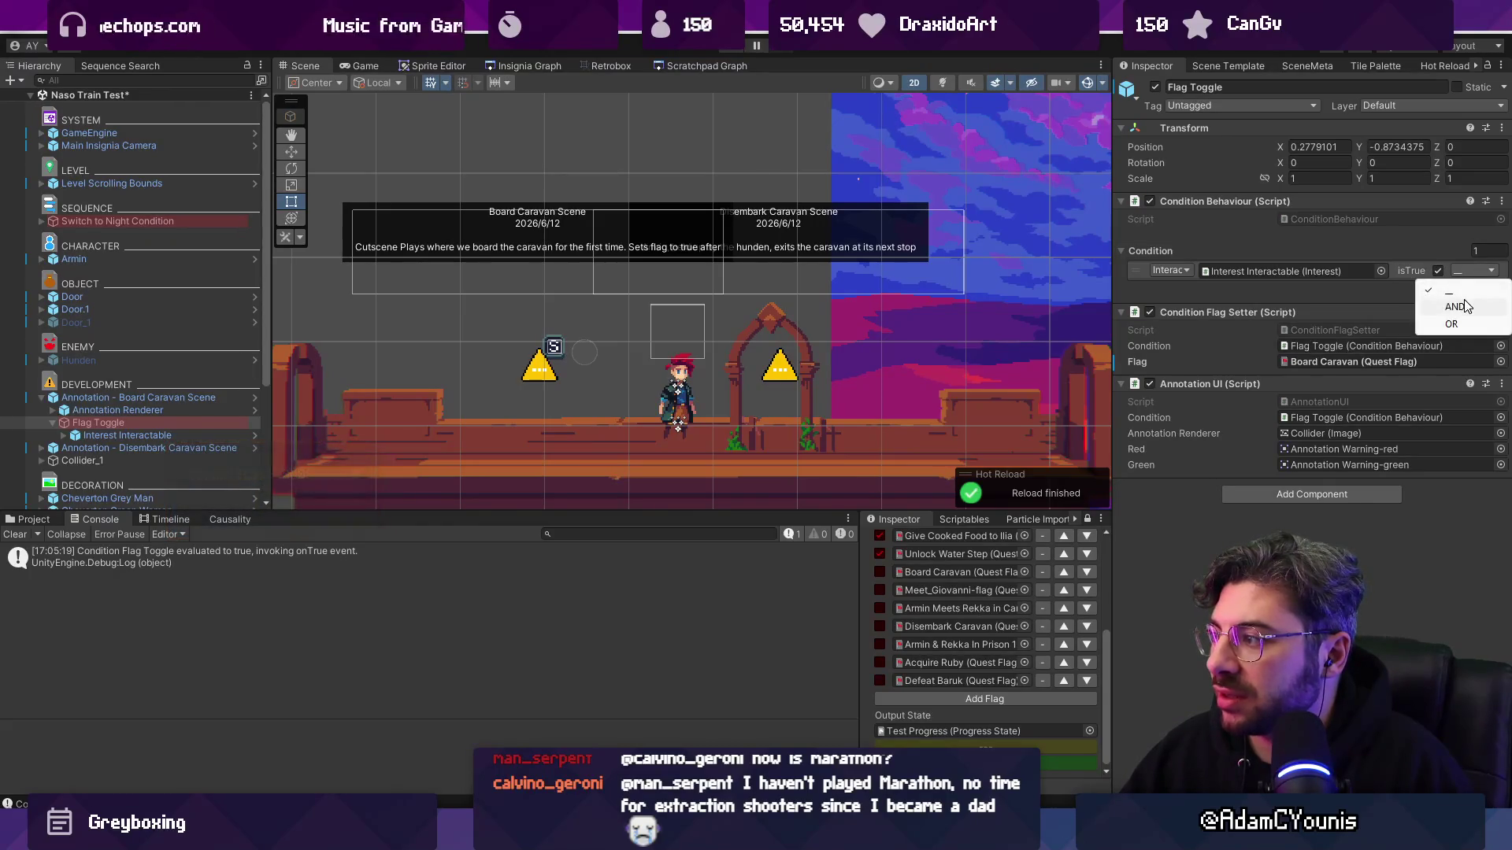
click(1467, 288)
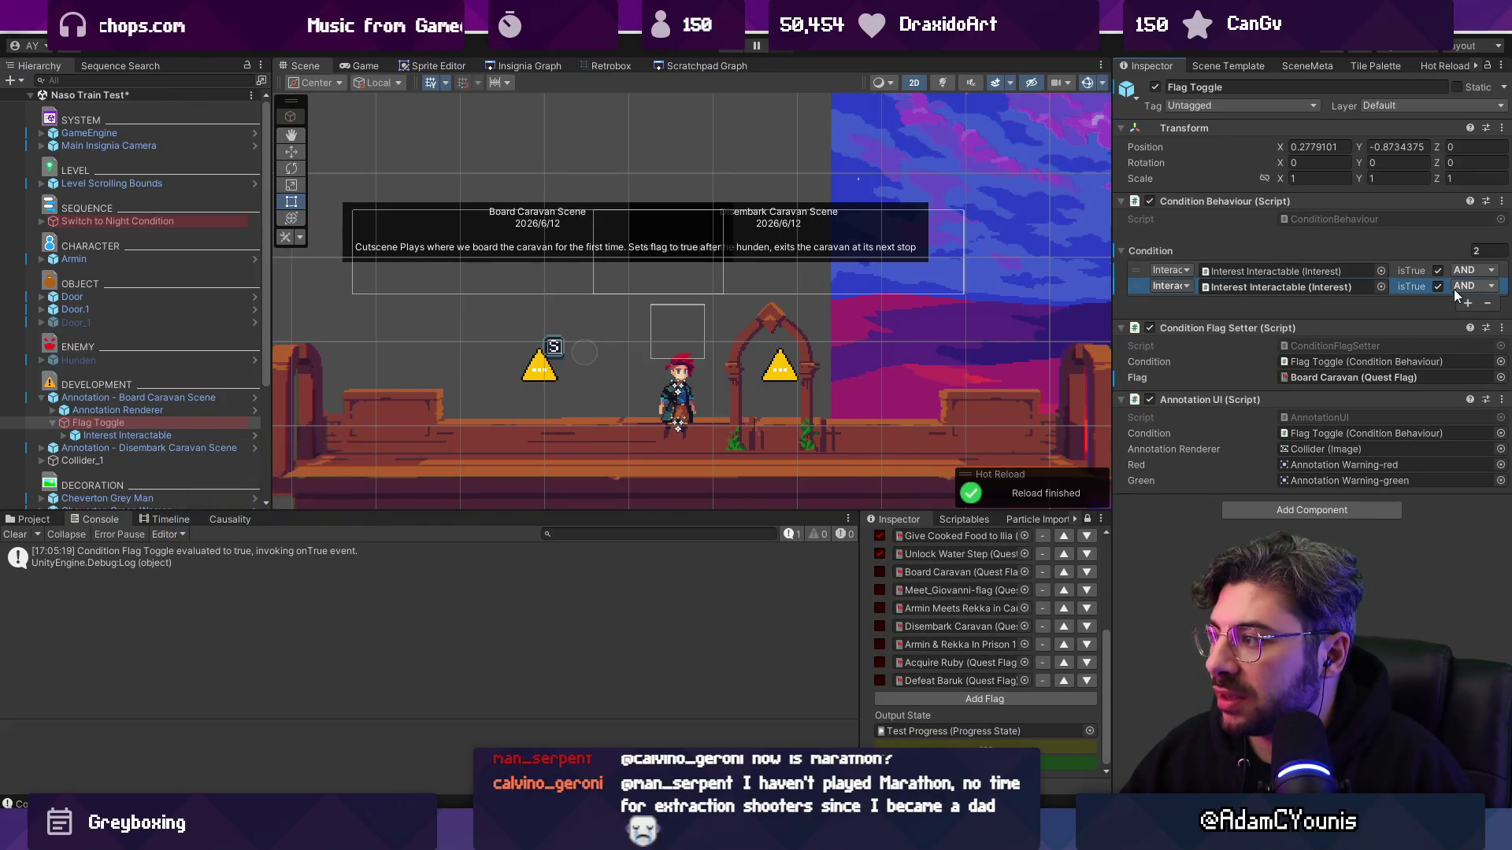
click(1380, 288)
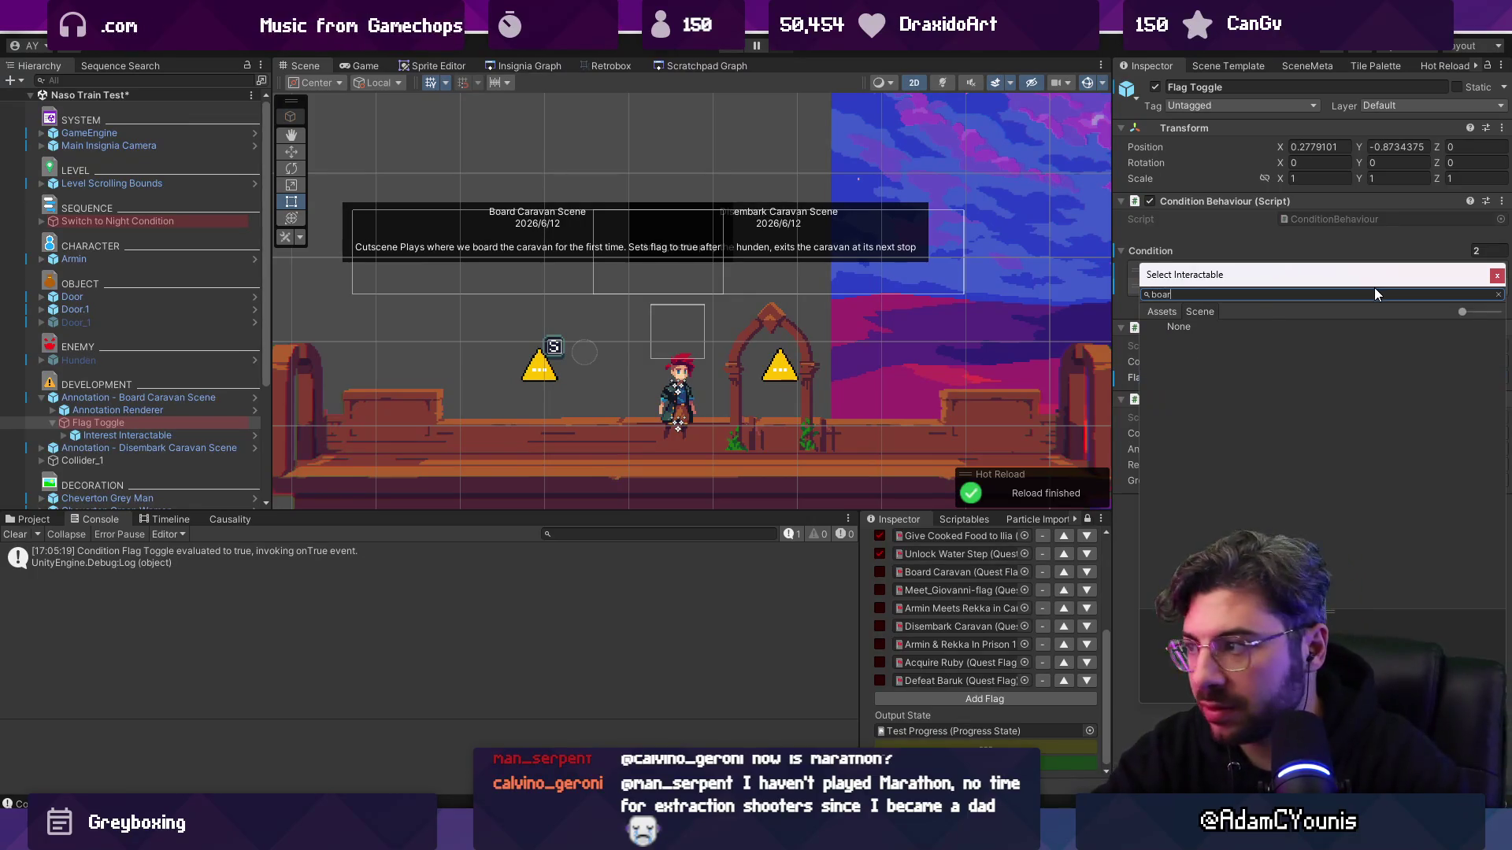
key(Return)
- Make the new condition require the Board Caravan flag to be false, then enter Play mode
click(1170, 286)
click(1172, 291)
click(1380, 287)
text(board)
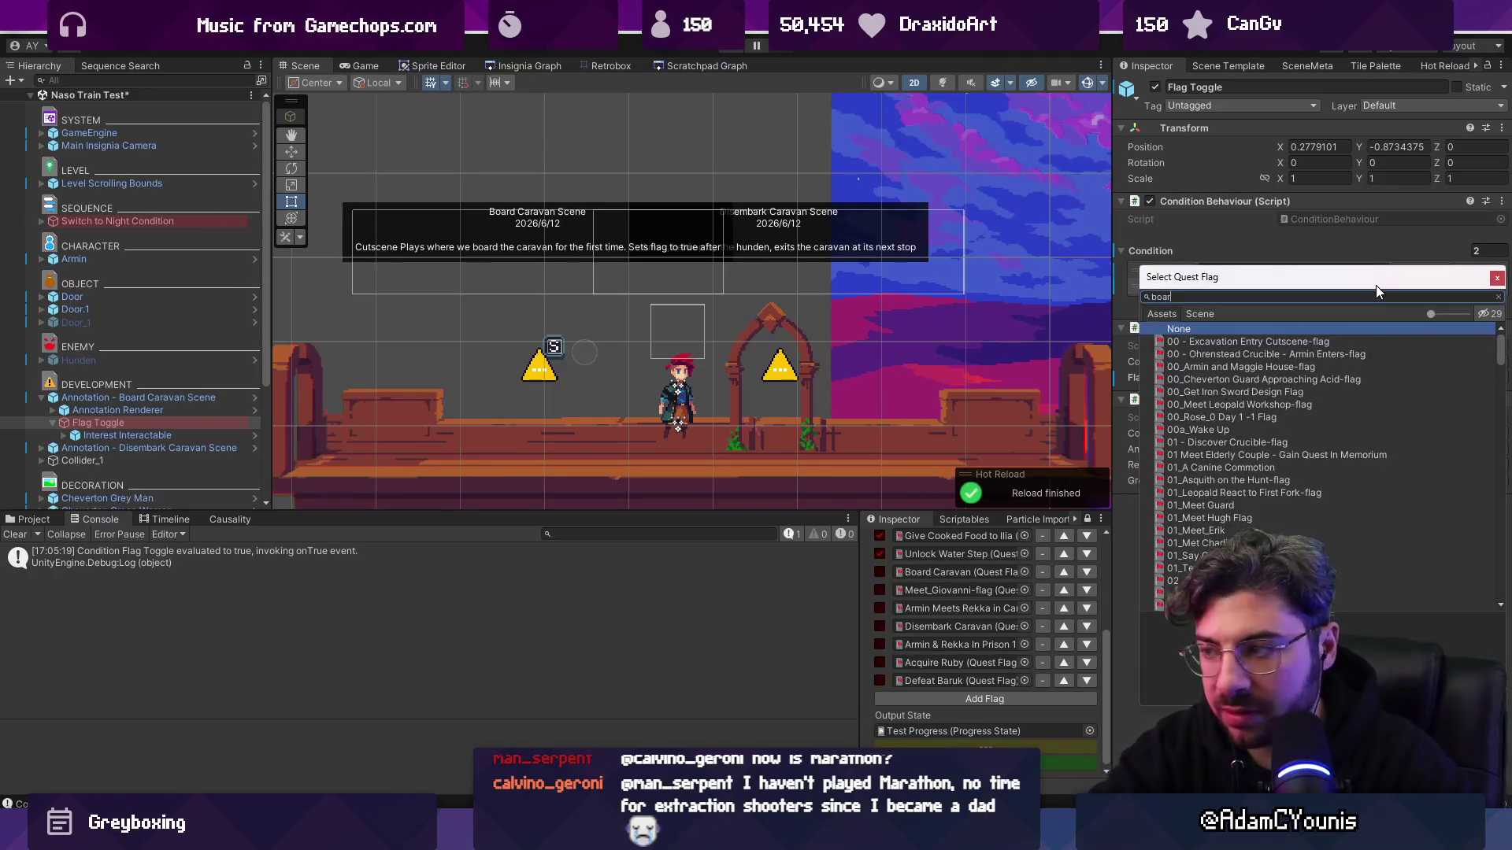
key(Return)
click(1438, 286)
click(1471, 285)
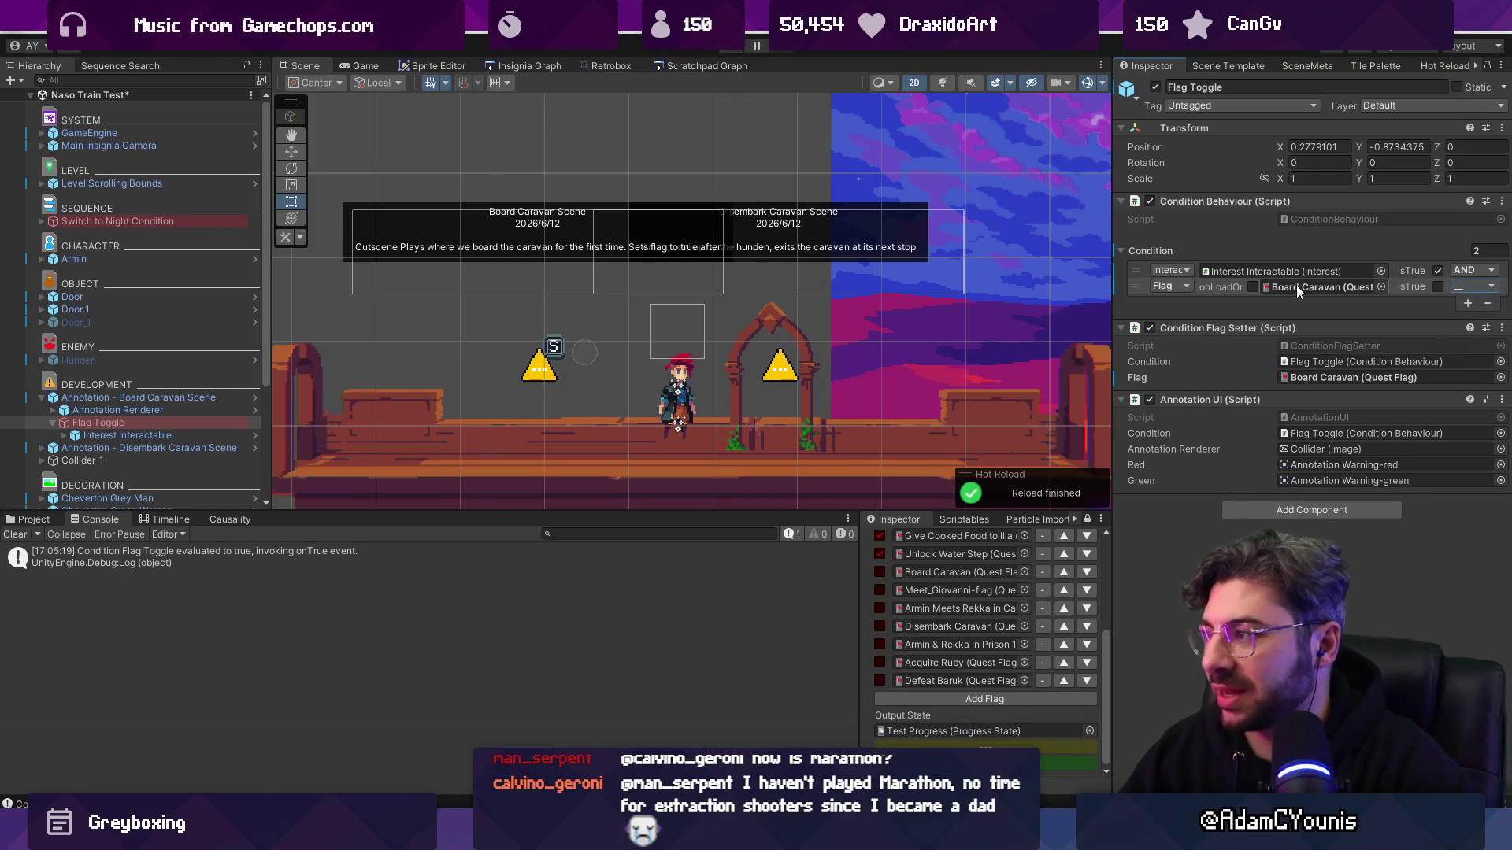
click(736, 50)
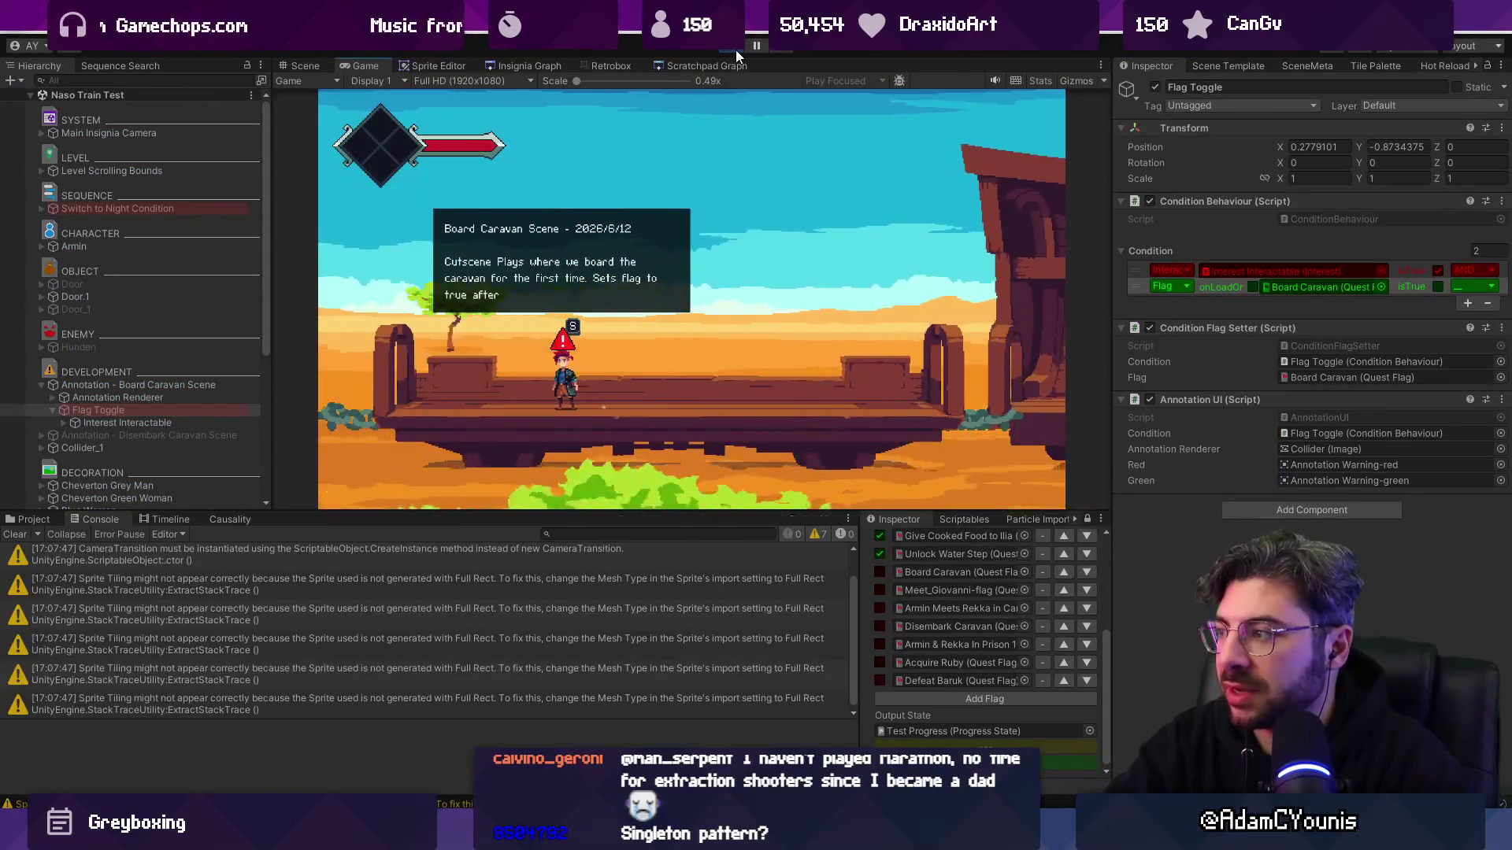
- Walk the player right, left and right again, then stop the playtest
scroll(933, 586, up, 3)
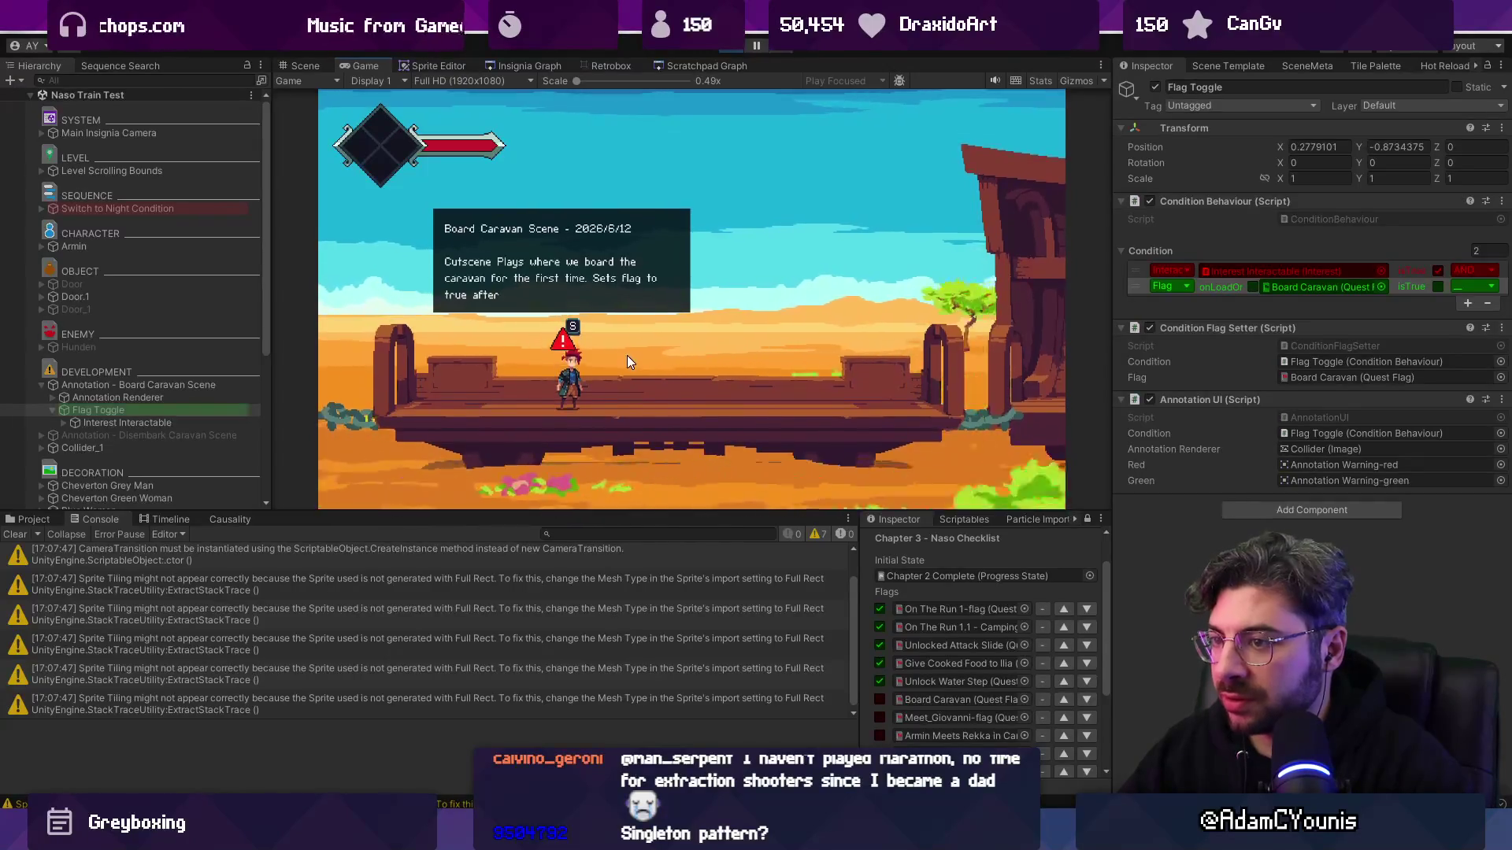
key(Right)
key(Left)
key(Right)
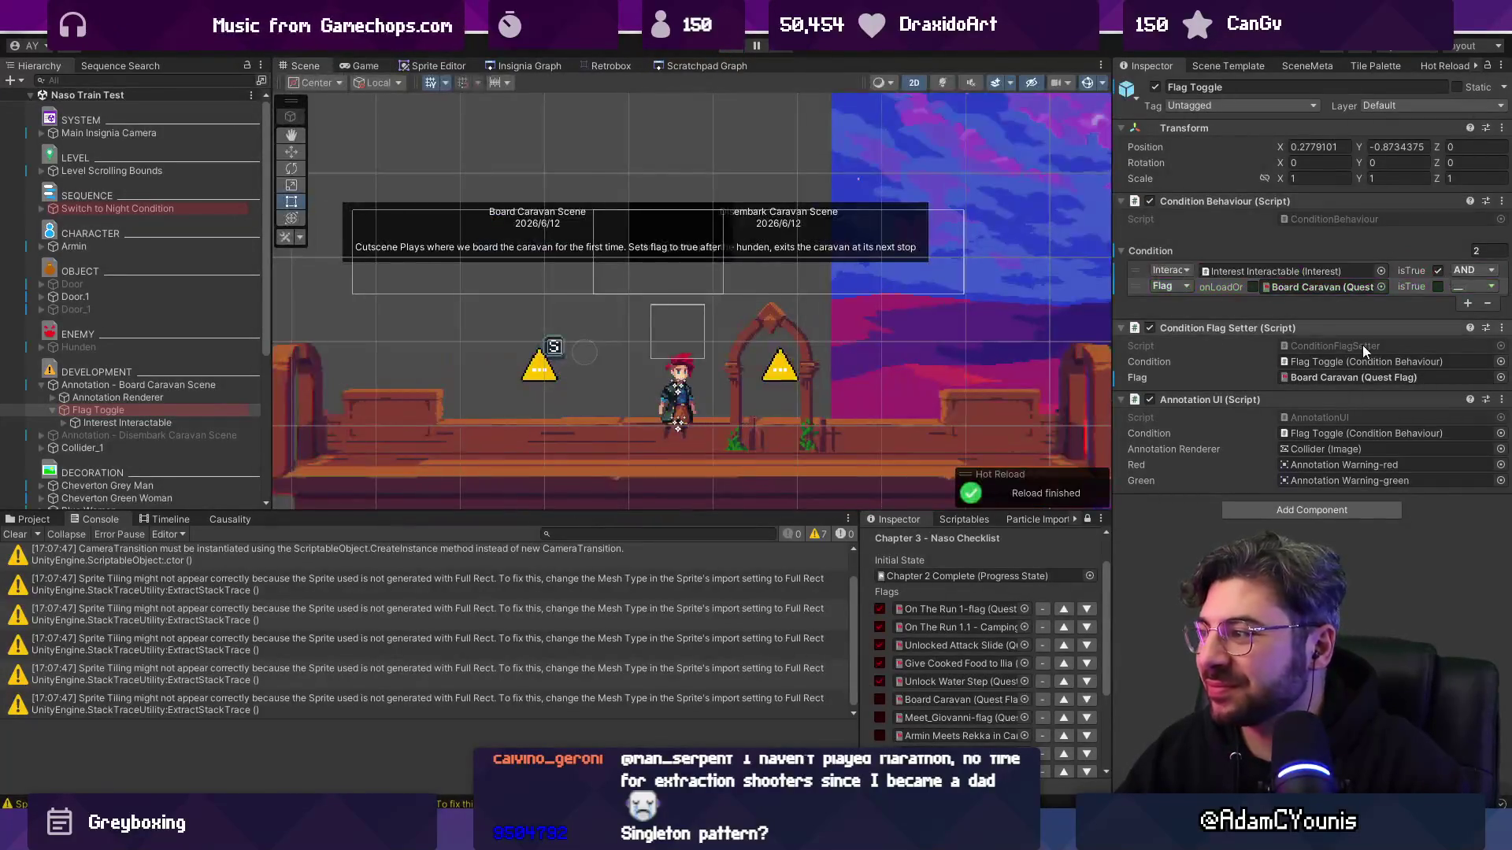
key(ctrl+p)
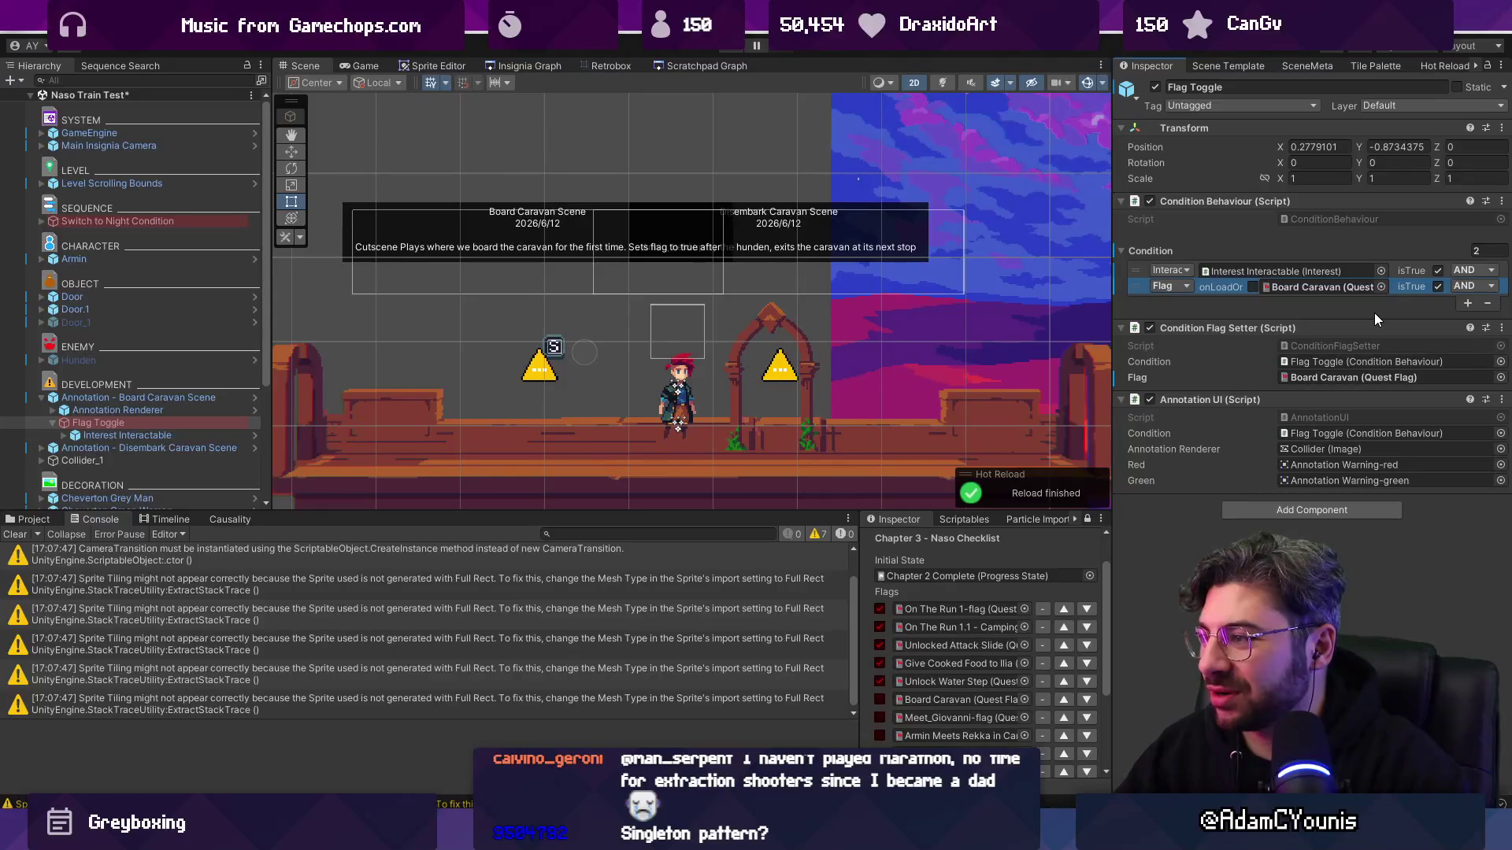
- Delete the Board Caravan flag condition and bring up the app search
key(Delete)
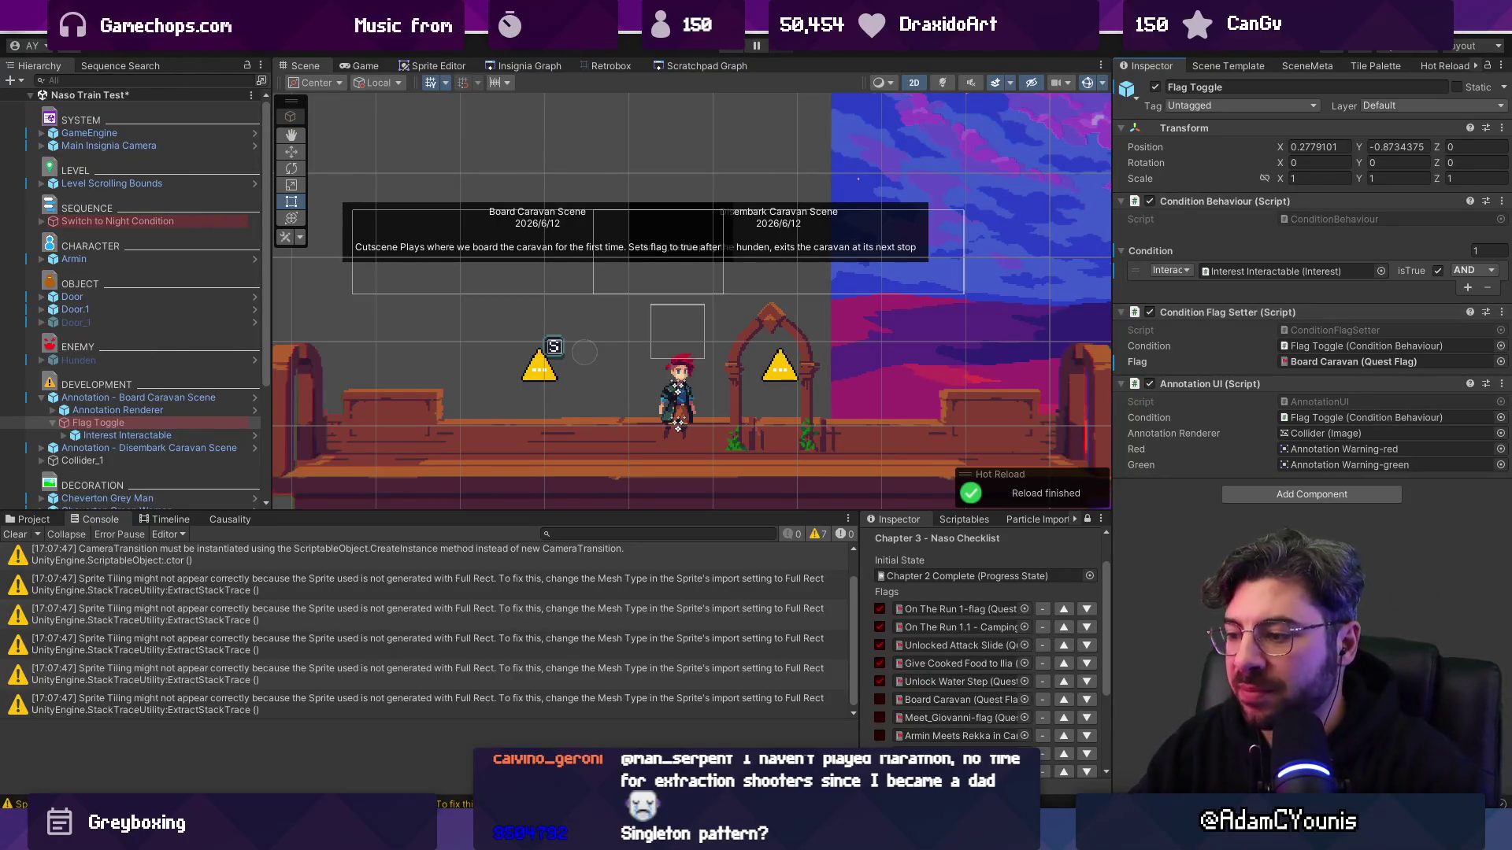
mouse_move(983, 835)
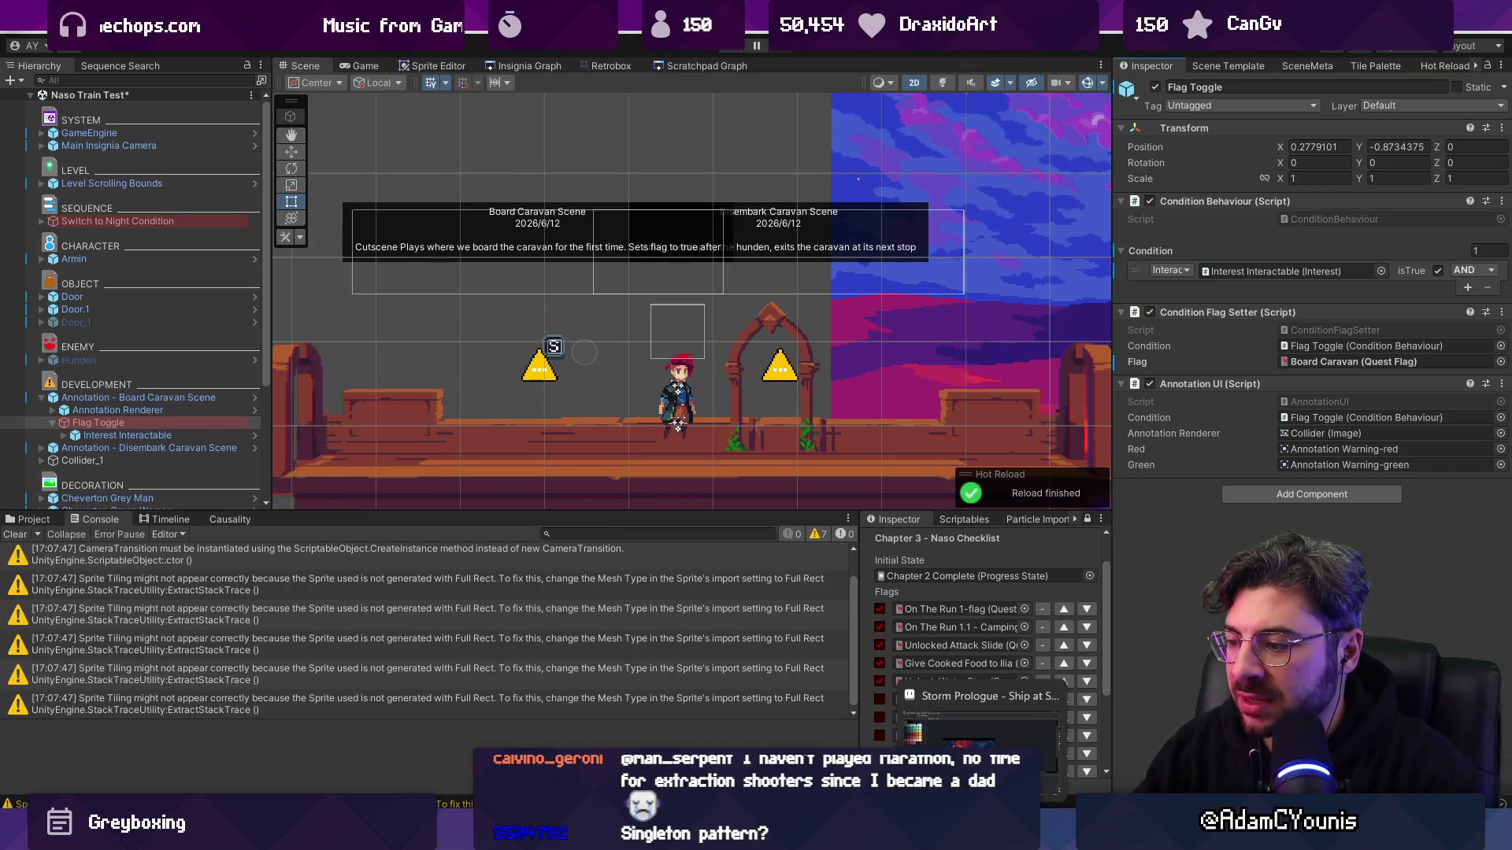
key(super)
- Launch Leonardo and shrink the brush to 11 px, undoing a test stroke
text(leonardo)
key(Return)
key(bracketleft)
key(bracketleft)
key(bracketleft)
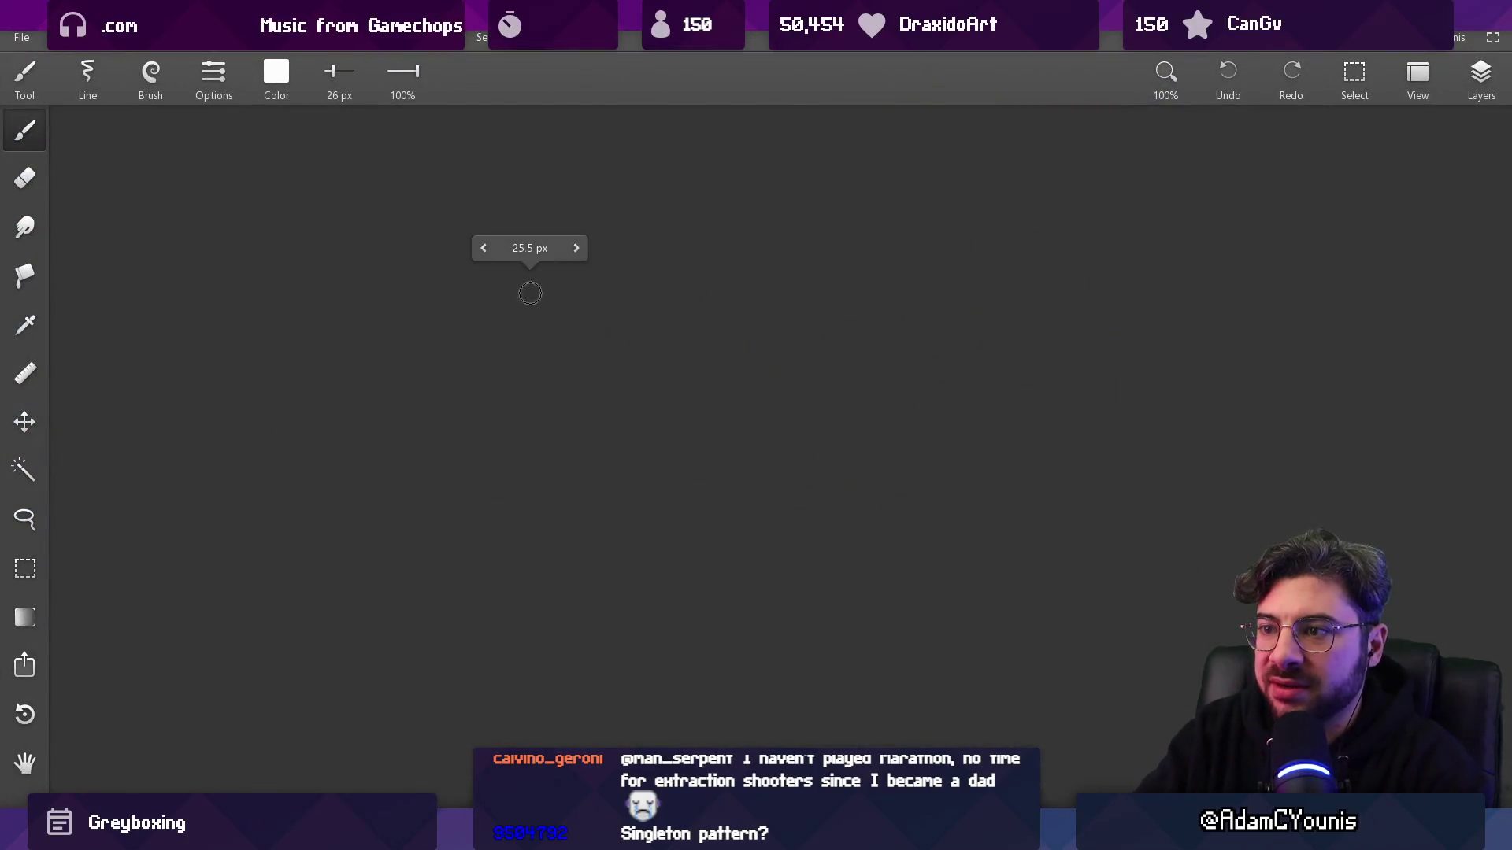
drag(444, 192, 444, 360)
key(ctrl+z)
- Sketch the boxy figure with three hook legs hanging beneath it
mouse_move(445, 192)
mouse_down()
mouse_move(447, 364)
mouse_move(557, 484)
mouse_move(688, 376)
mouse_up()
drag(456, 167, 661, 166)
drag(671, 160, 682, 378)
mouse_move(569, 478)
mouse_down()
mouse_move(650, 493)
mouse_move(768, 400)
mouse_up()
drag(780, 144, 771, 364)
drag(688, 142, 804, 140)
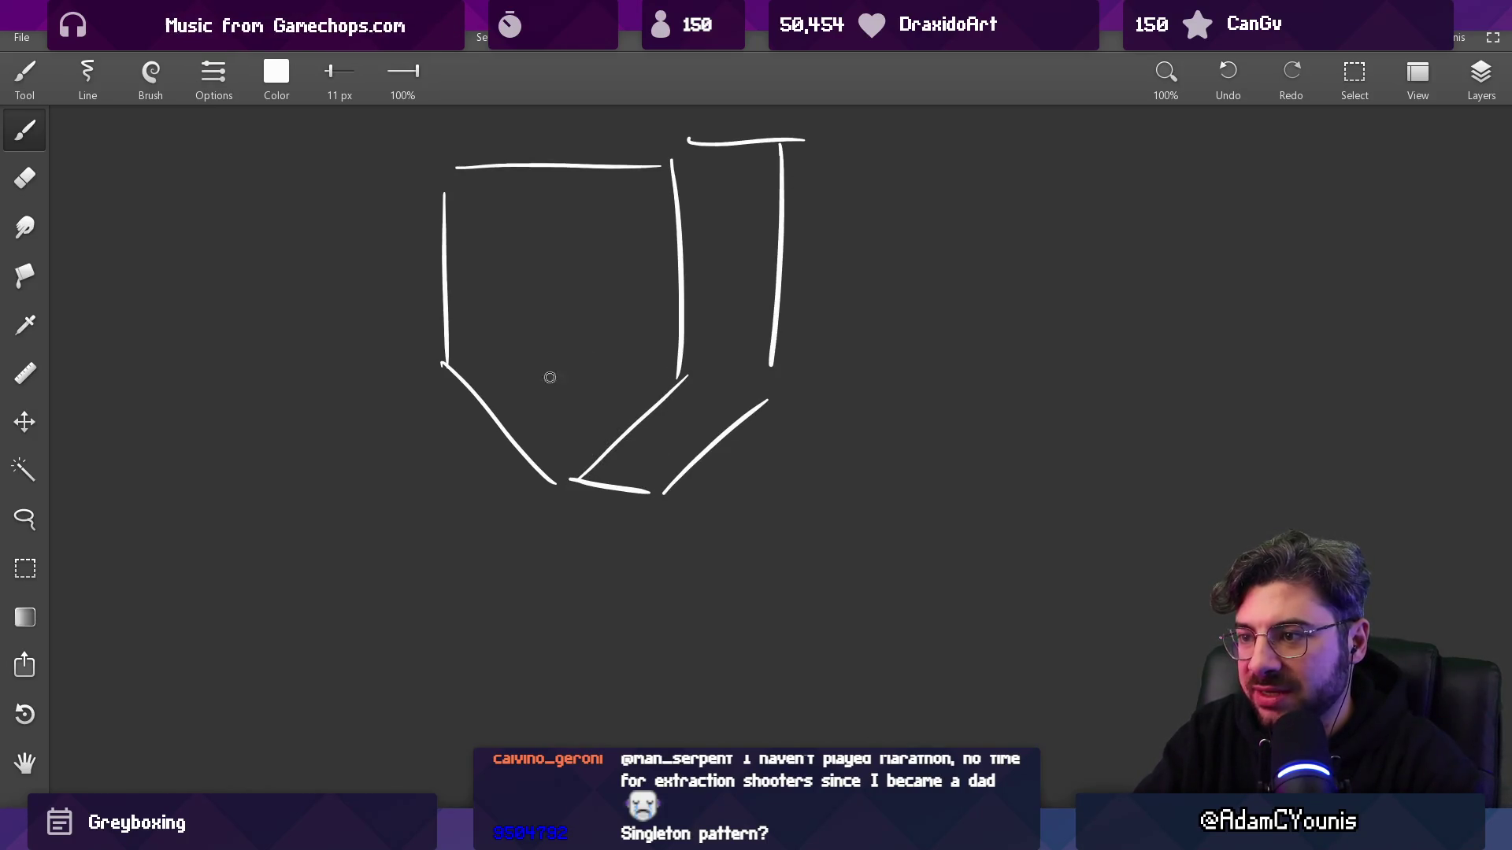
drag(450, 371, 458, 528)
drag(483, 394, 462, 542)
drag(531, 448, 492, 581)
key(ctrl+z)
key(ctrl+z)
key(ctrl+z)
drag(457, 429, 419, 539)
drag(531, 508, 504, 603)
mouse_move(666, 448)
mouse_down()
mouse_move(602, 654)
mouse_move(611, 593)
mouse_up()
- Draw a small circle, a dash, a hand reaching toward the circle, and a checkmark
scroll(724, 481, down, 2)
drag(723, 481, 611, 347)
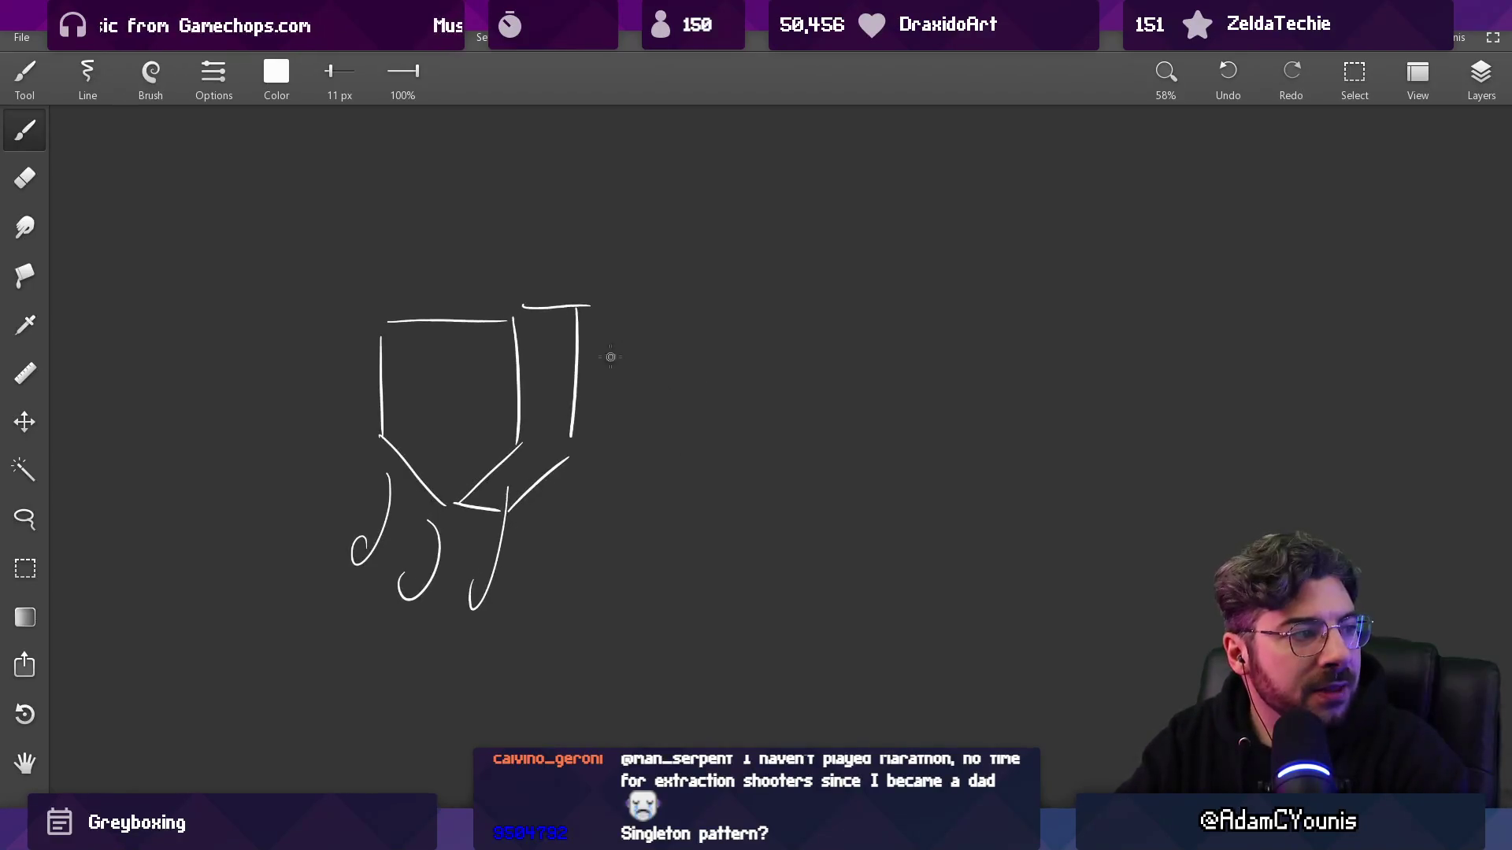
scroll(482, 504, up, 3)
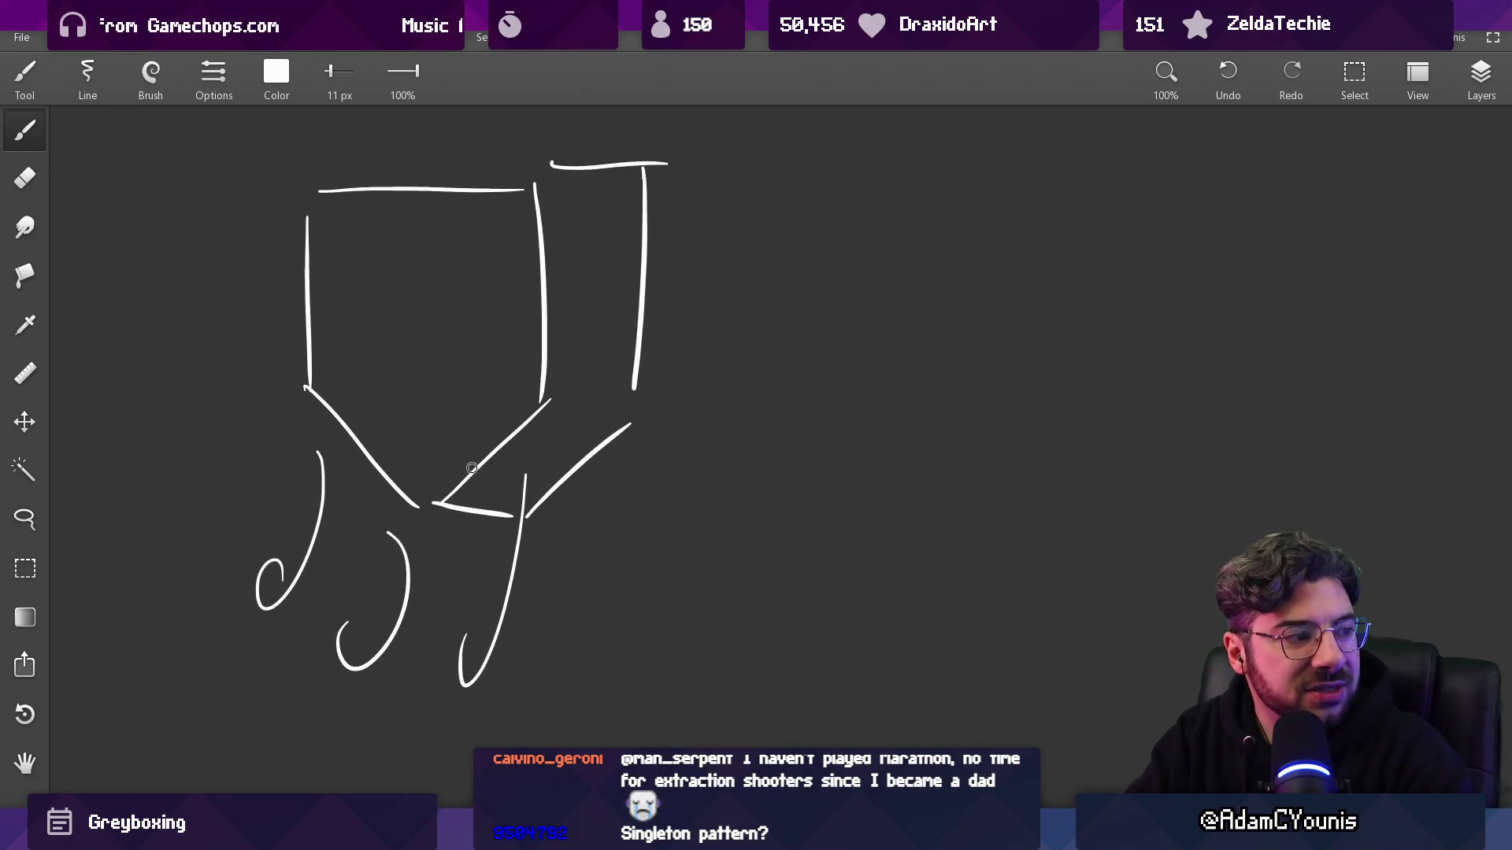
scroll(766, 423, down, 3)
drag(876, 420, 880, 430)
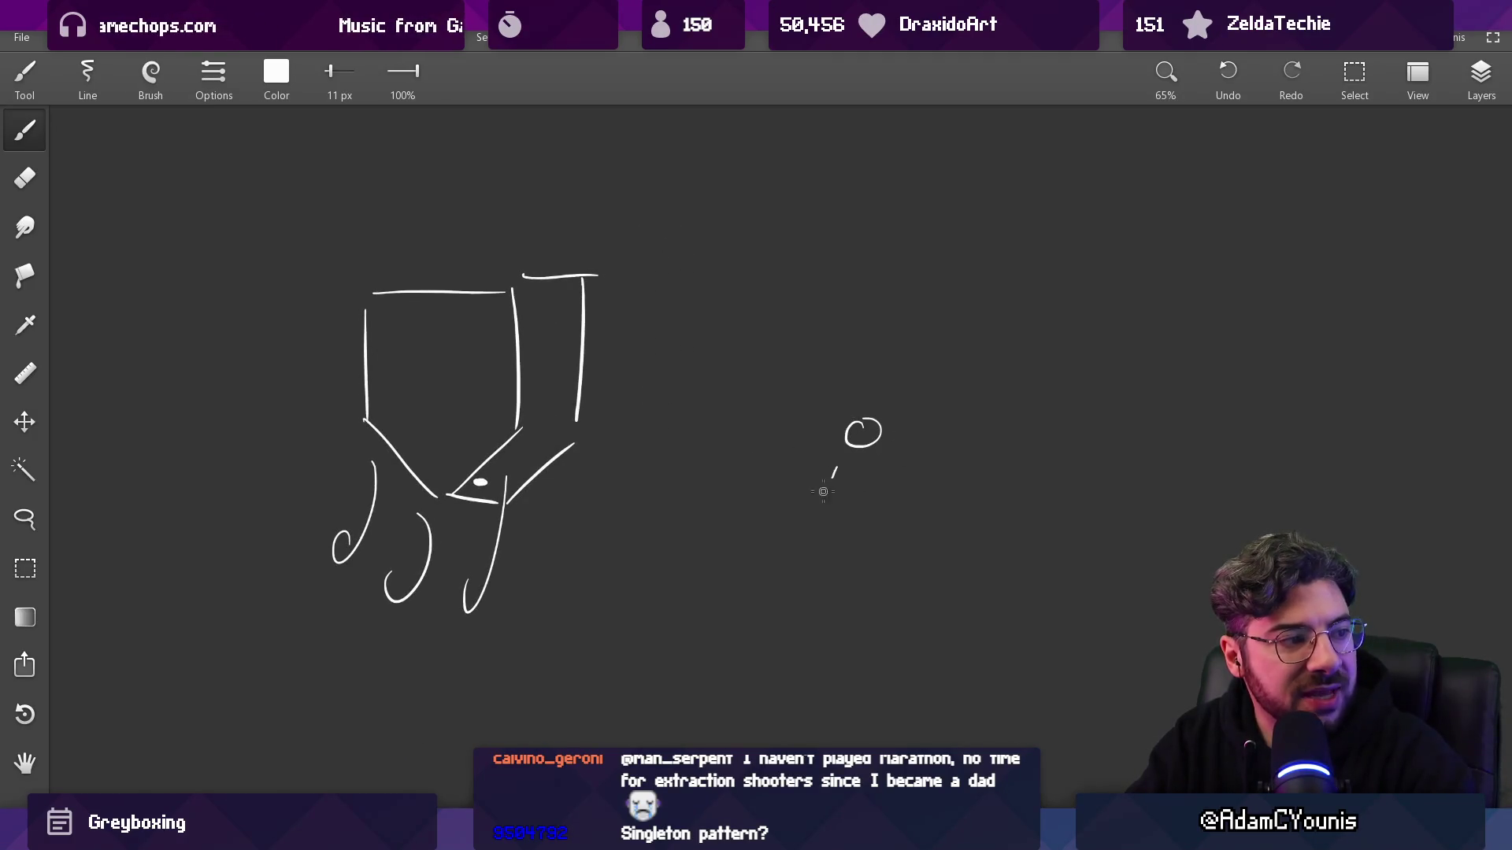
mouse_move(655, 664)
mouse_down()
mouse_move(752, 585)
mouse_move(781, 614)
mouse_move(773, 646)
mouse_move(694, 702)
mouse_up()
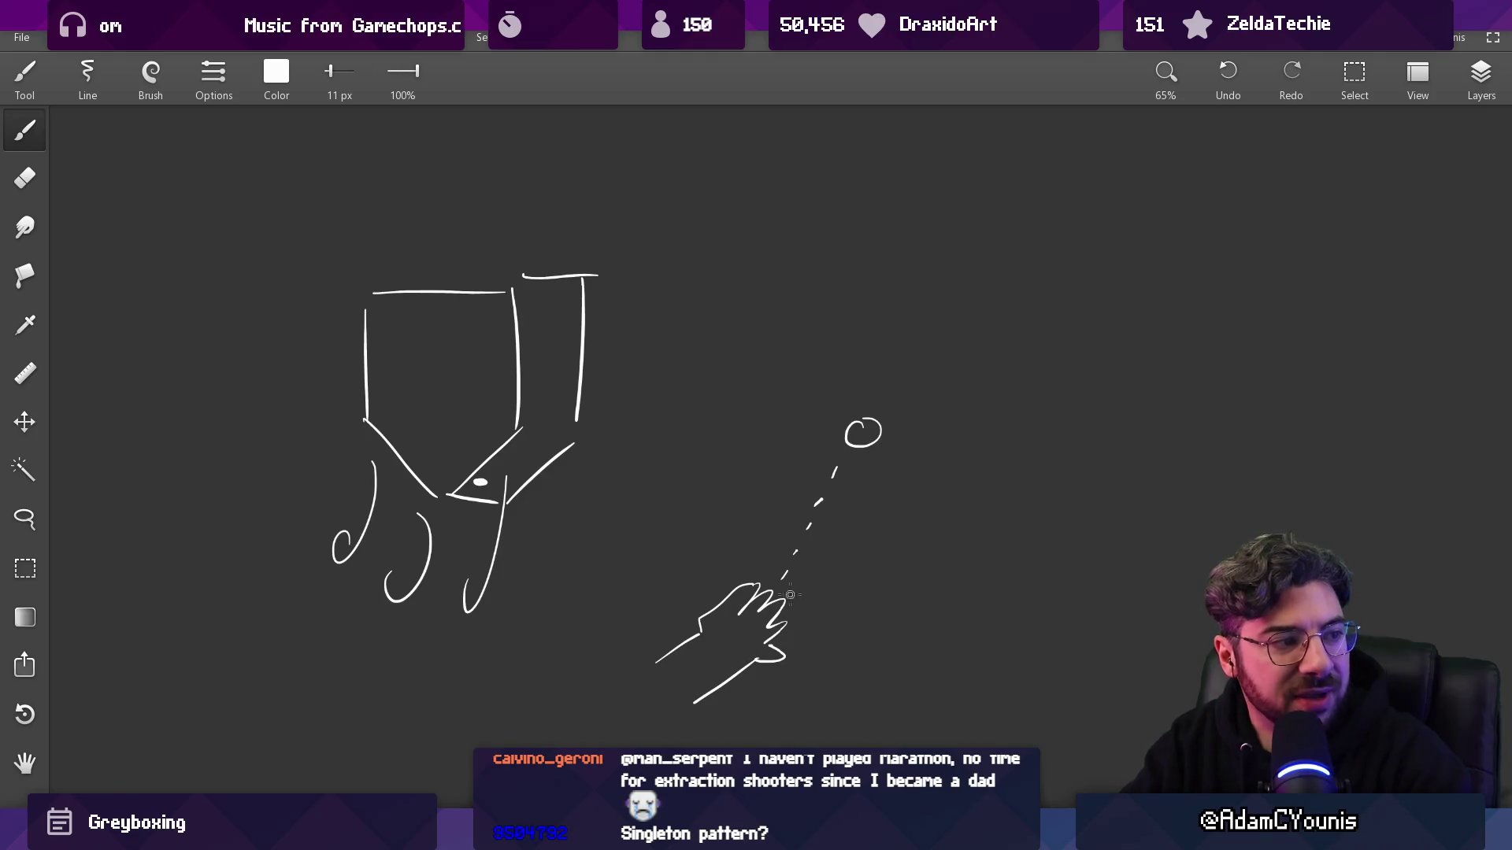
drag(879, 477, 816, 462)
drag(892, 410, 936, 370)
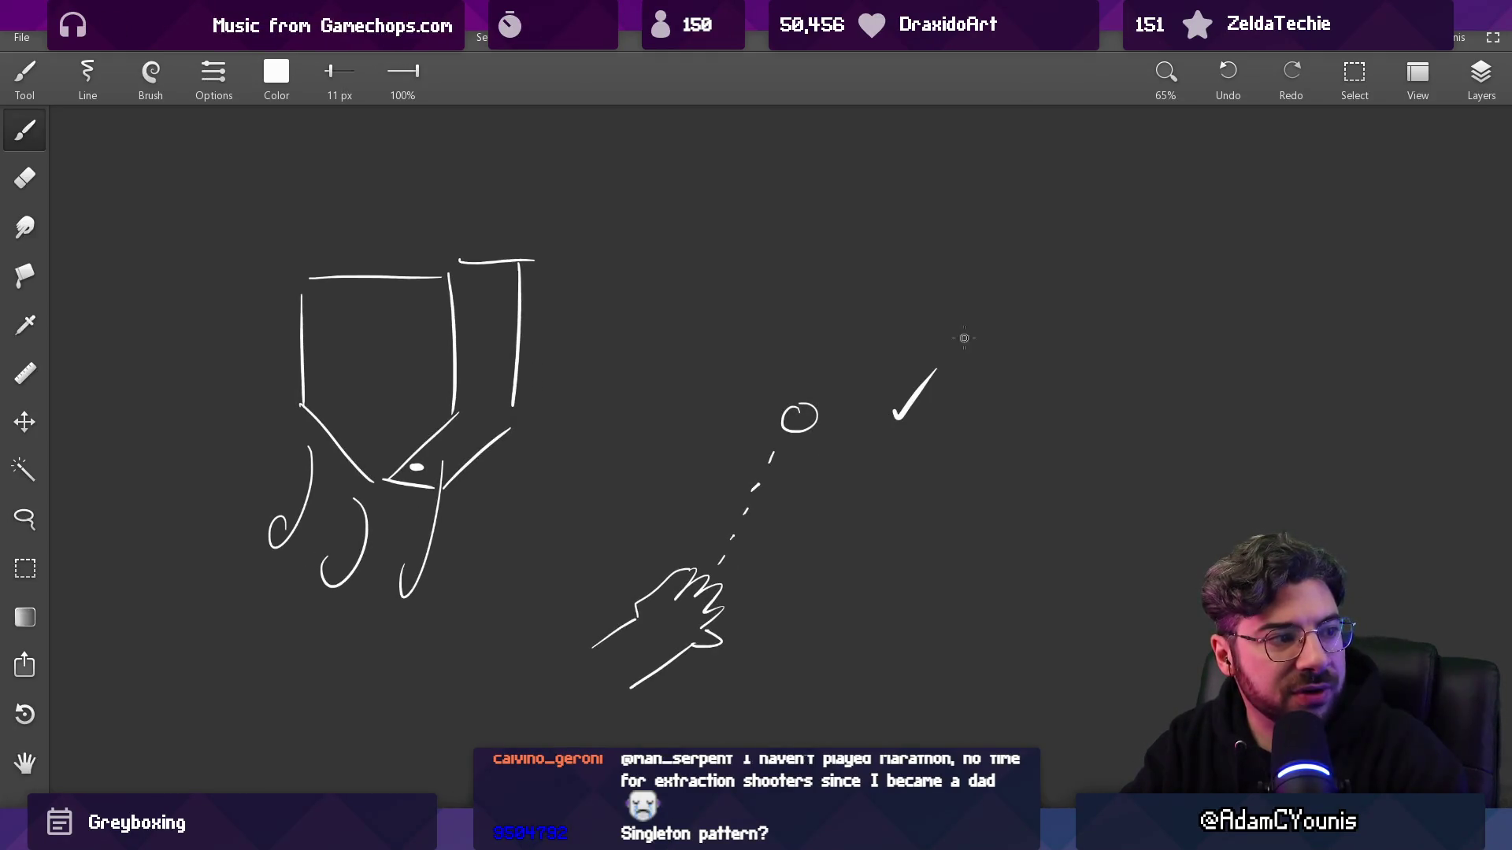
drag(957, 437, 885, 404)
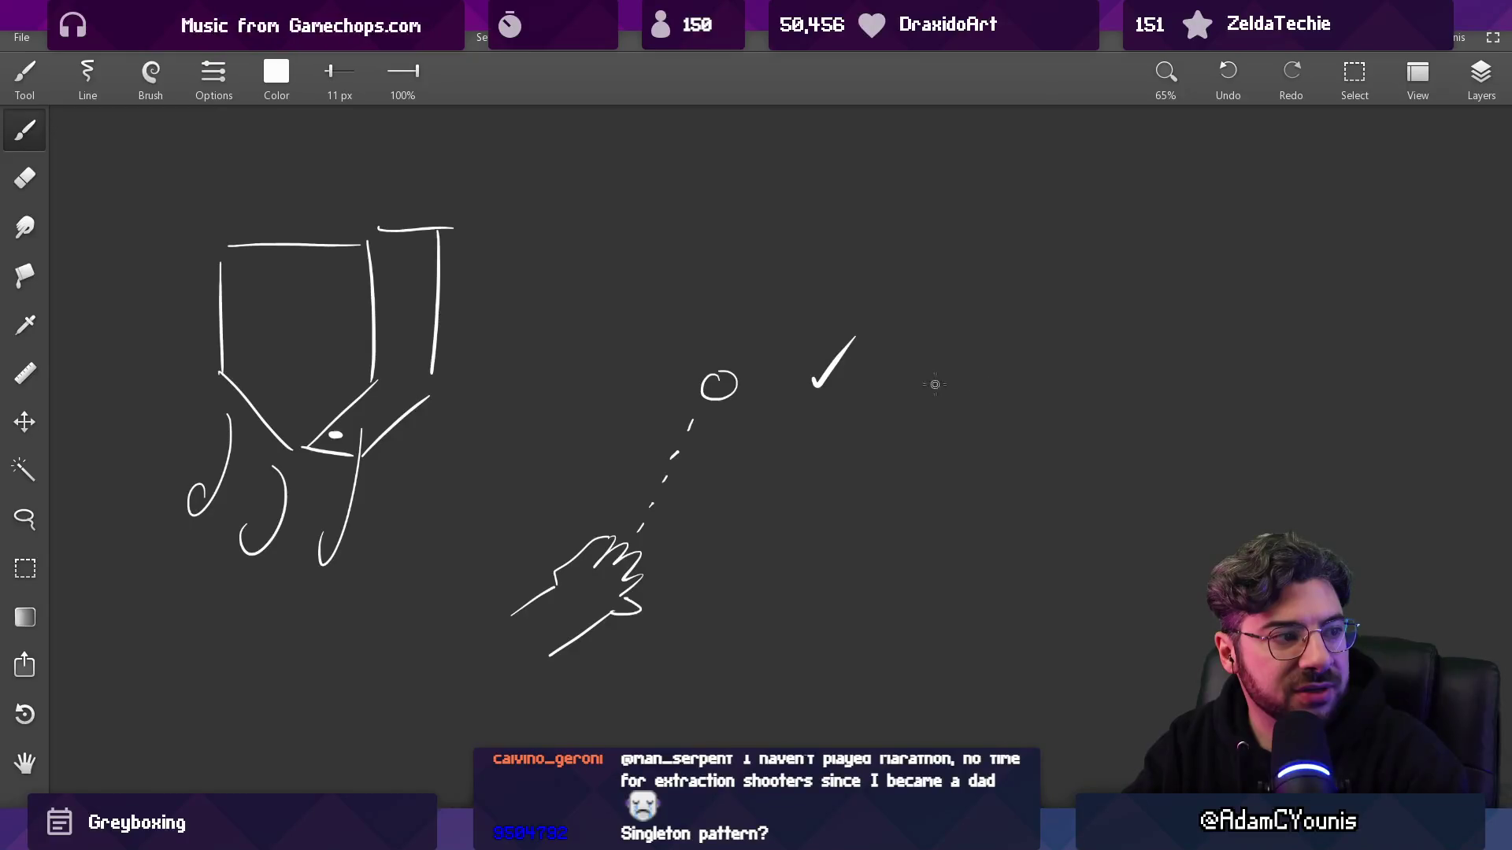
- Write Ss, circle it and arc an arrow back toward the figure
mouse_move(977, 368)
mouse_down()
mouse_move(960, 388)
mouse_move(994, 348)
mouse_up()
key(ctrl+z)
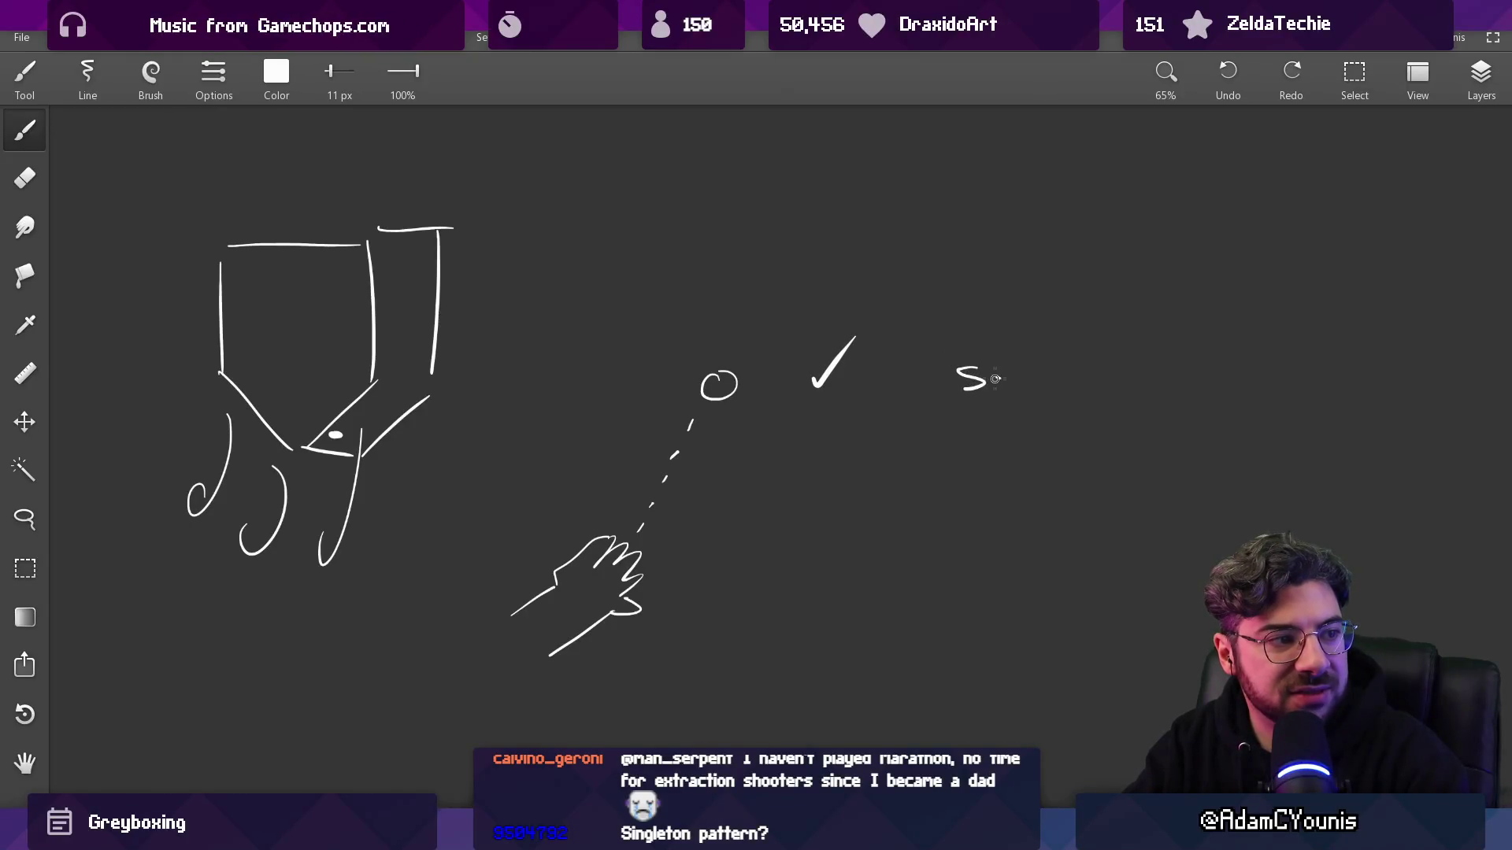
mouse_move(980, 341)
mouse_down()
mouse_move(940, 409)
mouse_move(996, 347)
mouse_move(743, 337)
mouse_move(753, 319)
mouse_up()
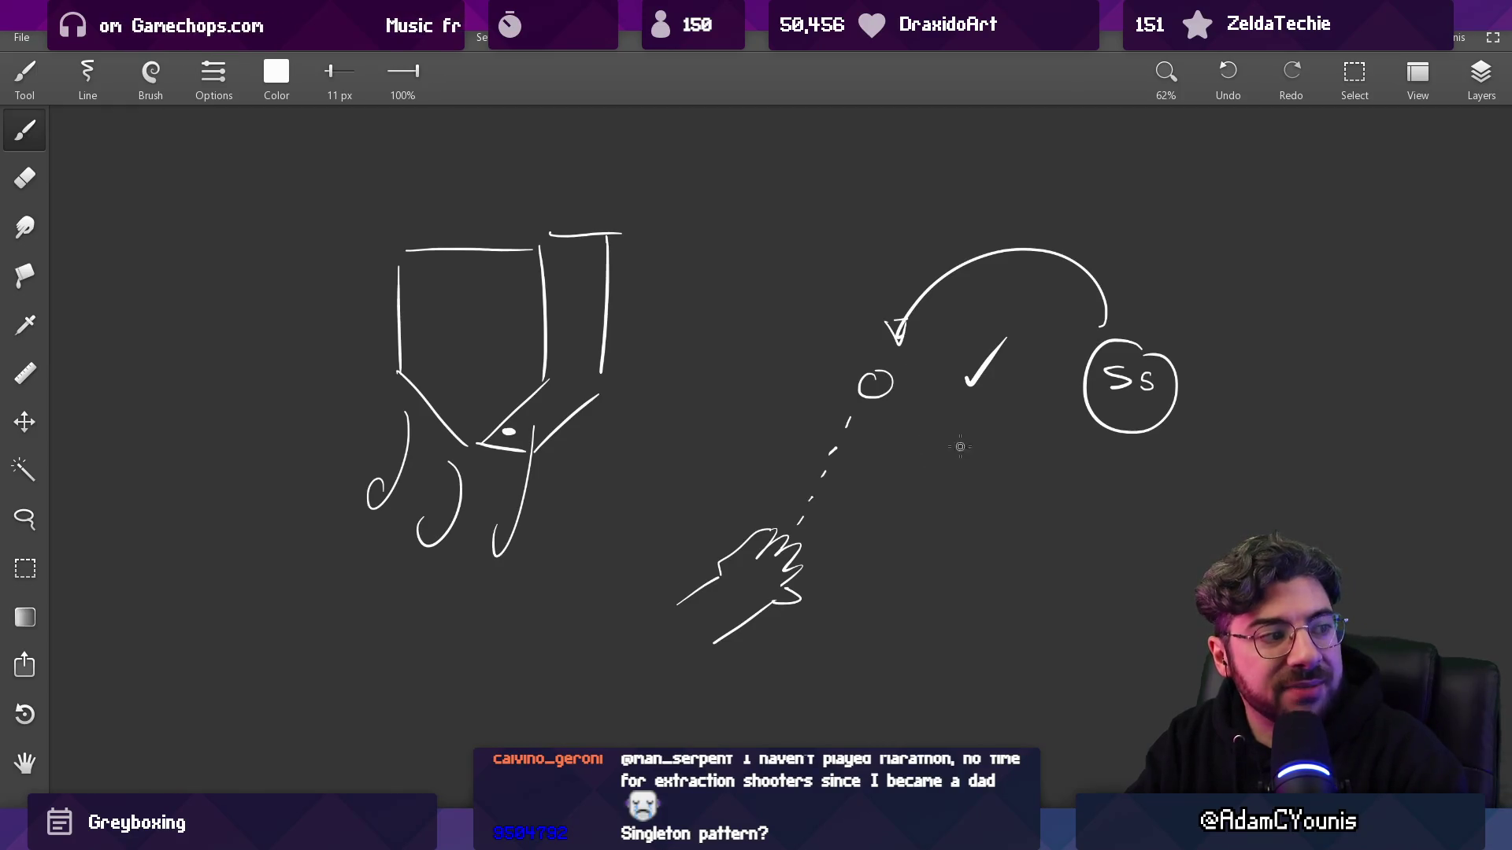
mouse_move(863, 533)
mouse_down()
mouse_move(885, 489)
mouse_move(861, 496)
mouse_move(879, 487)
mouse_move(866, 473)
mouse_move(835, 476)
mouse_up()
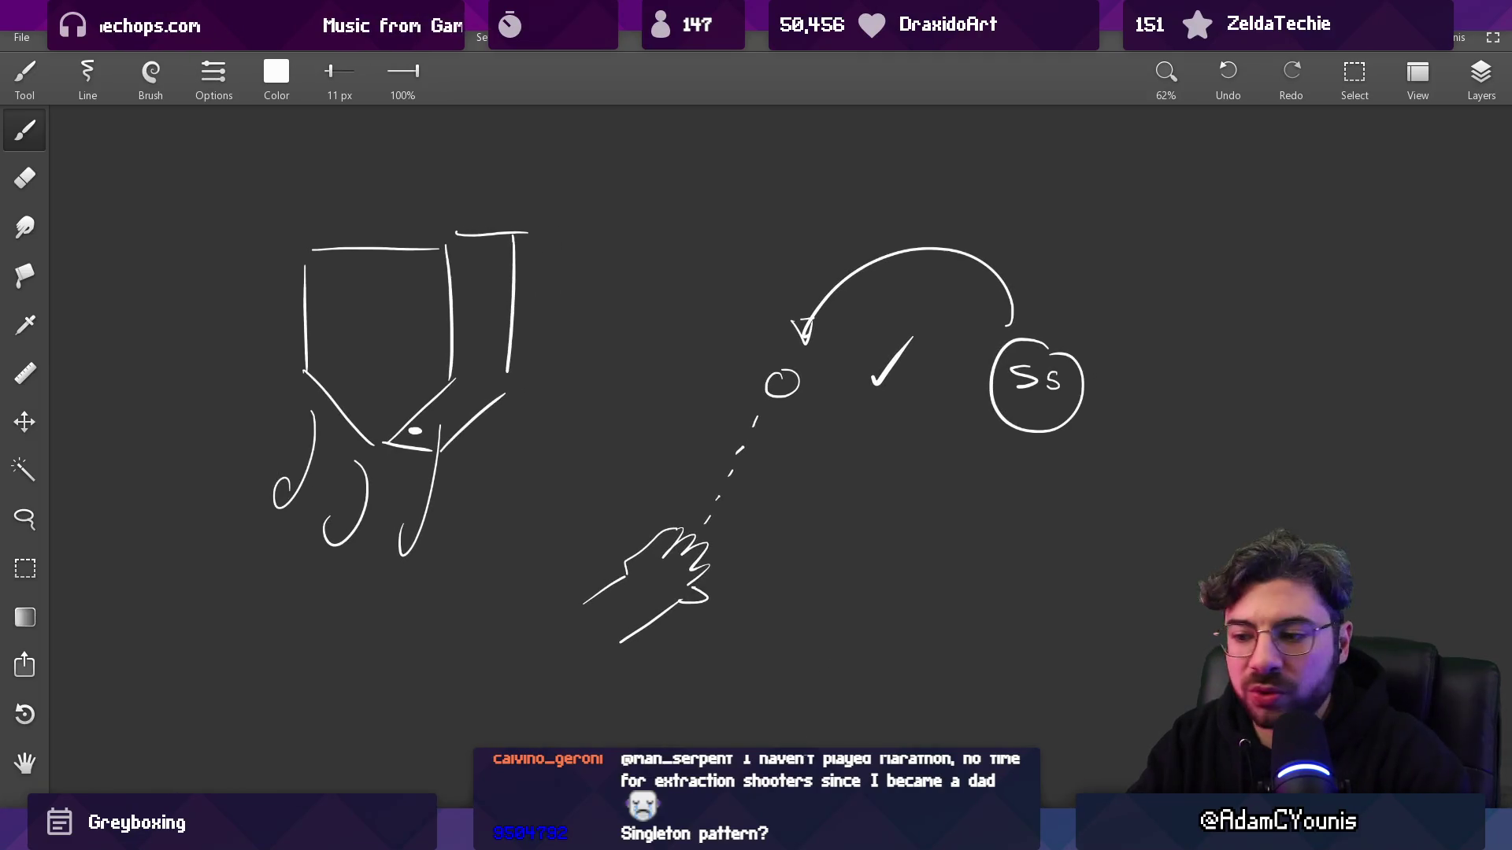
key(alt+Tab)
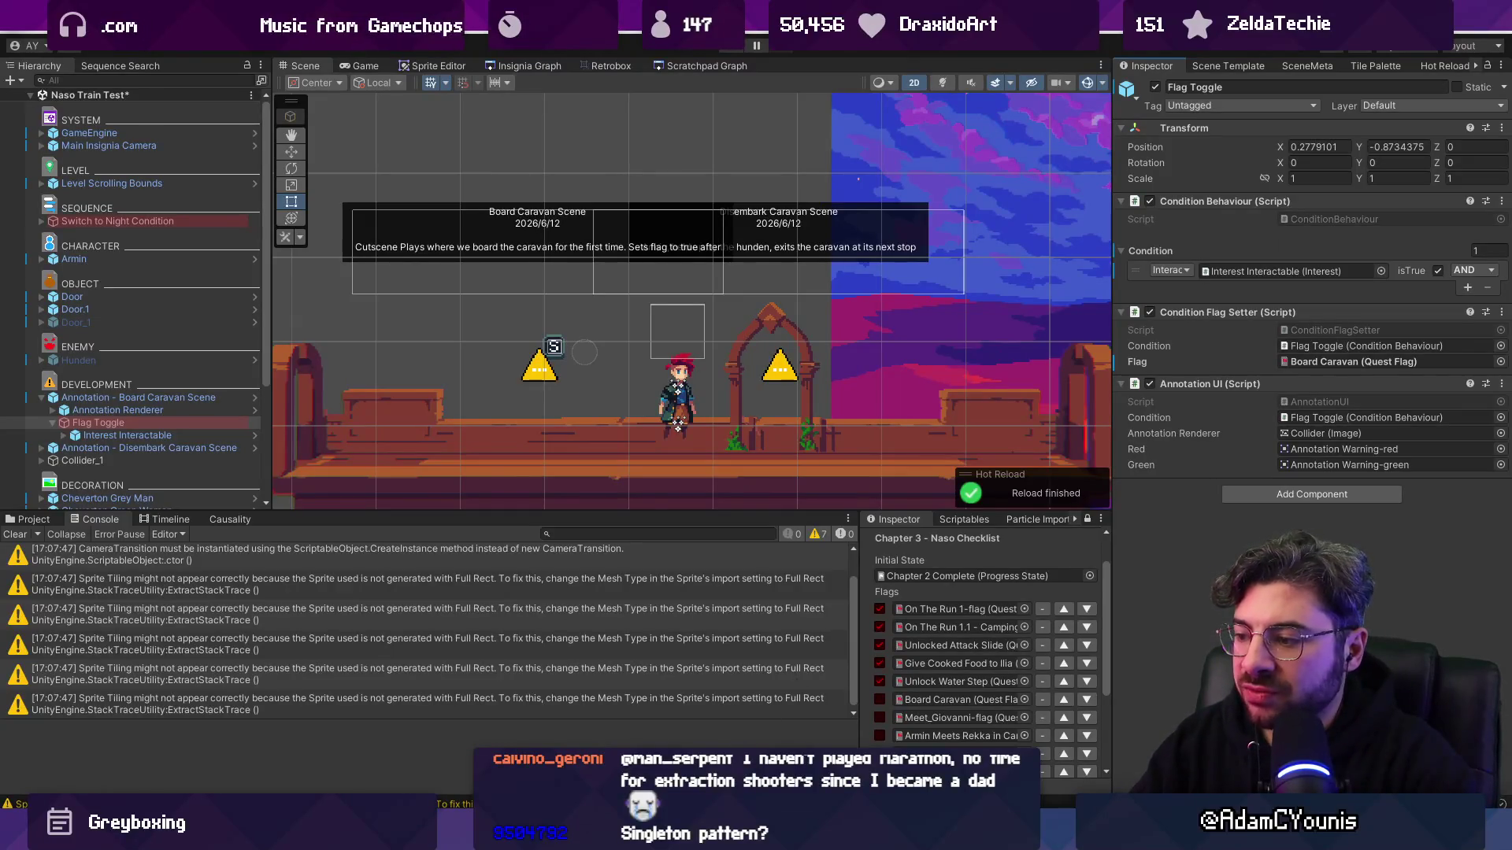
key(alt+Tab)
scroll(819, 283, down, 5)
- Draw a flat pad, a dash between the pads, and the top of the second raised button
mouse_move(687, 408)
mouse_down()
mouse_move(756, 403)
mouse_move(701, 430)
mouse_move(788, 414)
mouse_move(698, 506)
mouse_move(744, 551)
mouse_move(733, 544)
mouse_move(785, 538)
mouse_up()
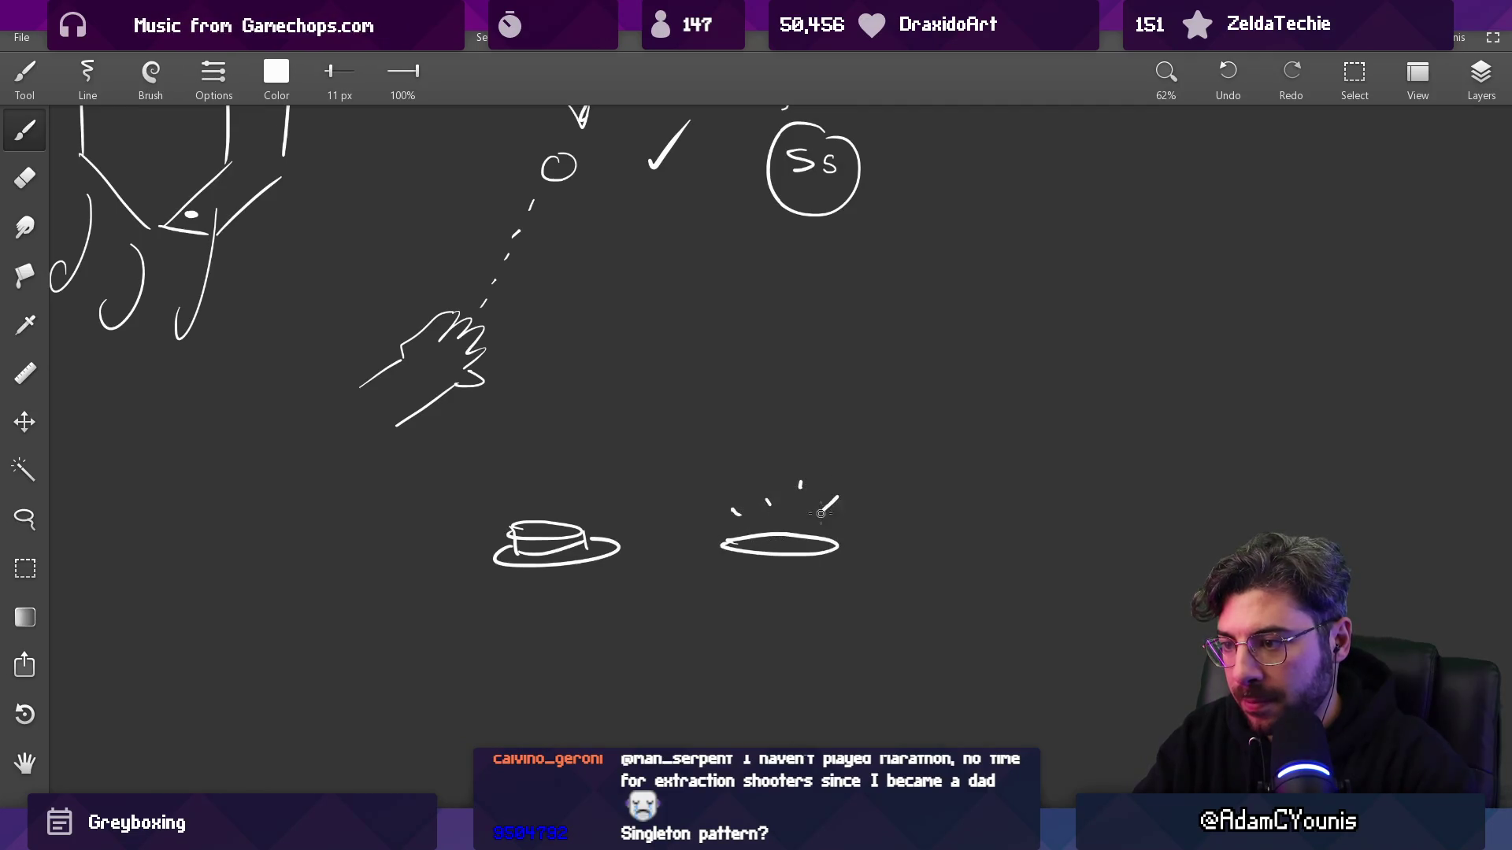
scroll(787, 536, down, 2)
drag(678, 536, 702, 535)
drag(827, 350, 738, 388)
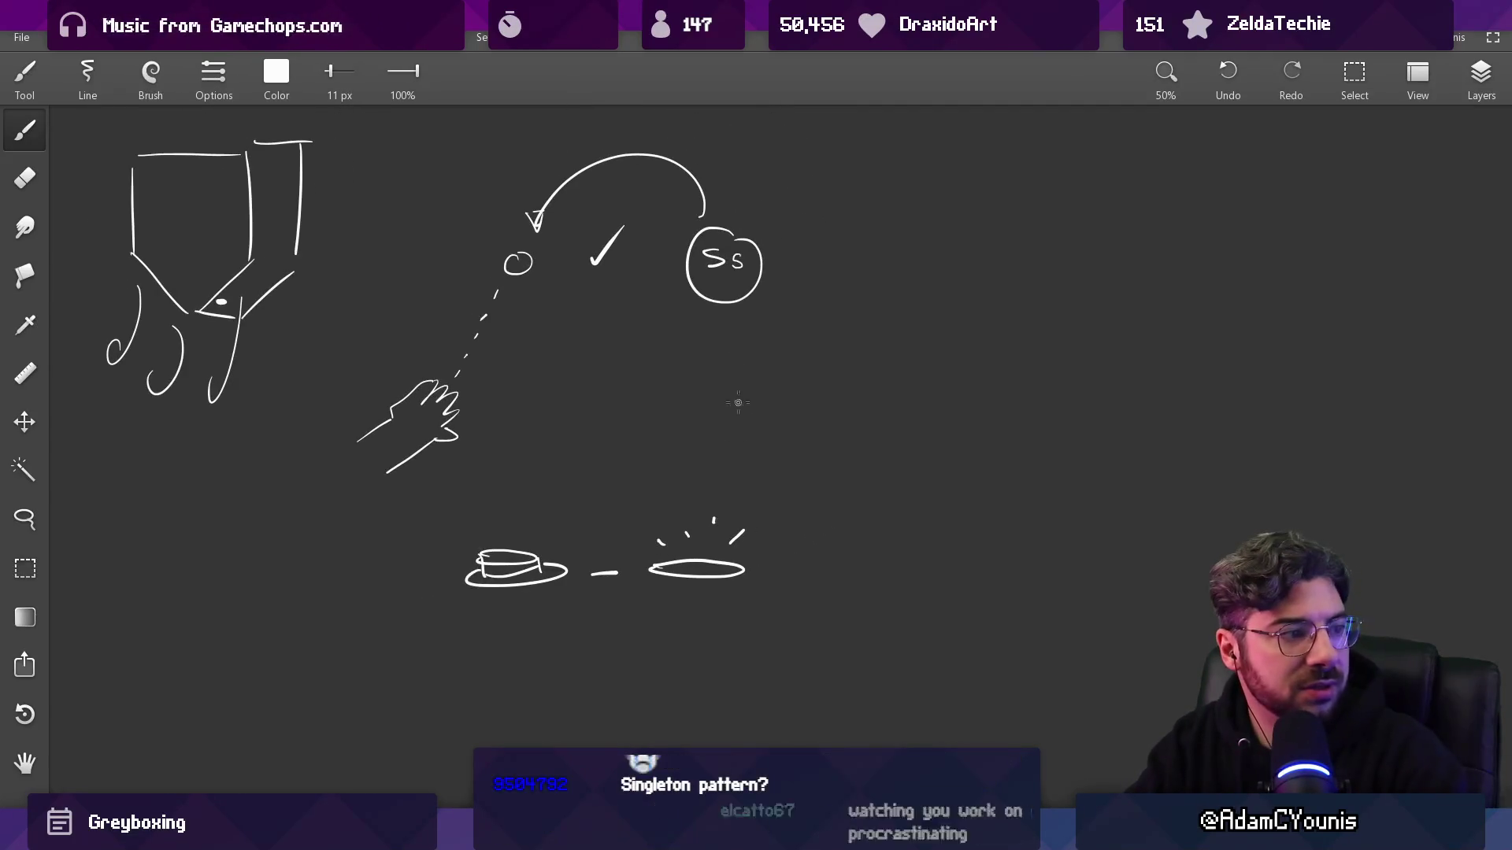
scroll(751, 504, right, 2)
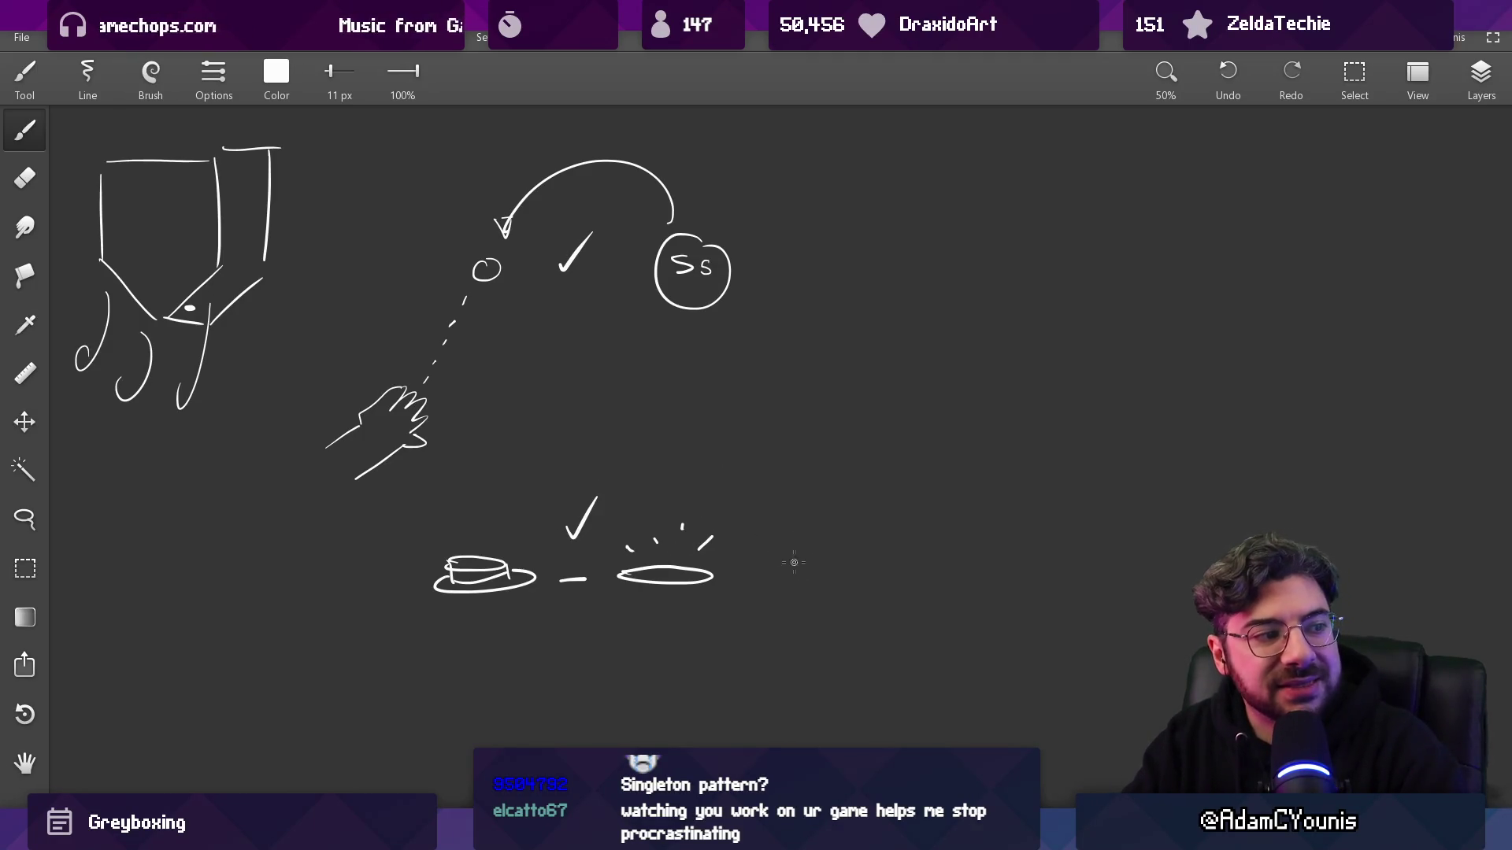
key(ctrl+z)
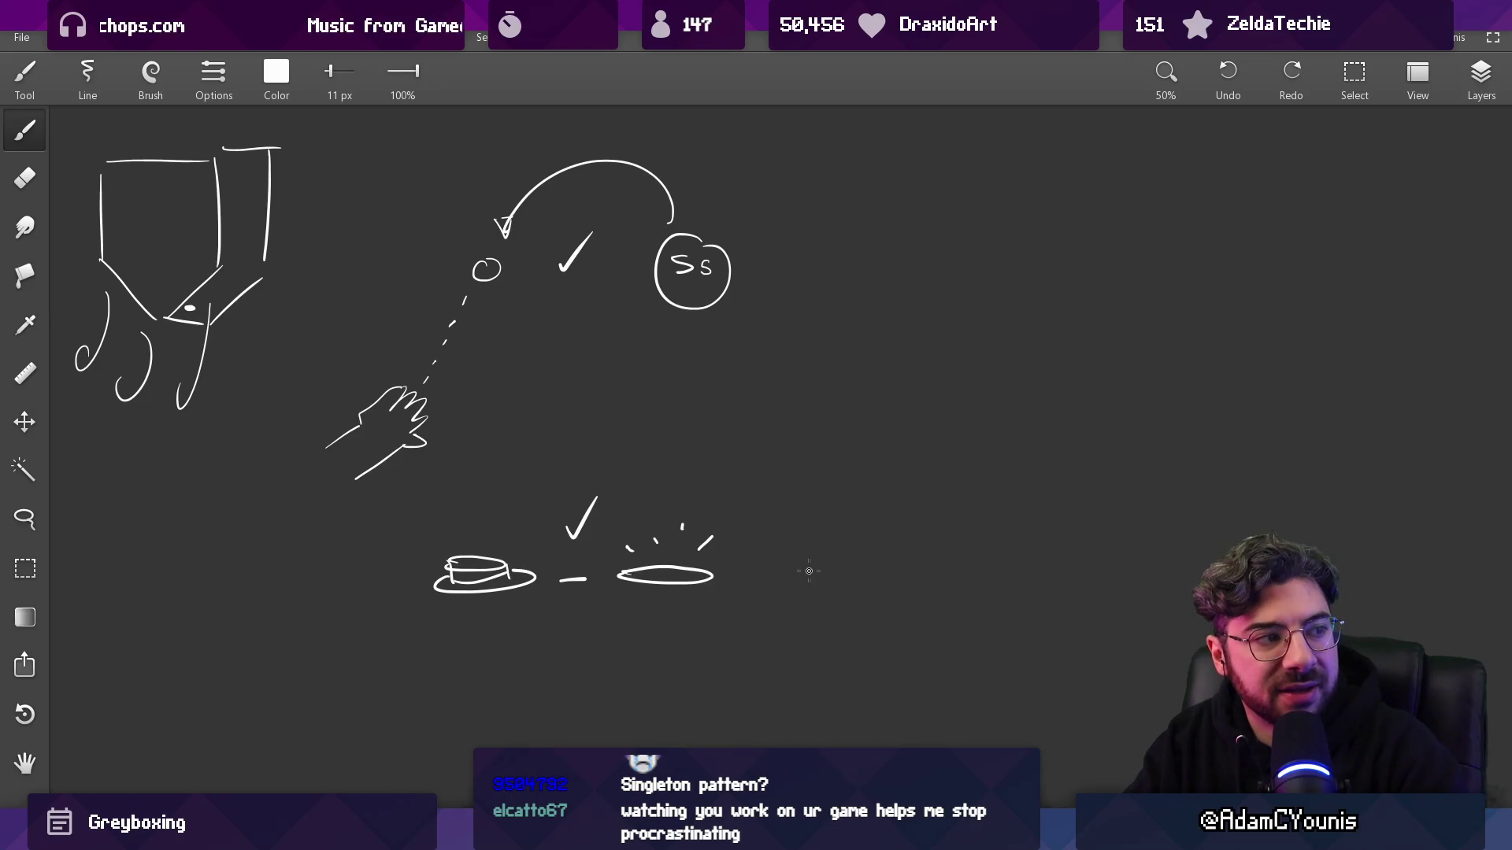
drag(903, 555, 982, 555)
key(ctrl+z)
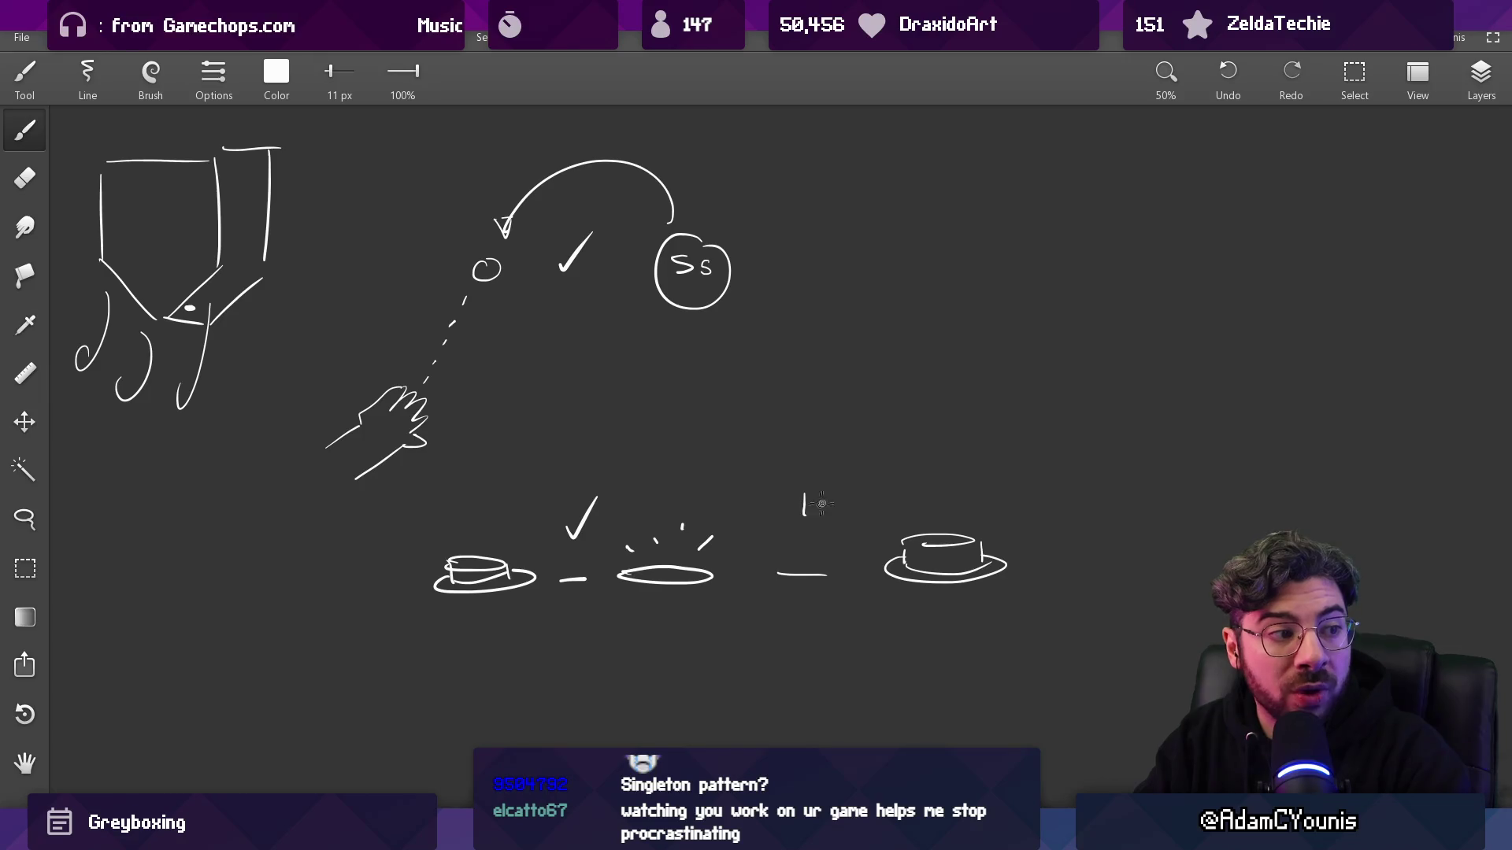
- Undo two stray marks above the second dash, lasso the small tick, then return to Unity
key(ctrl+z)
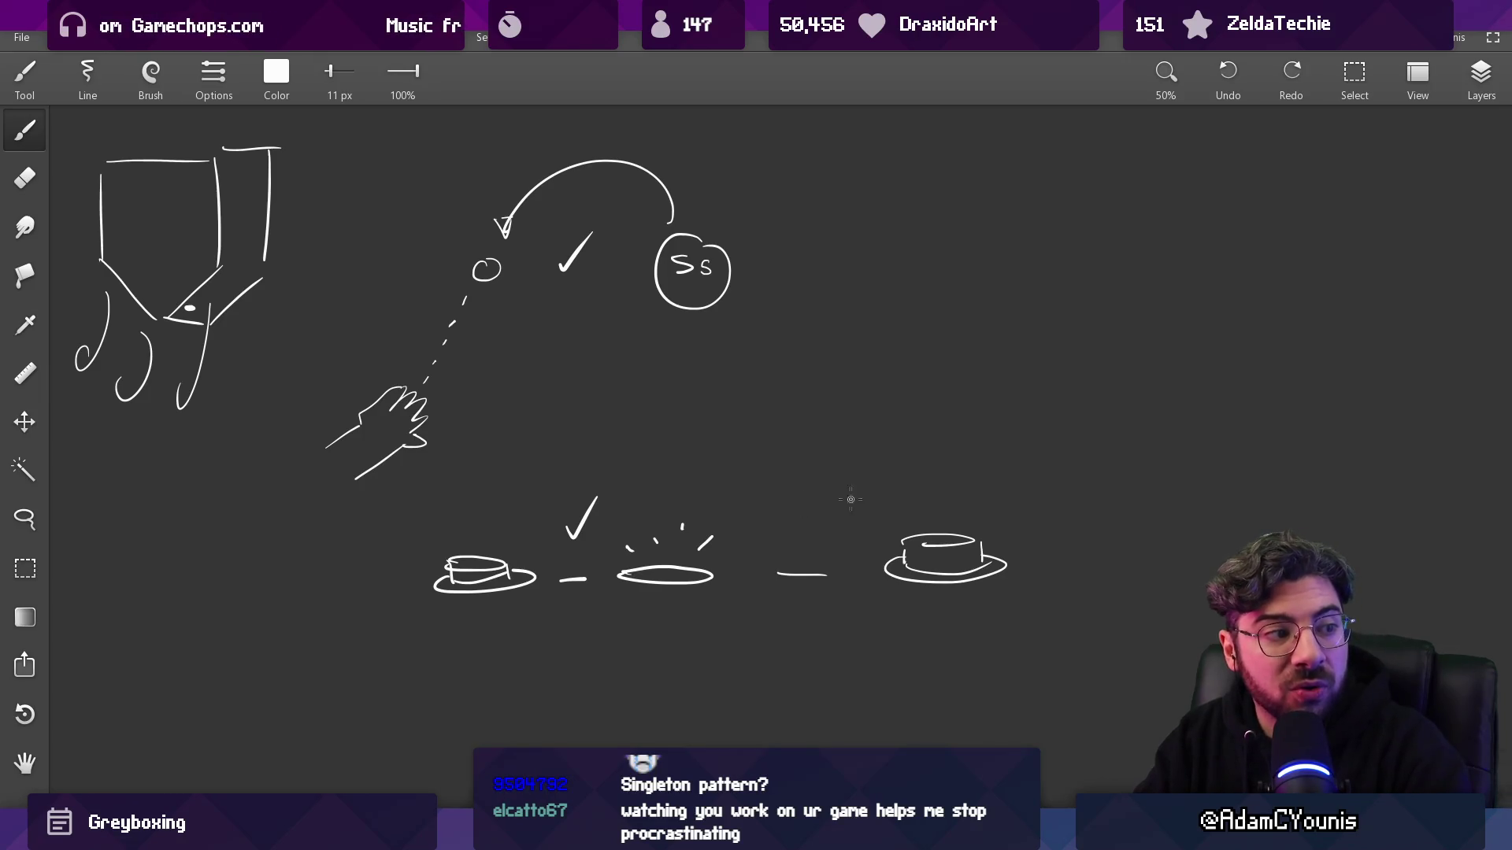
key(ctrl+z)
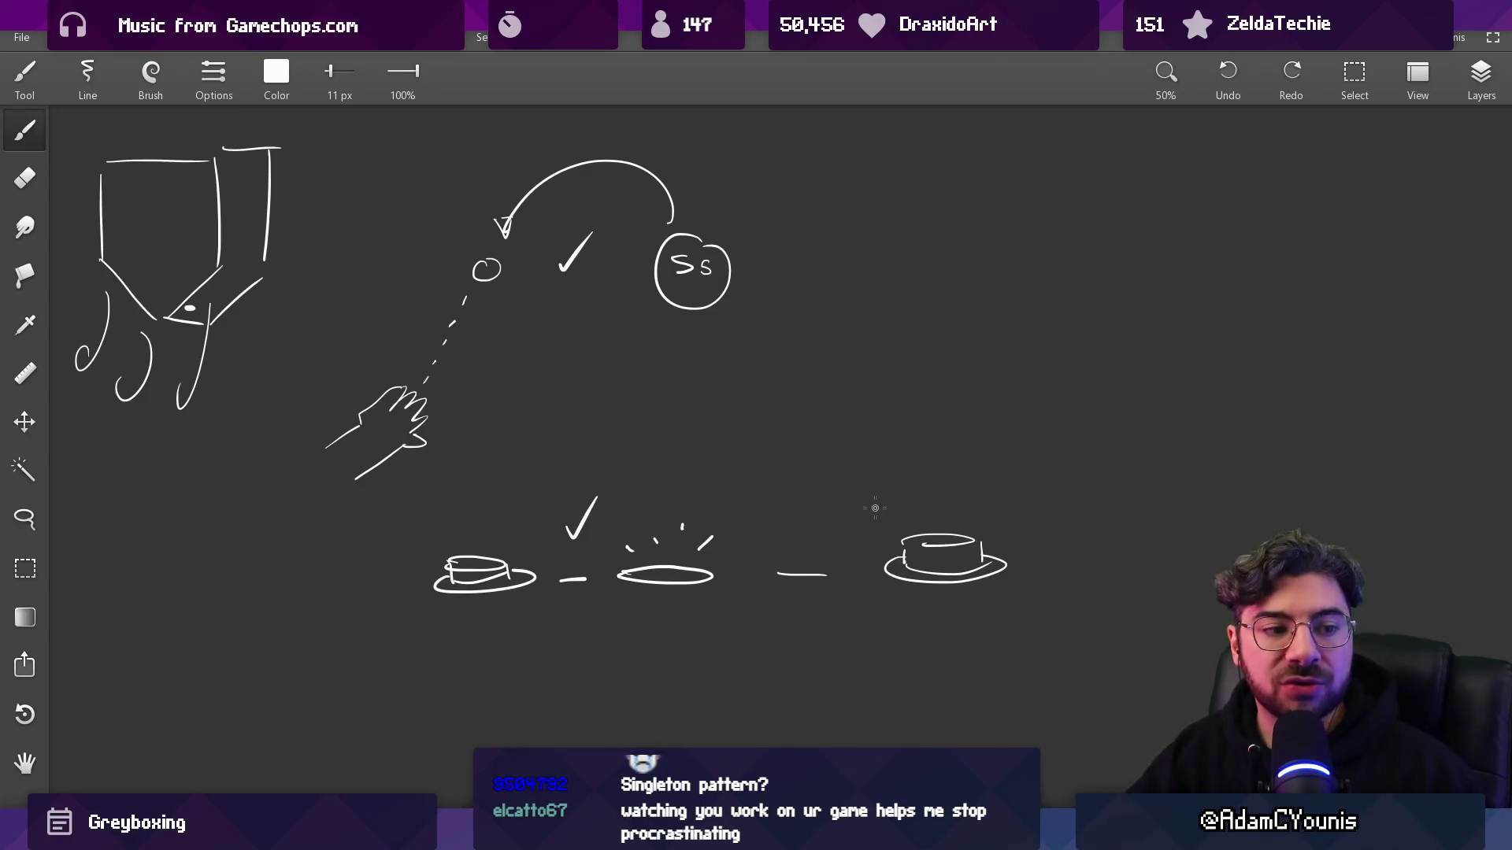
key(l)
mouse_move(660, 514)
mouse_down()
mouse_move(667, 539)
mouse_move(661, 516)
mouse_up()
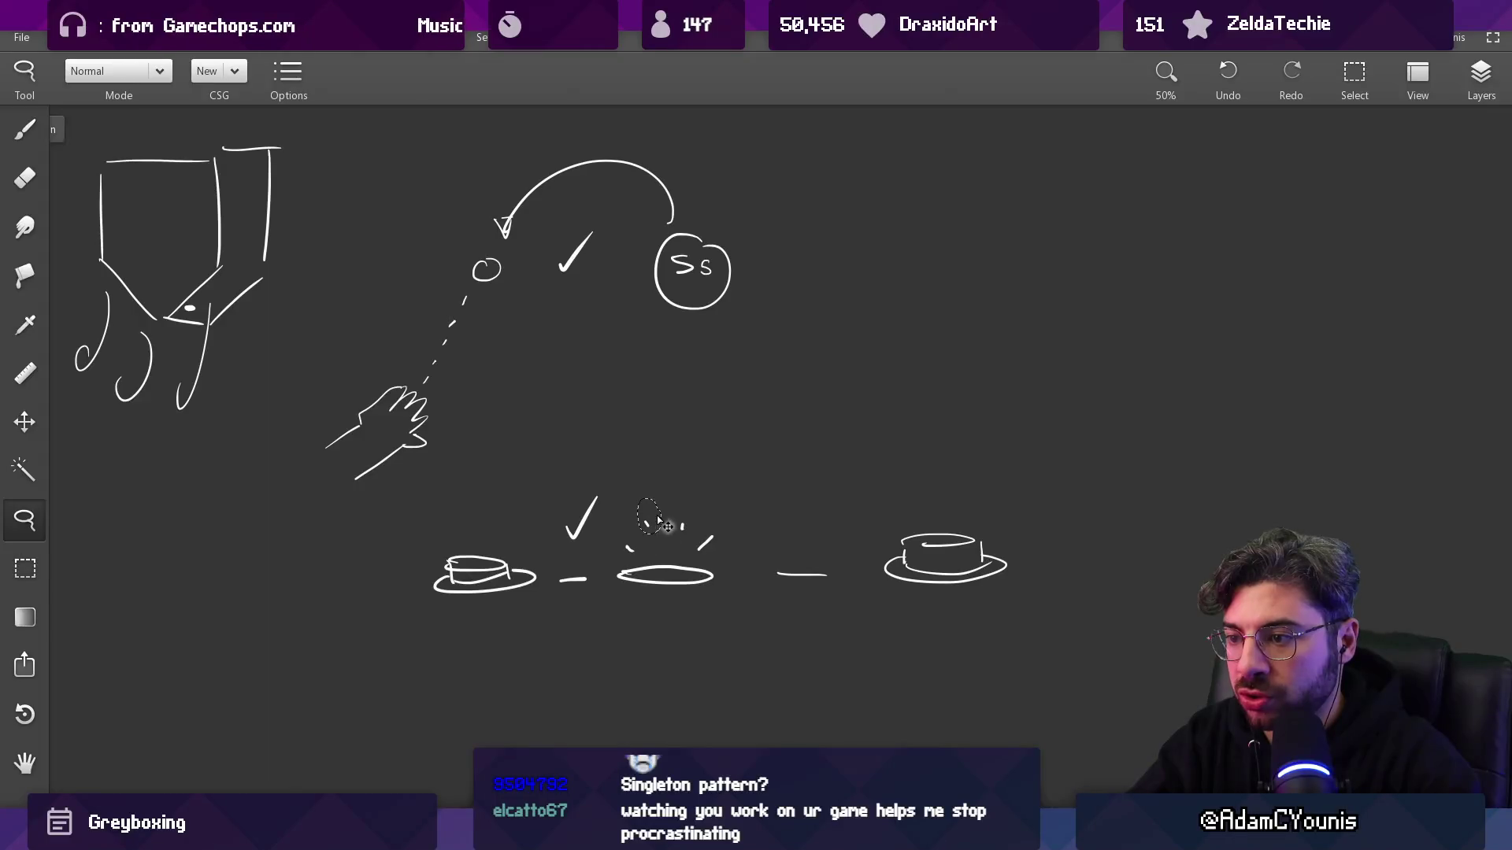
key(alt+Tab)
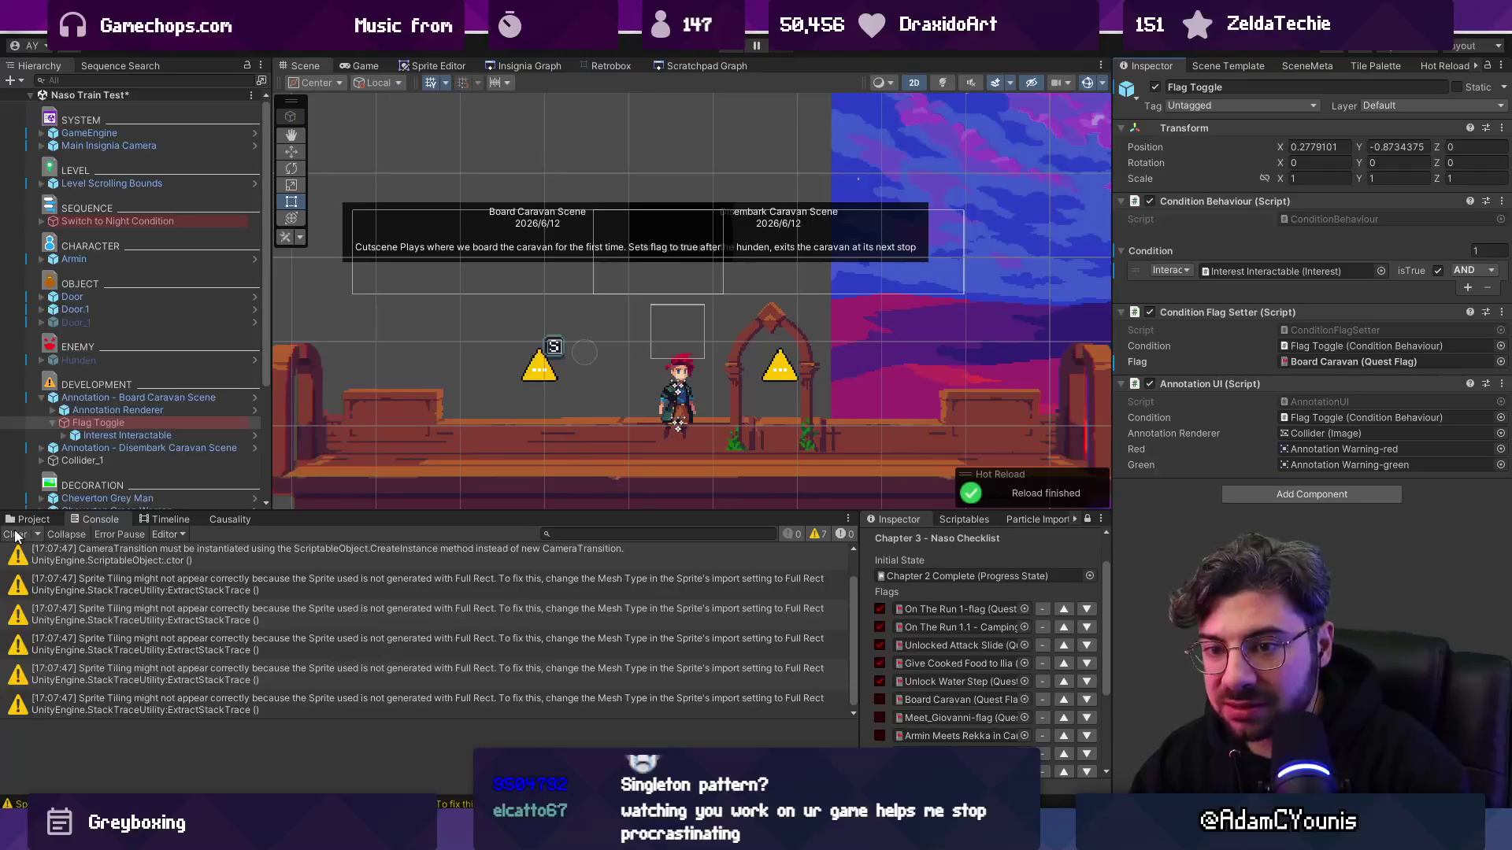
- Clear and shrink the Console, then open a level node from the zoomed Insignia Graph
click(15, 535)
drag(361, 514, 394, 579)
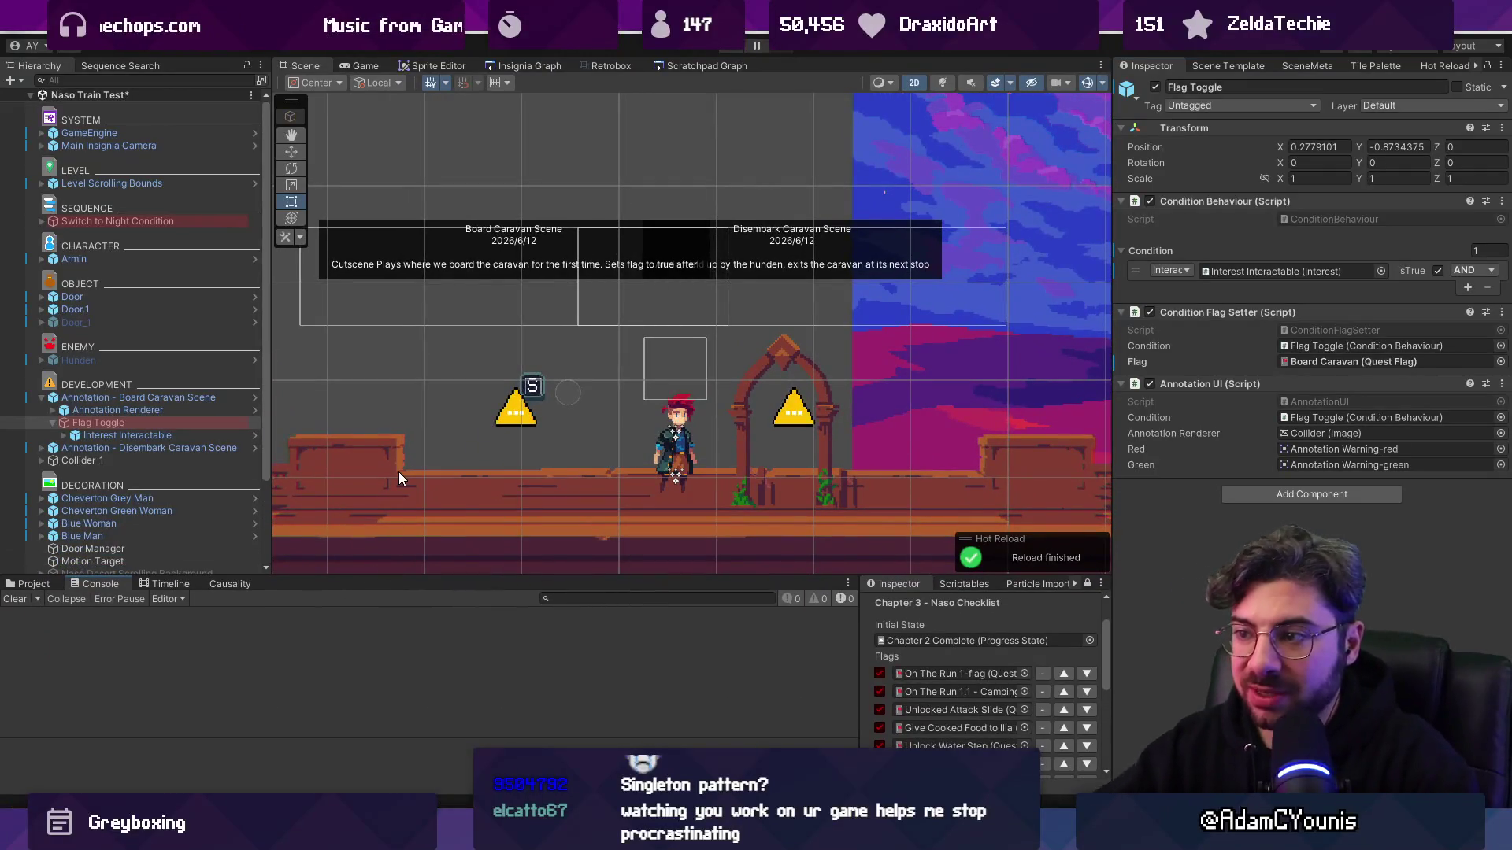
click(527, 66)
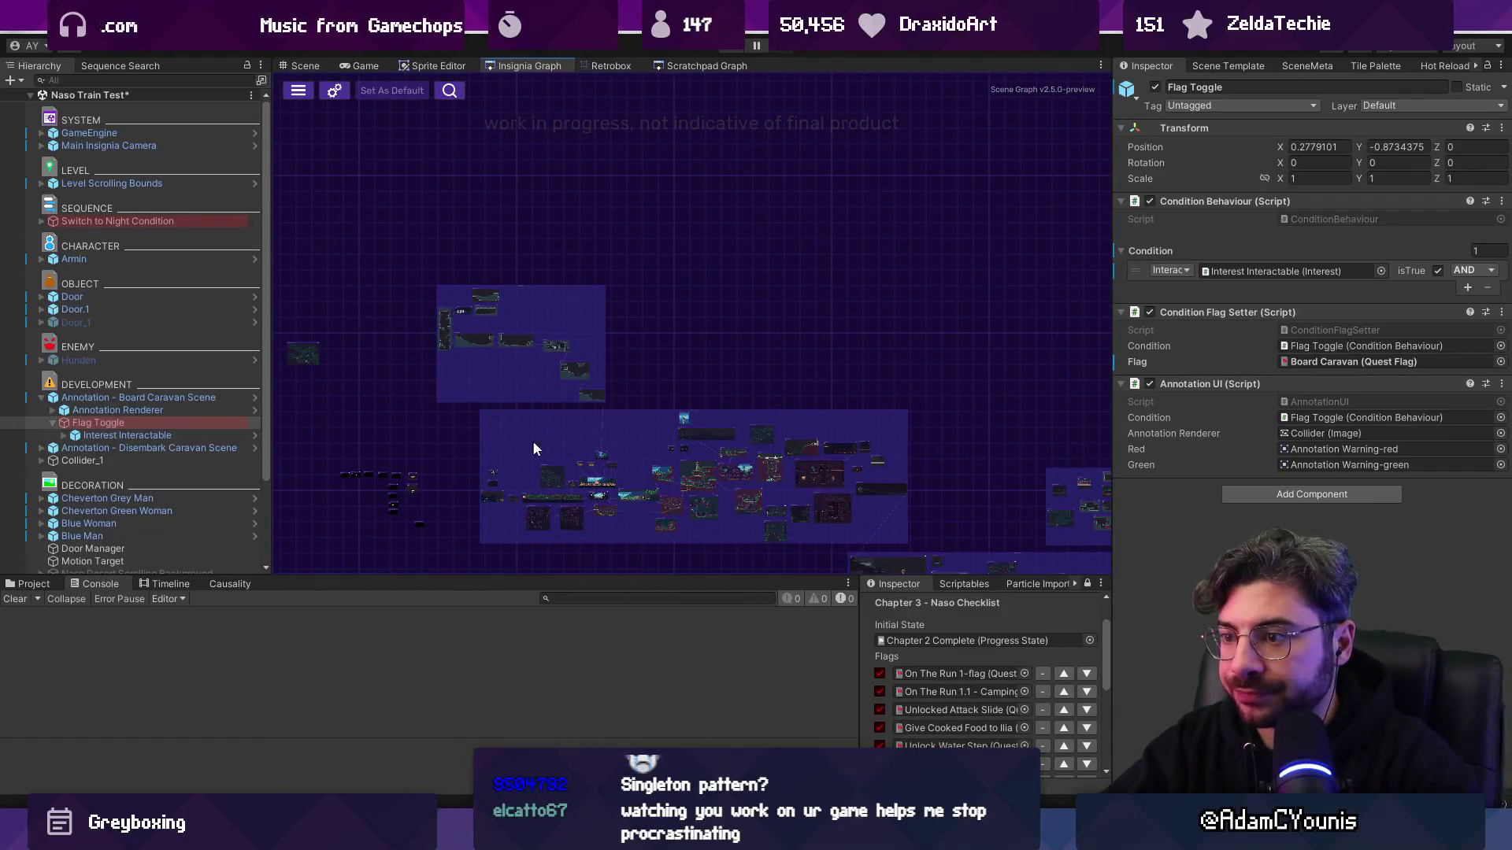
scroll(507, 214, up, 3)
scroll(835, 390, up, 3)
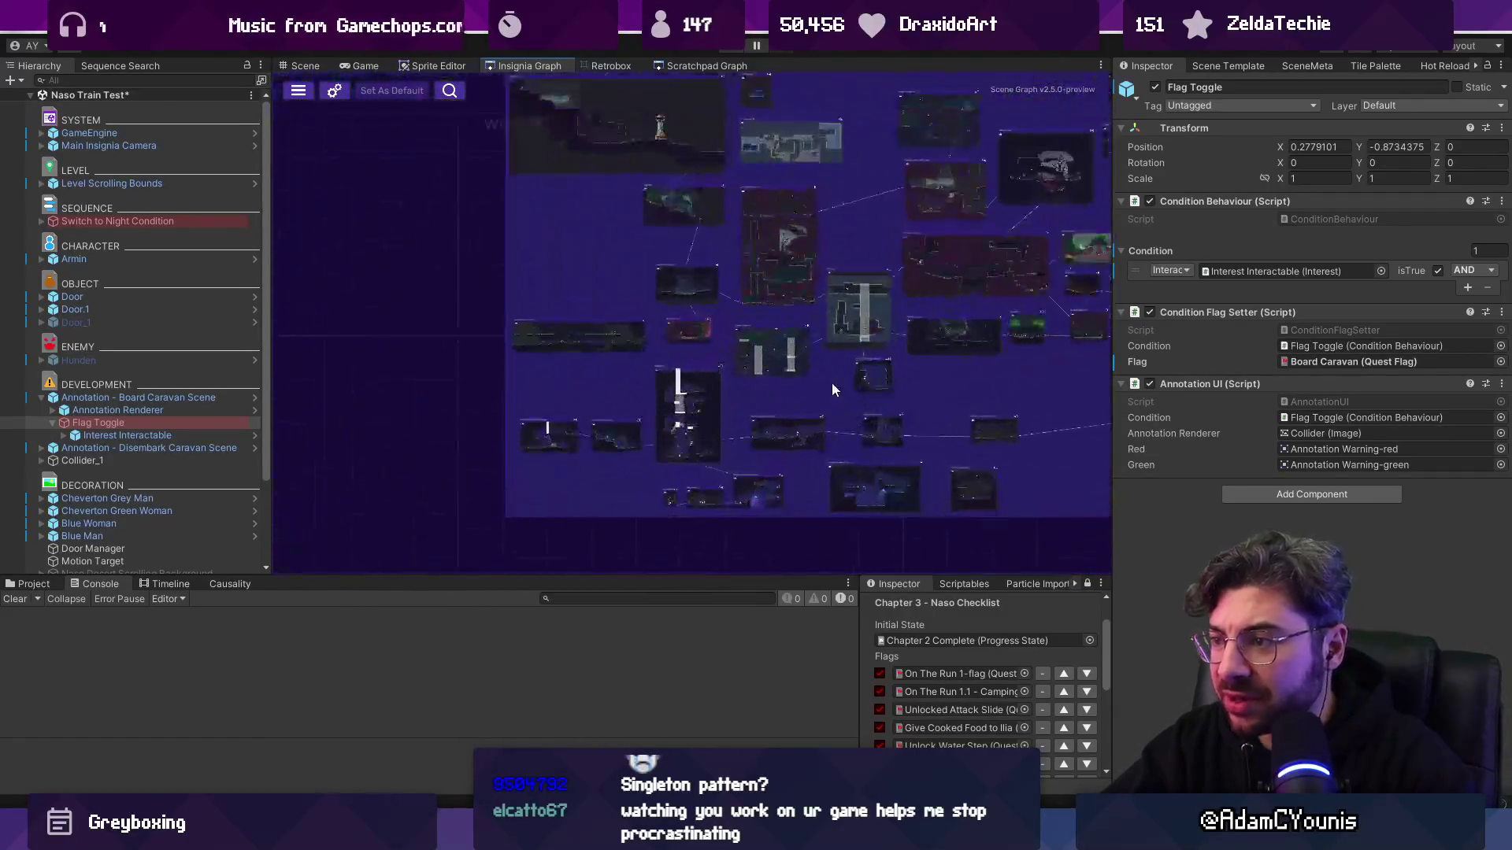
scroll(735, 252, up, 5)
double_click(691, 219)
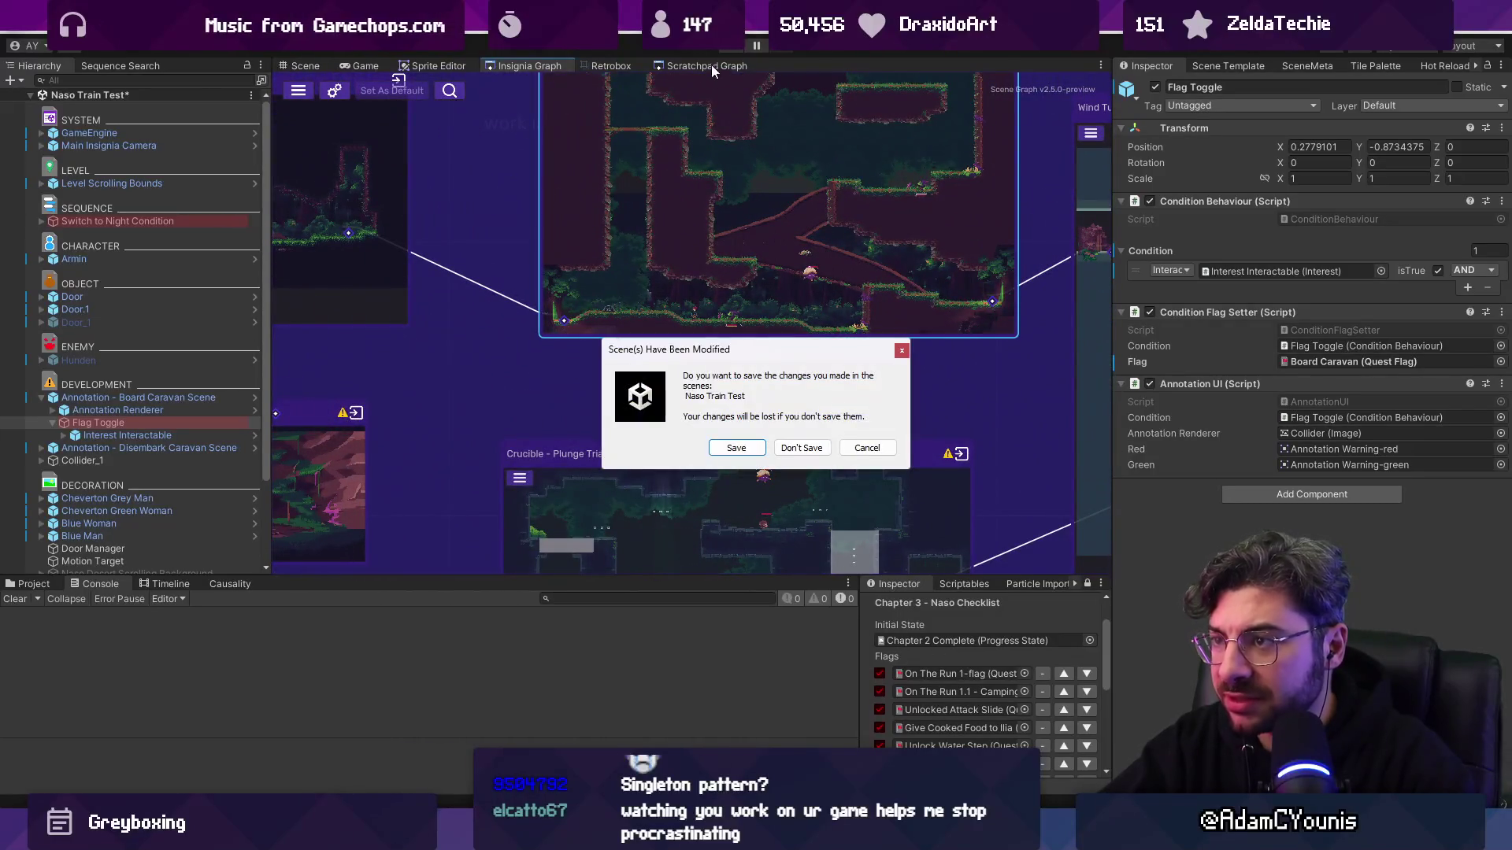
- Save Naso Train Test, then in Play mode walk the player to the elevator
click(734, 449)
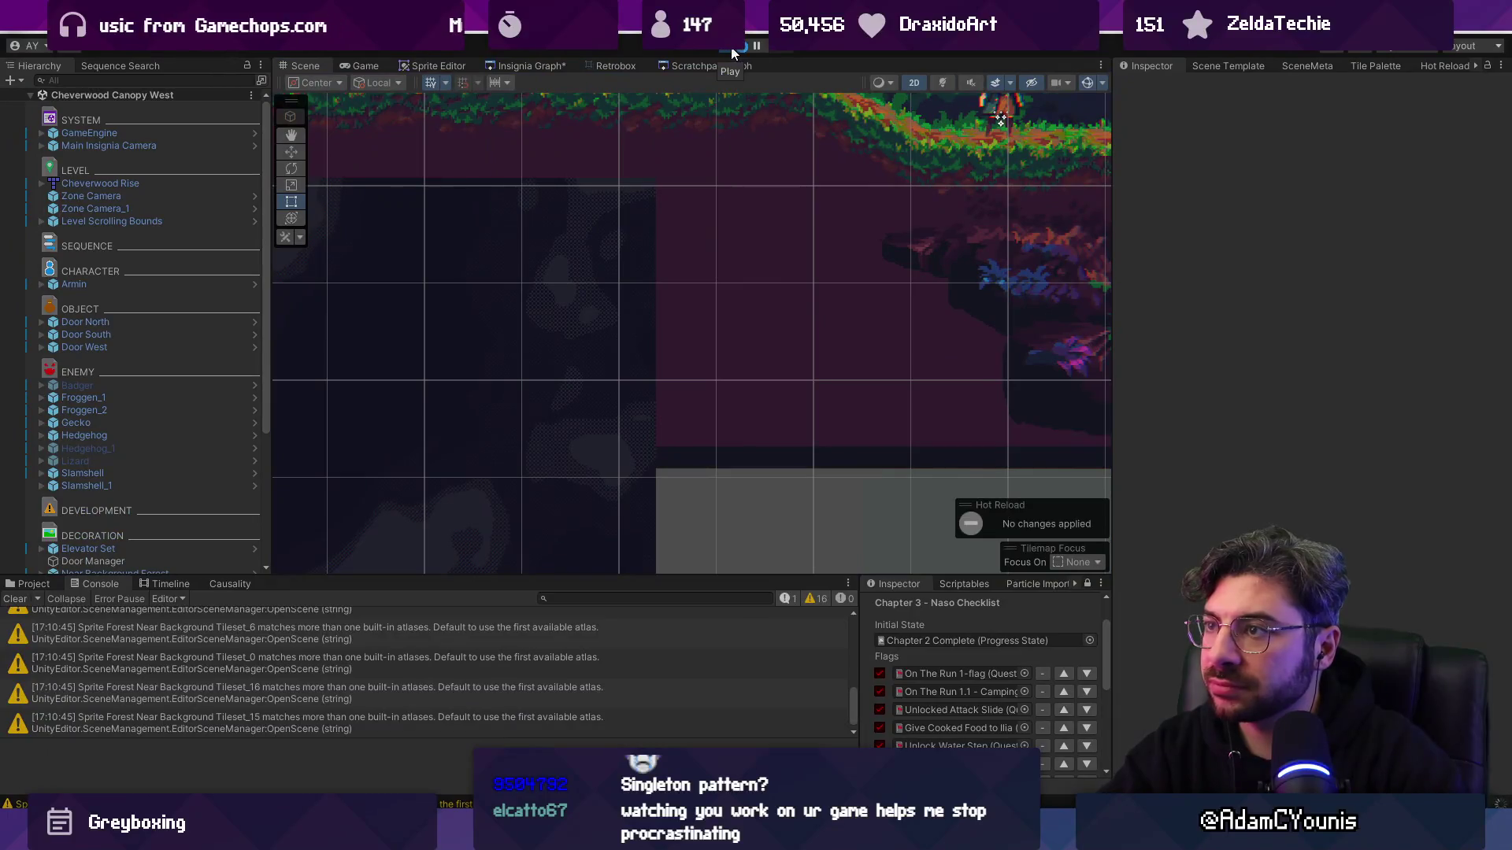
click(732, 50)
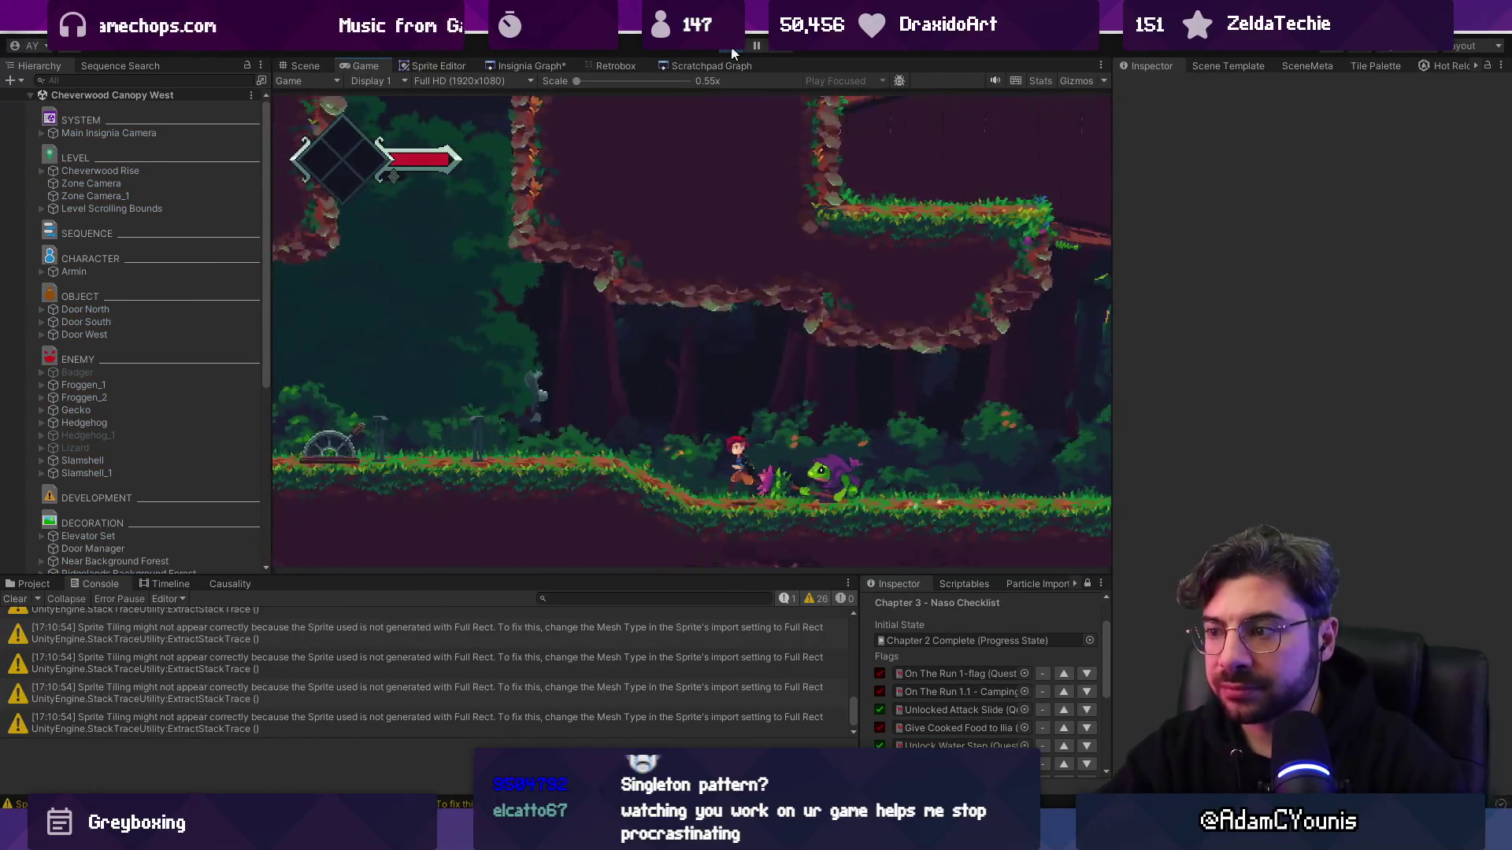
key(Left)
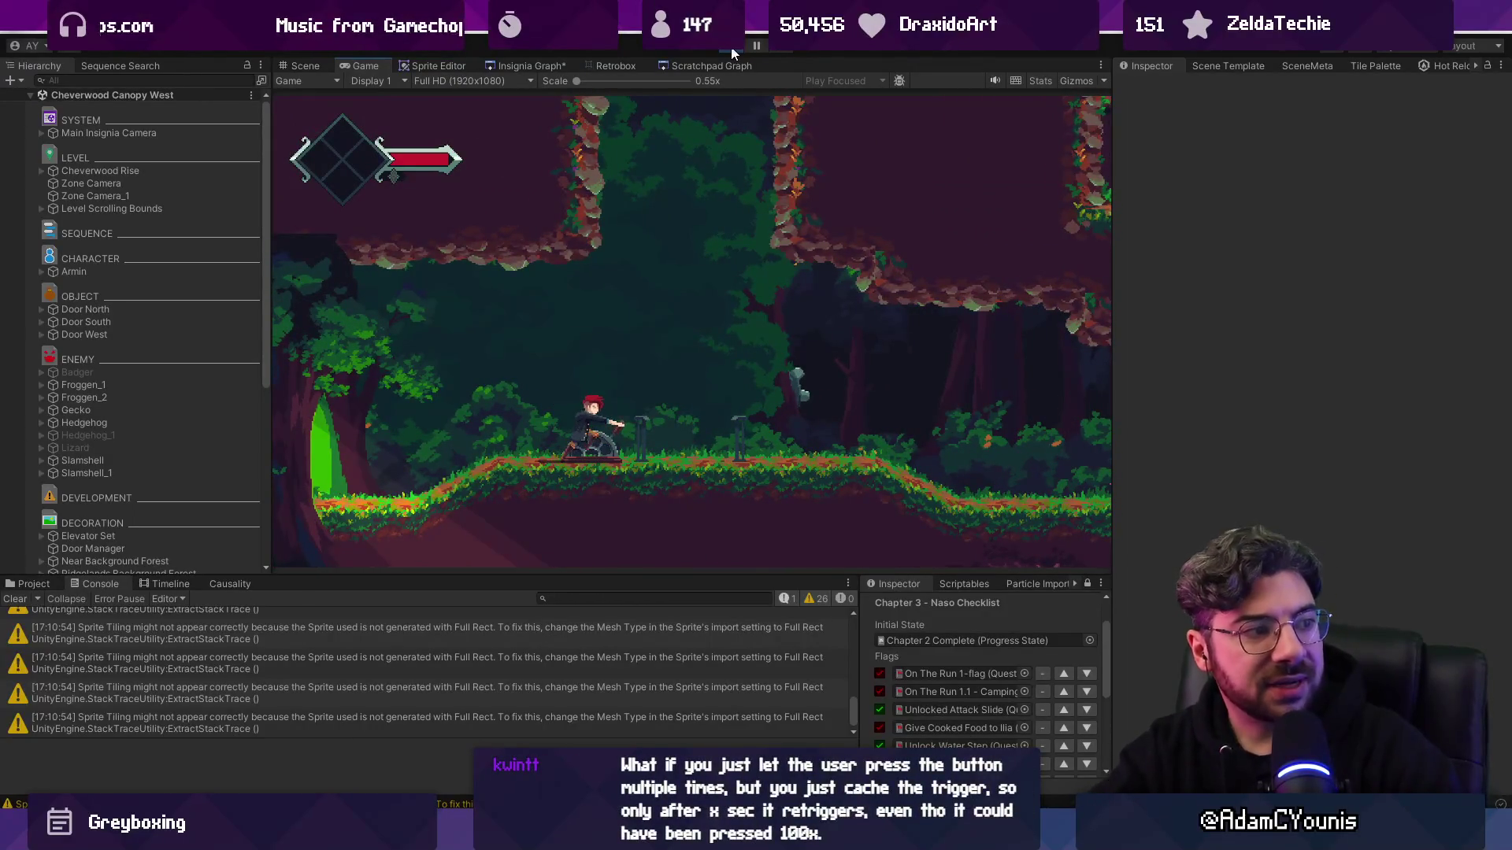
key(Left)
key(Right)
- Operate the elevator with S, step off, stop playing and go to Operand.cs in VS Code
key(s)
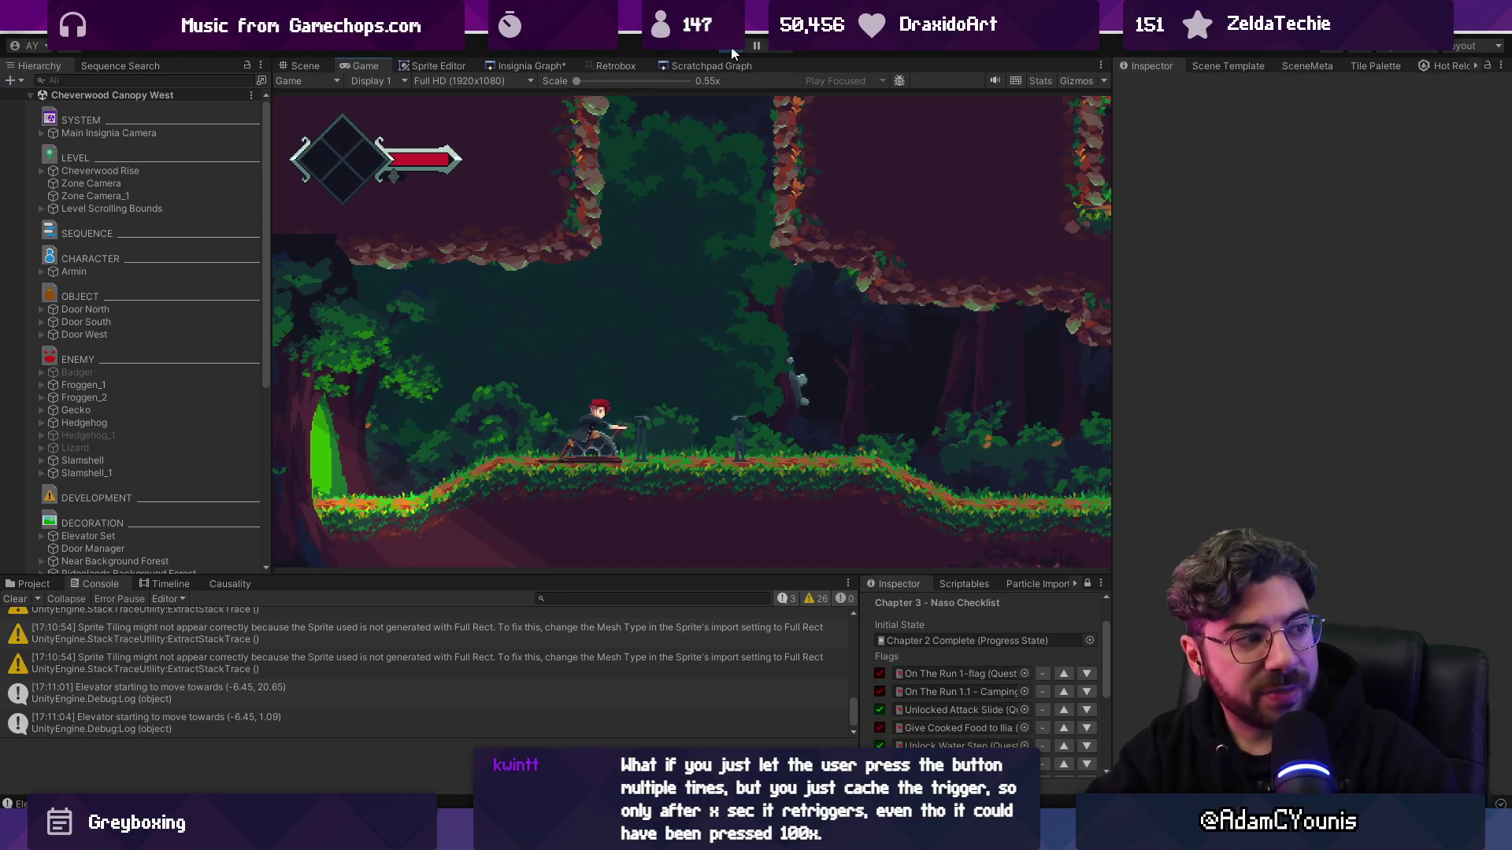
key(Right)
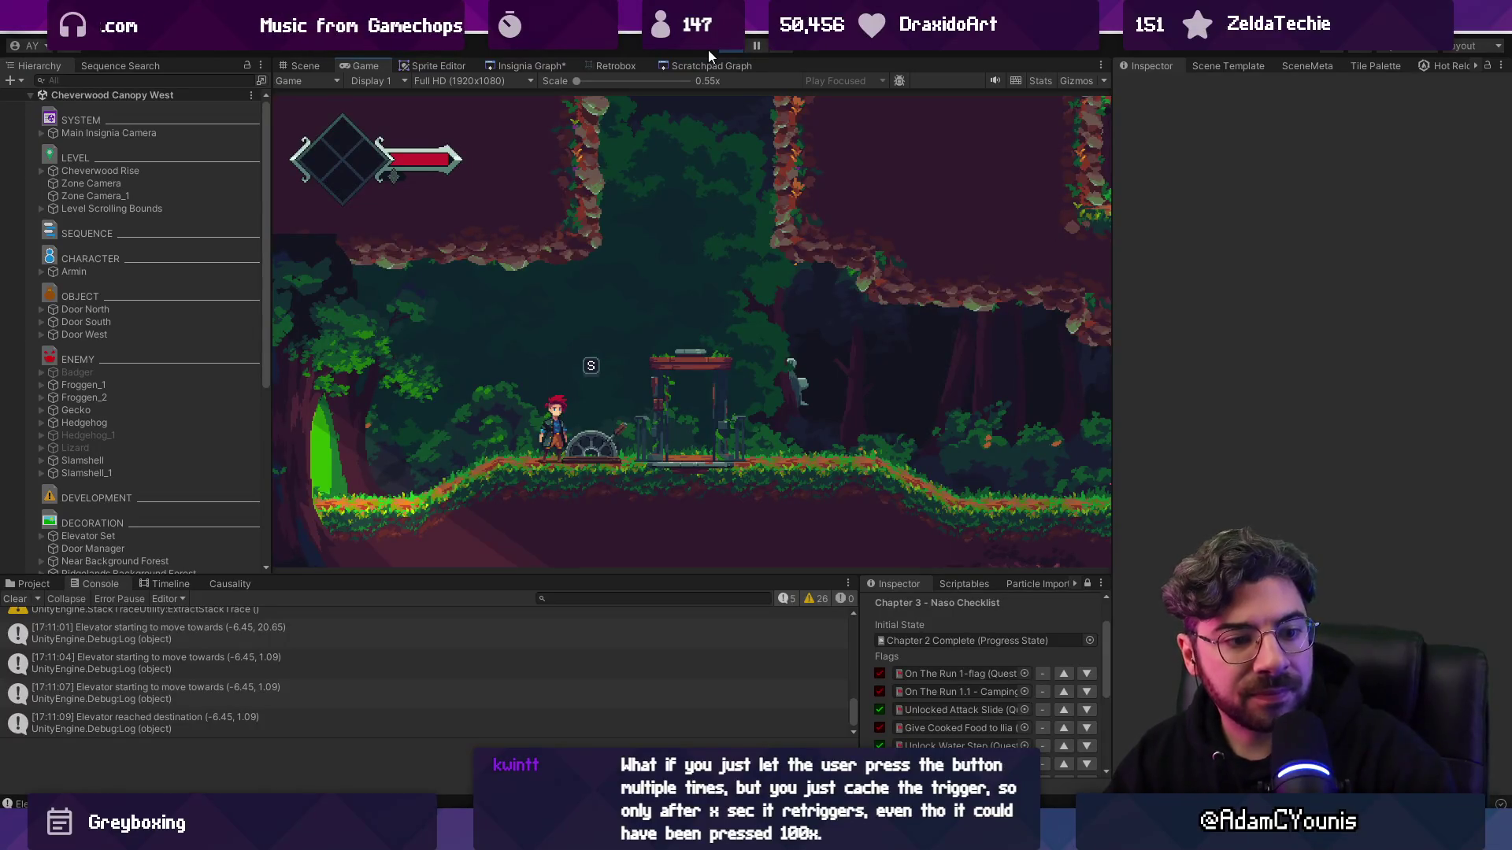
click(738, 50)
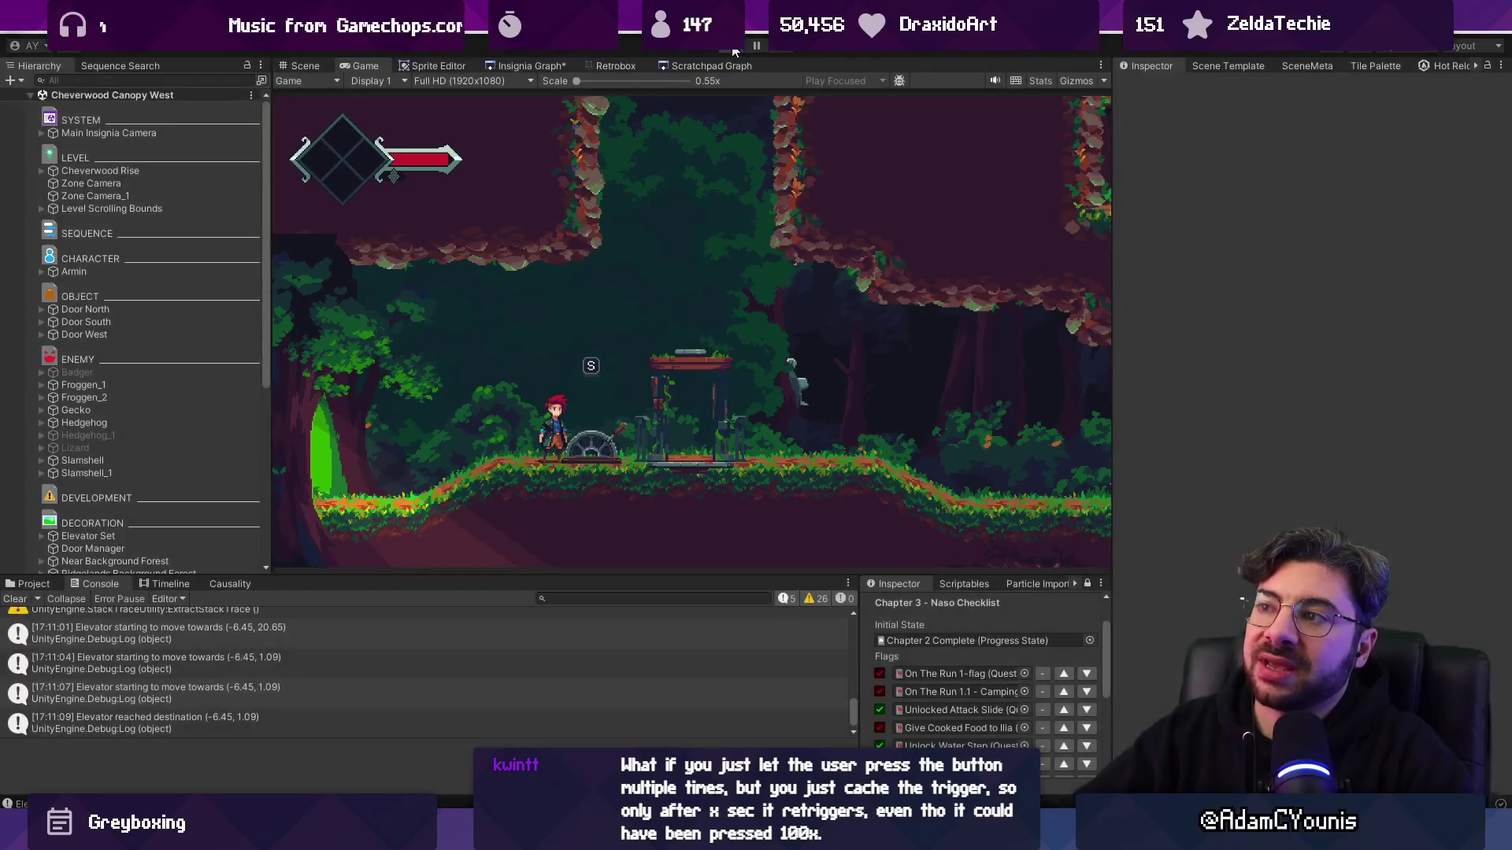
key(alt+Tab)
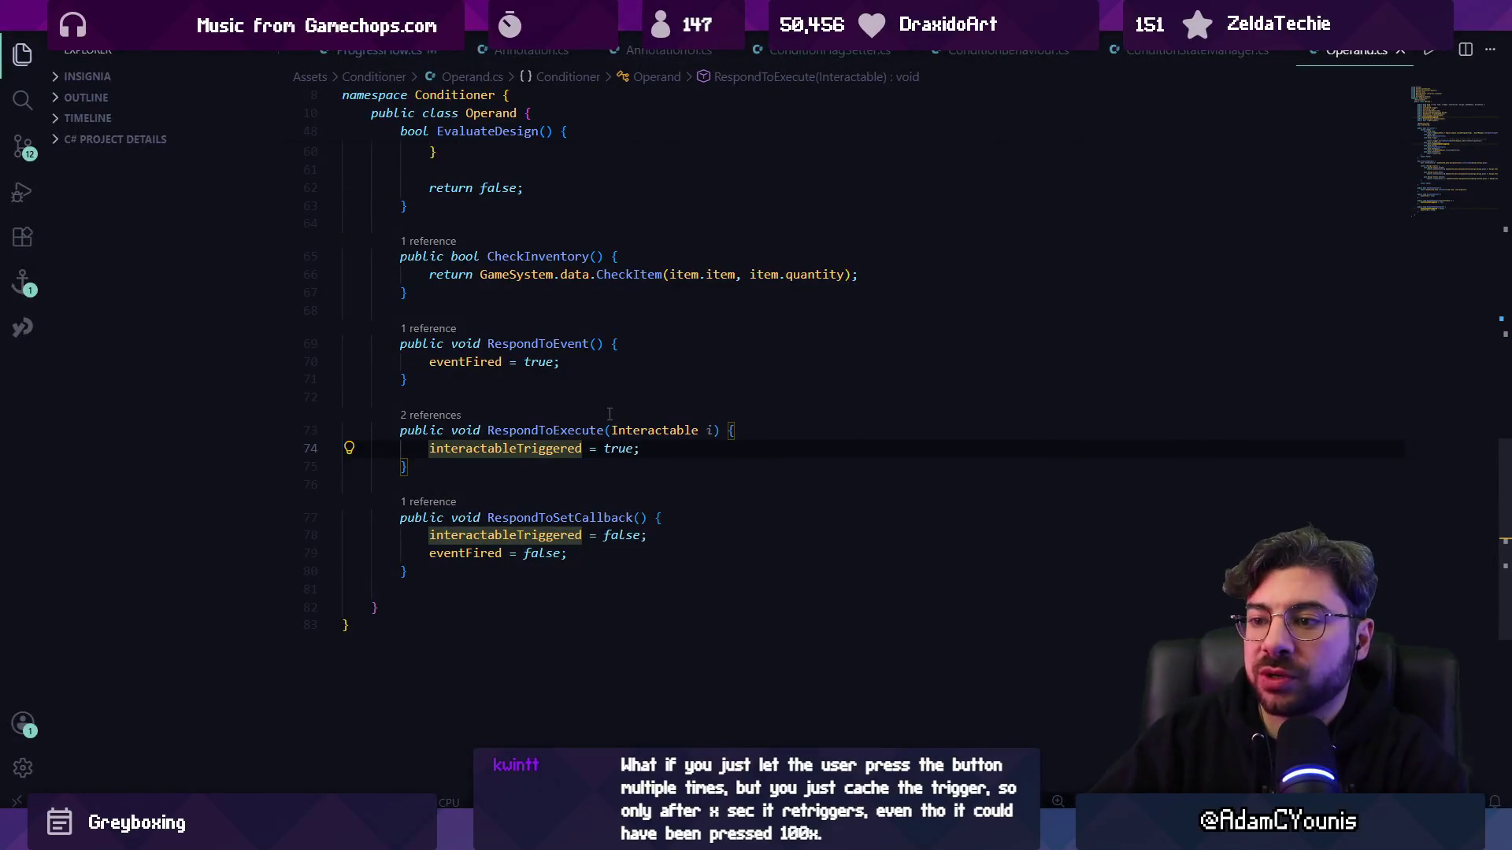
- Go to interactableTriggered's declaration and preview its references, including the true assignment and return line
double_click(520, 448)
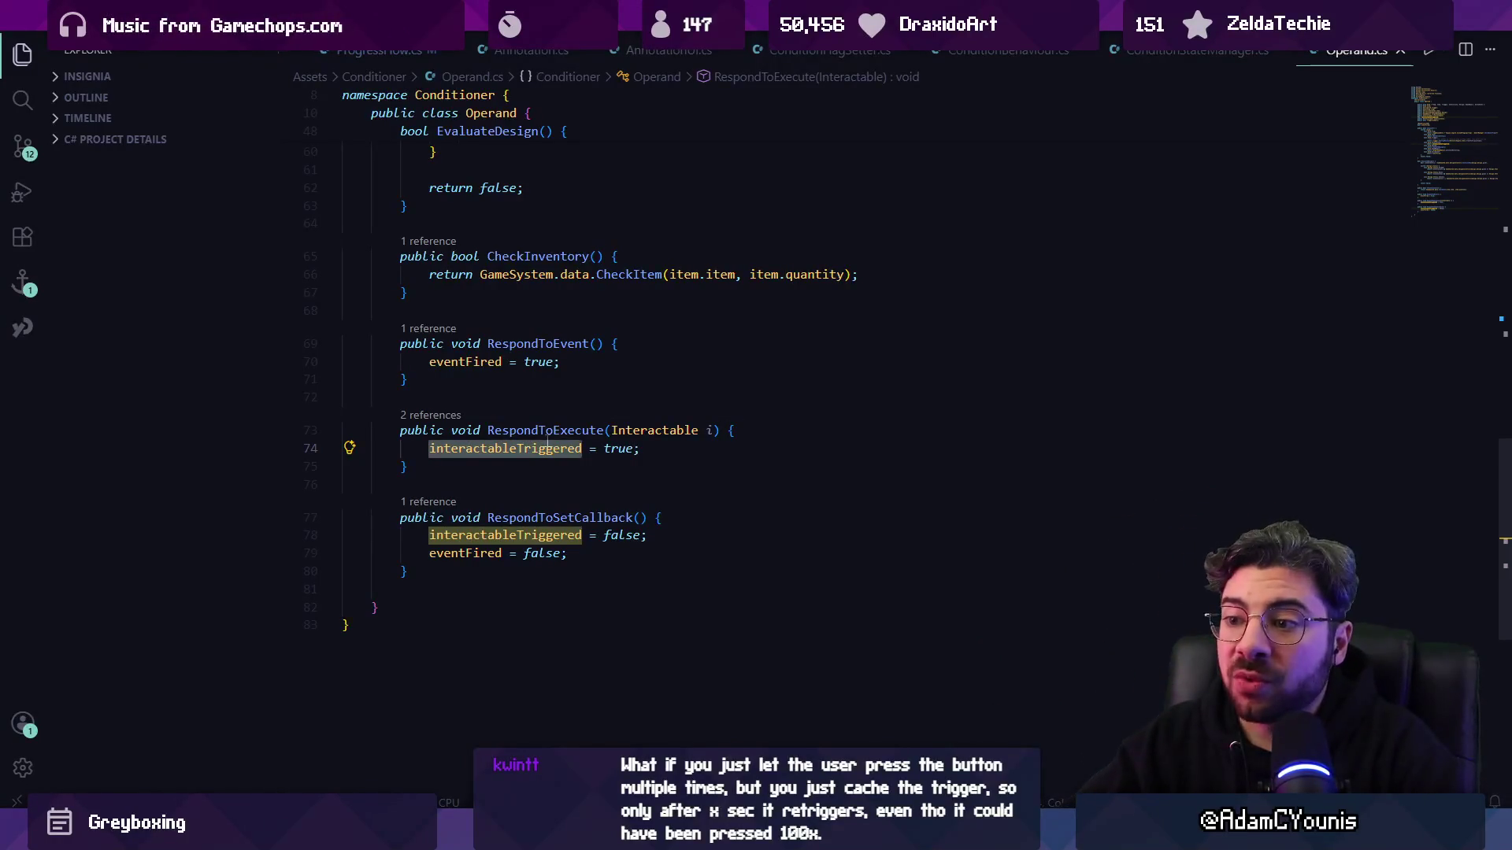
ctrl+click(549, 448)
click(433, 312)
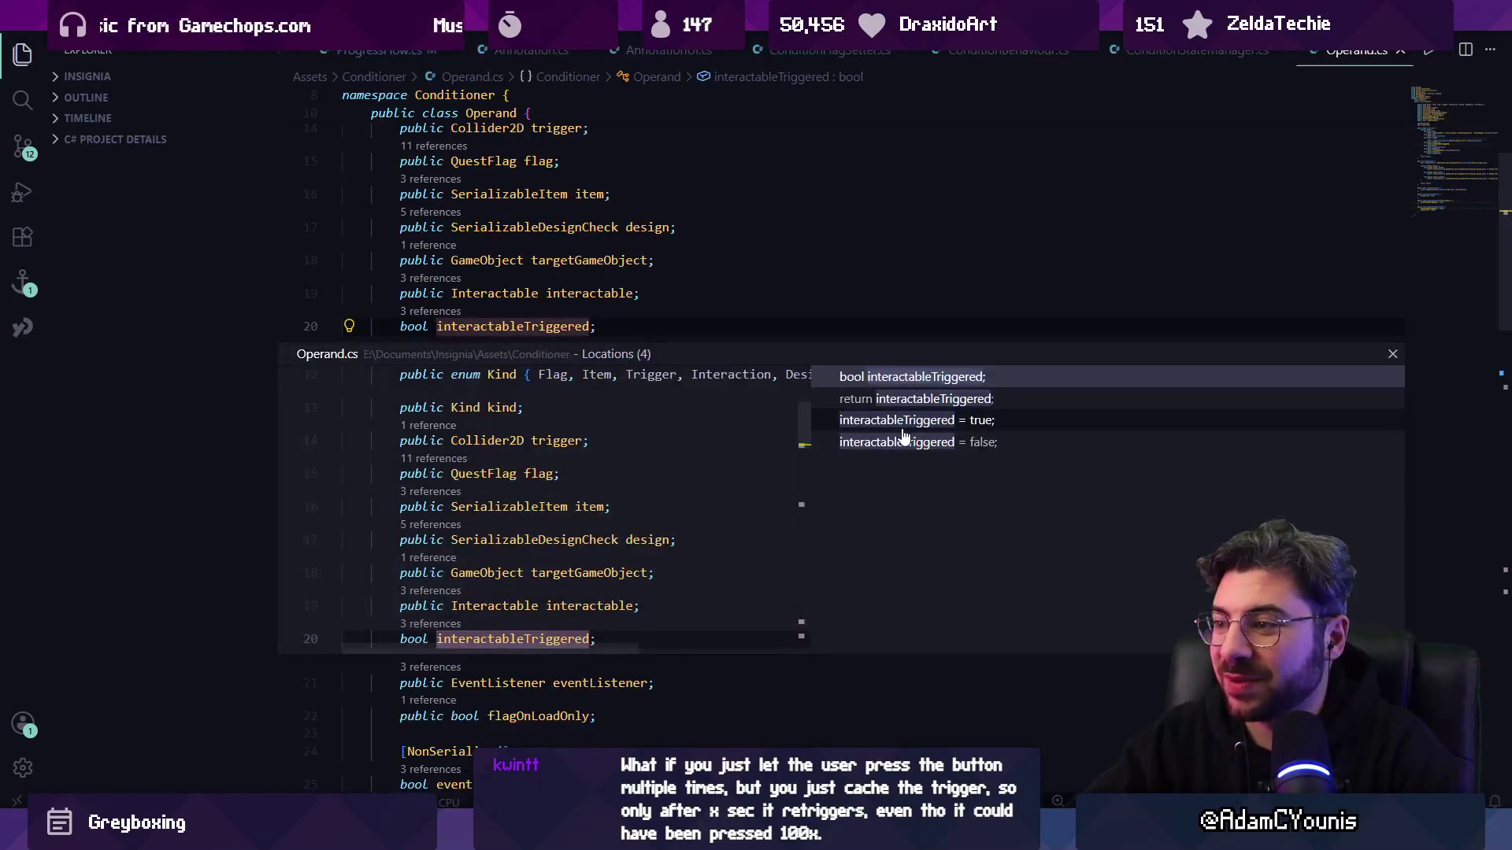
click(908, 423)
click(907, 402)
scroll(540, 519, up, 3)
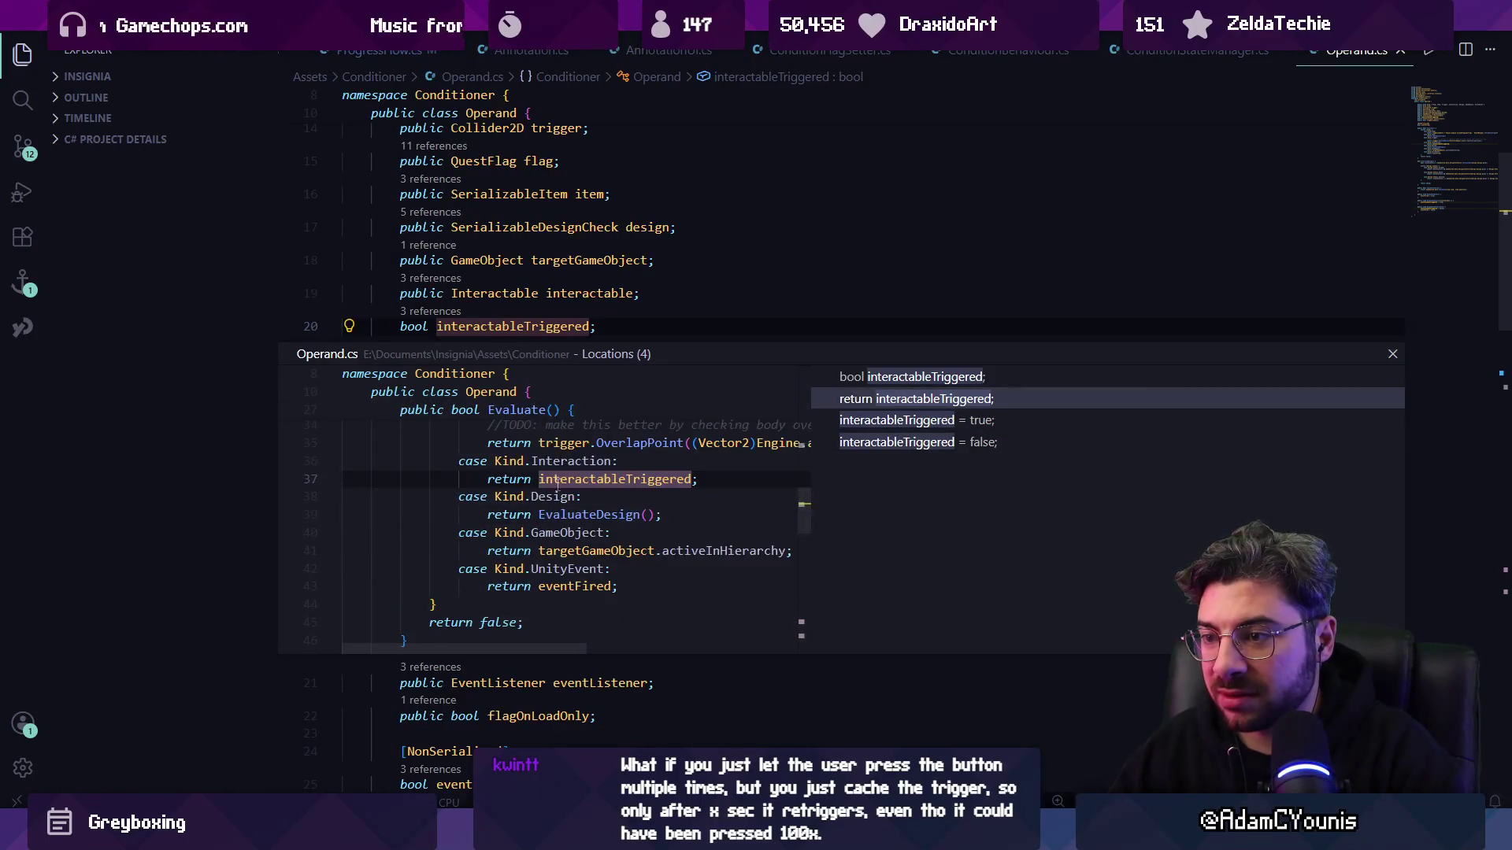
scroll(616, 490, down, 1)
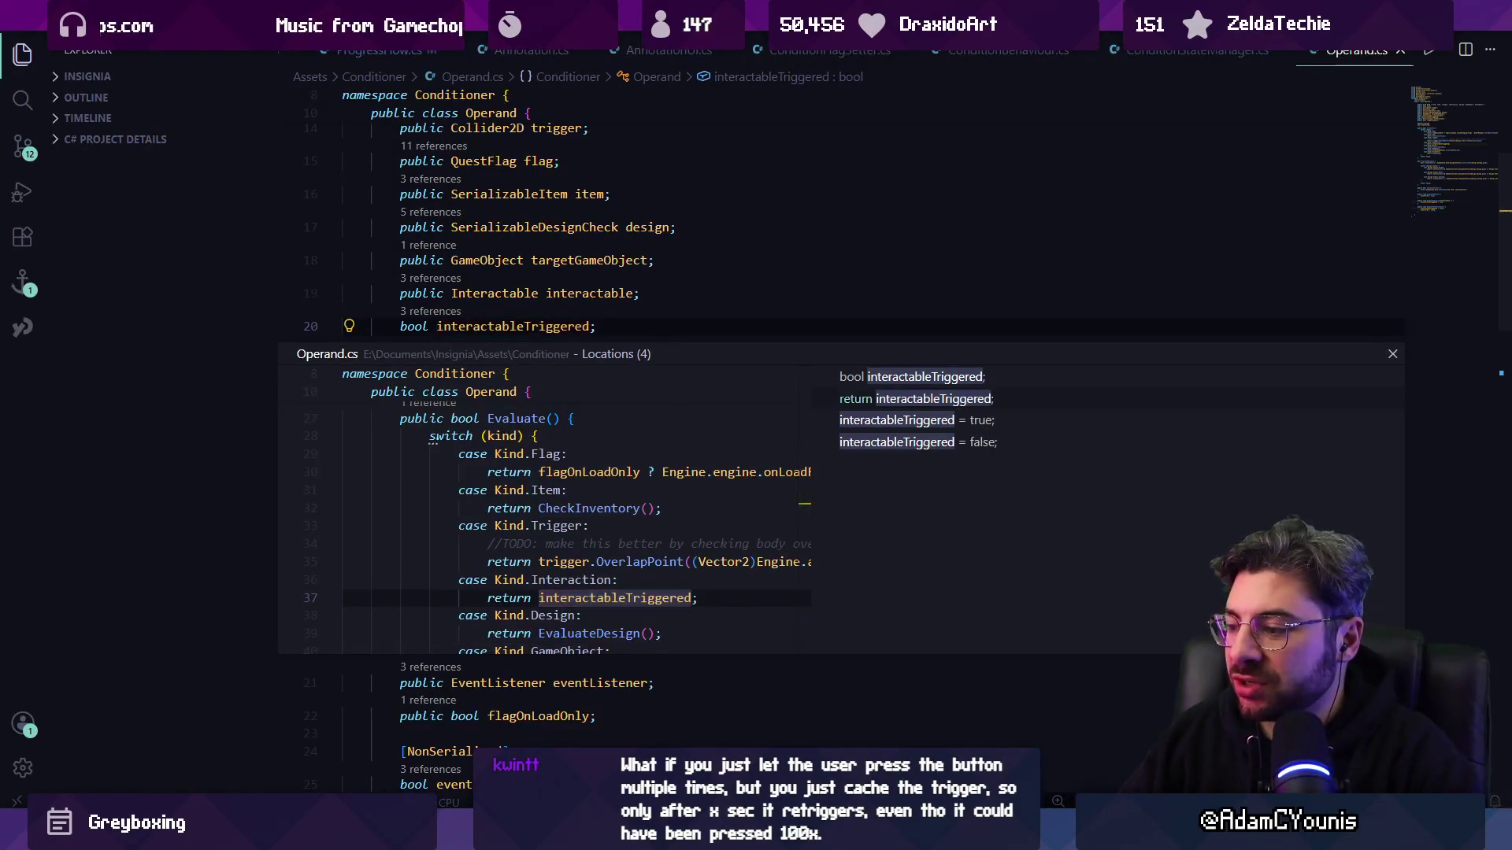
- In the sketch, draw a box around the first raised button, dash and pressed button
key(alt+Tab)
scroll(440, 376, down, 5)
scroll(440, 376, up, 2)
mouse_move(413, 348)
mouse_down()
mouse_move(645, 492)
mouse_move(426, 356)
mouse_up()
scroll(553, 491, right, 2)
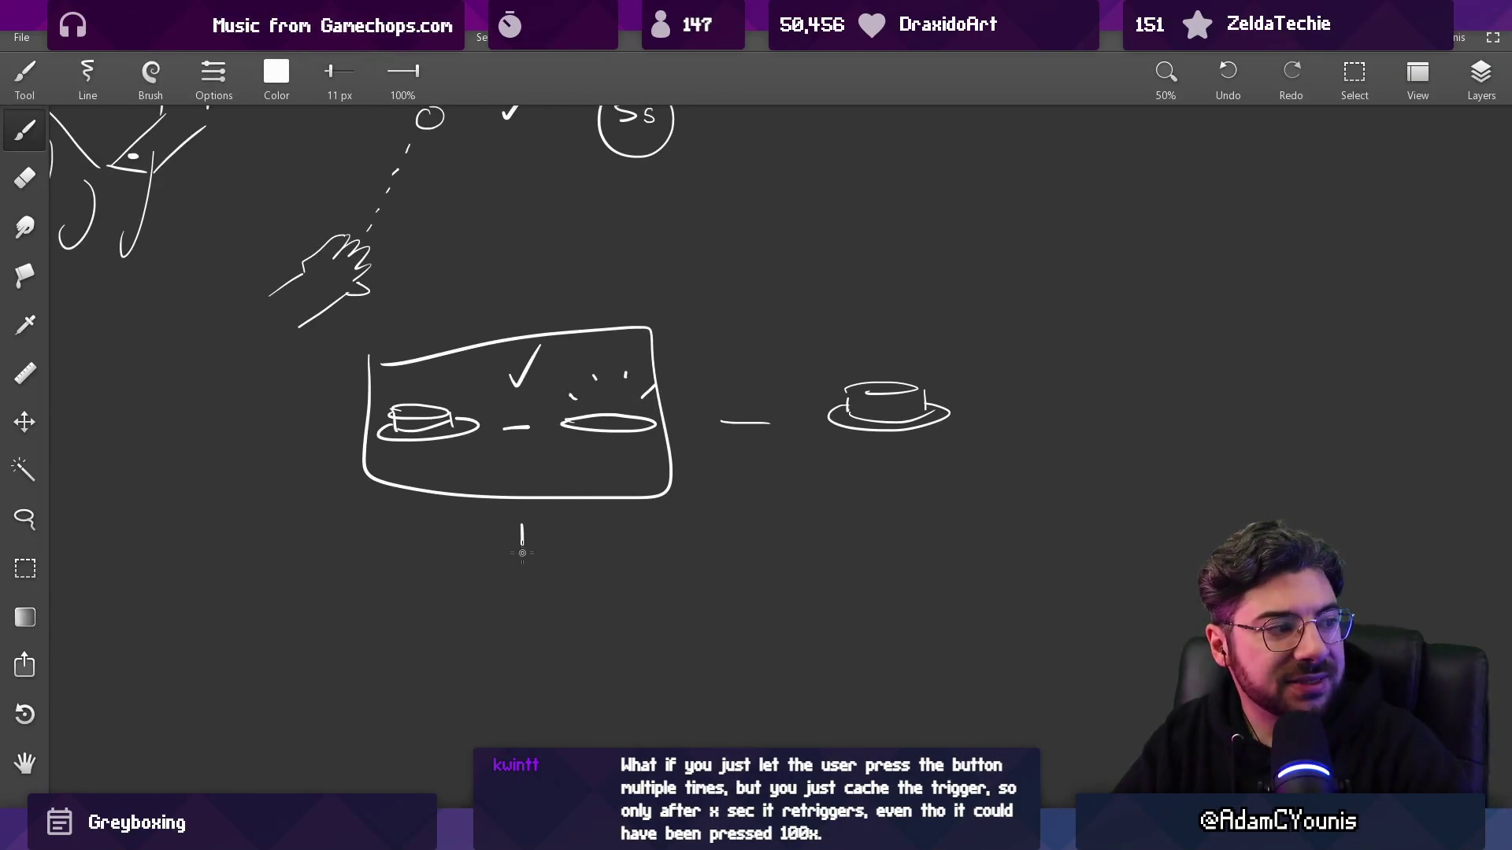
- Handwrite 'onValueChanged' below the box, redoing the miswritten letters after 'on V'
scroll(514, 671, down, 2)
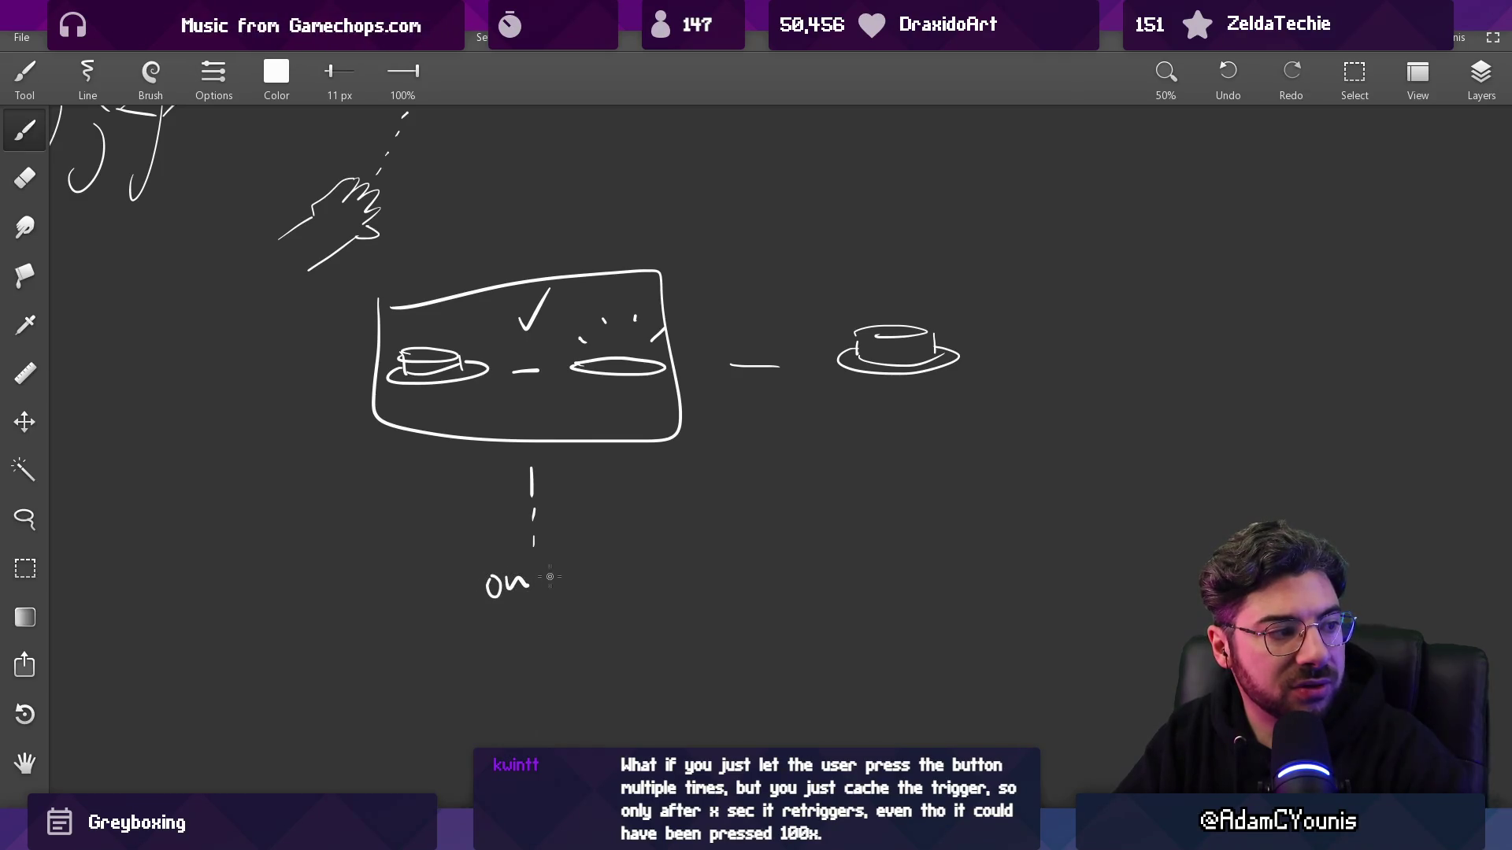
drag(542, 561, 597, 556)
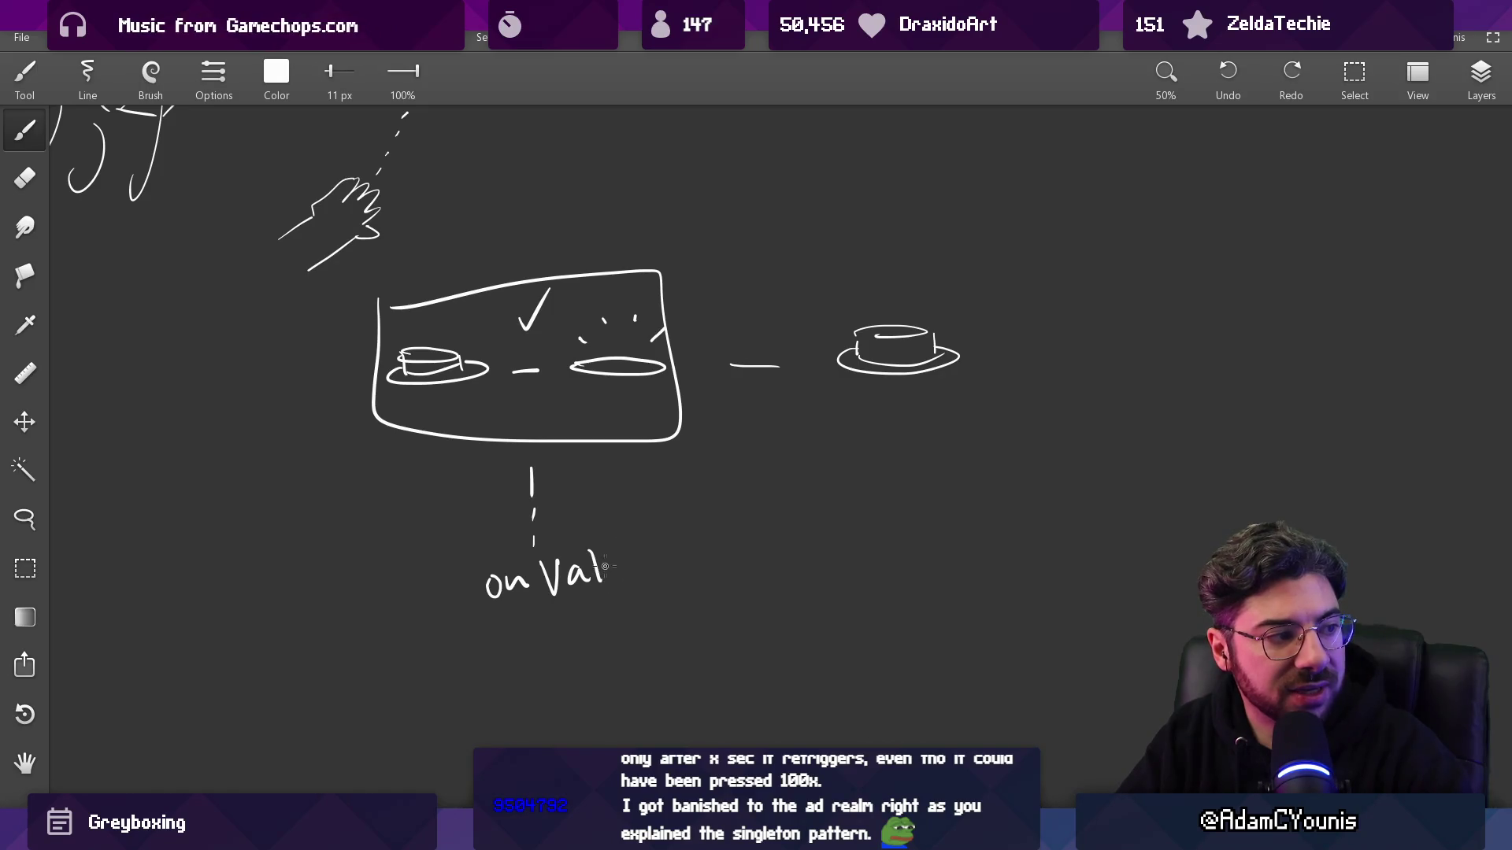
key(ctrl+z)
key(ctrl+z)
drag(583, 569, 596, 584)
drag(608, 556, 614, 583)
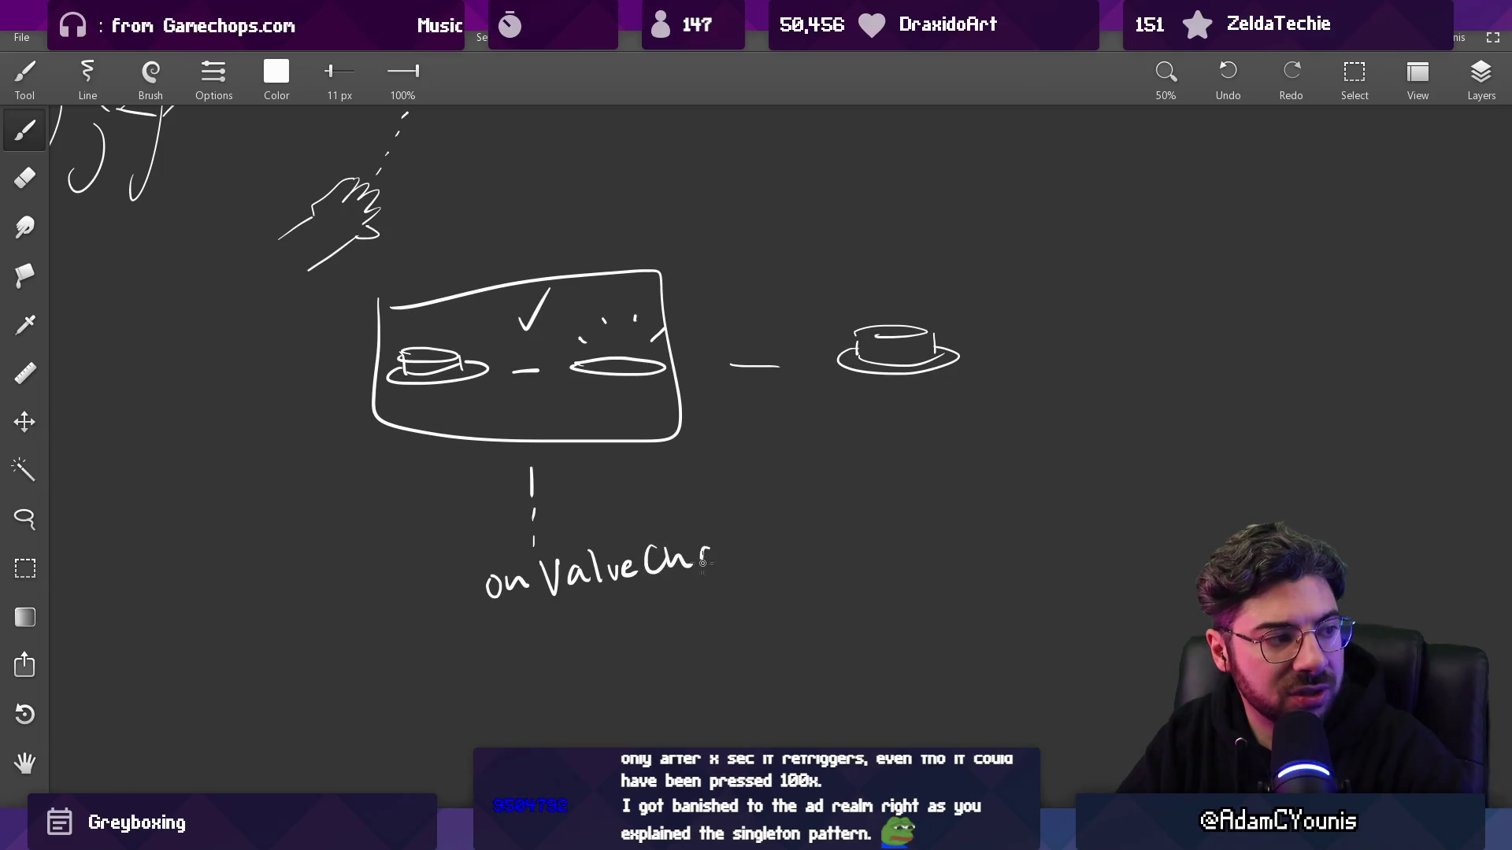
drag(793, 547, 803, 520)
scroll(804, 535, down, 2)
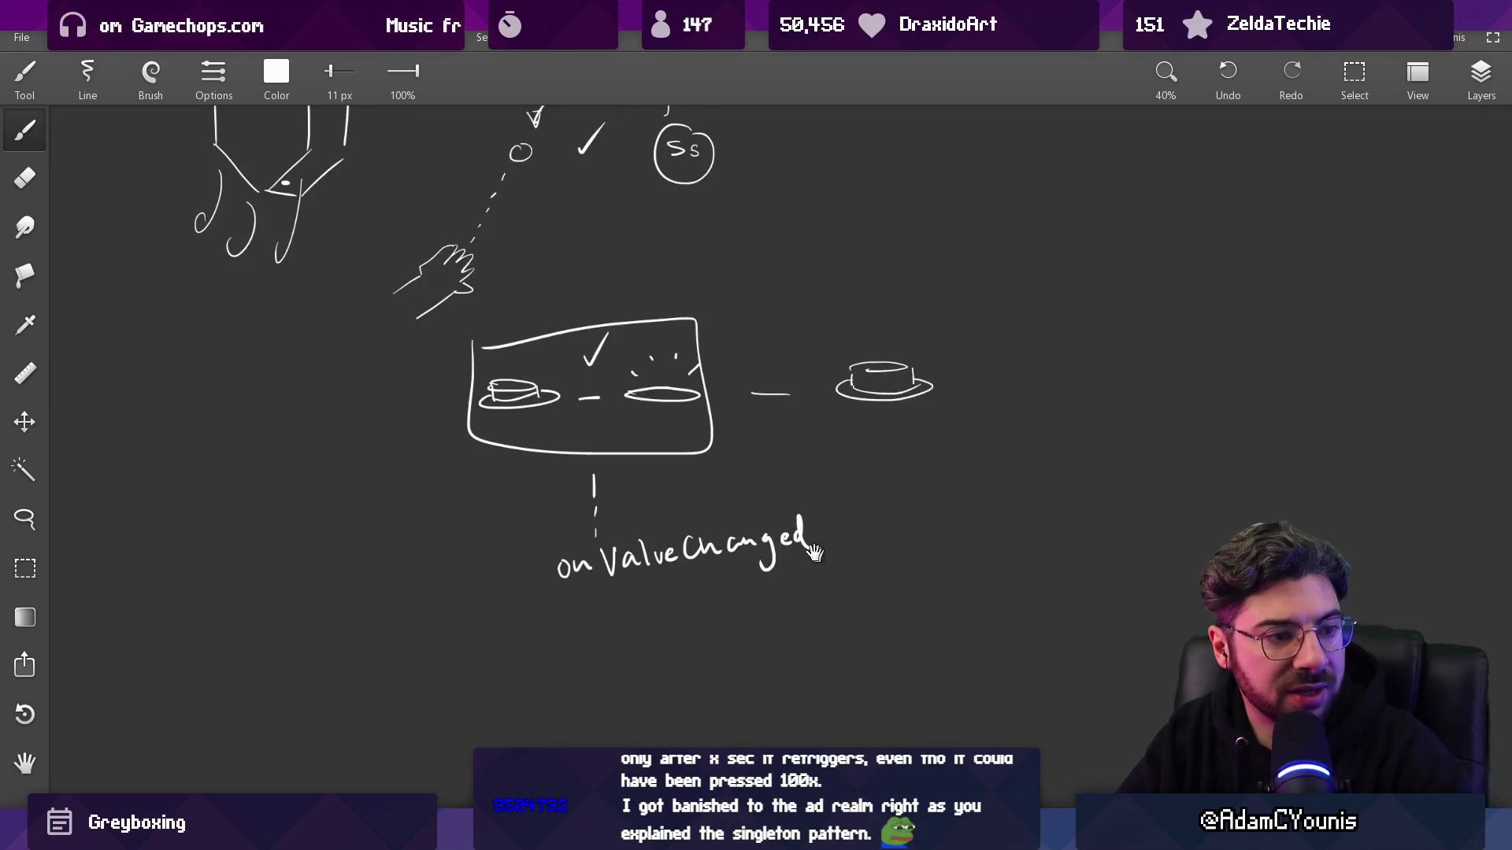
scroll(653, 433, up, 2)
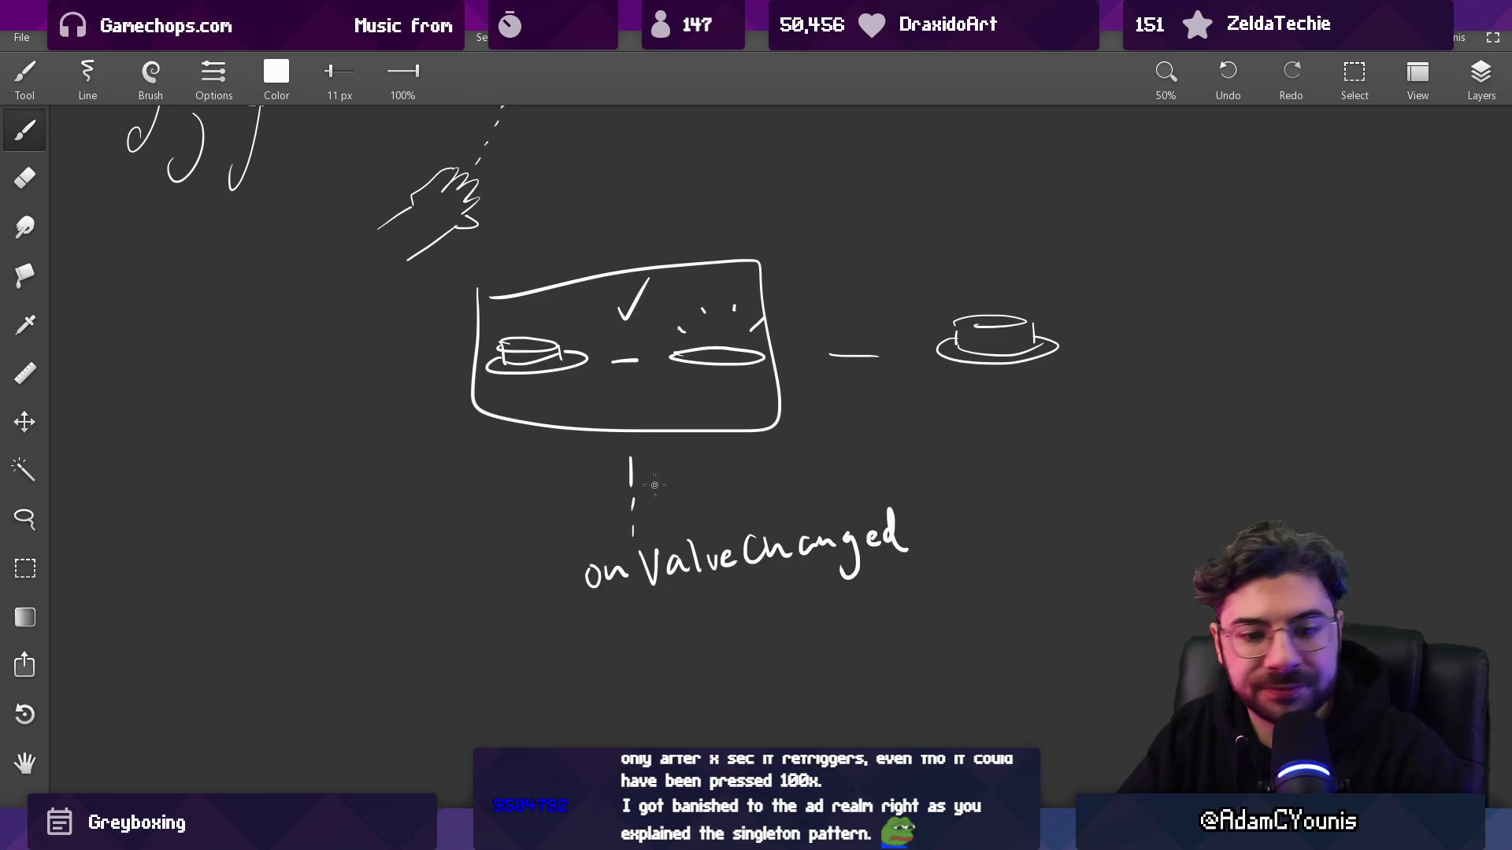
- Move the onValueChanged label, circle it, and draw an exclamation-mark note below the ellipse
key(l)
mouse_move(573, 561)
mouse_down()
mouse_move(874, 504)
mouse_move(514, 609)
mouse_up()
key(b)
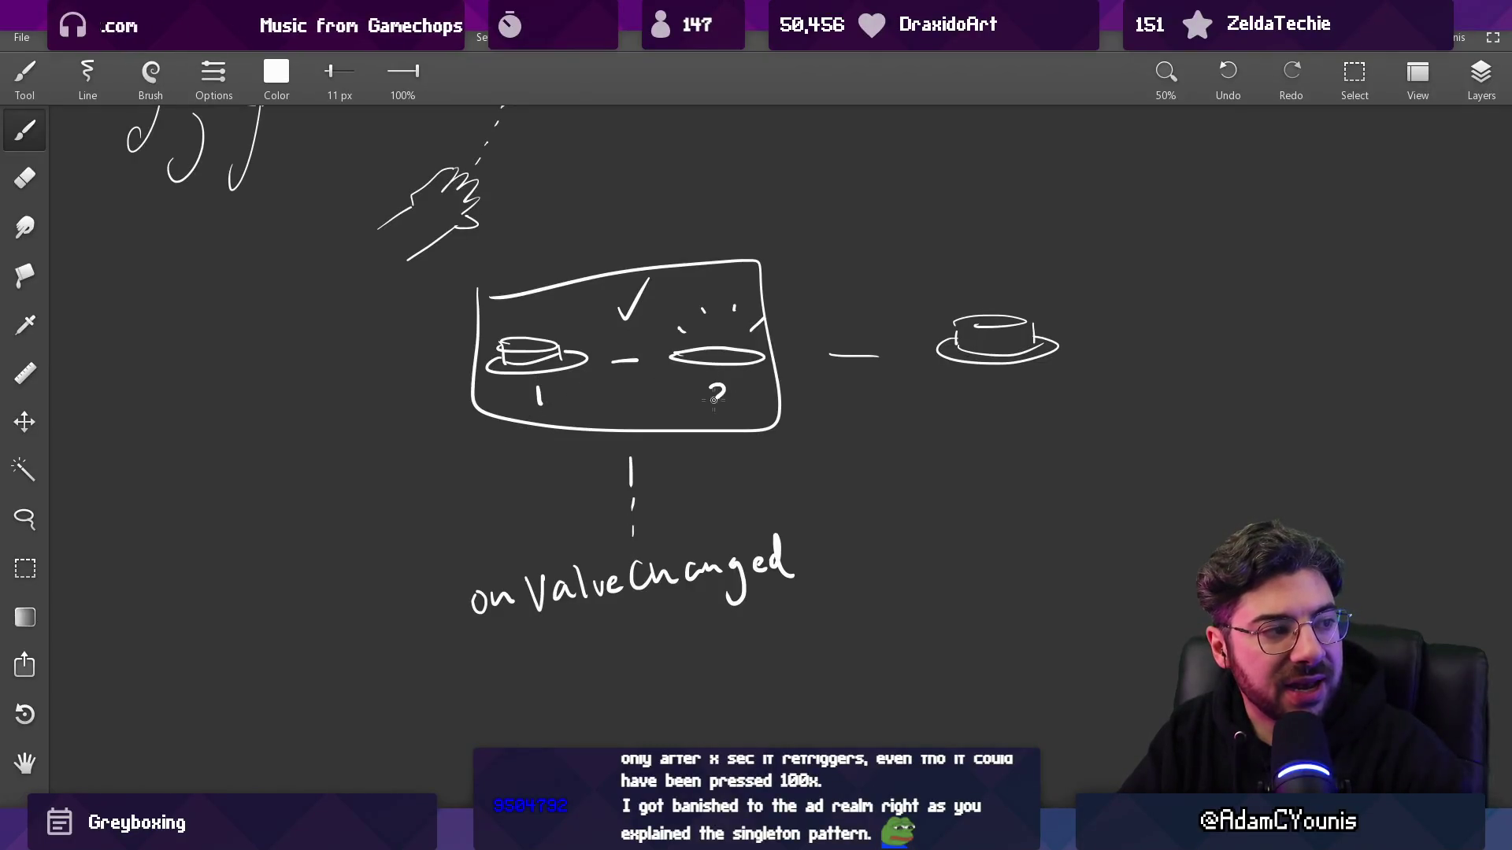
drag(633, 610, 636, 497)
drag(463, 474, 490, 452)
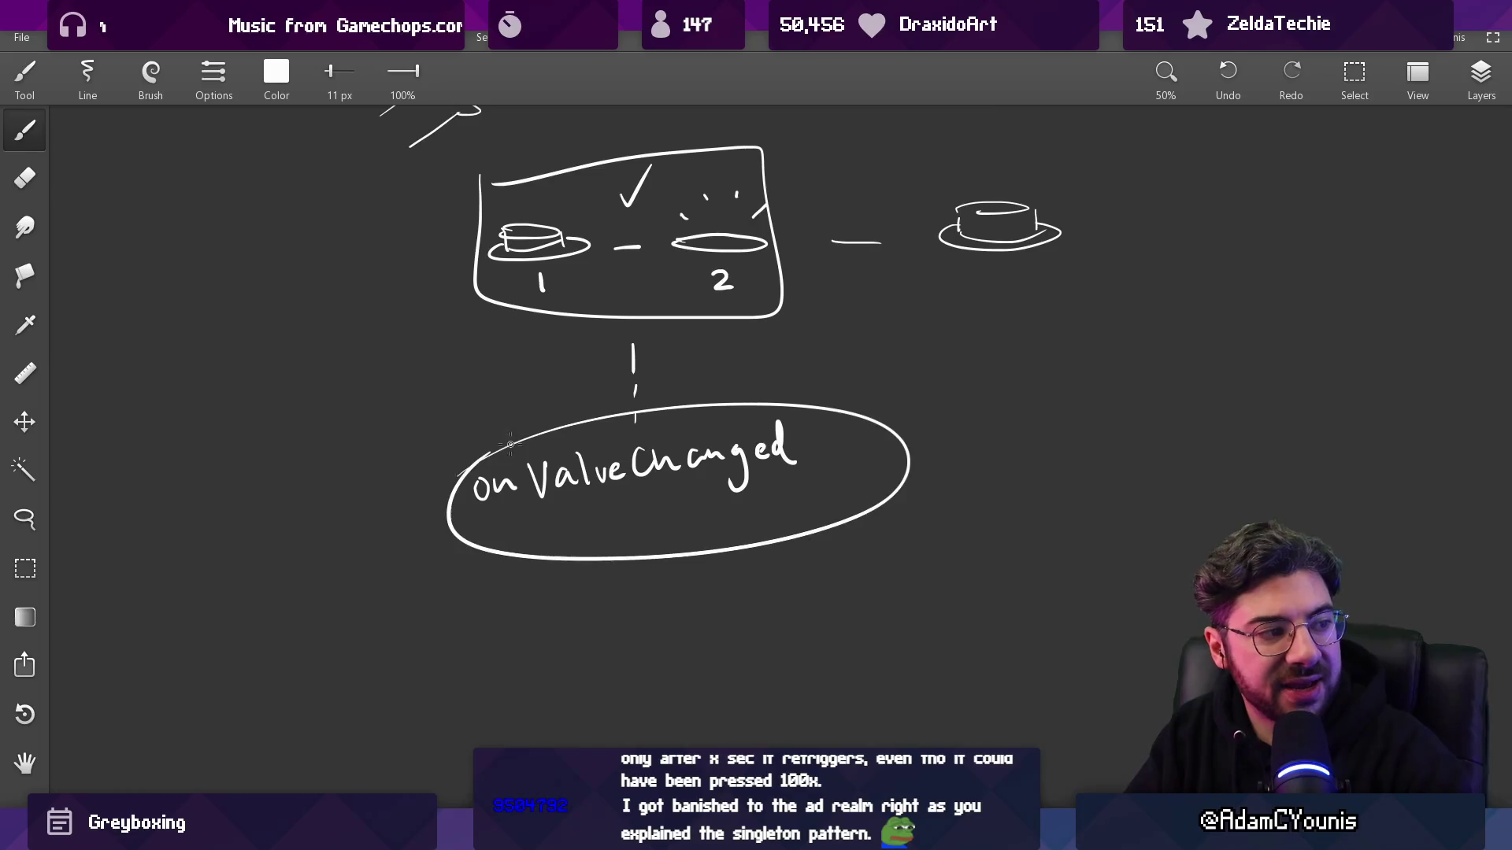
drag(659, 564, 662, 611)
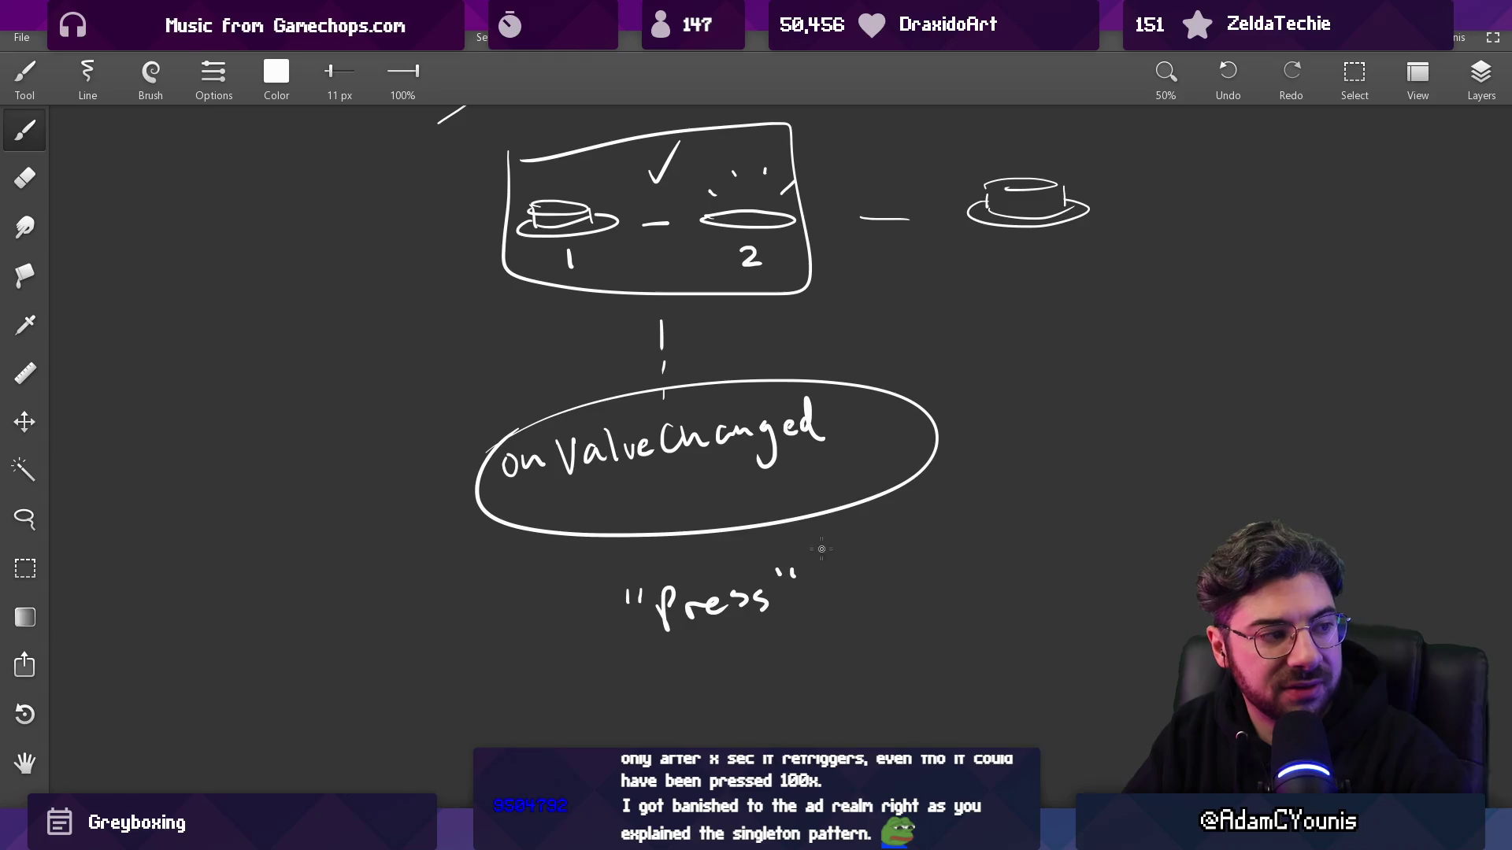
drag(841, 544, 835, 591)
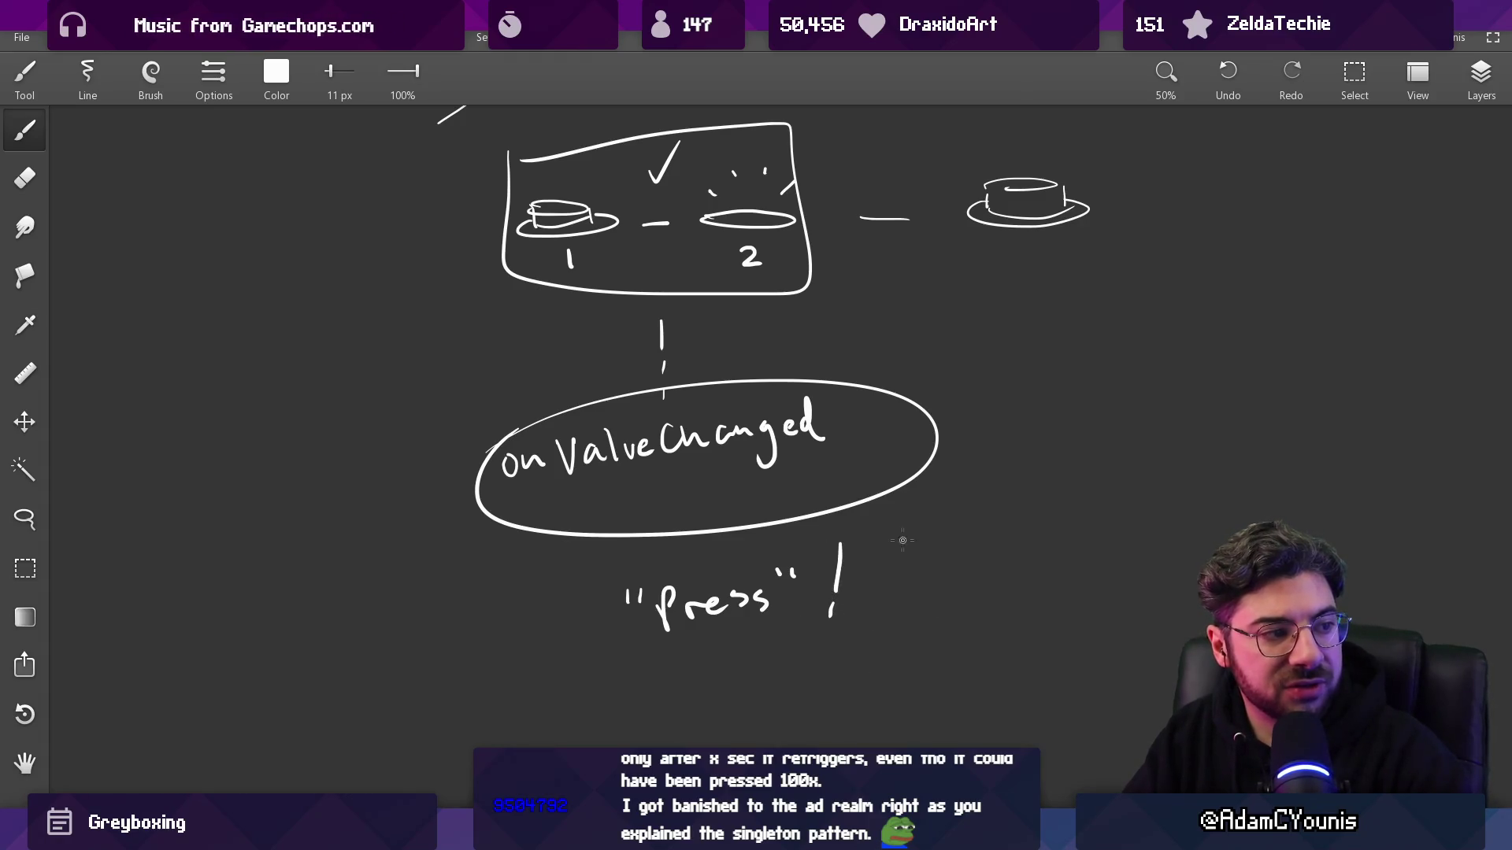
- Try circling cup 2, the onValueChanged label and the right-hand cup, plus an arc, undoing each
scroll(903, 546, up, 2)
key(e)
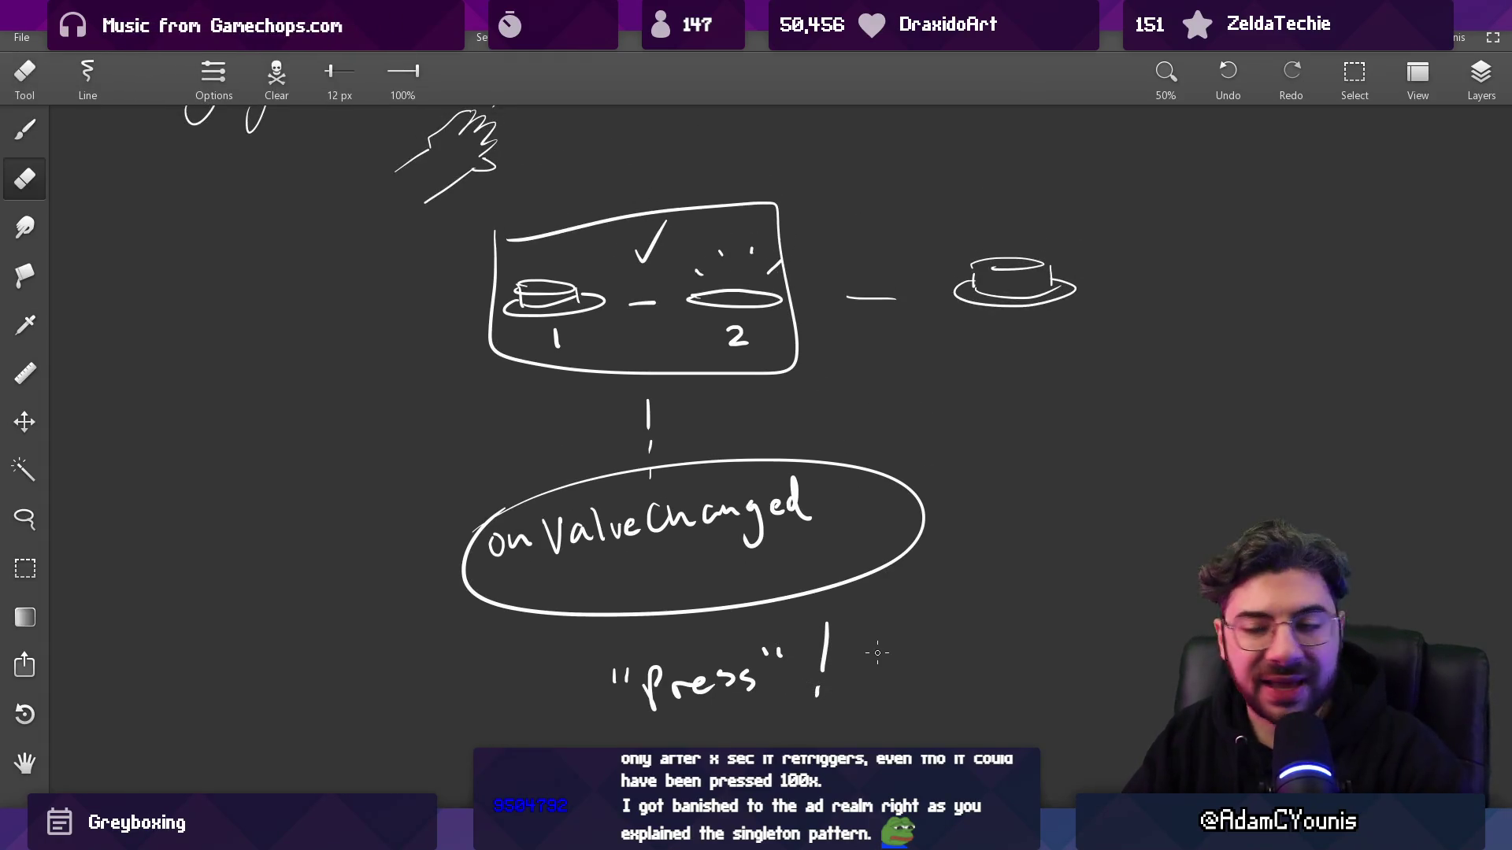
key(b)
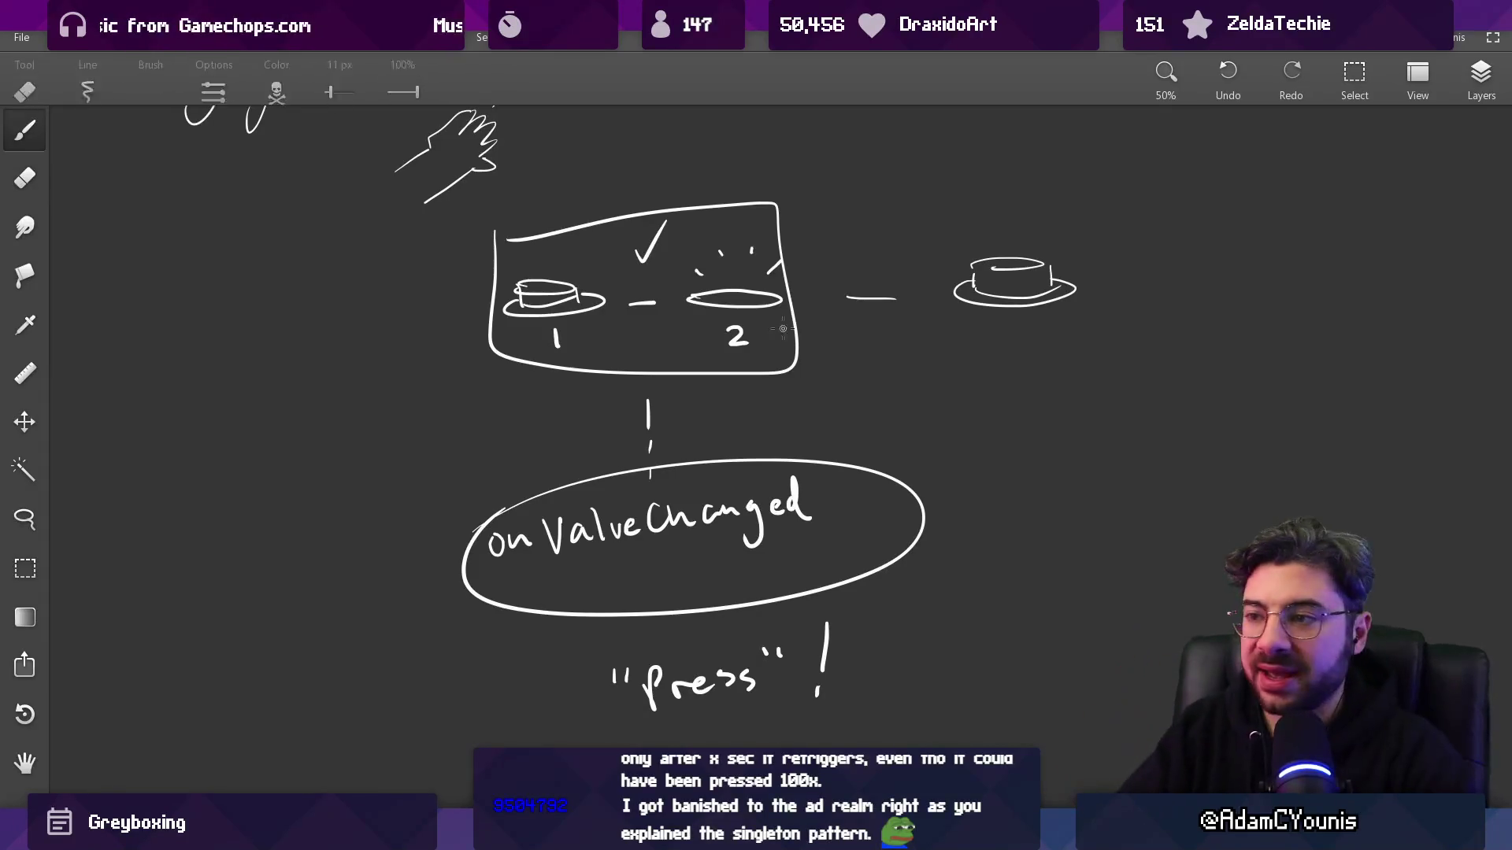
mouse_move(748, 200)
mouse_down()
mouse_move(685, 299)
mouse_move(756, 228)
mouse_up()
key(ctrl+z)
mouse_move(740, 445)
mouse_down()
mouse_move(504, 507)
mouse_move(603, 437)
mouse_move(622, 441)
mouse_up()
key(ctrl+z)
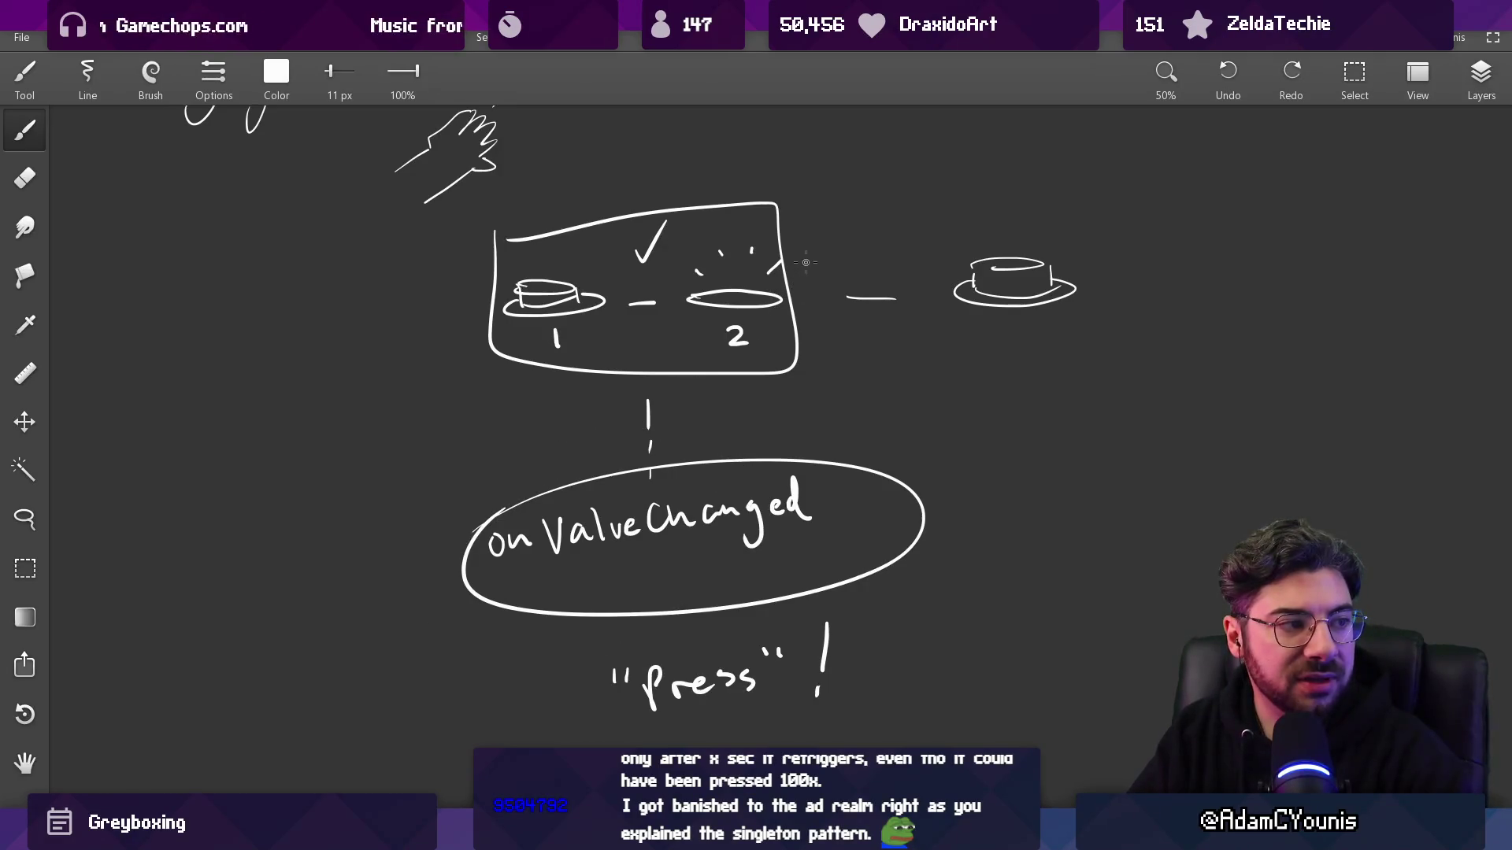
drag(1009, 253, 976, 244)
key(ctrl+z)
mouse_move(1099, 245)
mouse_down()
mouse_move(551, 206)
mouse_move(529, 228)
mouse_up()
key(ctrl+z)
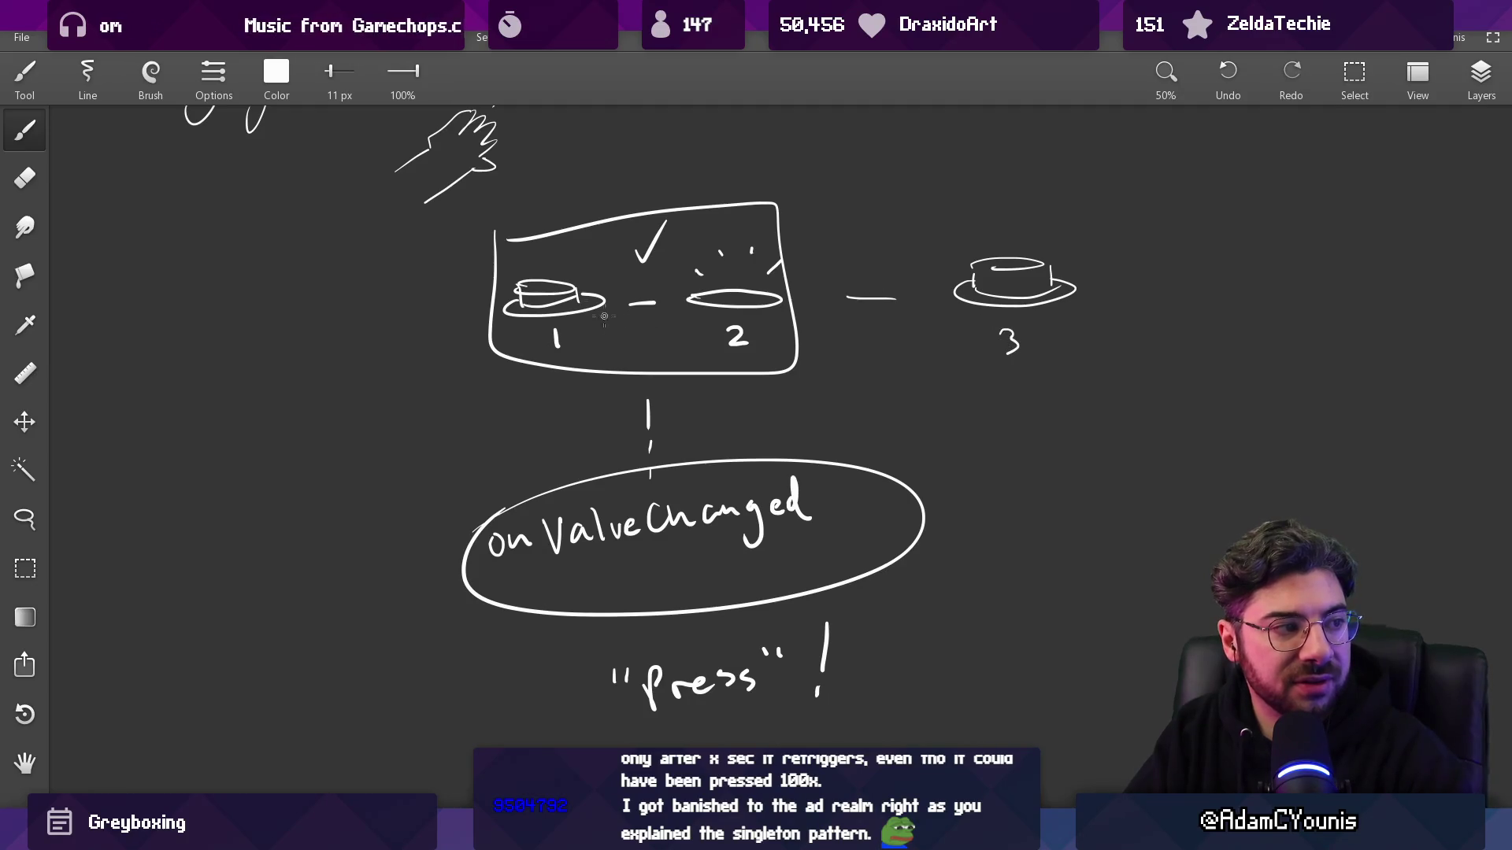
- Try marking cup 1, cup 3 and cup 2, undo each mark, and return to VS Code
mouse_move(529, 256)
mouse_down()
mouse_move(537, 246)
mouse_move(611, 309)
mouse_up()
key(ctrl+z)
key(ctrl+z)
mouse_move(1016, 200)
mouse_down()
mouse_move(1067, 307)
mouse_move(1024, 206)
mouse_up()
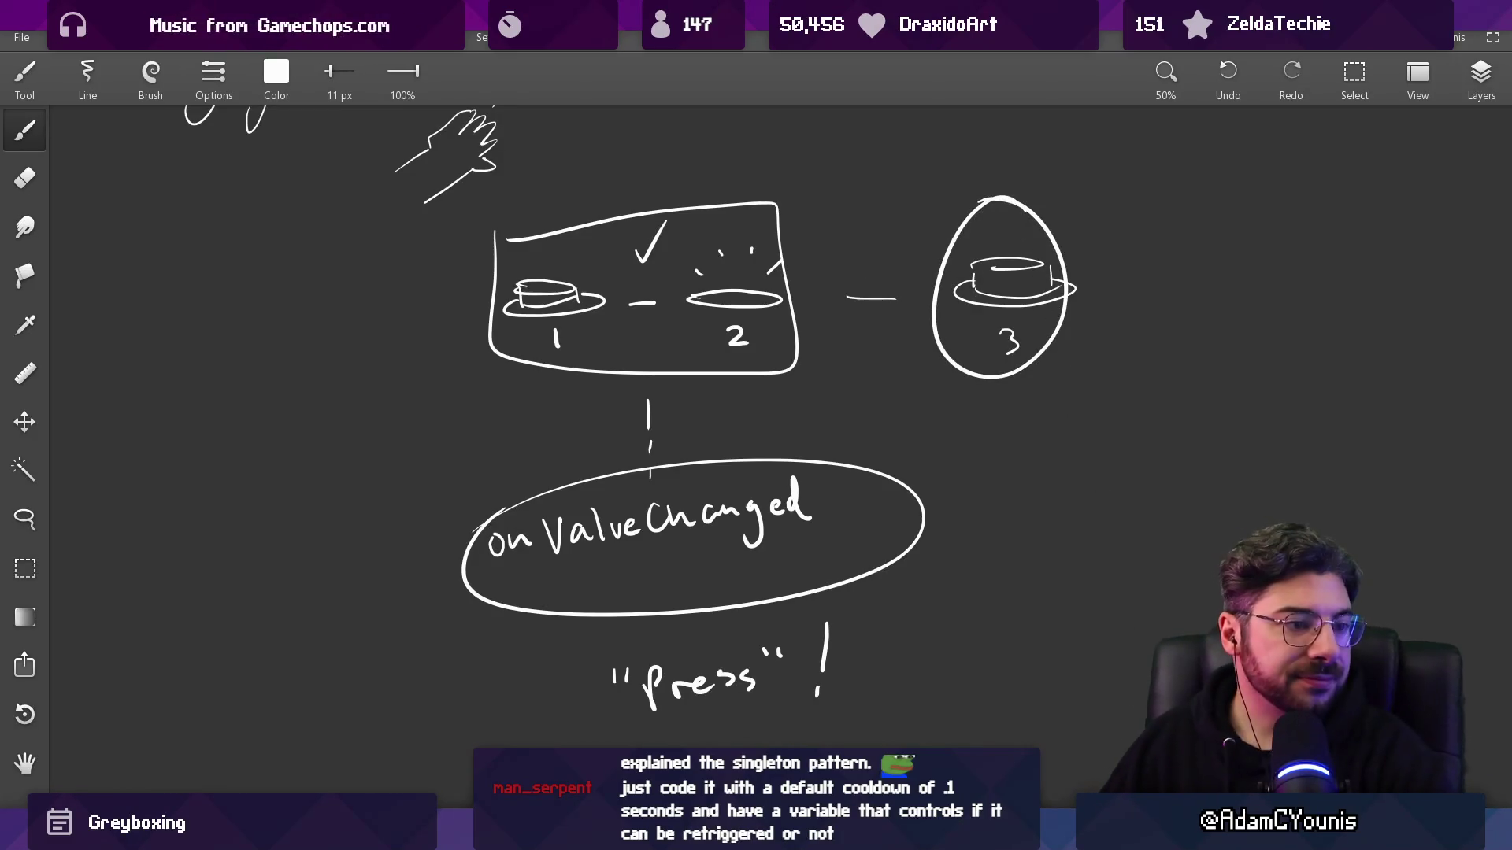
key(ctrl+z)
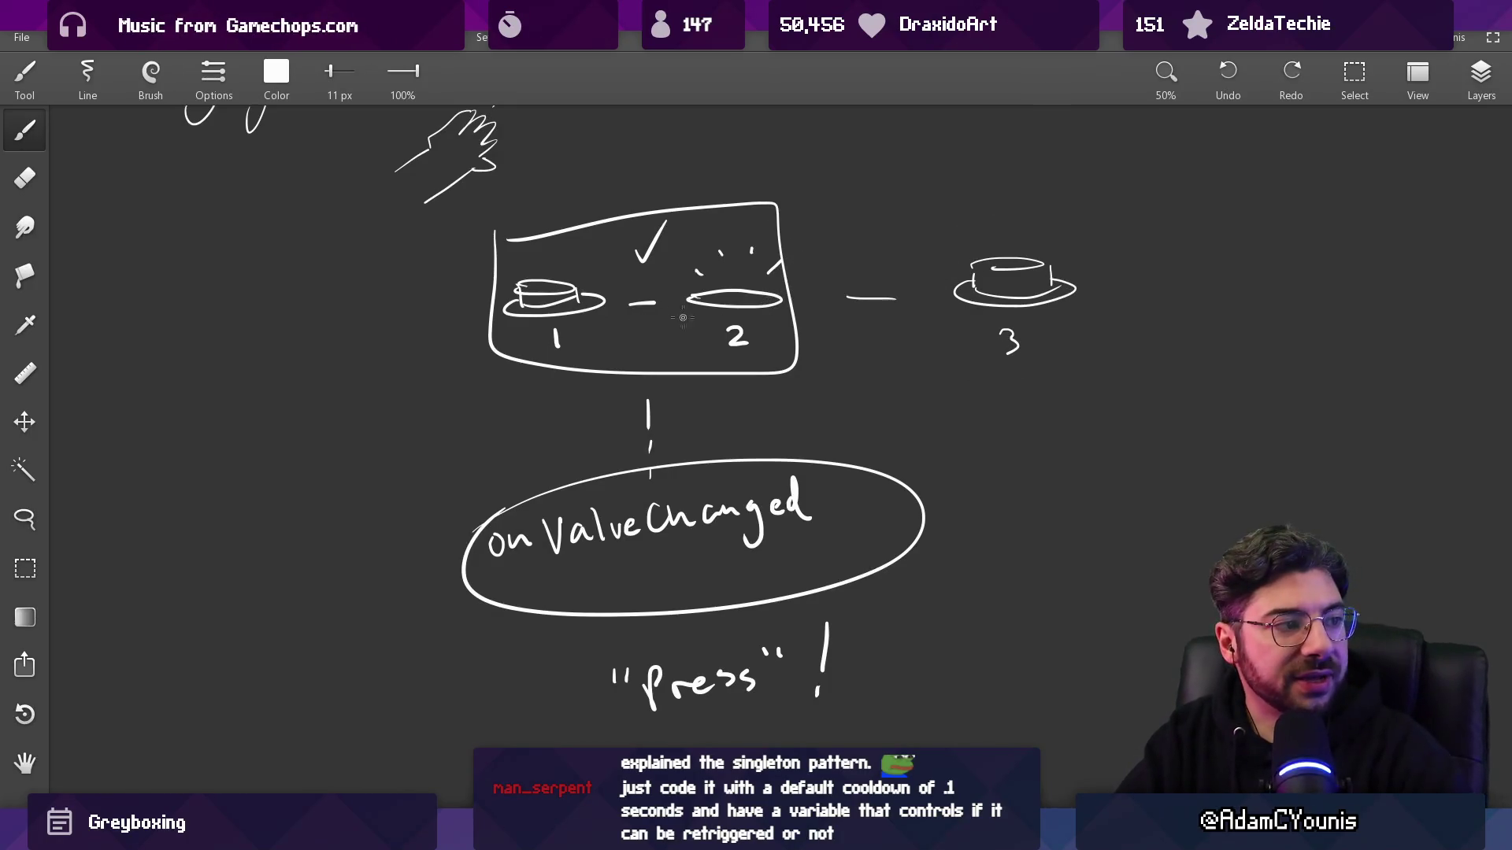
mouse_move(682, 236)
mouse_down()
mouse_move(803, 293)
mouse_move(679, 235)
mouse_up()
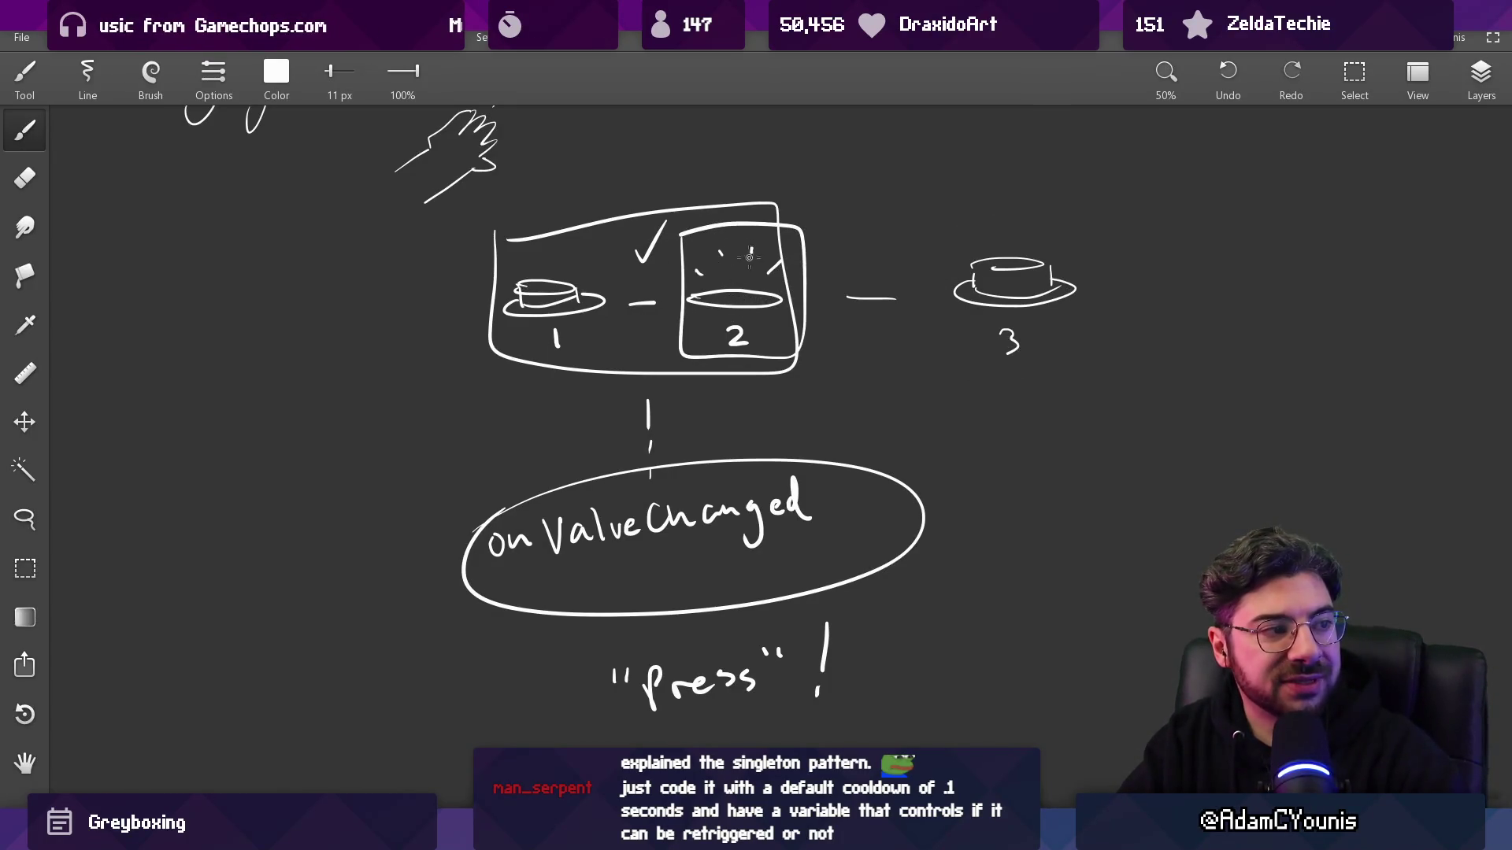
key(ctrl+z)
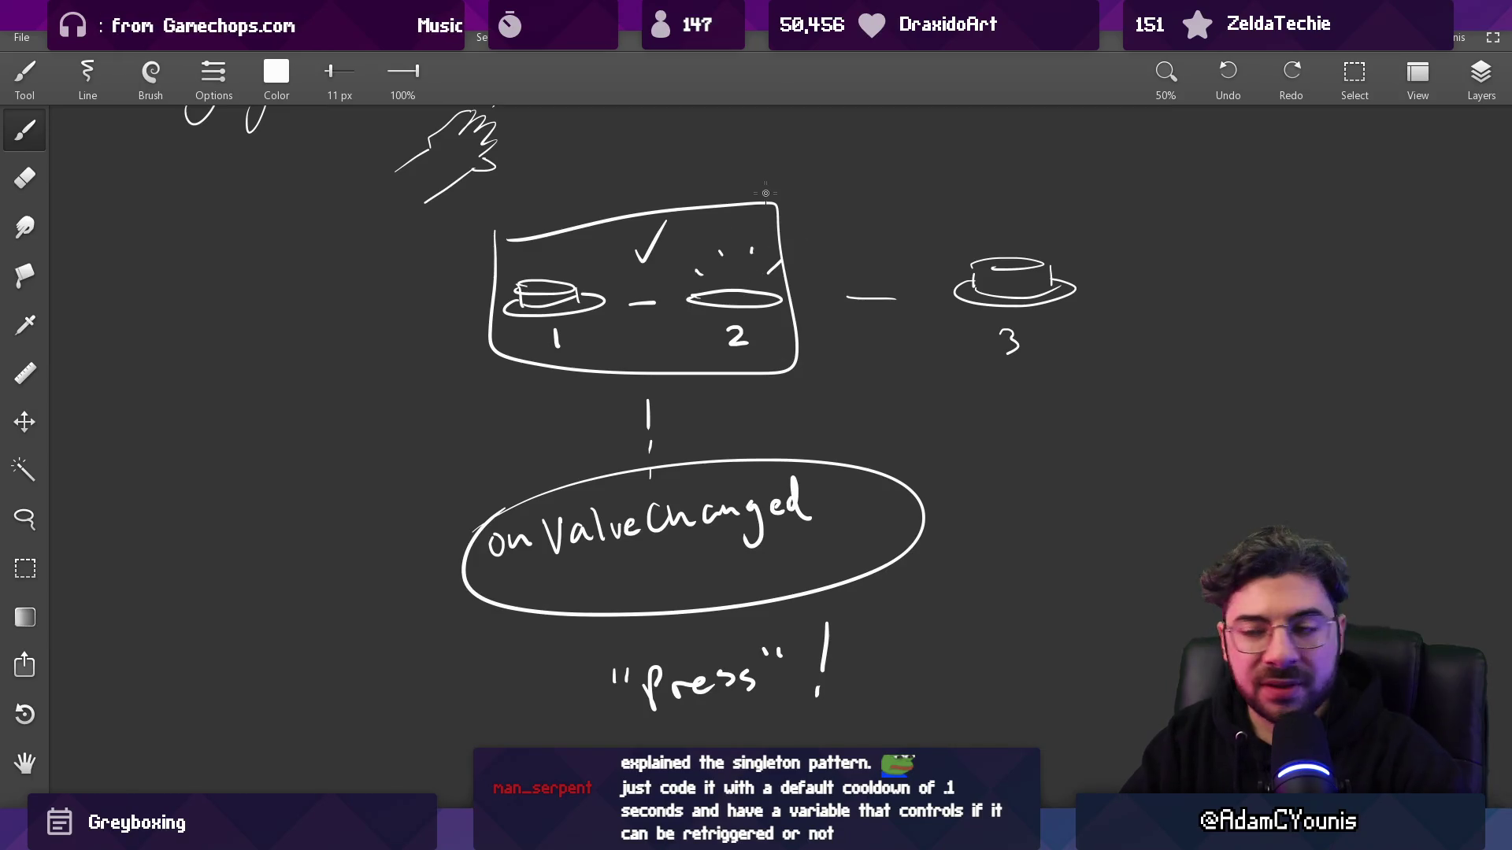
key(alt+Tab)
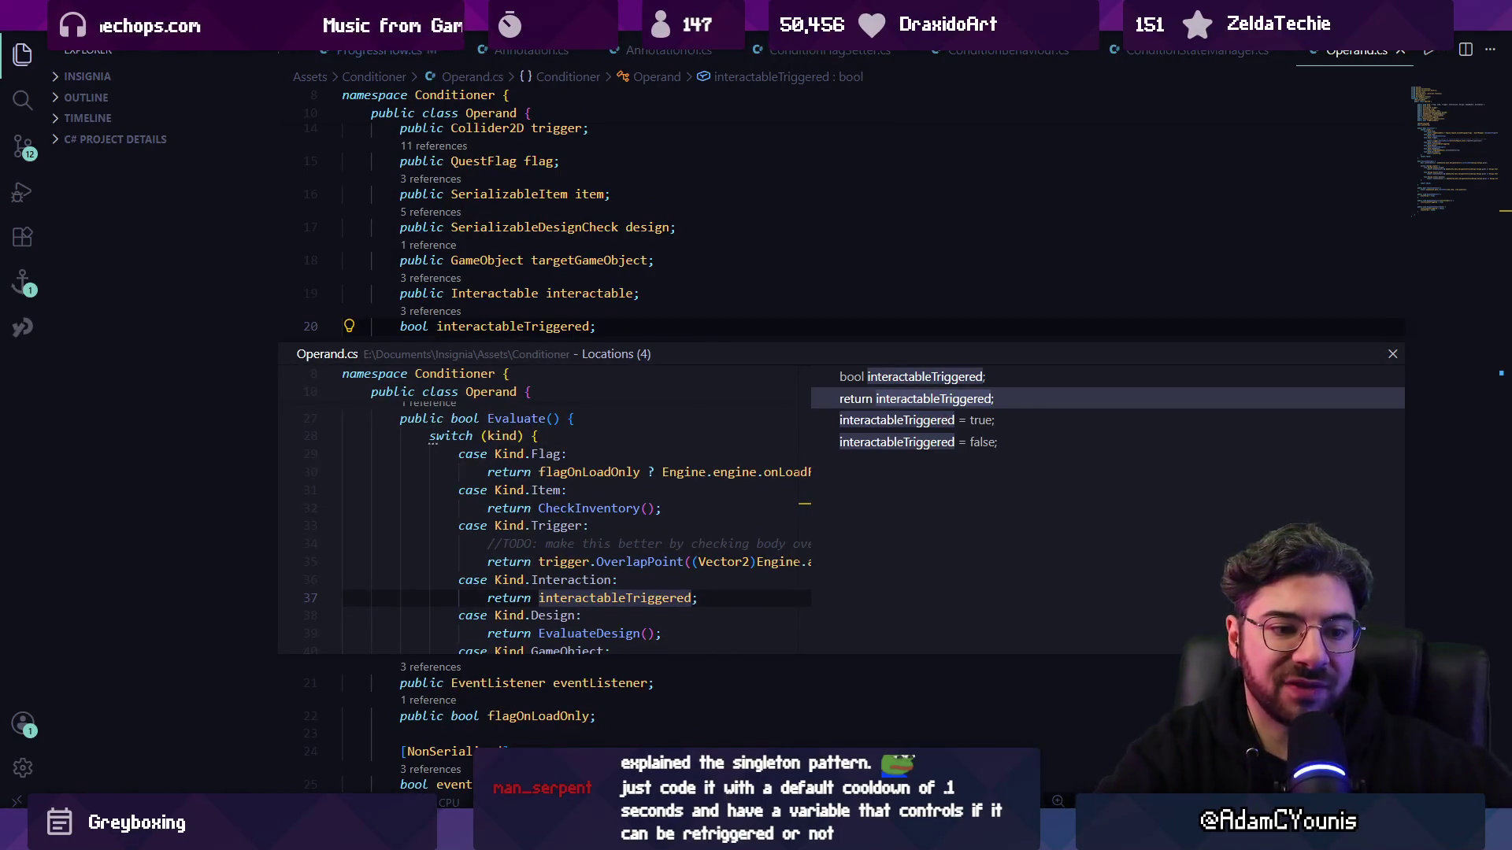
- Review the uses of interactableTriggered in Operand.cs, ending back at RespondToExecute
key(Escape)
scroll(707, 549, down, 8)
scroll(576, 386, up, 4)
key(ctrl+f)
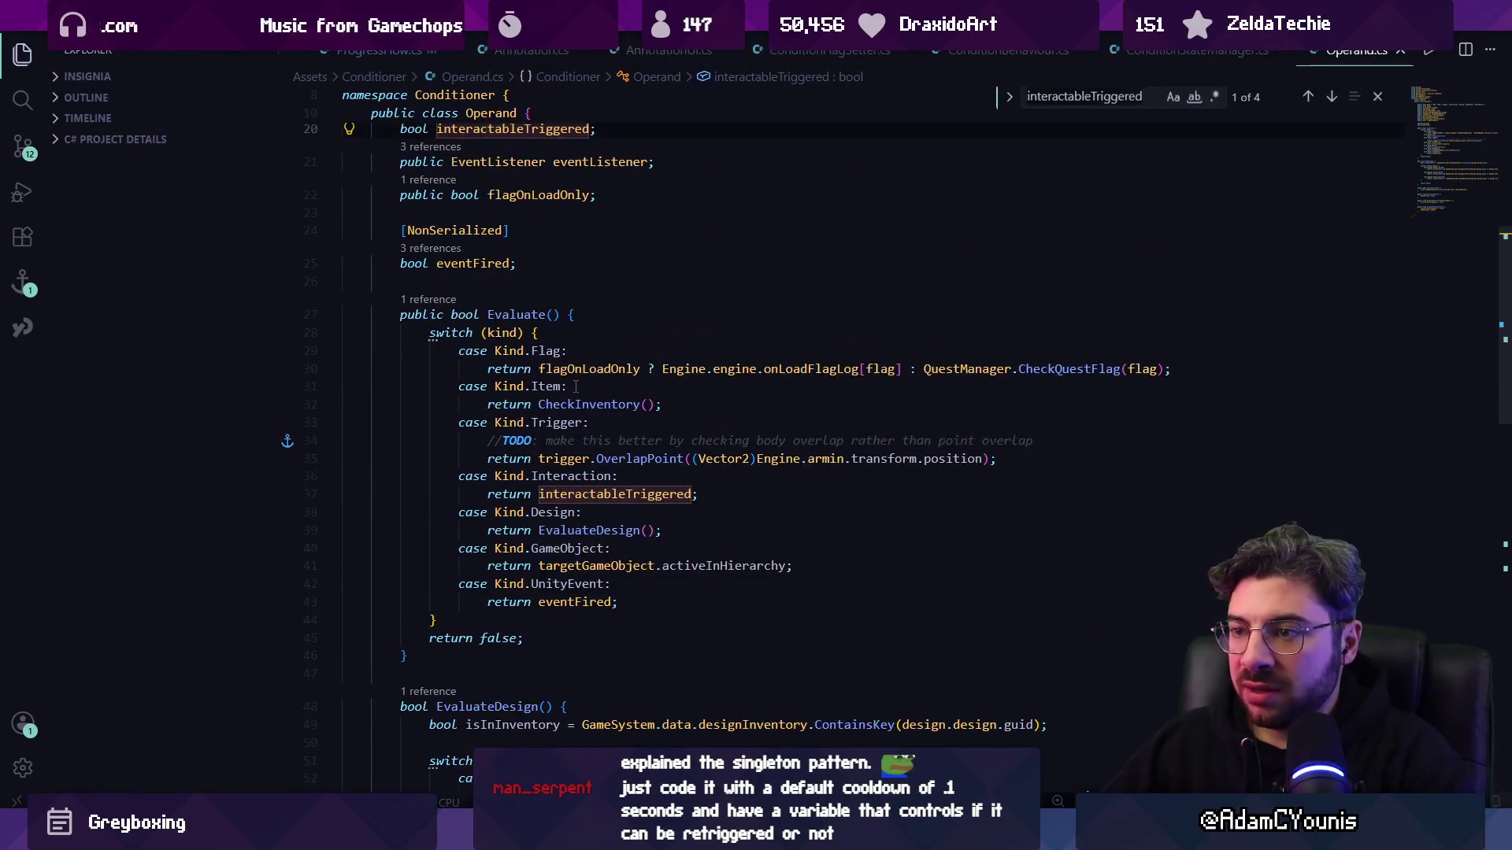
key(alt+Left)
key(alt+Left)
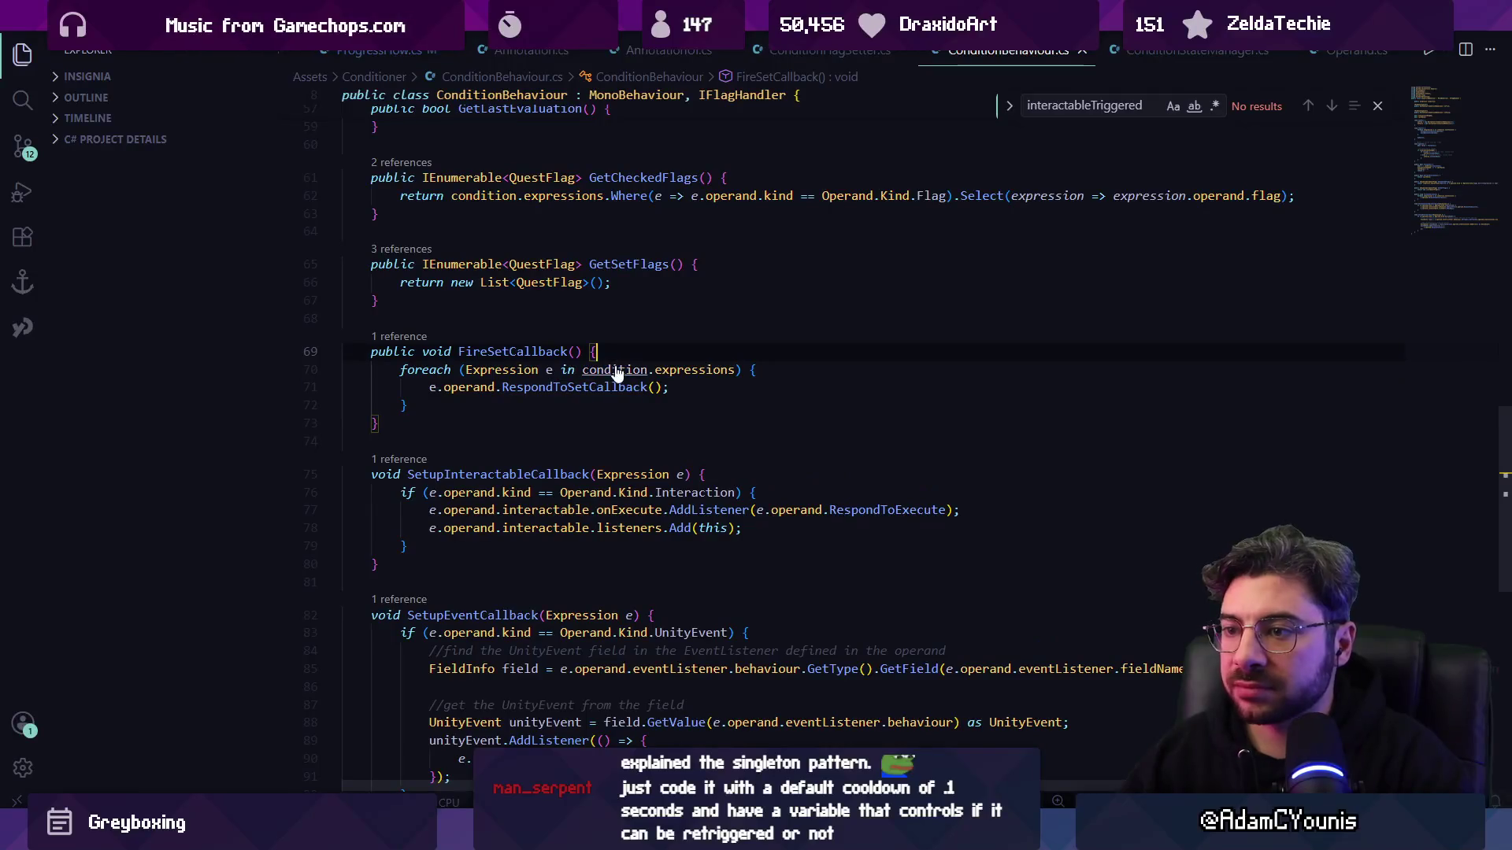
key(alt+Right)
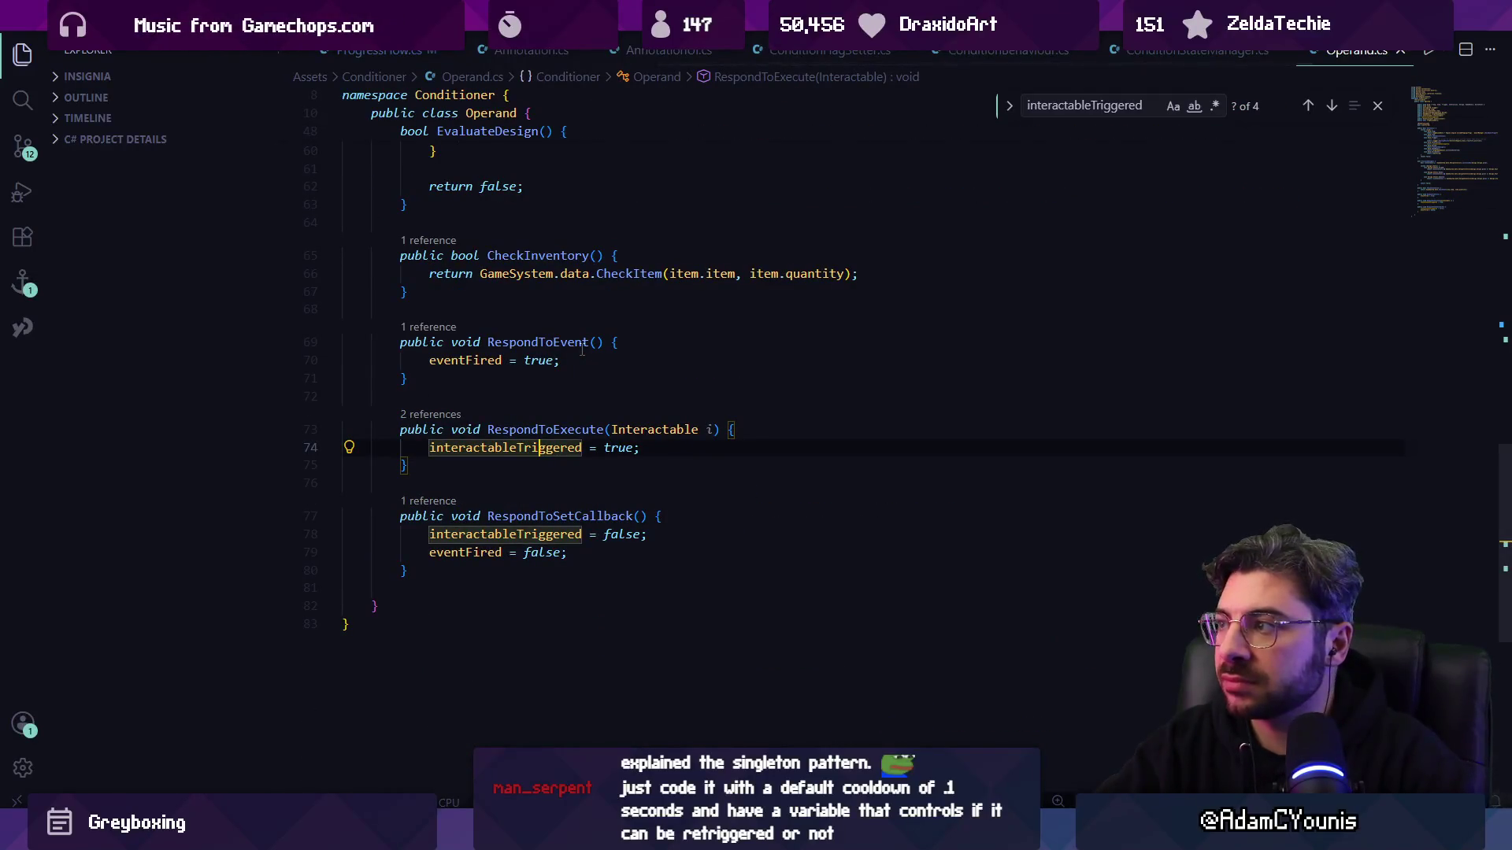
scroll(583, 350, up, 2)
key(Escape)
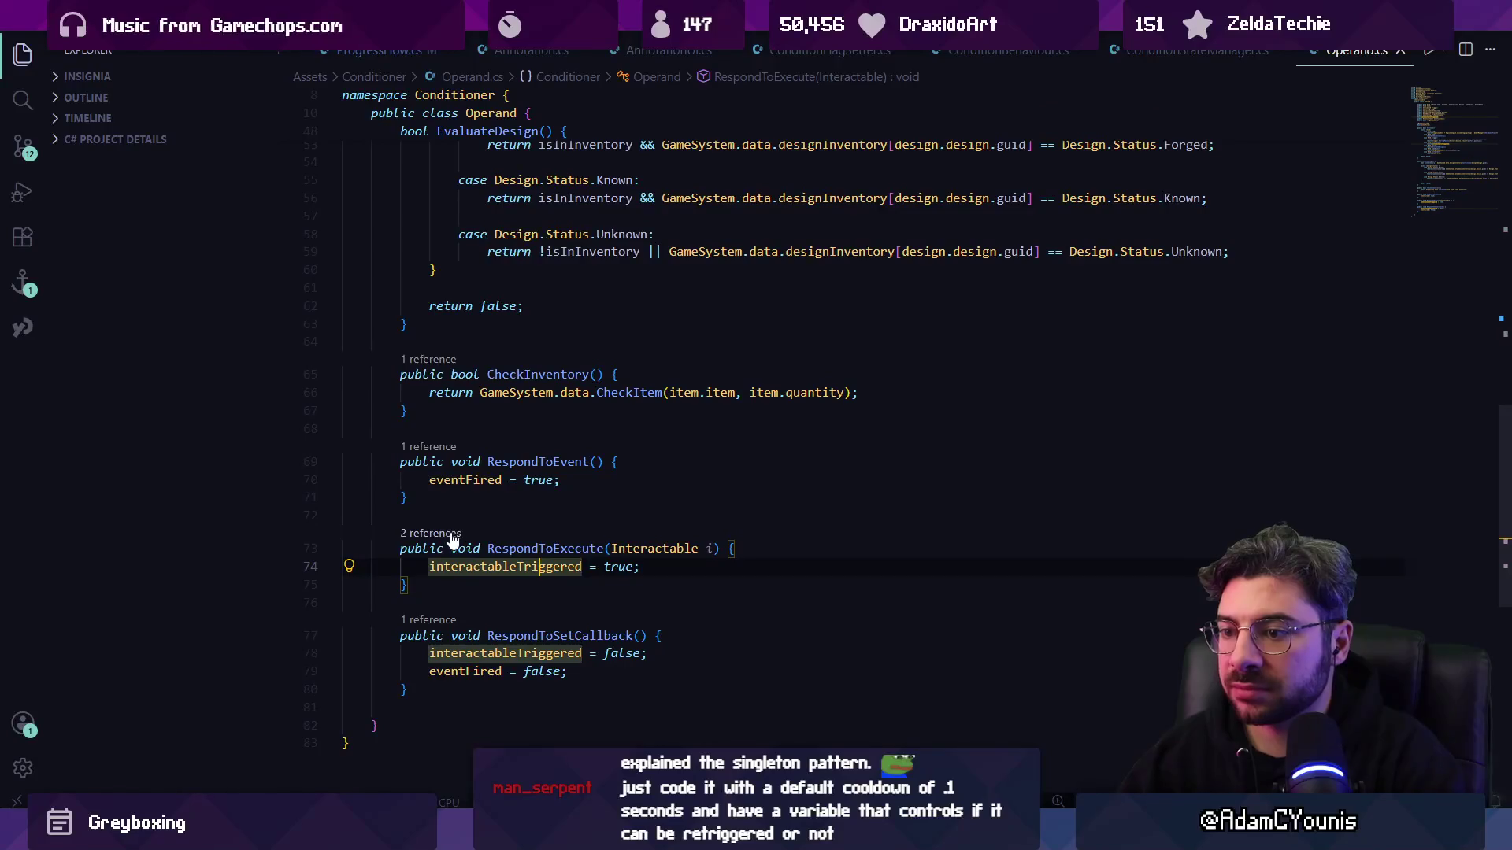
- Open ConditionBehaviour.cs from the RespondToEvent reference inside SetupEventCallback
click(438, 449)
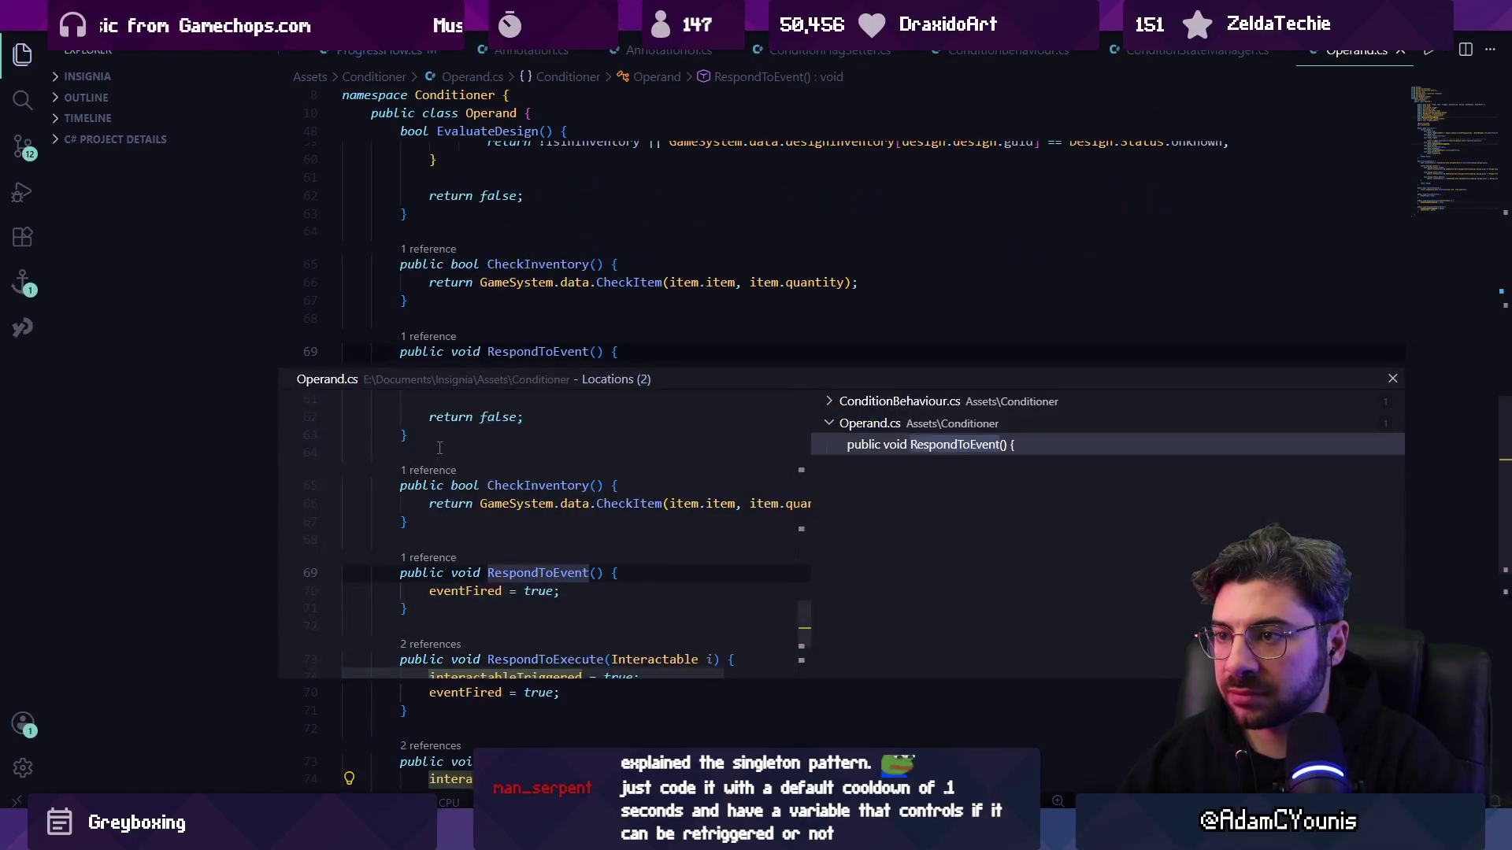
click(871, 401)
click(871, 423)
double_click(600, 526)
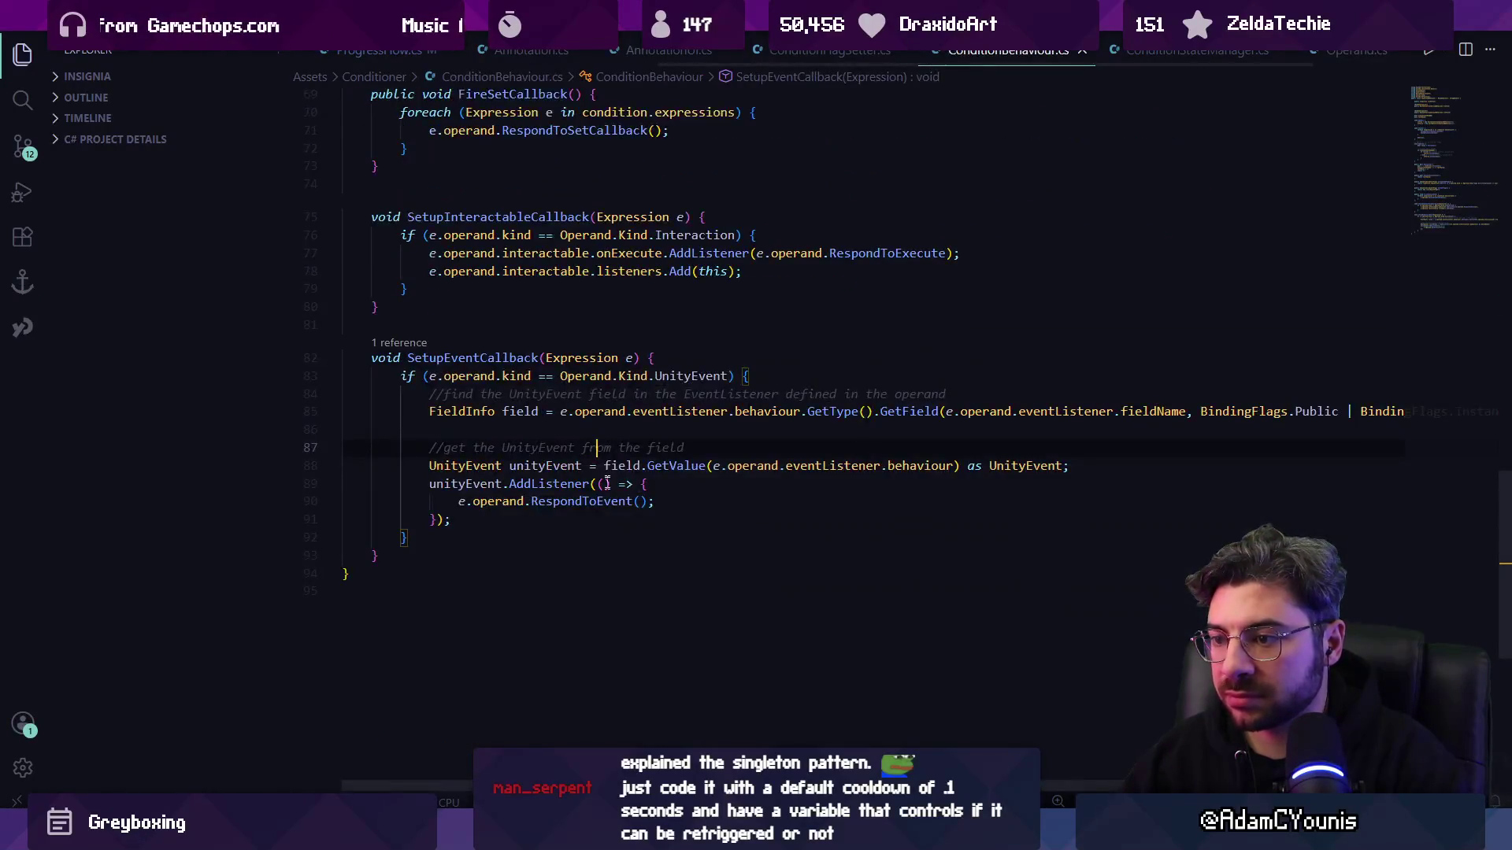
scroll(599, 441, up, 3)
- Search 'changed' to reach the evaluationChanged check and start a new line after onTrue.Invoke
key(ctrl+f)
text(changed)
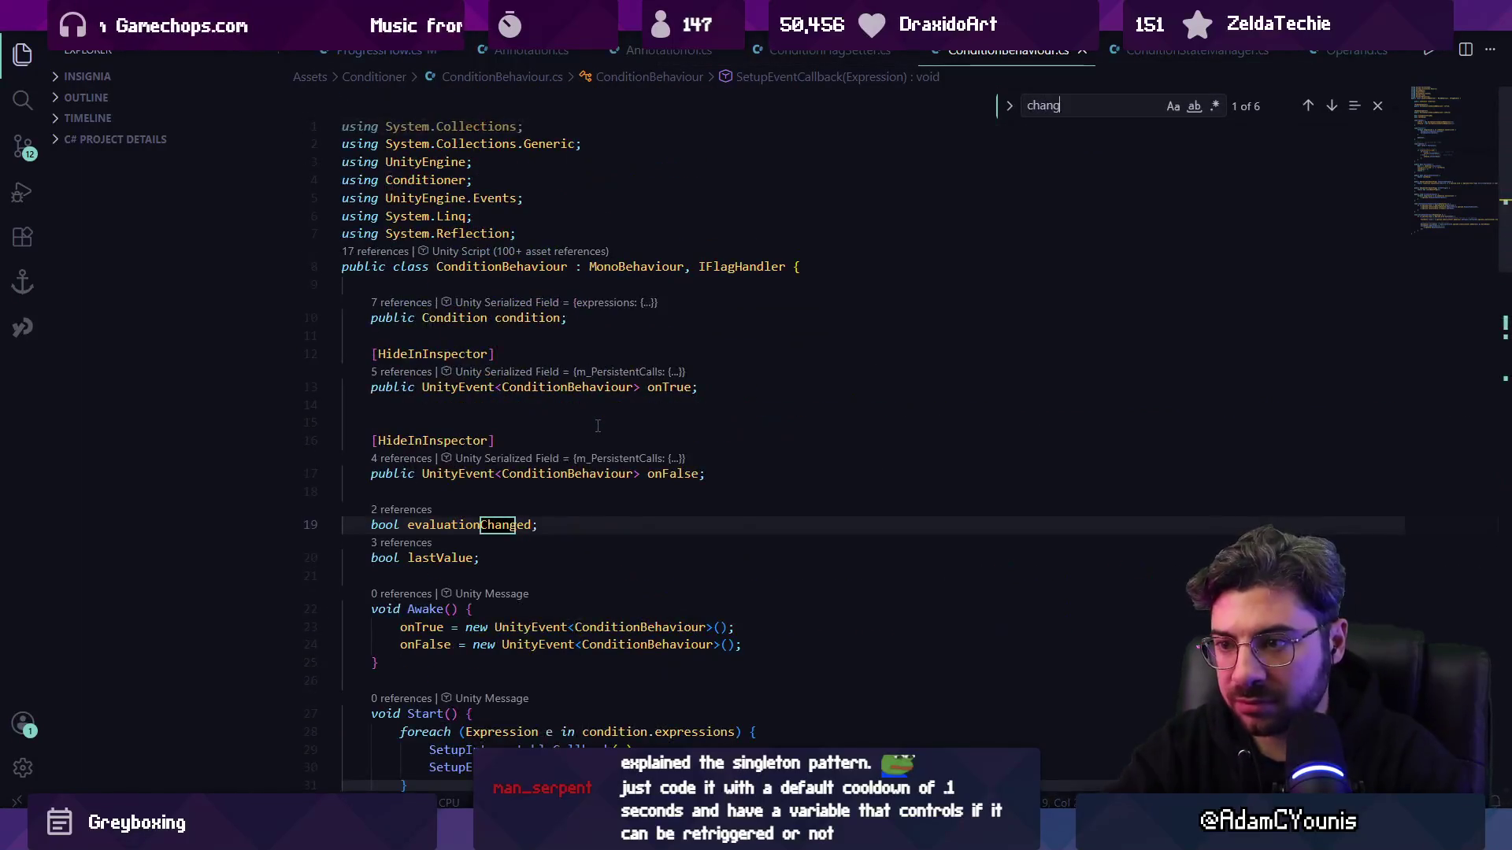
key(Return)
key(Escape)
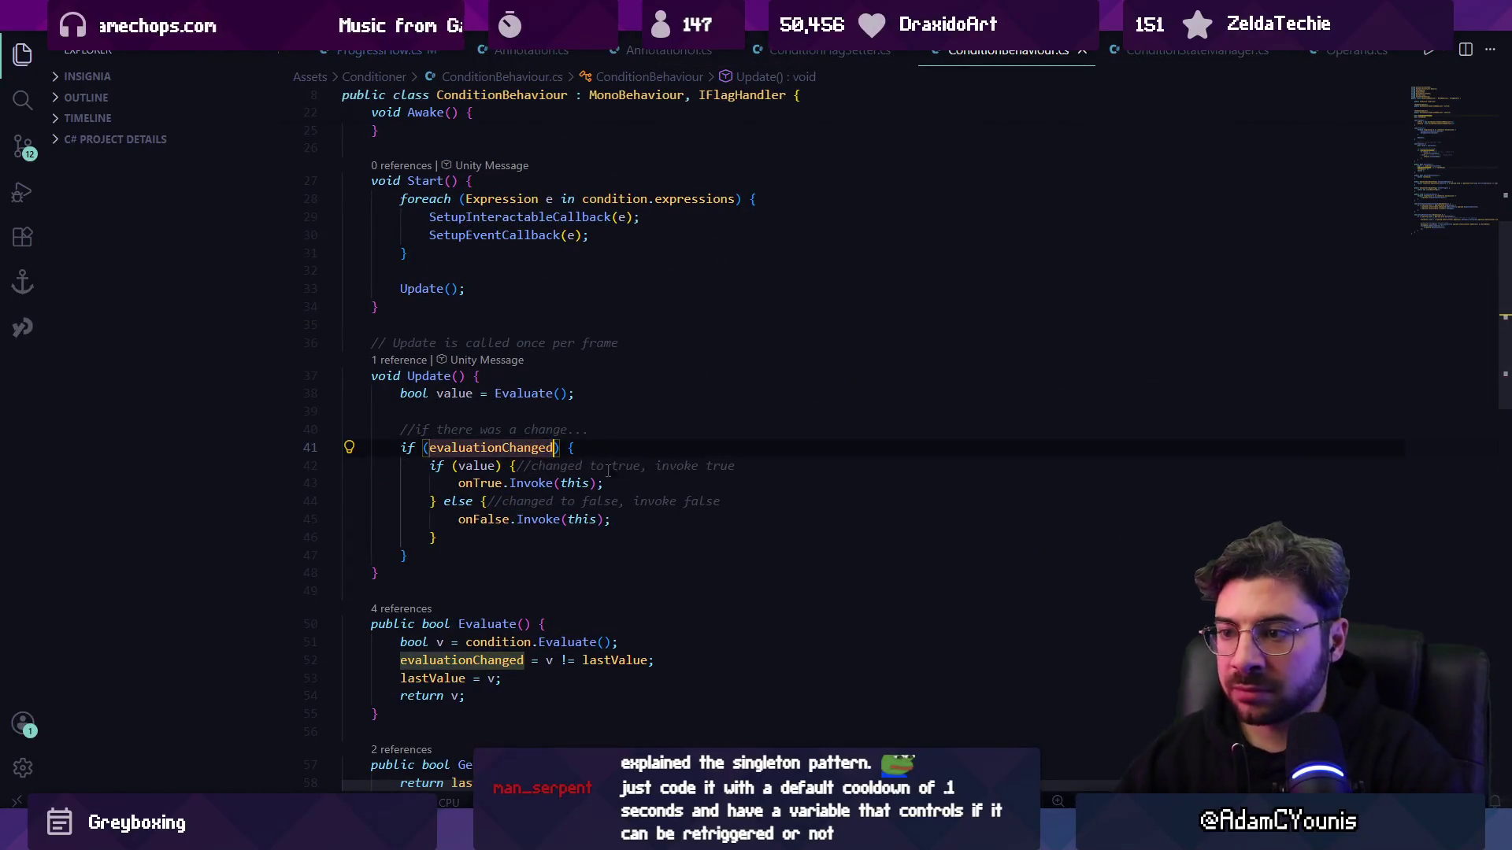
click(726, 481)
key(Return)
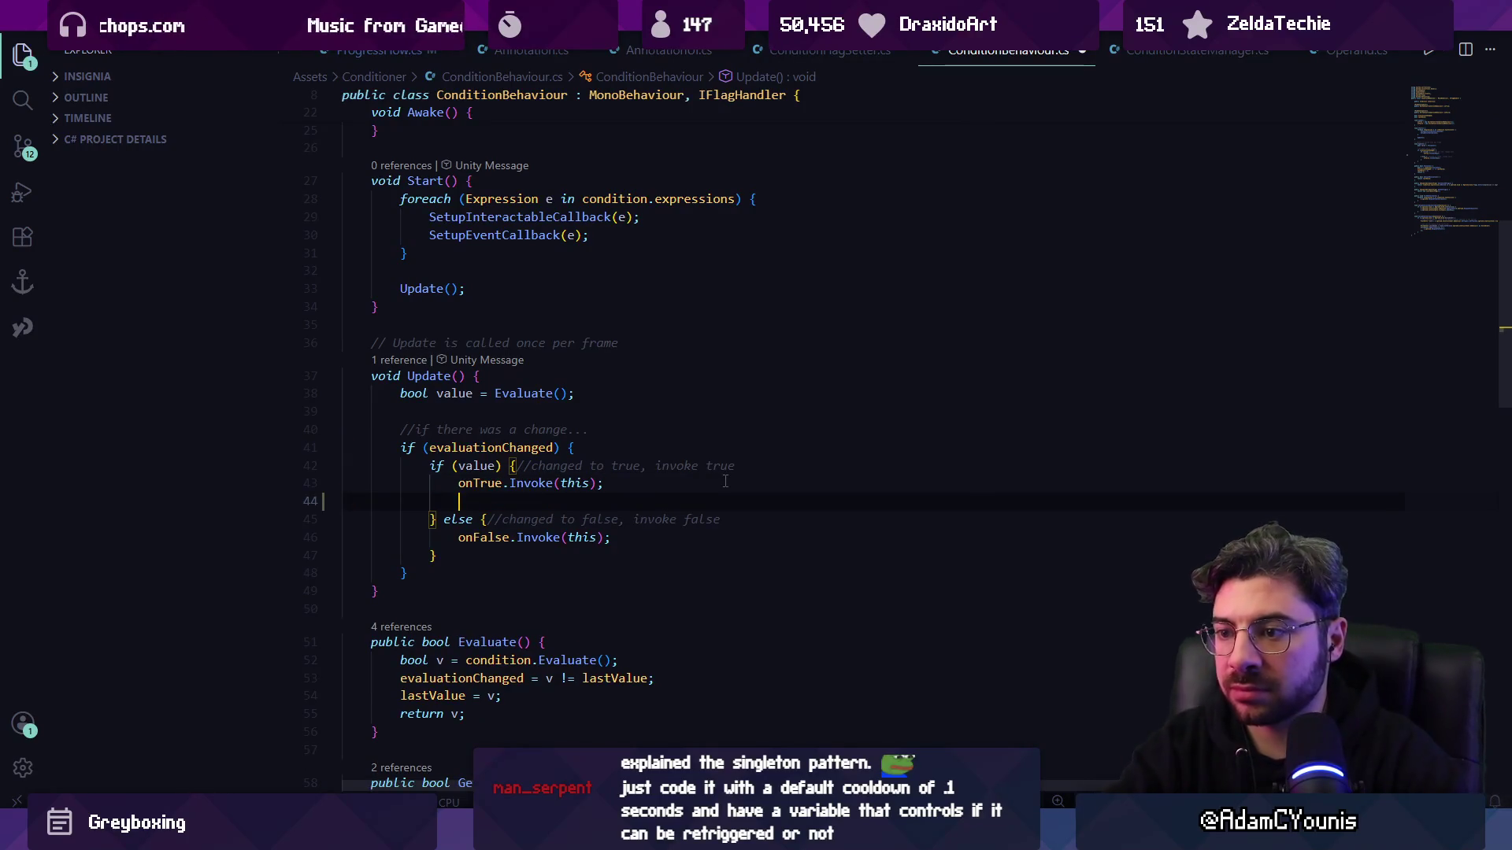
key(ctrl+z)
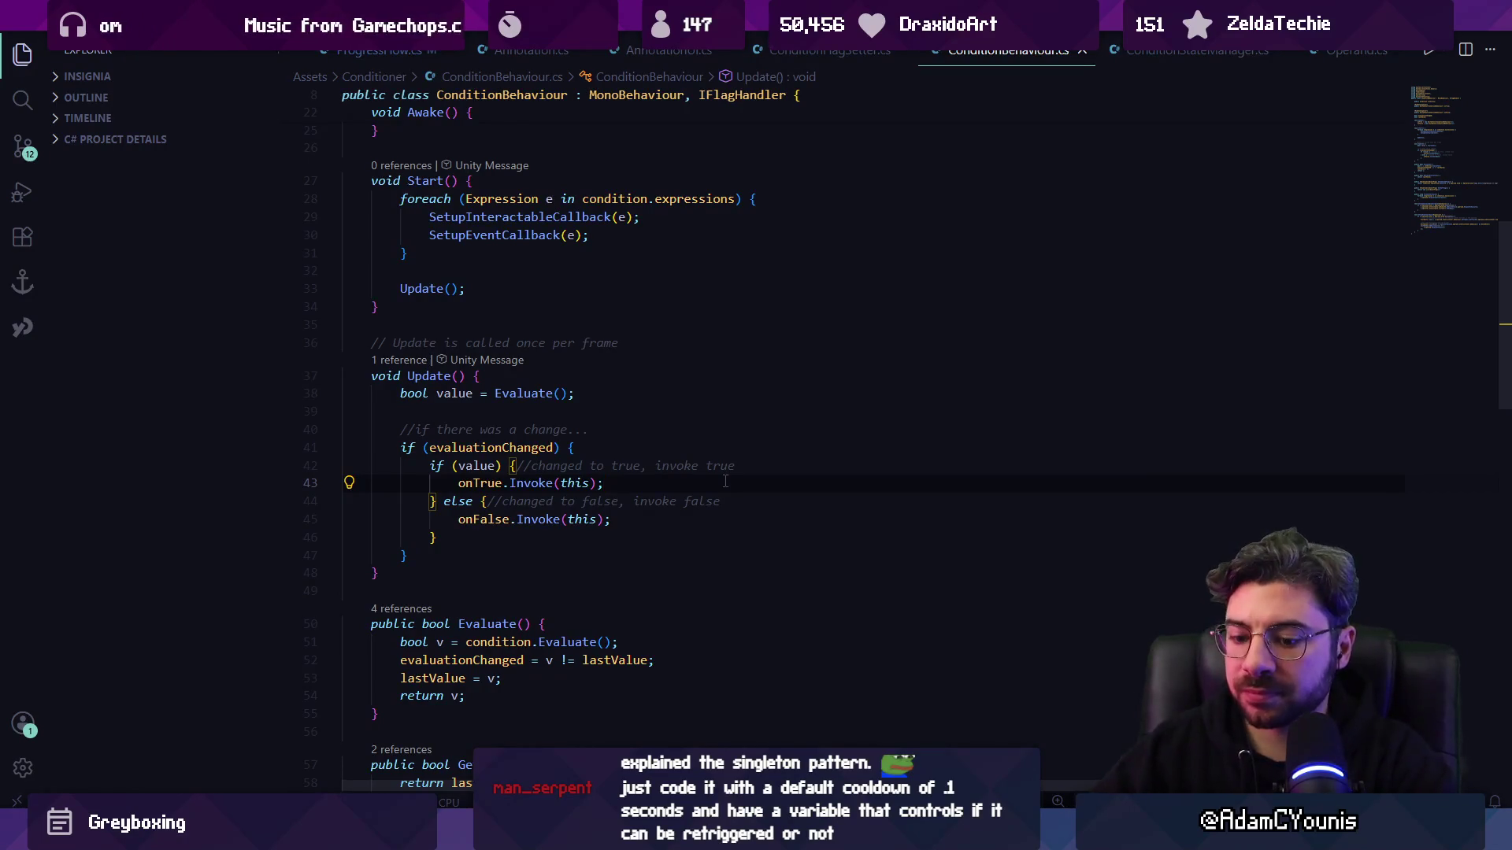
key(Return)
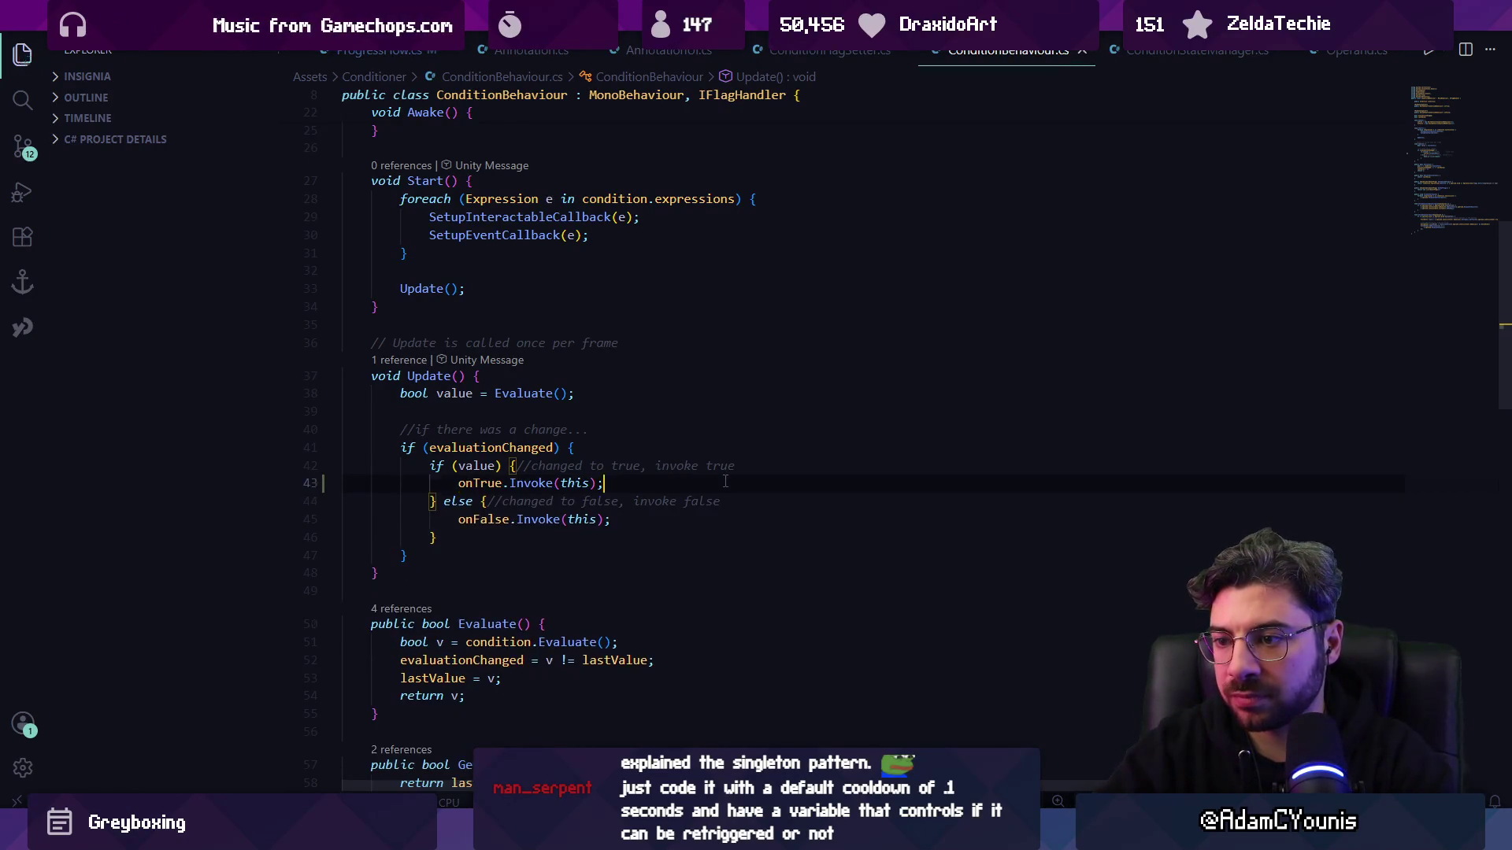
text(Cleanup)
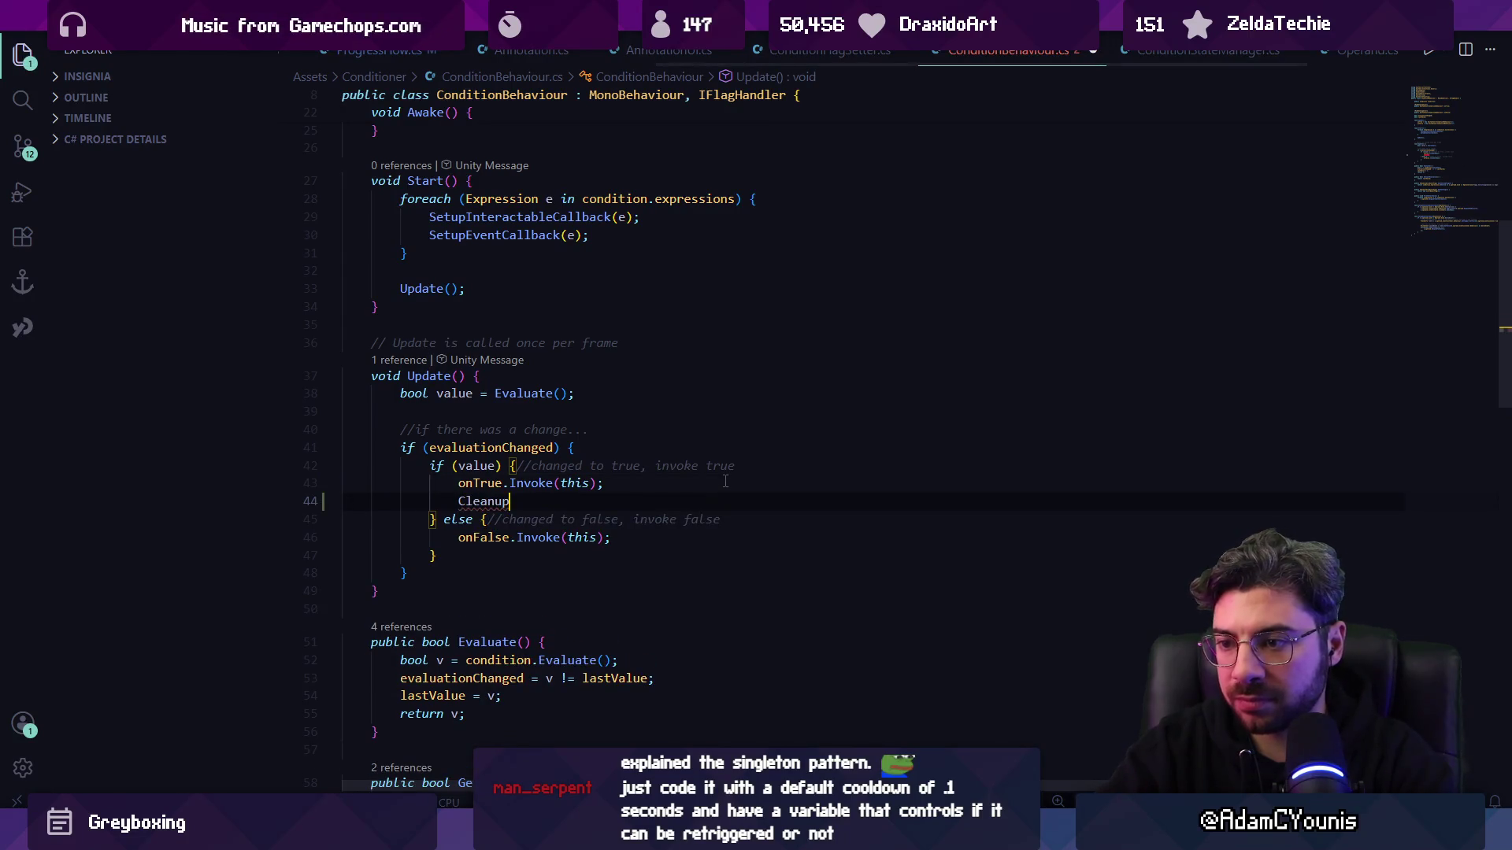
key(ctrl+s)
- Replace that line with a Reset() call placed outside the if/else in Update, and save
key(ctrl+BackSpace)
text(RE)
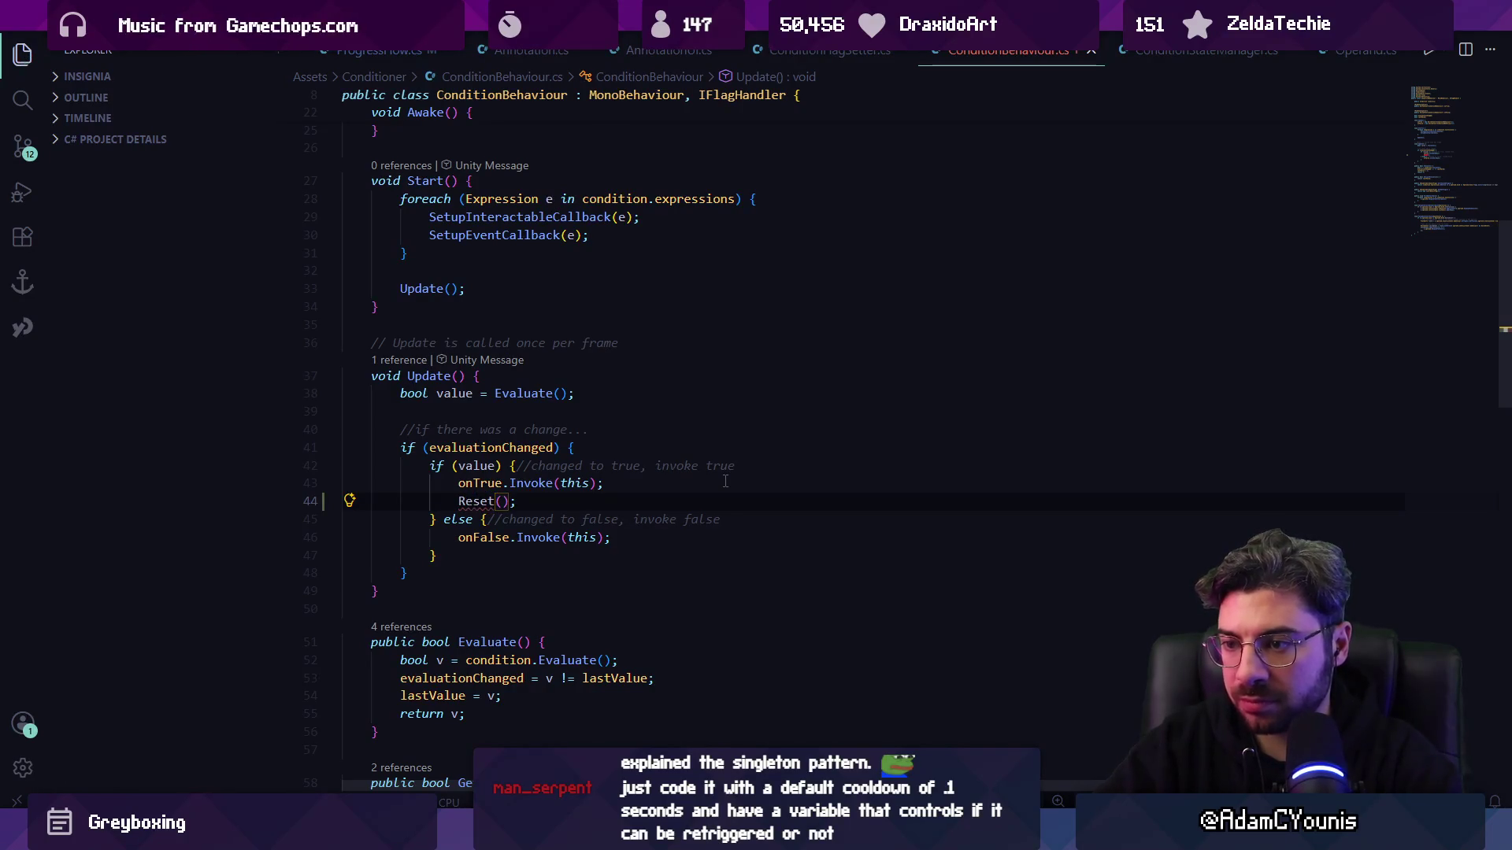
key(Down)
key(Down)
key(Down)
key(Return)
key(Return)
text(void)
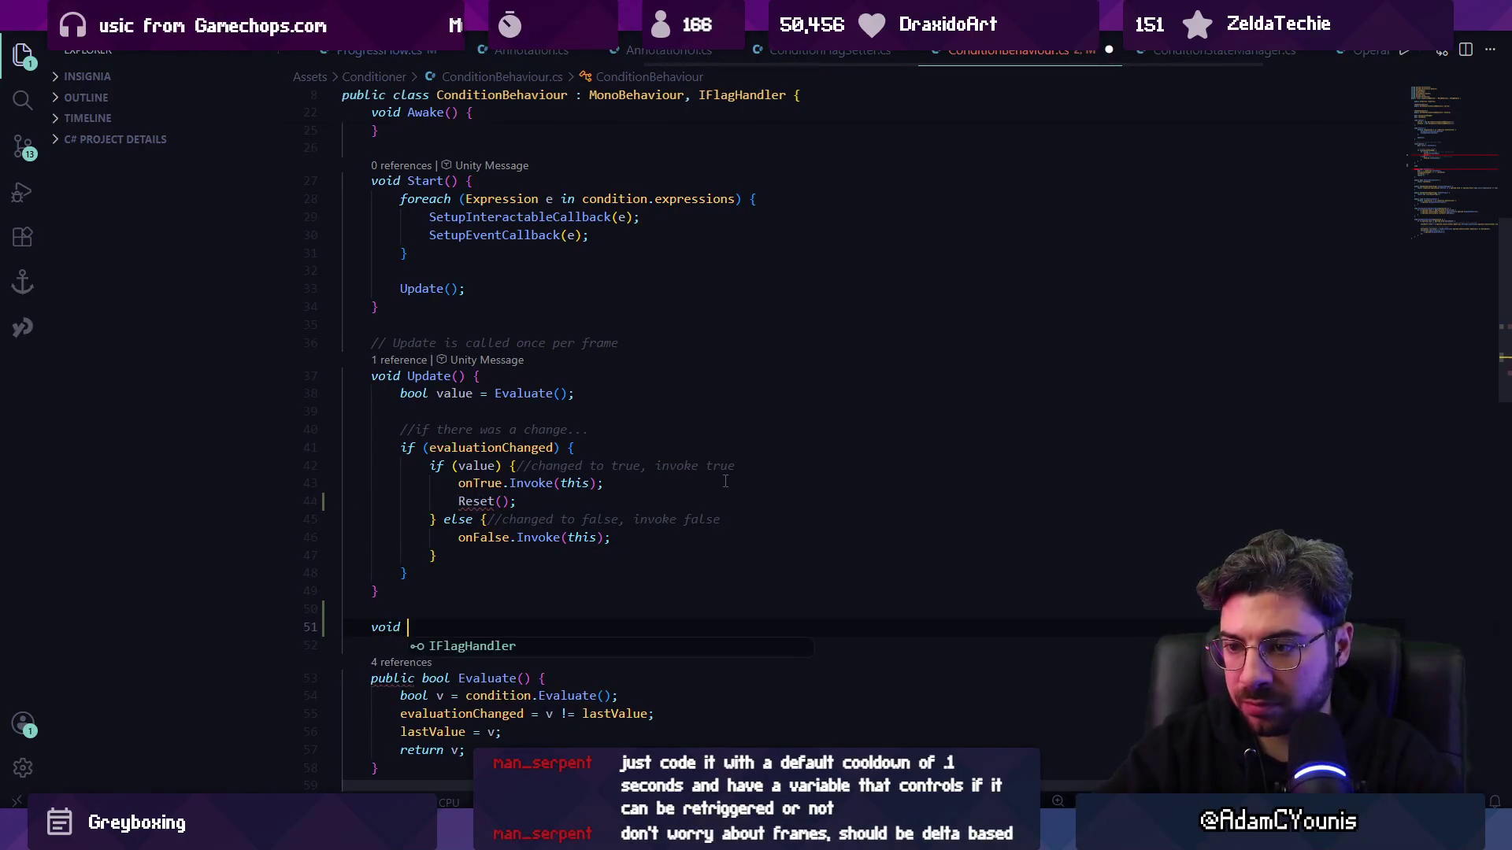
key(Tab)
key(ctrl+z)
key(ctrl+z)
key(Up)
key(Up)
key(Up)
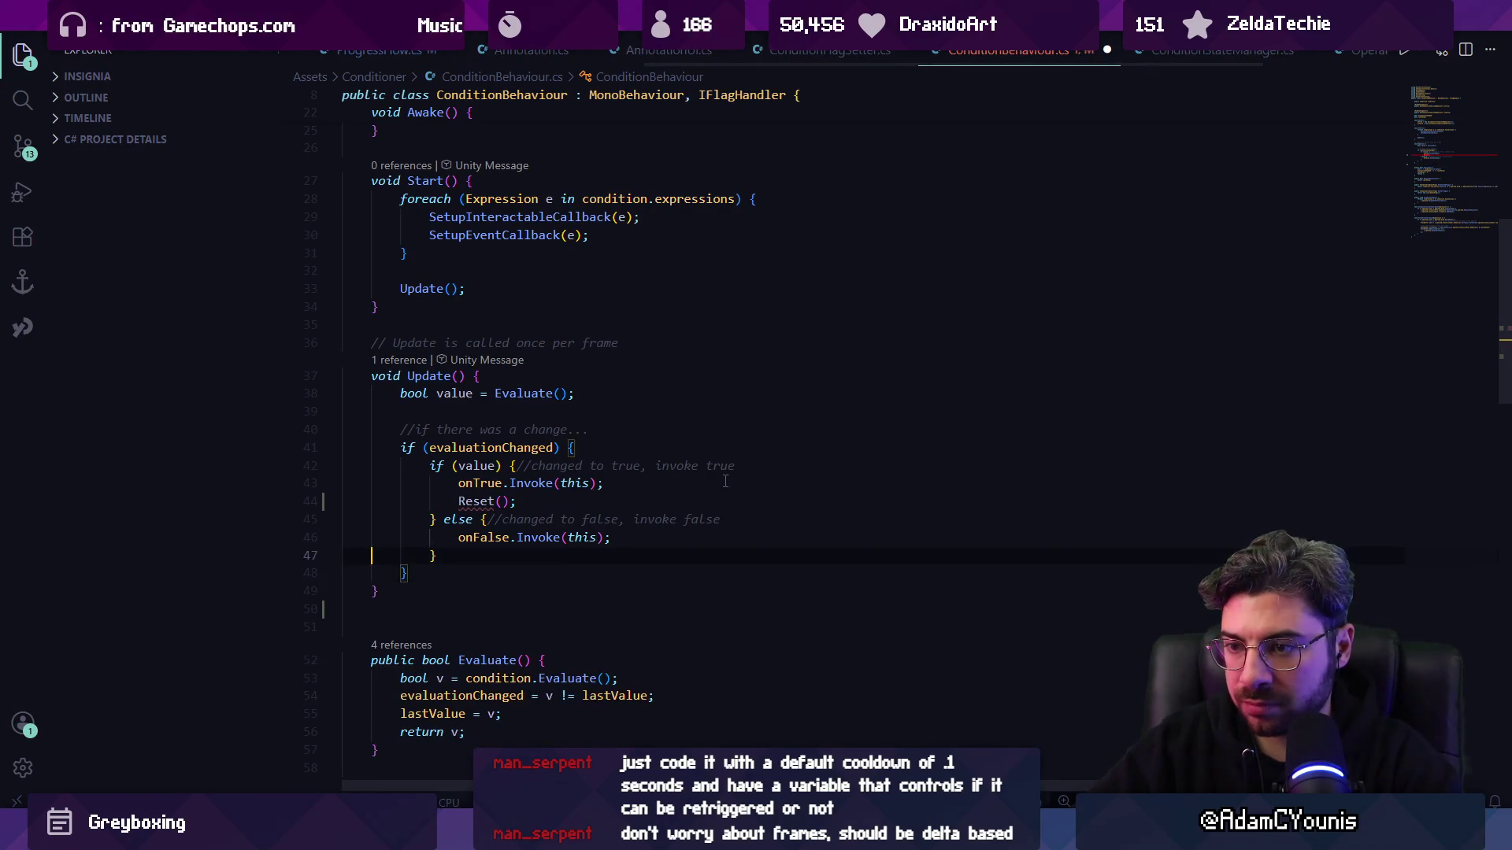
key(alt+Down)
key(alt+Down)
key(alt+Down)
key(ctrl+s)
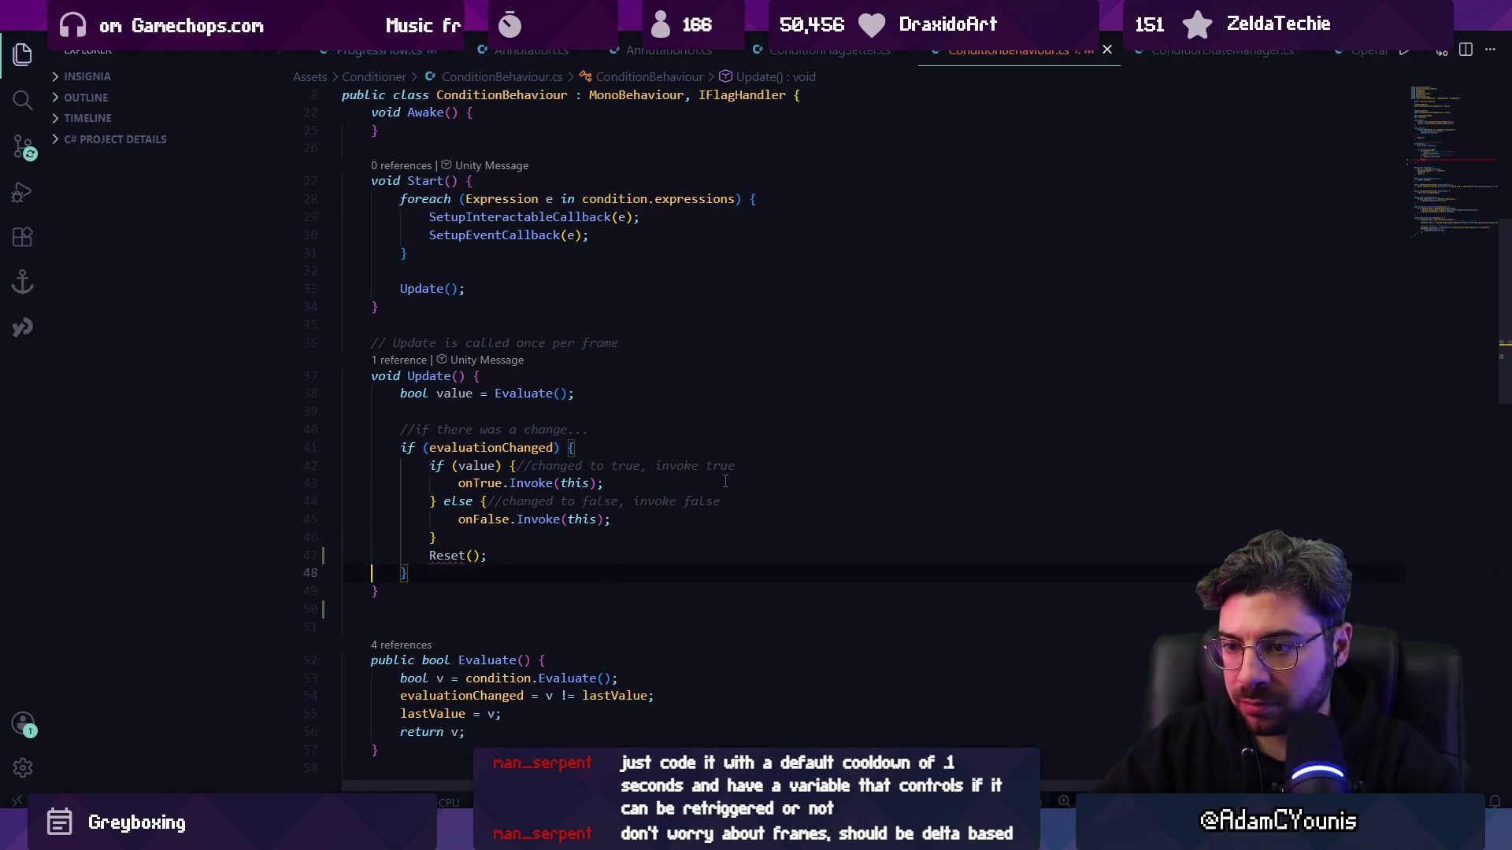
- Add a Reset method below Update and cut the evaluationChanged assignment from its body
key(Down)
key(Down)
key(Return)
text(void)
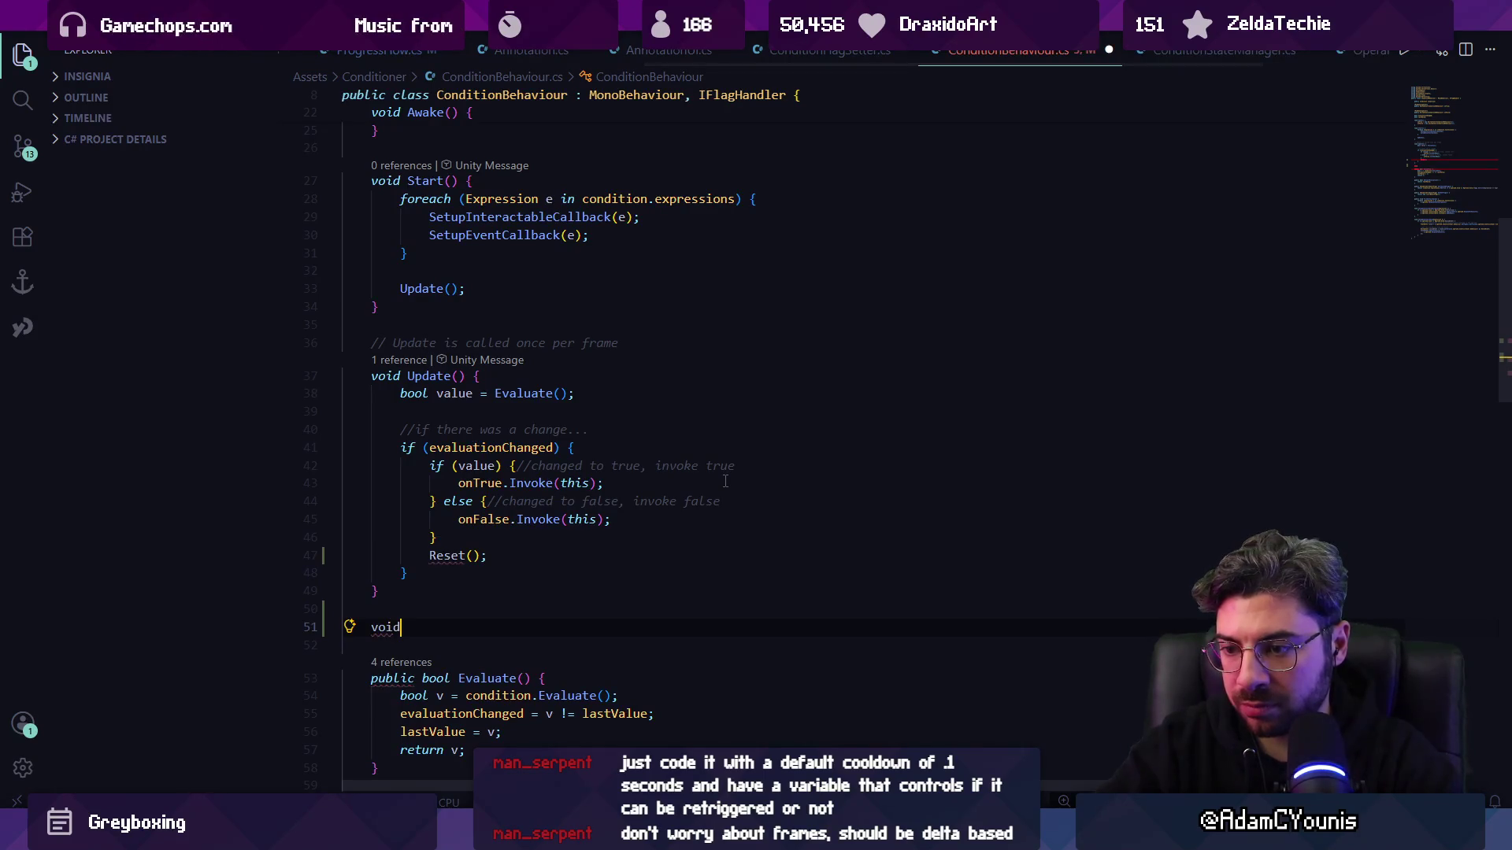
key(Tab)
key(Up)
key(End)
key(Left)
key(shift+Home)
key(shift+Home)
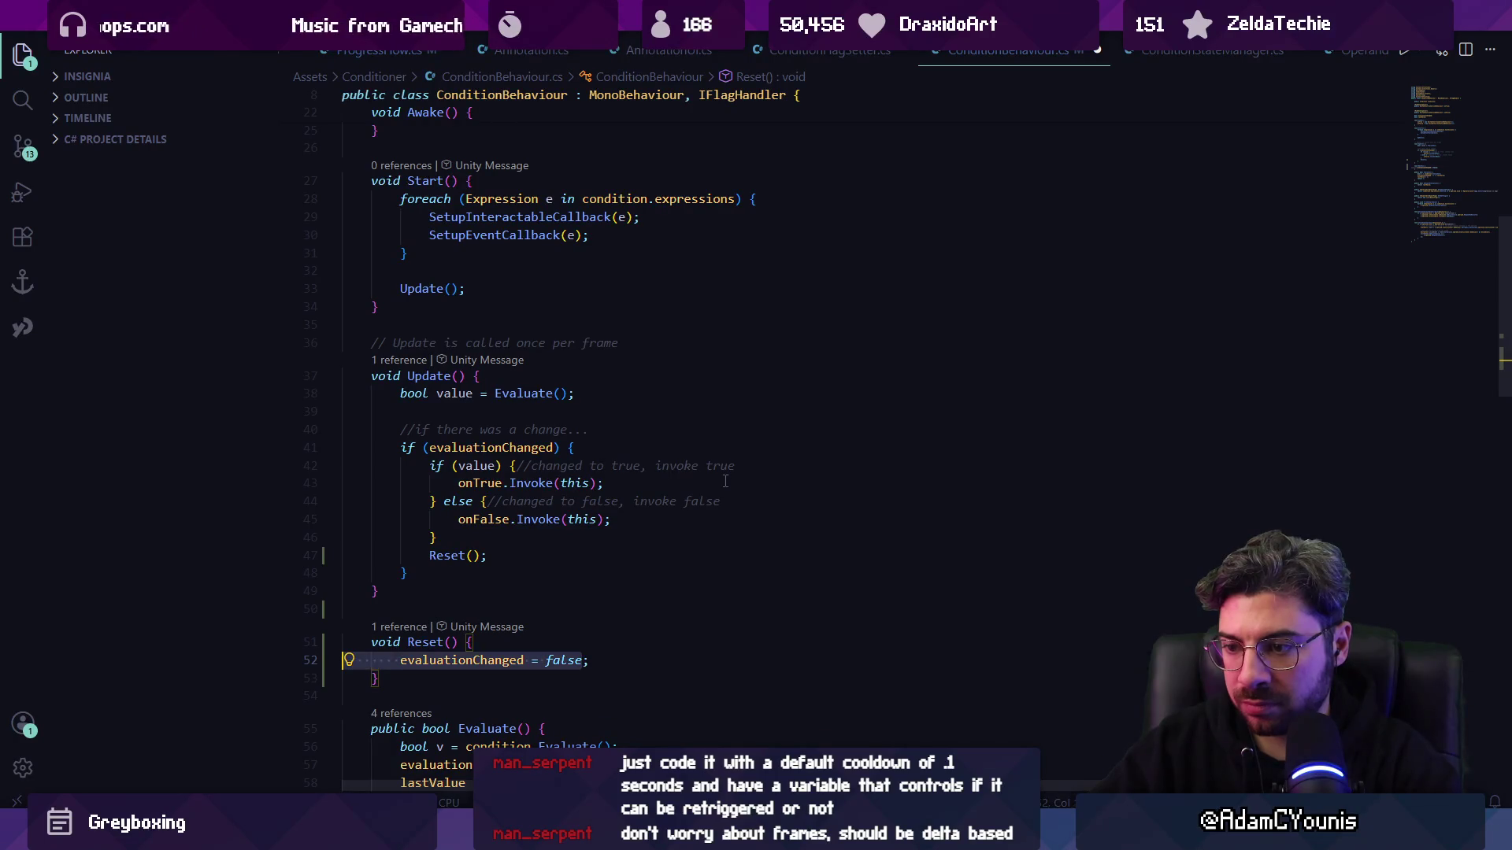
key(ctrl+x)
- Search for 'evaluationChanged =' and RESET, then delete the placeholder semicolon inside Reset()
key(ctrl+f)
text(eval)
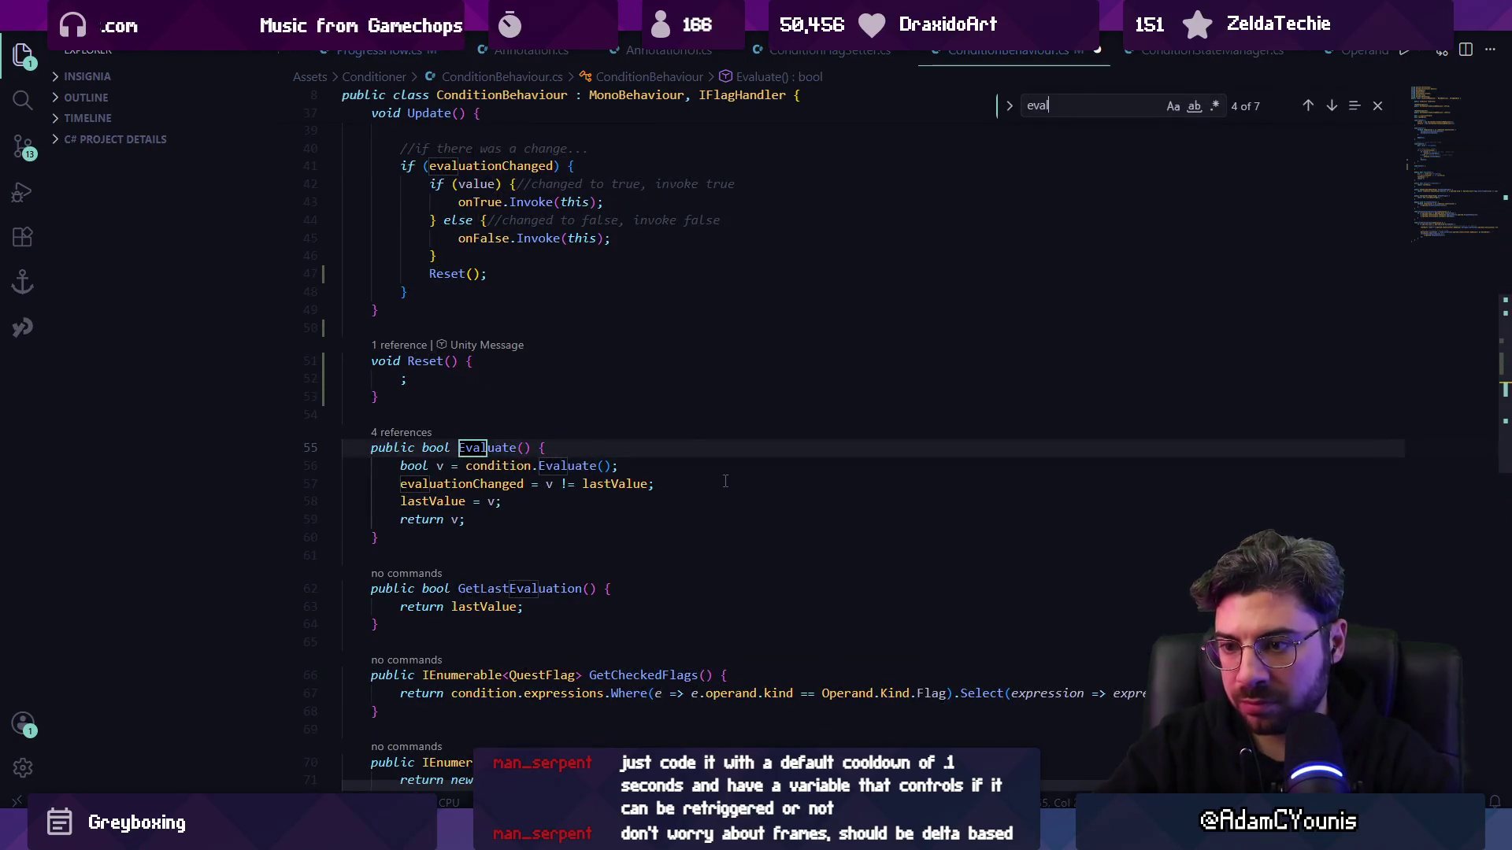
text(uaTIONCHANGED =)
key(Escape)
key(alt+Left)
key(alt+Left)
key(alt+Left)
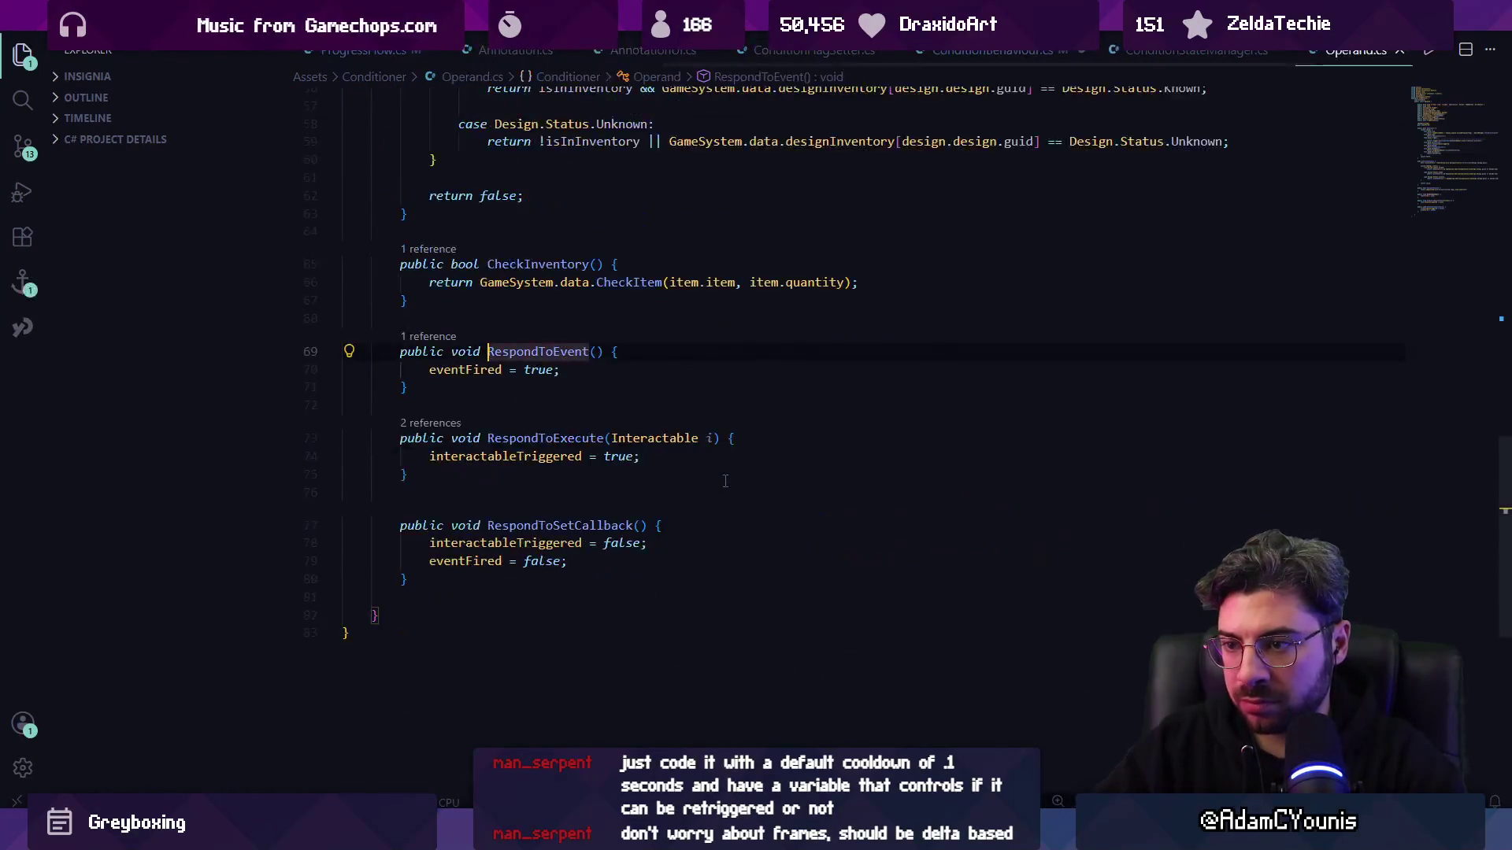
key(alt+Right)
key(ctrl+f)
text(RE)
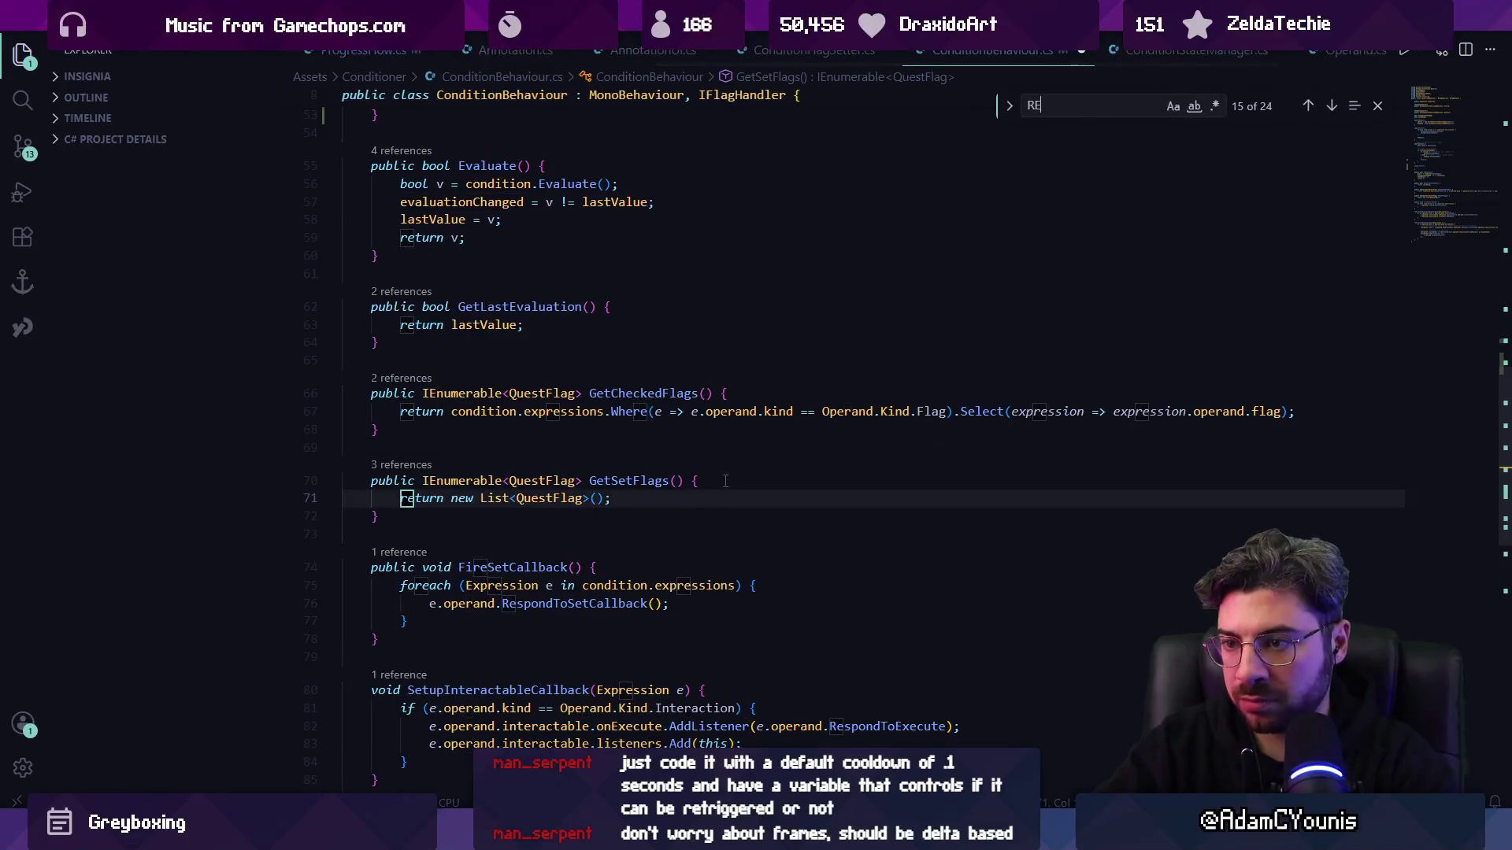
text(S)
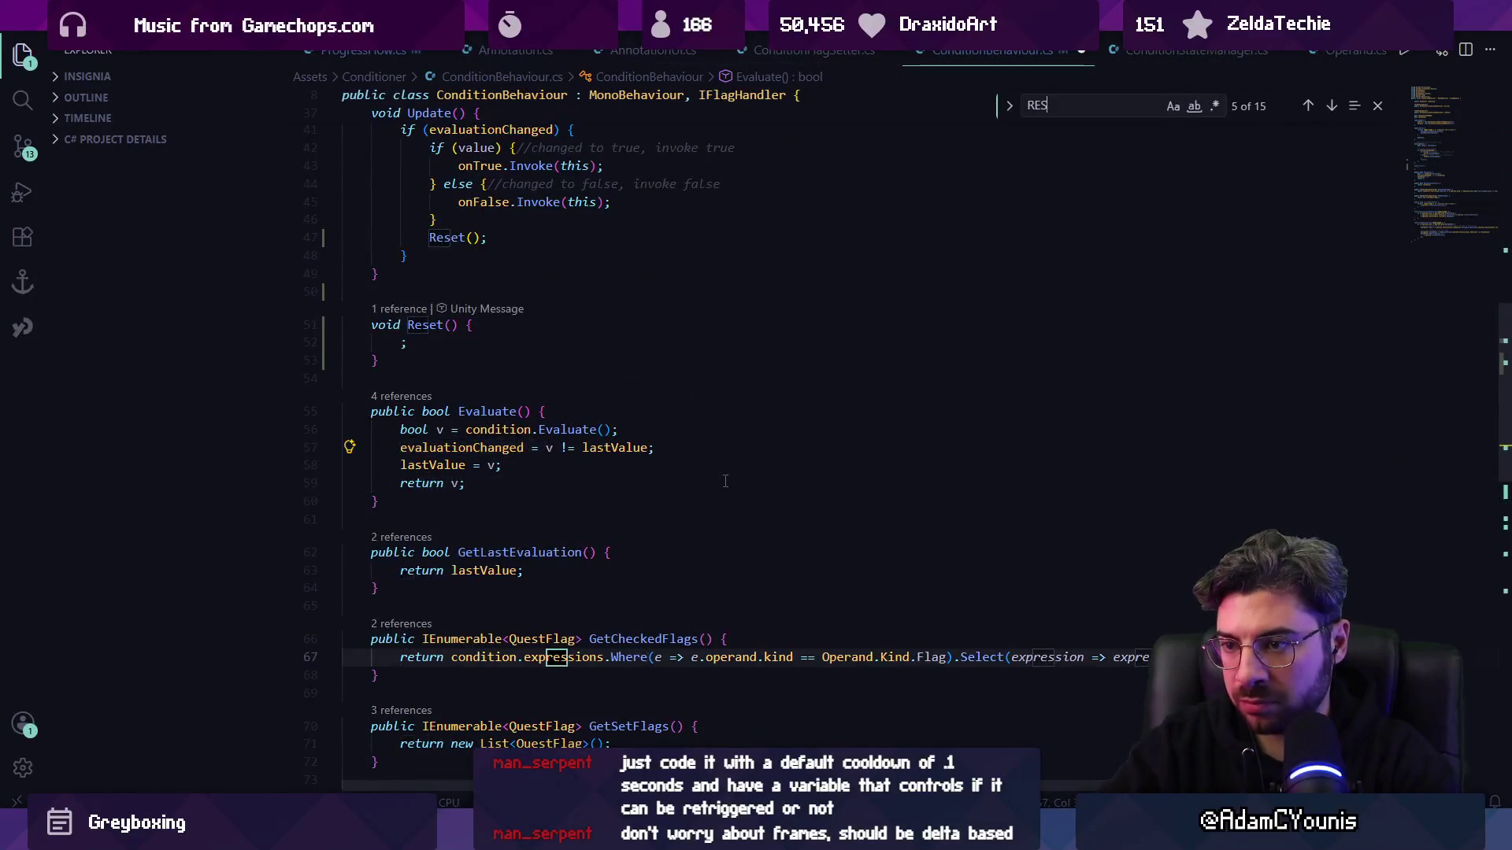
text(ET)
key(Escape)
key(F12)
key(Down)
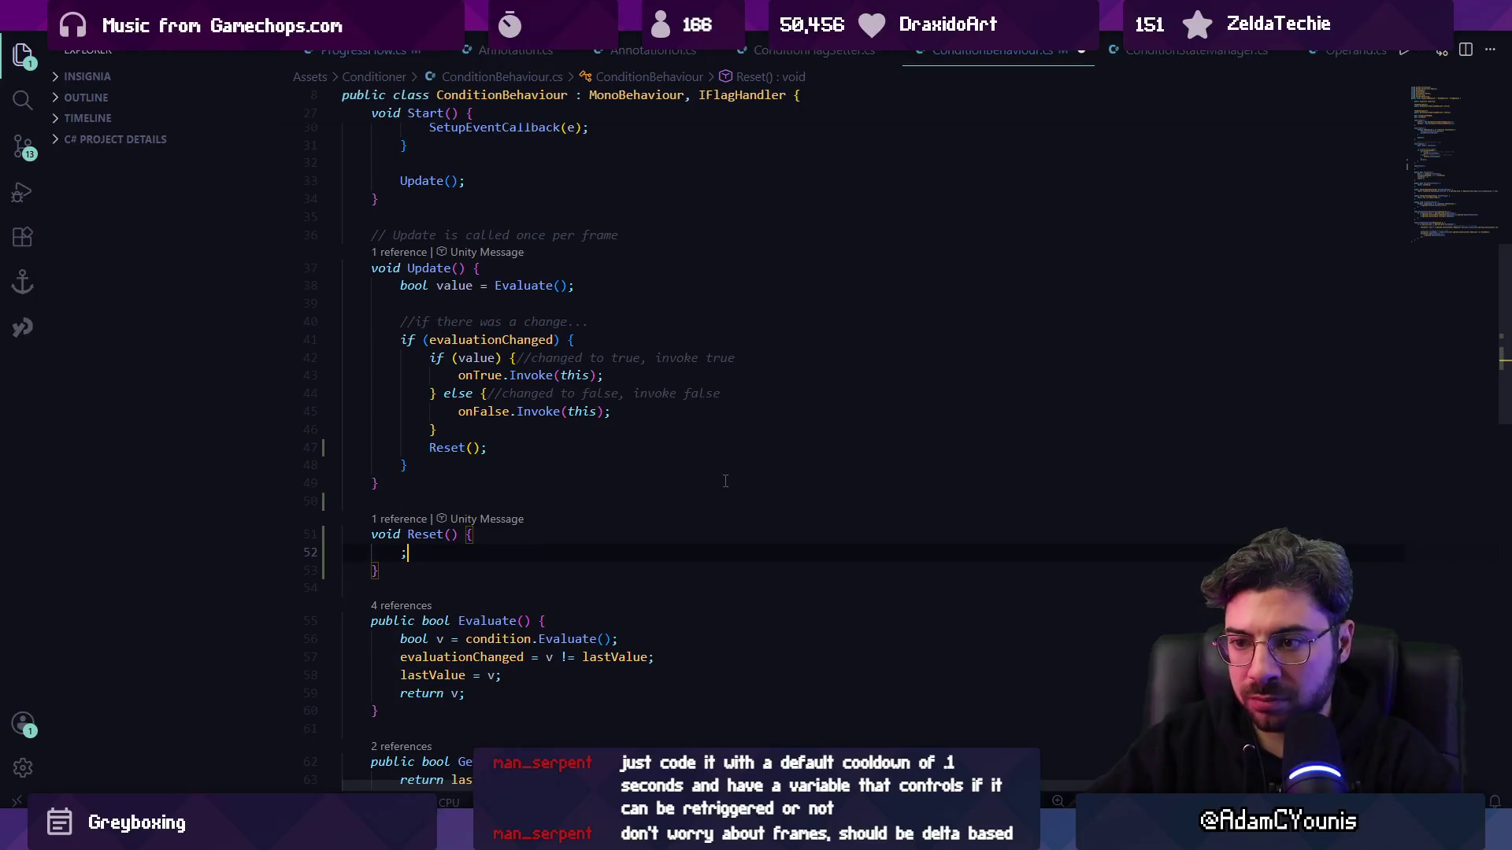
key(BackSpace)
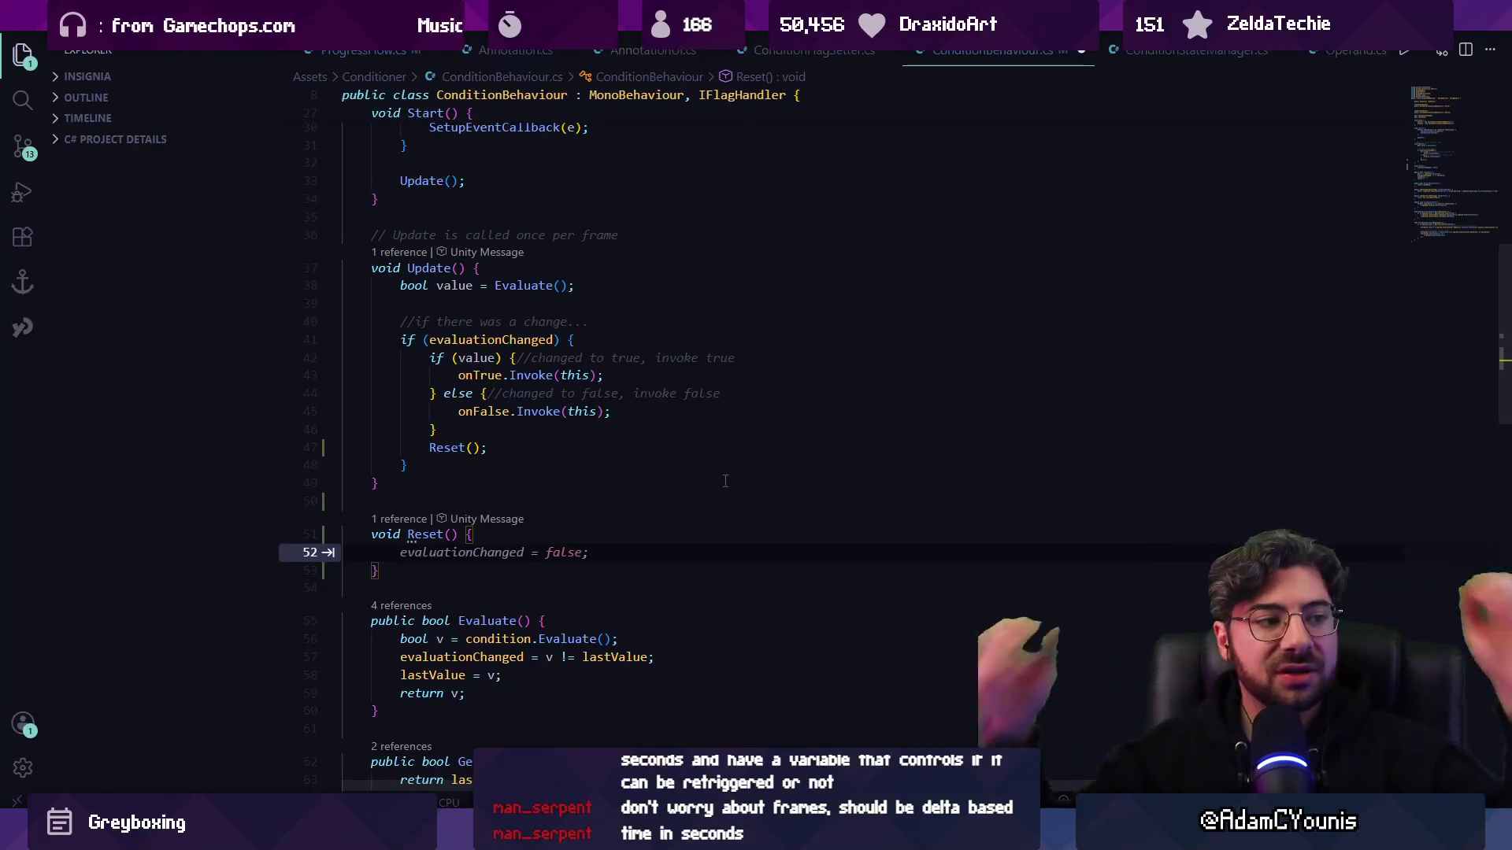
key(alt+Tab)
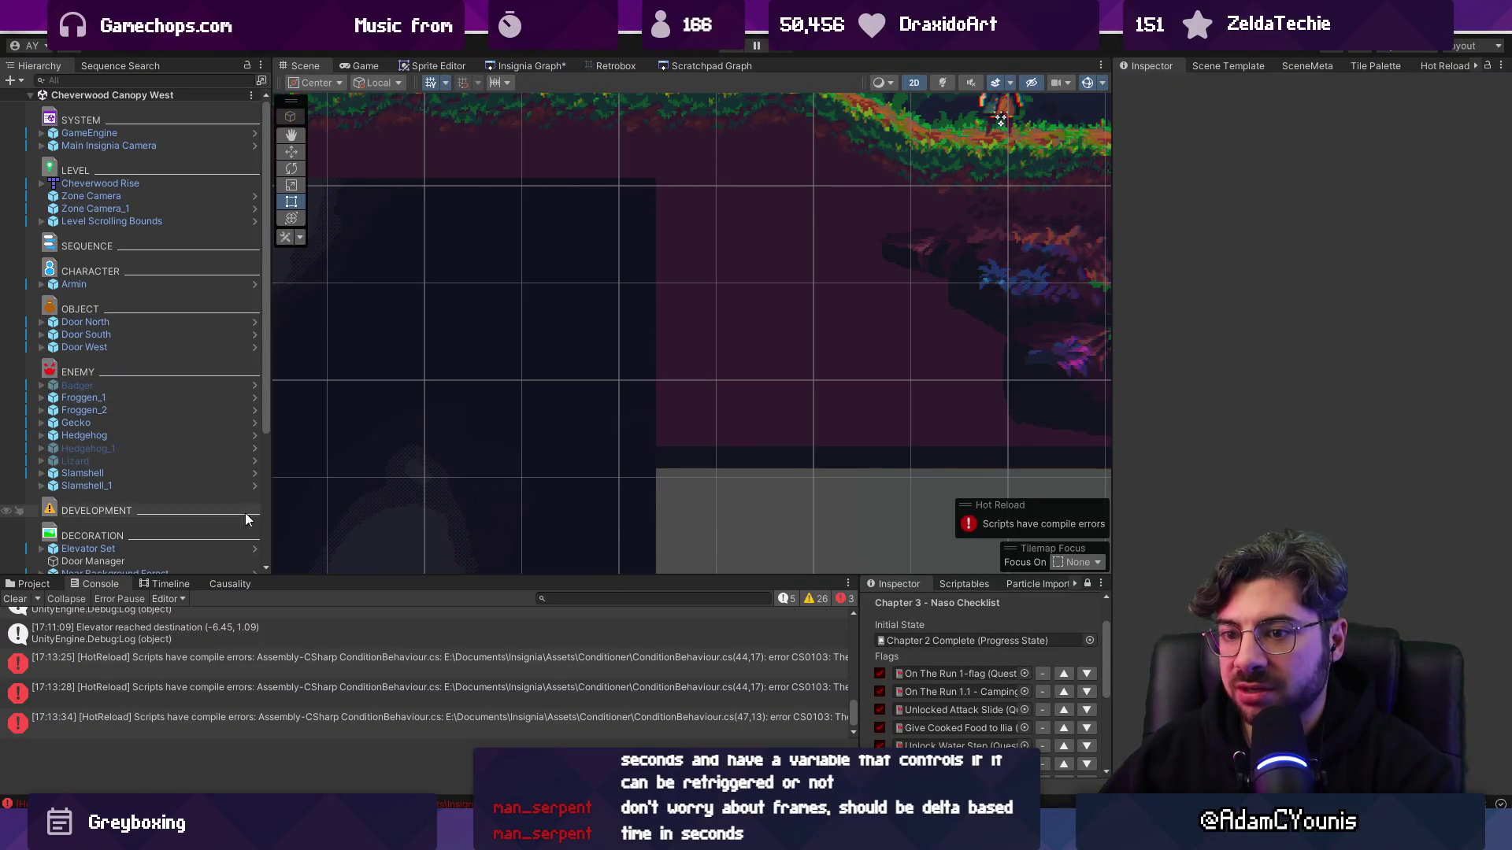
- Load Naso Train Test from the scene graph and select Flag Toggle under the Board Caravan Scene annotation
scroll(168, 425, down, 3)
scroll(189, 409, up, 3)
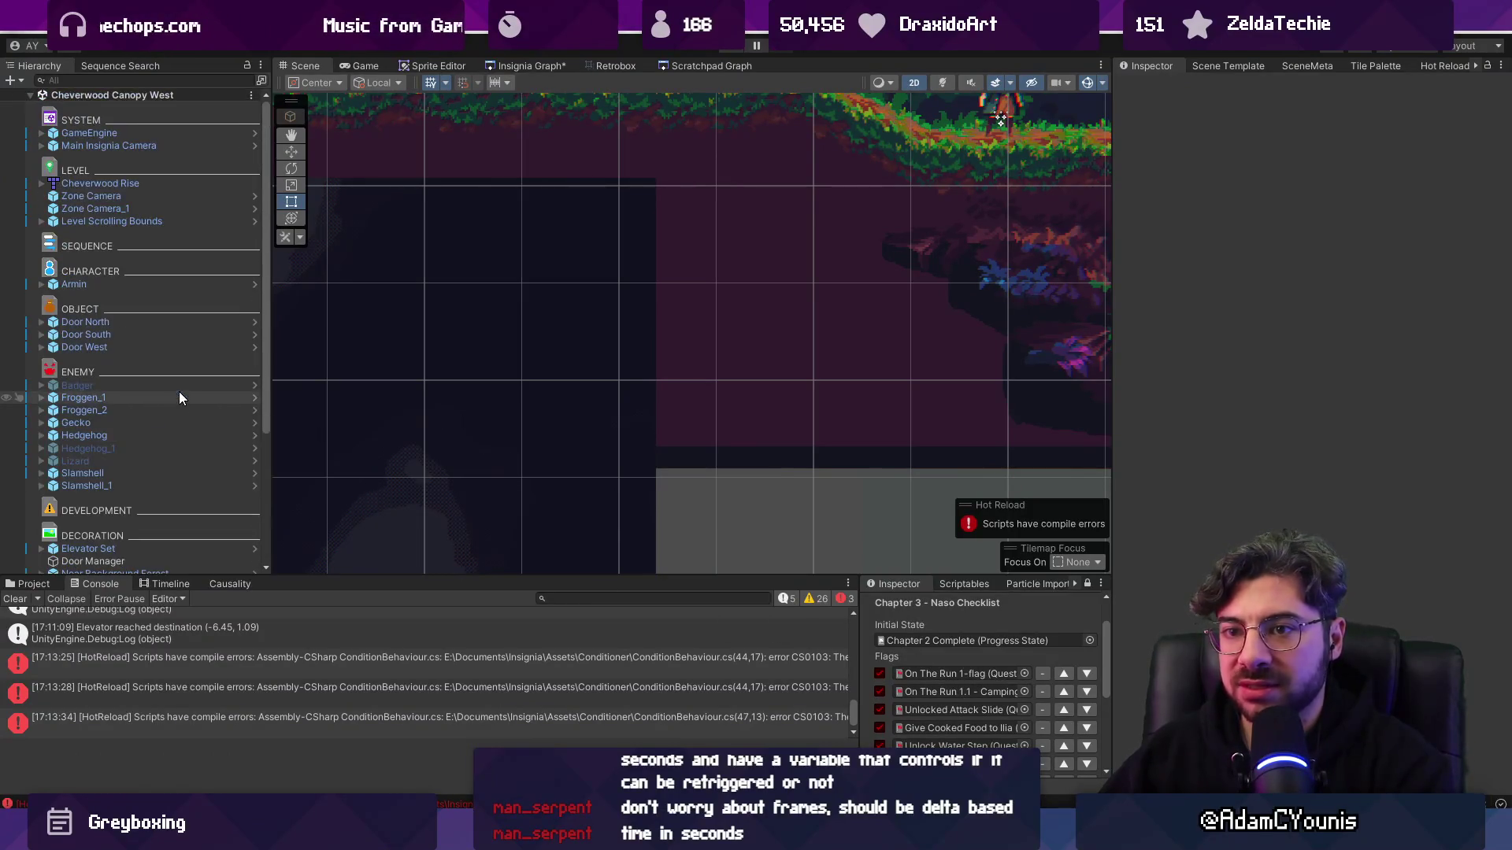
scroll(171, 330, down, 5)
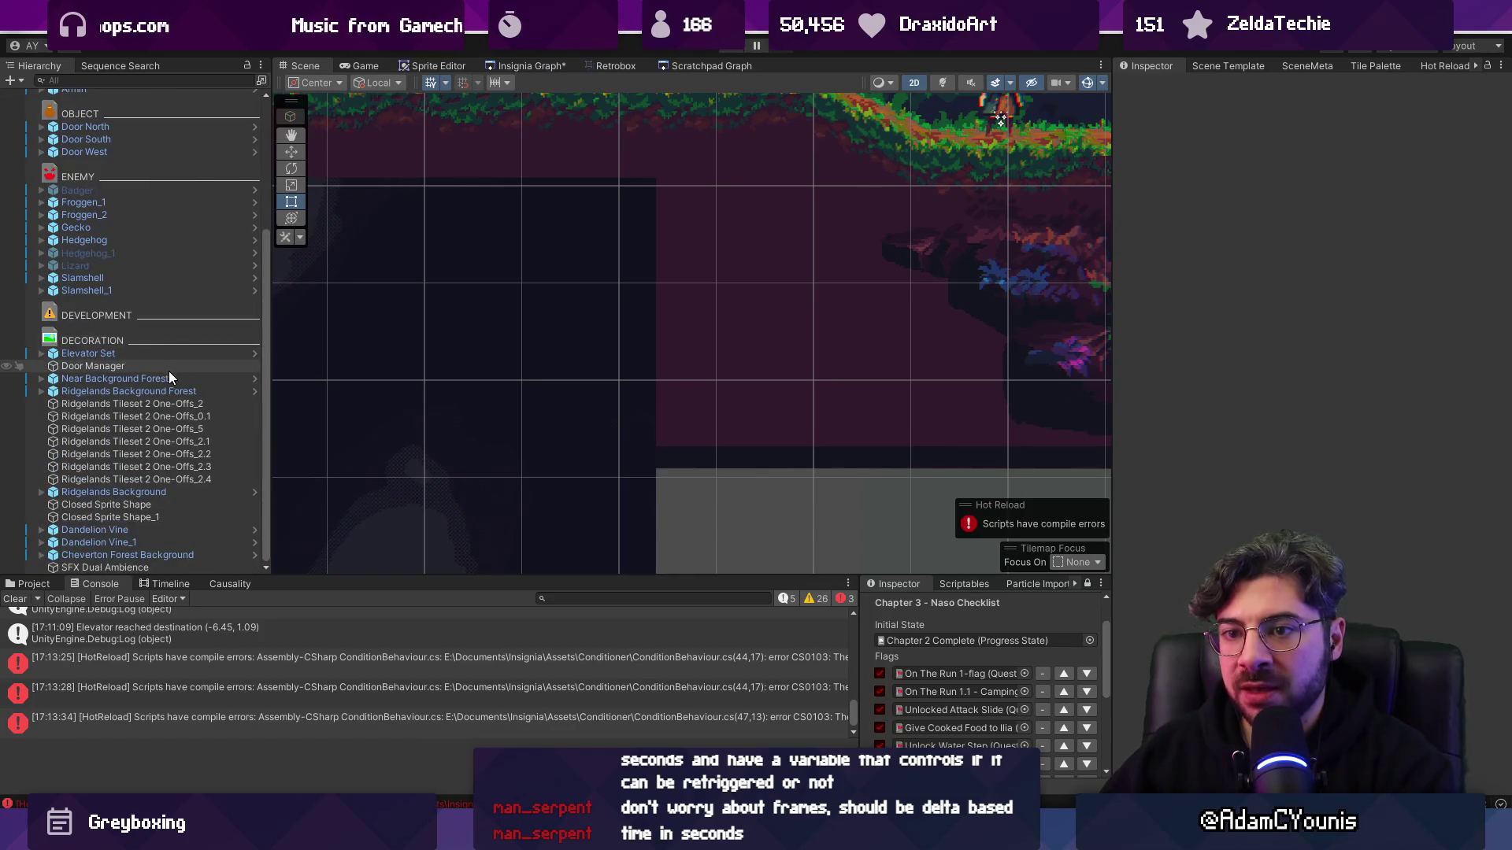
click(167, 357)
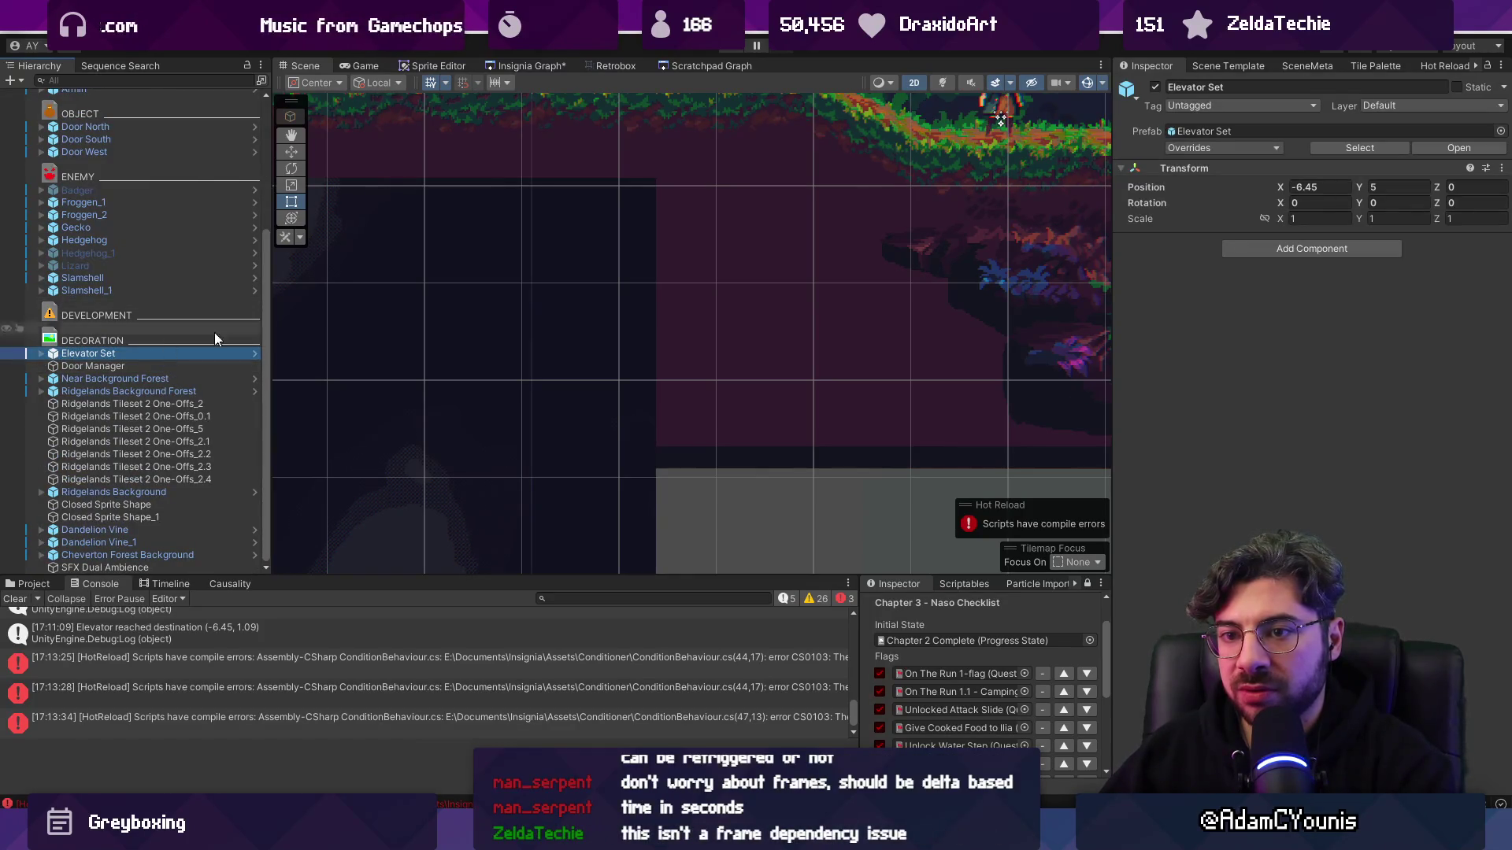
click(533, 69)
scroll(864, 382, up, 5)
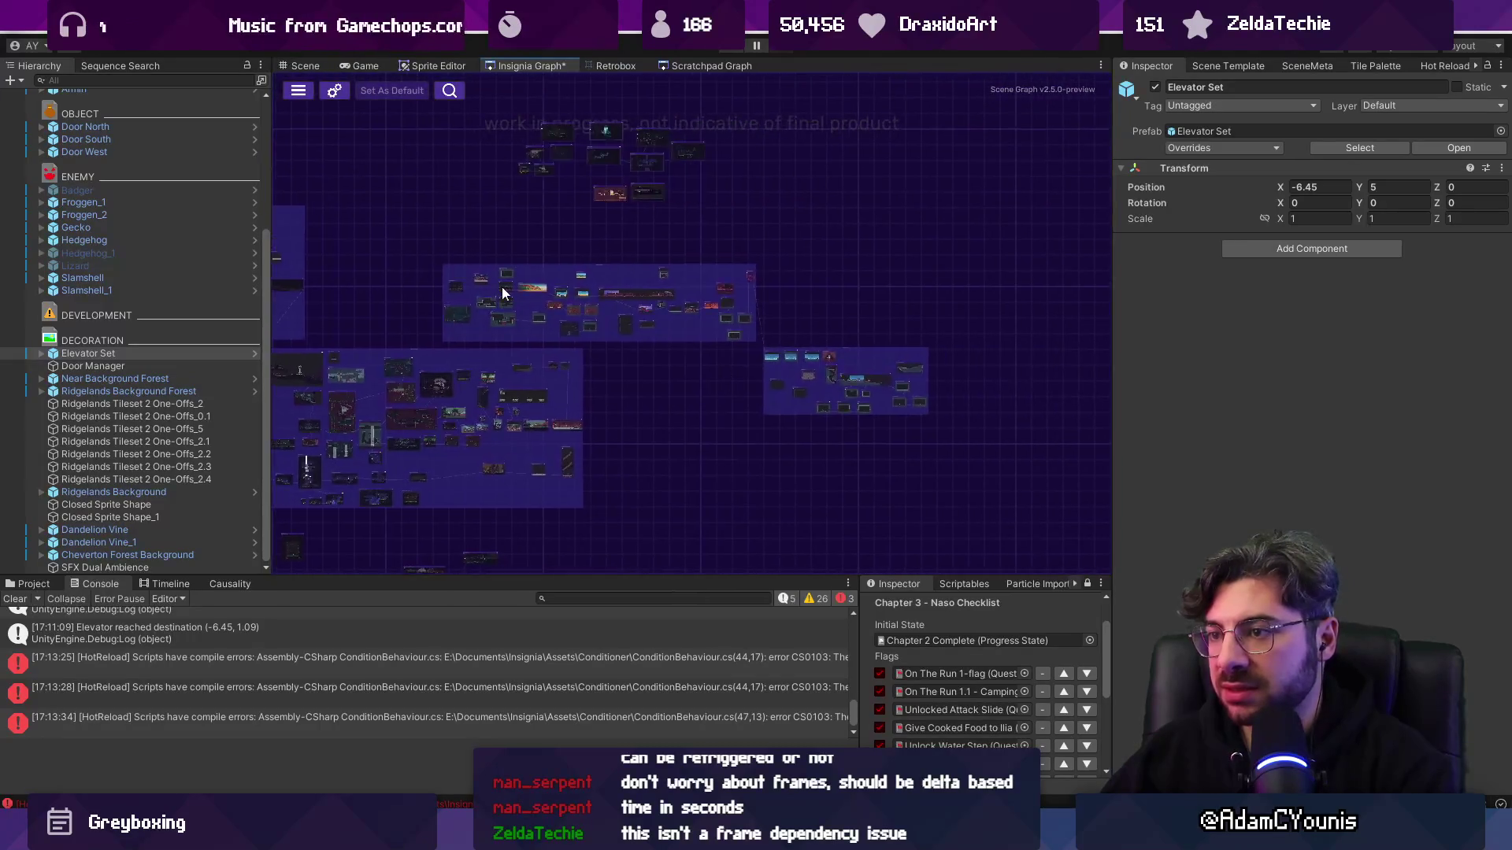
double_click(726, 335)
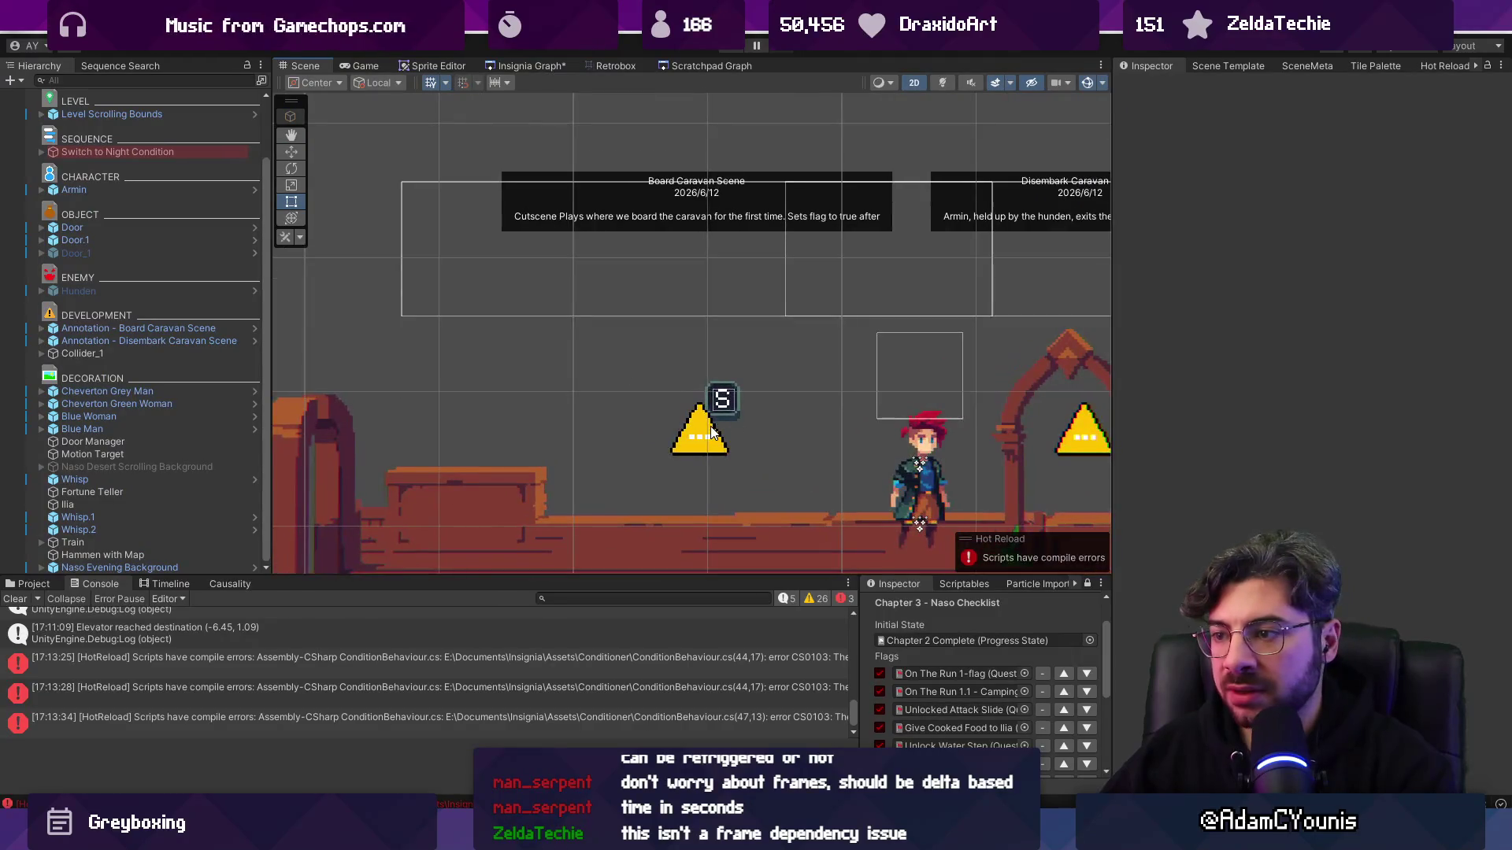
click(592, 358)
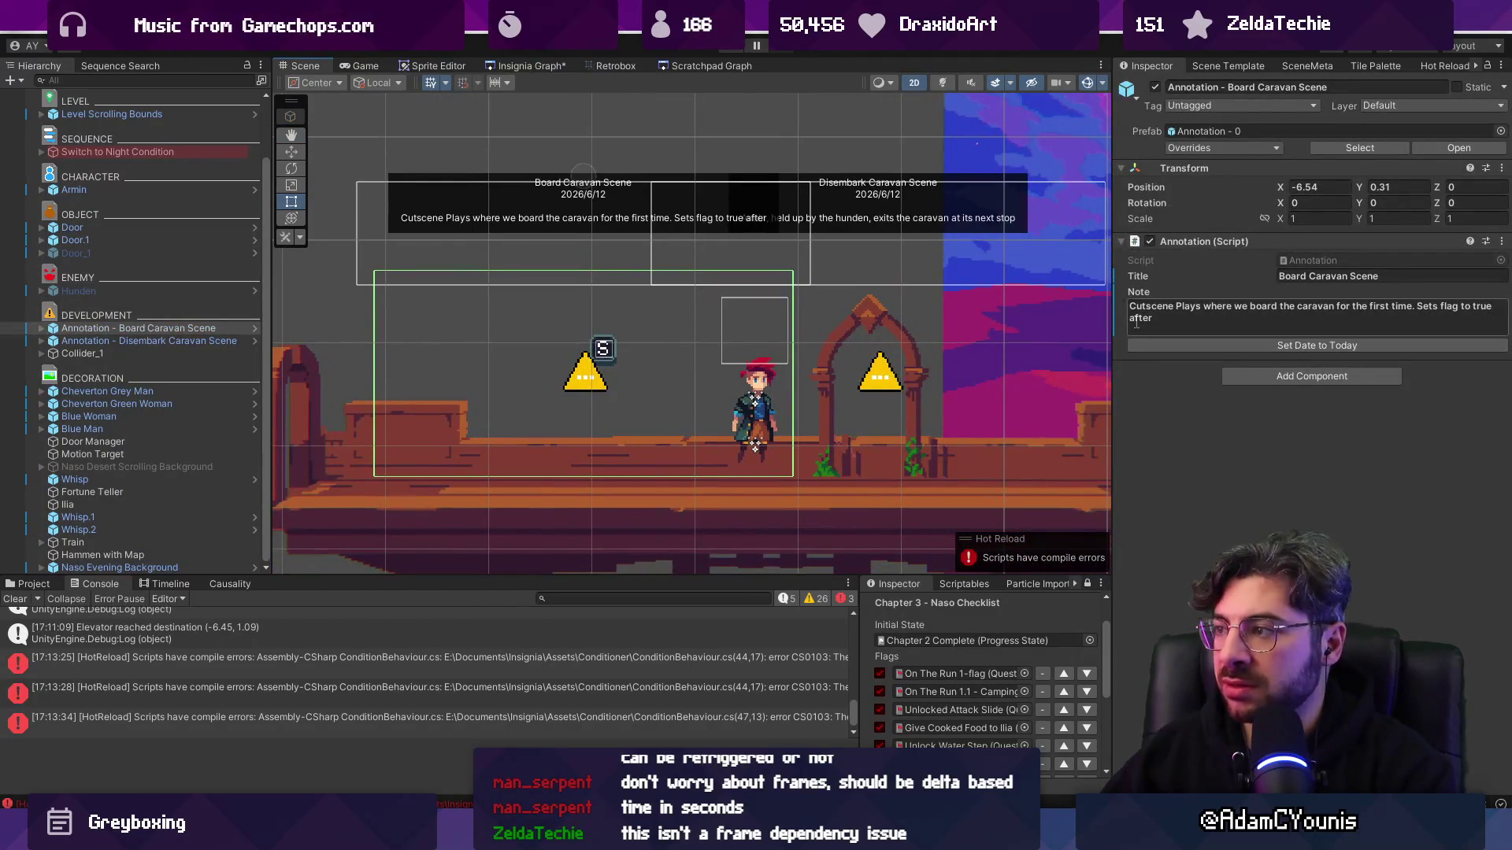
click(43, 328)
click(96, 352)
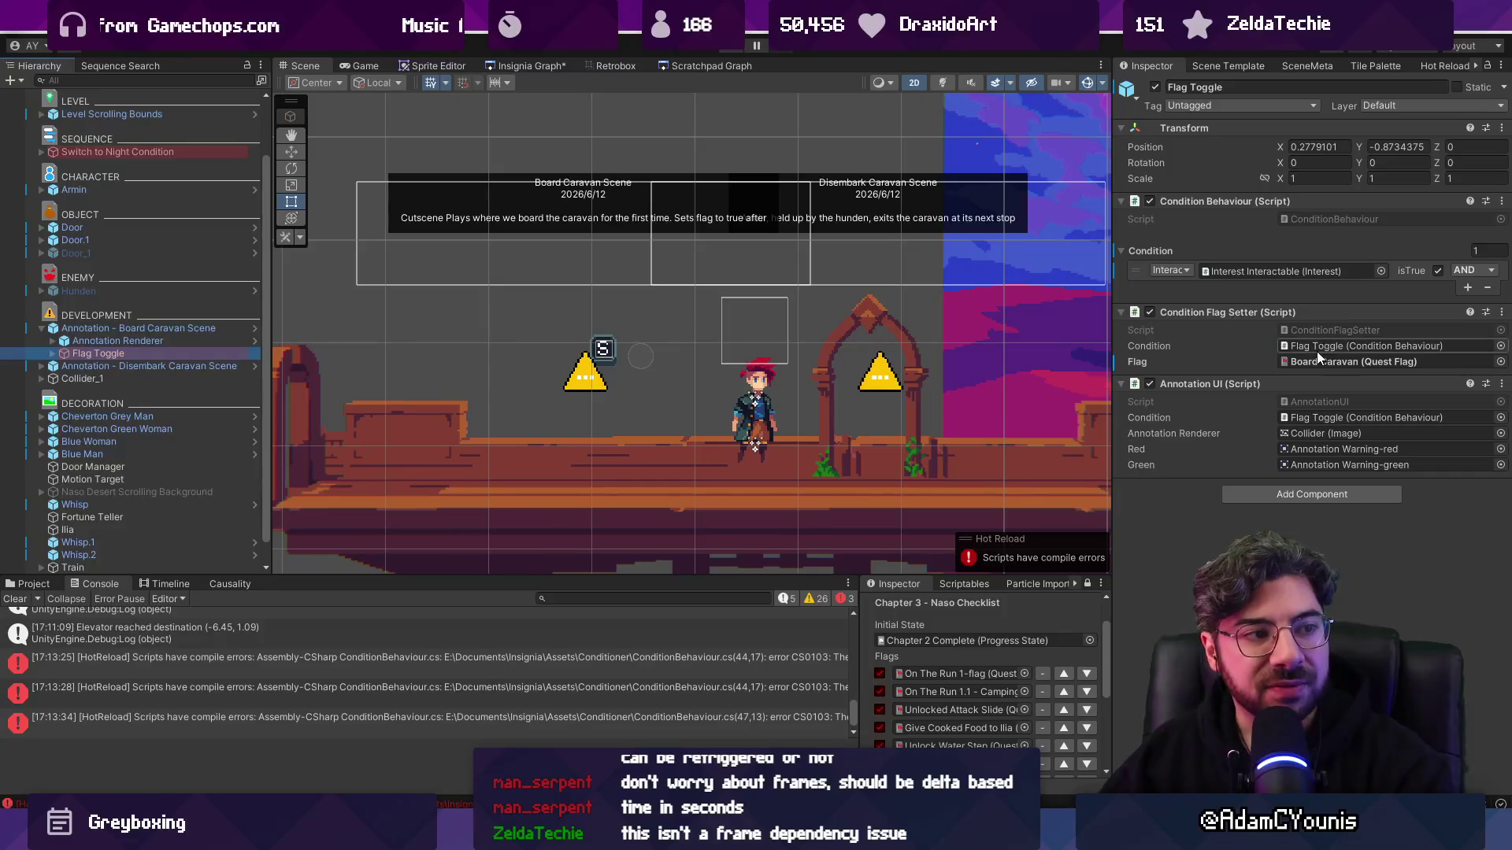
- Check that the Flag Toggle condition type list shows Interaction, close it unchanged, and return to ConditionBehaviour.cs
click(1144, 270)
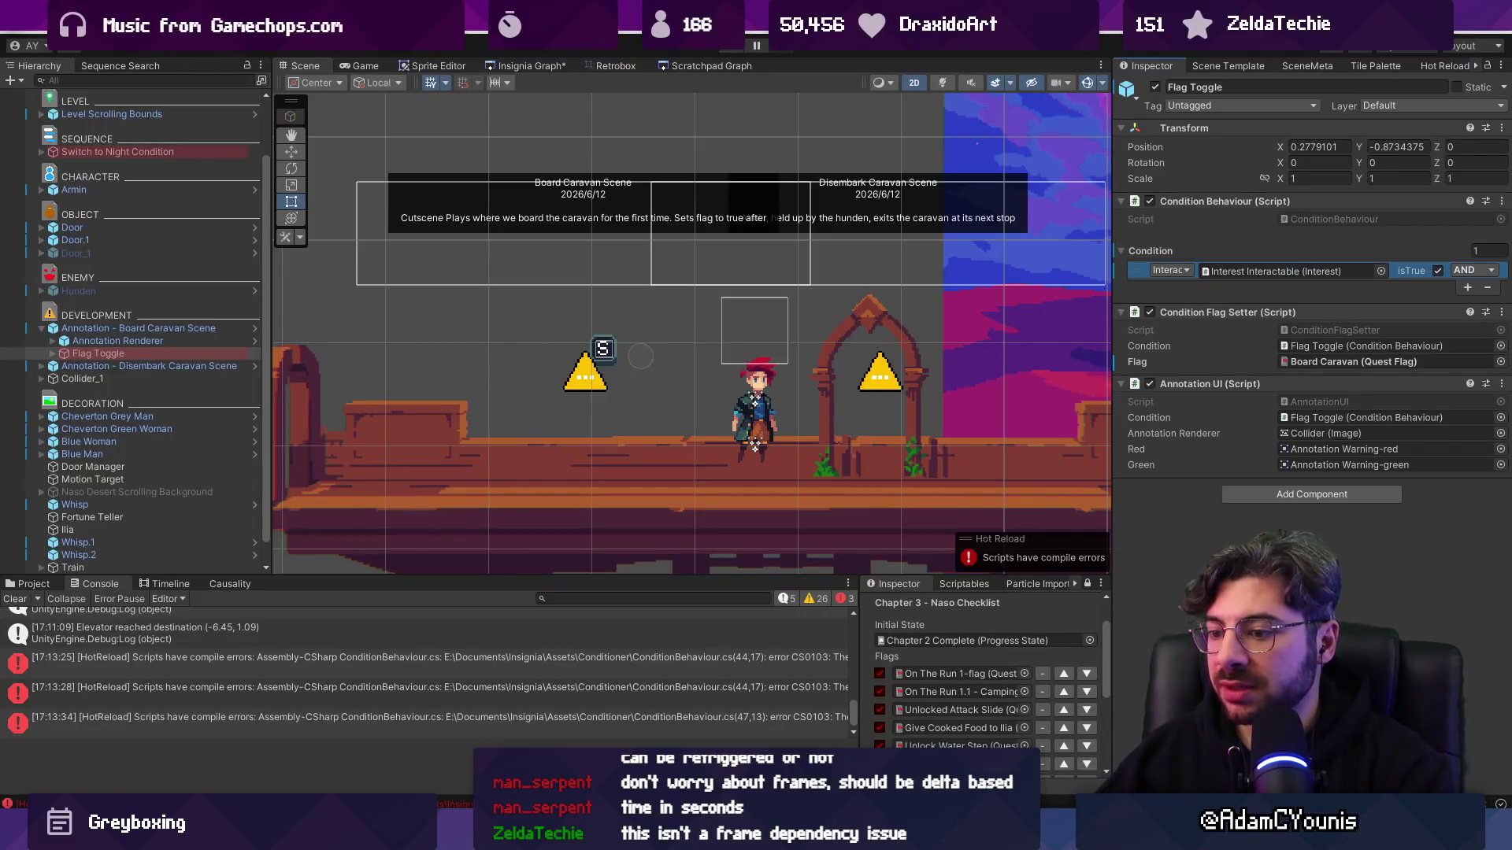
click(1173, 273)
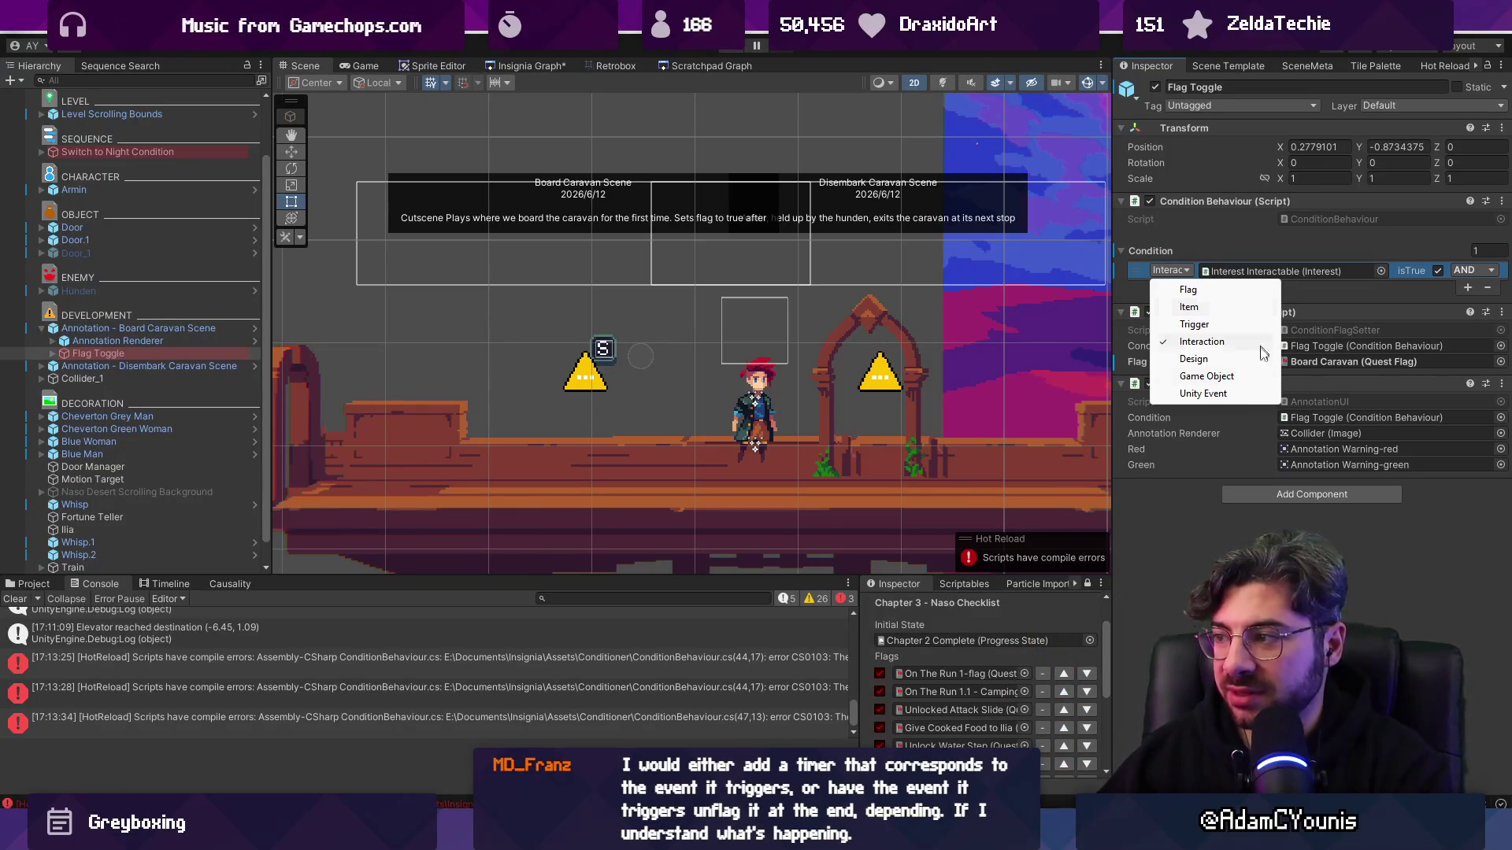
key(Escape)
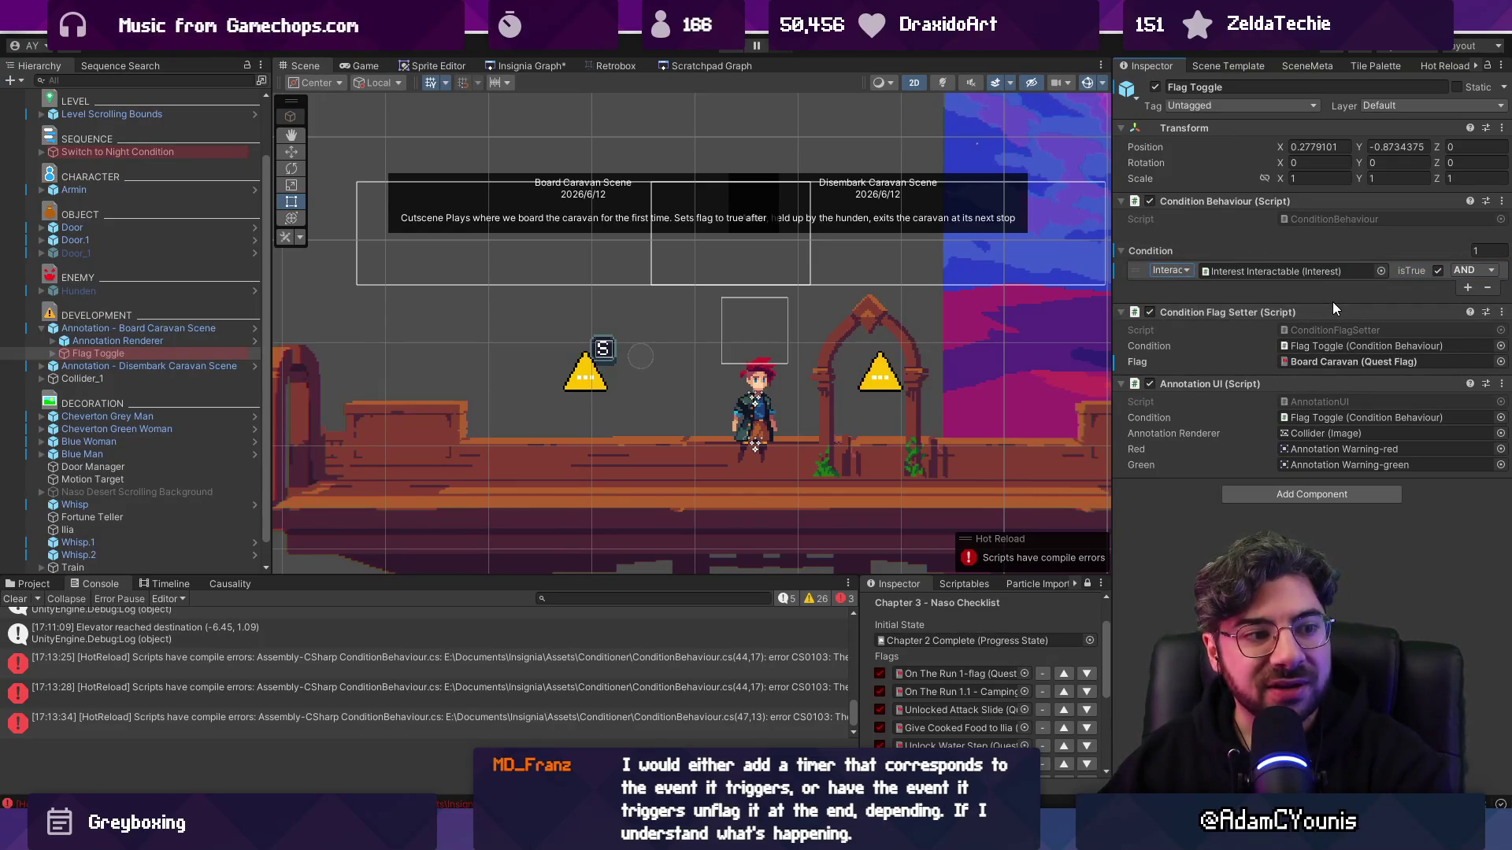
key(alt+Tab)
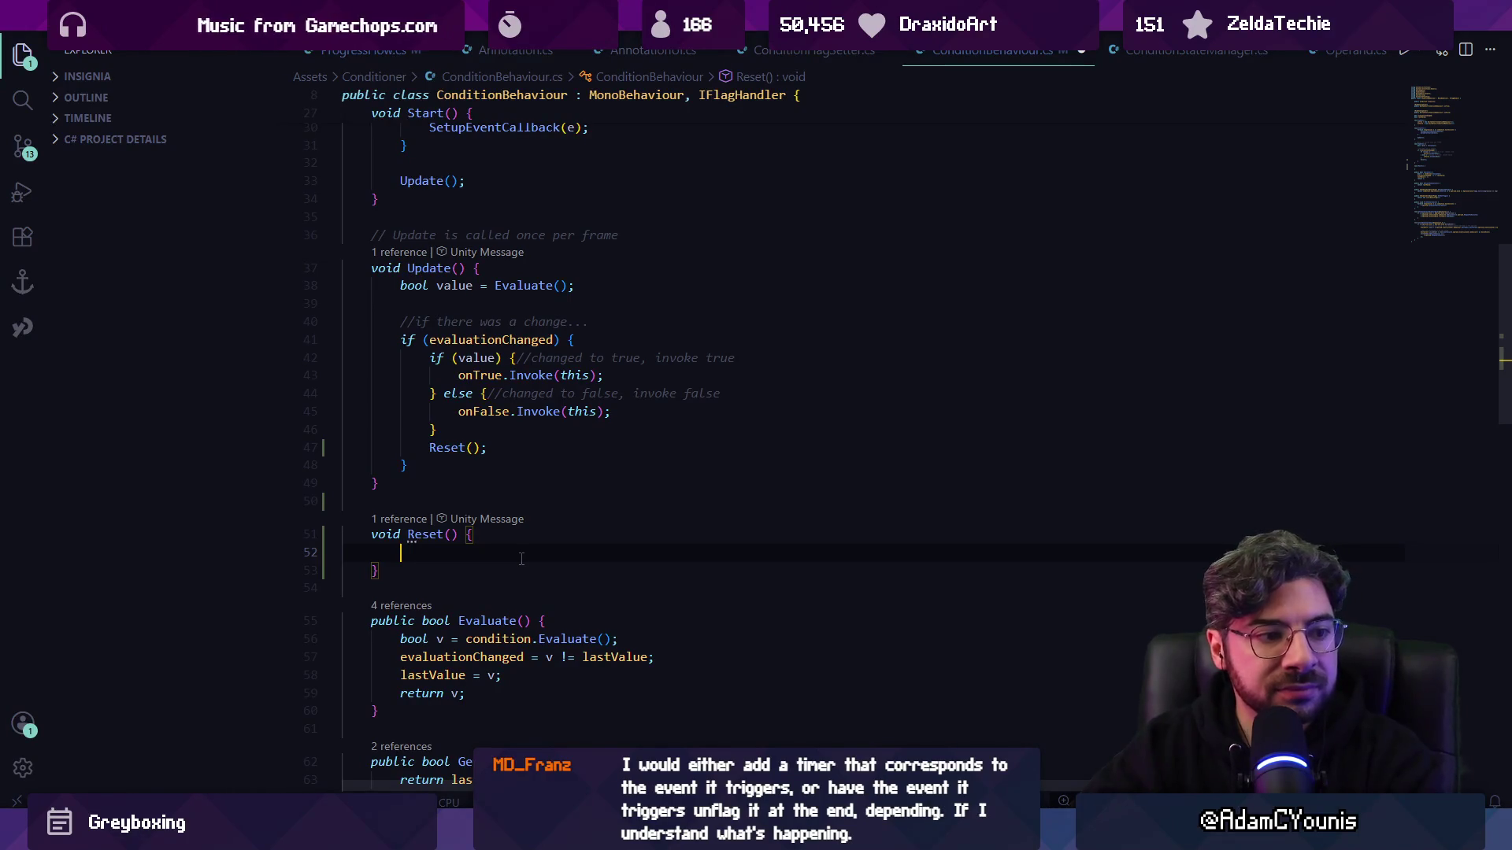
- Insert a foreach loop over the Interaction operands into Reset() and remove the stray Reset() call on line 54
text(FOR)
text(foreach)
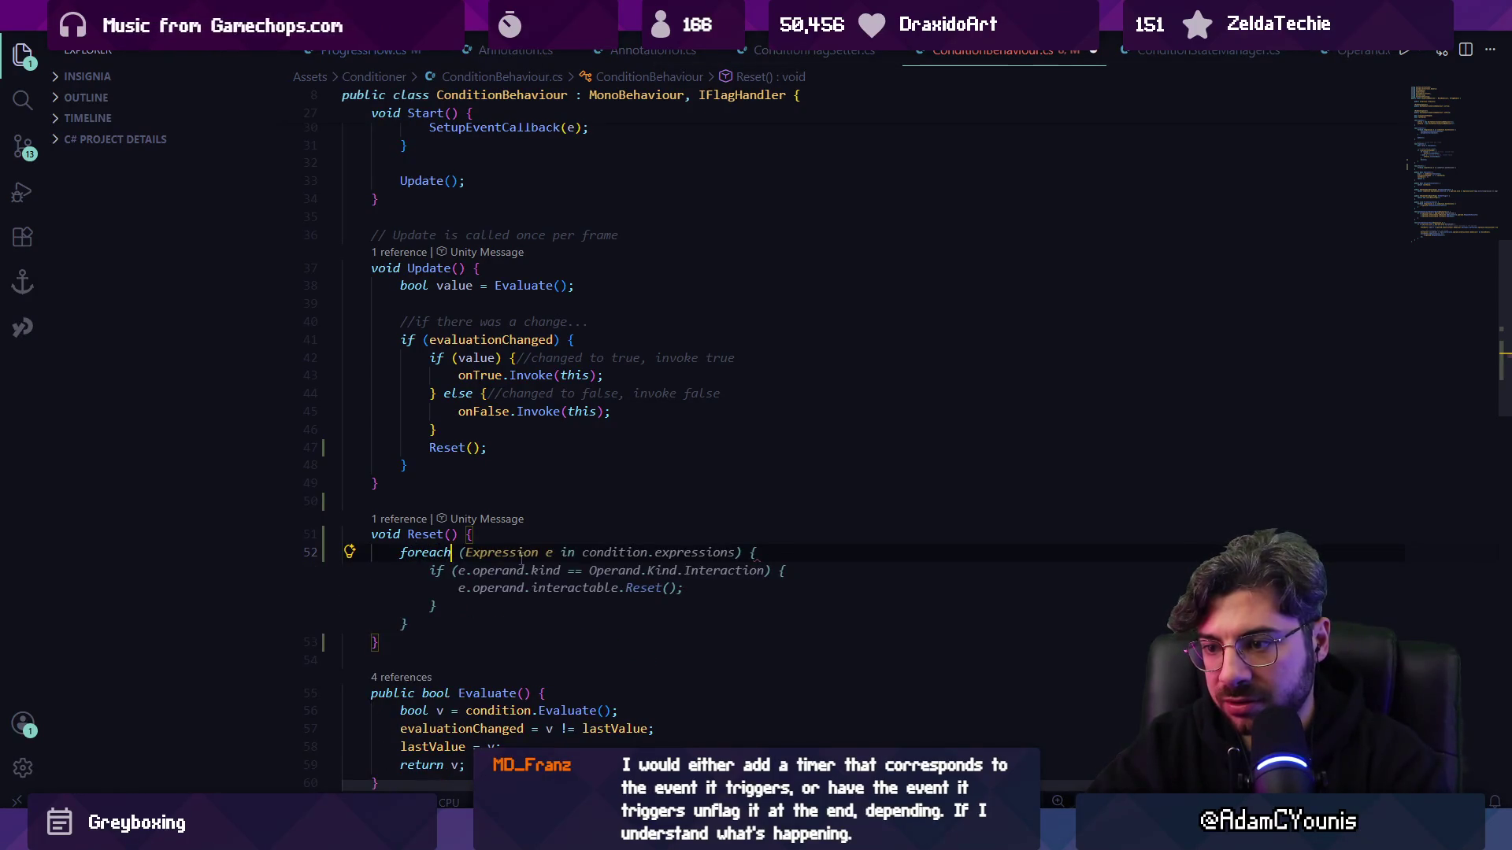
key(Tab)
key(Up)
key(Up)
key(End)
key(Left)
key(Left)
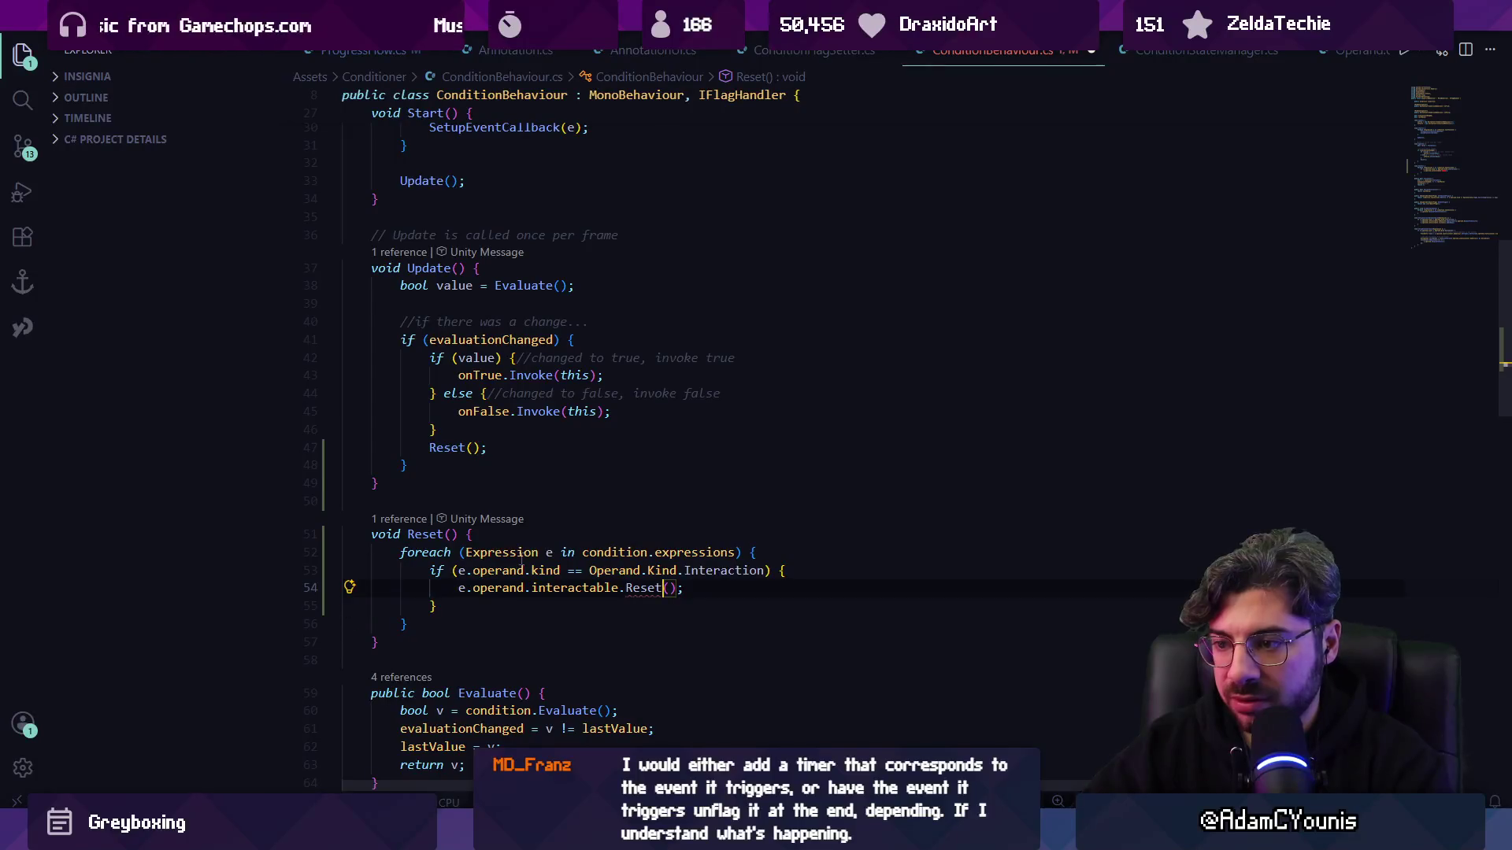
key(ctrl+Left)
key(ctrl+Left)
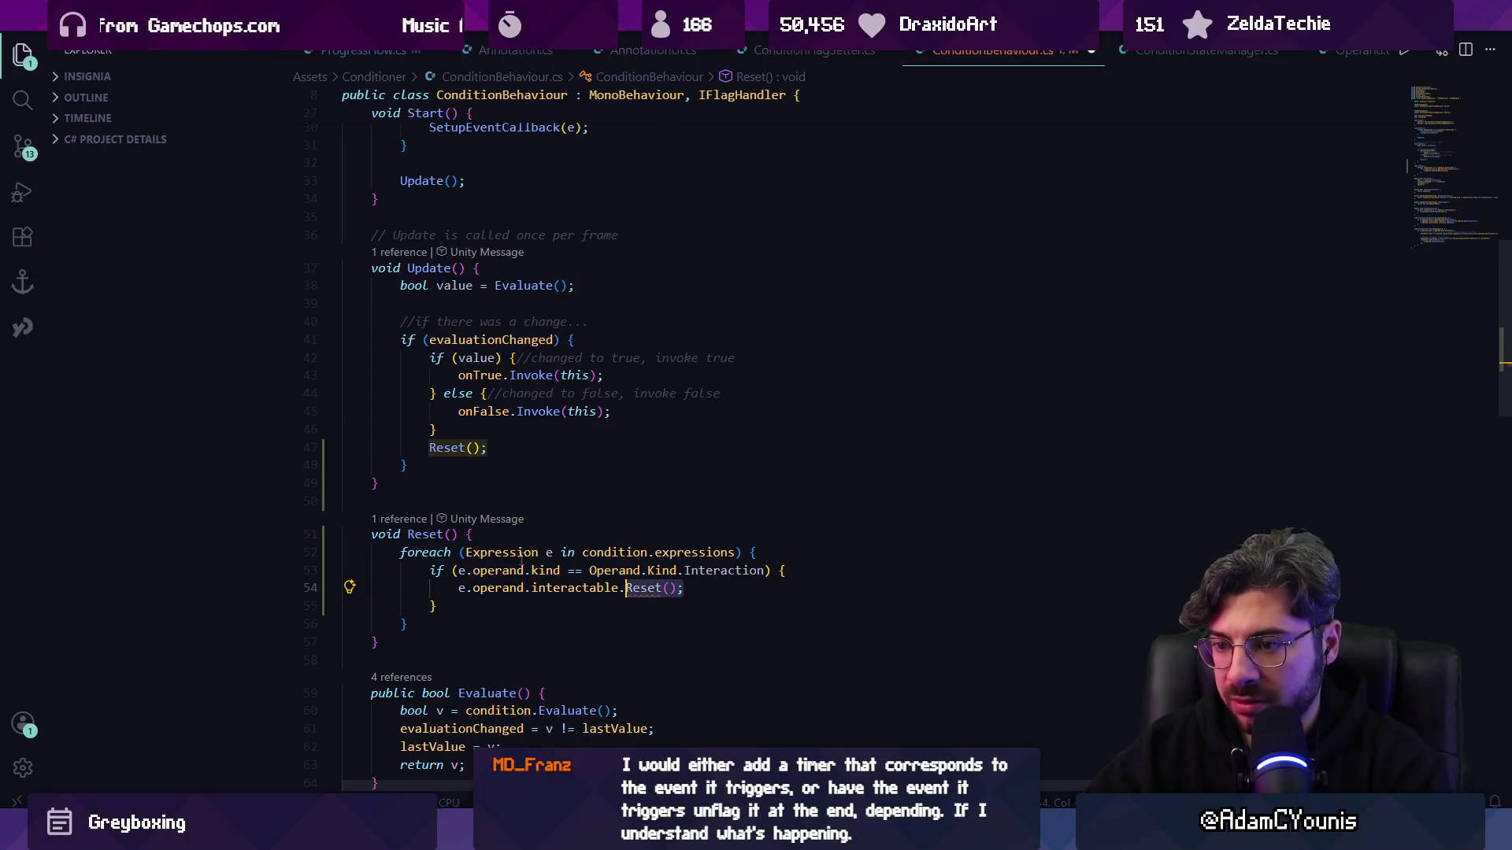
key(shift+End)
key(BackSpace)
key(ctrl+space)
key(BackSpace)
key(ctrl+Left)
- Make the loop set e.operand.interactableTriggered = false and open its definition in Operand.cs
key(ctrl+Delete)
text(in)
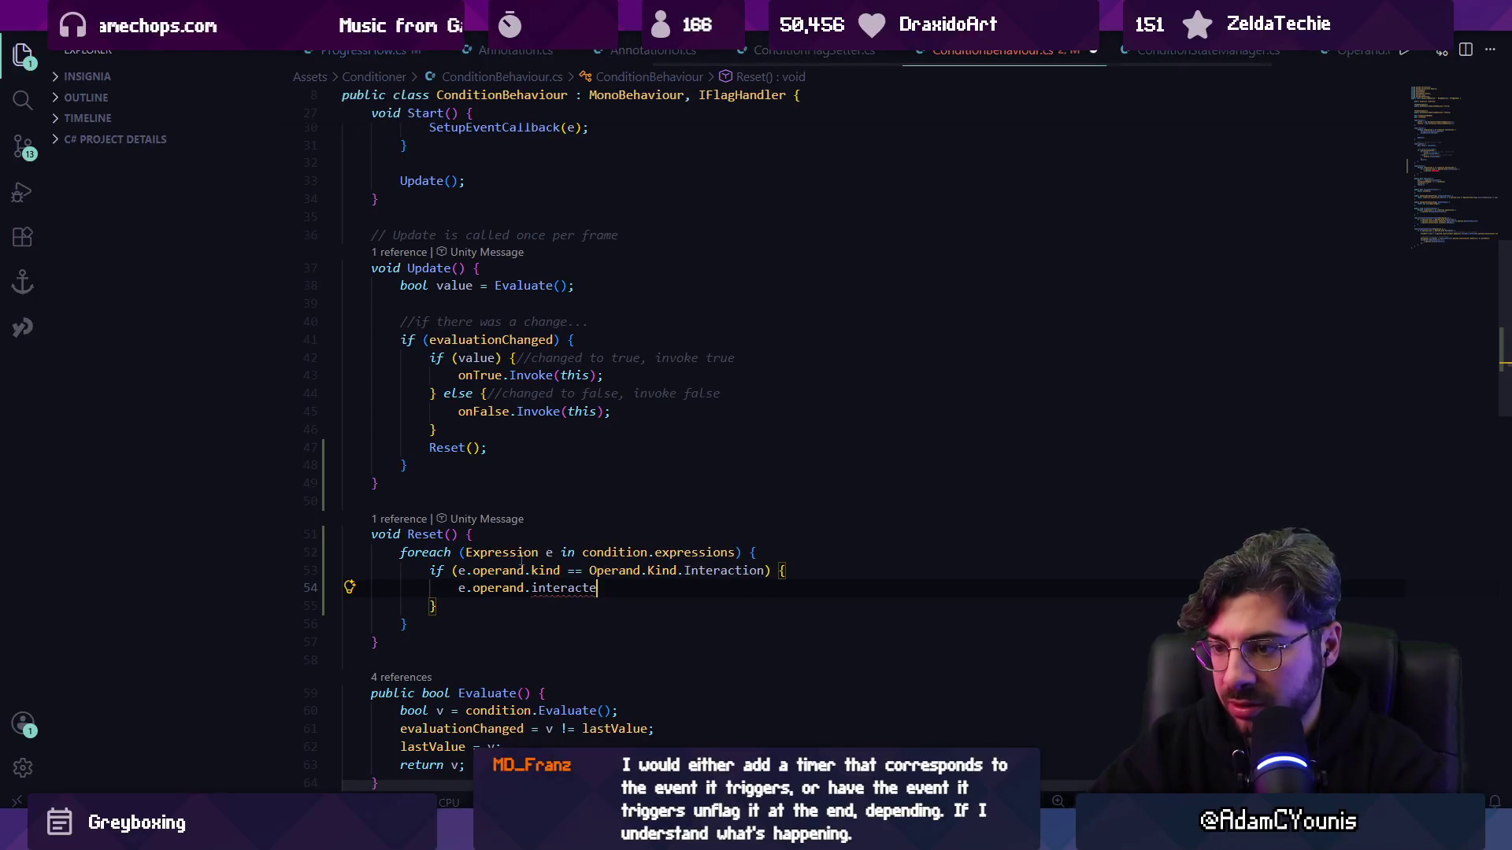
key(ctrl+z)
key(ctrl+z)
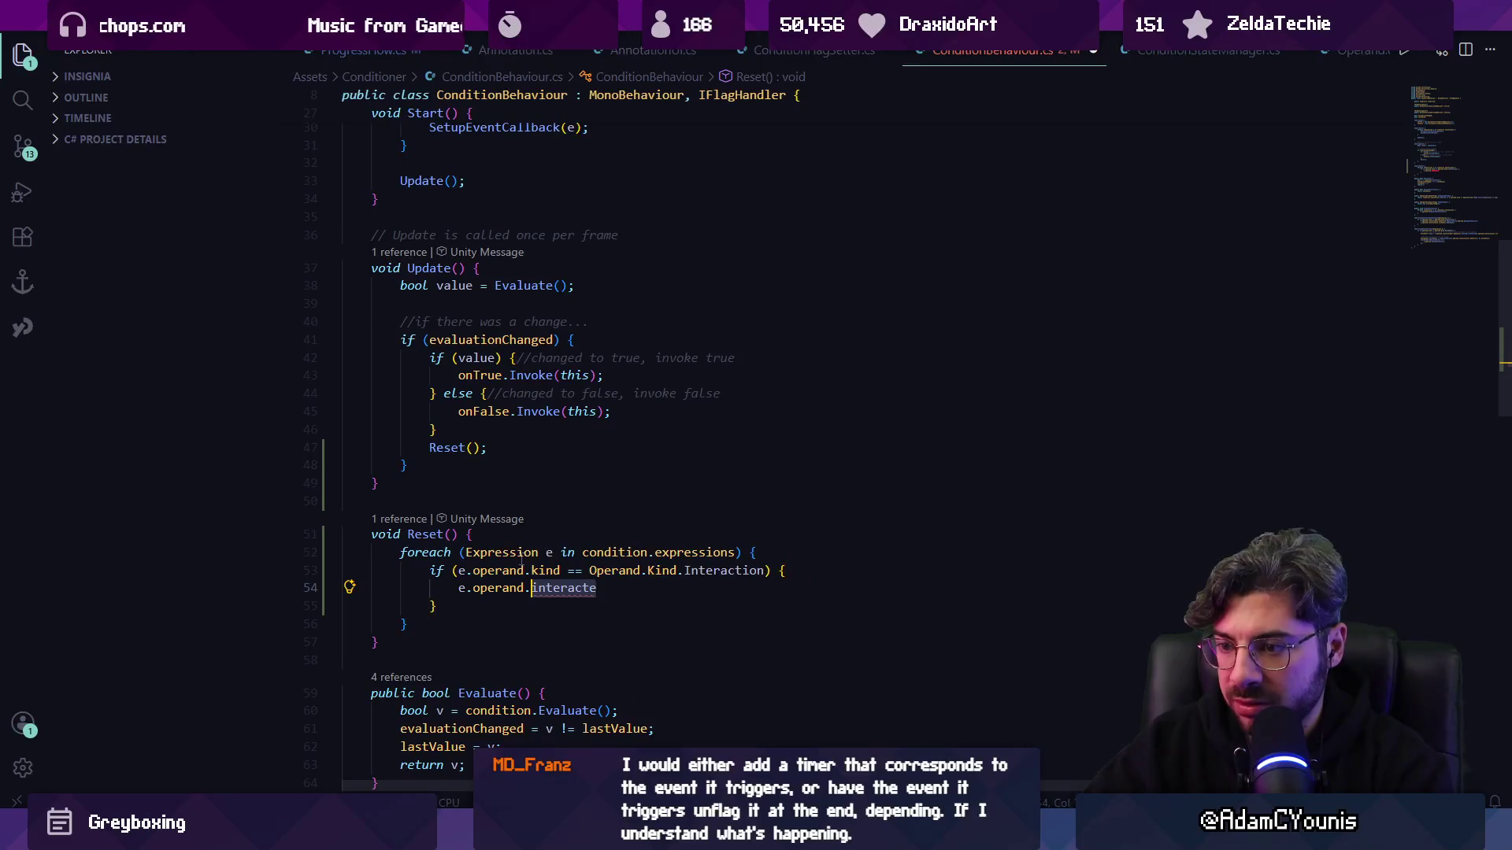
ctrl+click(563, 589)
scroll(660, 552, down, 10)
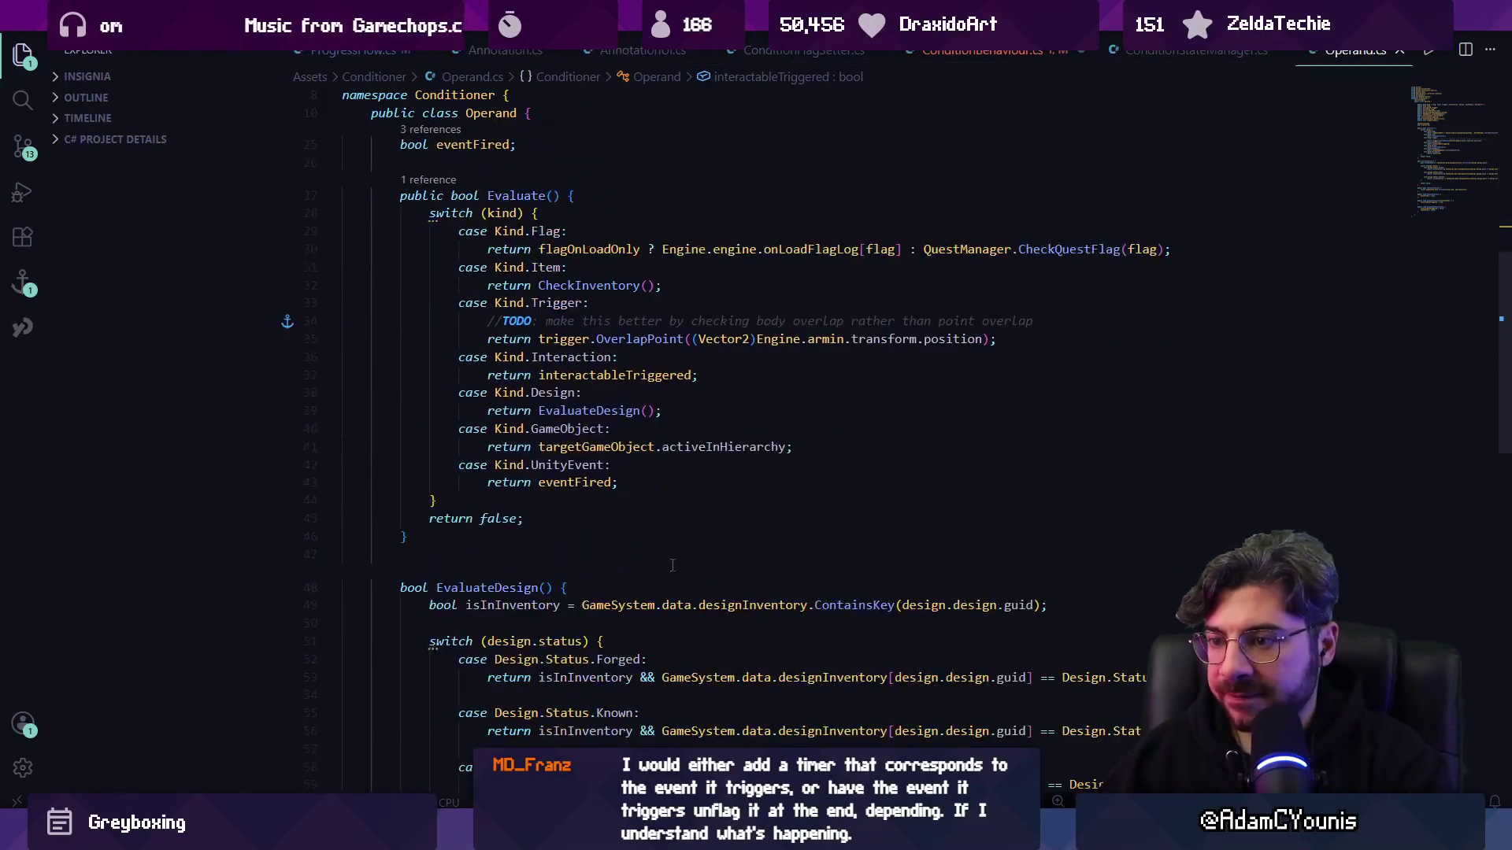
- Add a public Reset() method after RespondToSetCallback in Operand.cs and save
scroll(659, 552, down, 5)
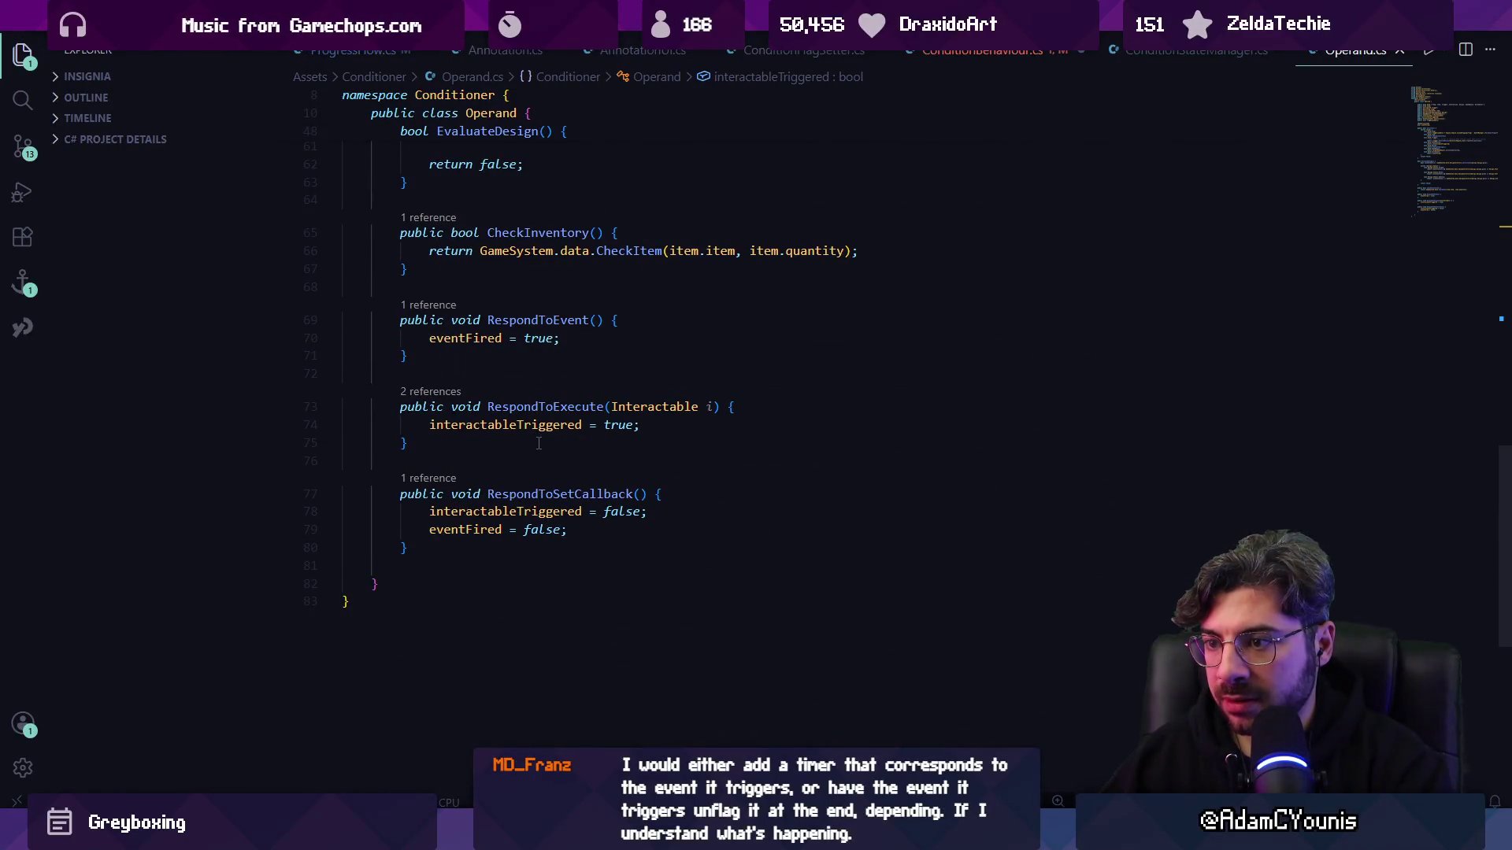
click(510, 471)
text(\)
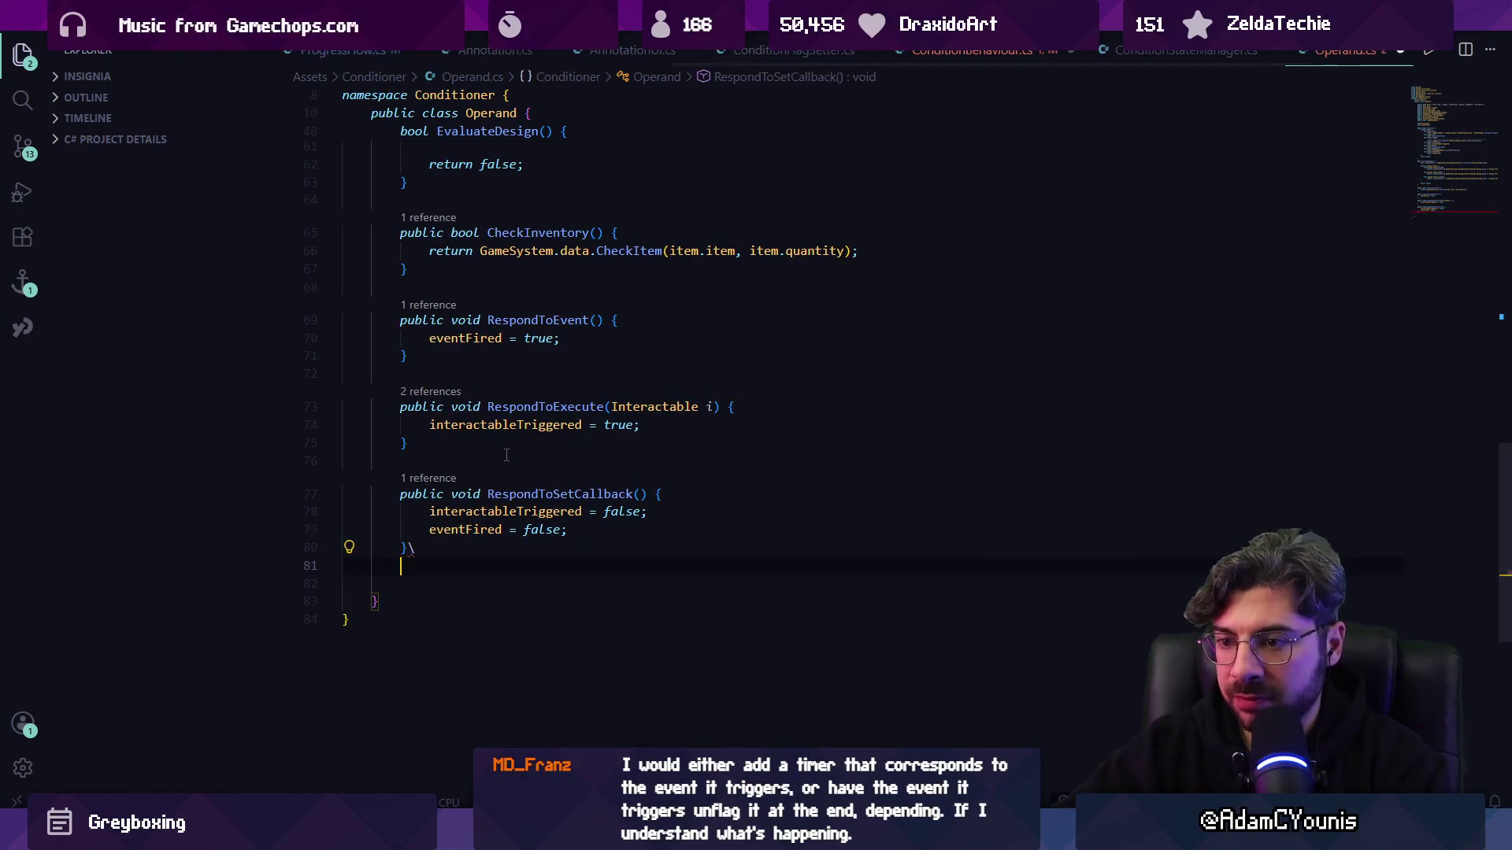
key(Return)
key(Return)
text([p)
key(BackSpace)
text(public void Res)
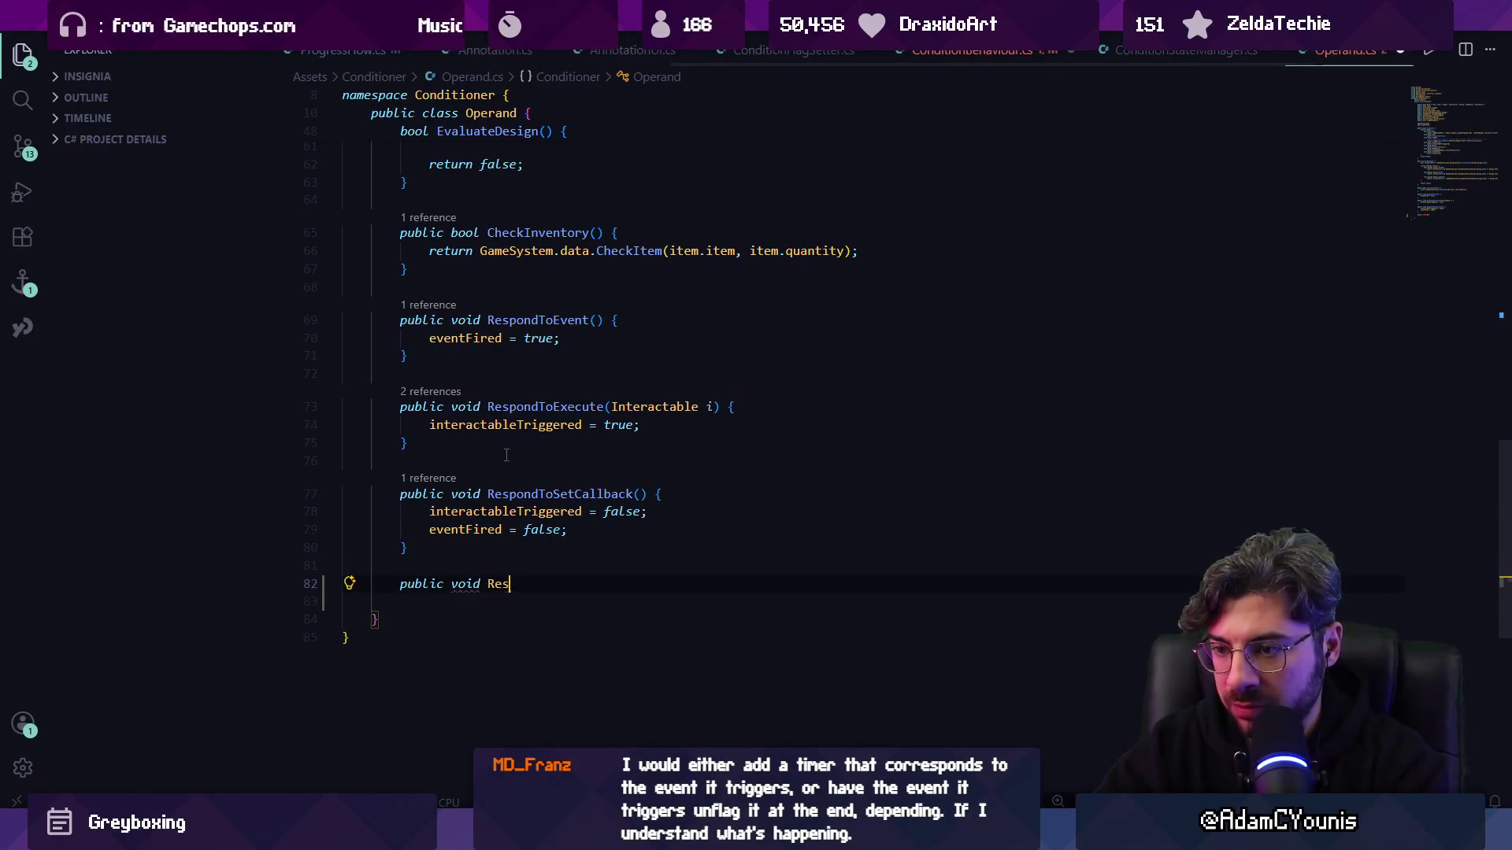
text(et() {)
key(Tab)
key(ctrl+s)
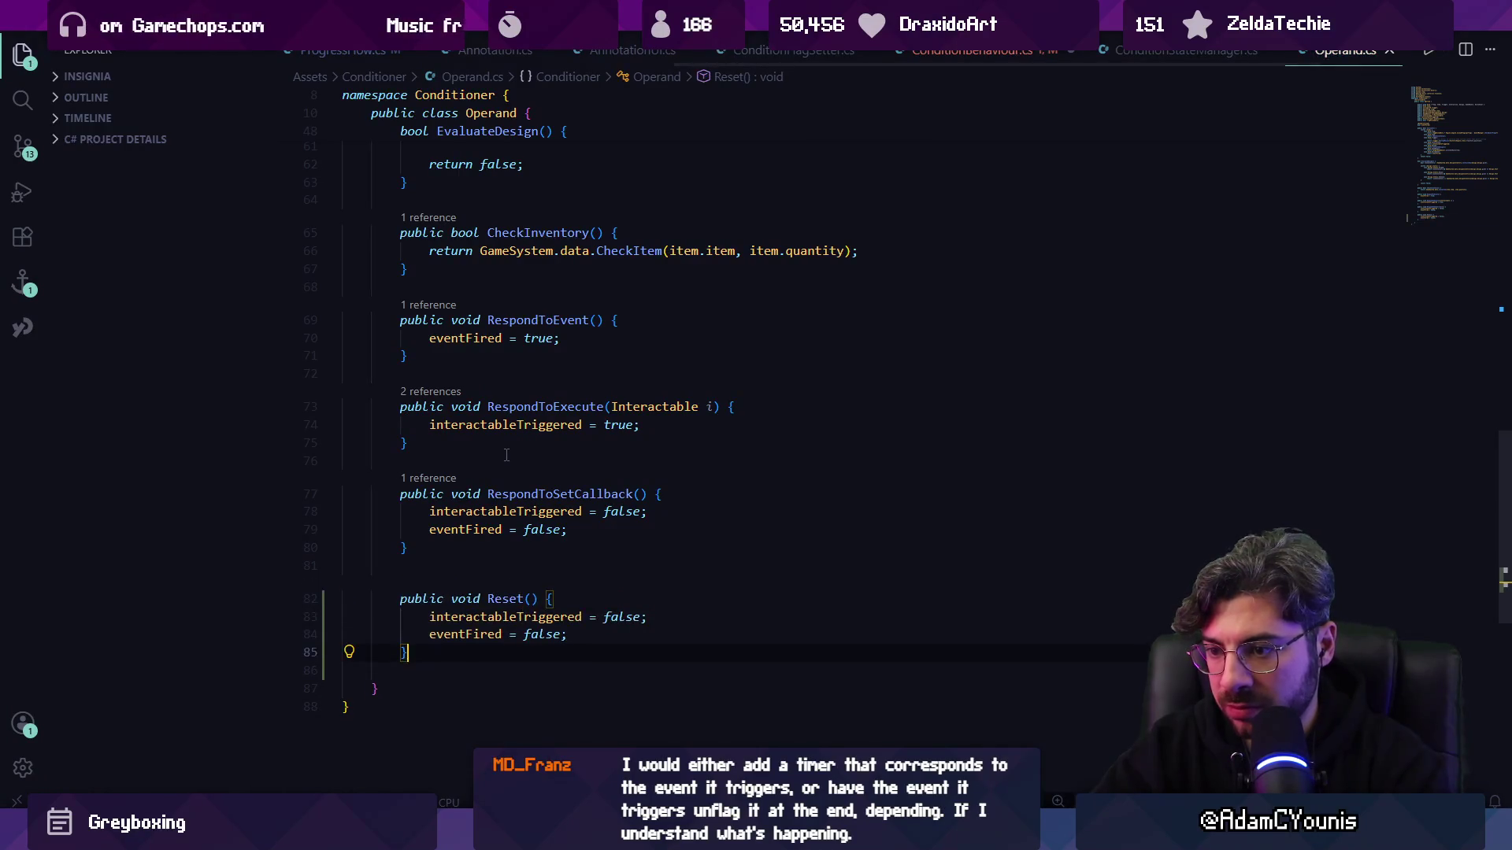
key(Up)
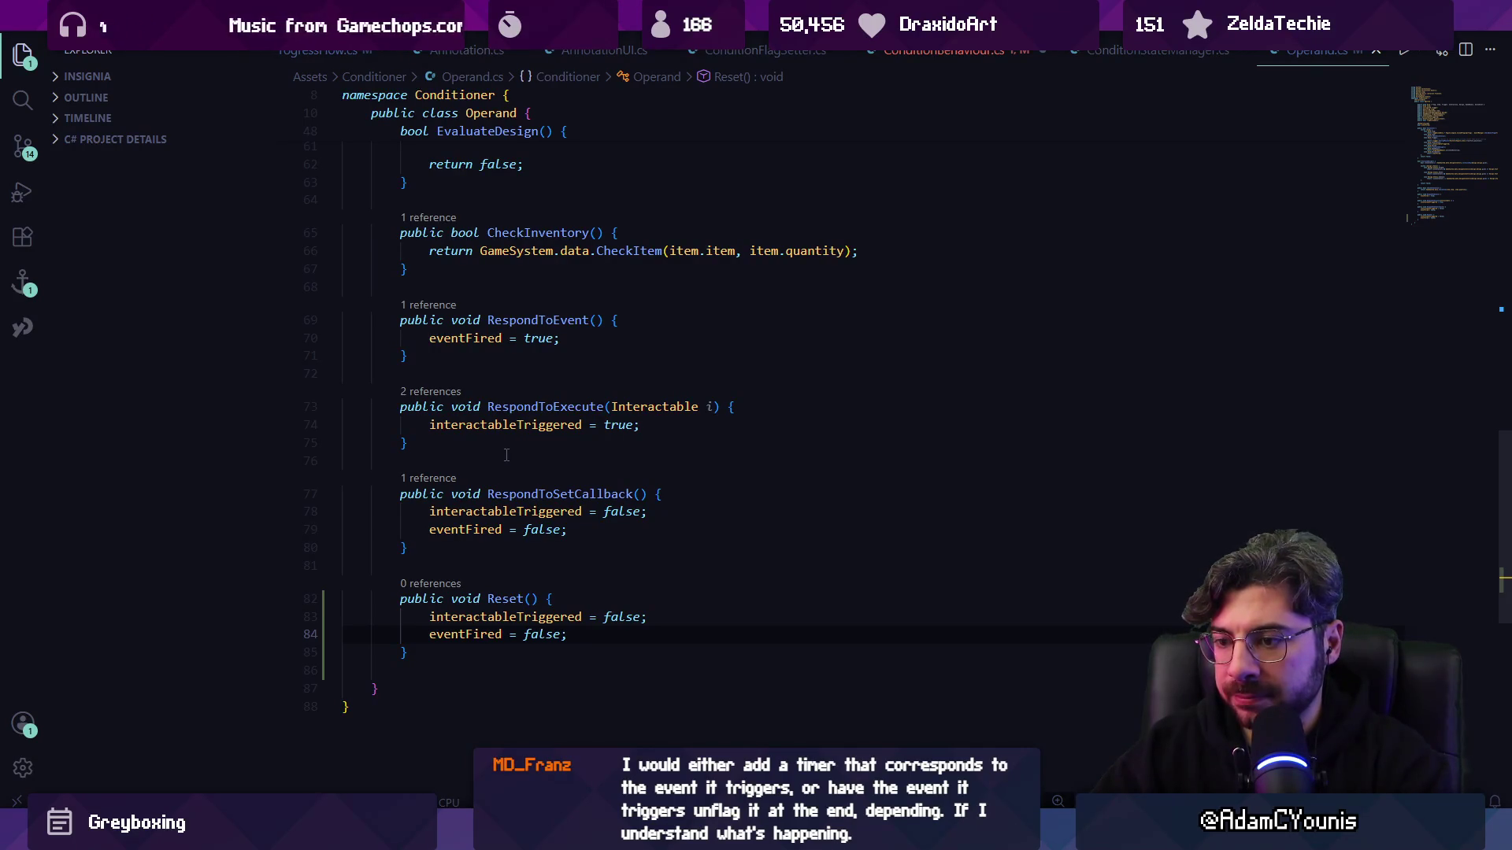
- In ConditionBehaviour.cs's loop, replace the interactableTriggered assignment with the operand's Reset() call and save
key(alt+Left)
key(alt+Left)
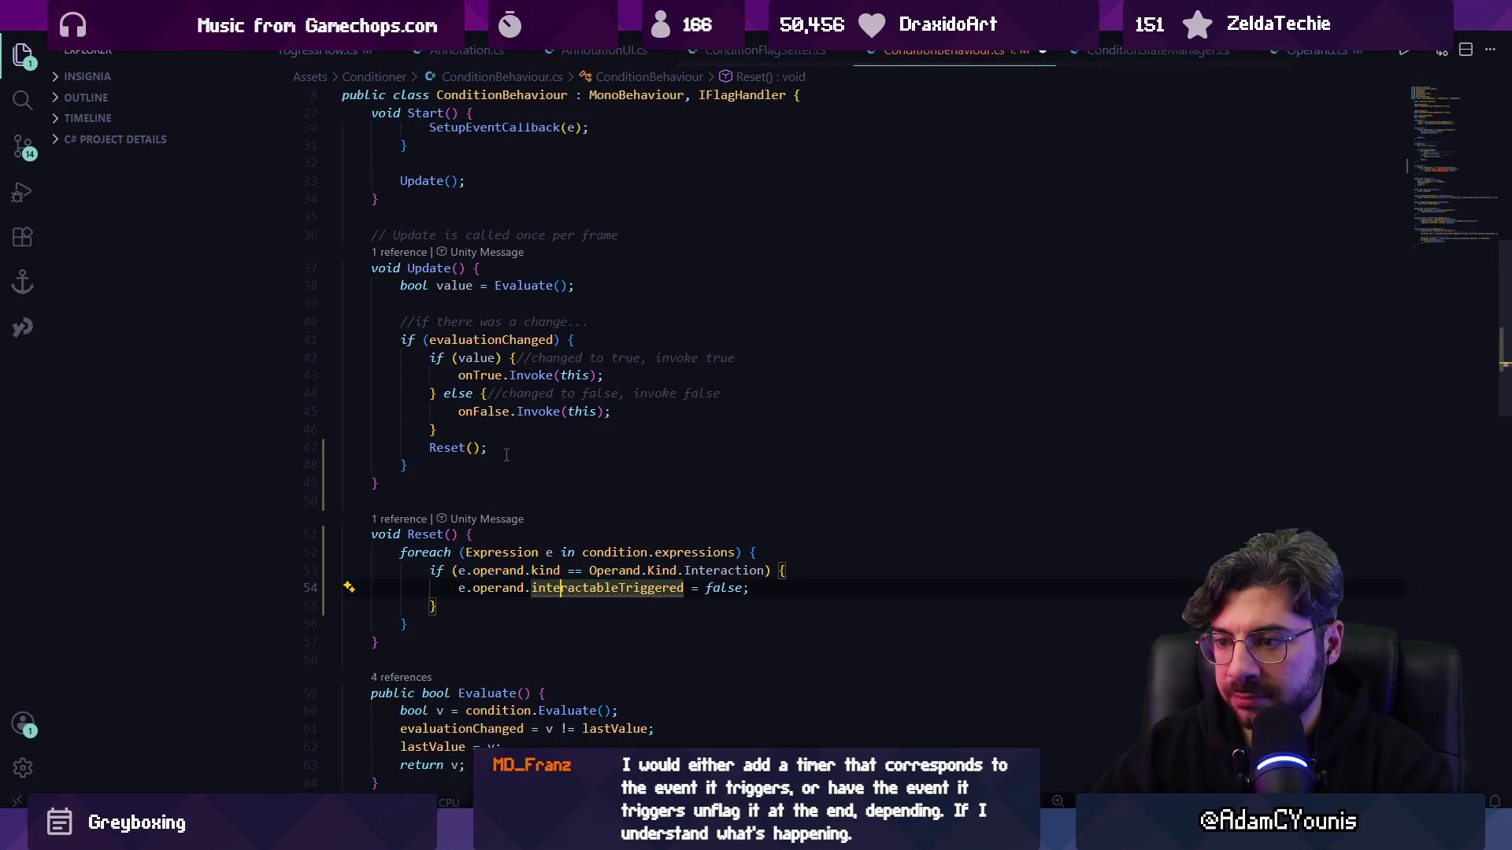
key(Down)
key(Home)
key(shift+Home)
key(Up)
key(End)
key(ctrl+shift+Left)
key(ctrl+shift+Left)
key(ctrl+shift+Left)
text(res)
key(ctrl+shift+Left)
key(ctrl+shift+Left)
text(Reset();)
key(ctrl+s)
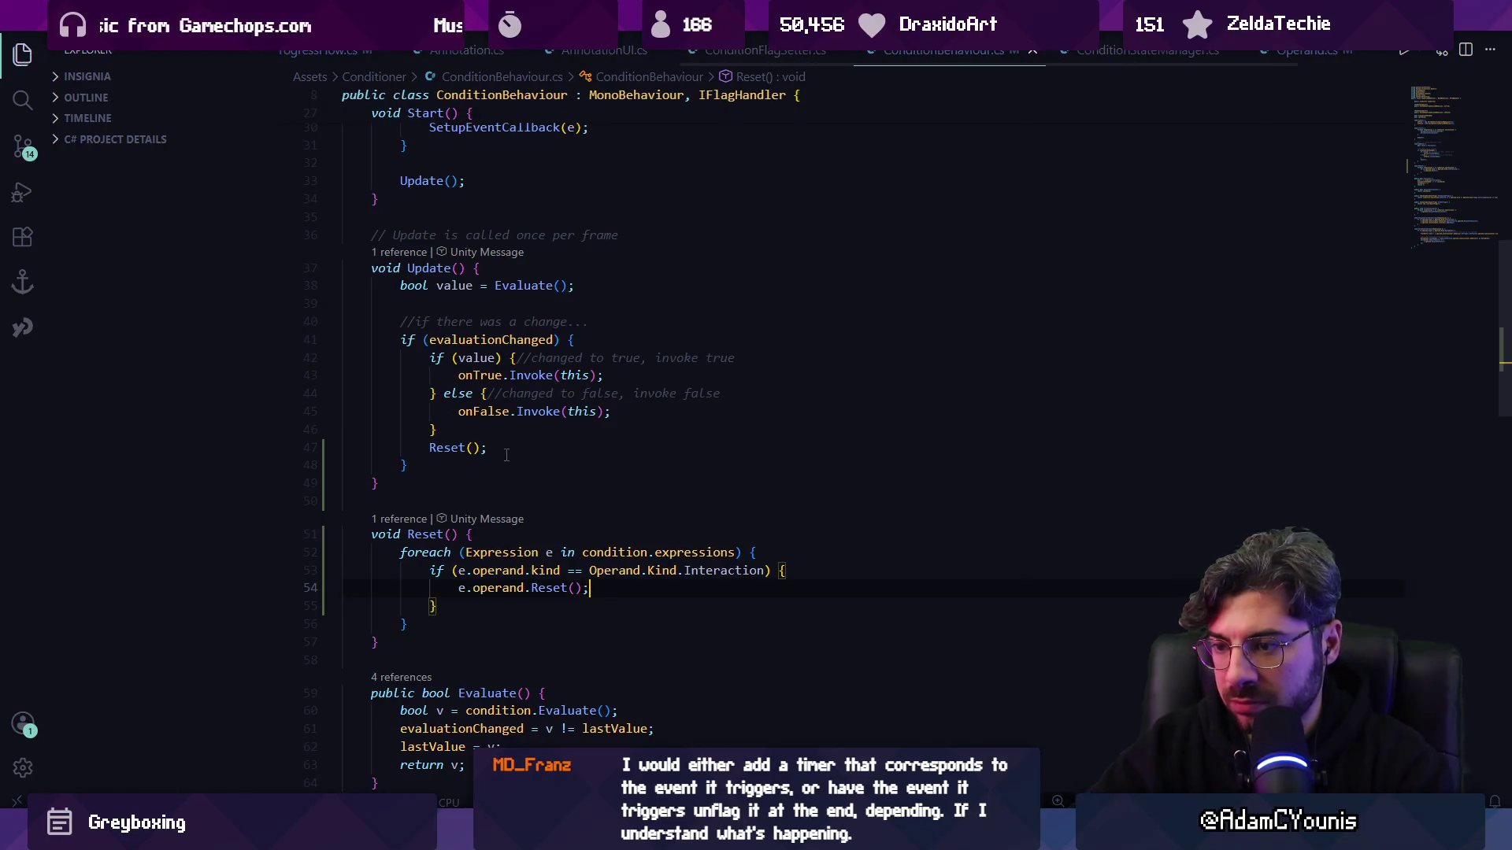
scroll(506, 455, down, 10)
- Replace RespondToSetCallback's two flag assignments in Operand.cs with a single Reset(); call
key(ctrl+Tab)
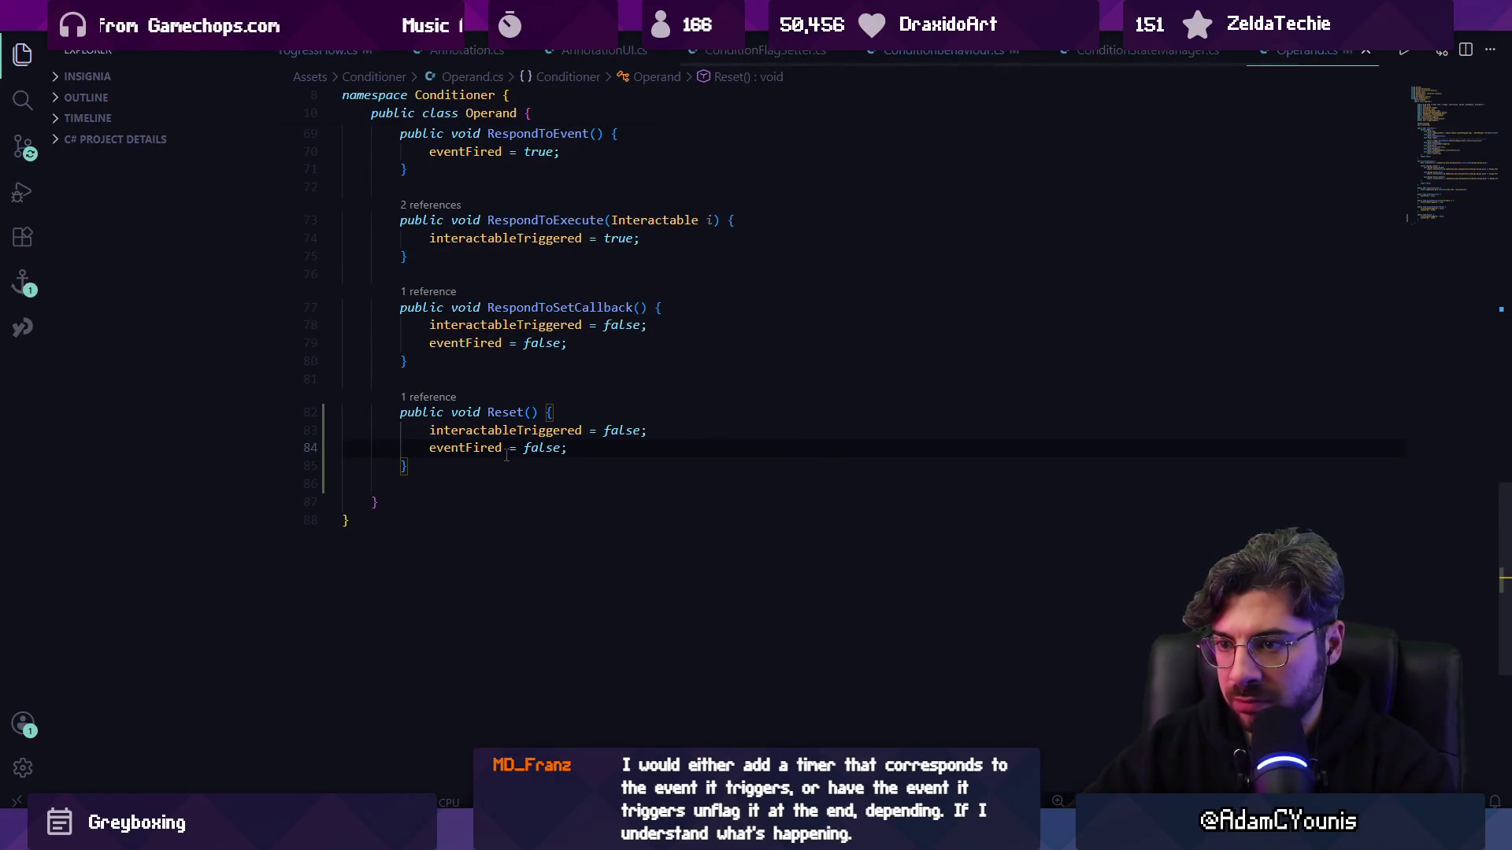
key(Up)
key(Up)
key(Up)
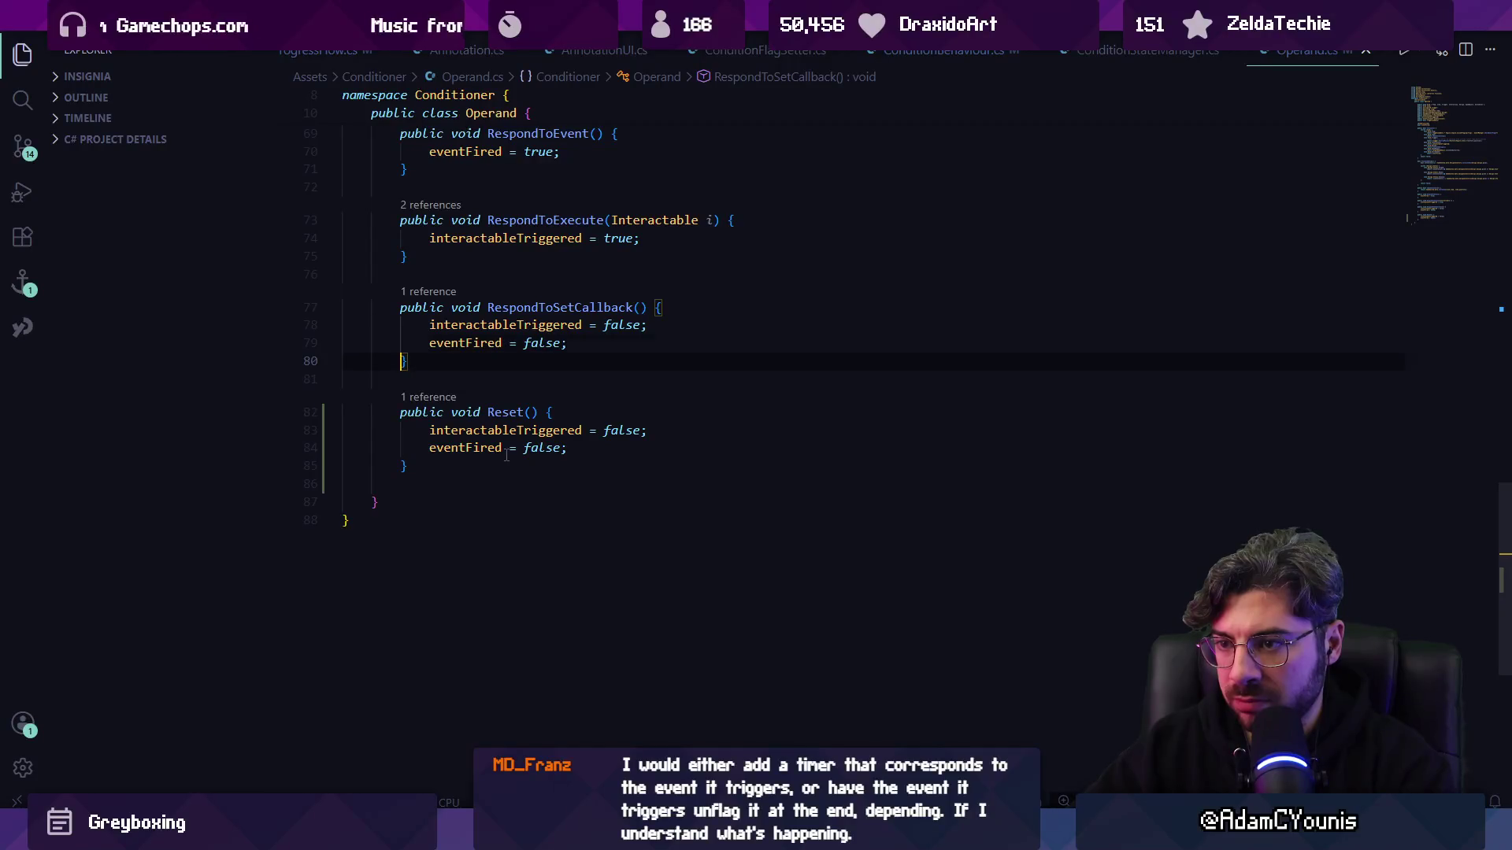
key(Down)
key(shift+Up)
key(shift+Up)
key(BackSpace)
key(Return)
text(Reset();)
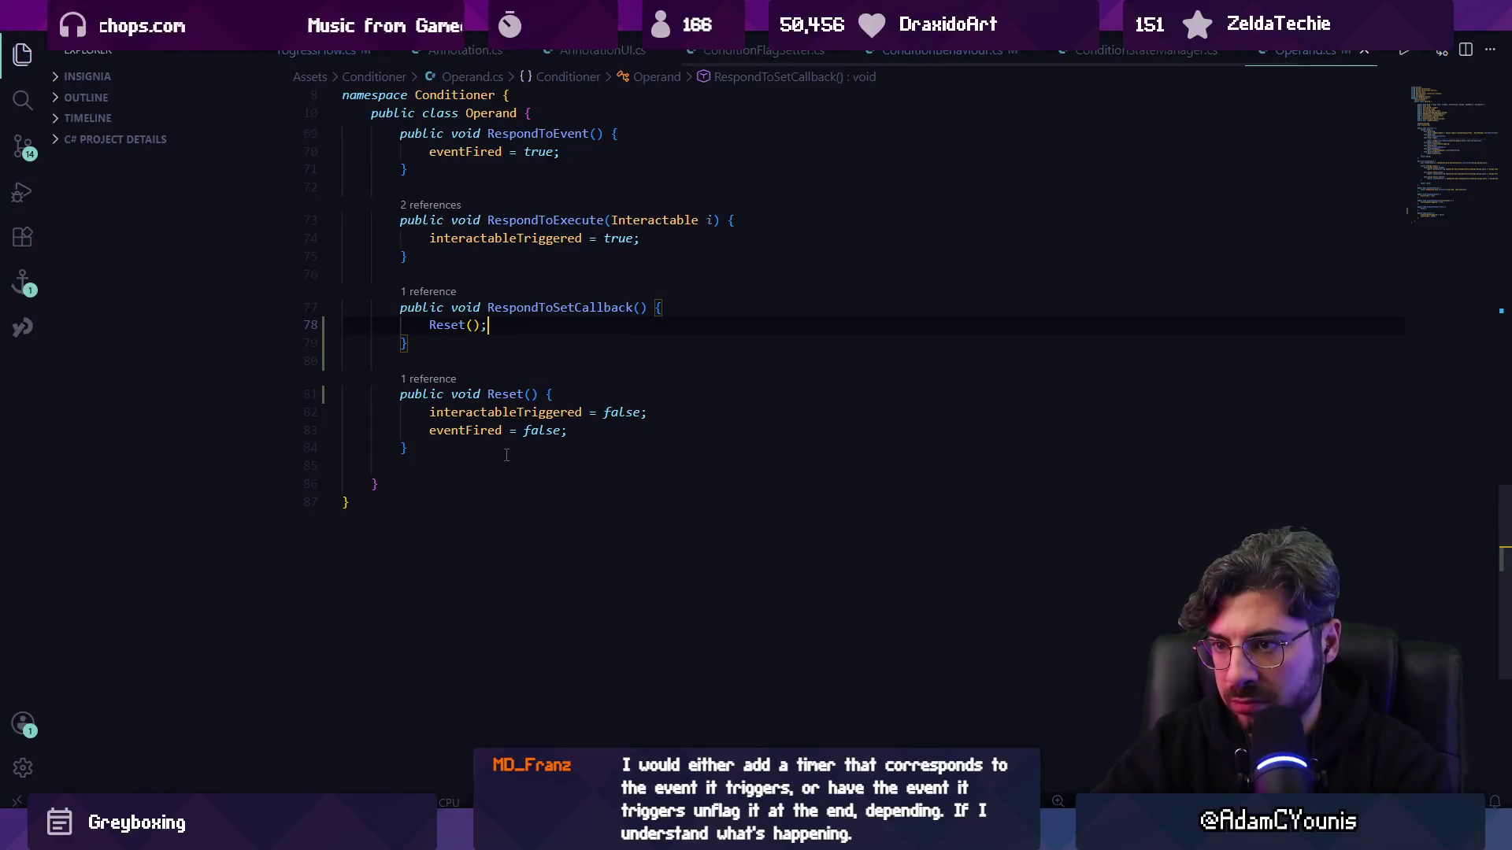
key(alt+Tab)
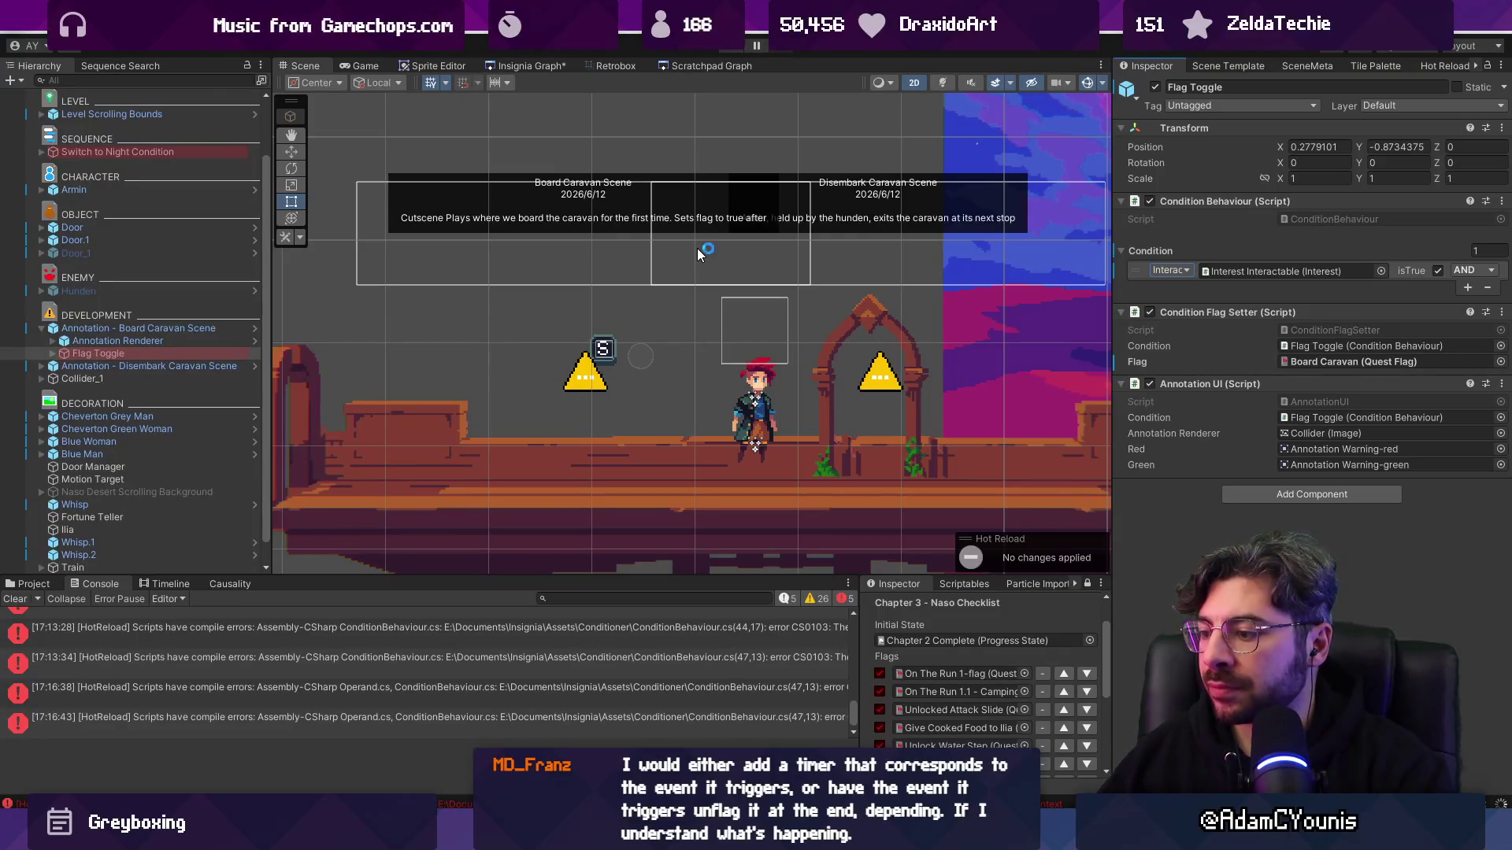
- Clear the Console, playtest the Board Caravan scene, and widen the Inspector panel
click(14, 602)
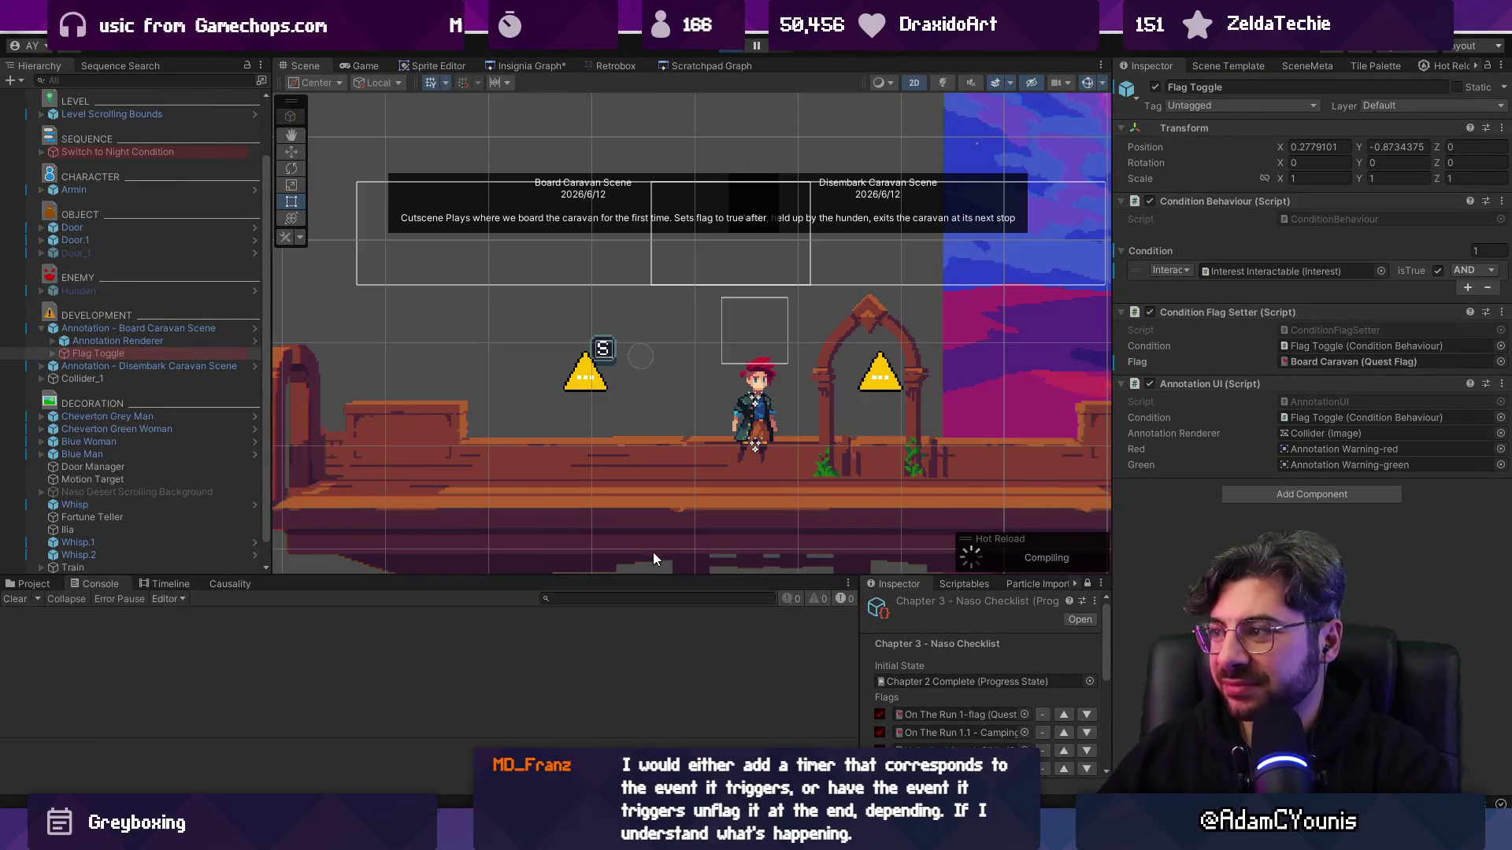
key(ctrl+p)
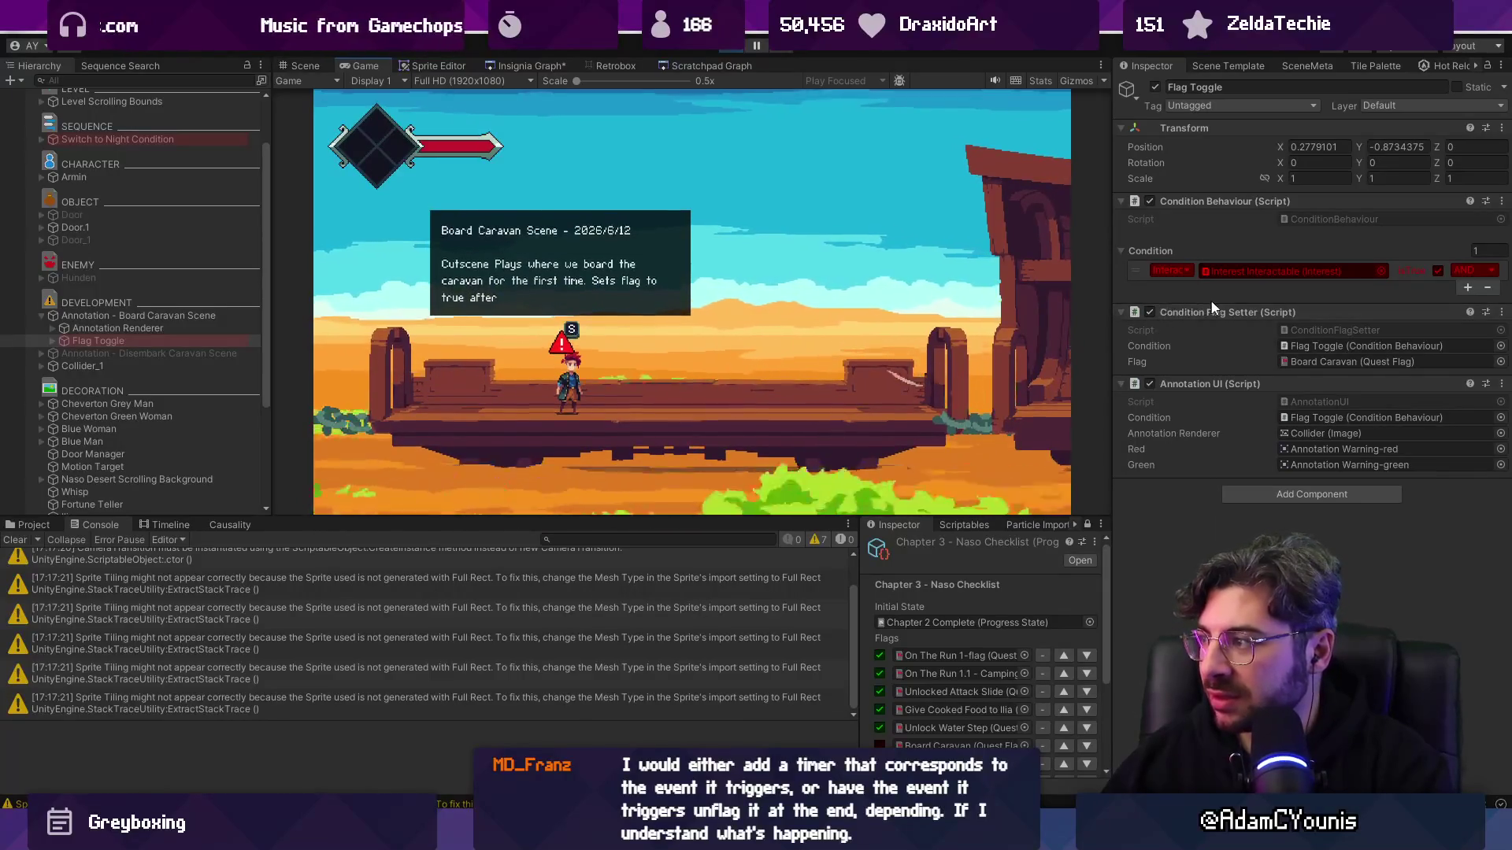
drag(1111, 312, 1049, 313)
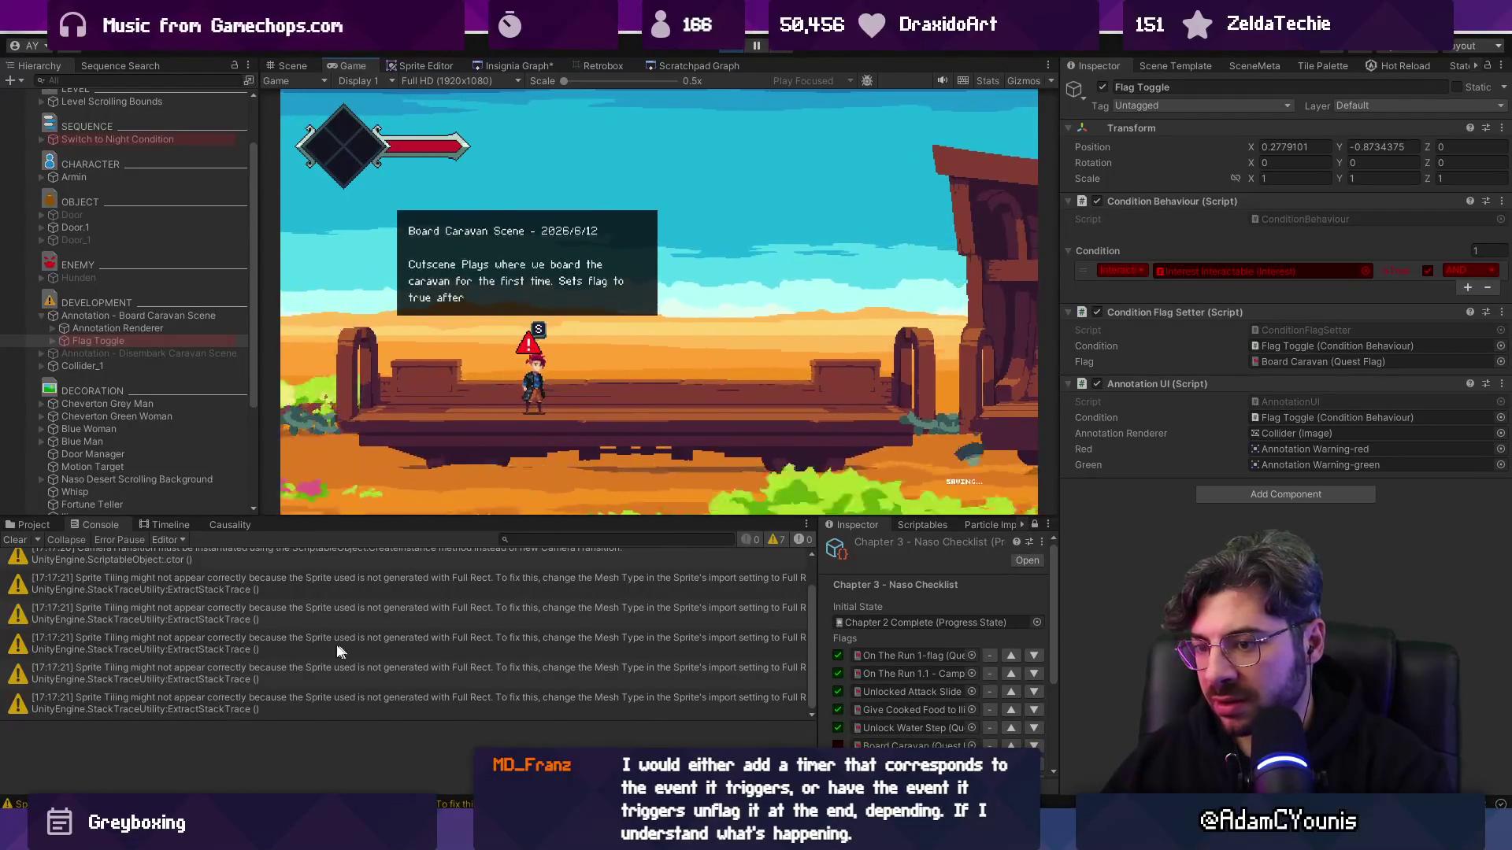
key(alt+Tab)
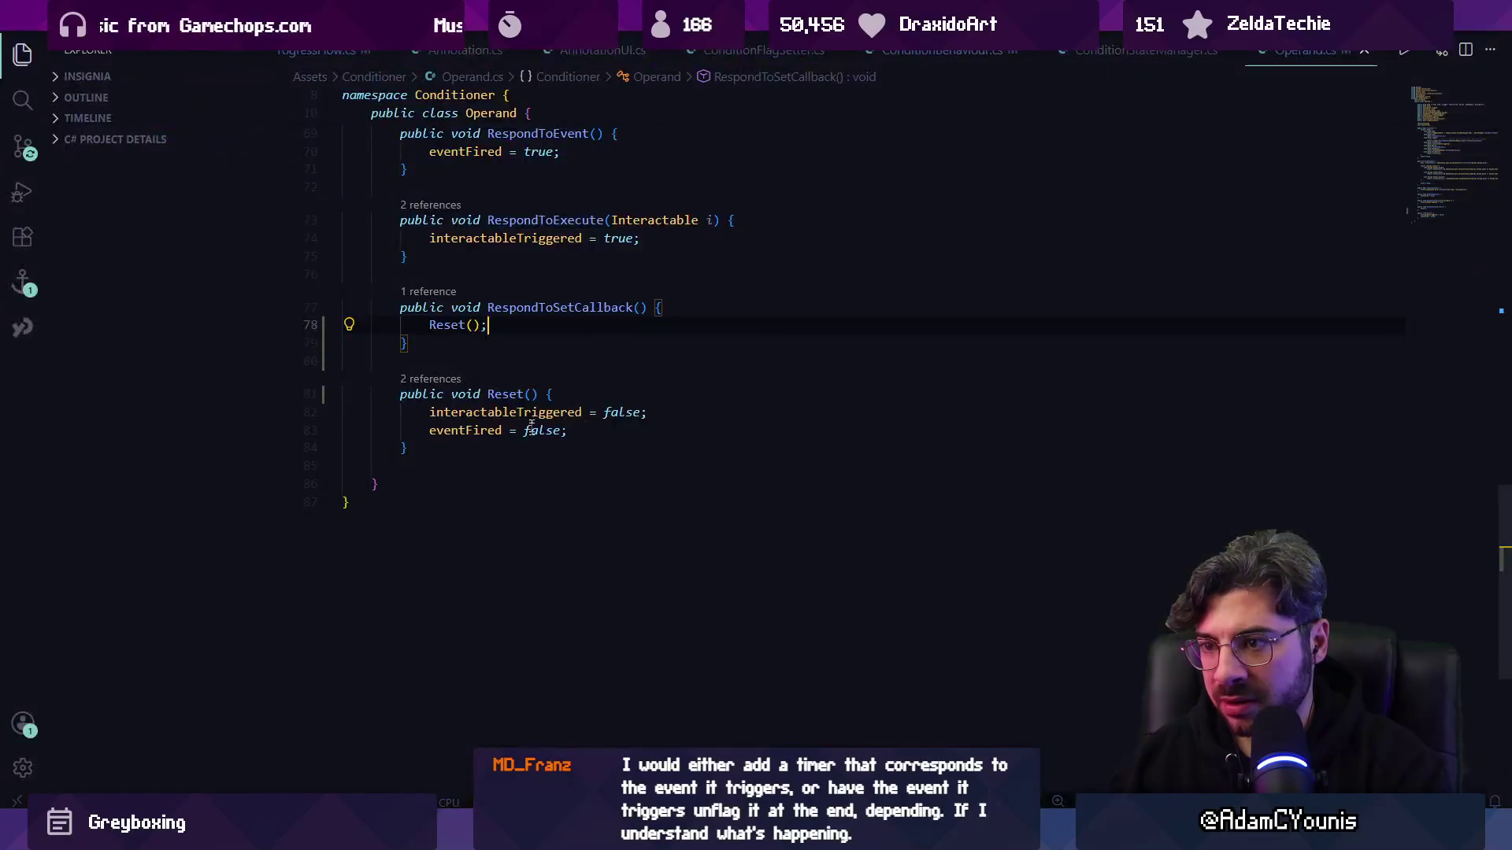
- Locate the invoke calls in ConditionBehaviour.cs with a search for 'invoke'
scroll(551, 367, up, 2)
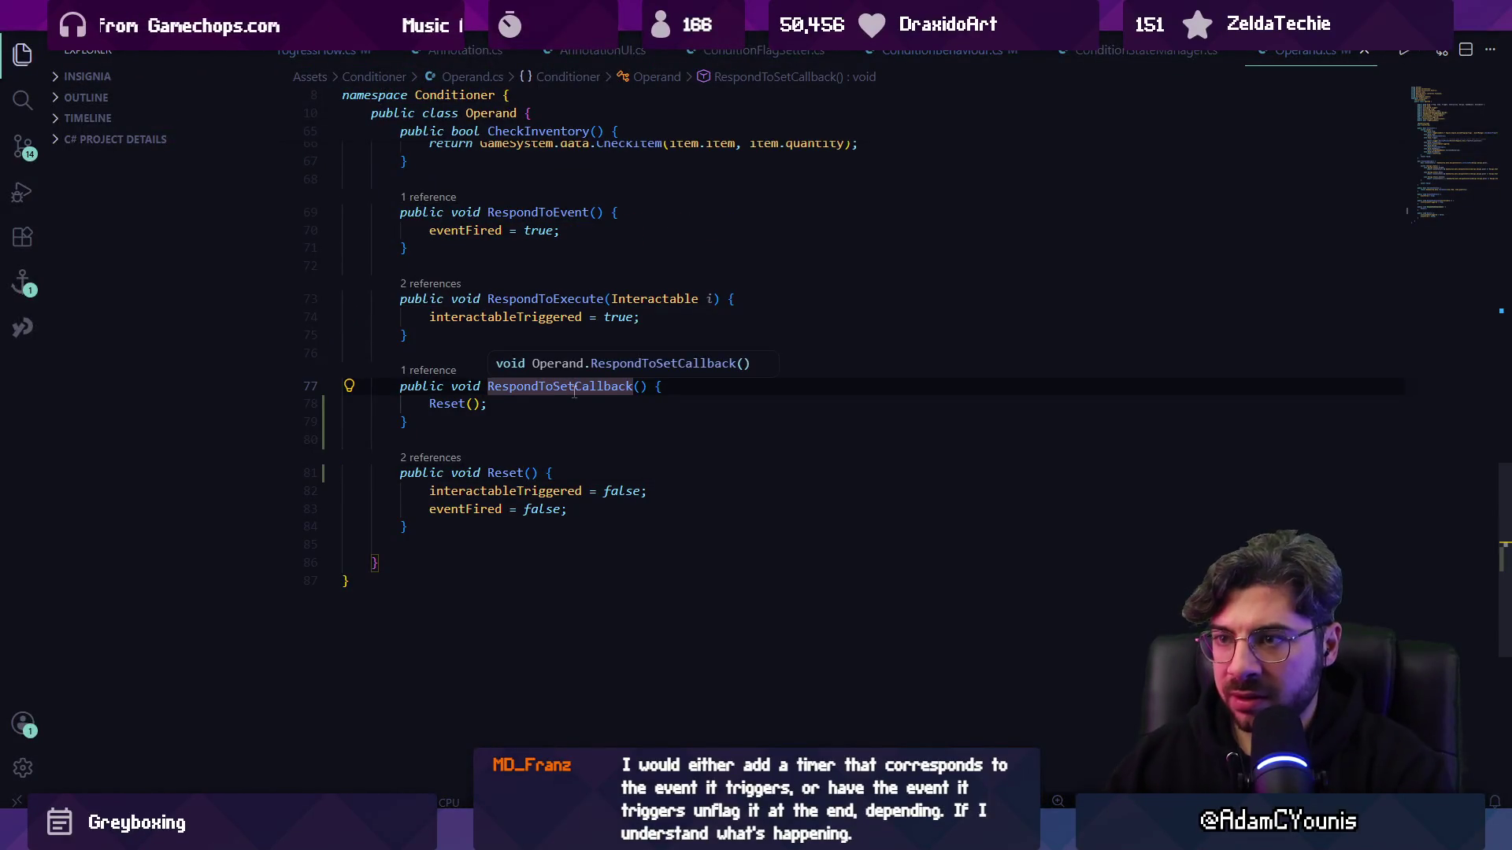
ctrl+click(574, 392)
key(alt+Left)
key(ctrl+f)
text(invoke)
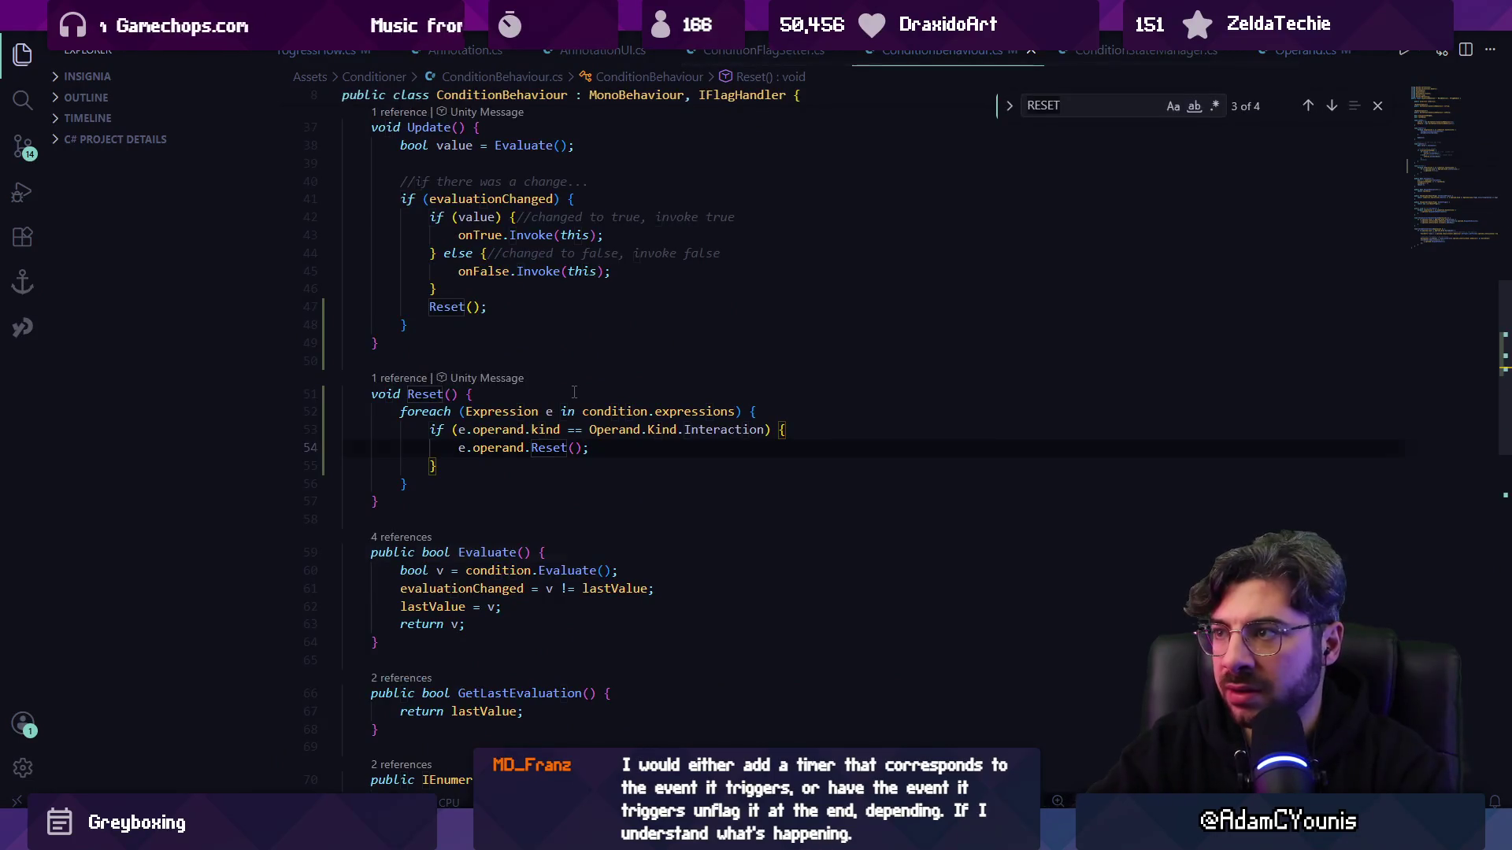
key(Escape)
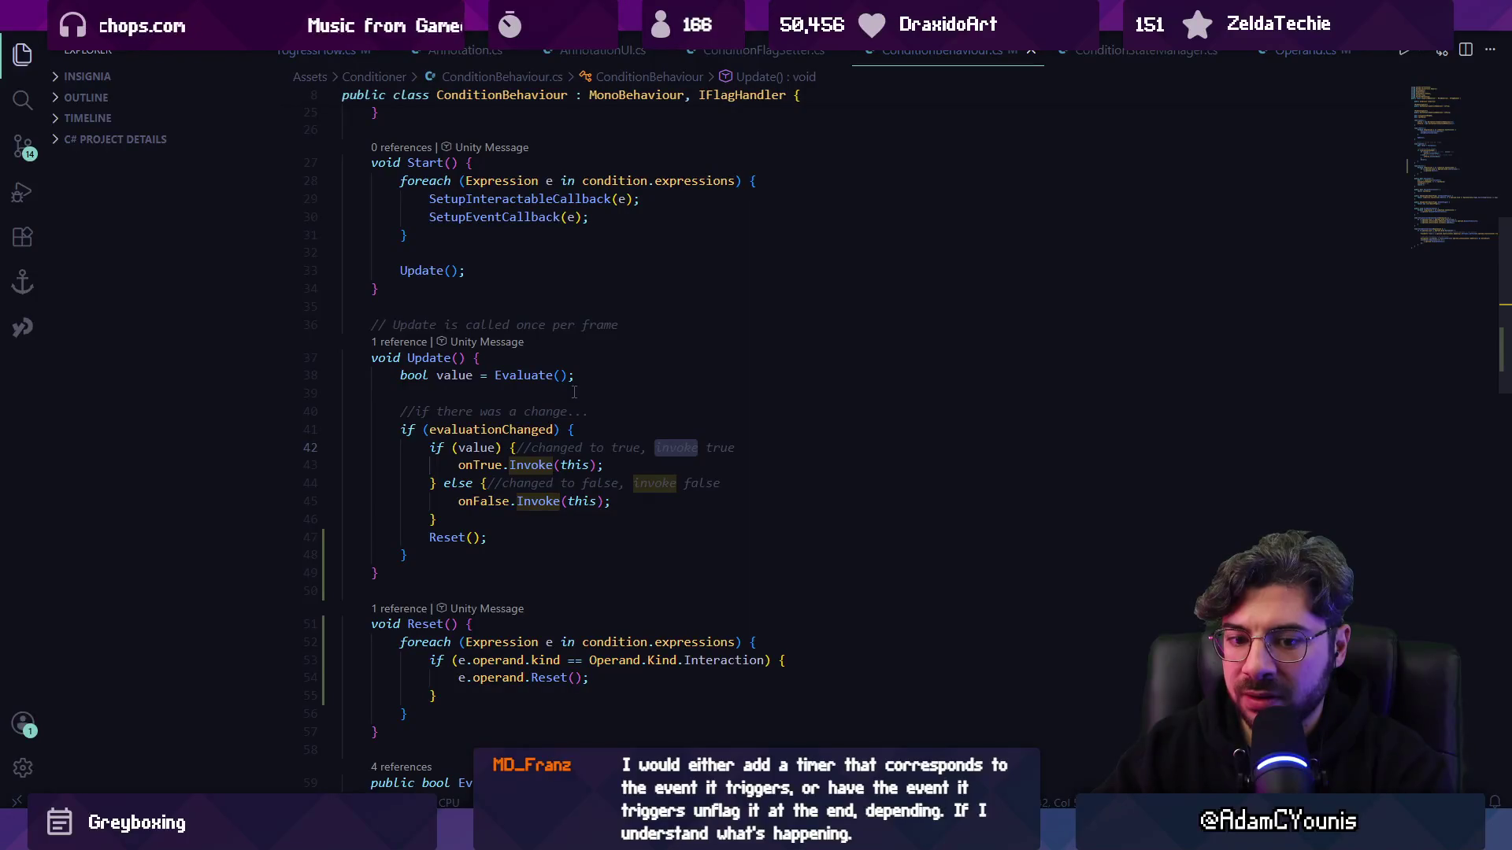
- Insert Debug.Log($"Condition {name} changed to {value}"); just above the if (value) check
key(Up)
key(End)
key(Return)
text(Debvyg.Log($"Condition {name} changed to {value}");)
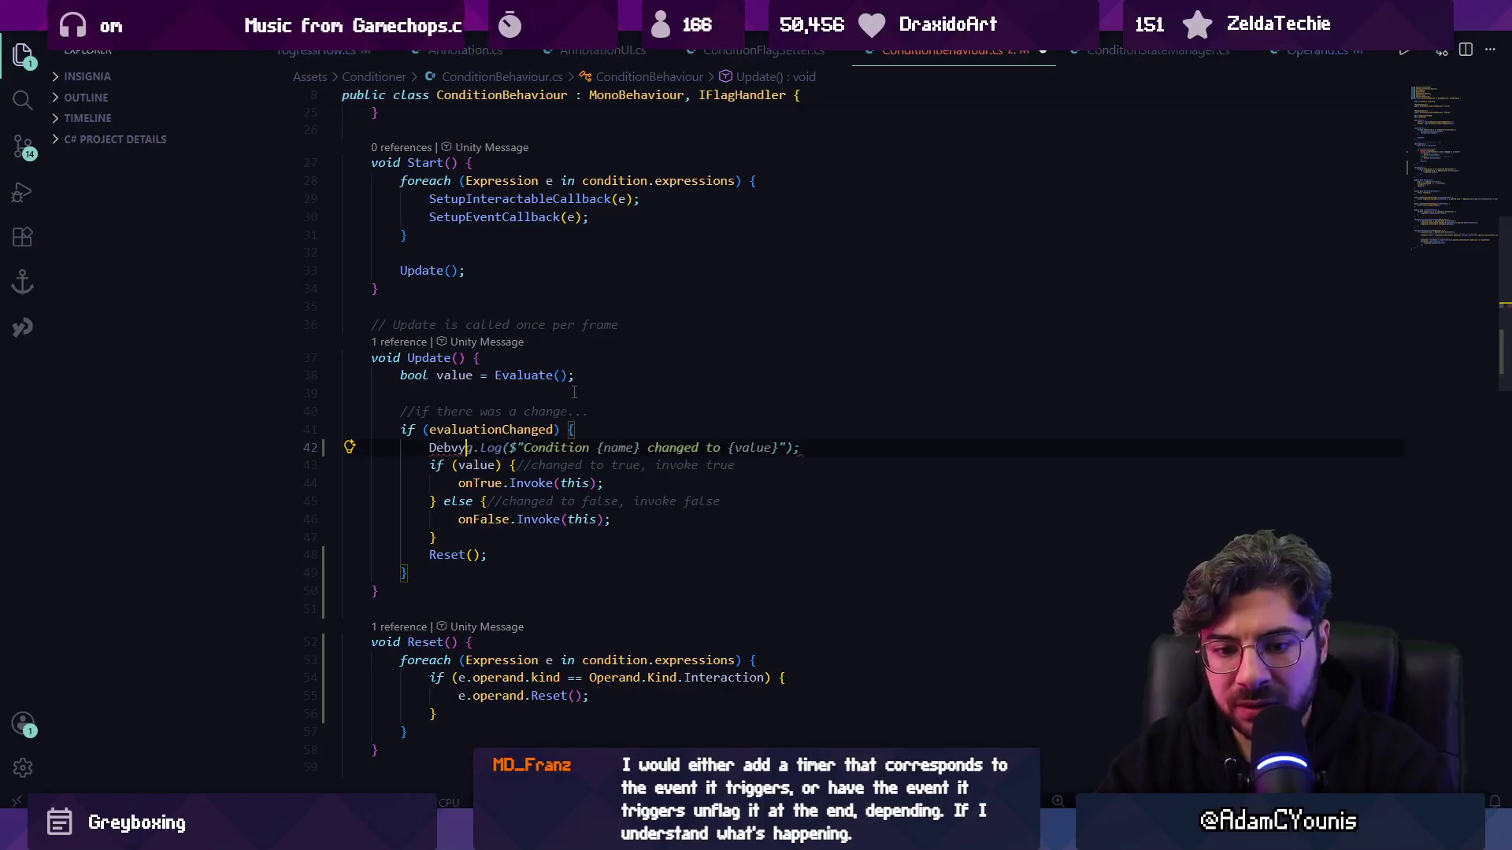
key(shift+End)
key(Delete)
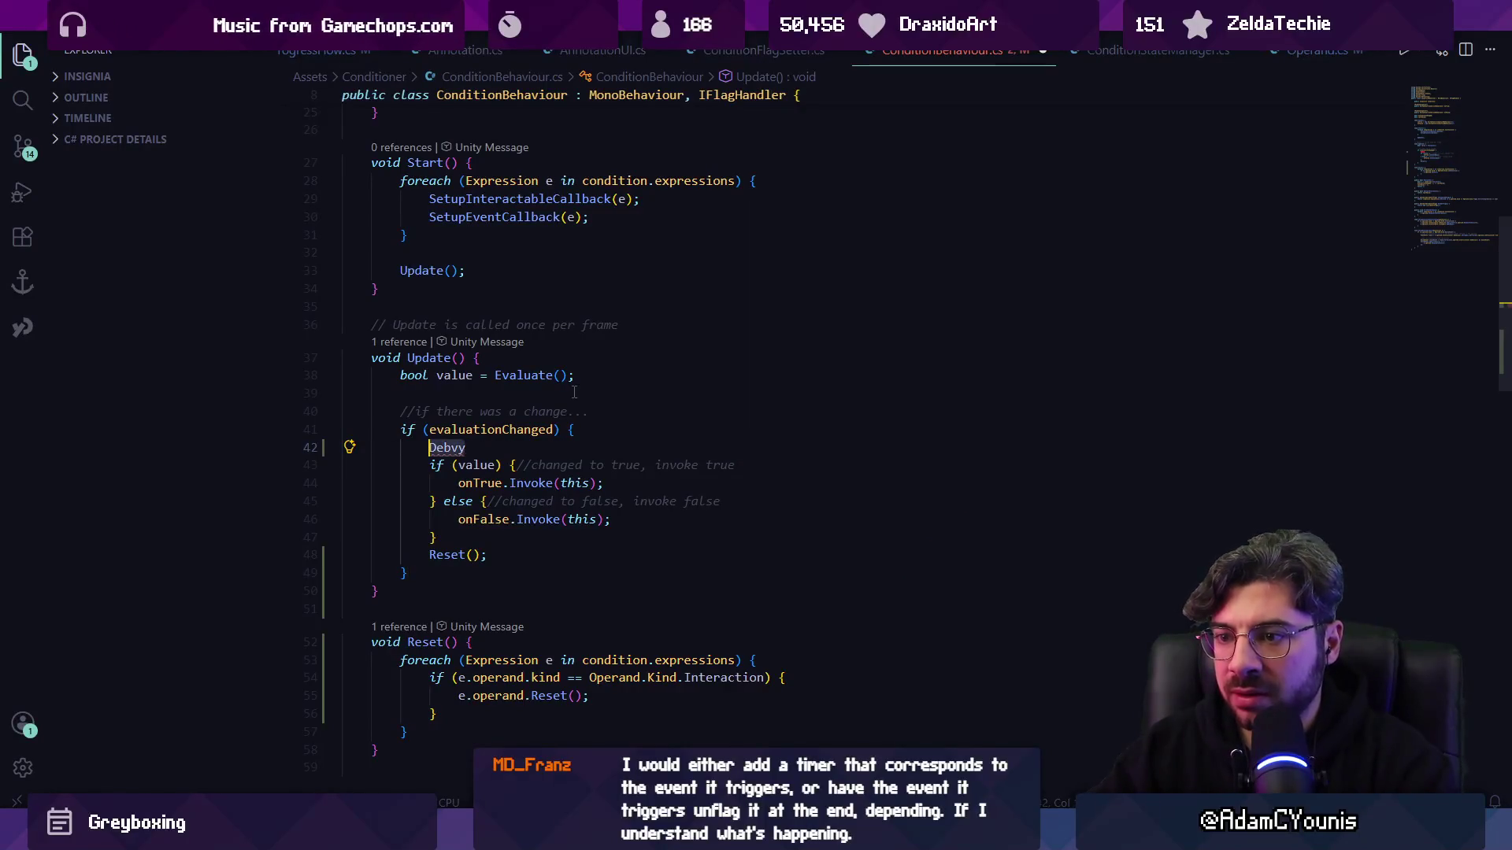
text(bug)
key(Tab)
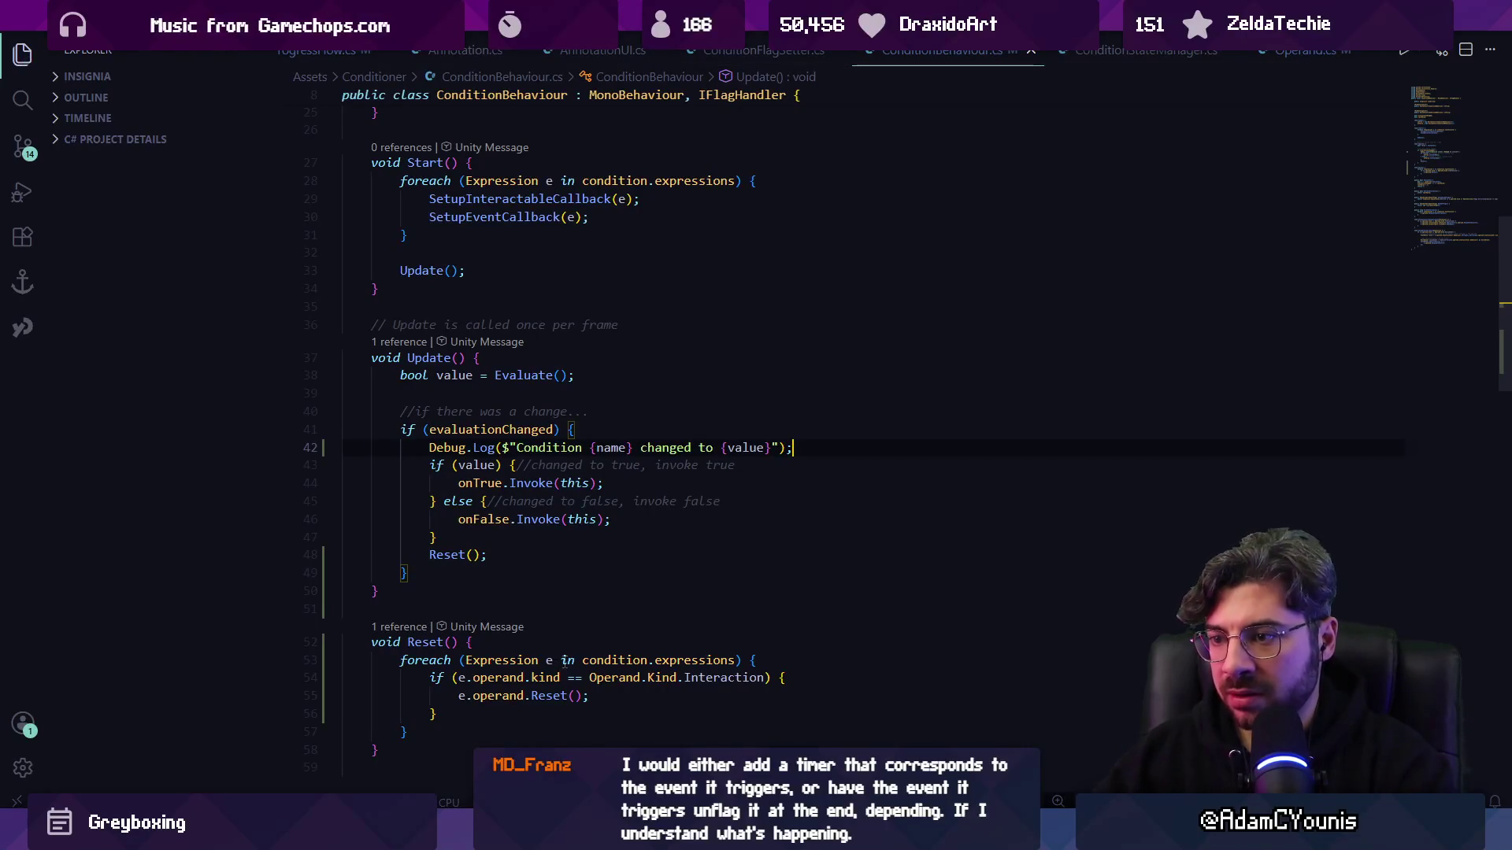
key(alt+Down)
key(alt+Up)
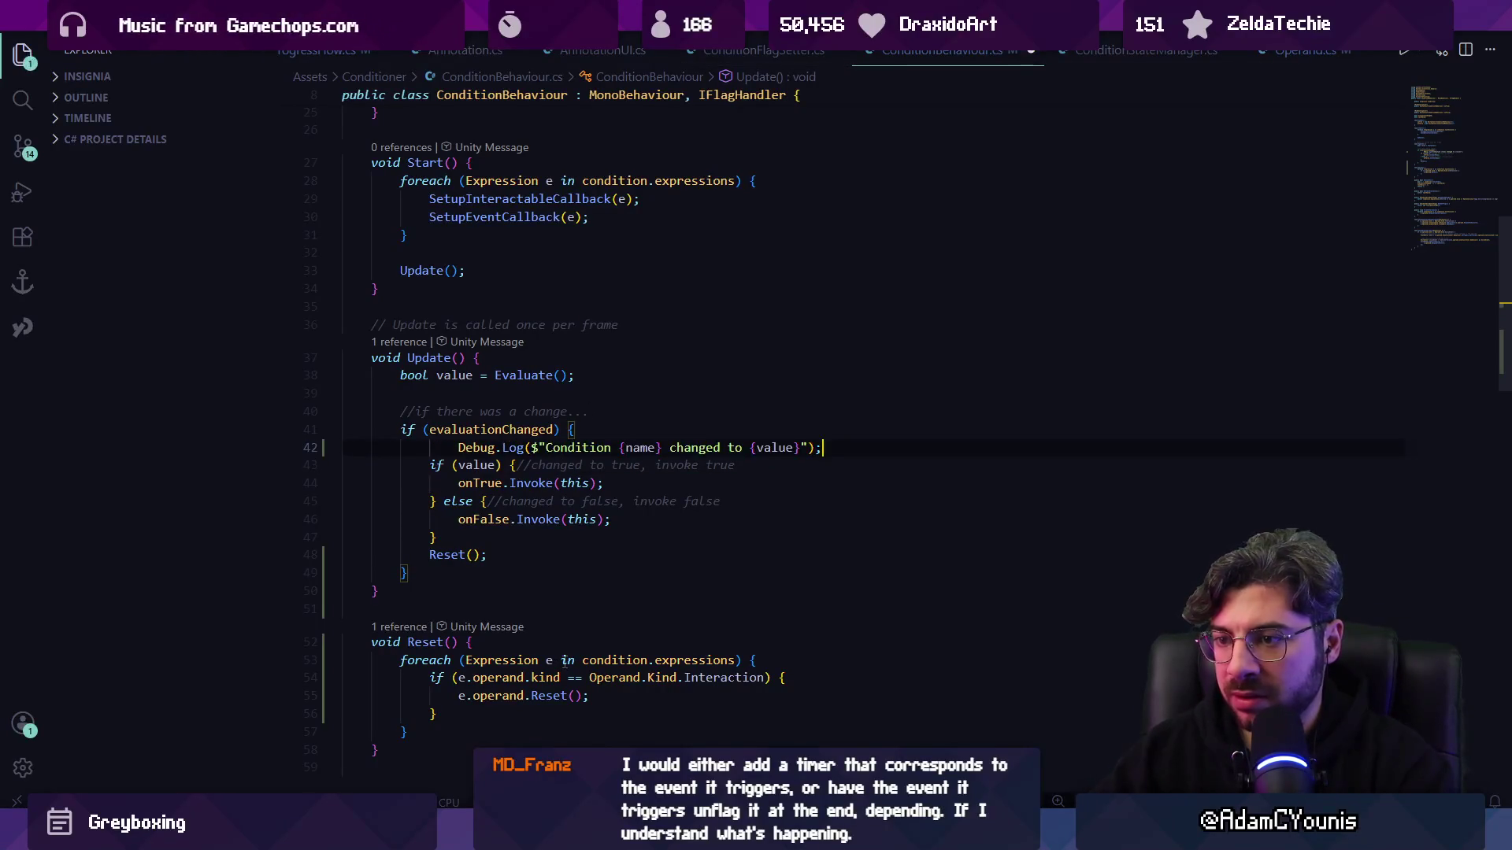
key(alt+Tab)
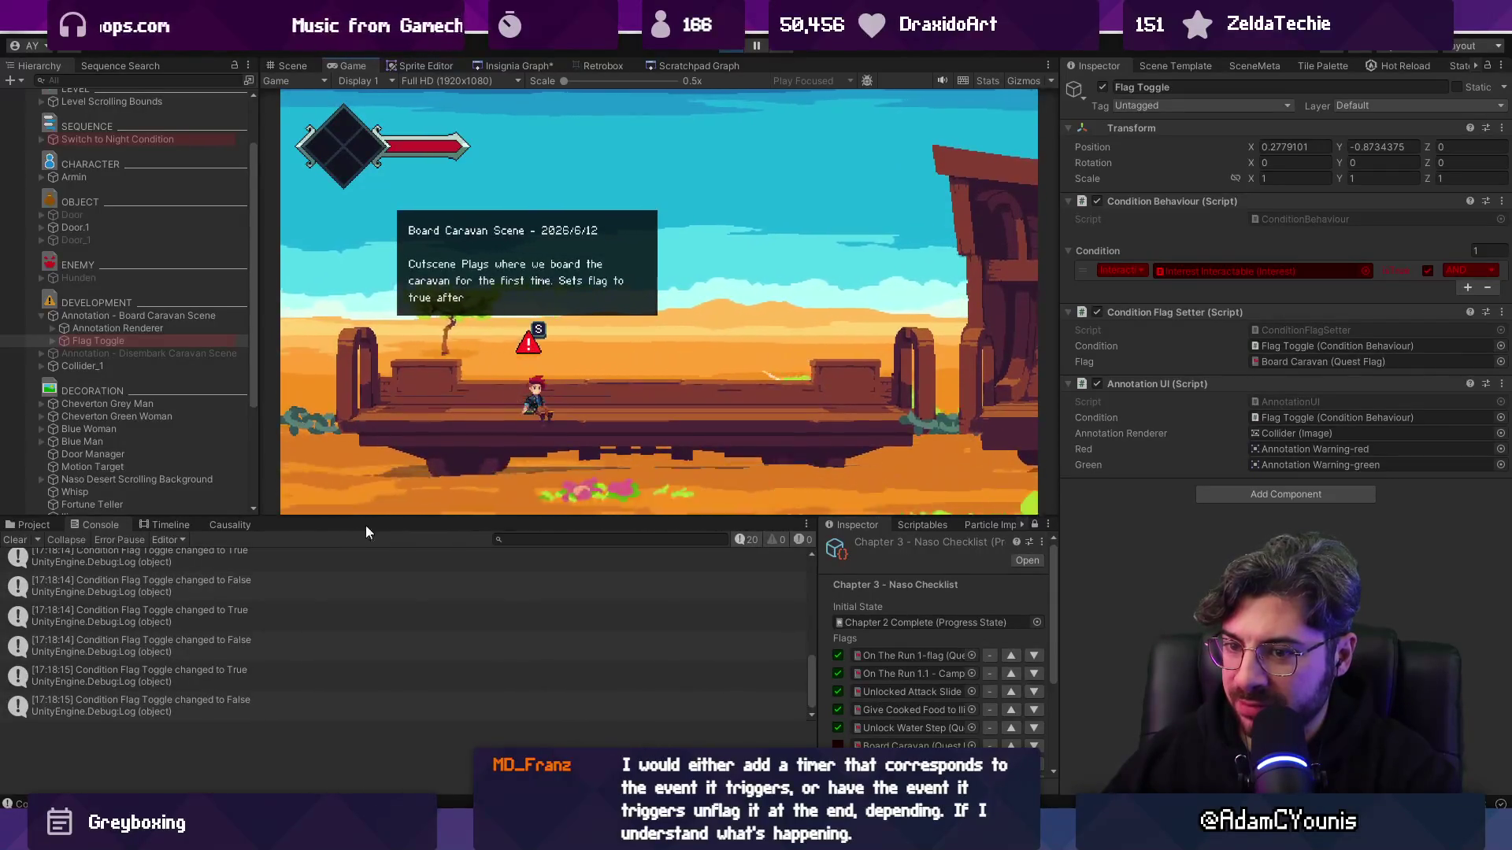
- Clear the condition-change logs and open ConditionFlagSetter.cs from the Inspector's script field
click(13, 543)
double_click(254, 560)
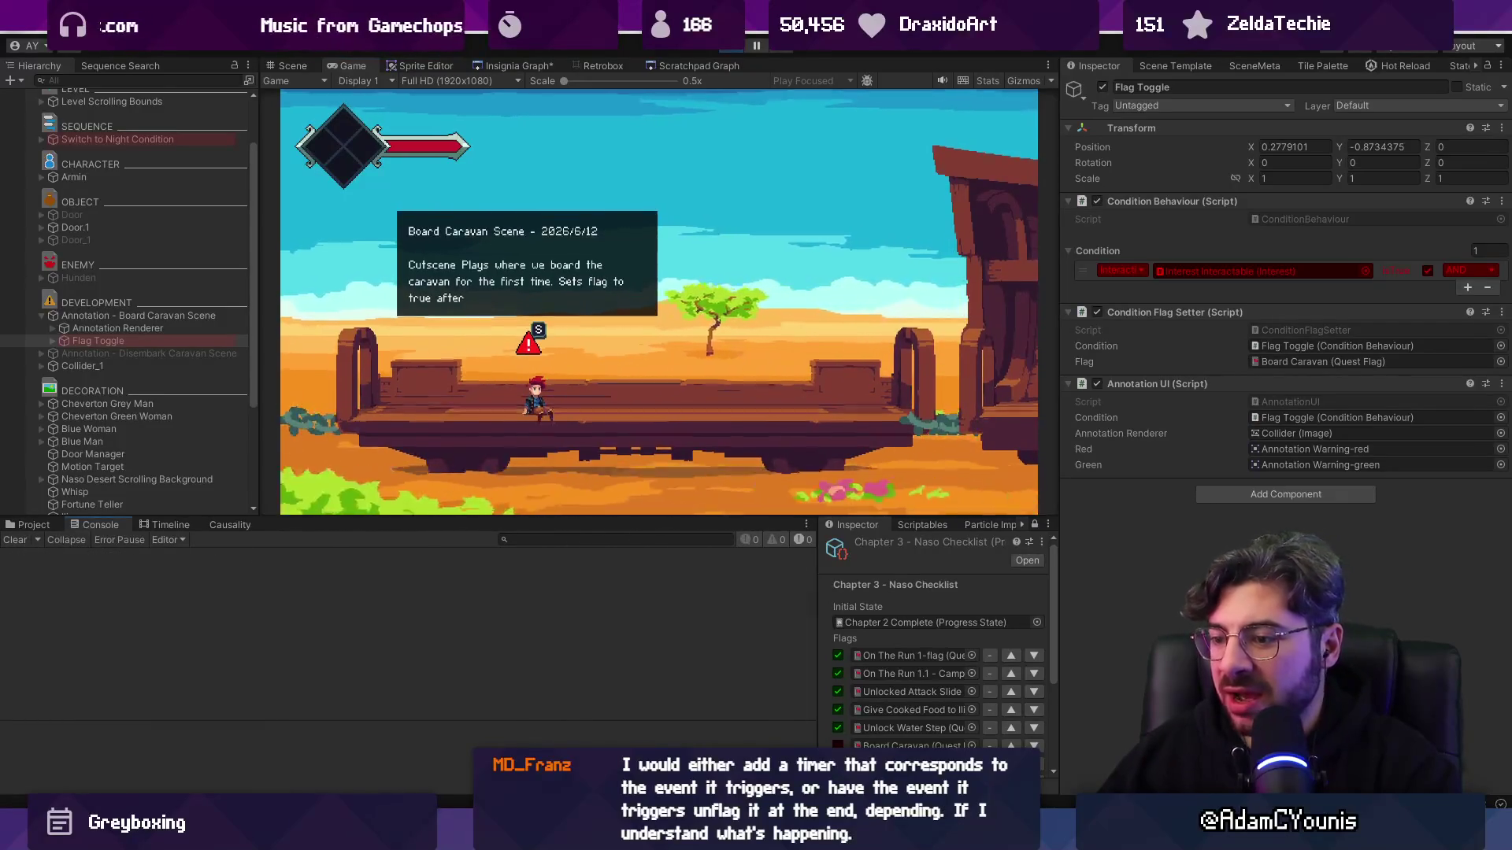
key(alt+Tab)
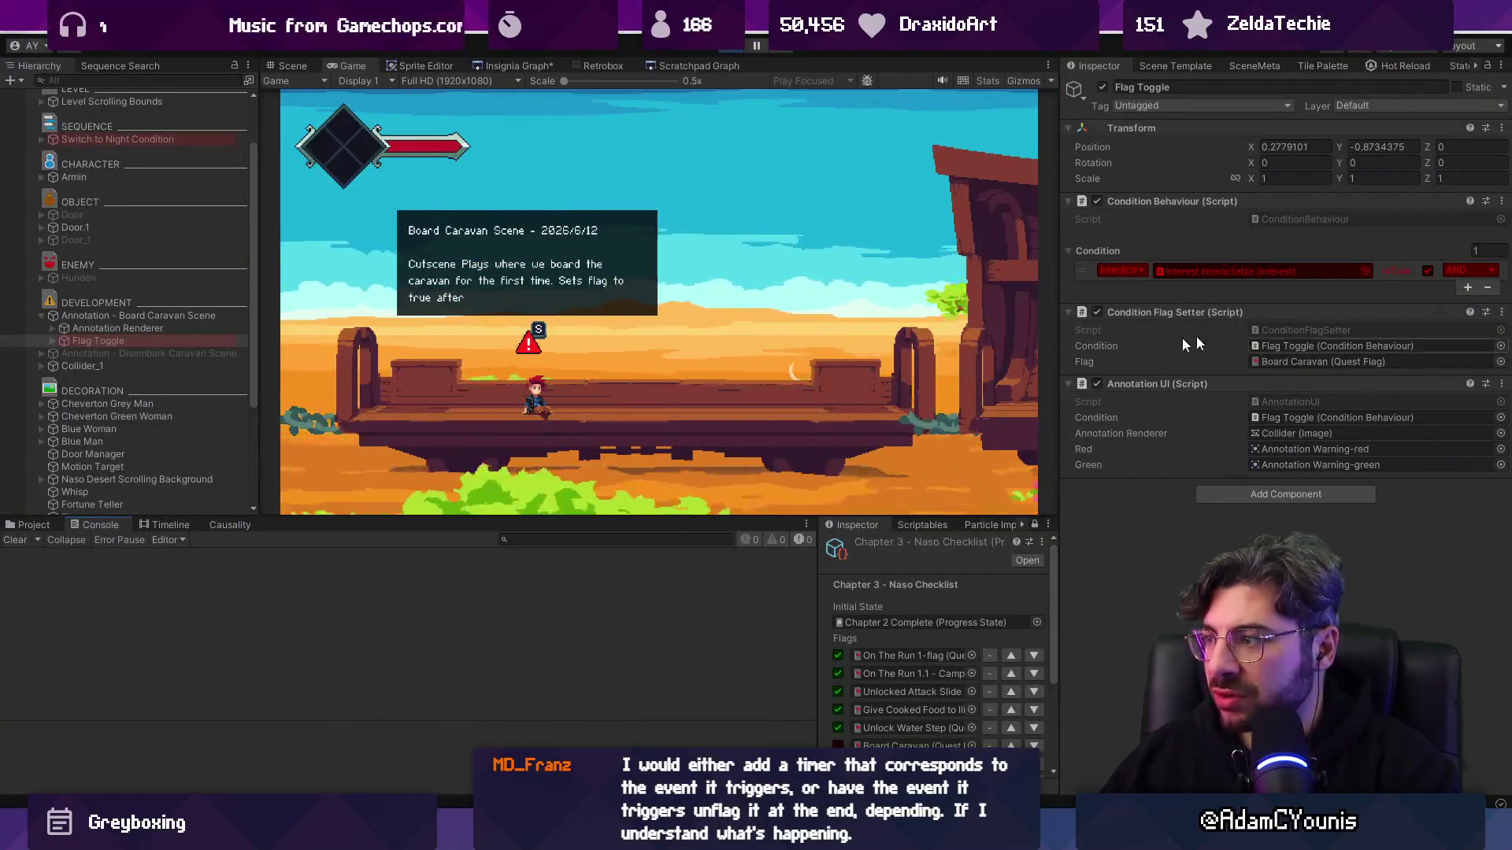
double_click(1293, 330)
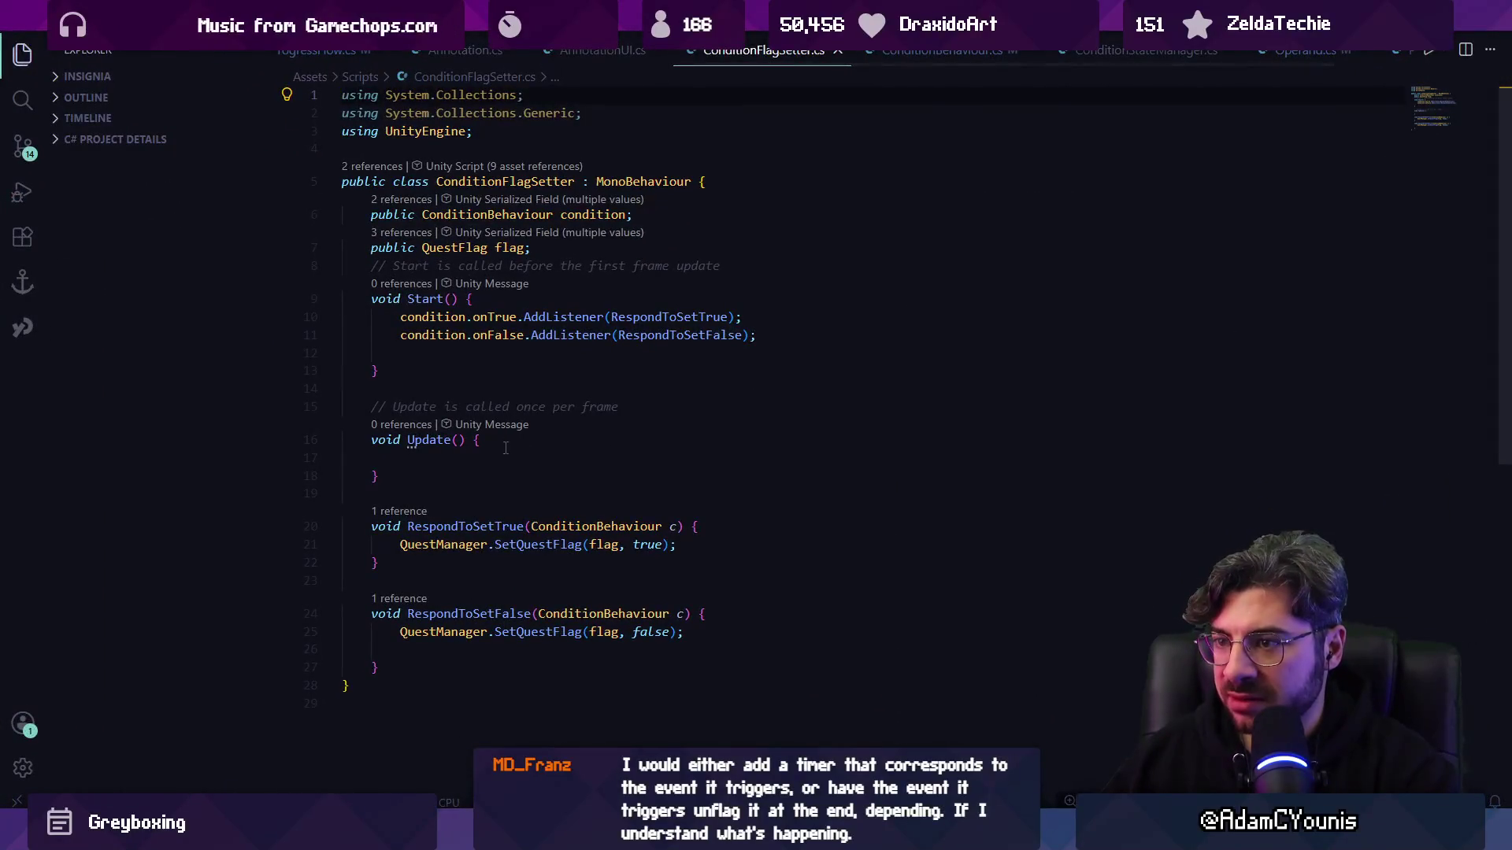
- Review ConditionFlagSetter's RespondToSetTrue and RespondToSetFalse listeners and its empty Update method
click(679, 335)
click(648, 316)
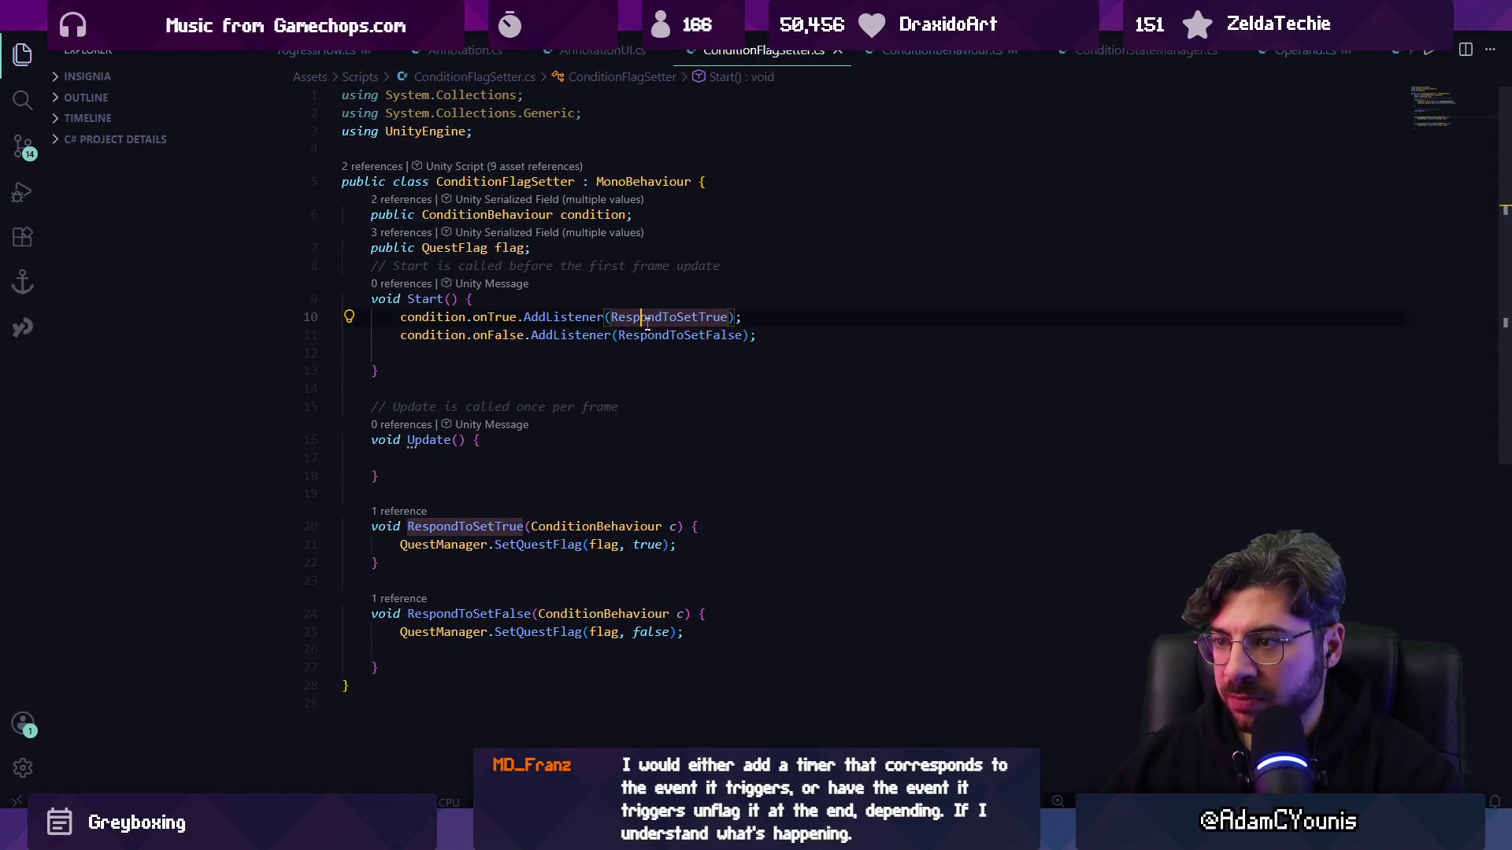
click(655, 334)
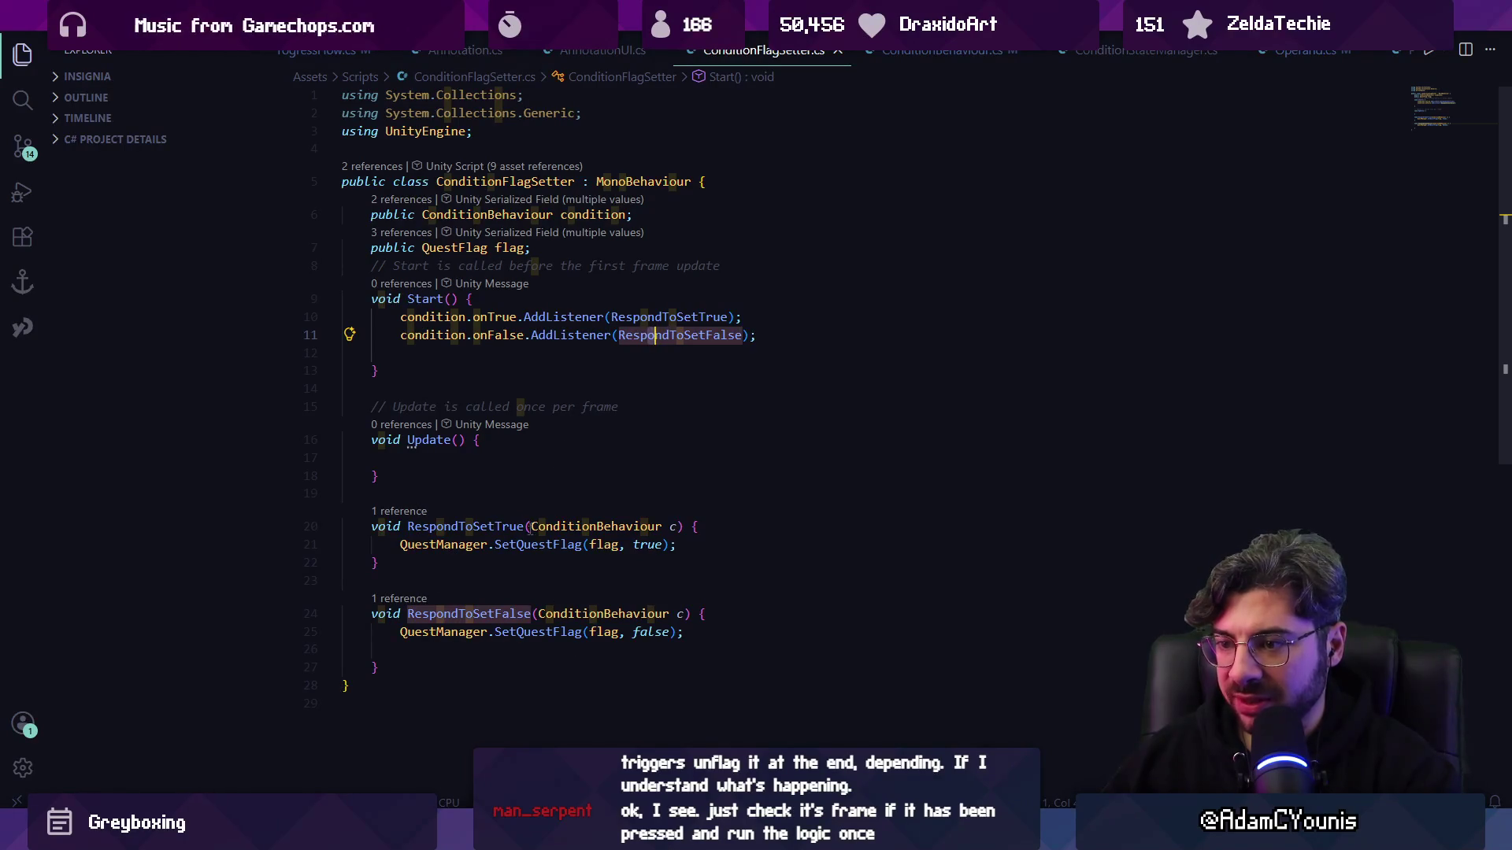
key(alt+Tab)
key(alt+Tab)
click(513, 443)
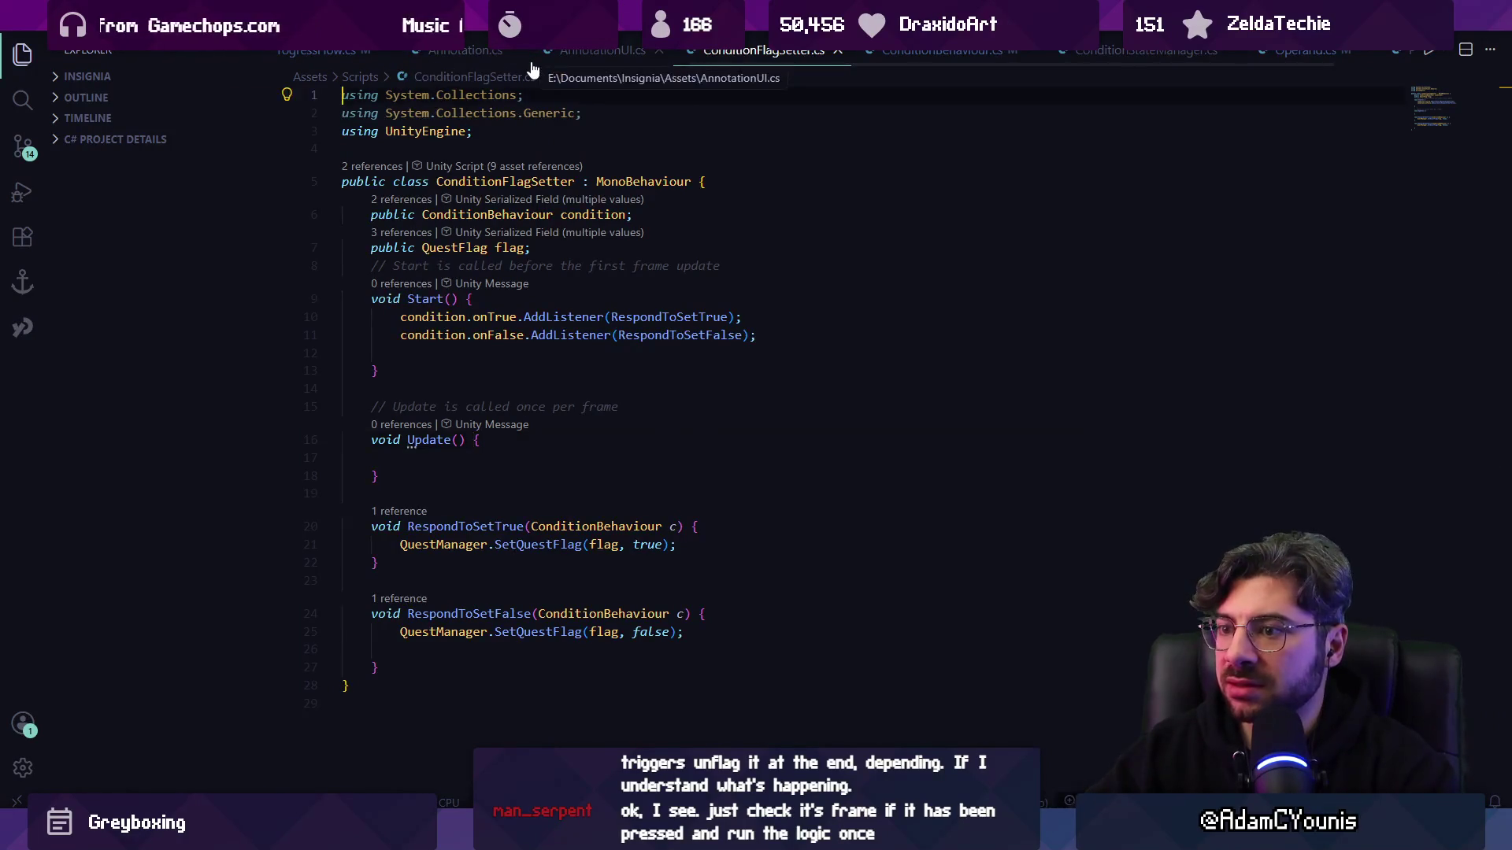
- Look over GetCheckedFlags in ConditionBehaviour.cs and Operand.cs, then start a new search in ConditionBehaviour.cs
key(ctrl+Tab)
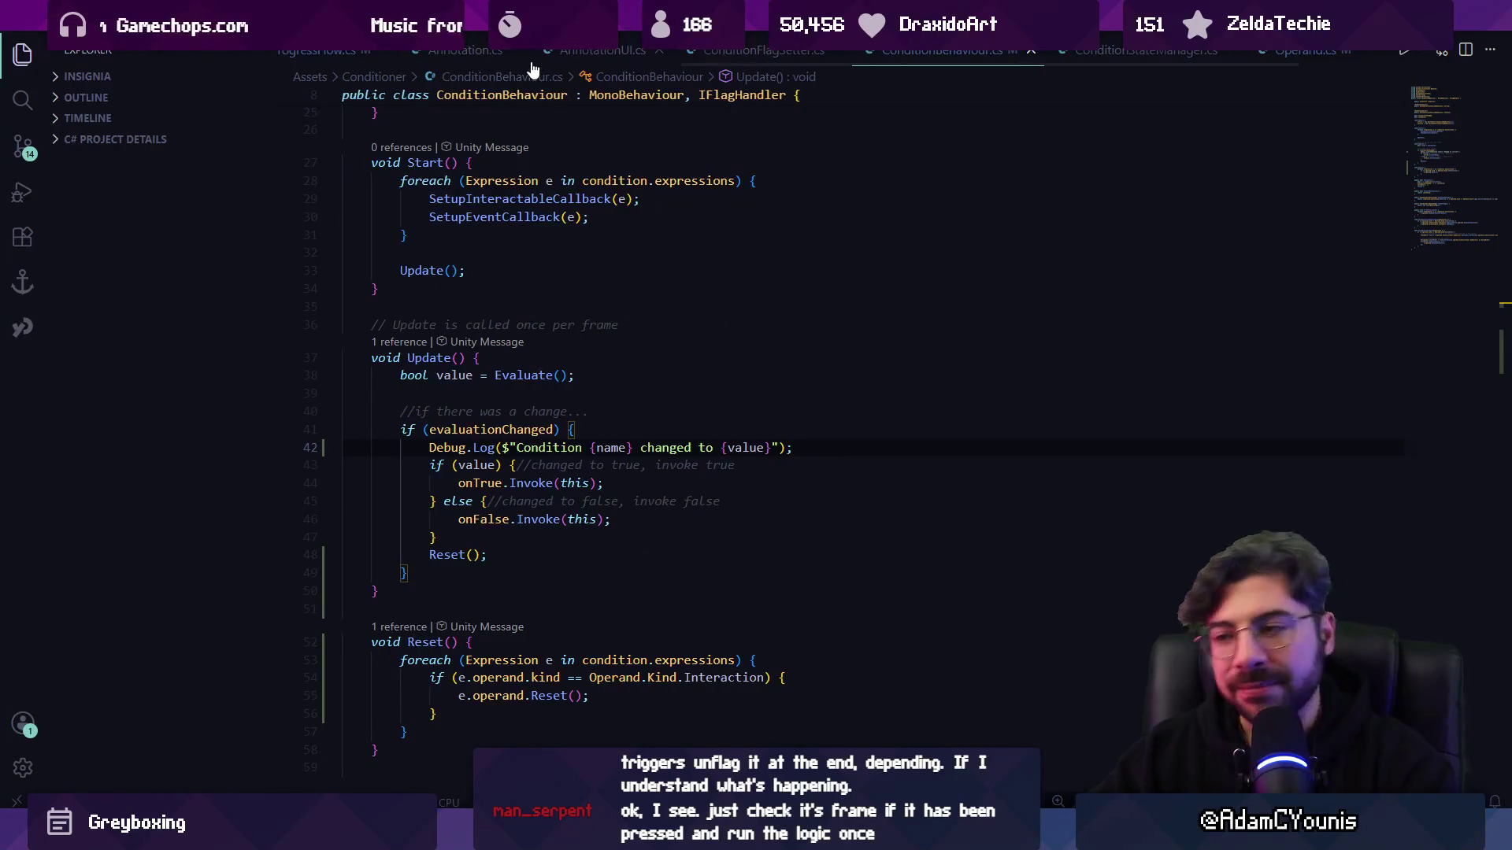
key(Page_Down)
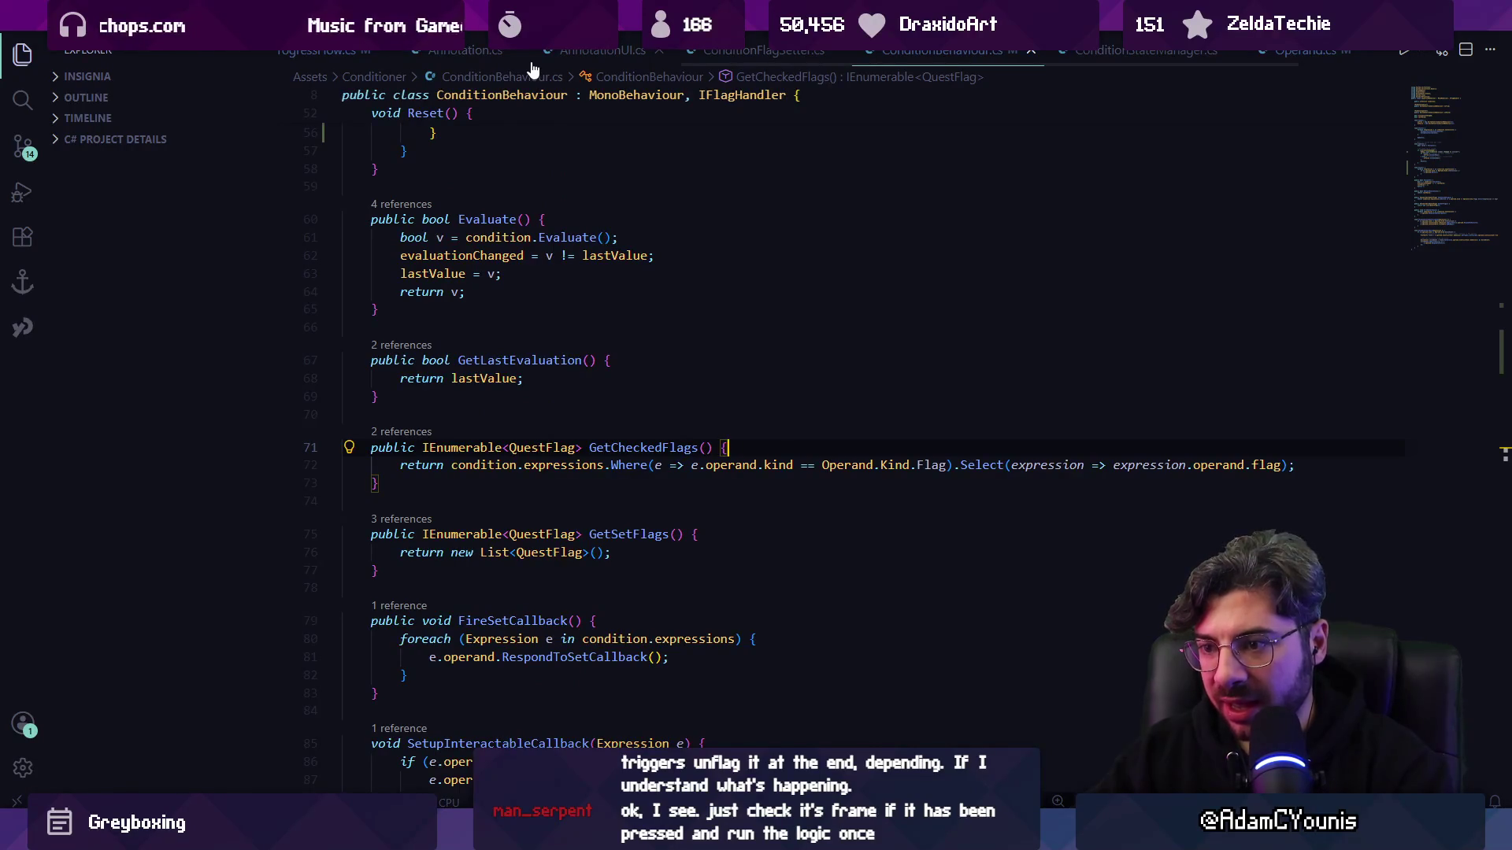
key(Up)
key(Up)
key(Up)
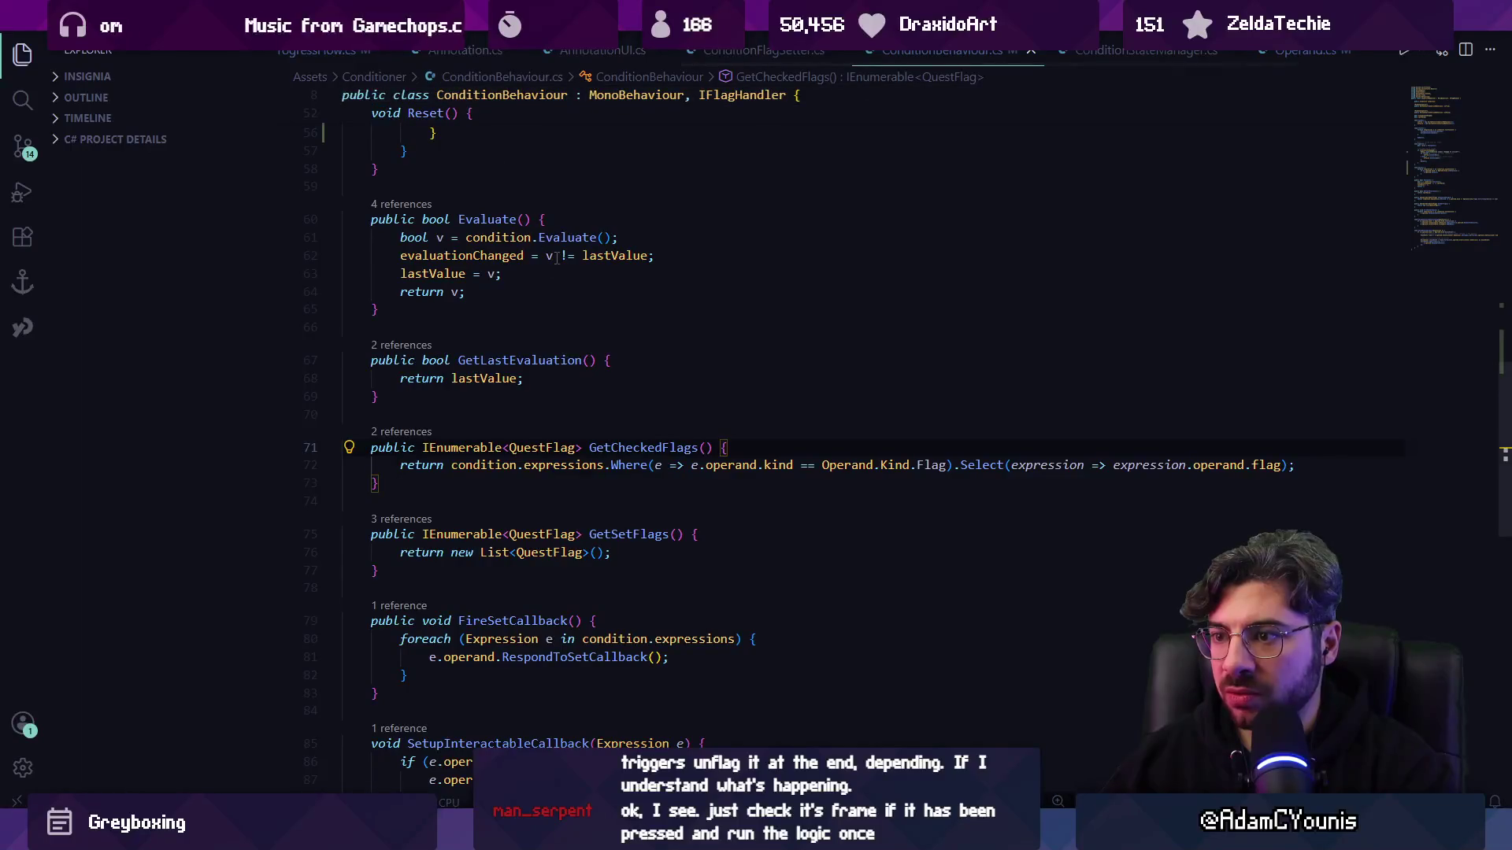
click(1301, 52)
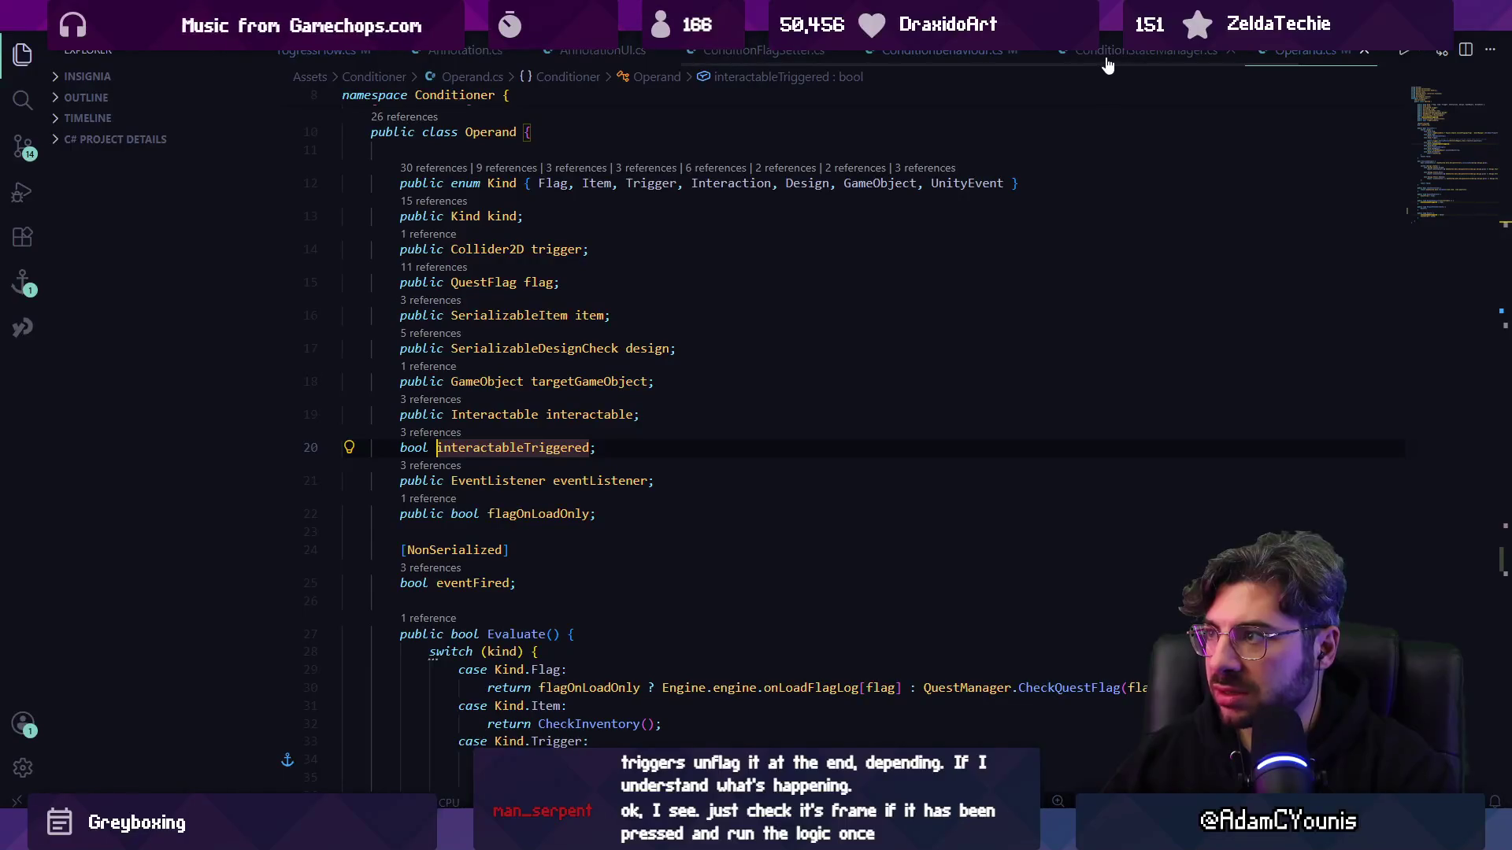
click(765, 438)
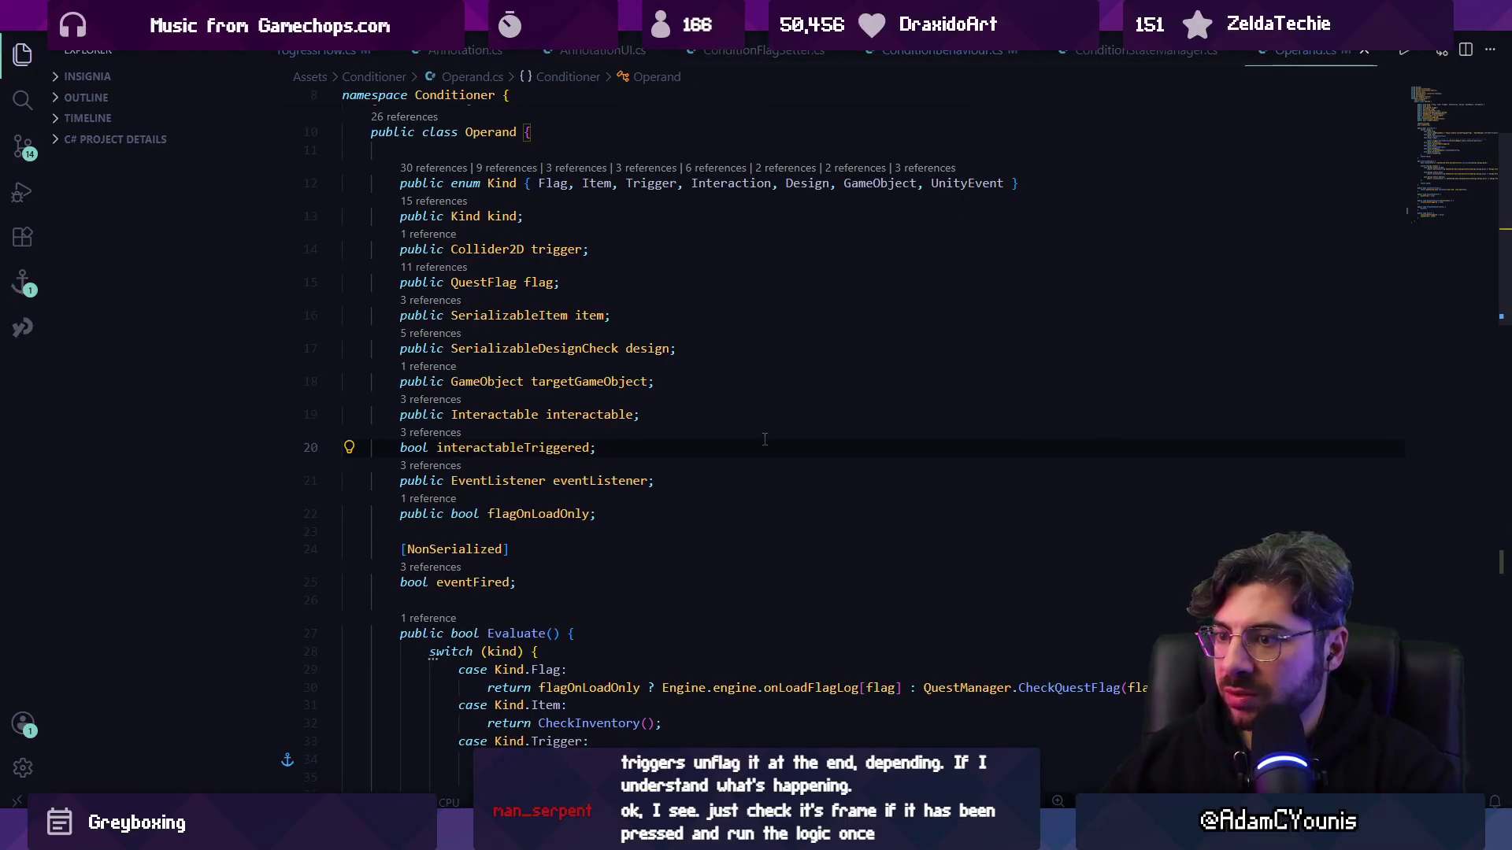
key(ctrl+f)
text(pre)
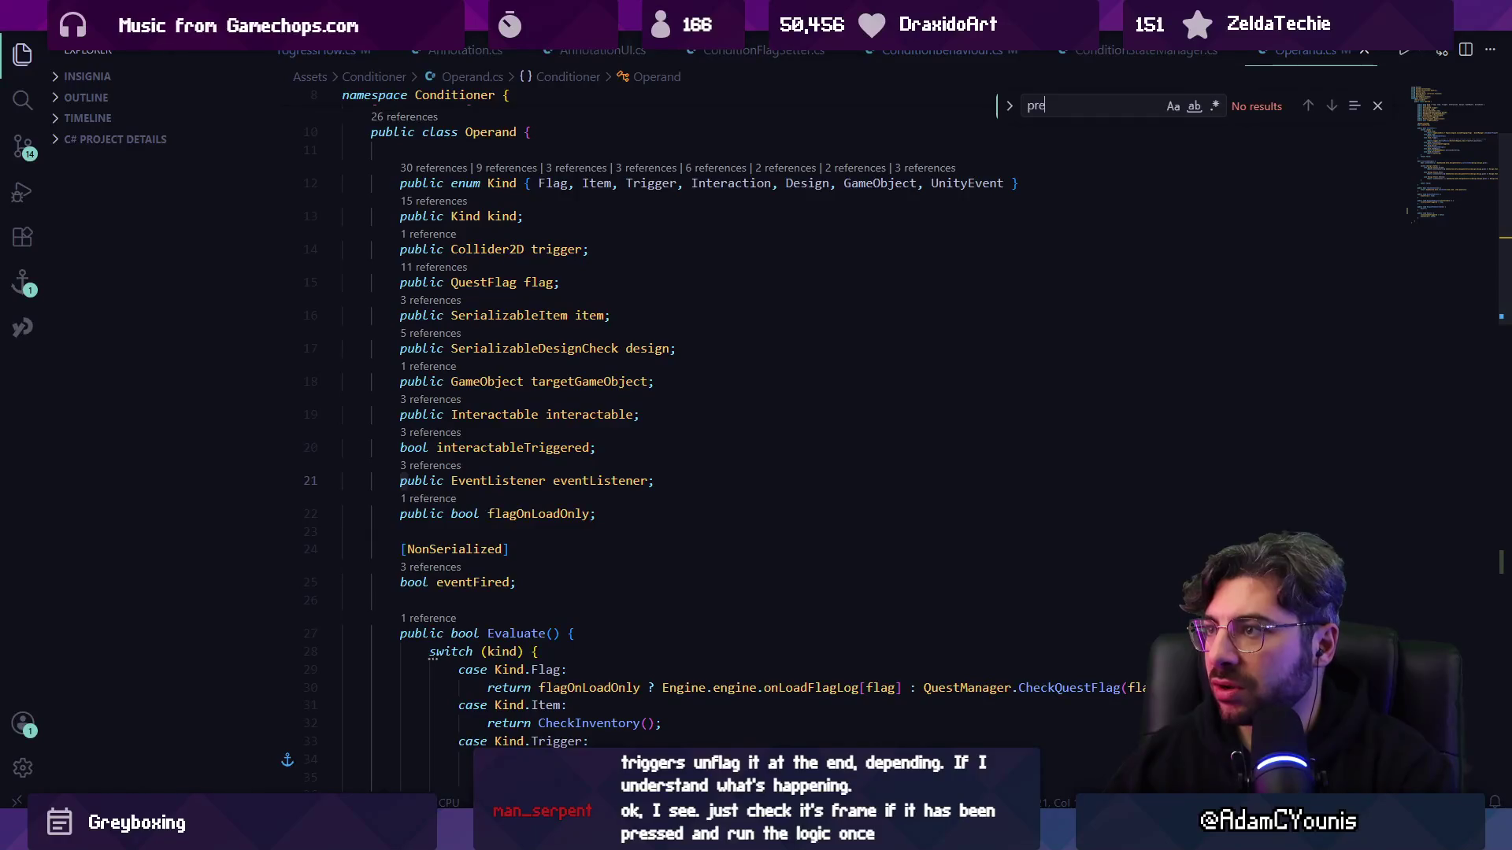
key(ctrl+Page_Up)
key(ctrl+Page_Up)
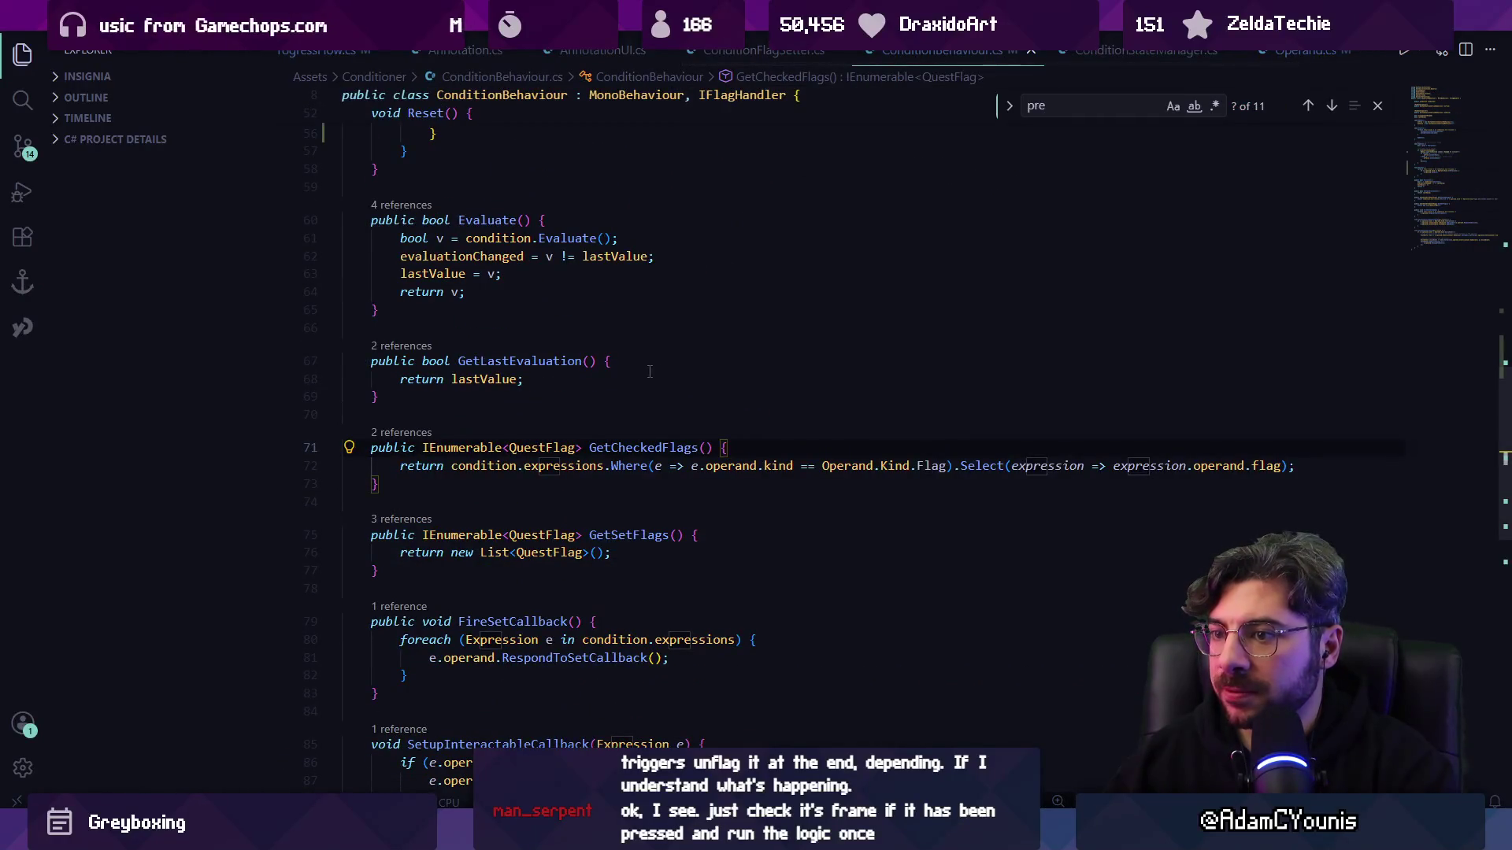
key(BackSpace)
key(BackSpace)
key(BackSpace)
- Find the Reset() call, check where evaluationChanged is declared, and go to the end of Reset()
text(reset)
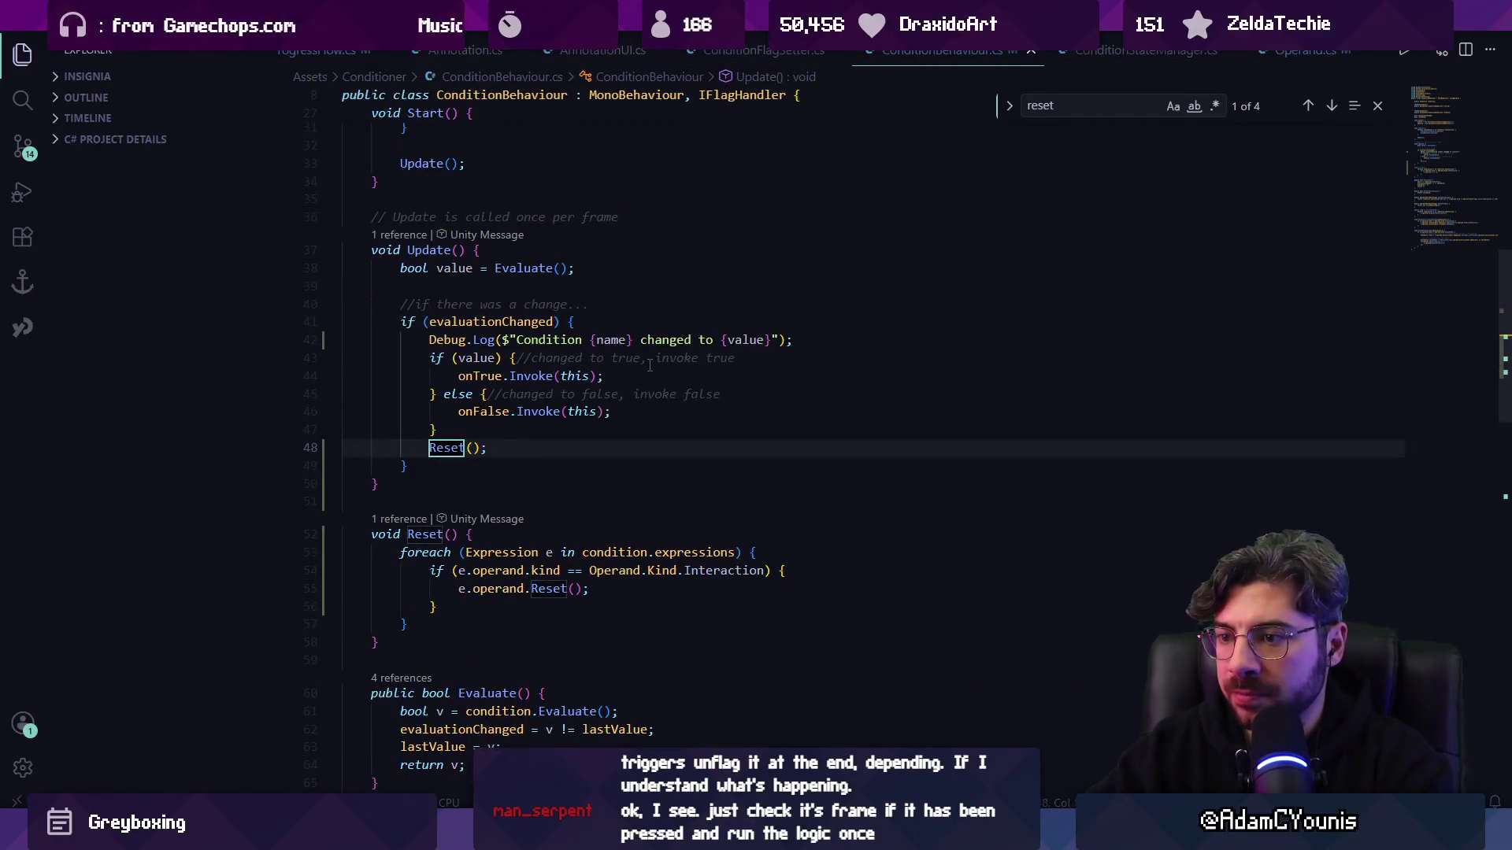
key(Escape)
key(End)
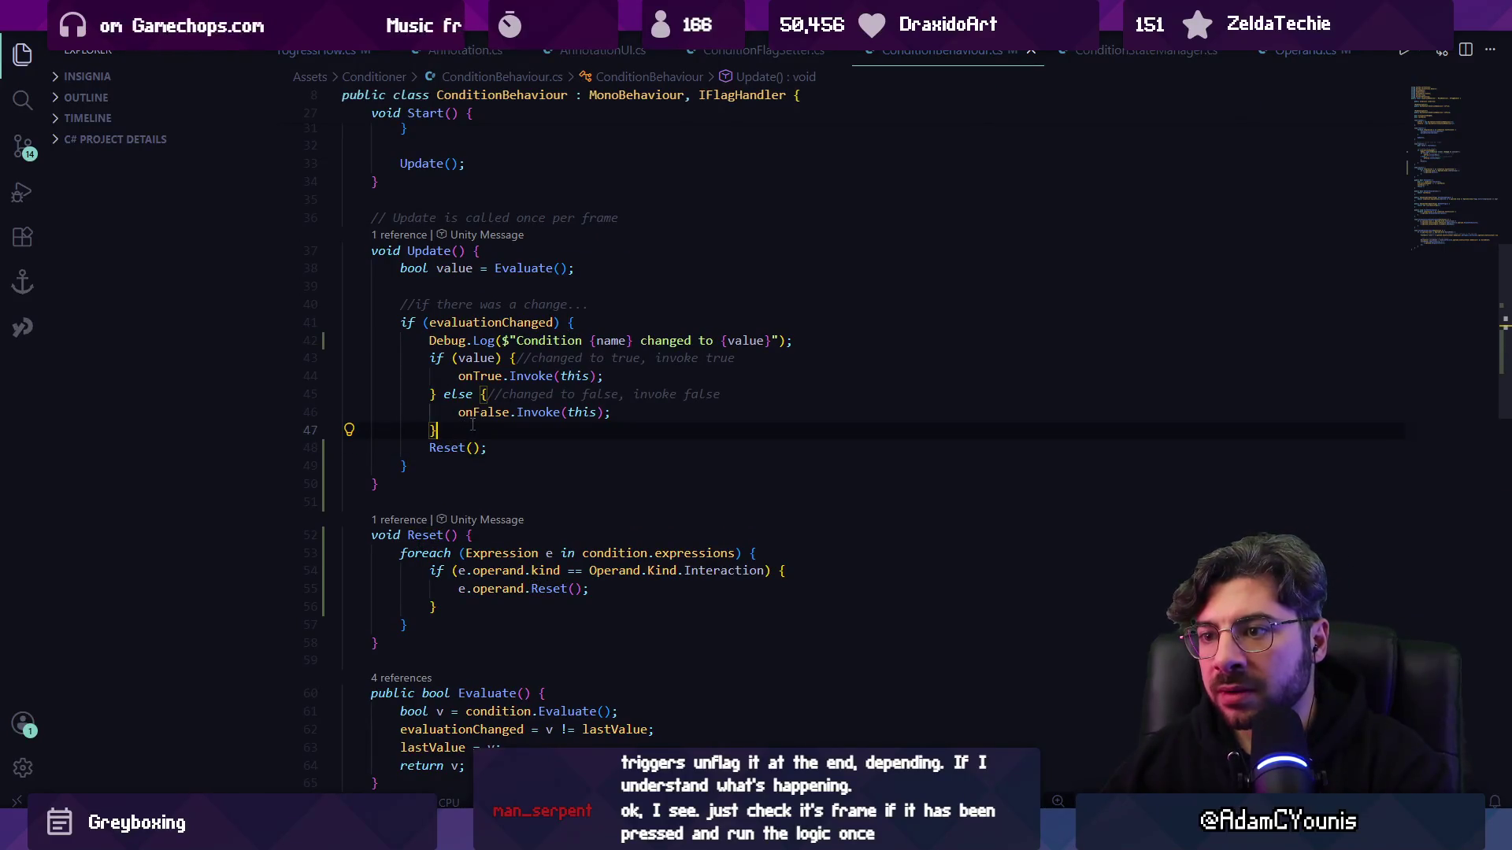
click(465, 322)
scroll(471, 331, up, 4)
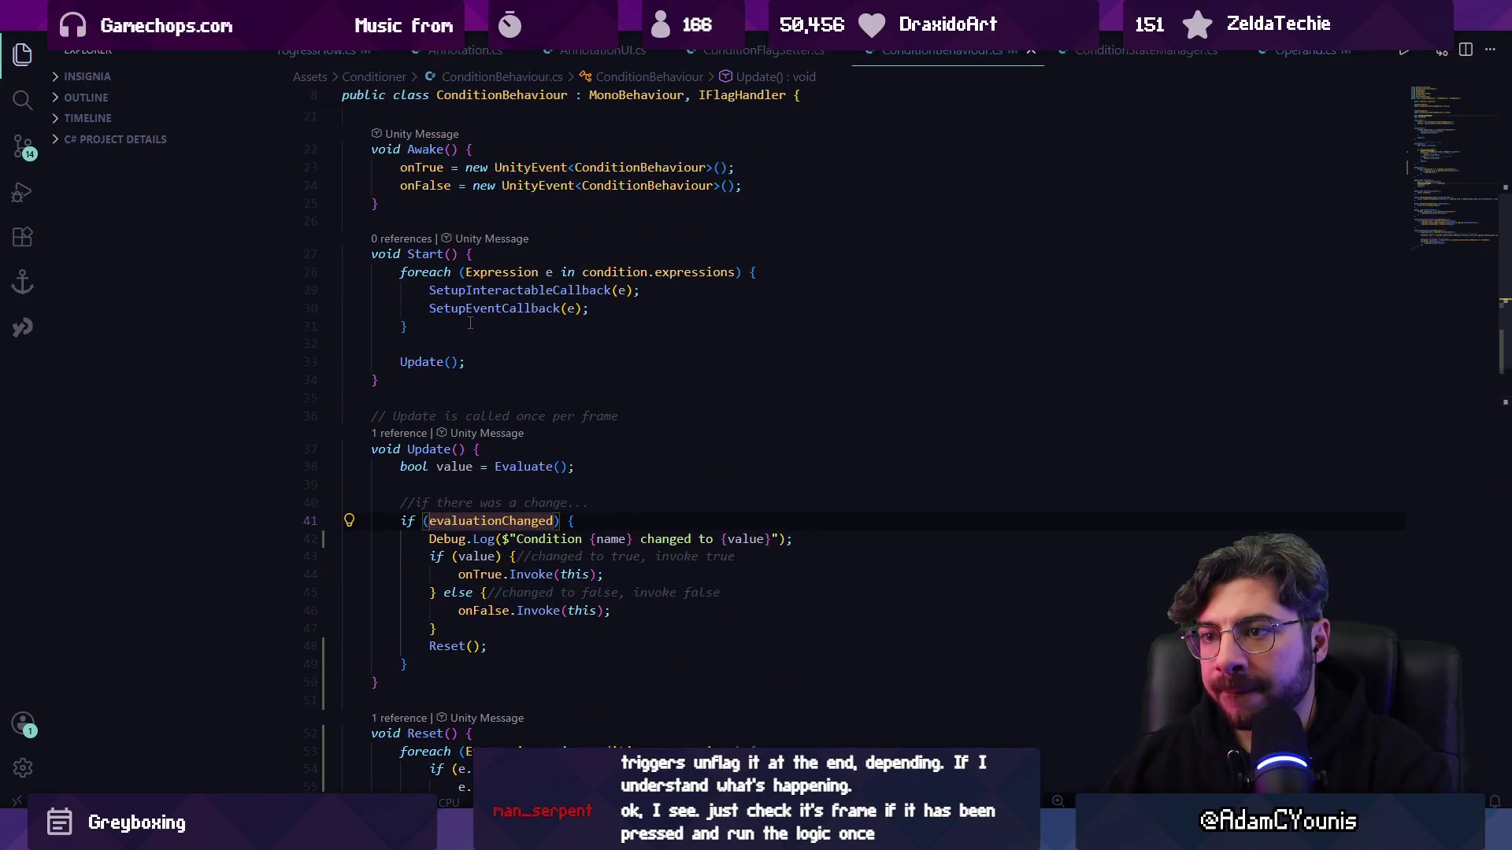
ctrl+click(474, 521)
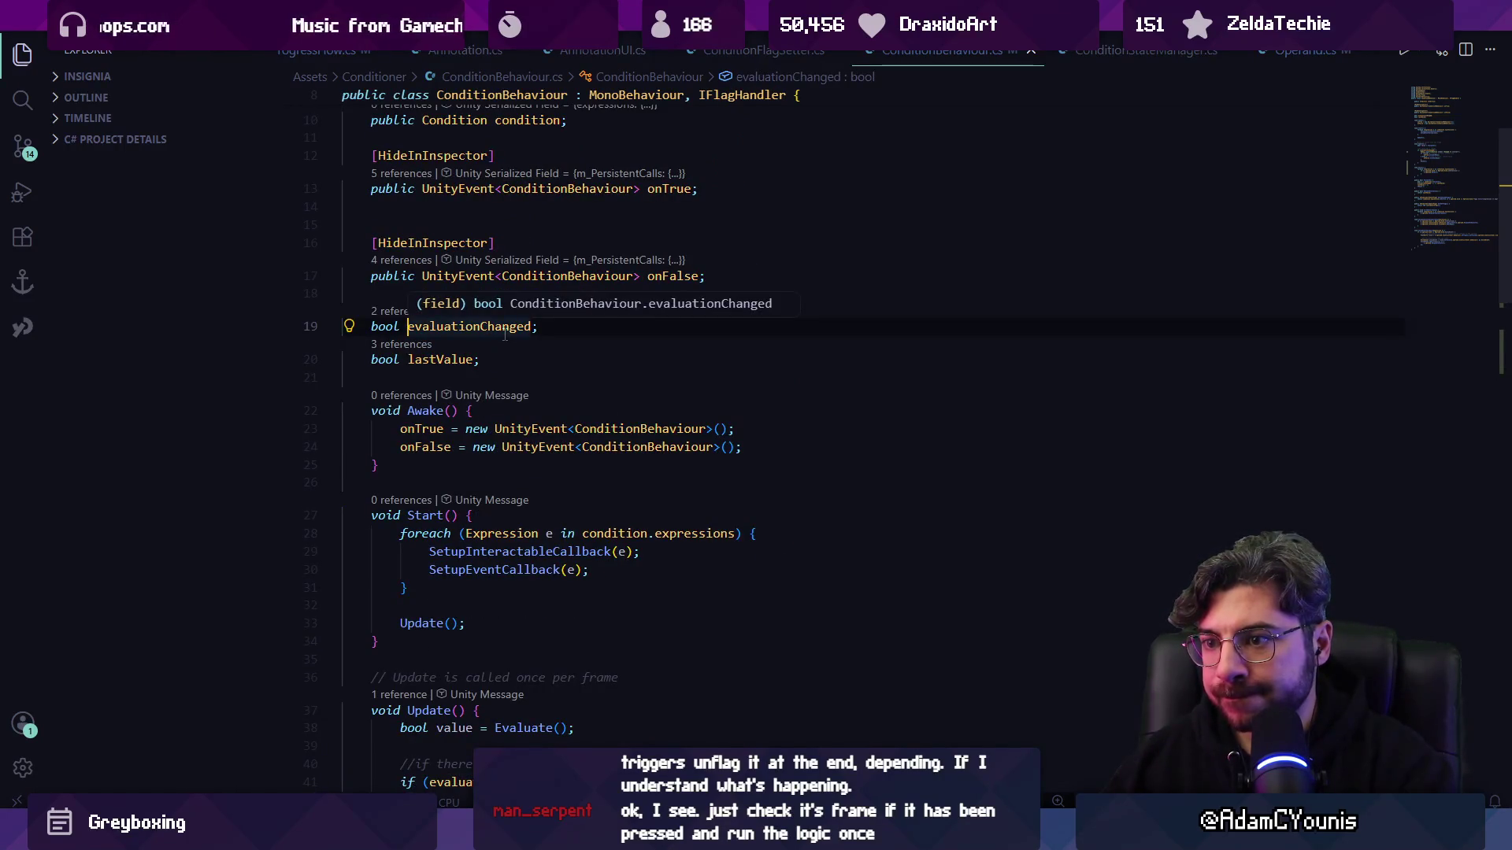
scroll(505, 335, down, 1)
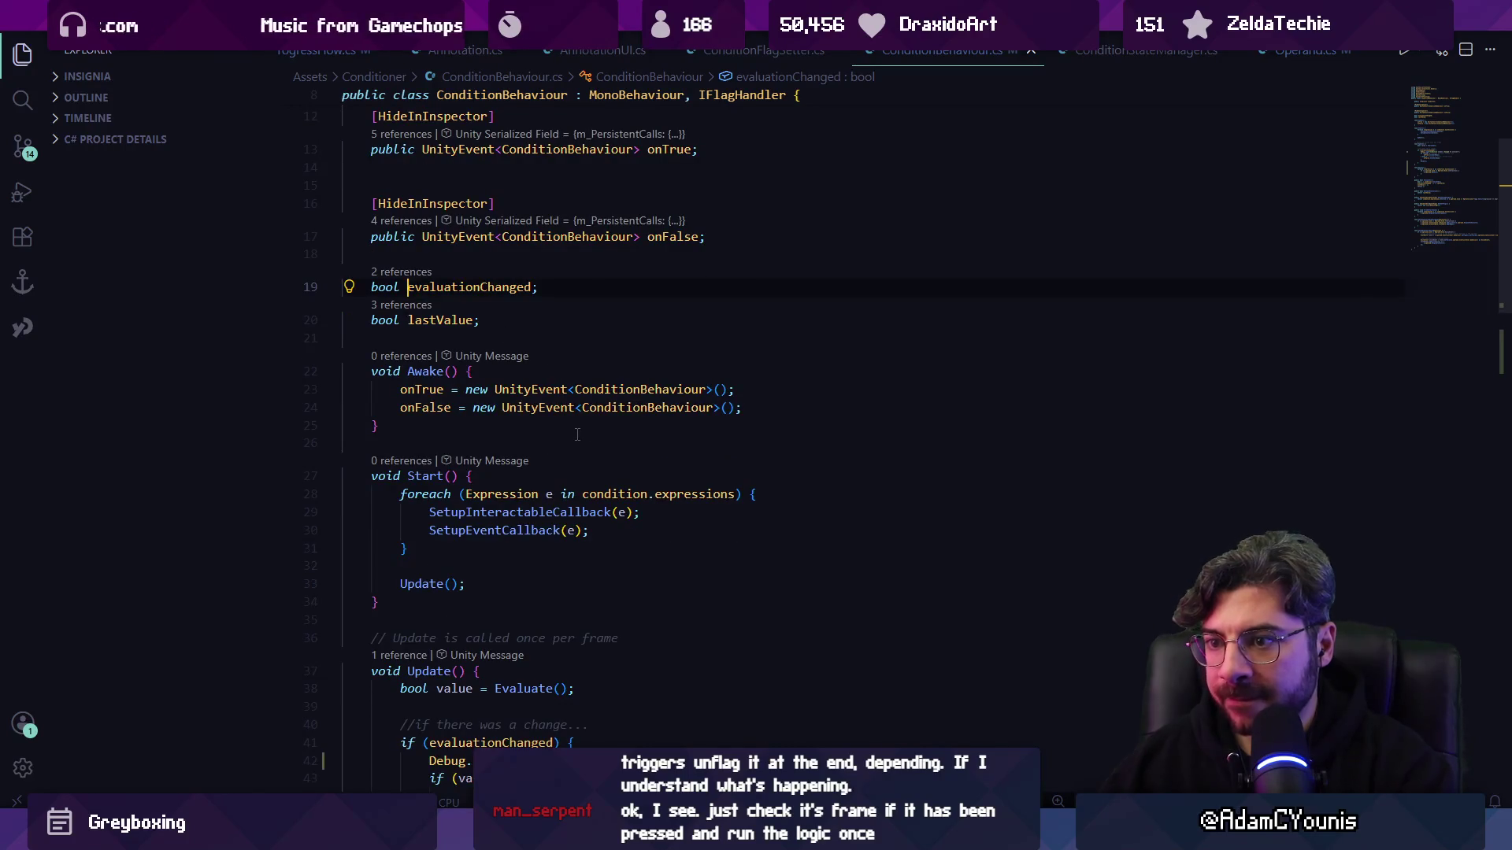
key(alt+Left)
key(Down)
key(Down)
key(Down)
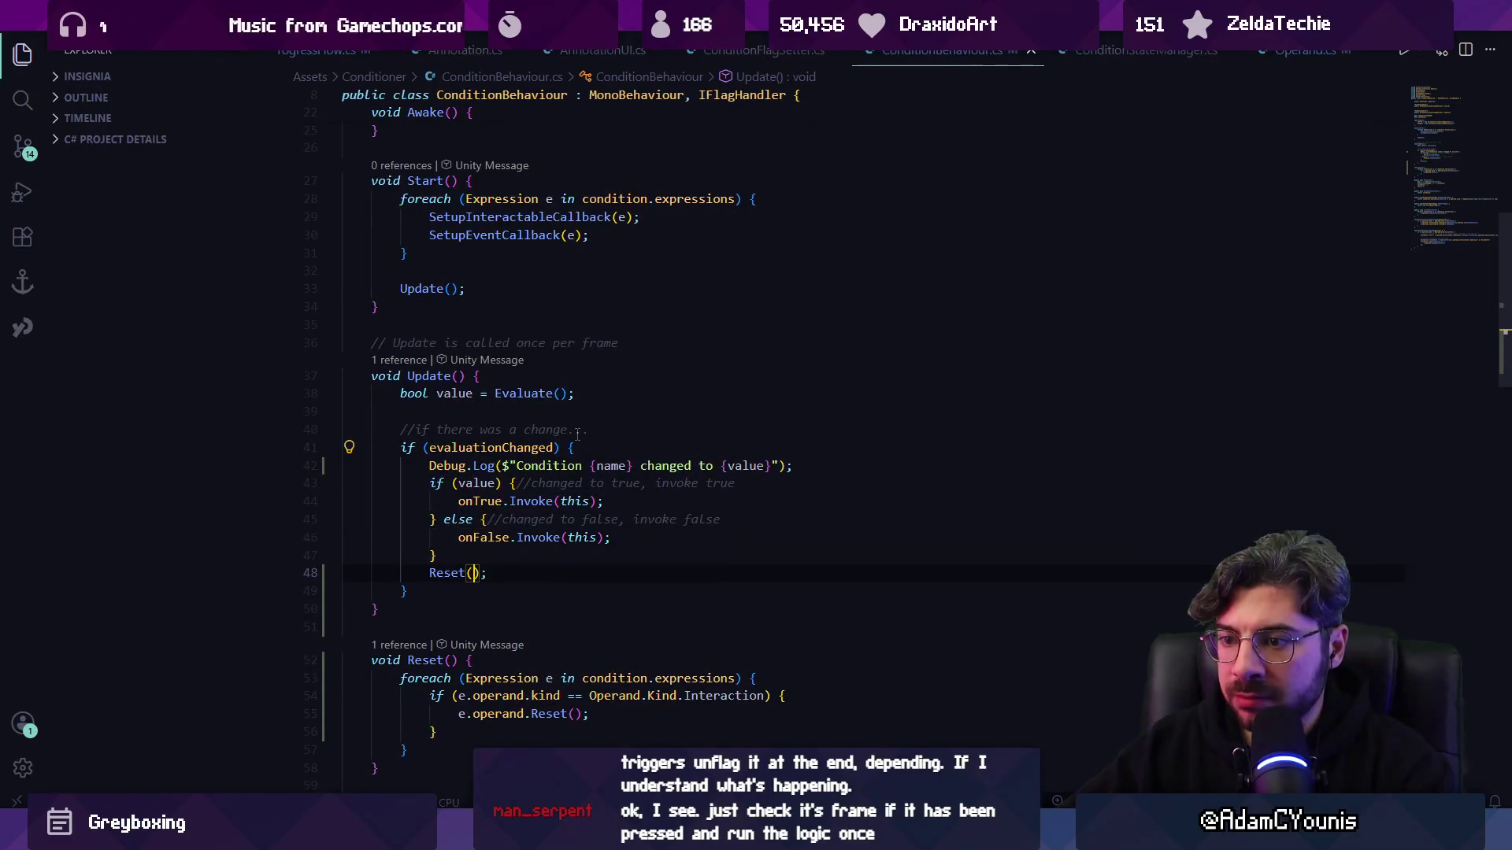
key(Up)
key(Up)
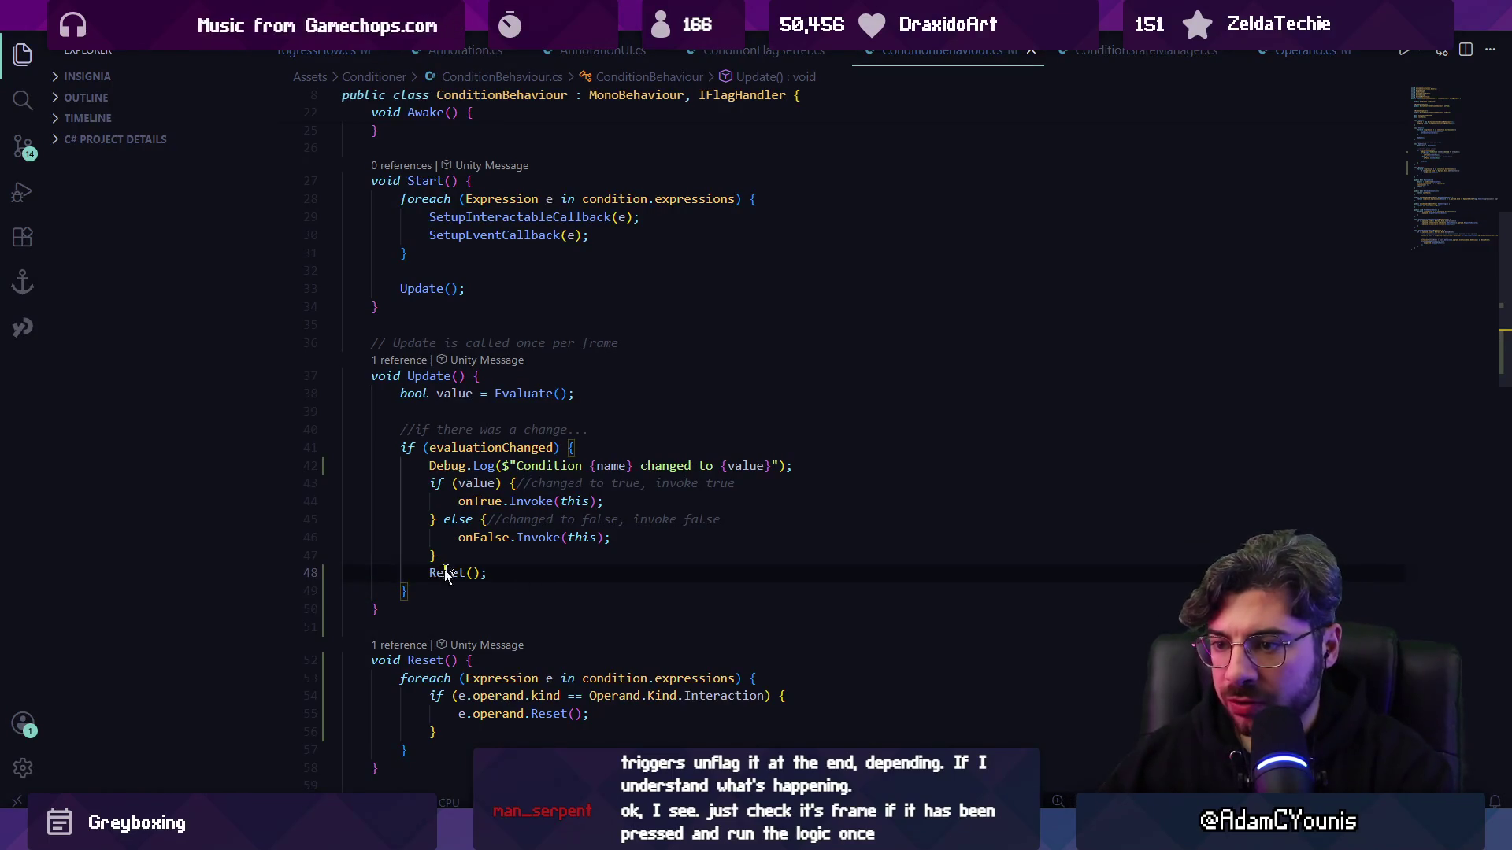
click(438, 750)
scroll(438, 638, down, 2)
- Append lastValue = Evaluate(); and evaluationChanged = false; to Reset() and save the script
key(Return)
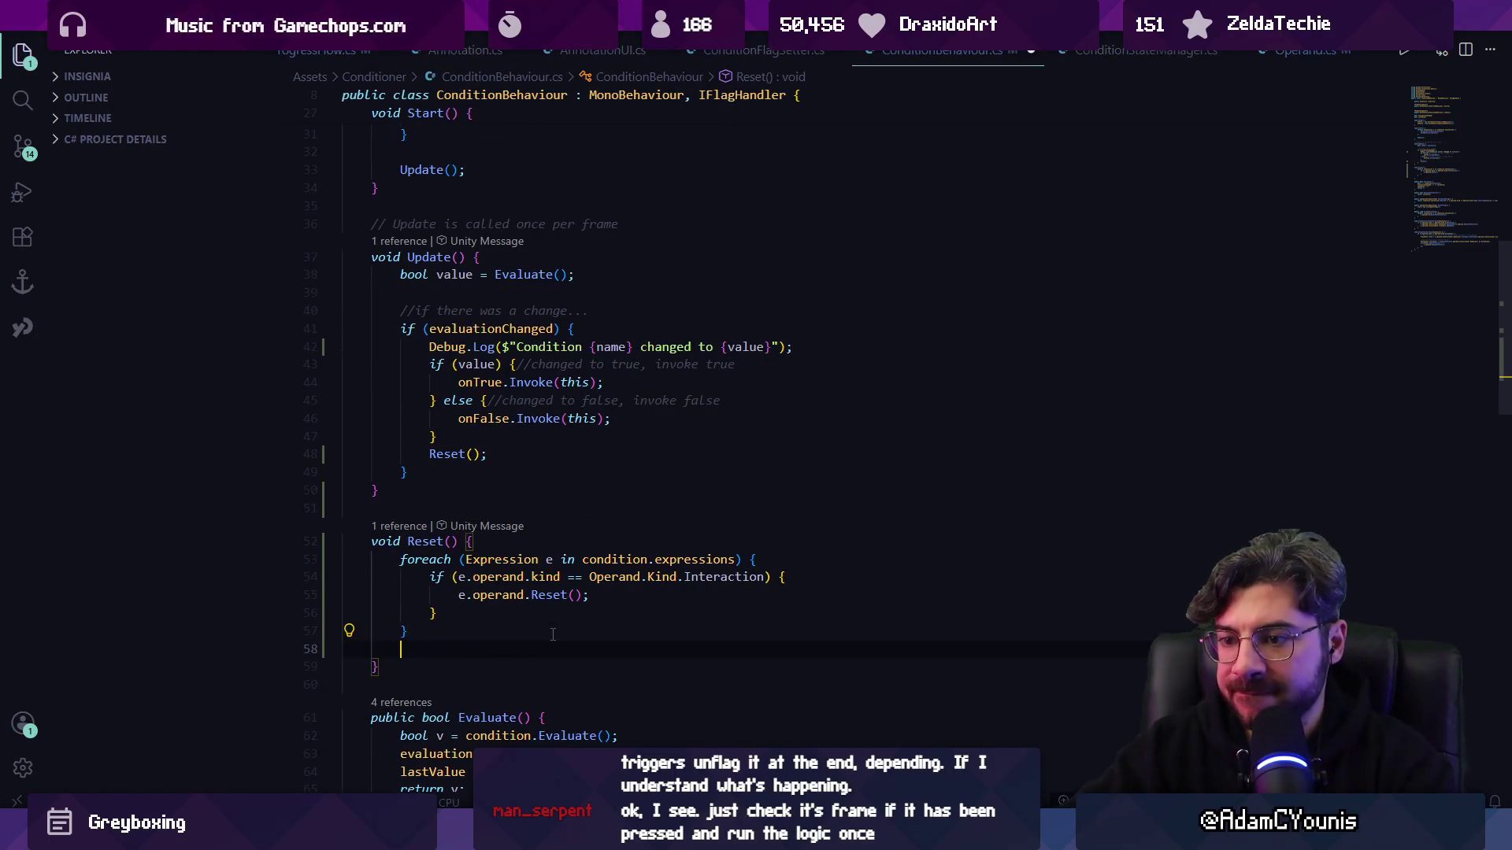
text(Evaluate();)
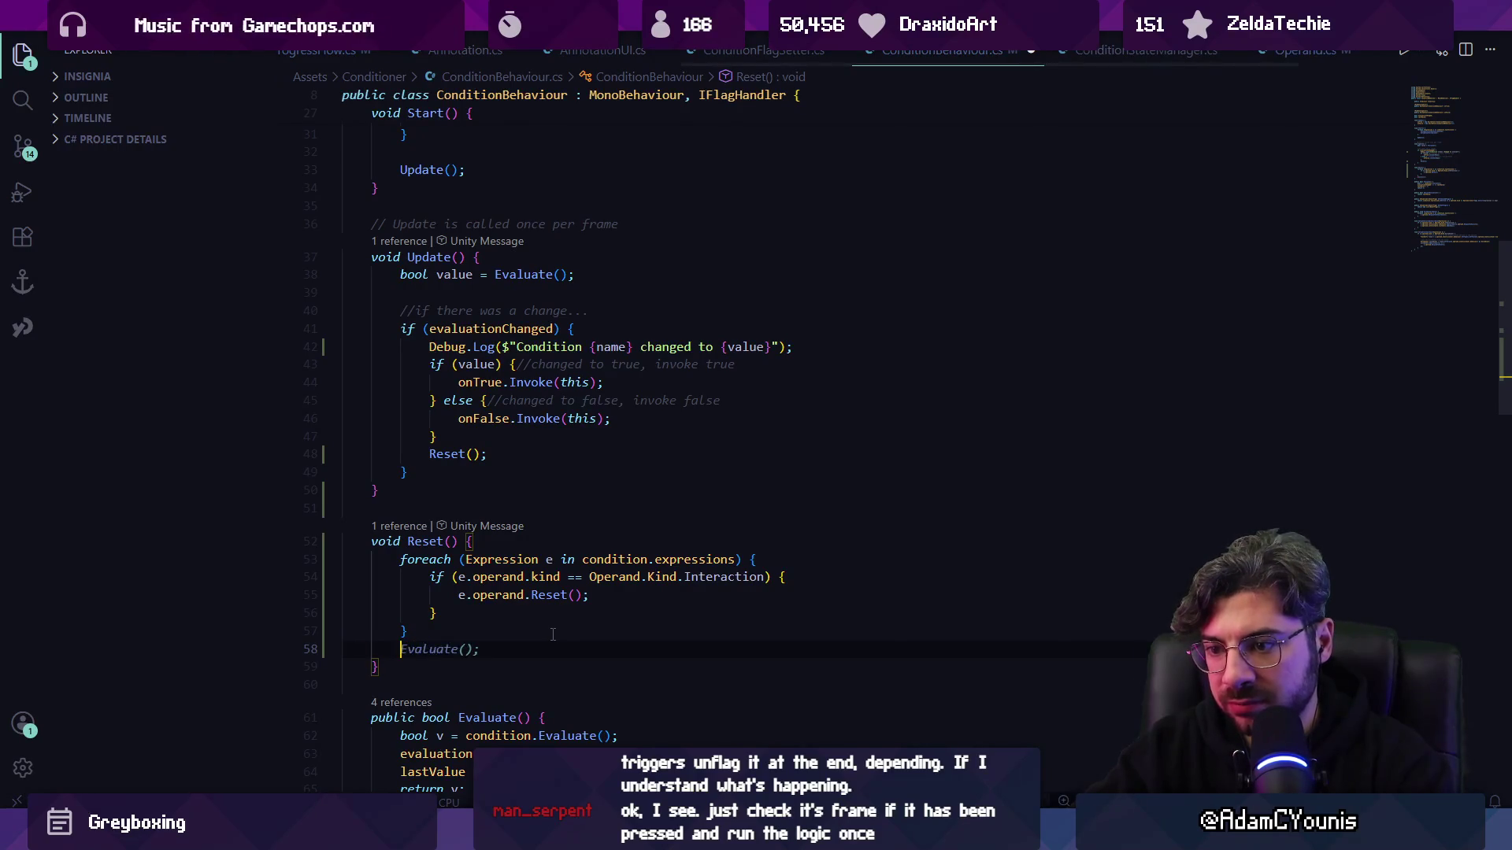
key(BackSpace)
text(lastValue =)
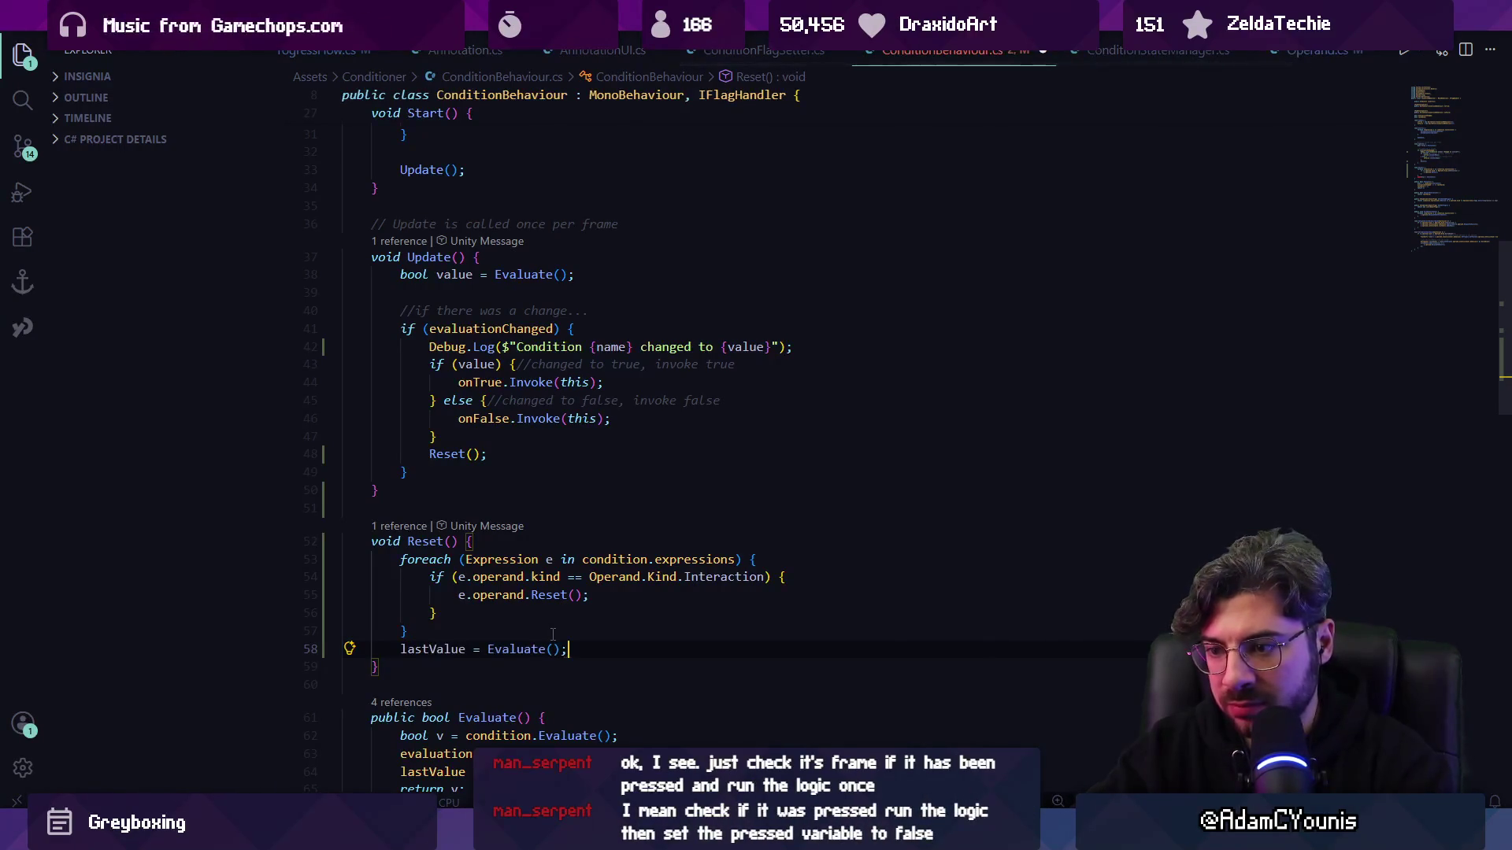
key(ctrl+s)
key(Escape)
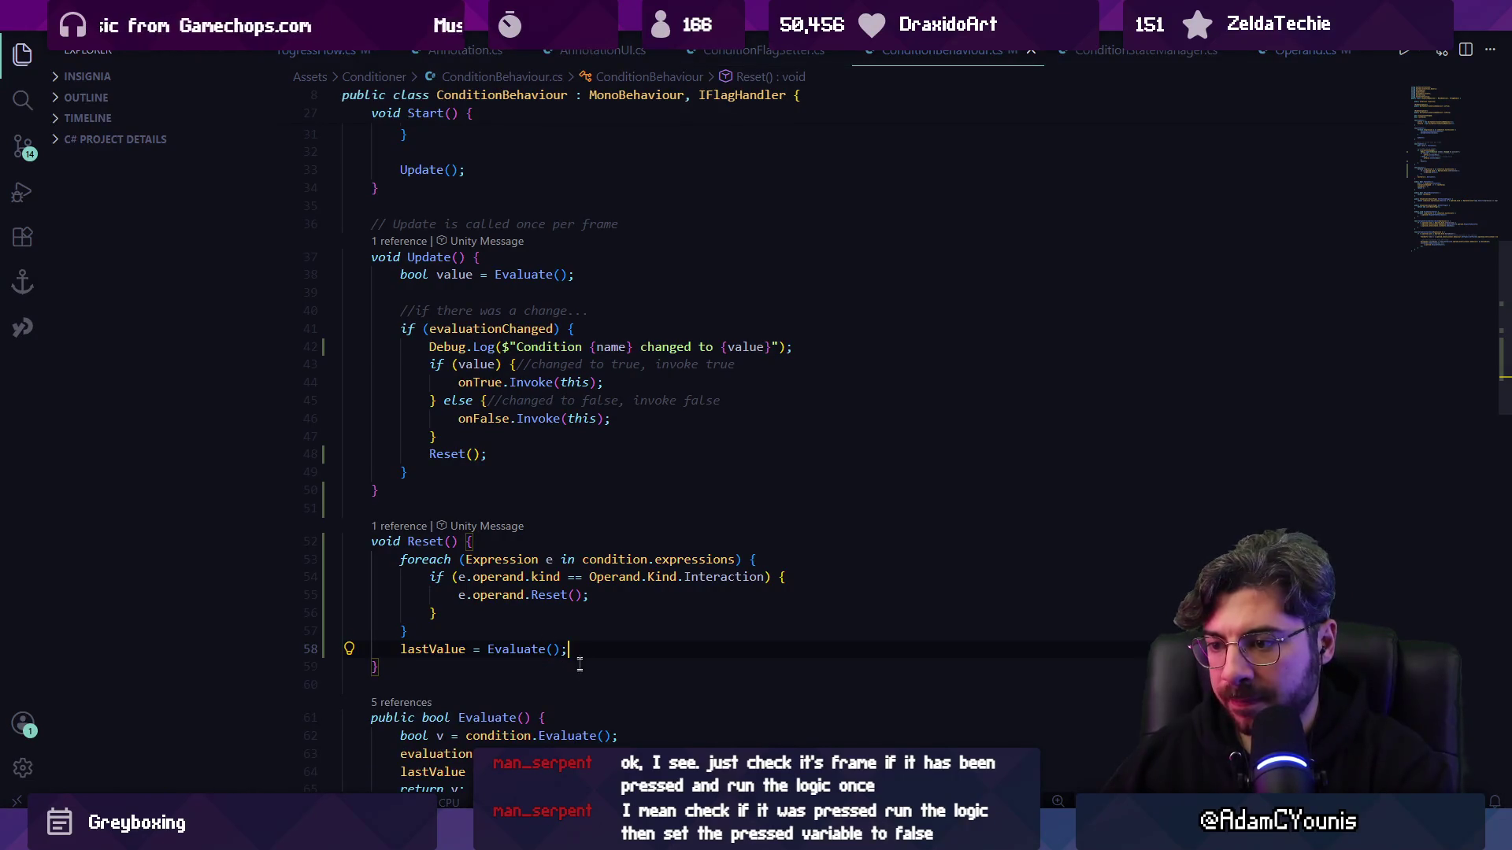
key(Return)
text(e)
key(Tab)
key(ctrl+s)
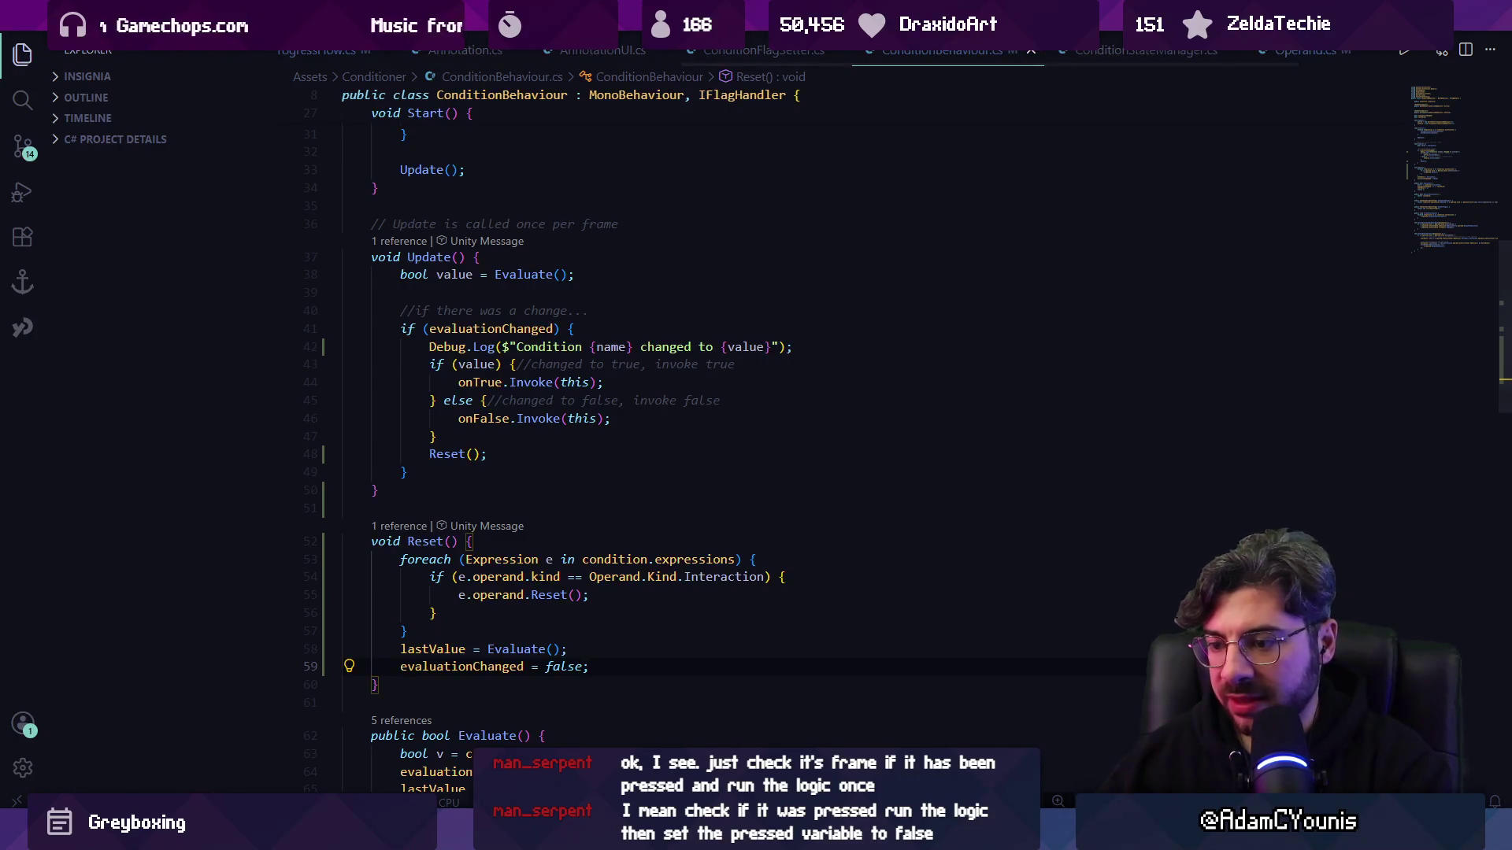
key(alt+Tab)
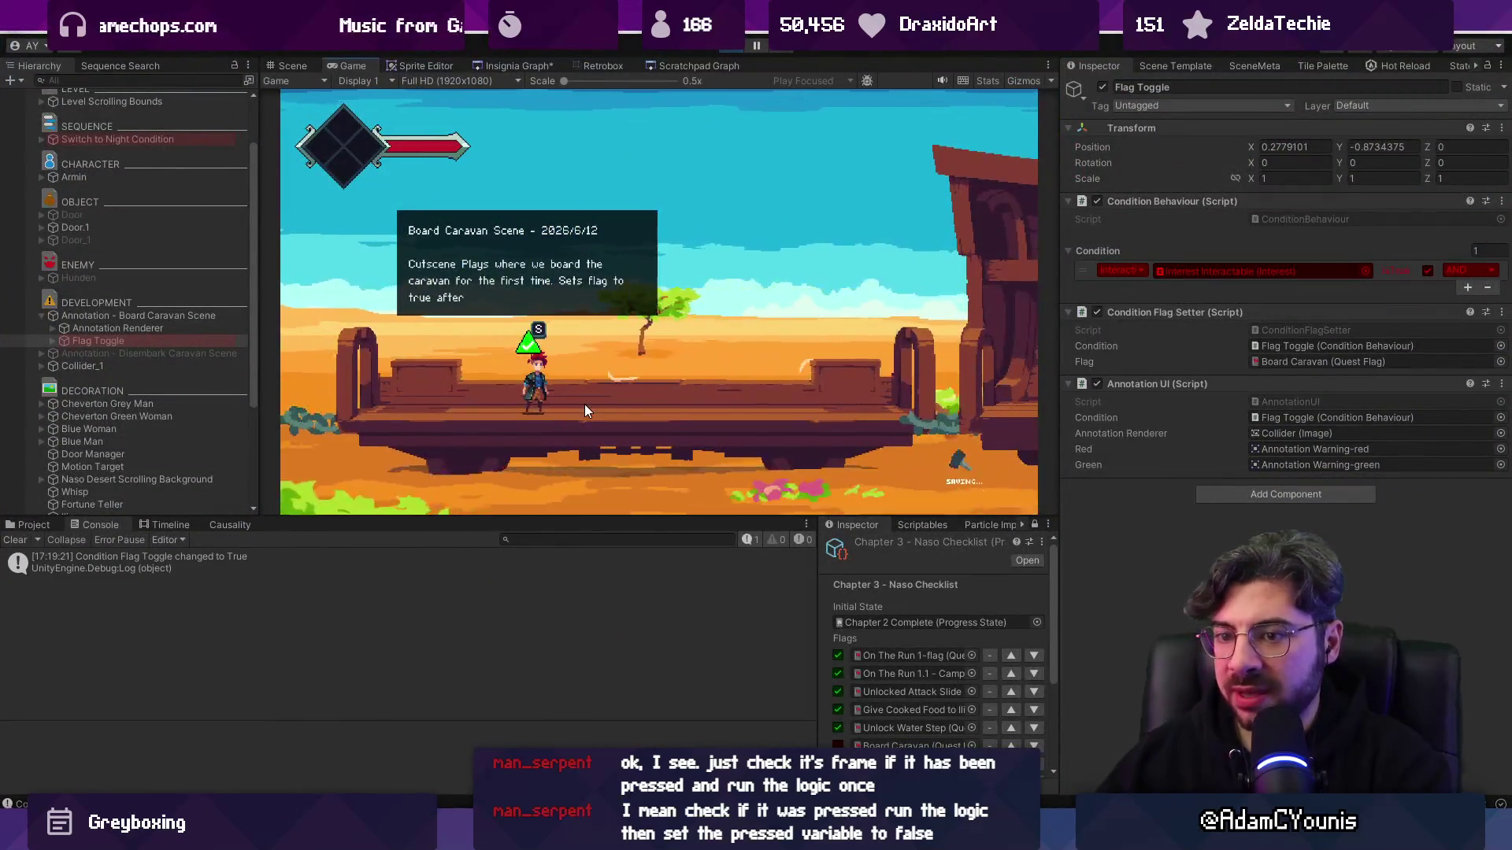
- During play, load the Test Progress state in the Output State picker and write it to the game
key(Right)
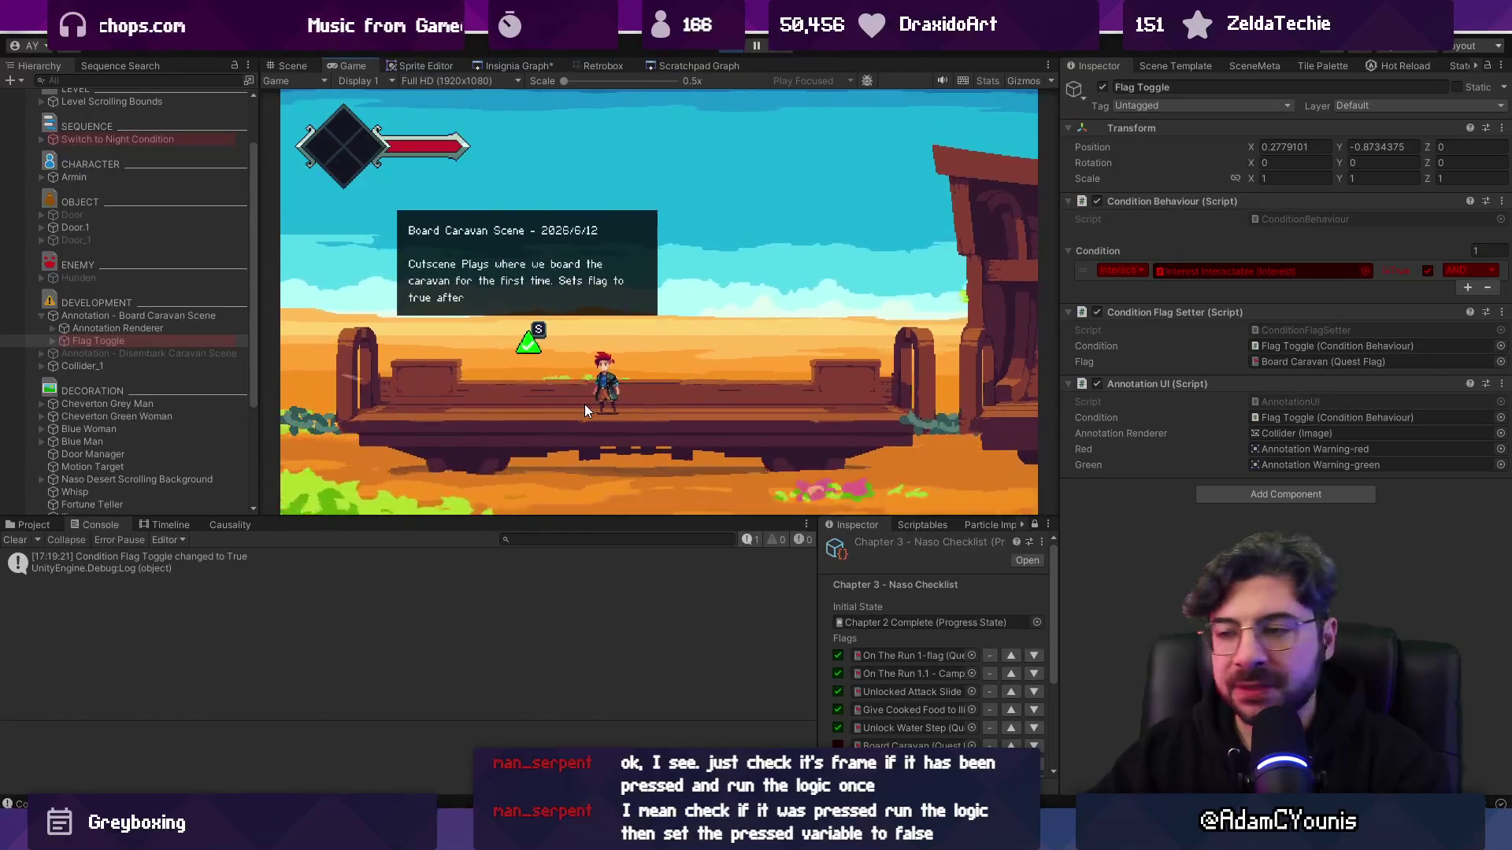
key(Left)
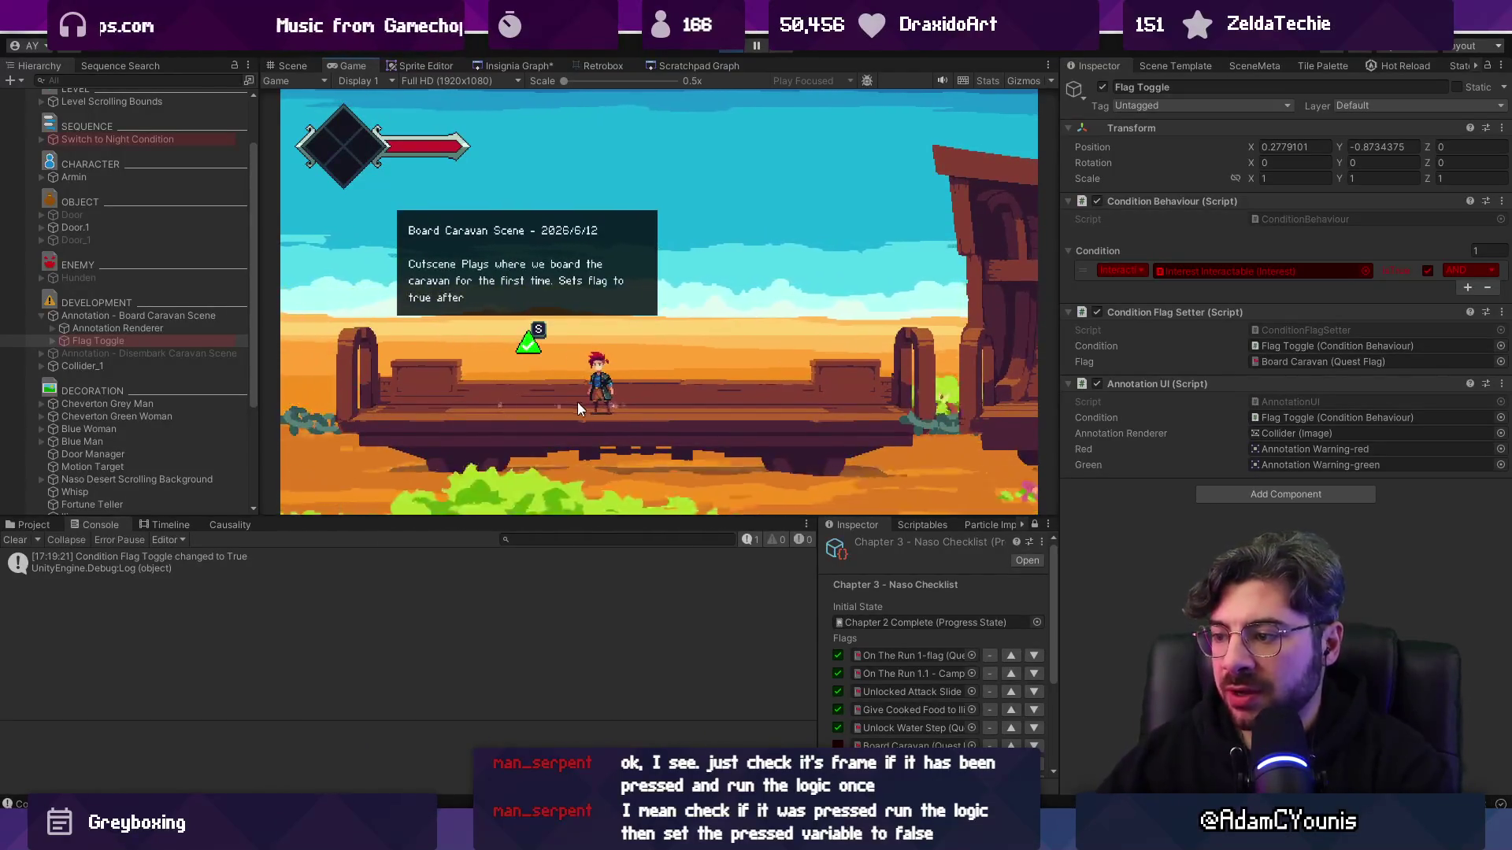
scroll(920, 656, down, 3)
click(1036, 762)
text(t)
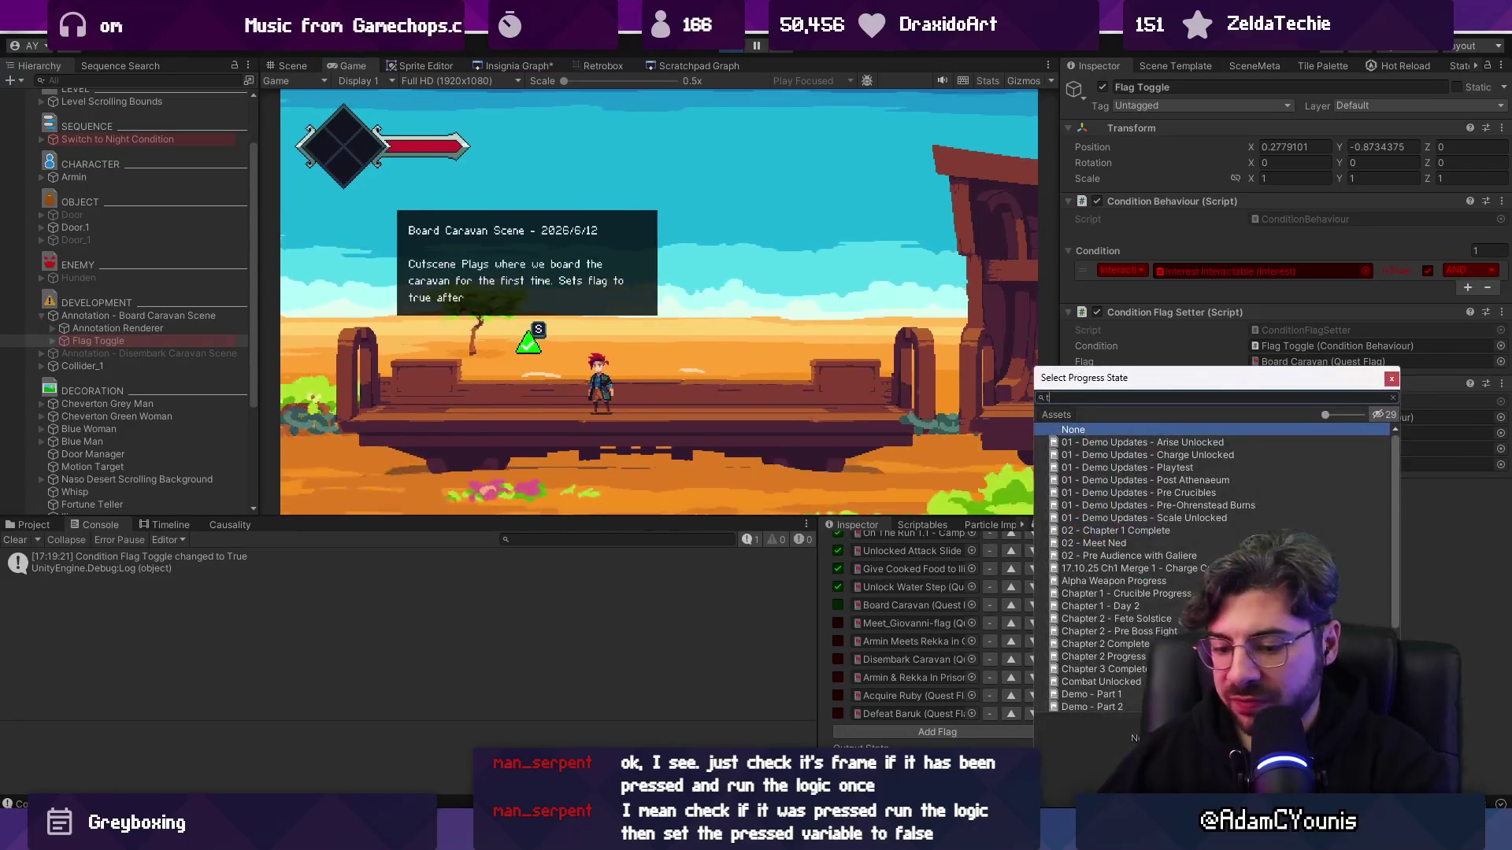
text(est)
key(Return)
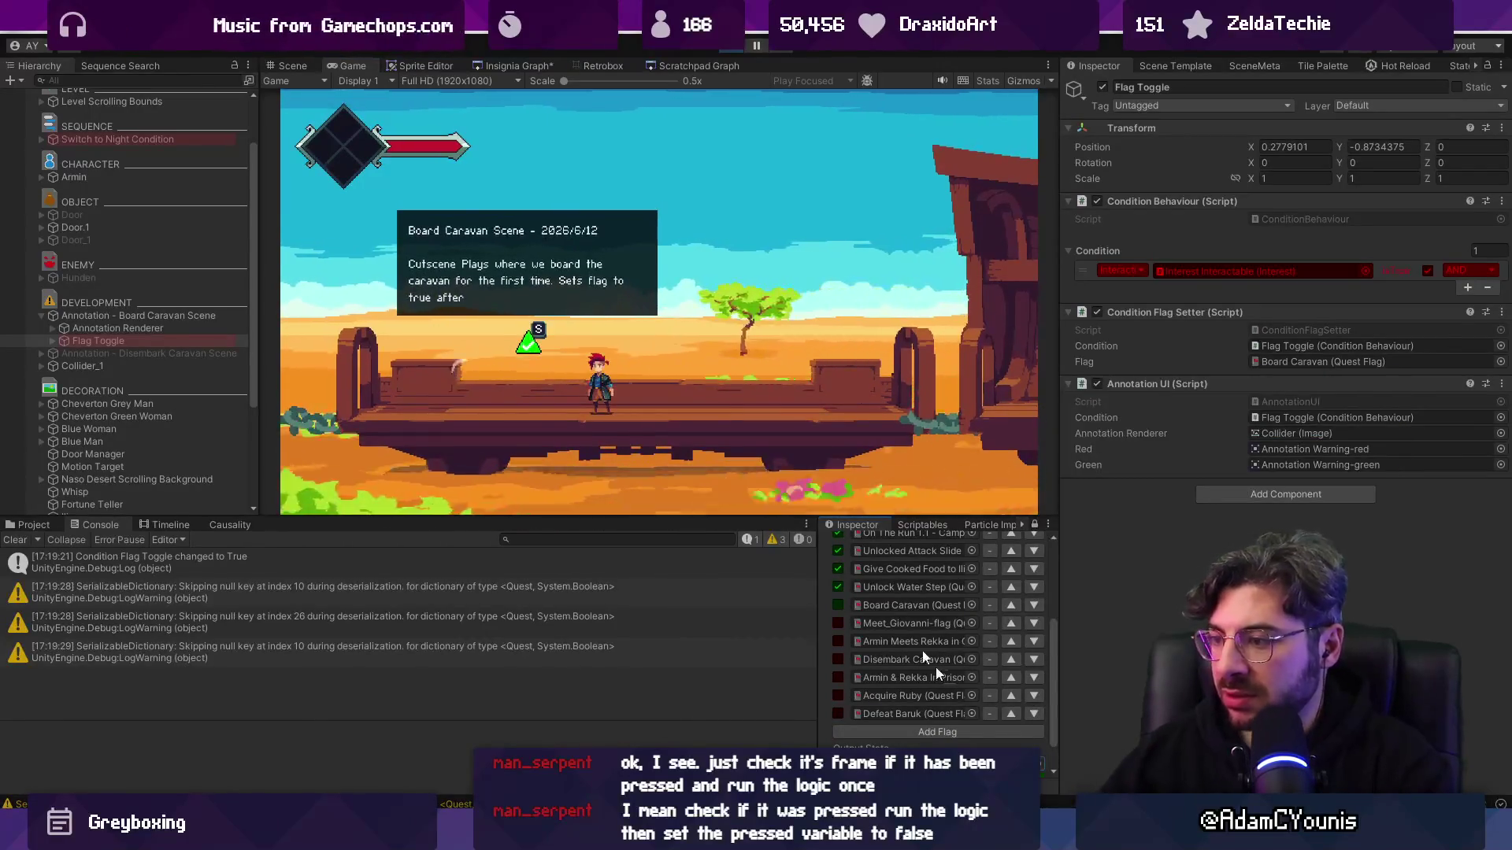
scroll(906, 709, down, 2)
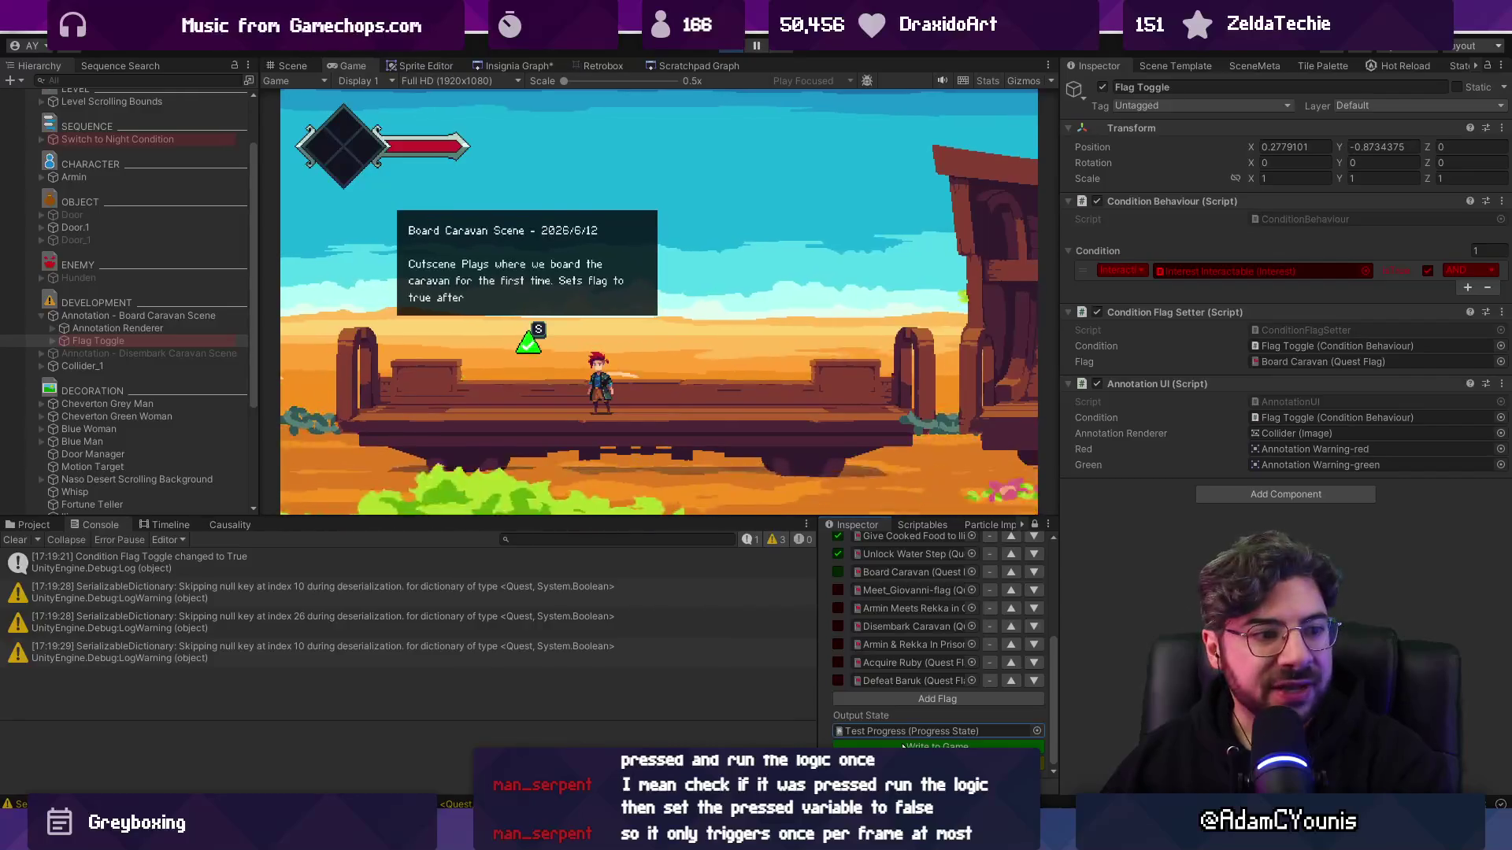
click(903, 746)
- Walk the player under the annotation to trigger it, then stop the playtest
key(Left)
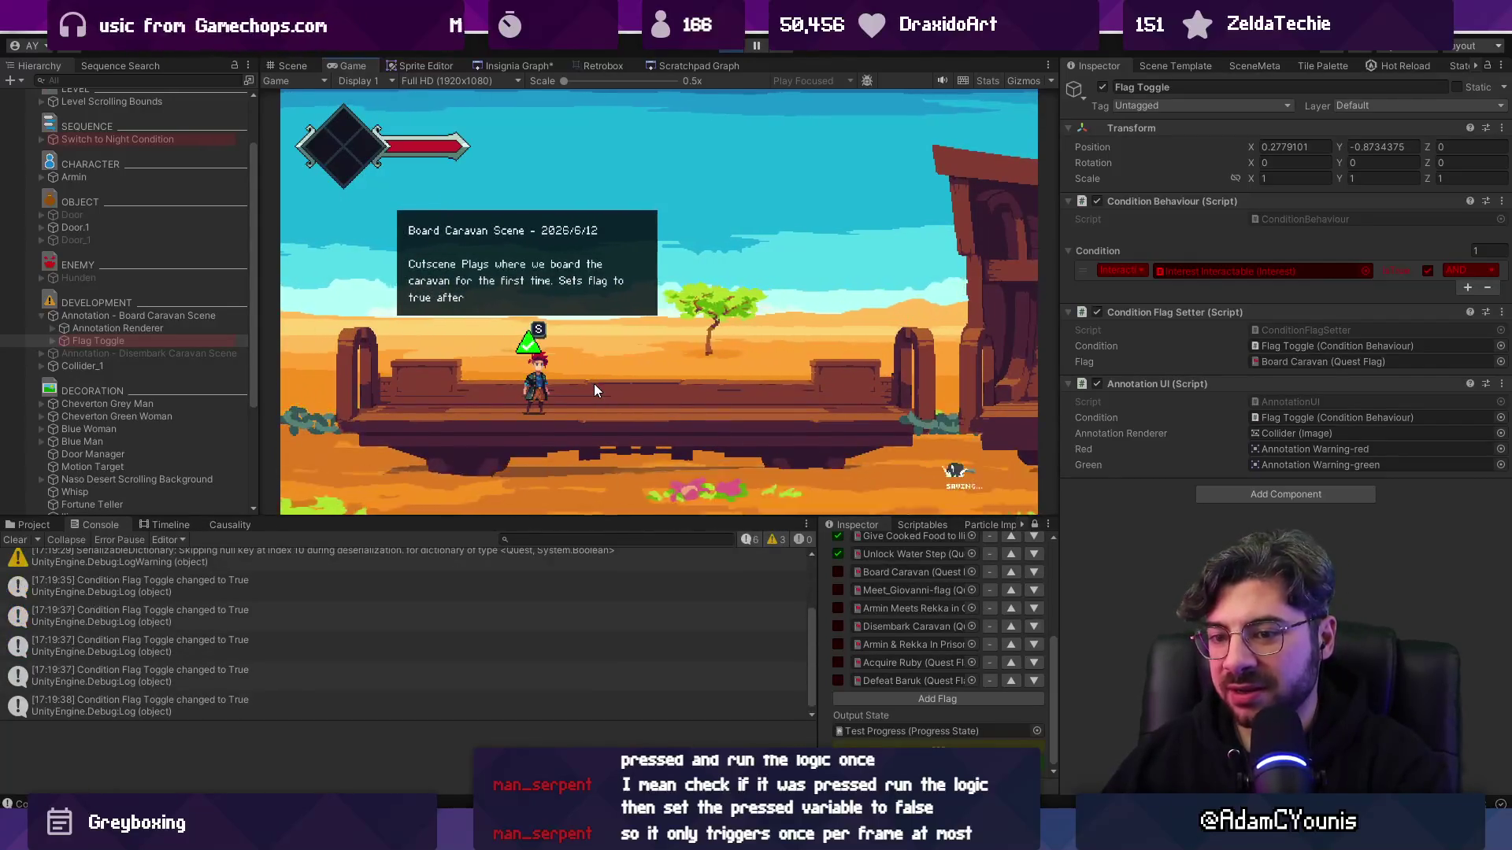
key(Right)
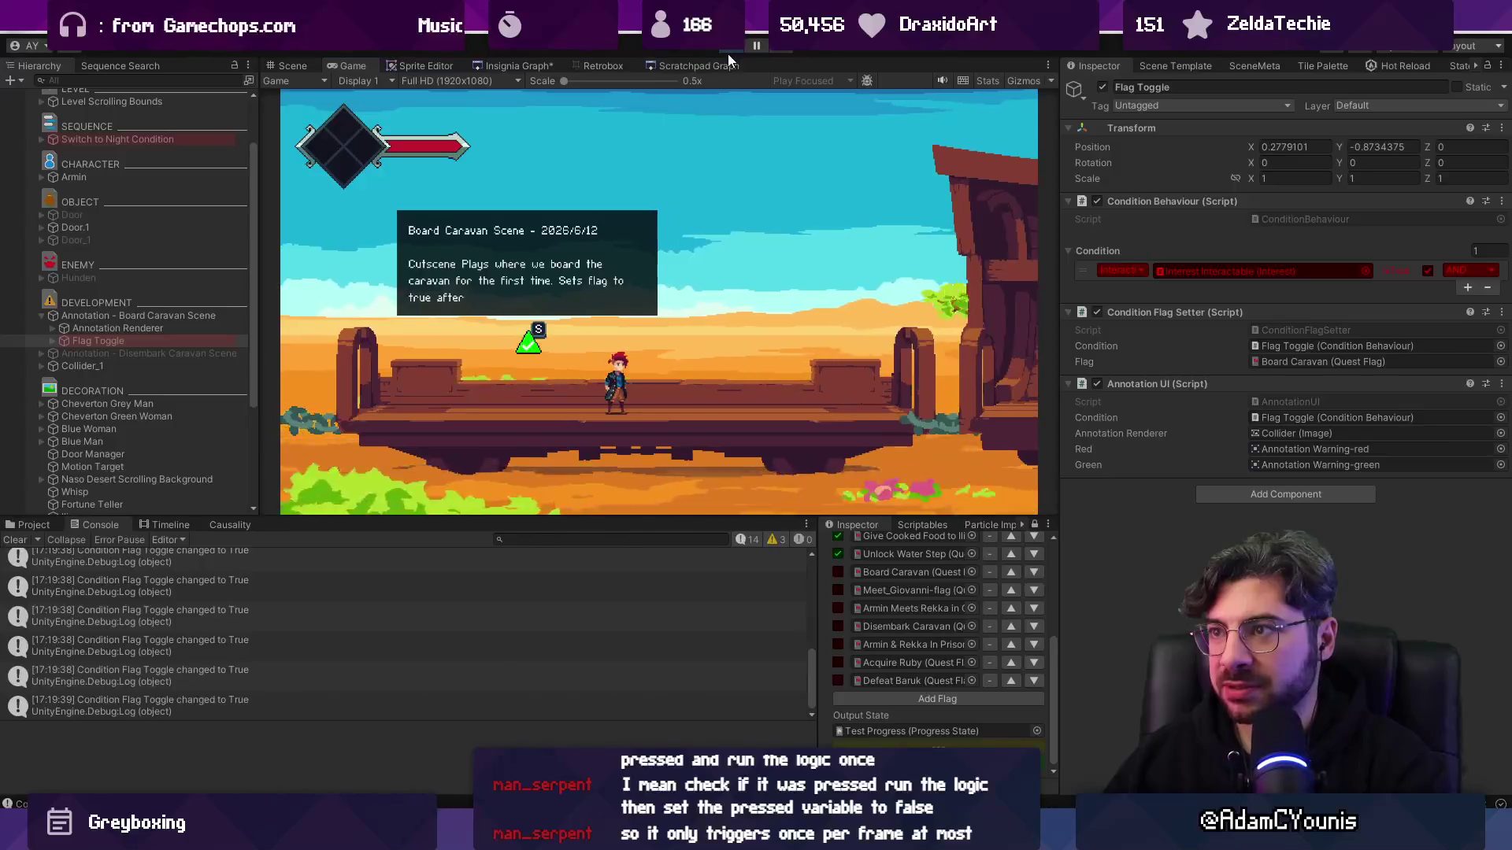
click(730, 48)
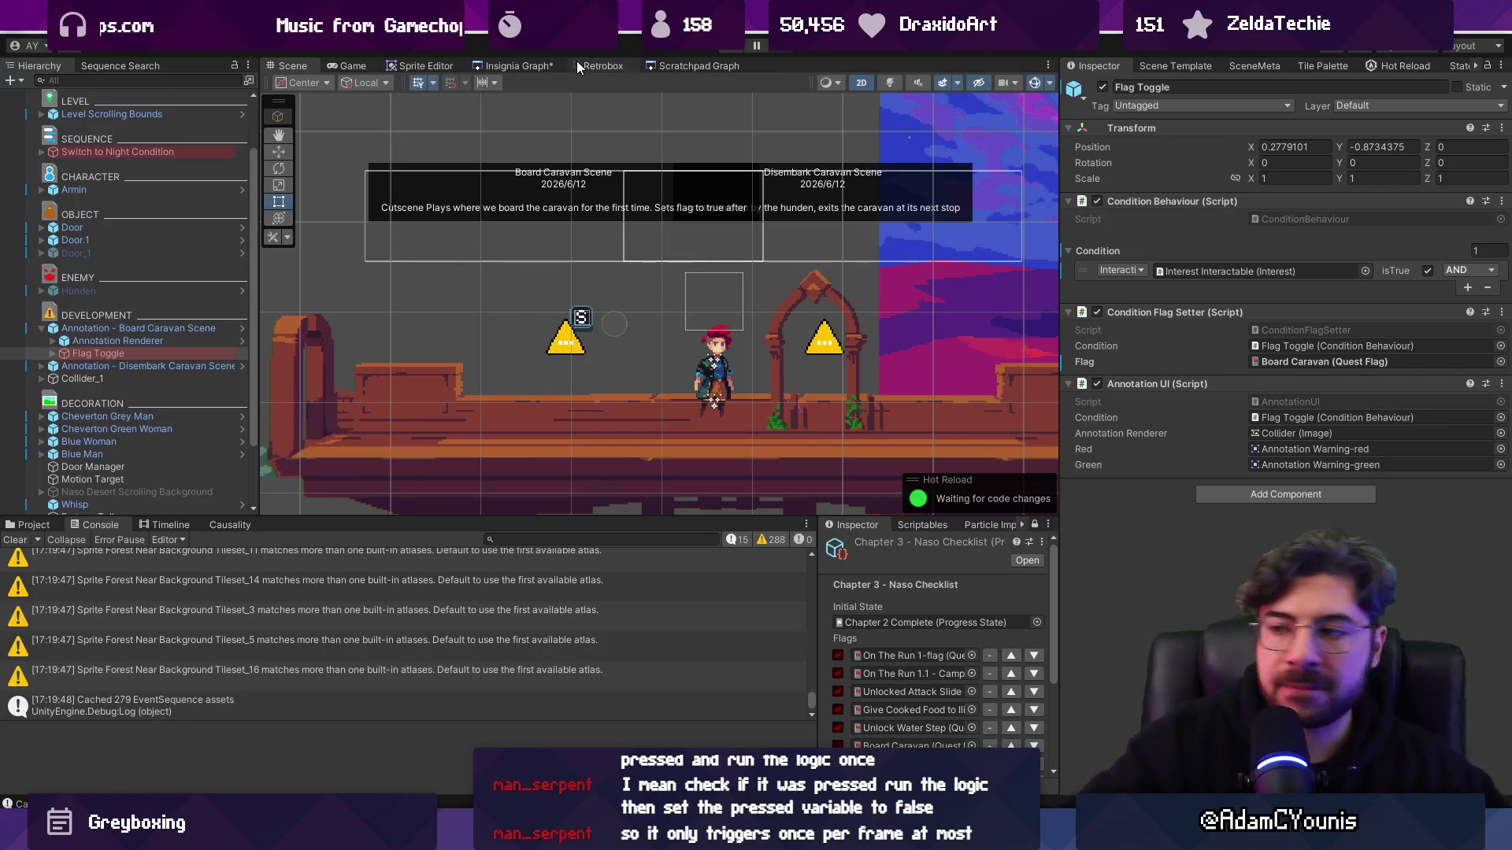
- Zoom out over the caravan and both annotations, then switch to the Insignia Graph tab
scroll(676, 337, down, 3)
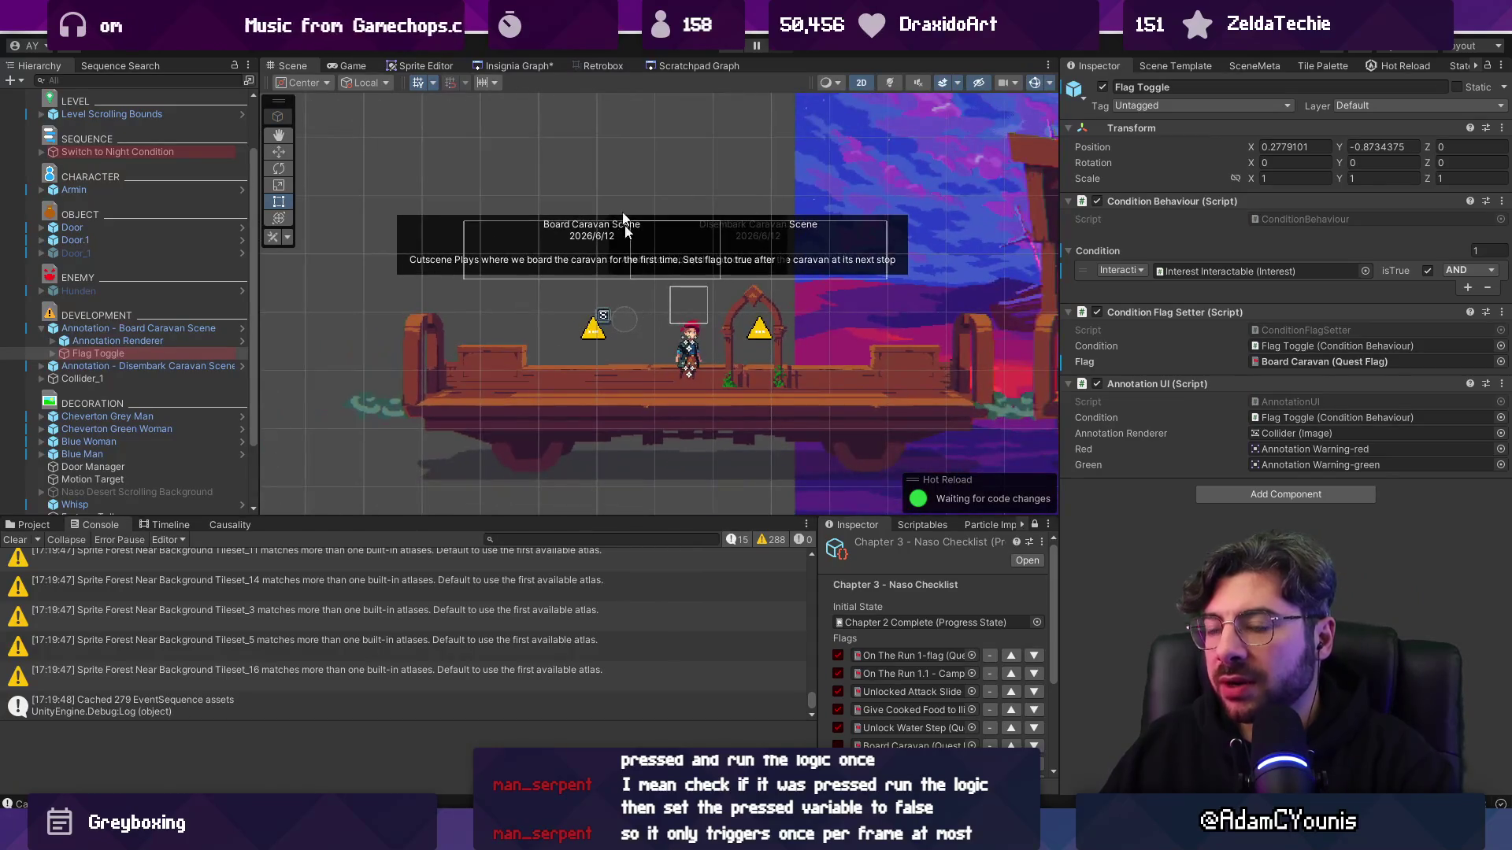
click(531, 66)
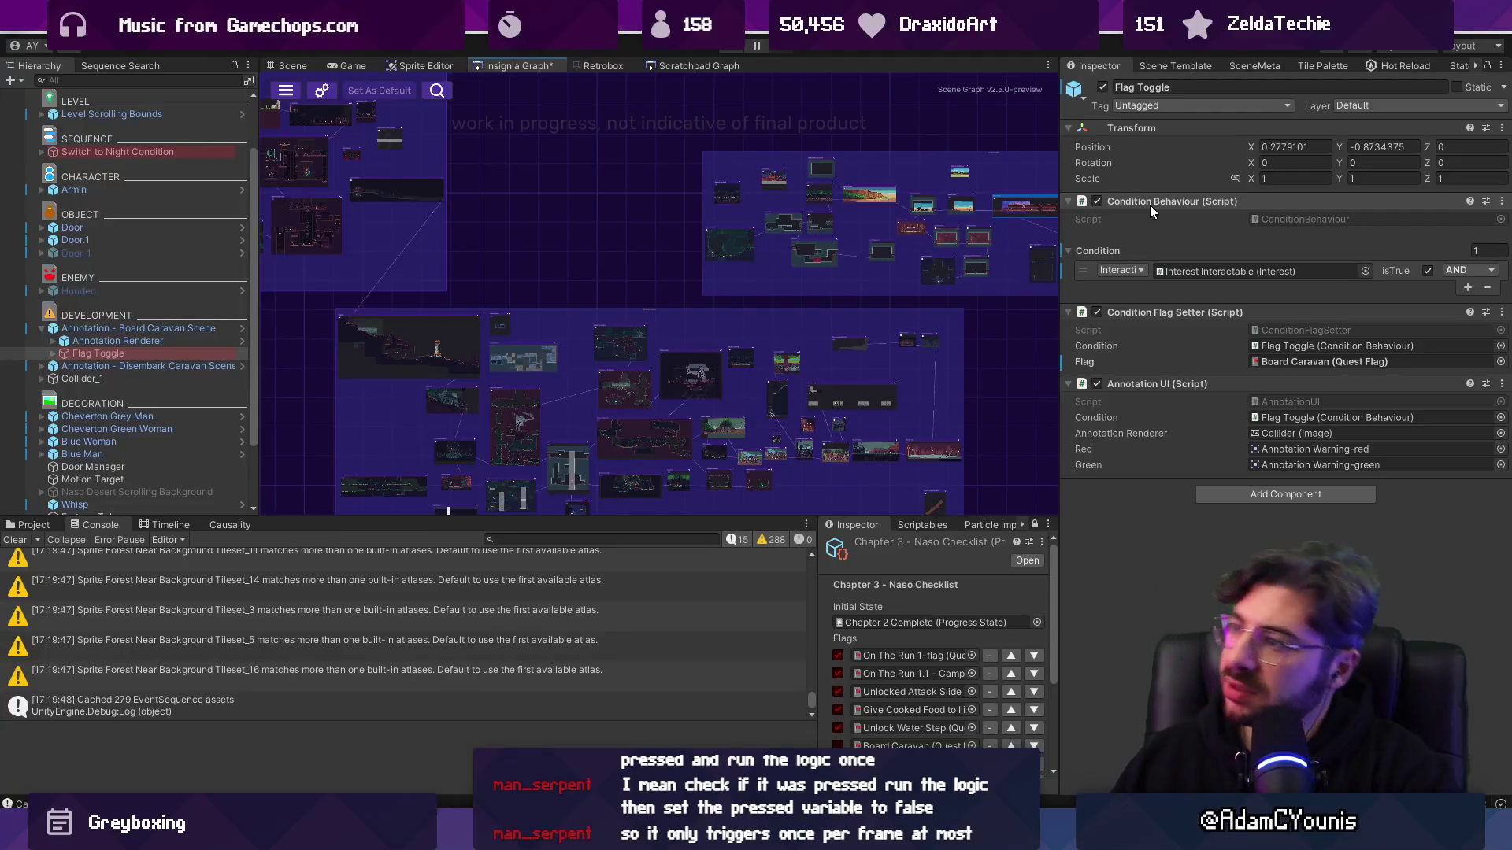
- Select the Flag Toggle condition's expression entry and zoom into the level nodes of the Insignia Graph
click(1082, 274)
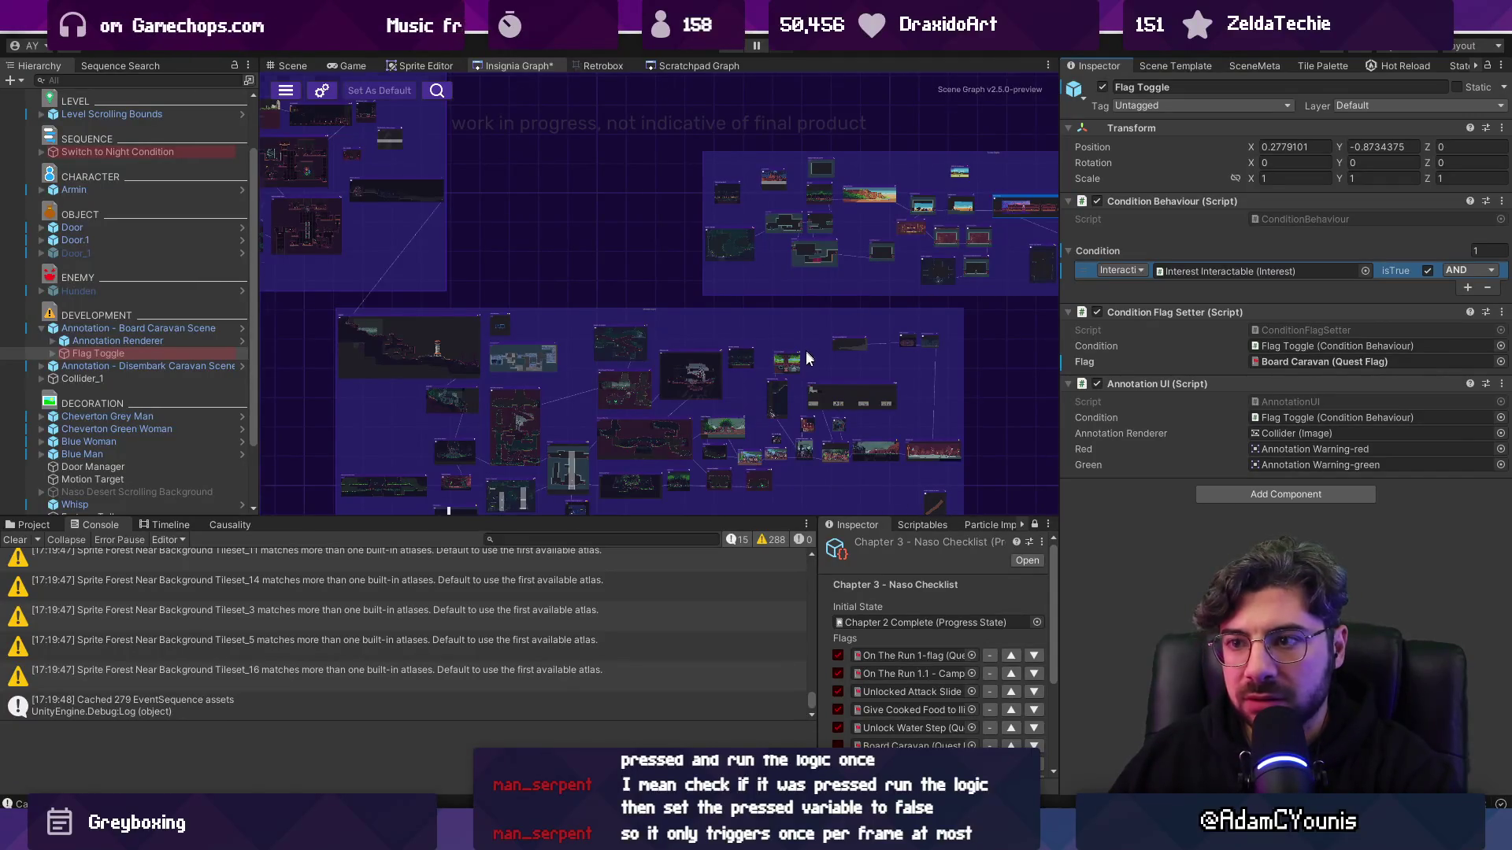
scroll(432, 288, up, 3)
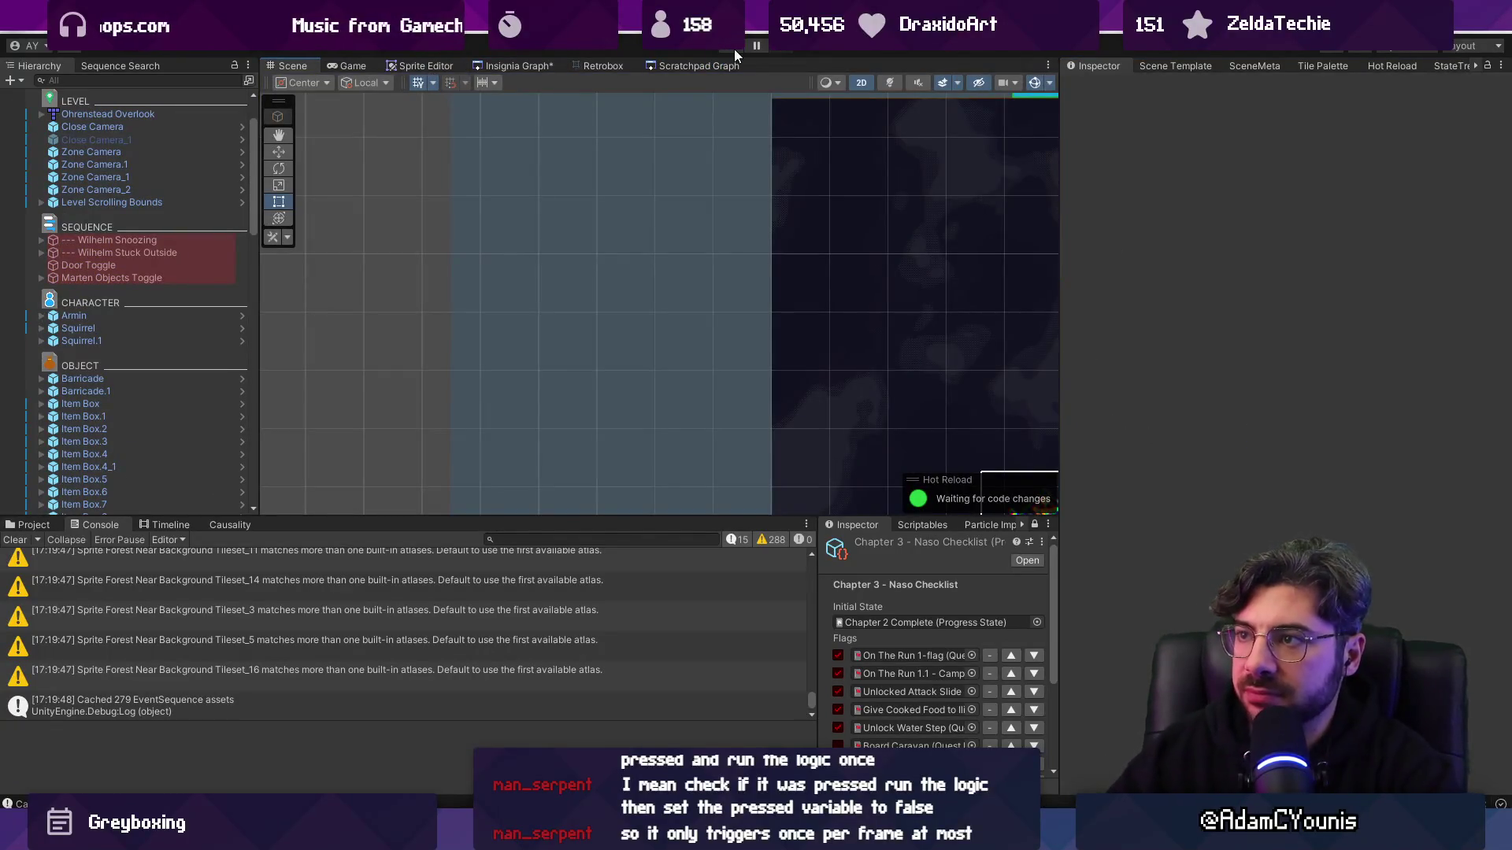
- Run the player right through the dark forest, attack an enemy, climb onward, and maximize the Game view
key(Right)
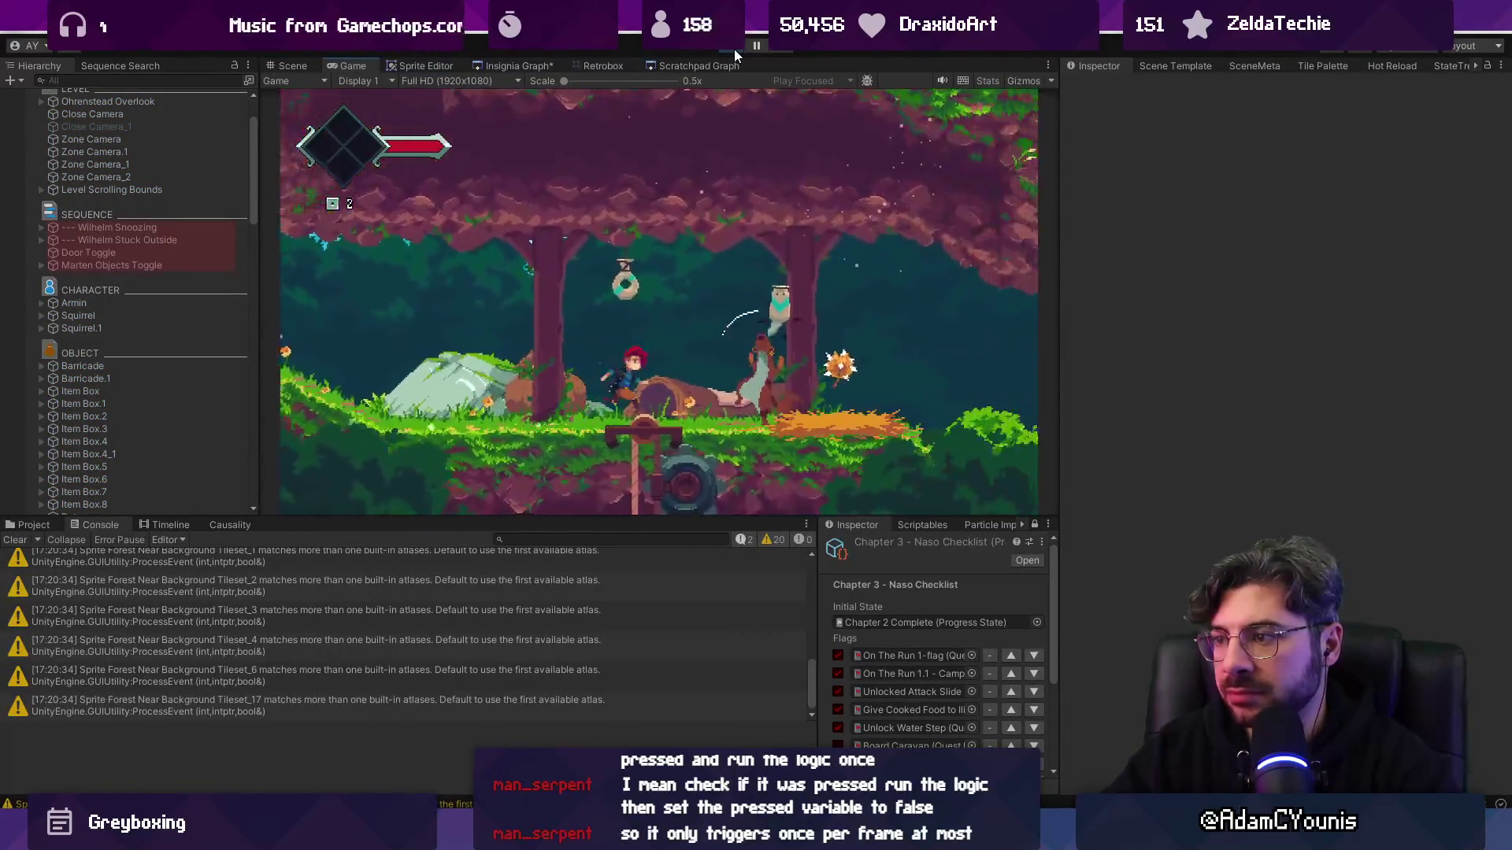
key(Right)
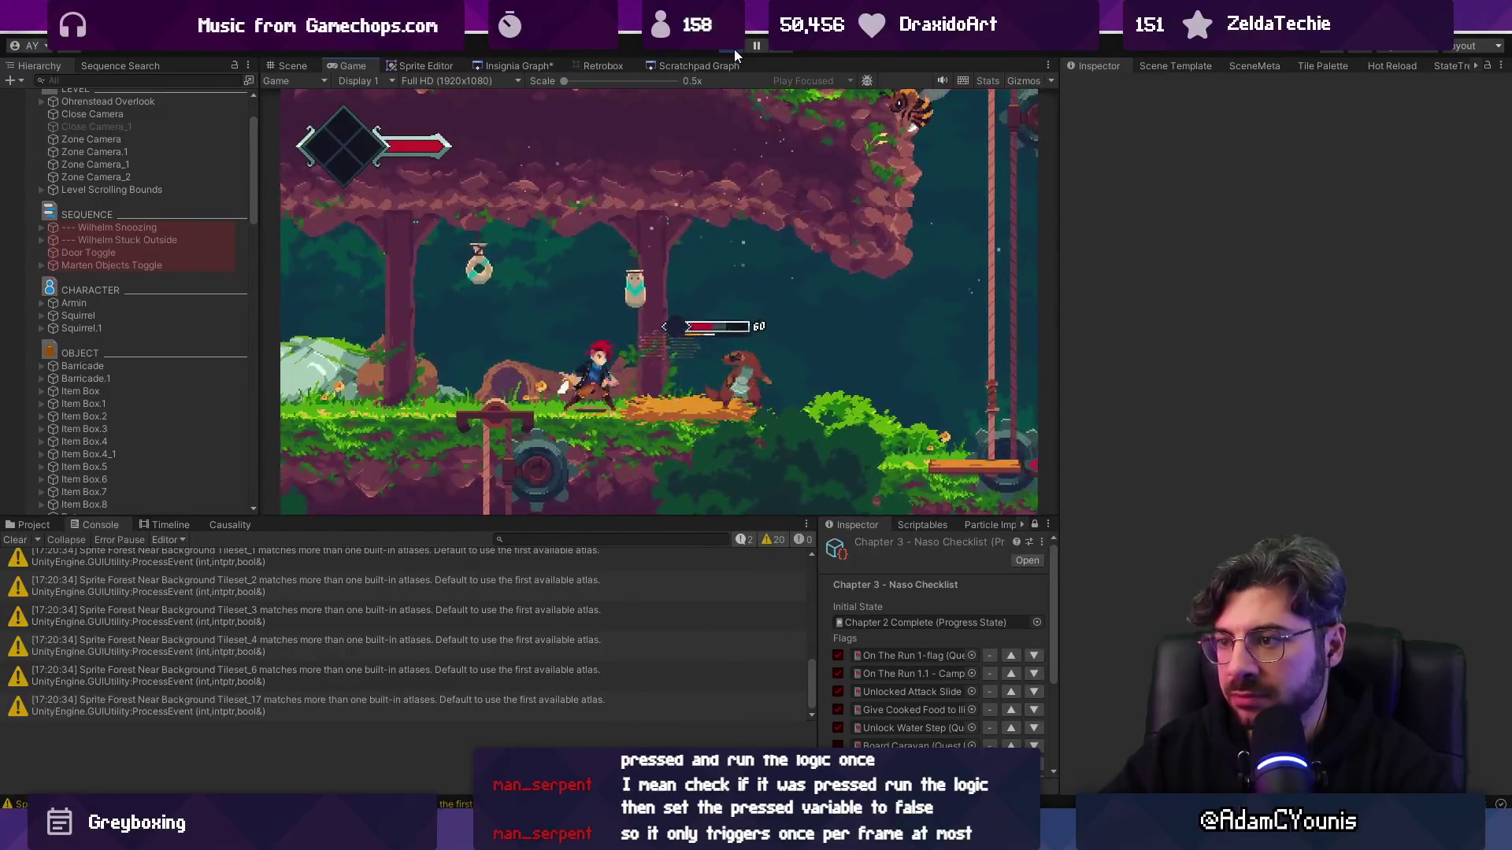
key(Right)
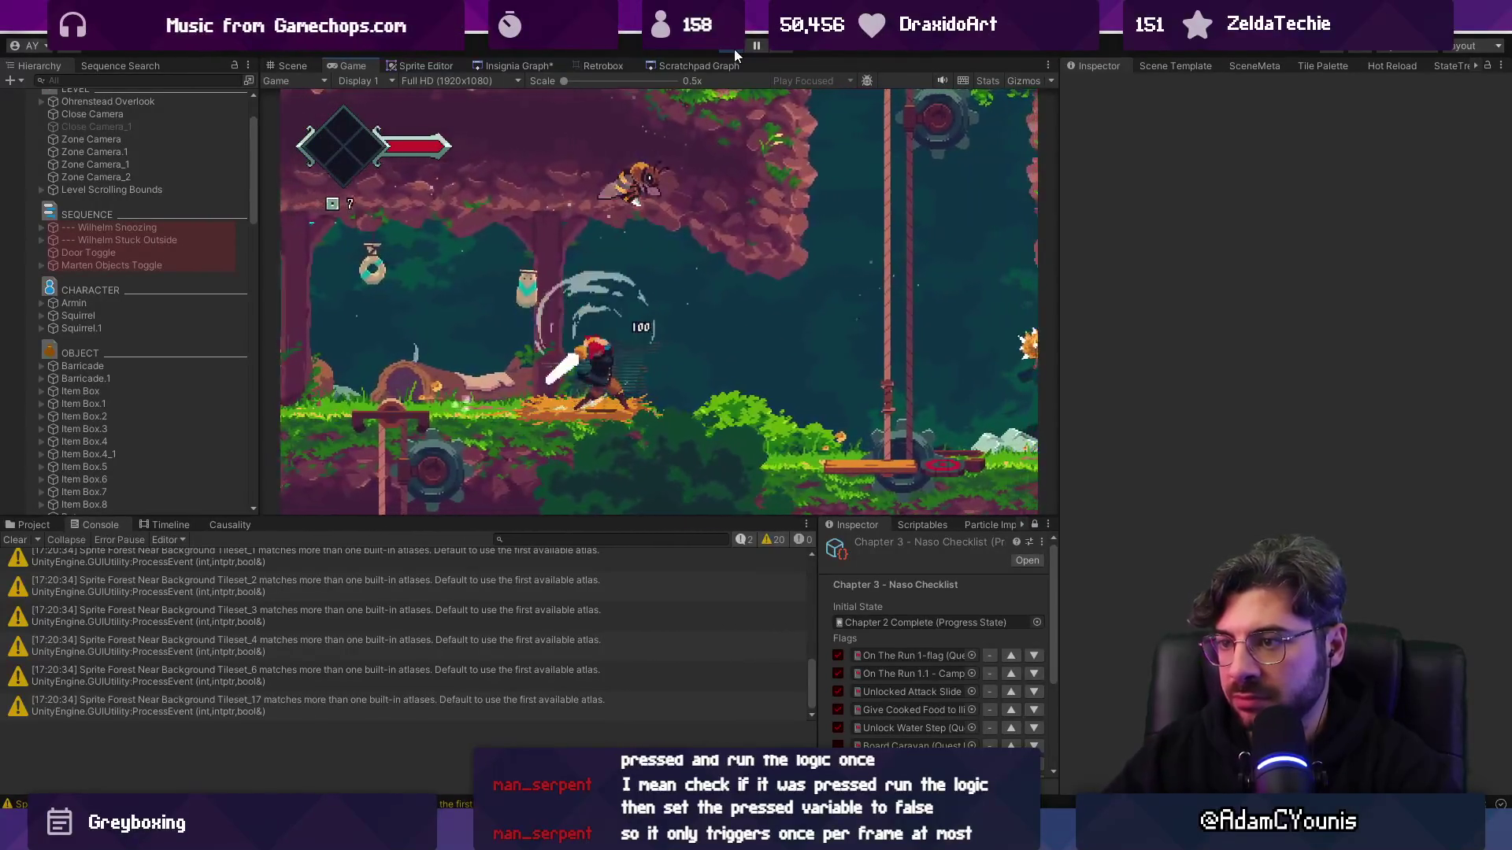
key(Right)
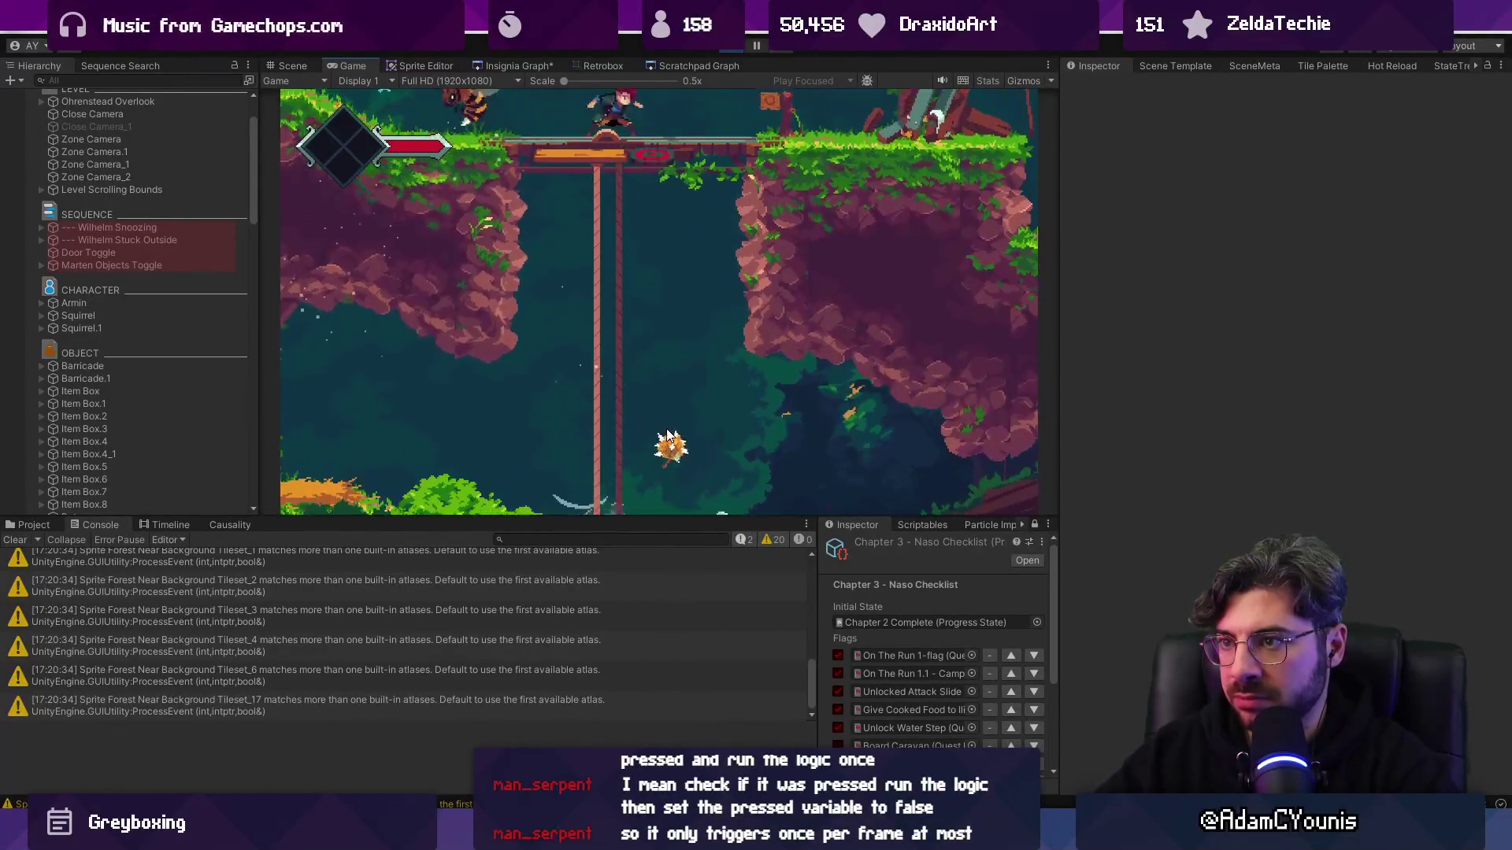
key(Right)
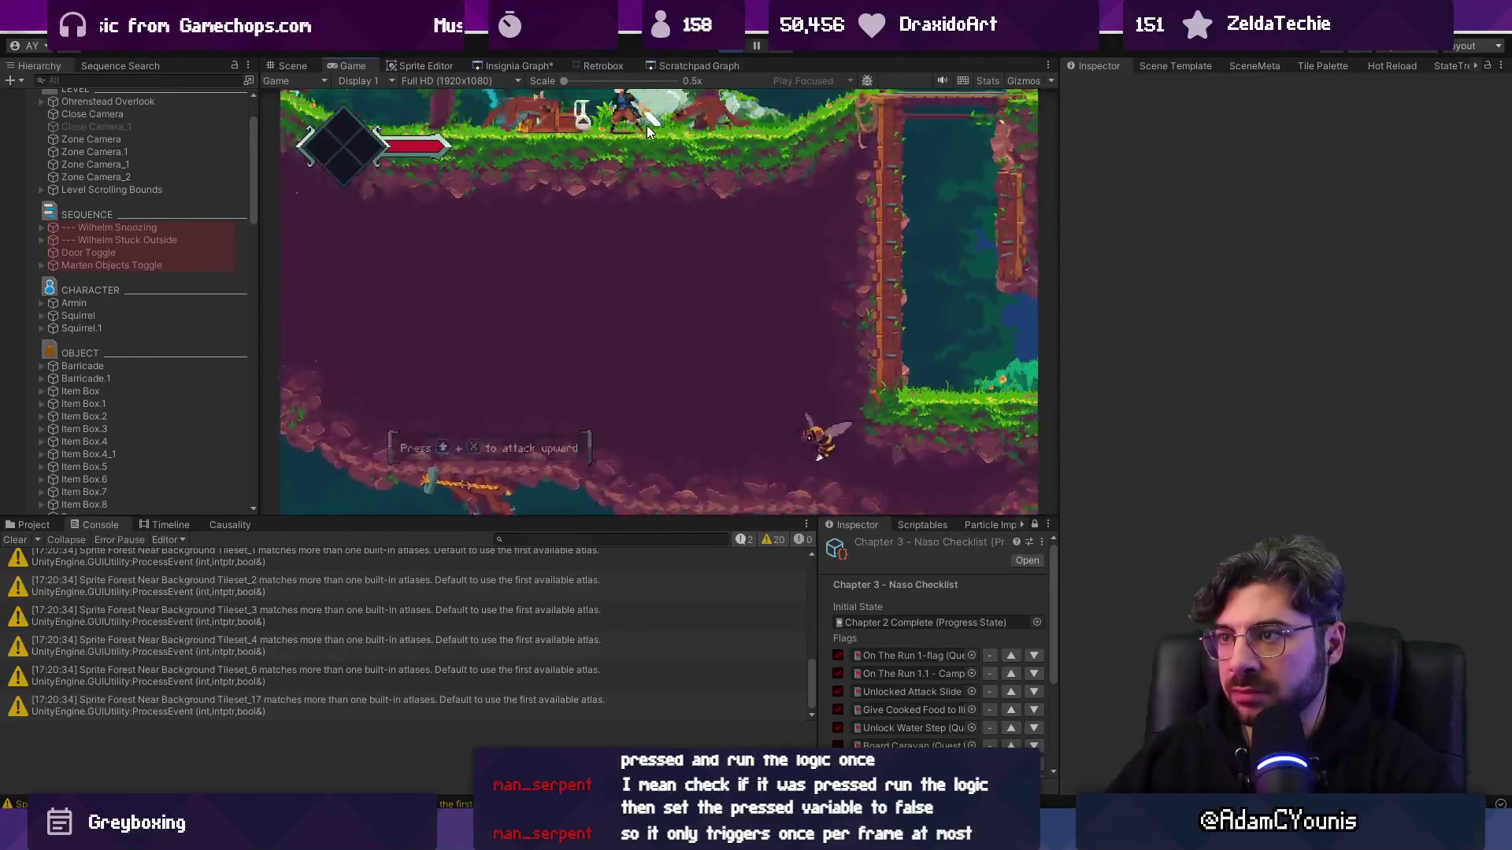
key(Right)
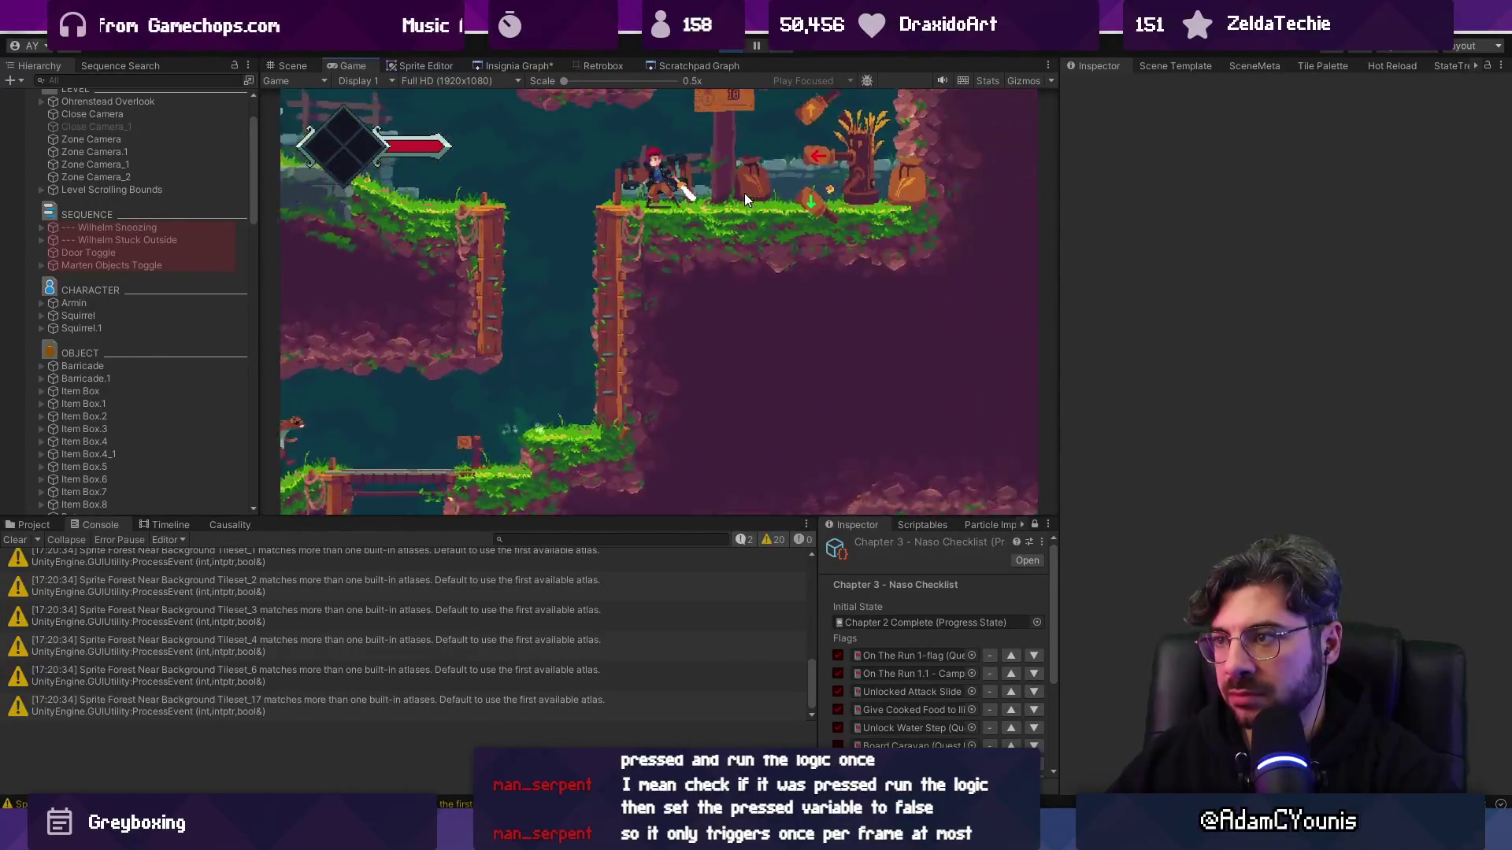
key(shift+space)
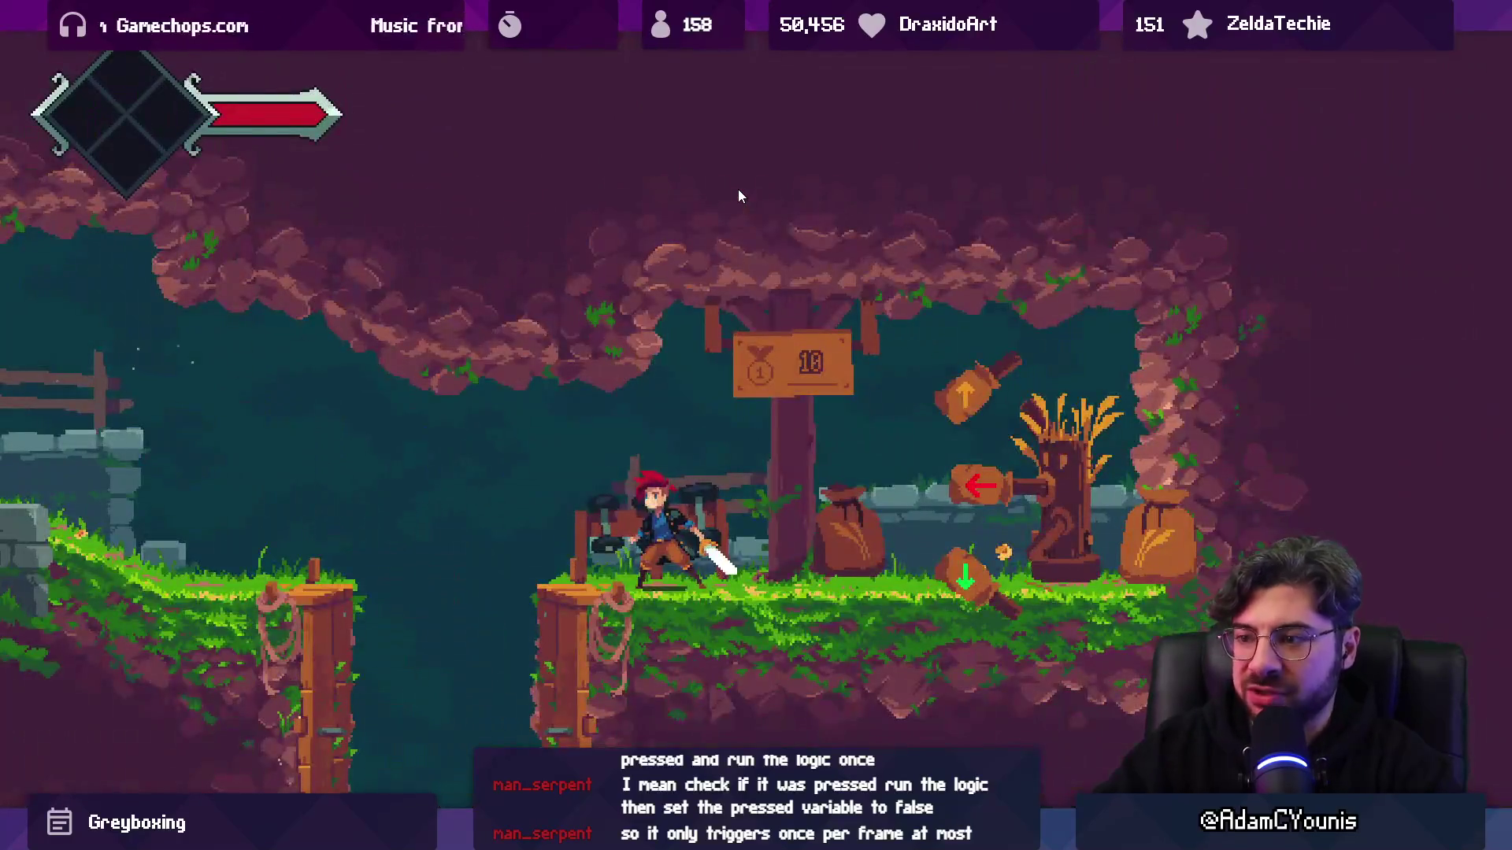
- Run the player left past the house toward the village bell, swinging the sword once
key(Left)
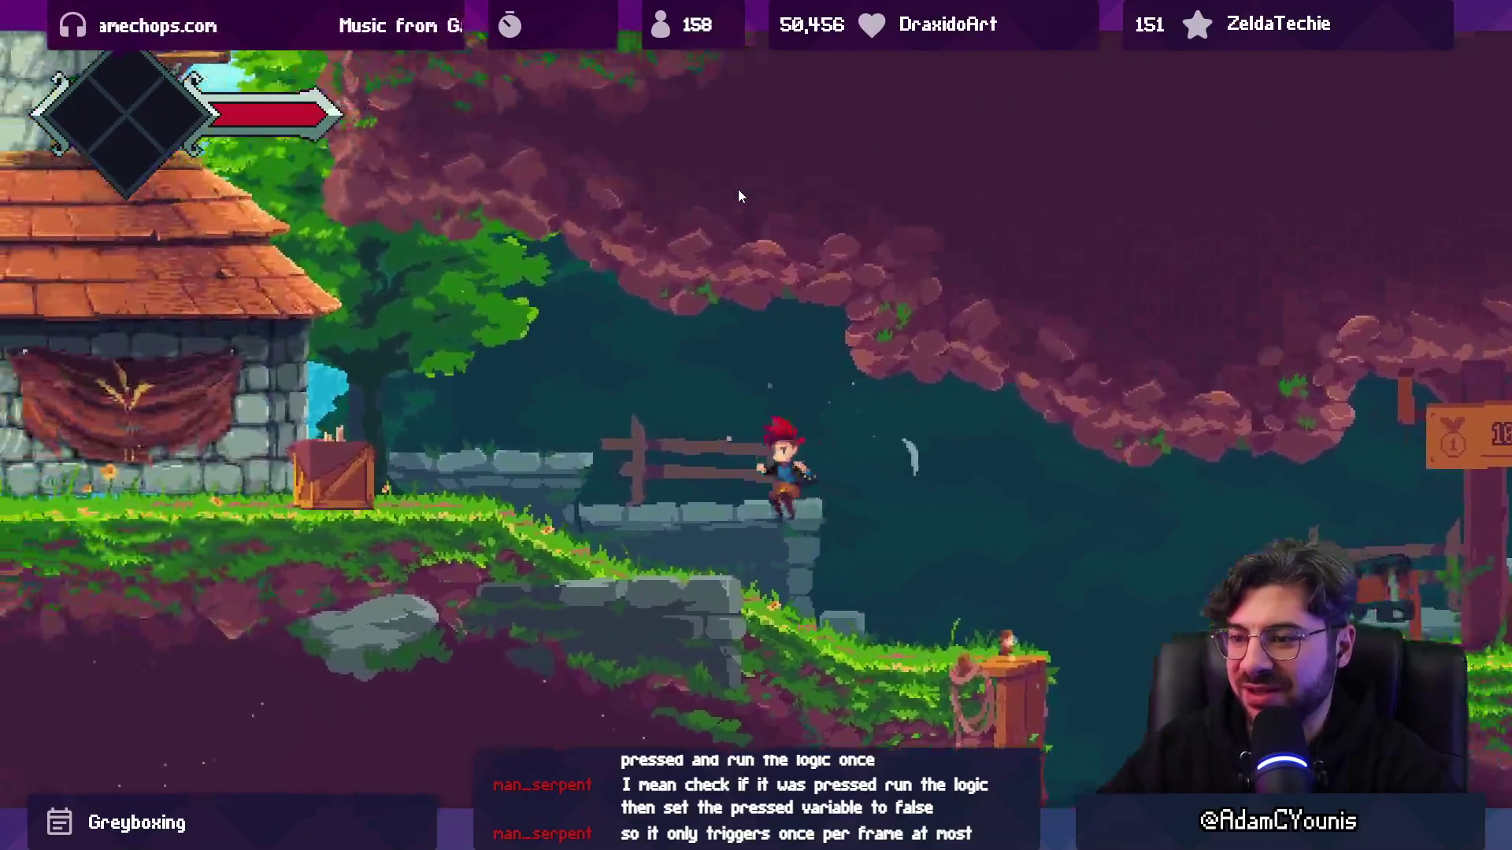
key(Left)
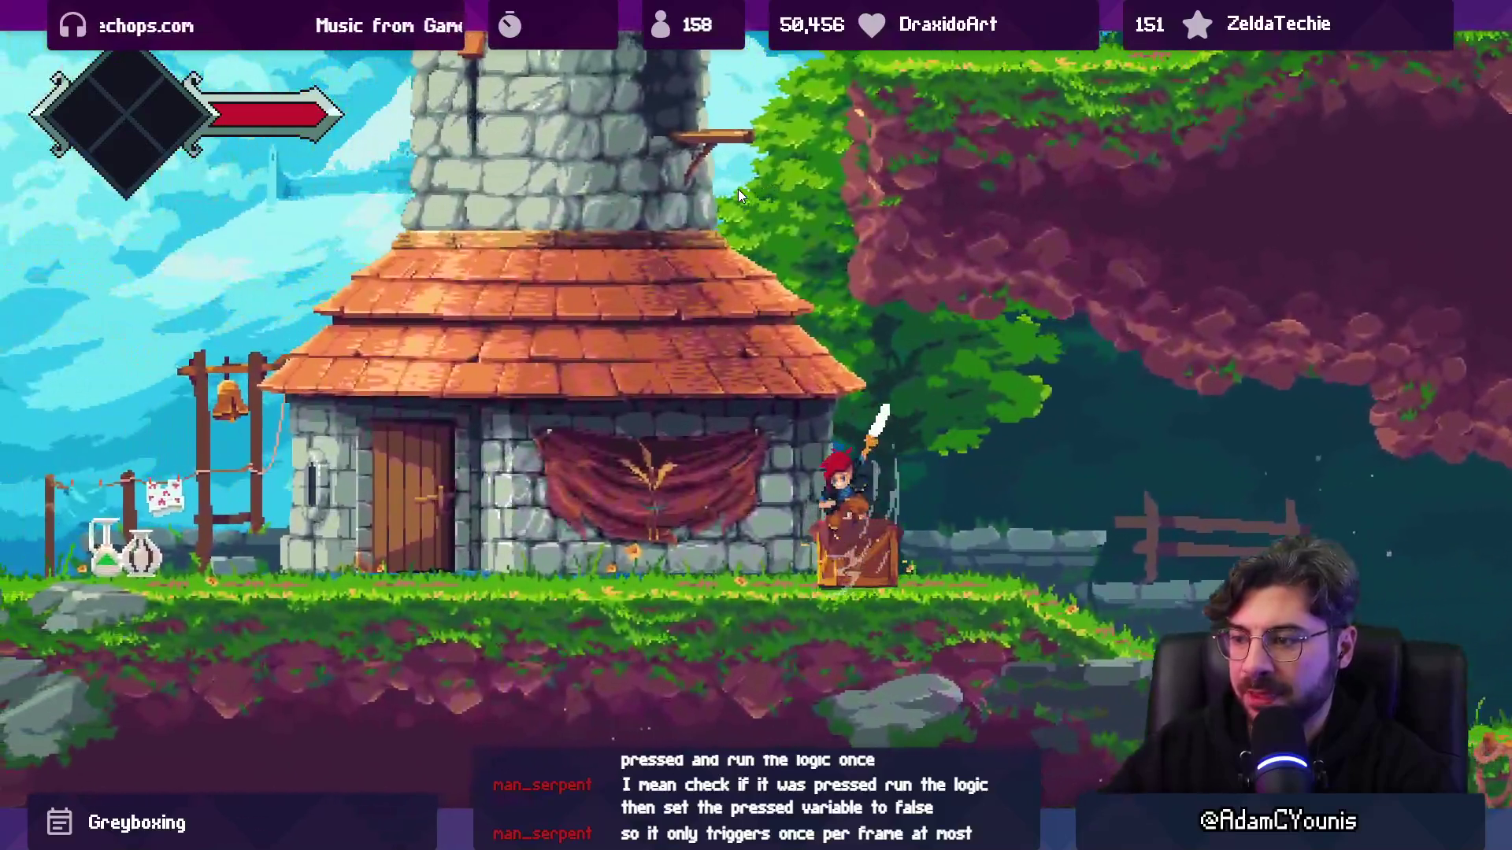
key(x)
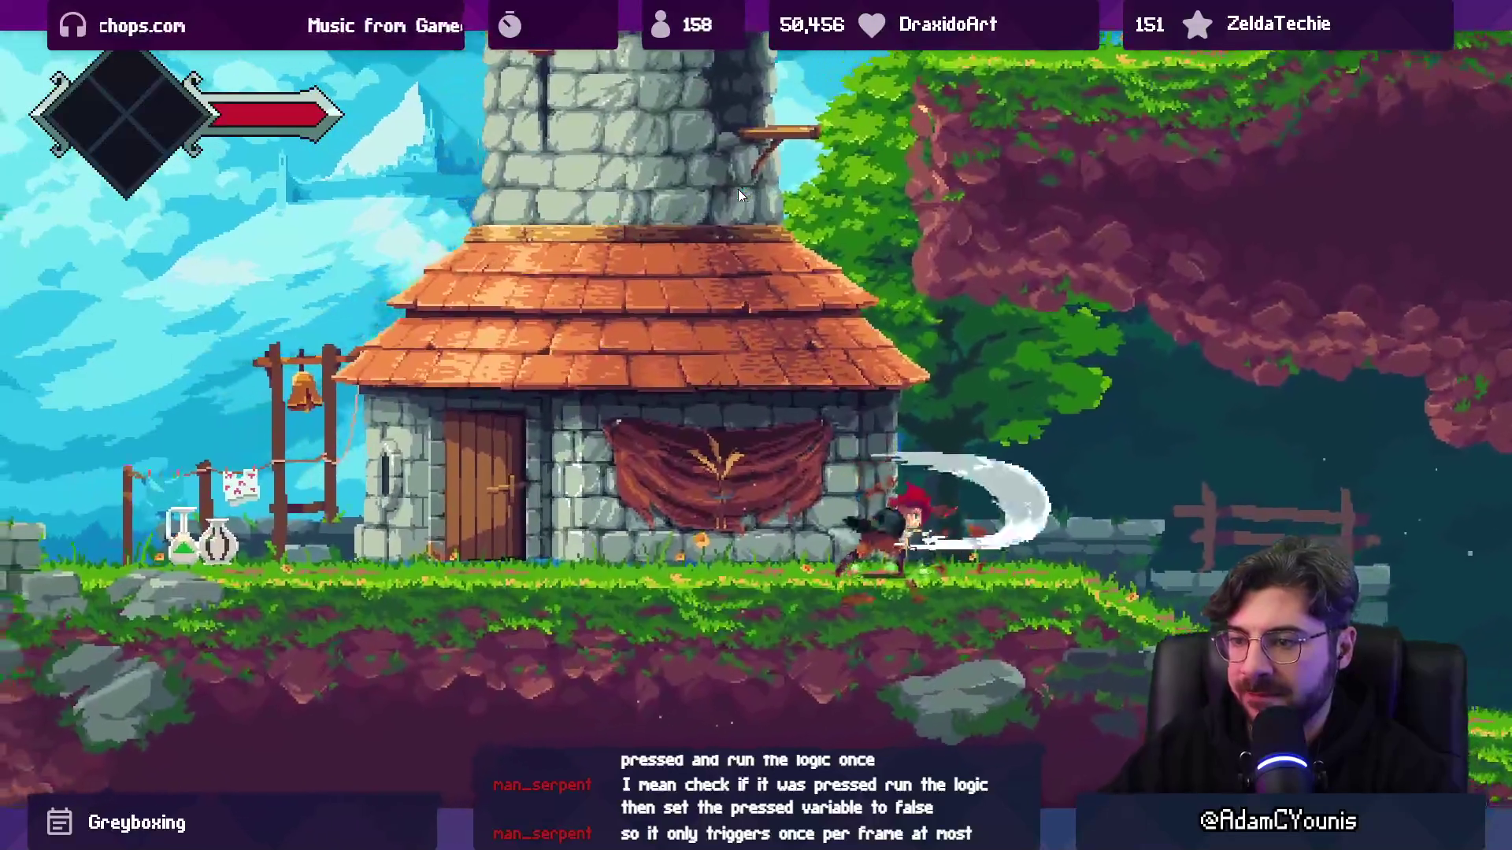
key(Left)
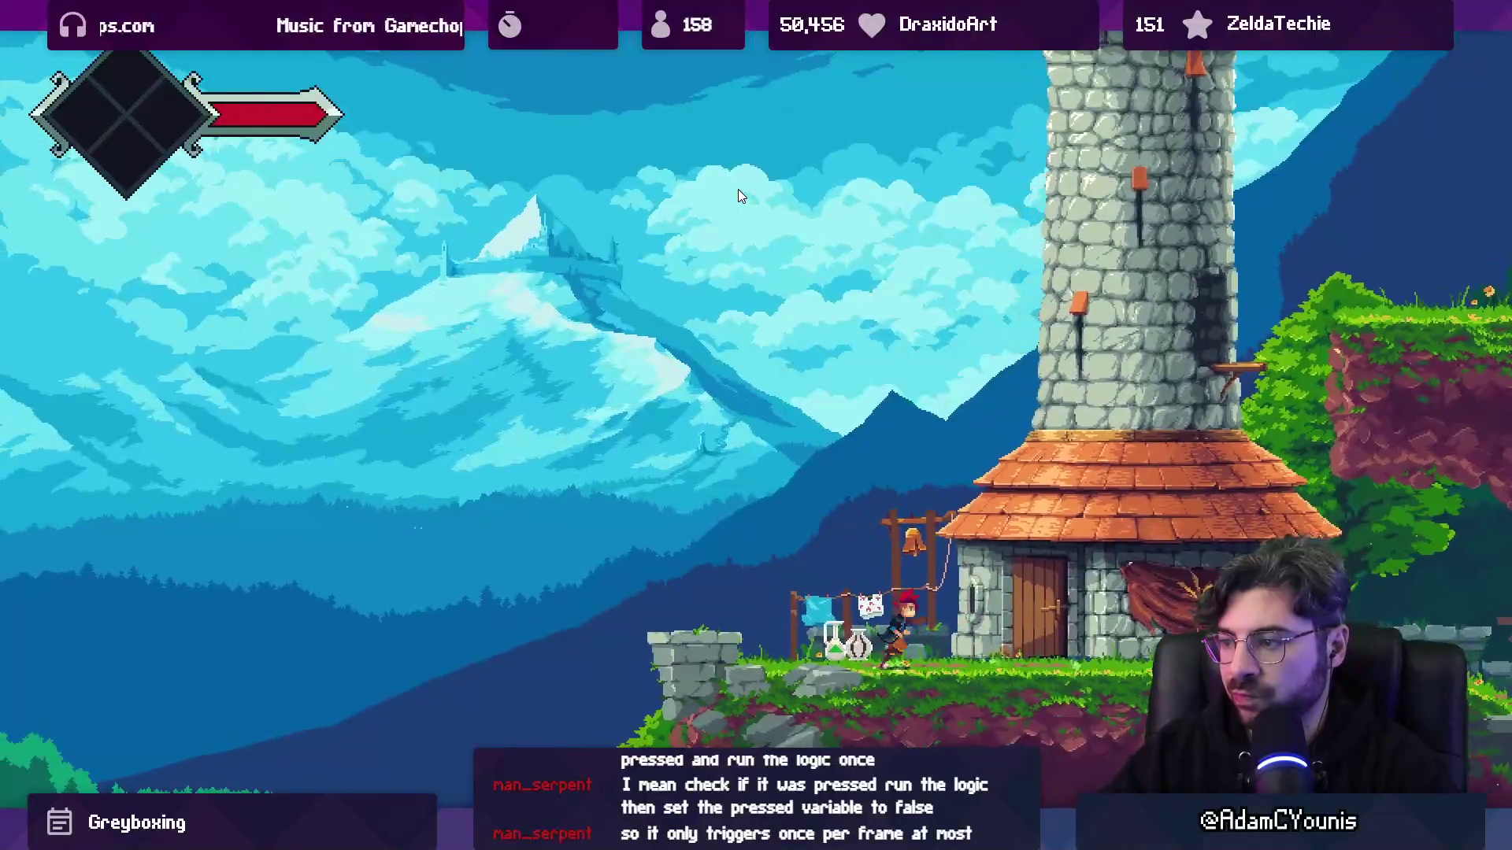
key(Left)
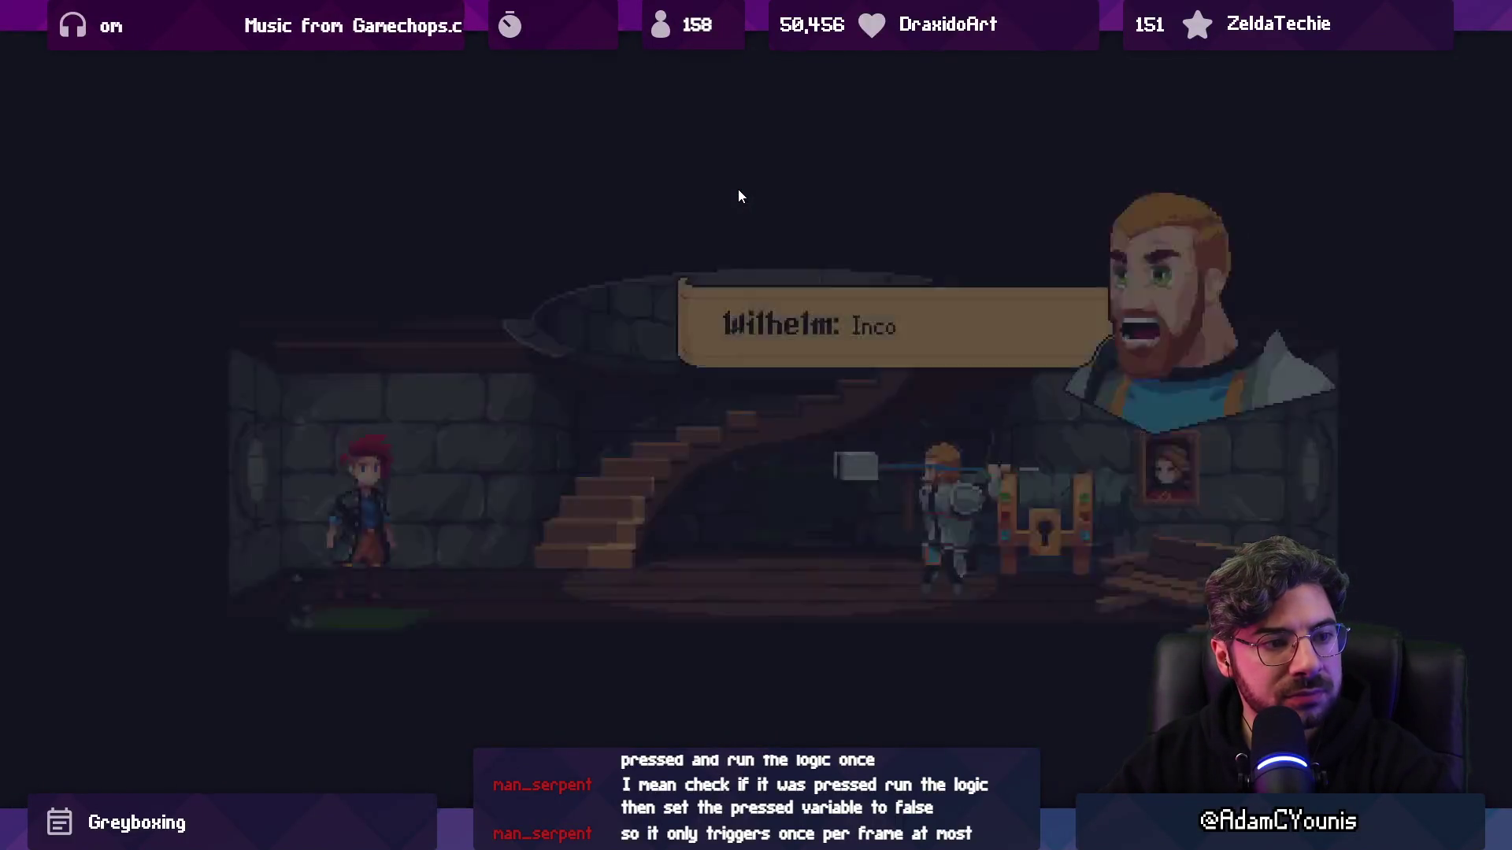
- Pause the cutscene and choose Skip Cutscene to return to gameplay
key(Escape)
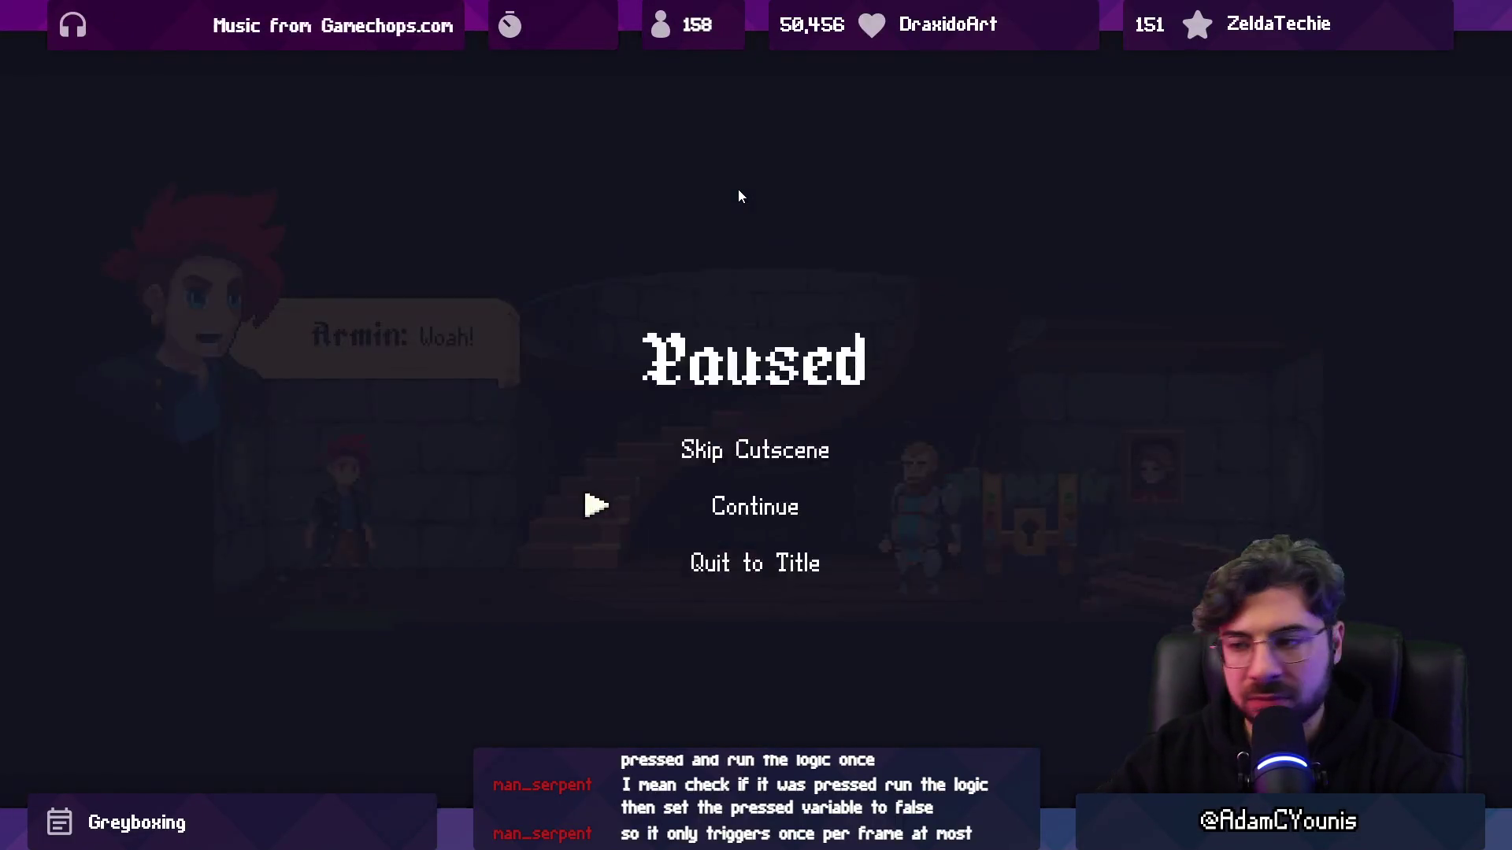
key(Return)
key(Escape)
key(Up)
key(Return)
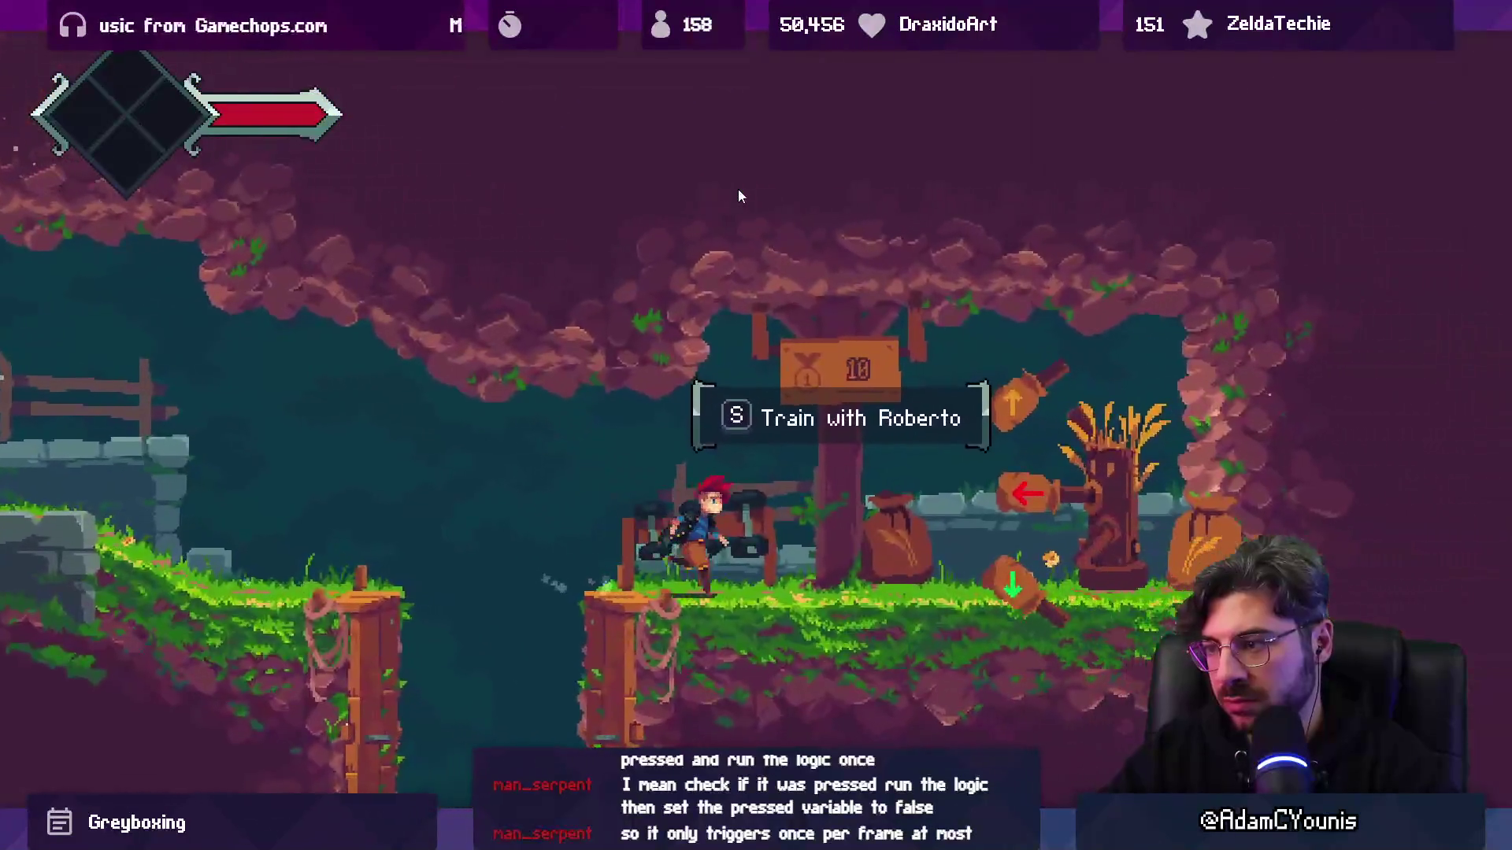
- Start a brief training parry with Roberto, then run left past the tower
key(s)
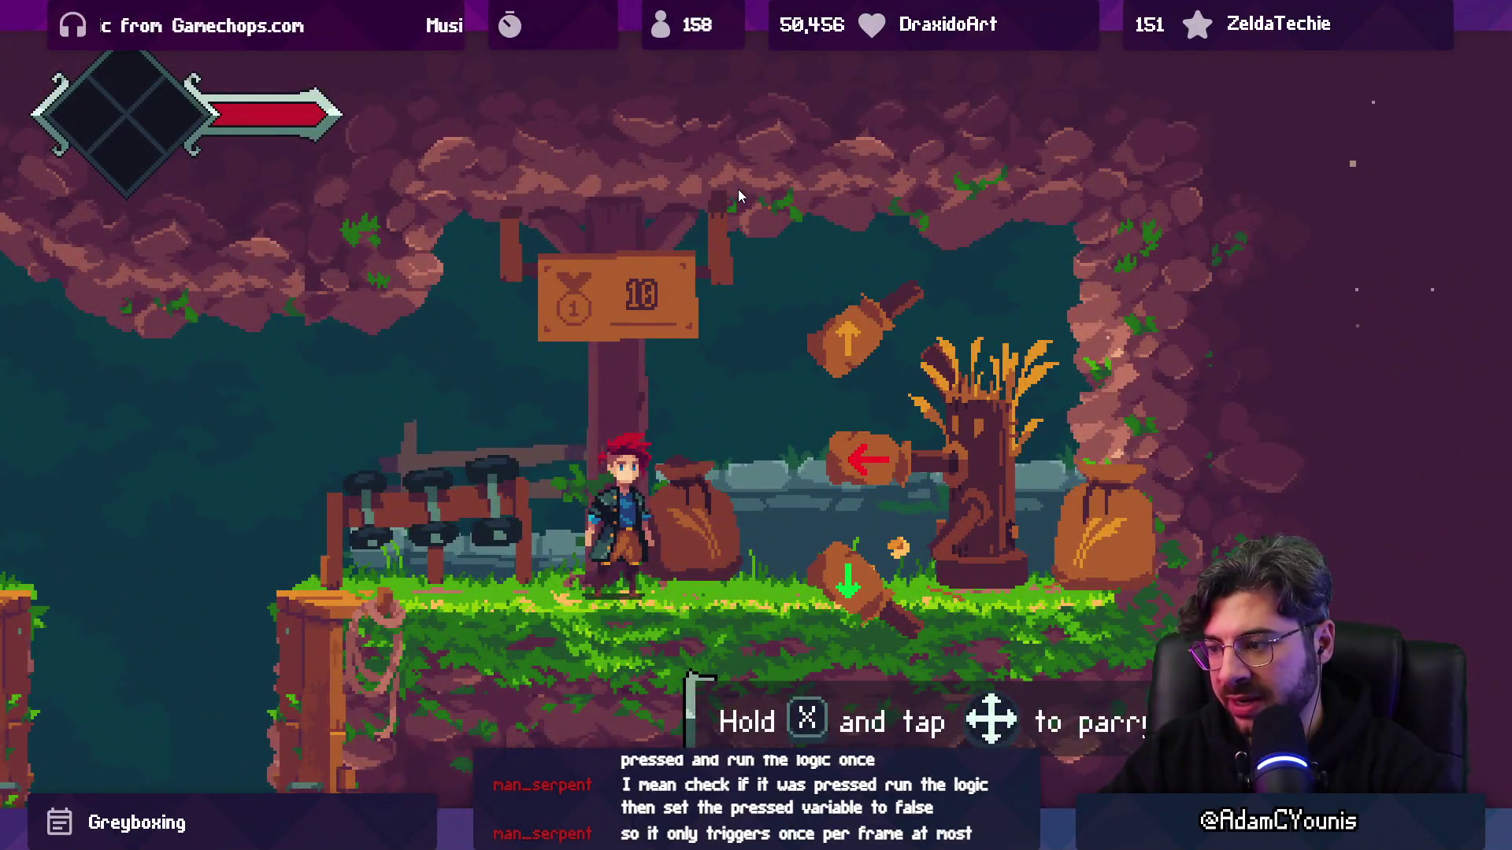
key(x)
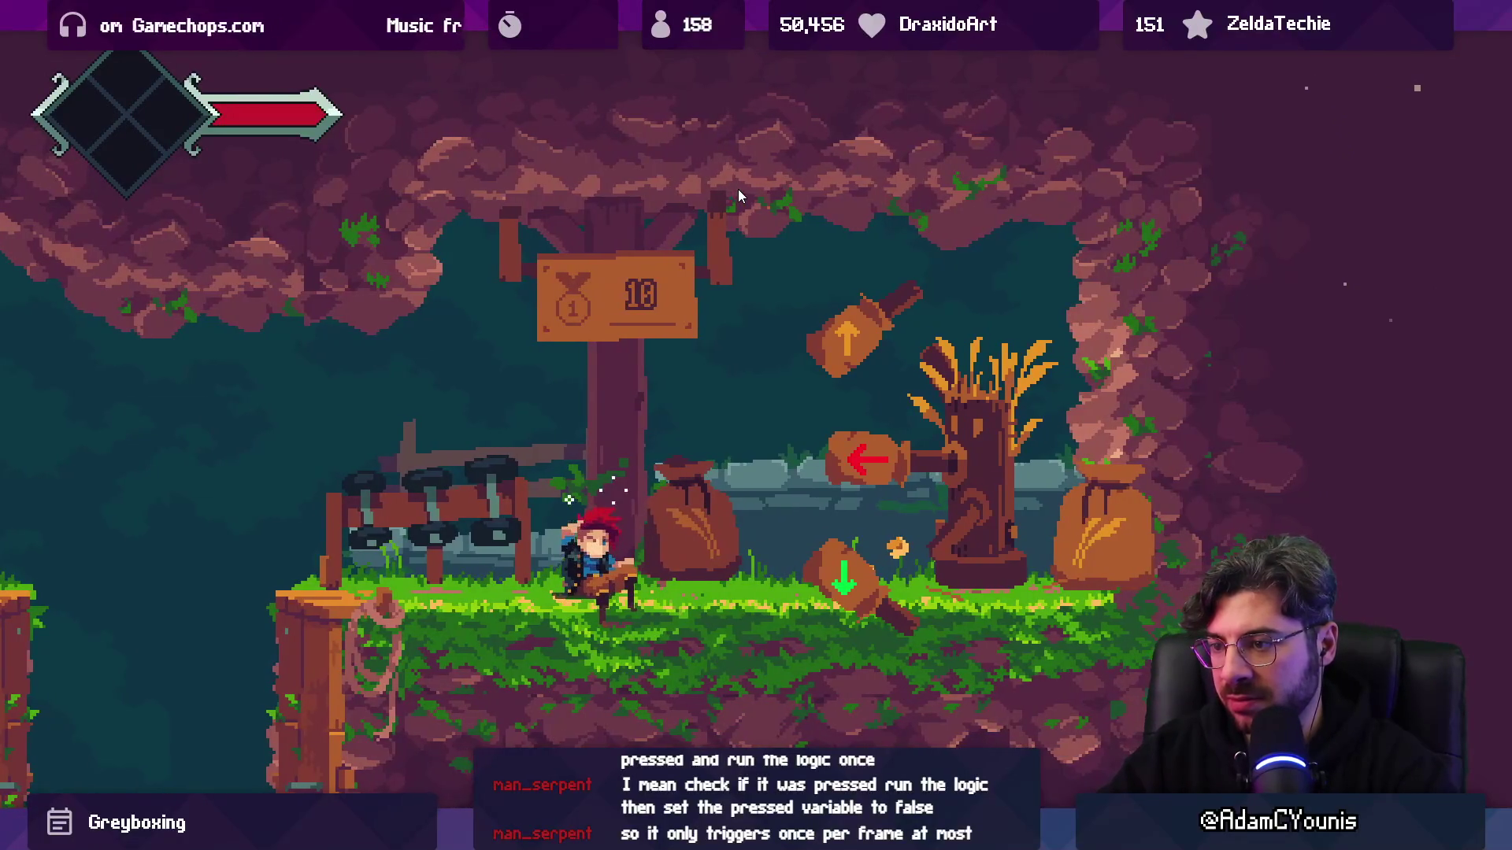
key(Left)
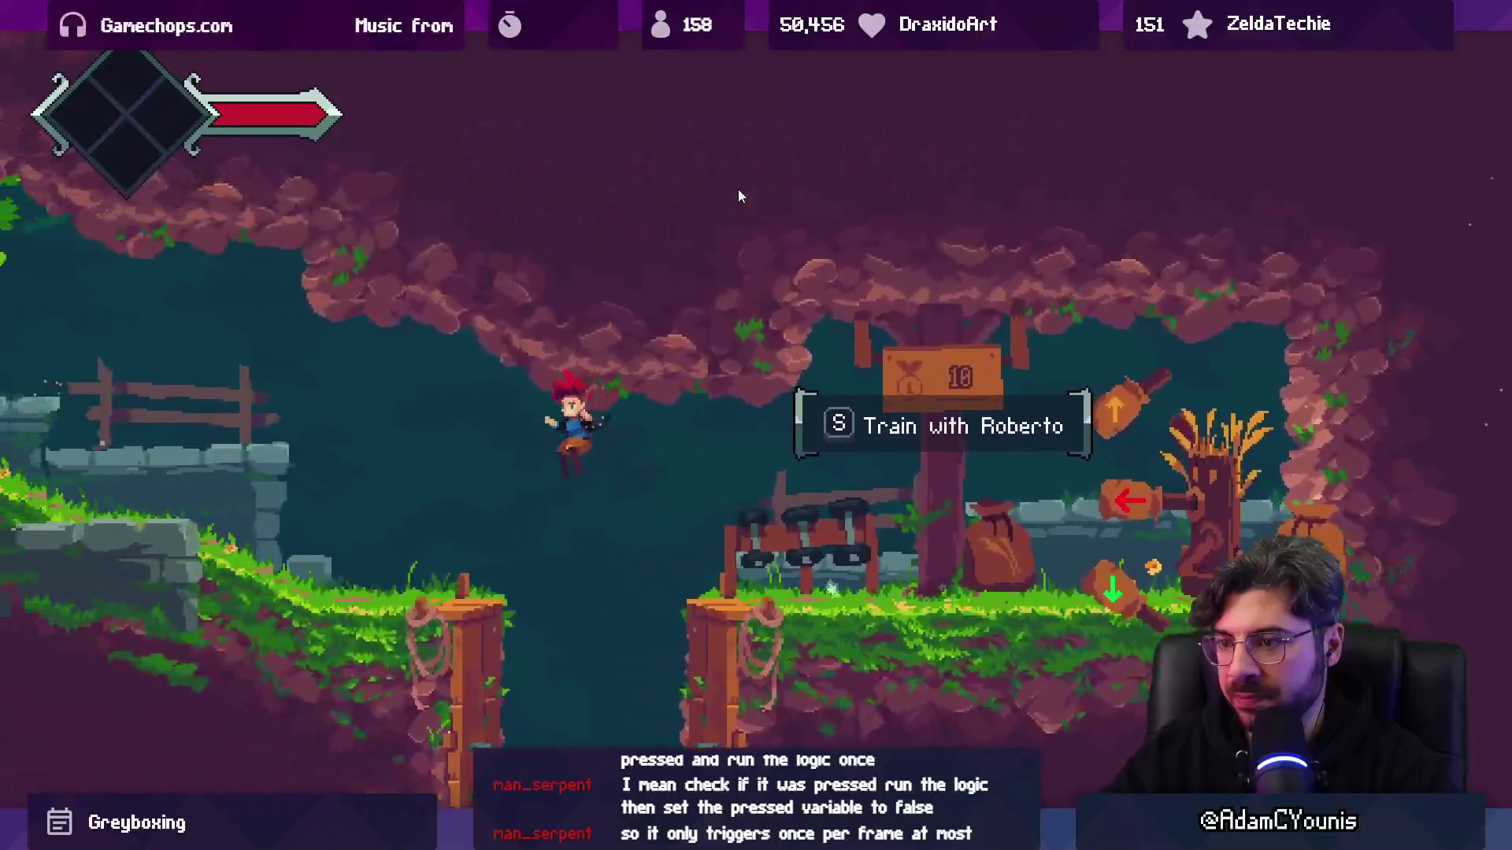
key(x)
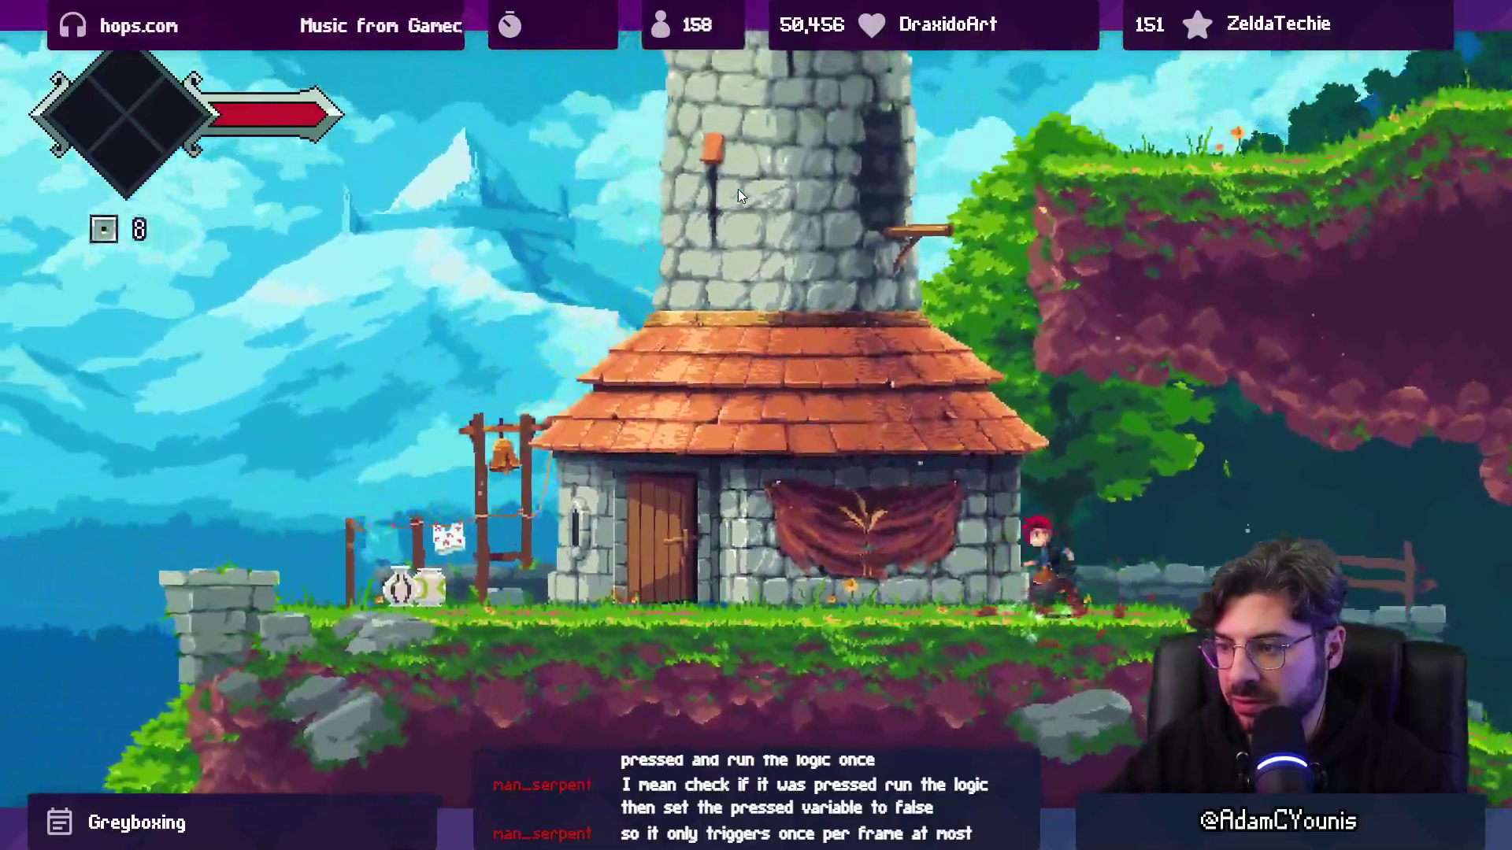
- Walk to the stone house door and enter the house
key(Left)
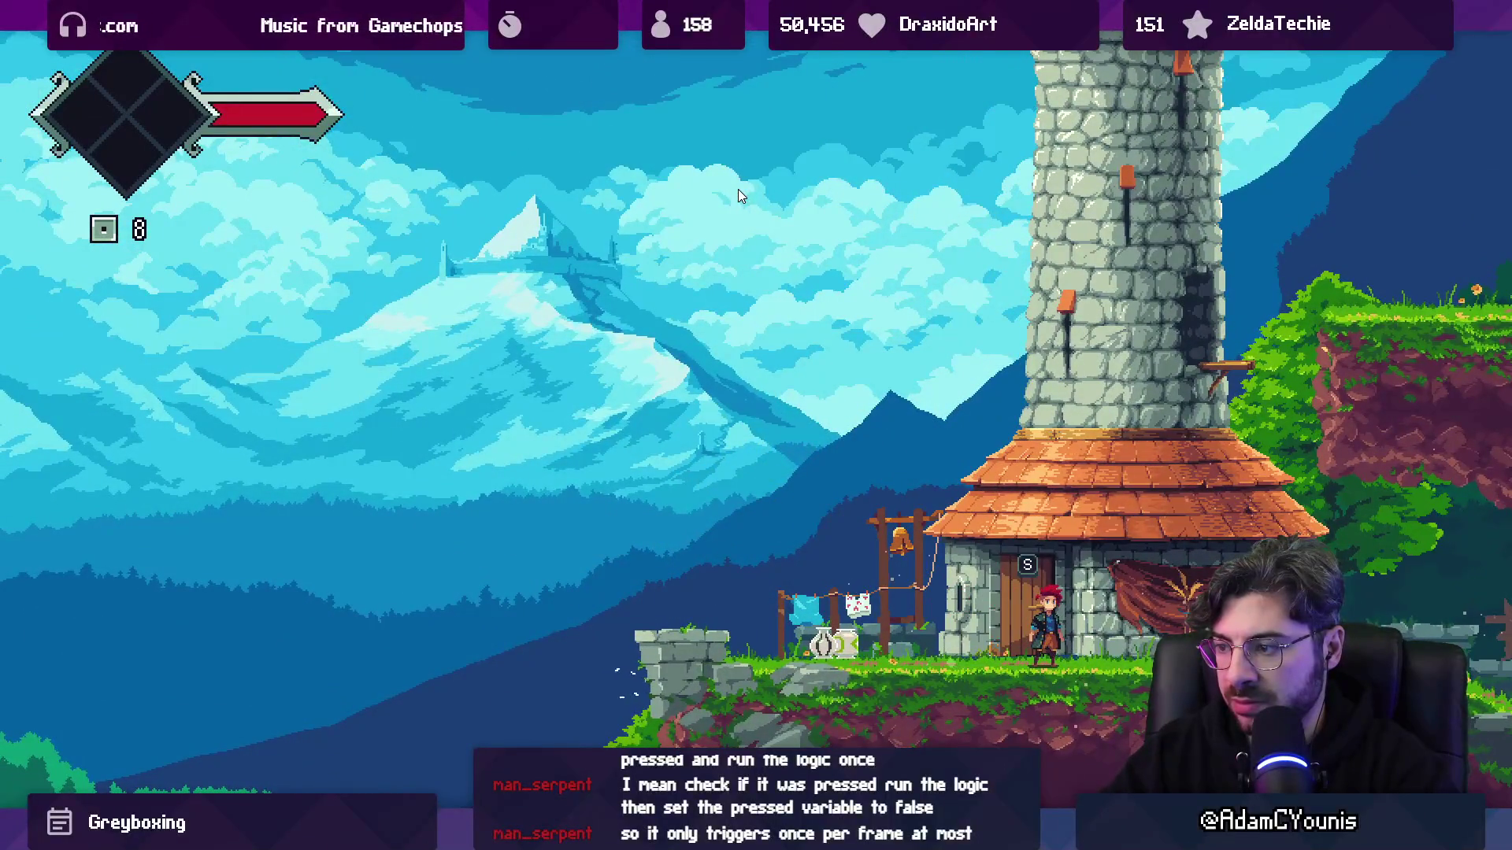
key(Right)
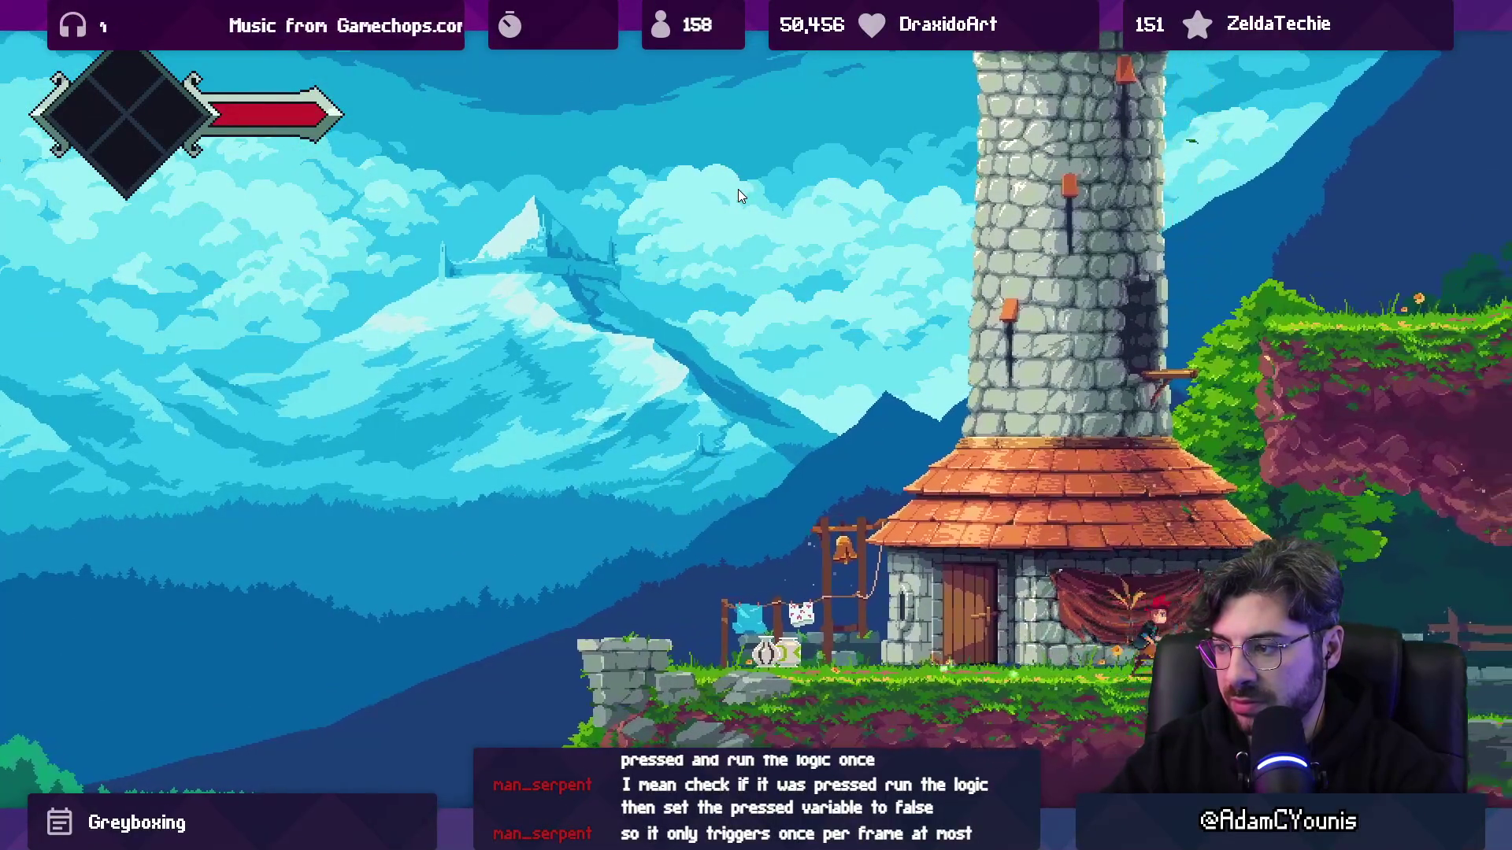
key(Left)
key(s)
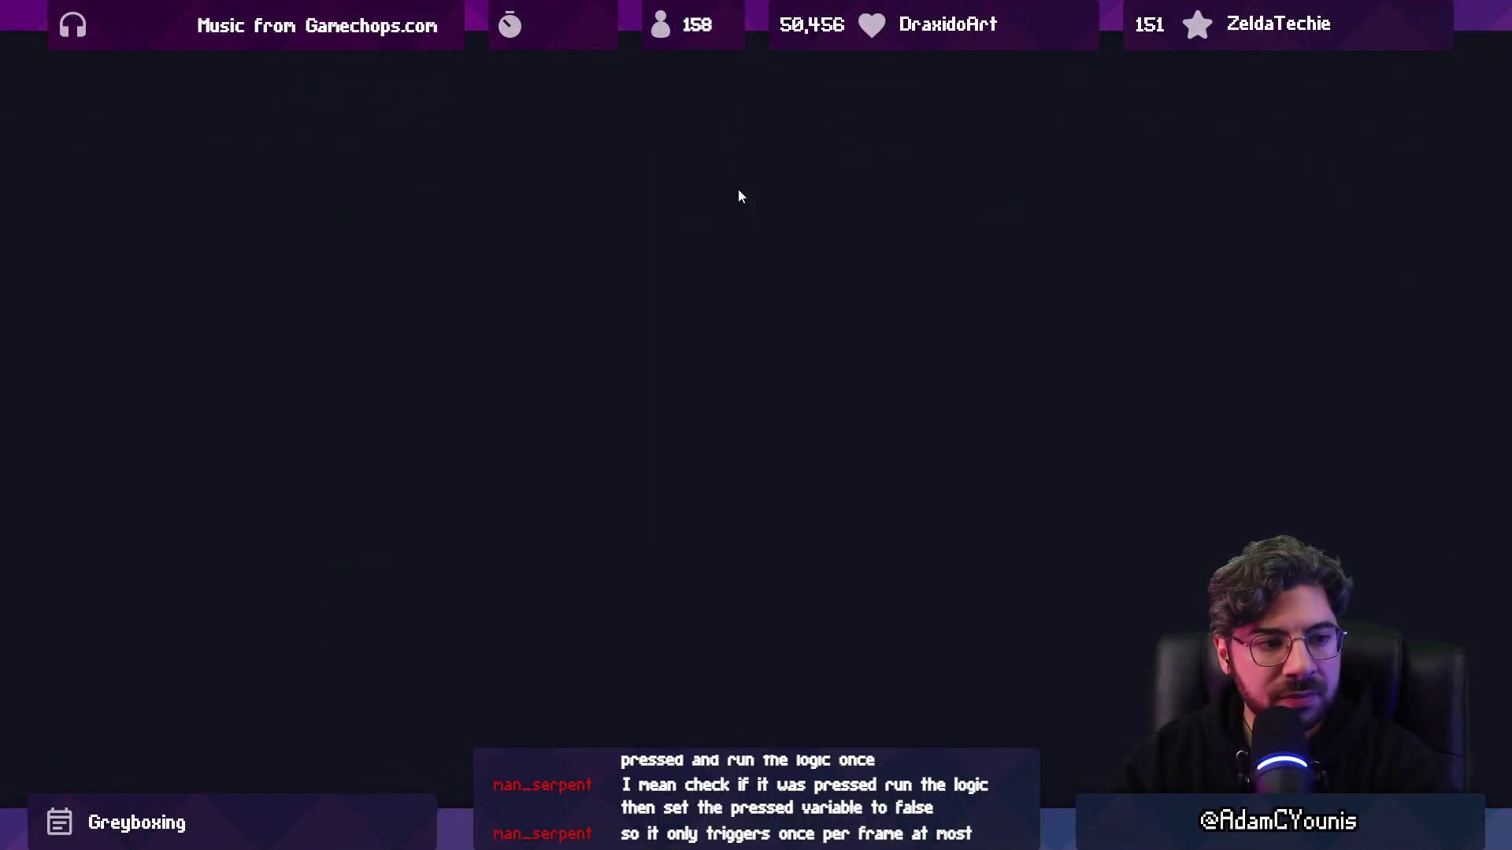
- Advance Wilhelm's cellar dialogue, leave the house and run right to the training area
key(s)
key(s)
key(s)
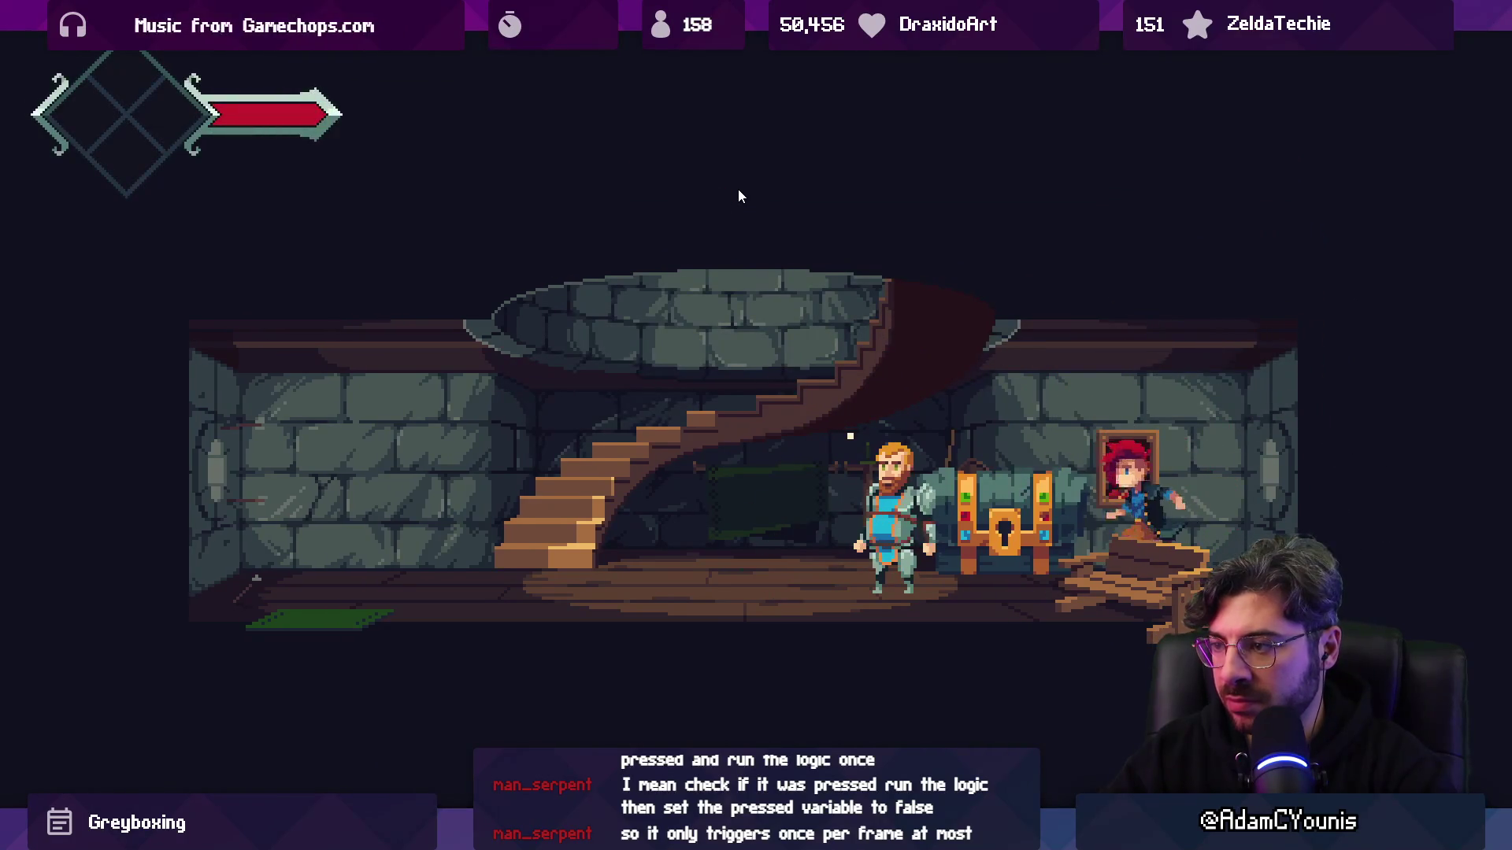
key(s)
key(s)
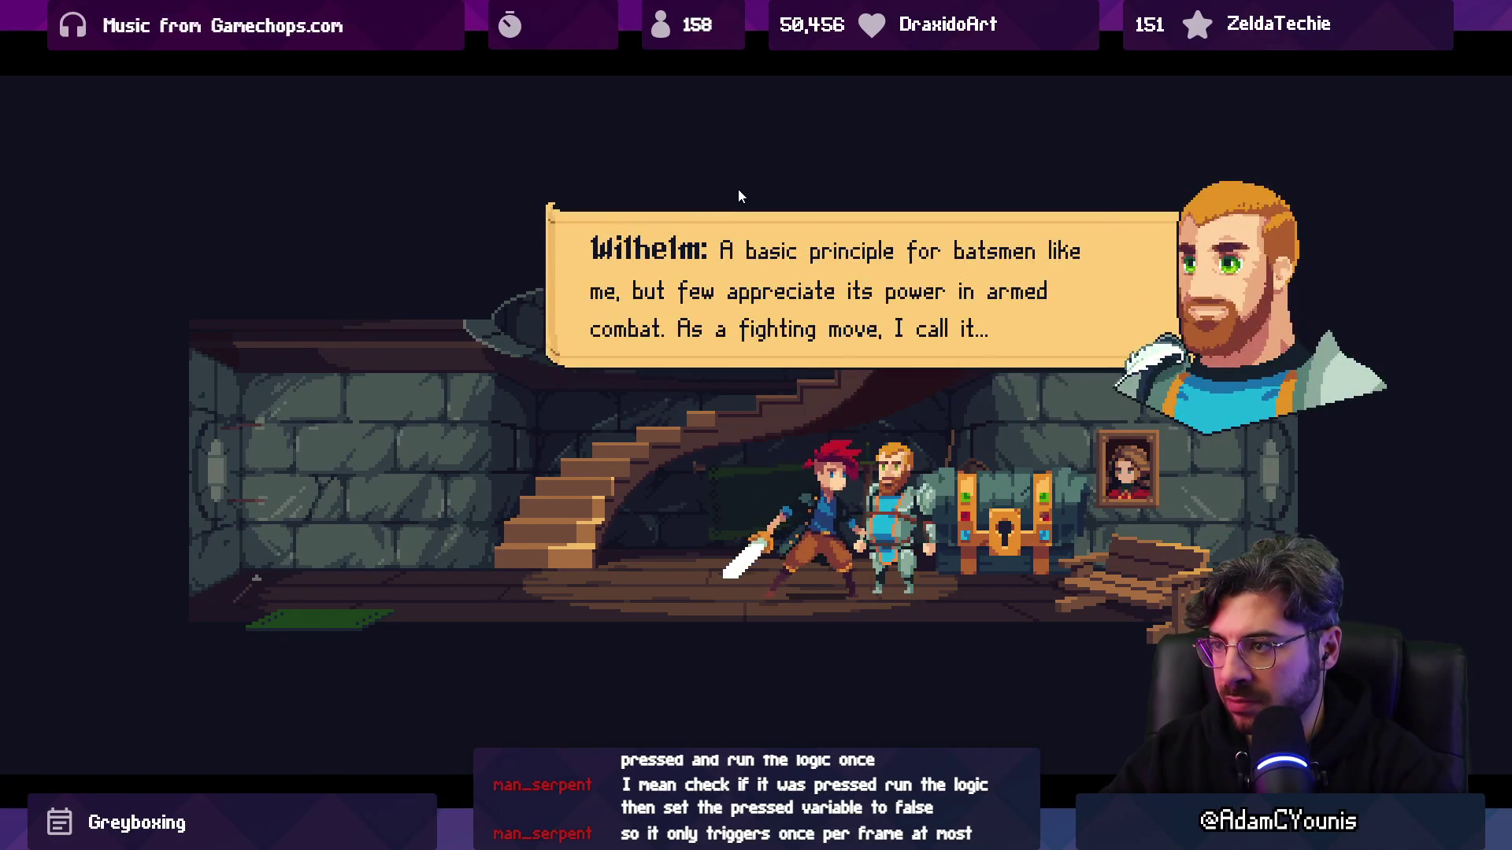
key(s)
key(s)
key(s)
key(Left)
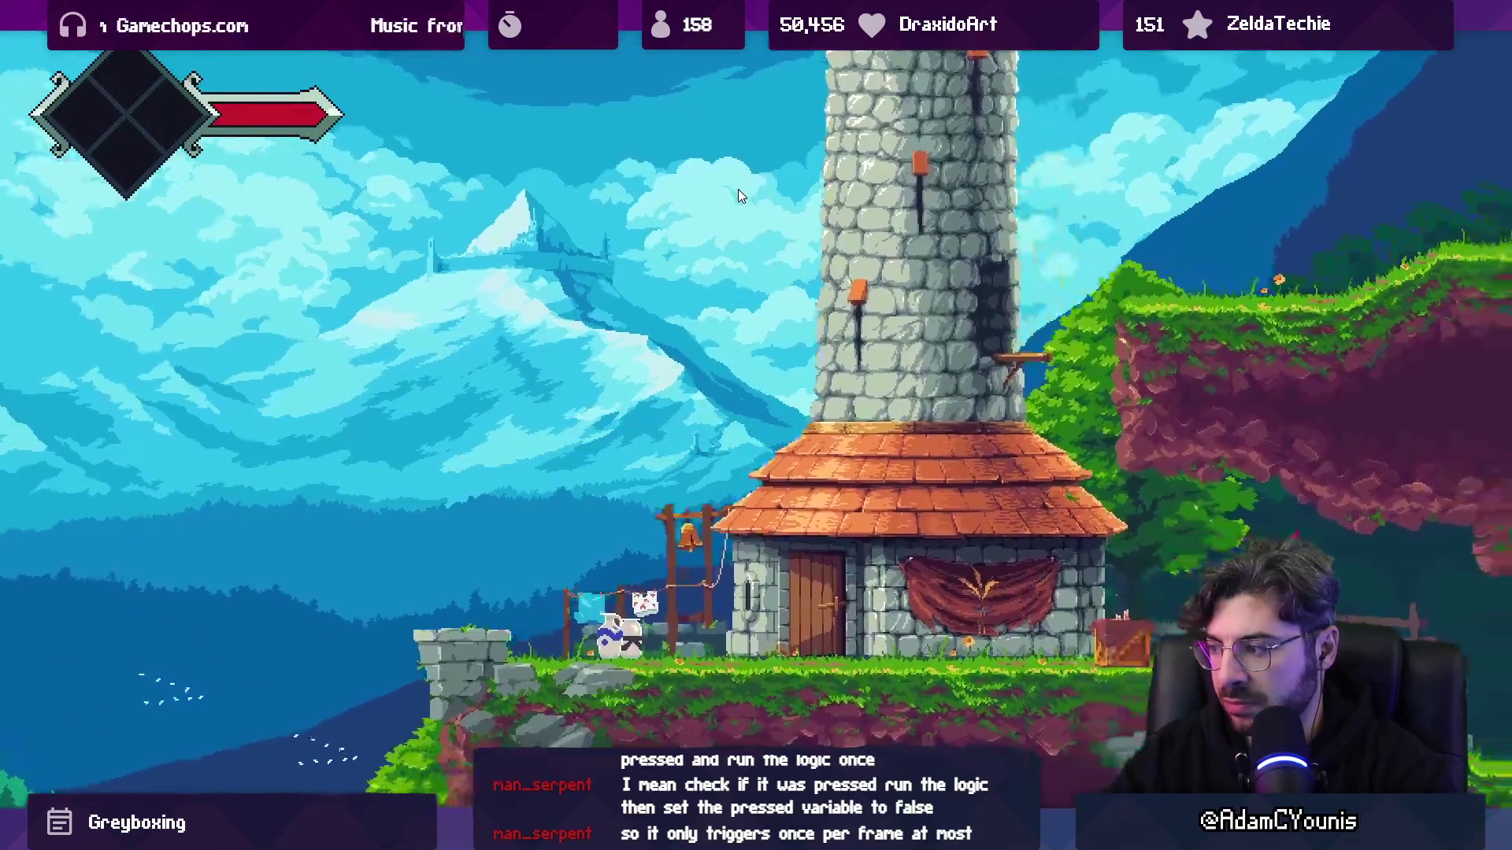
key(Right)
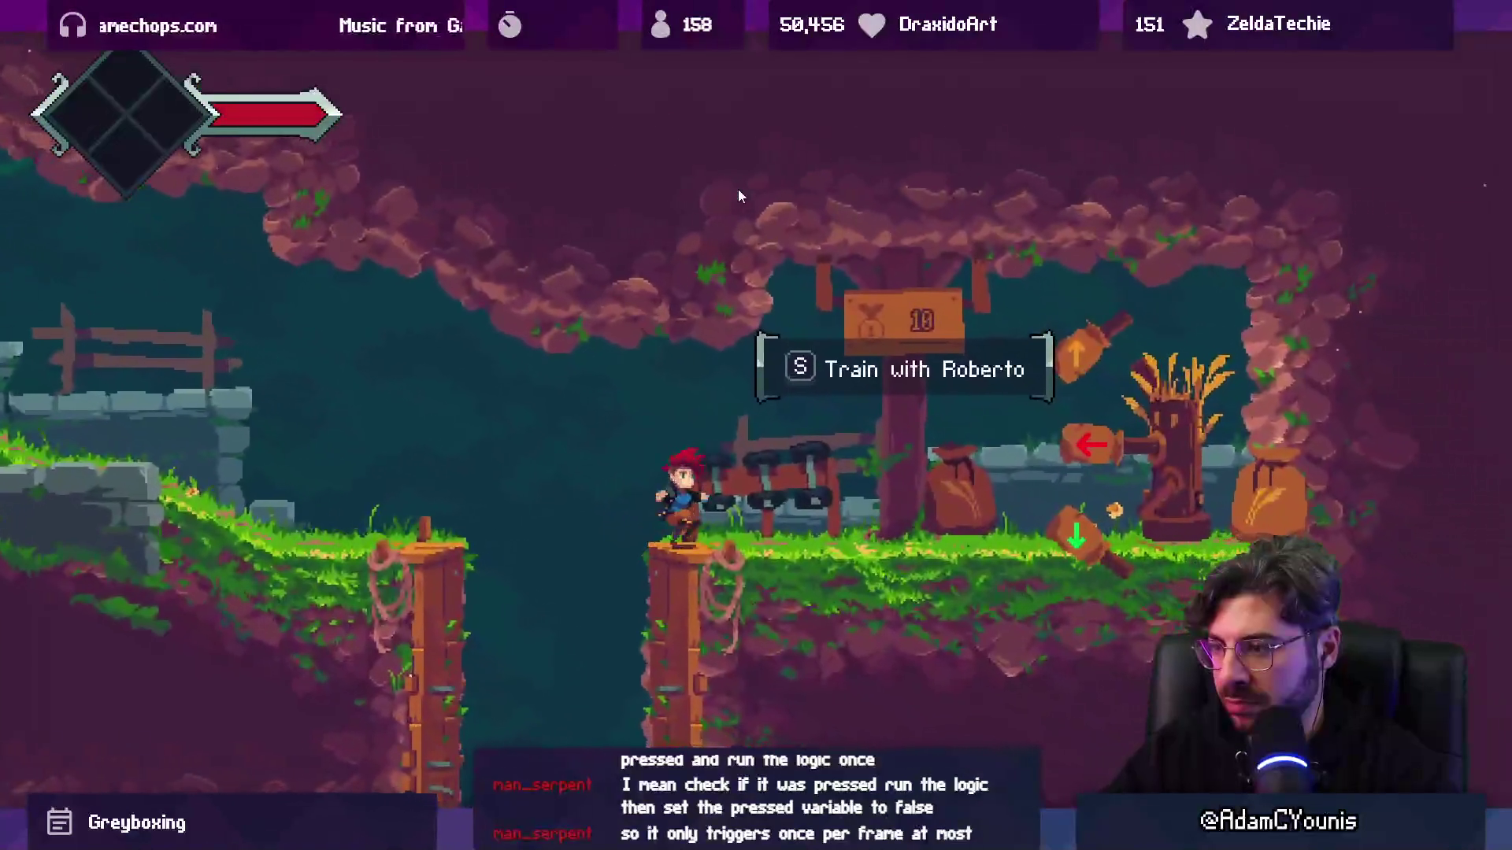
- Start Train with Roberto, parry the dummy's swings with Left and Down, then restart it
key(s)
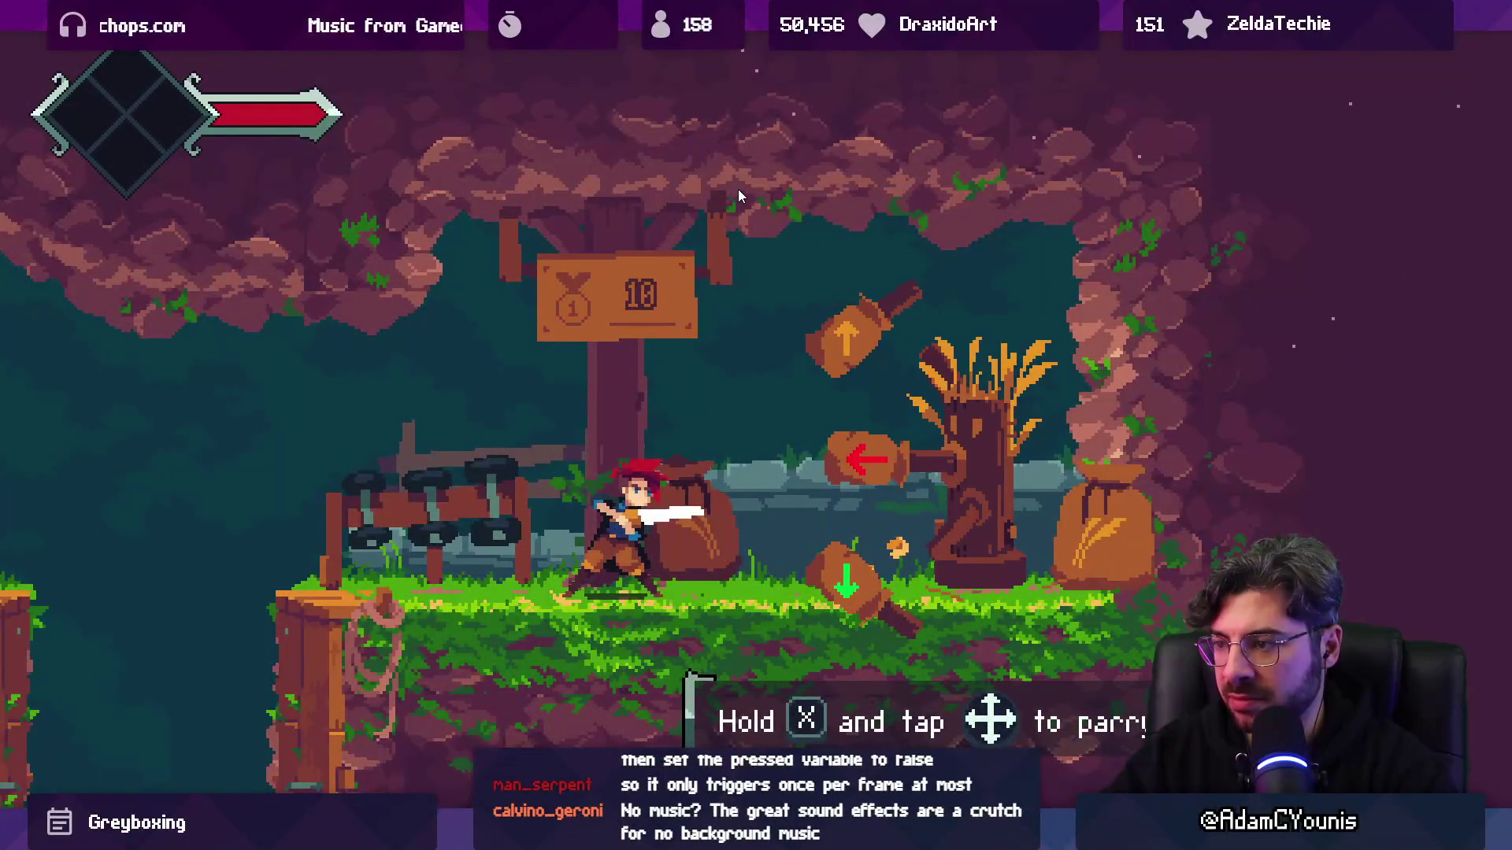
key(Left)
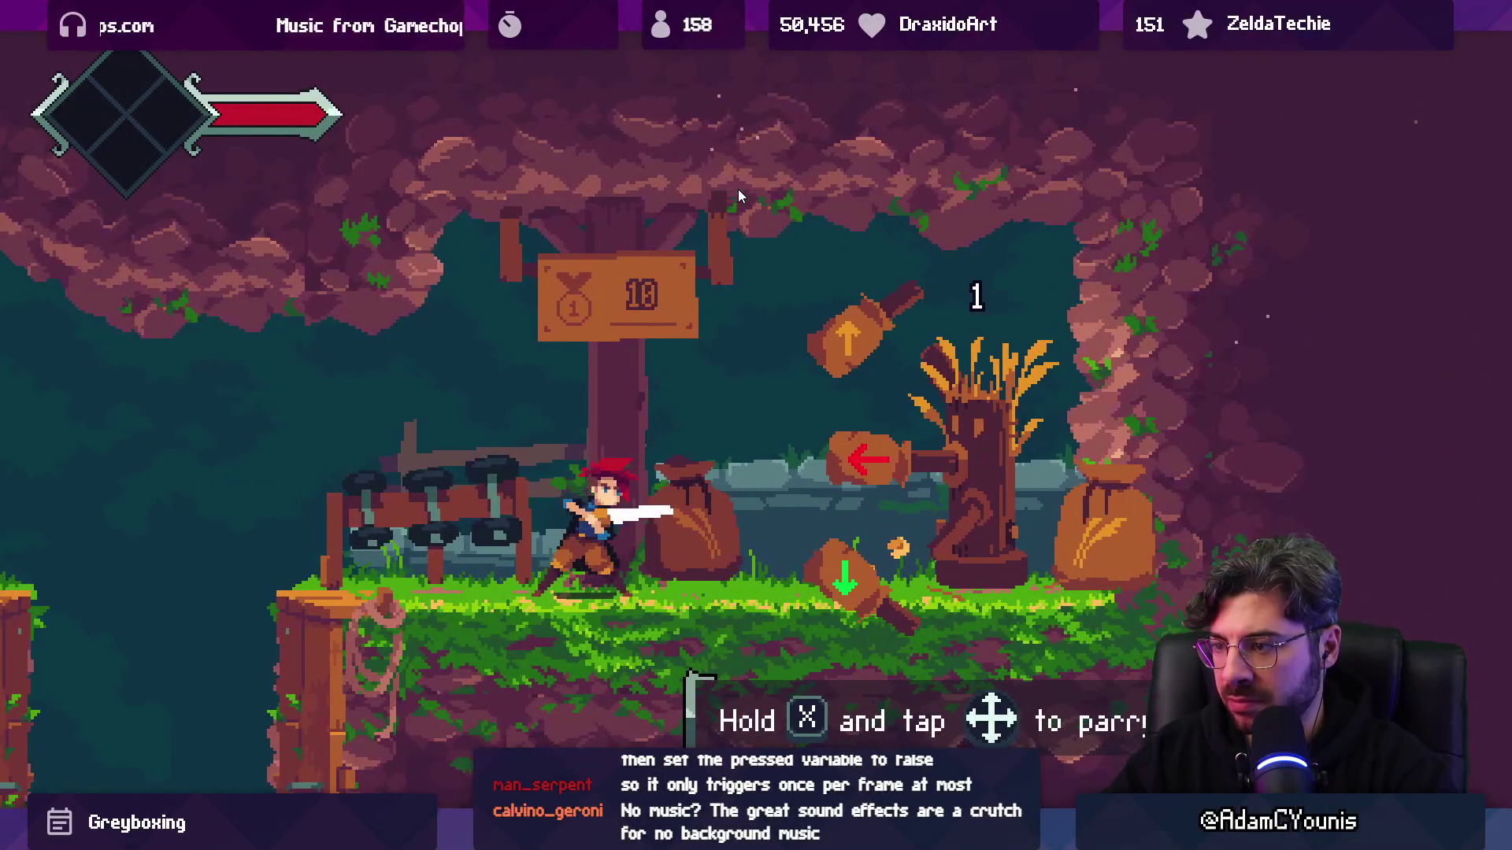
key(Down)
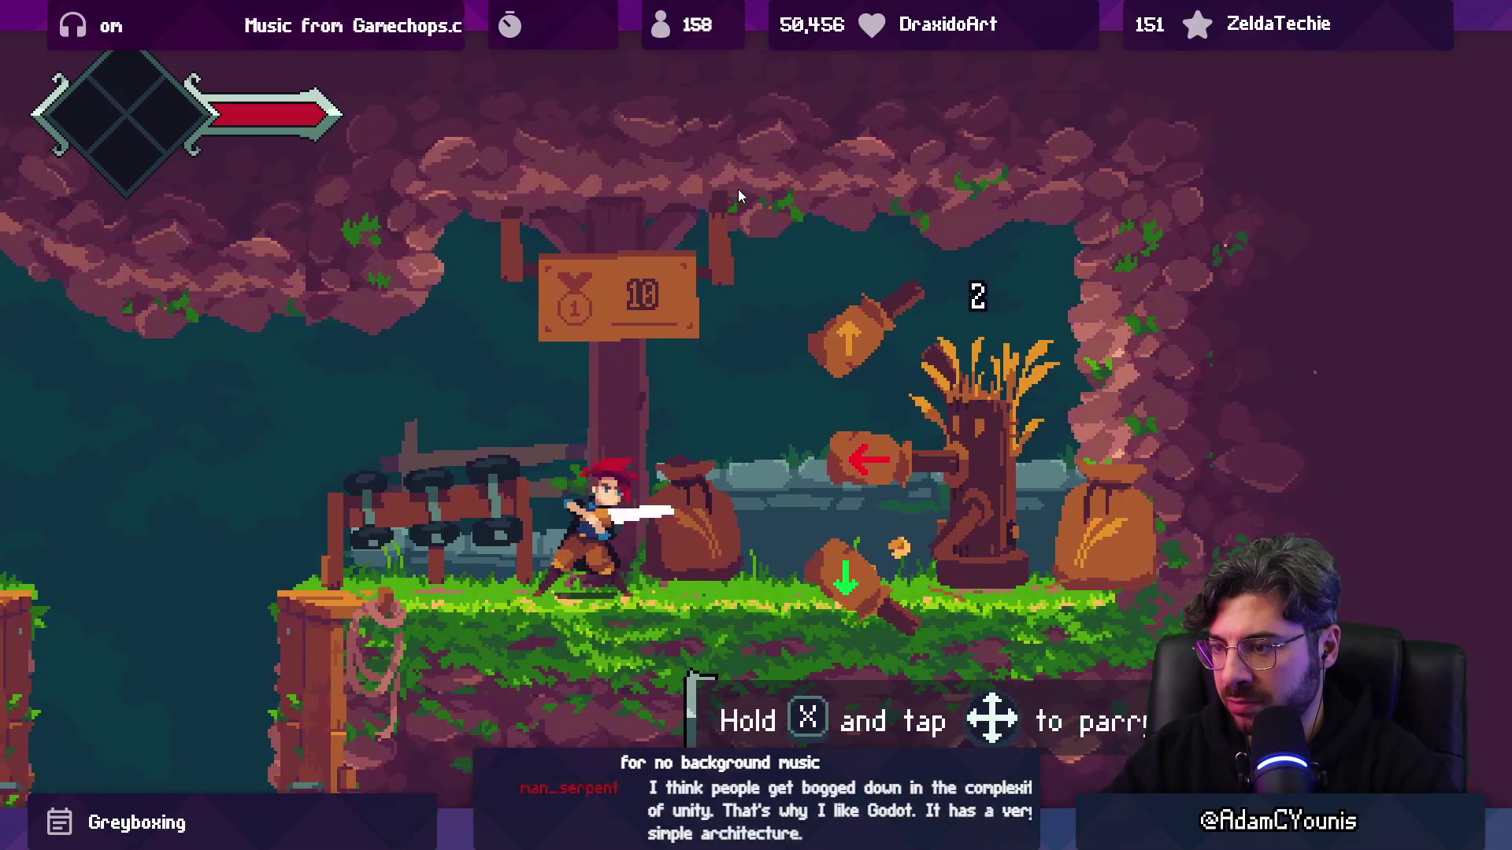
key(Down)
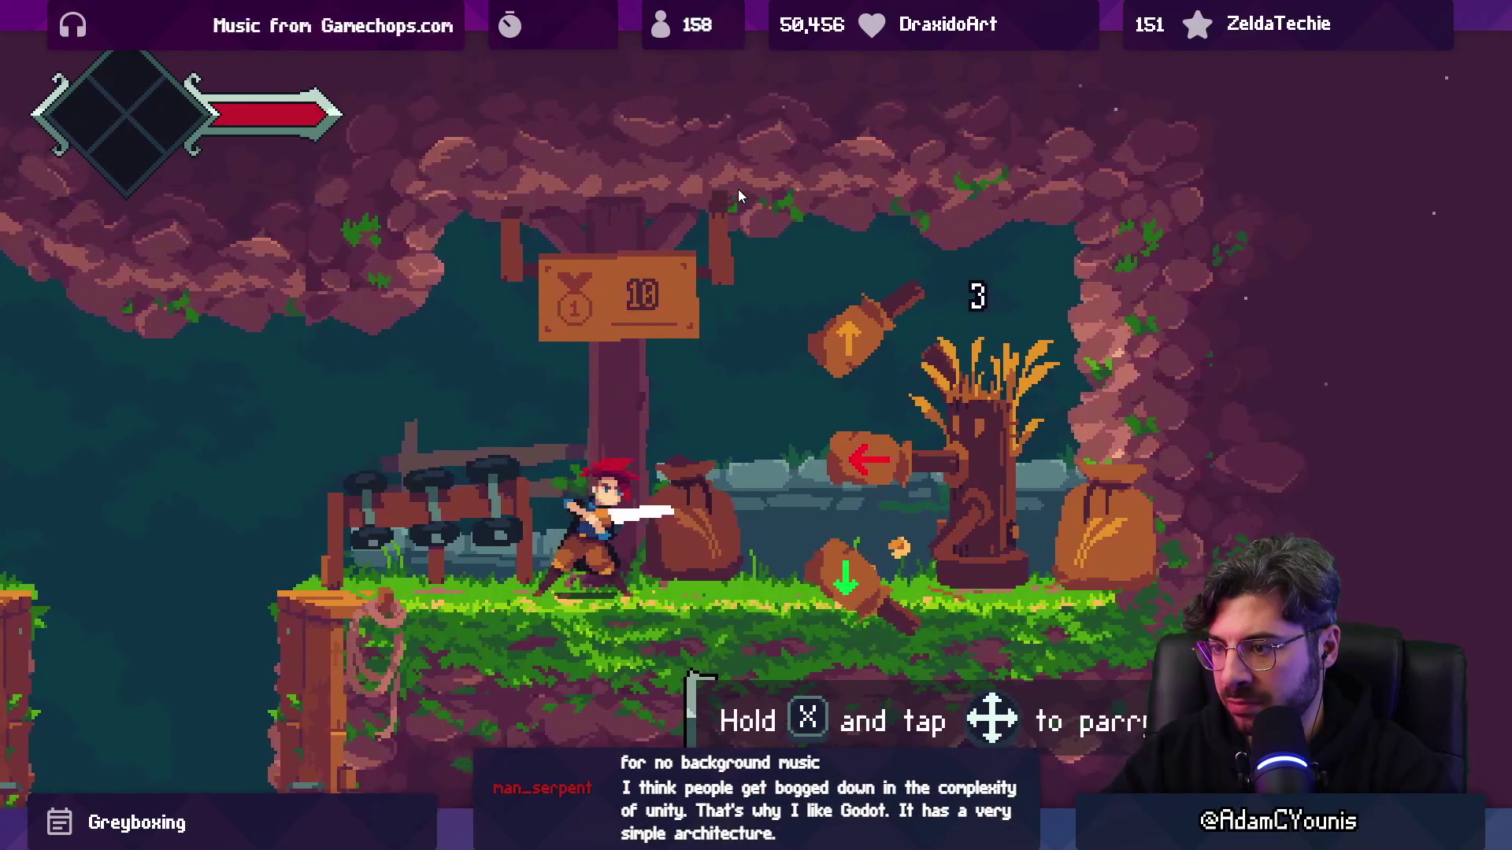
key(Left)
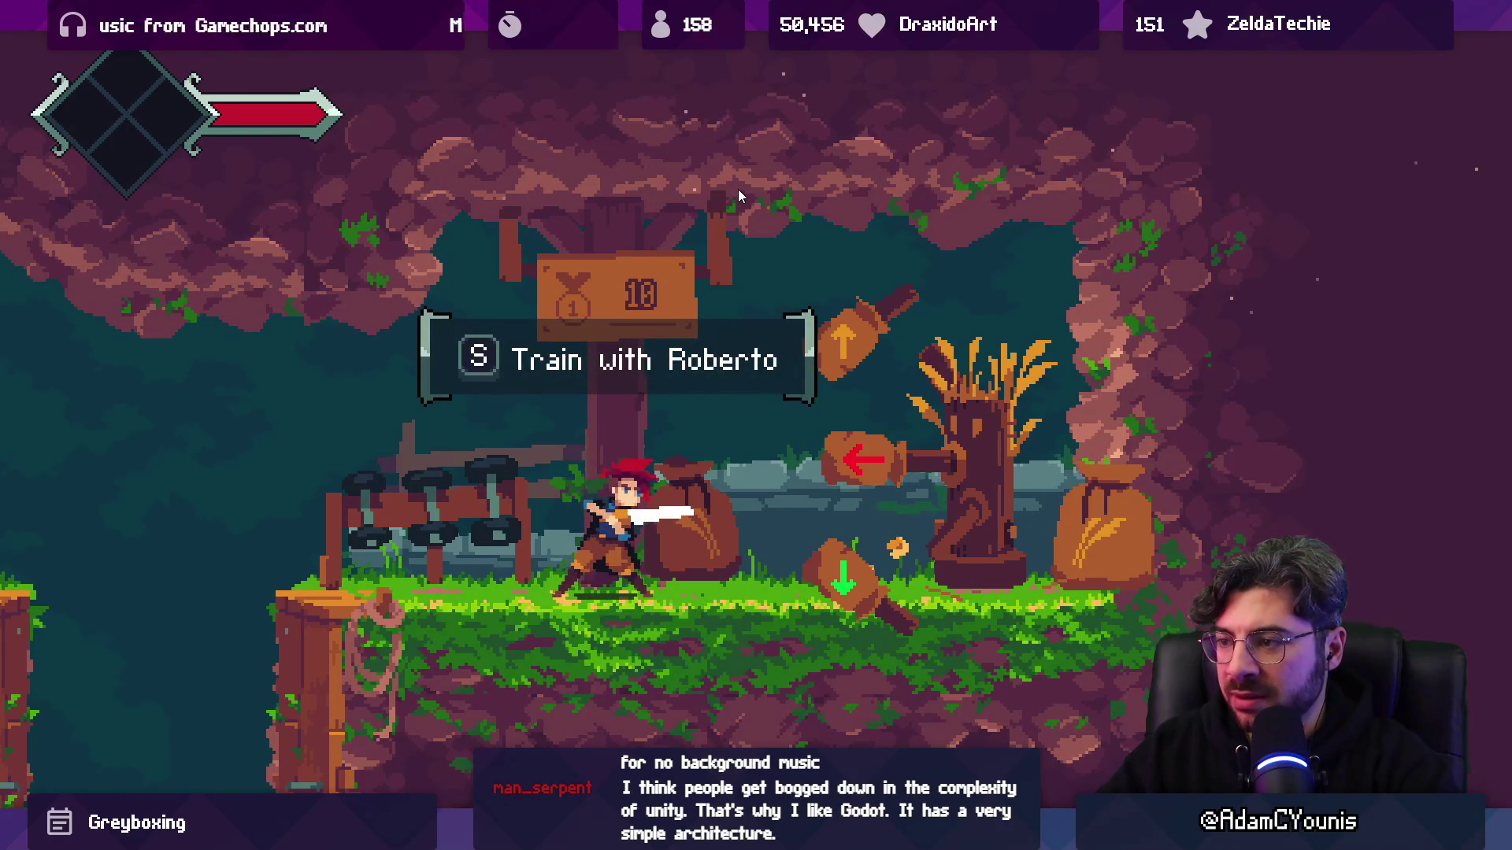
key(a)
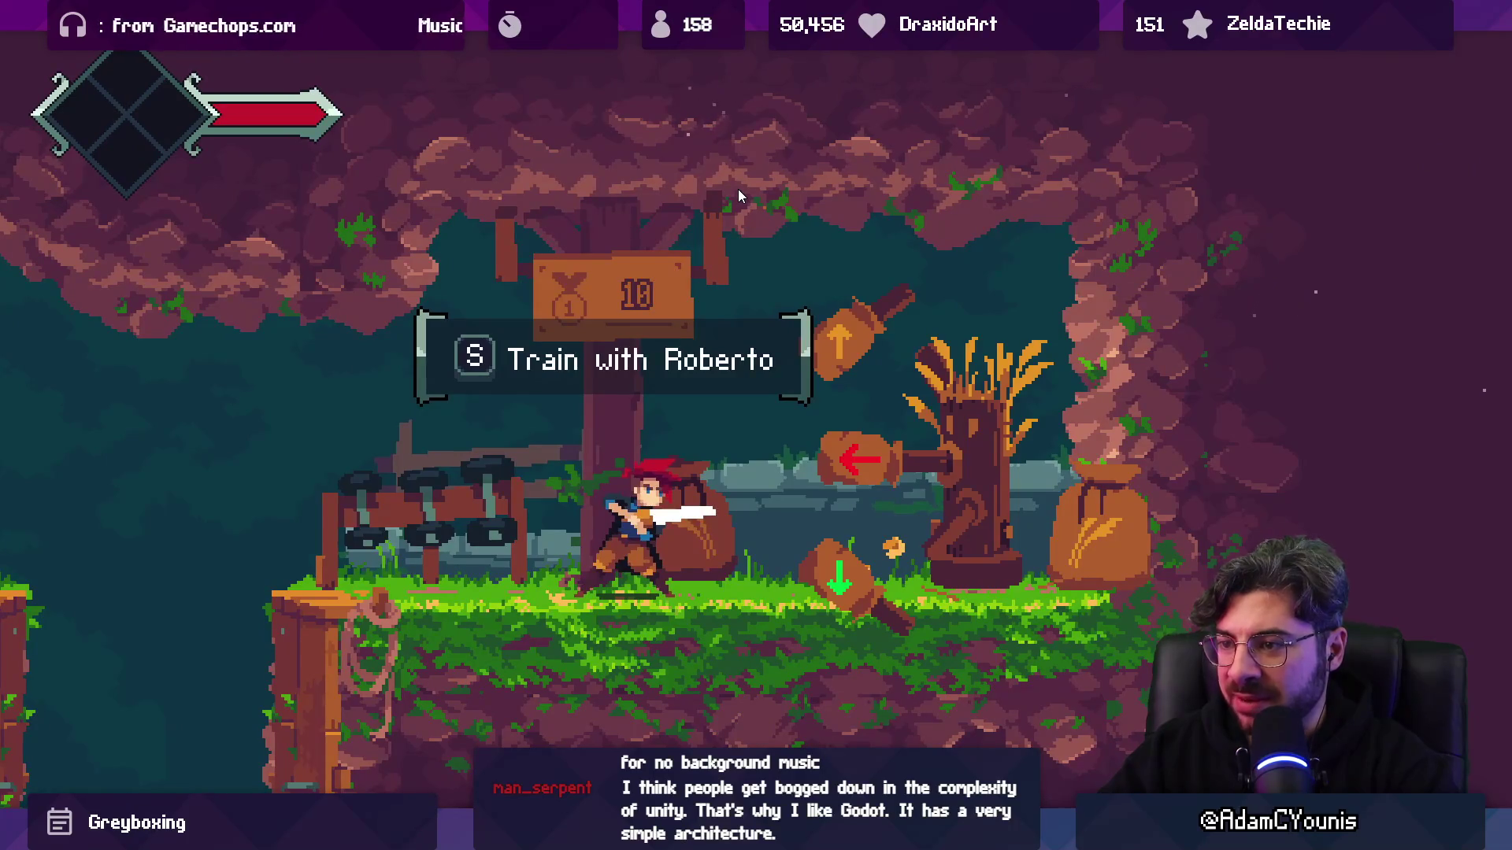
key(s)
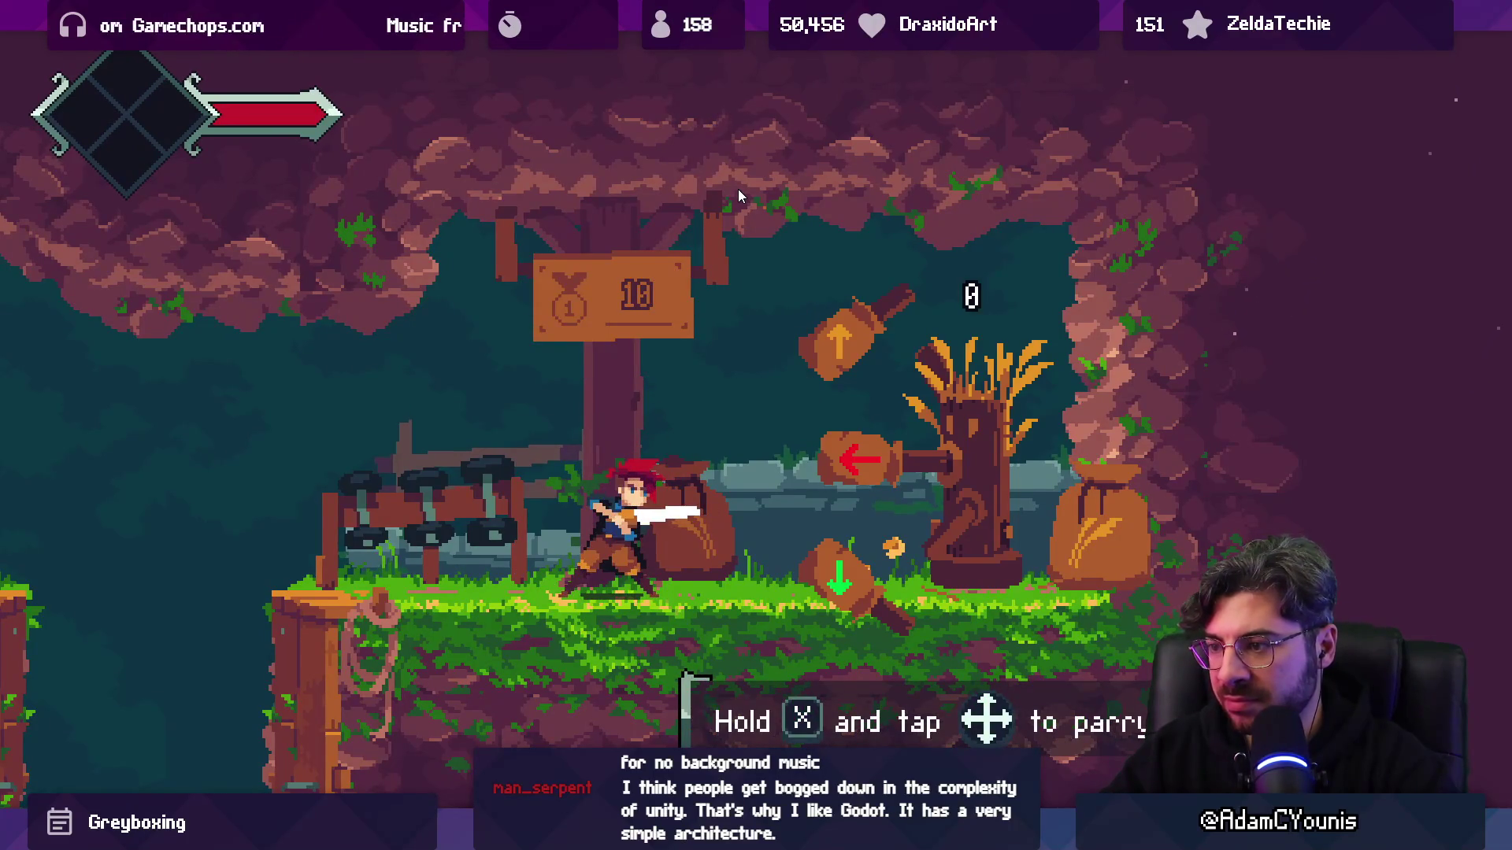
- Hold X and parry the dummy's swings repeatedly, pushing the hit counter to 11
key(x+Left)
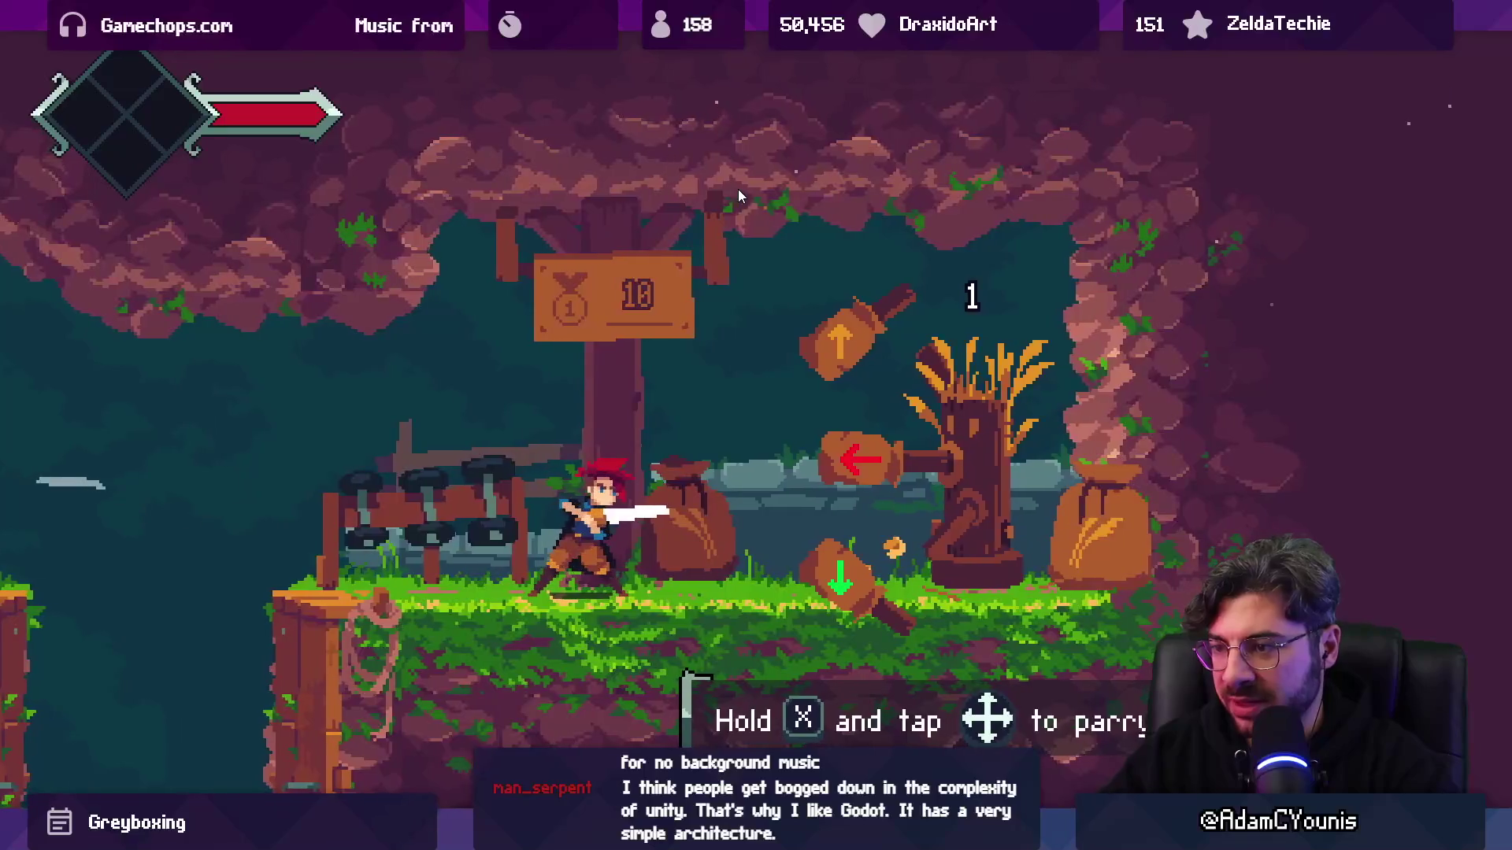
key(x+Up)
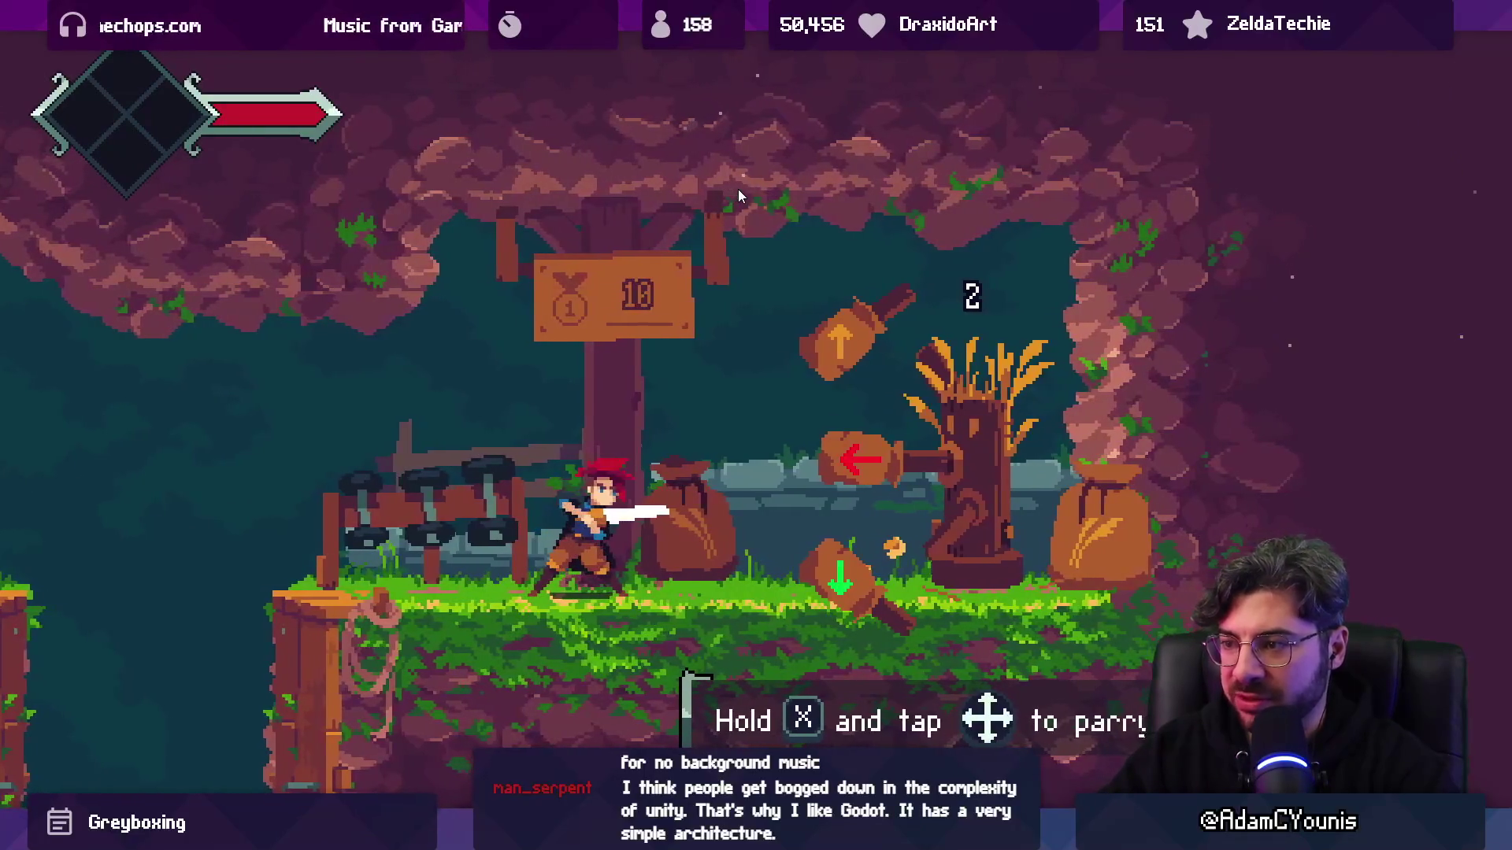
key(x+Up)
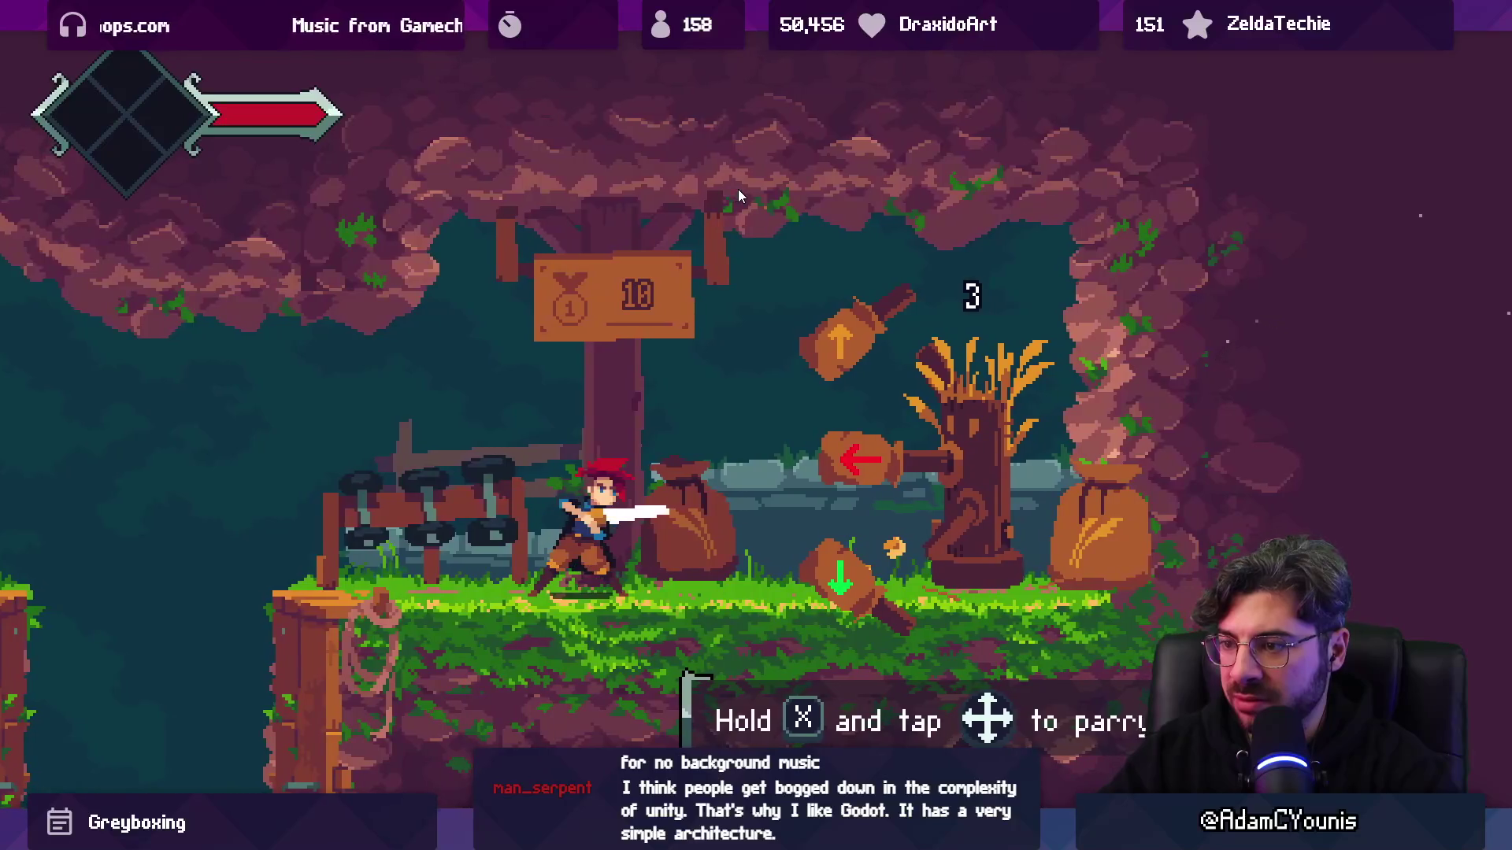
key(x+Left)
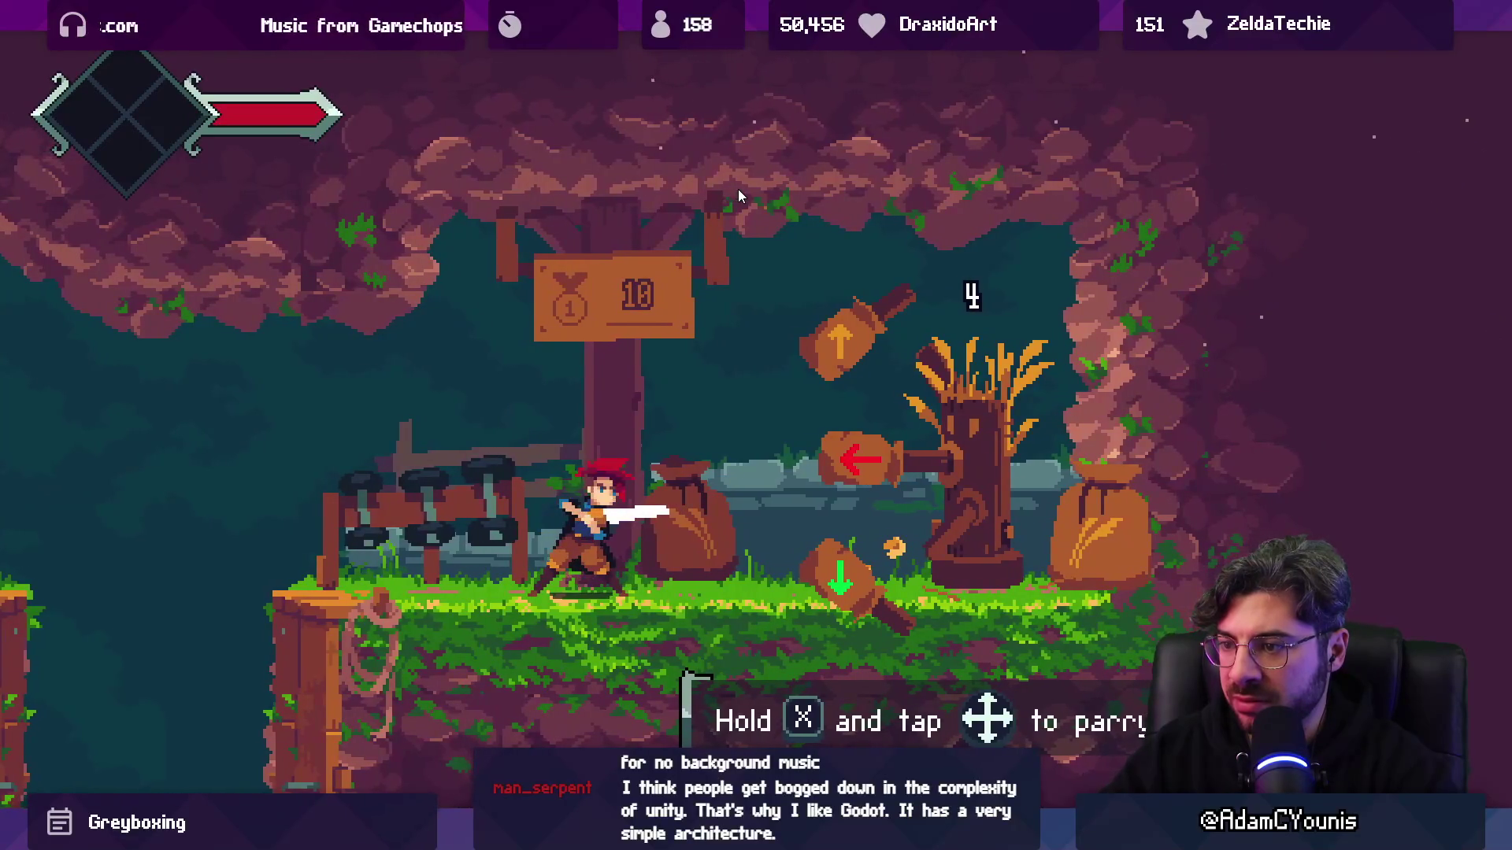
key(x+Down)
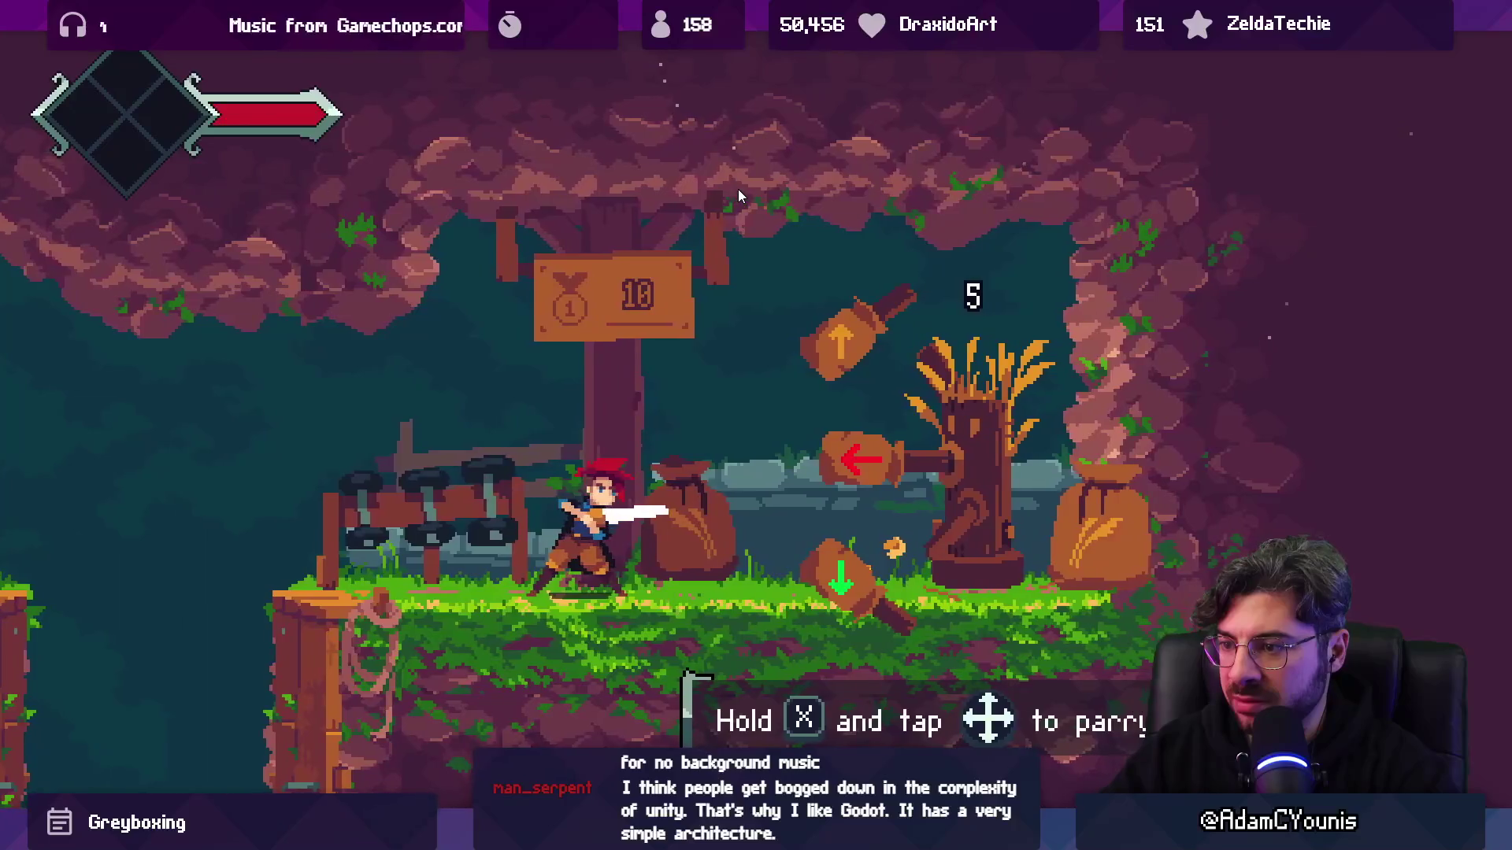
key(x+Left)
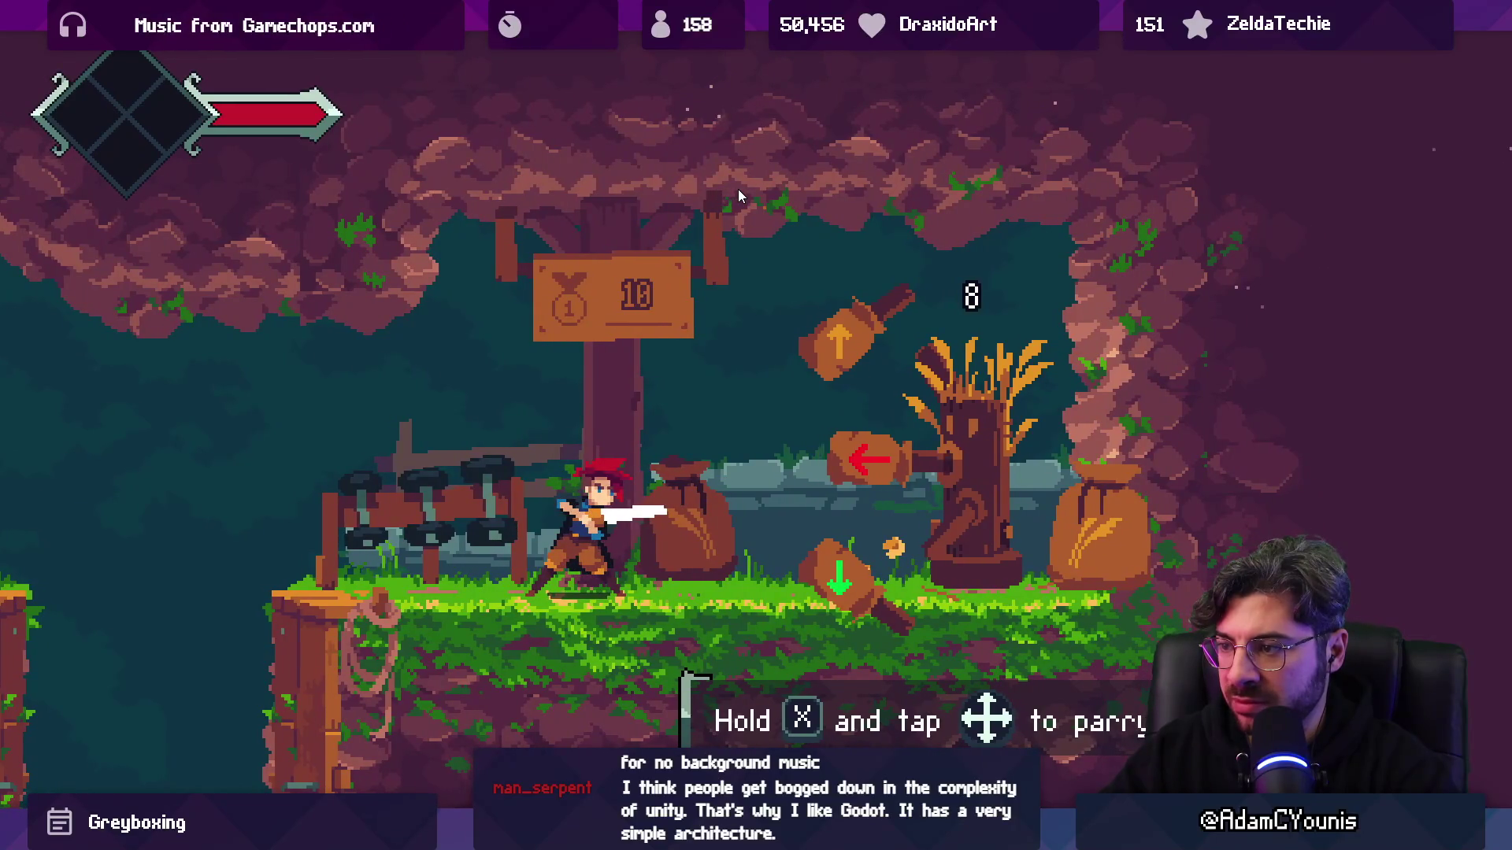
key(x+Down)
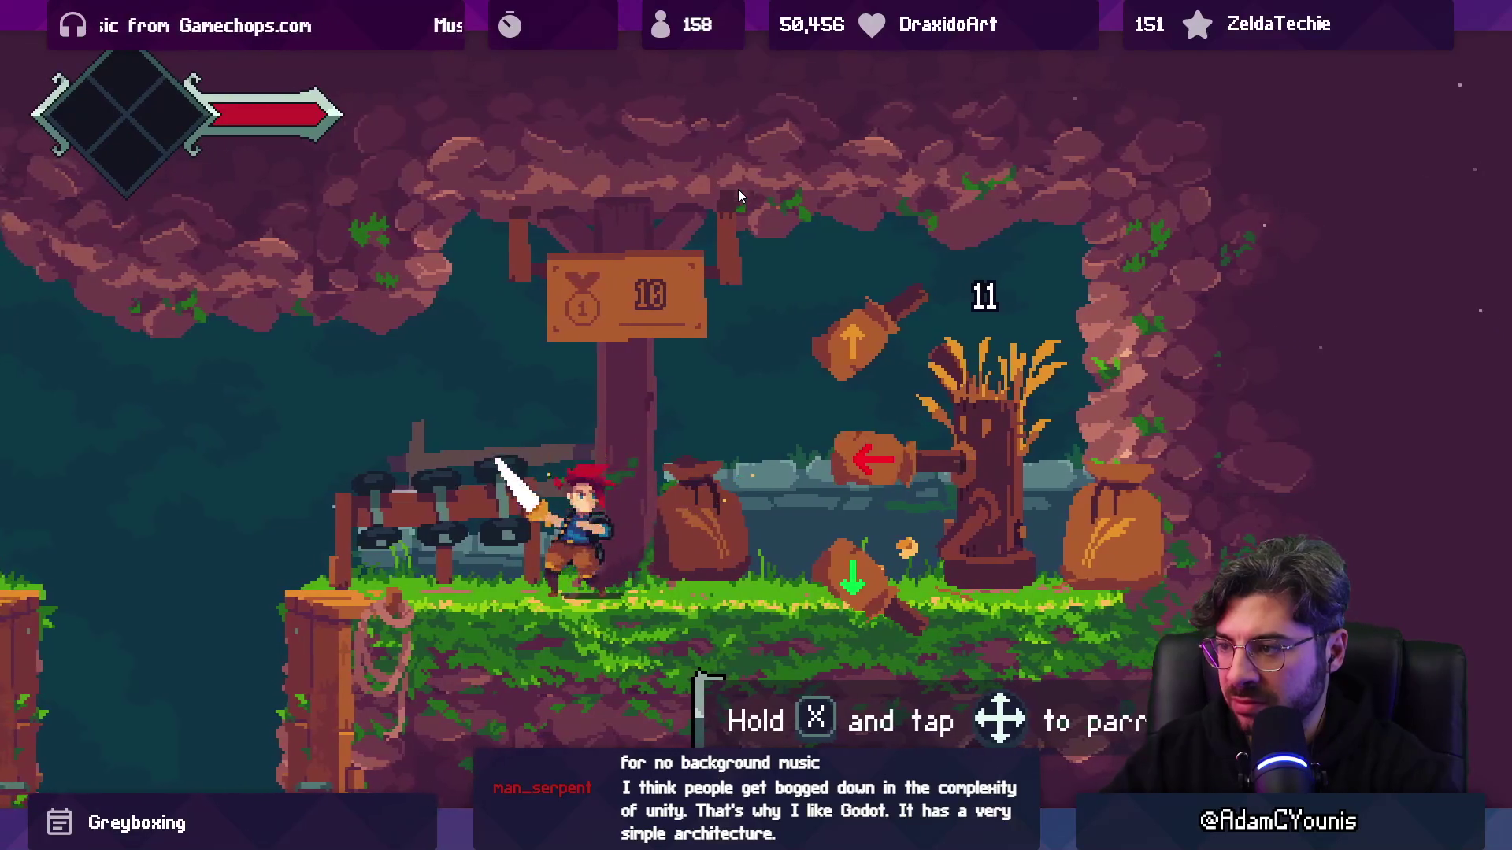
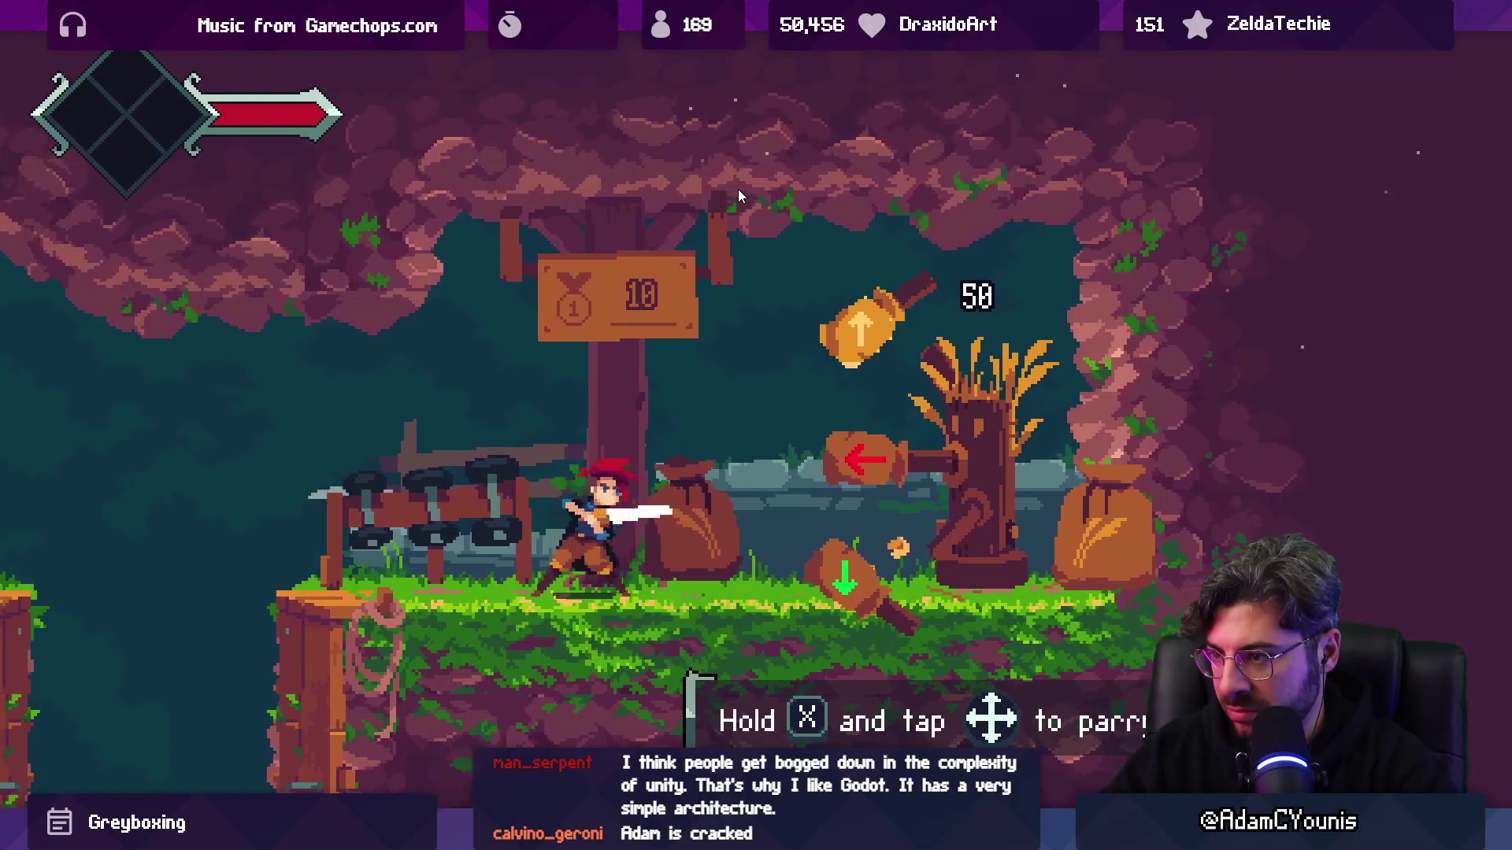
- Hit the training dummy's up-arrow target to finish training and collect the key
key(x)
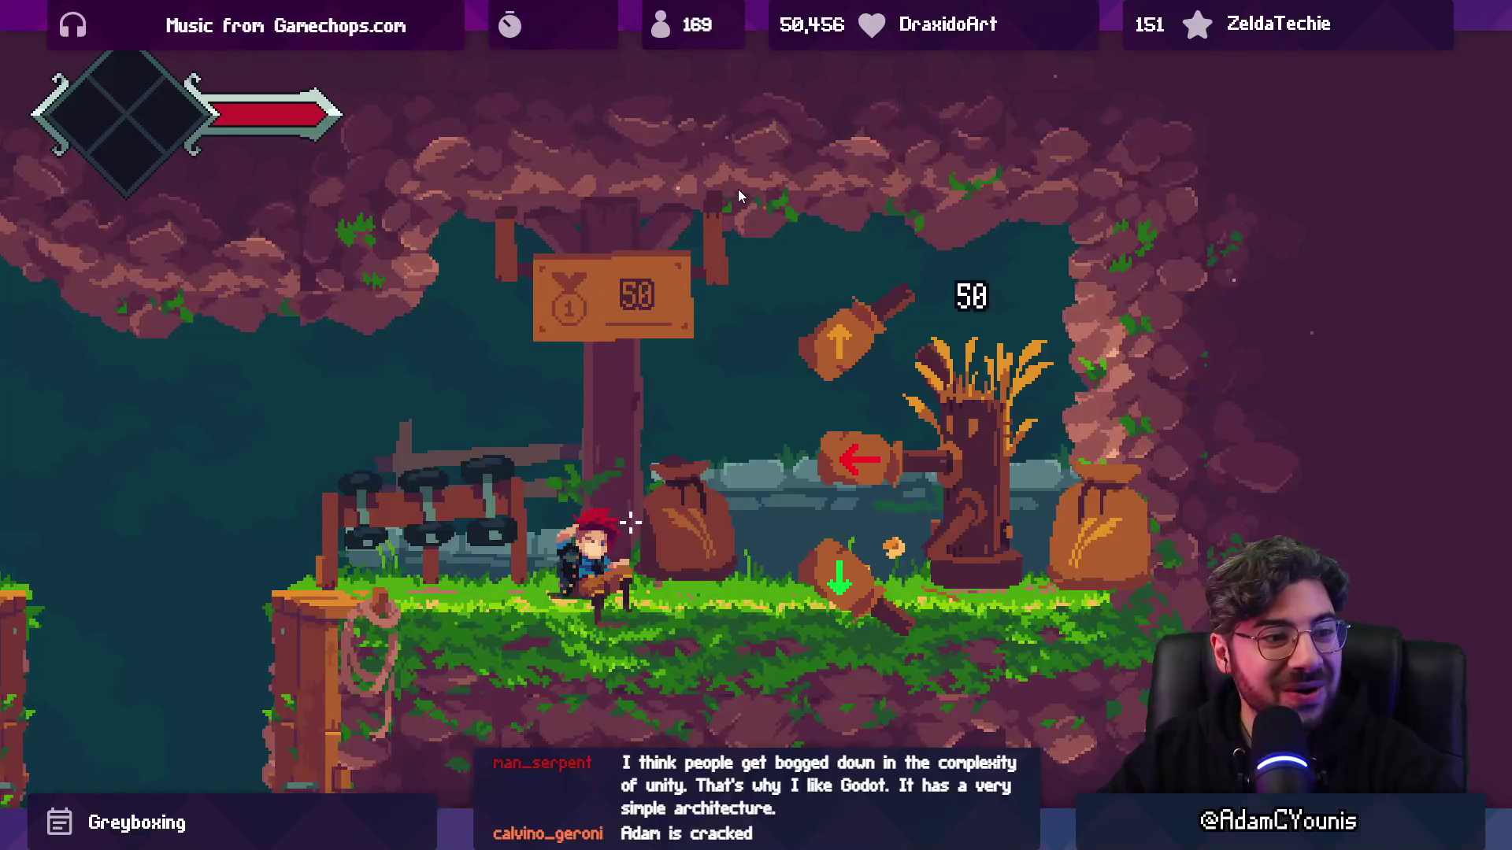
key(s)
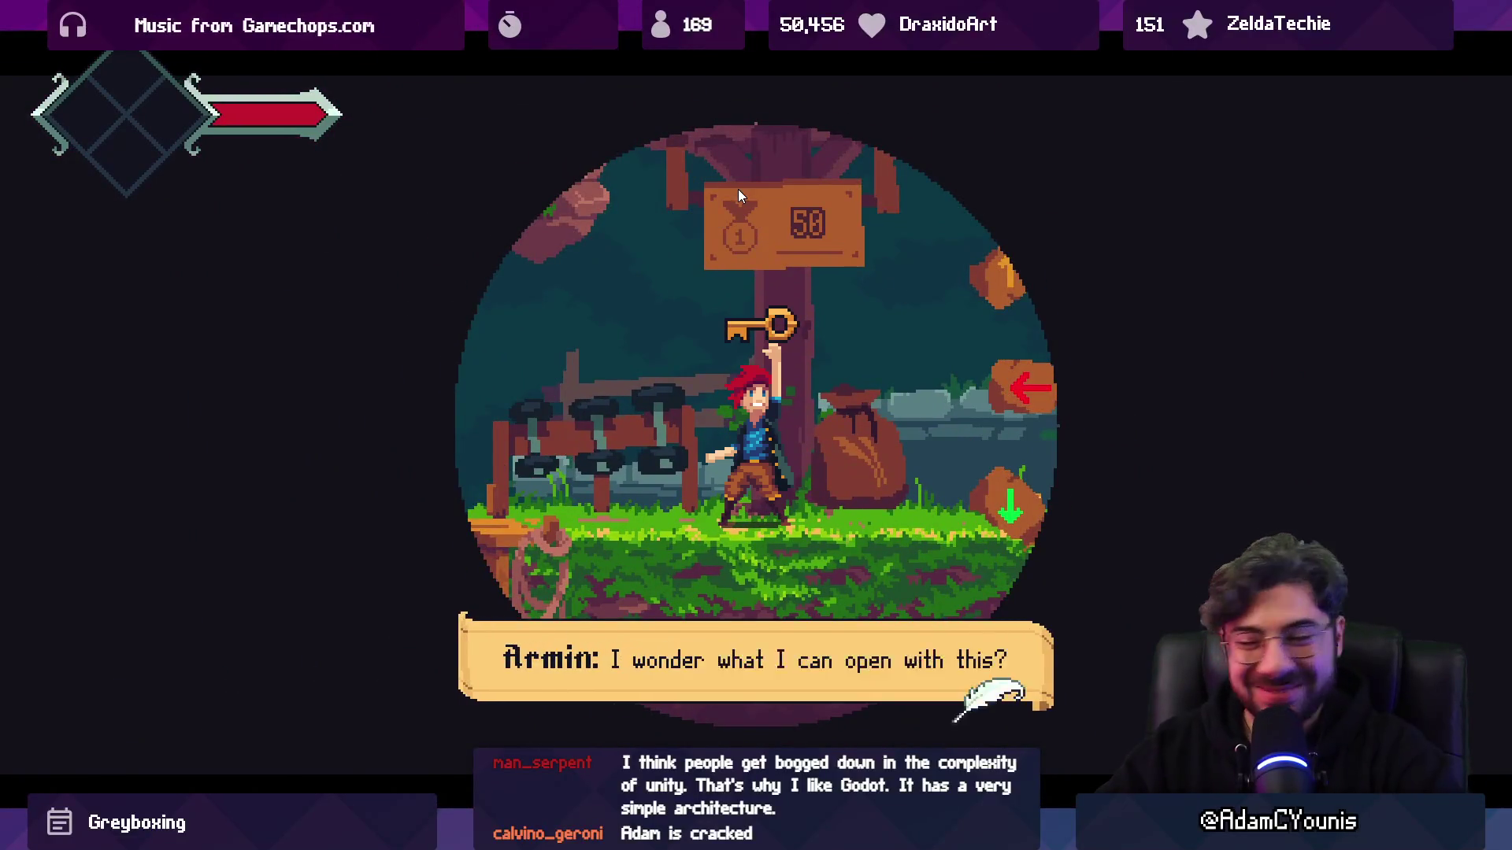
key(s)
- Run left past the house and talk with the sleeping villager
key(Left)
key(Left)
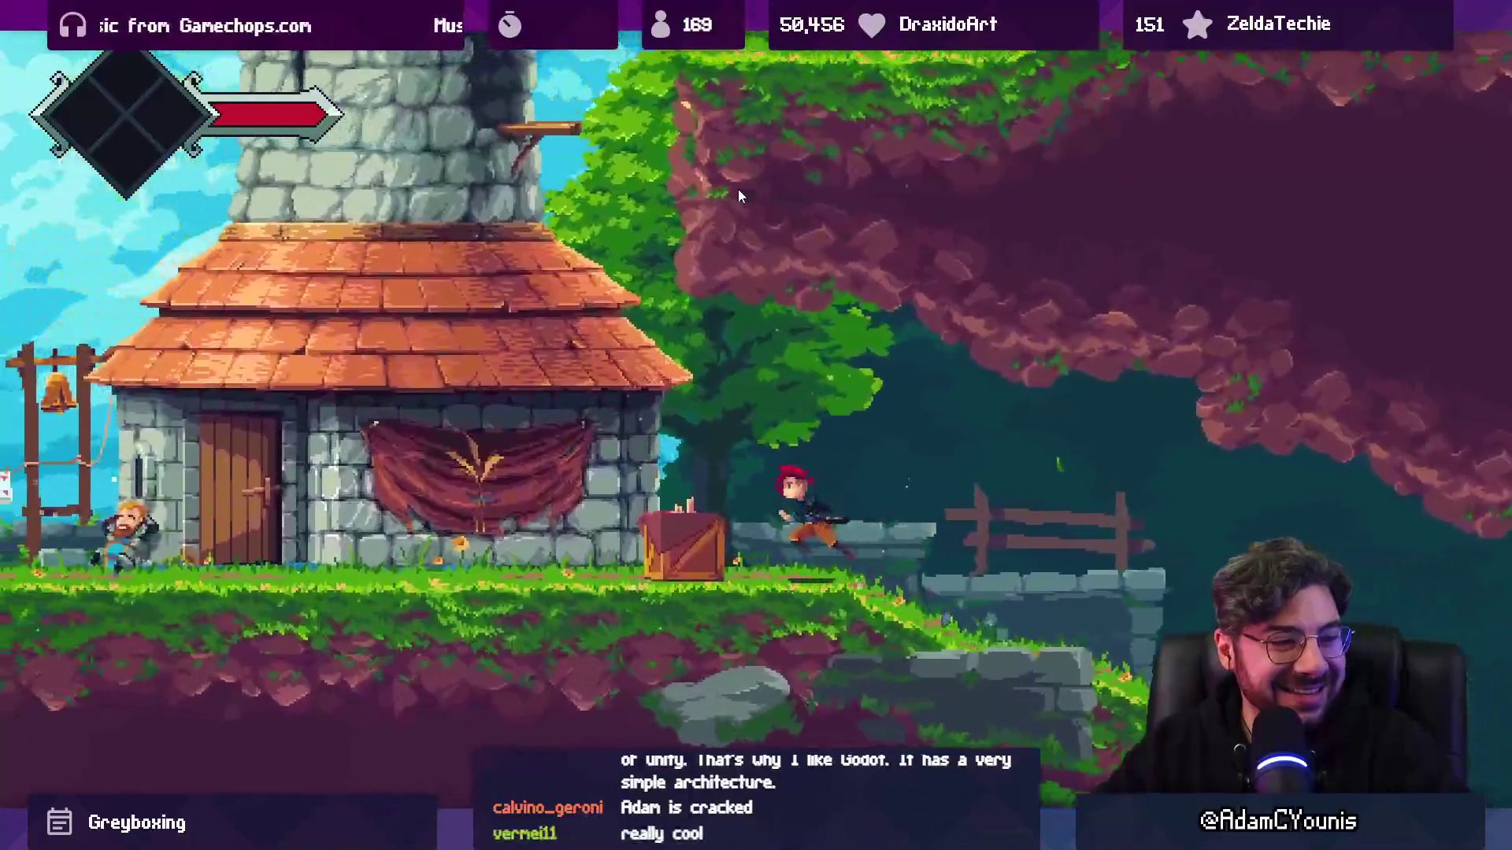
key(Left)
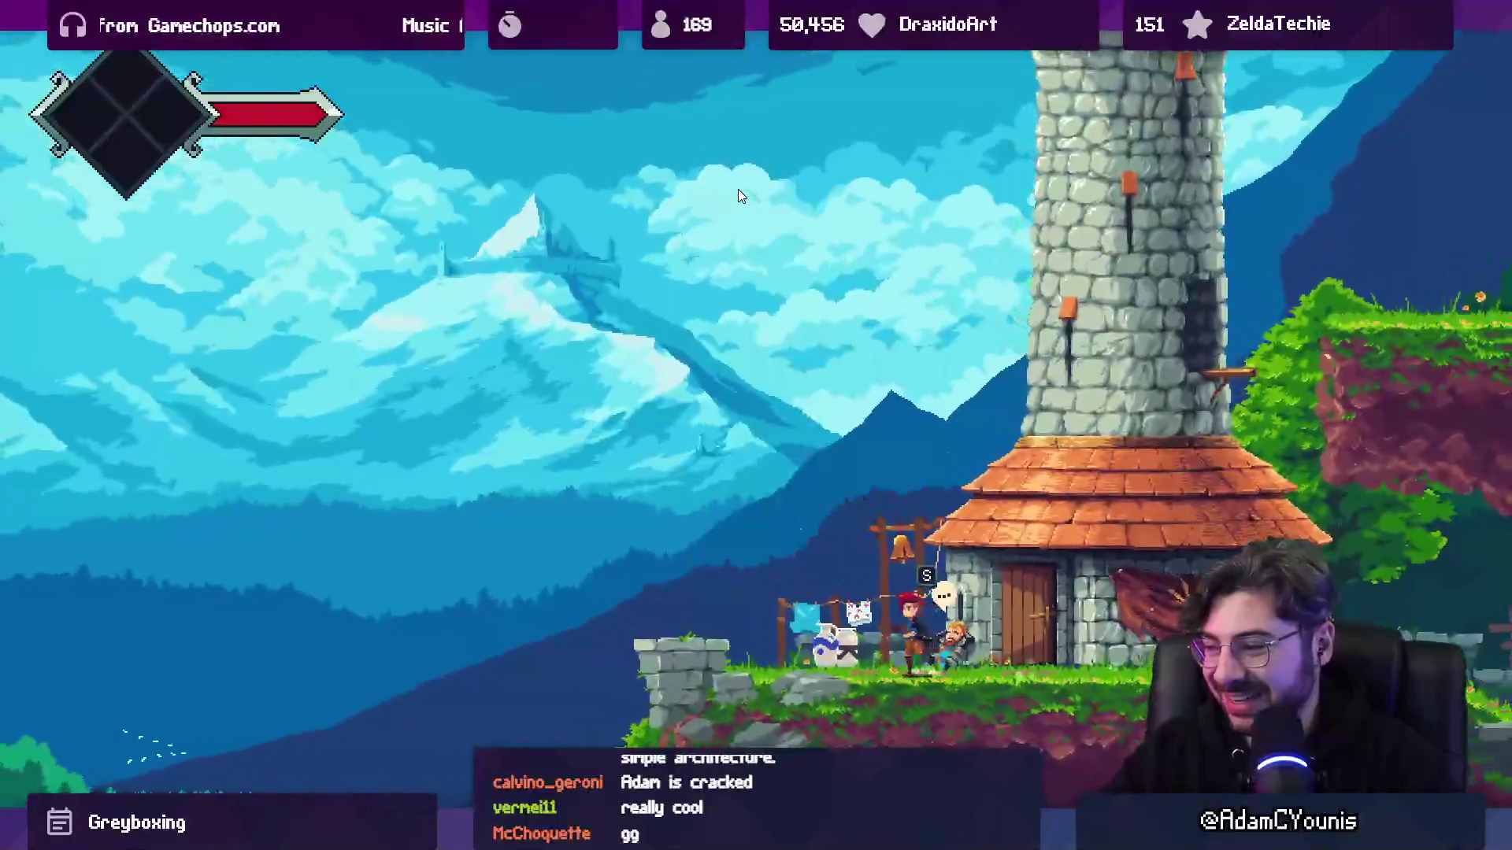
key(s)
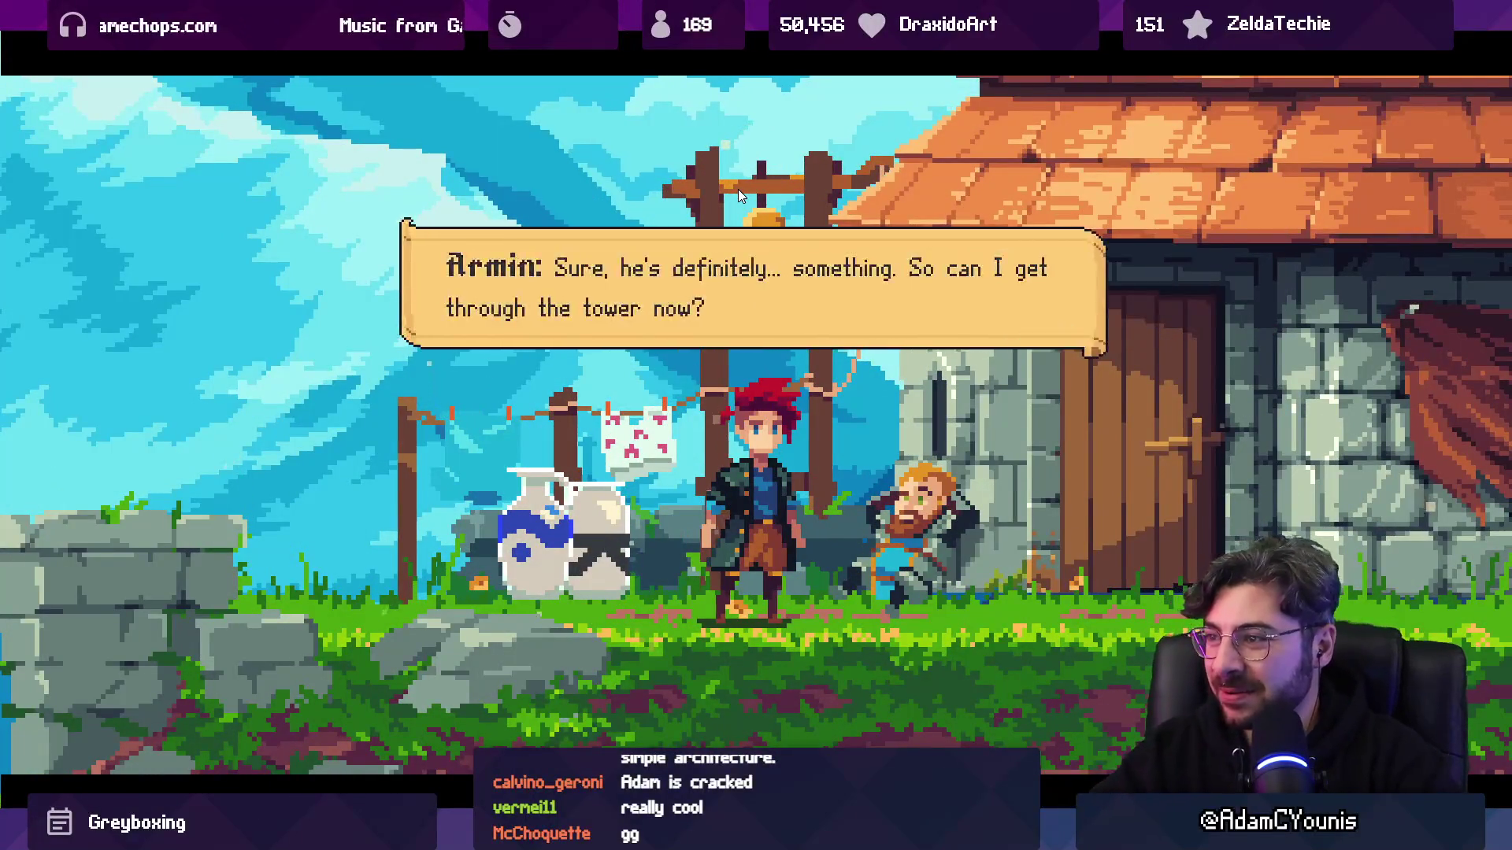
key(s)
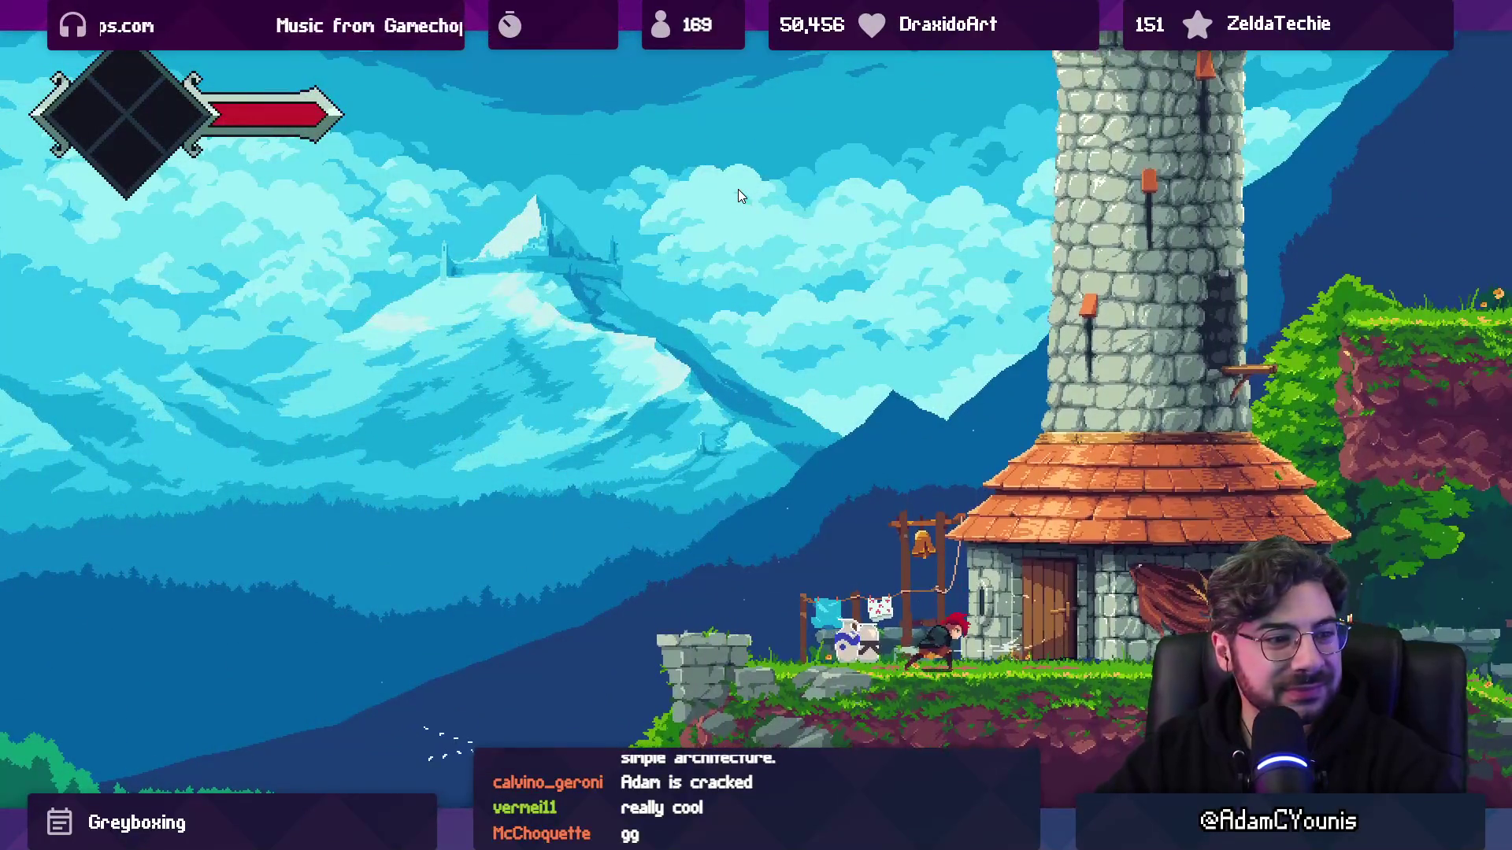
- Leap left along the ledges, talk to Berta and browse her shop's wares
key(space)
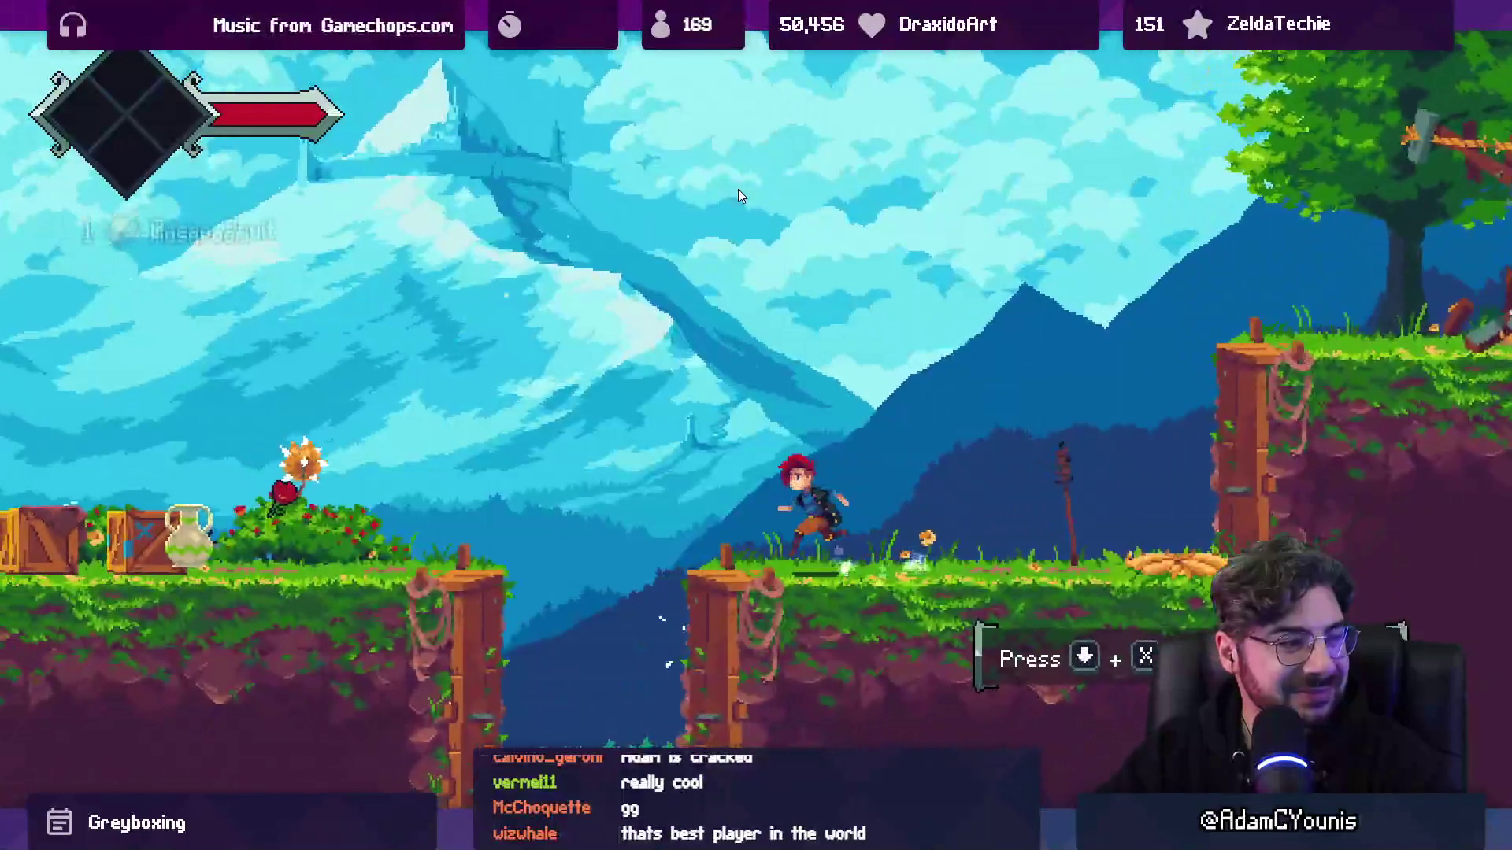
key(space)
key(x)
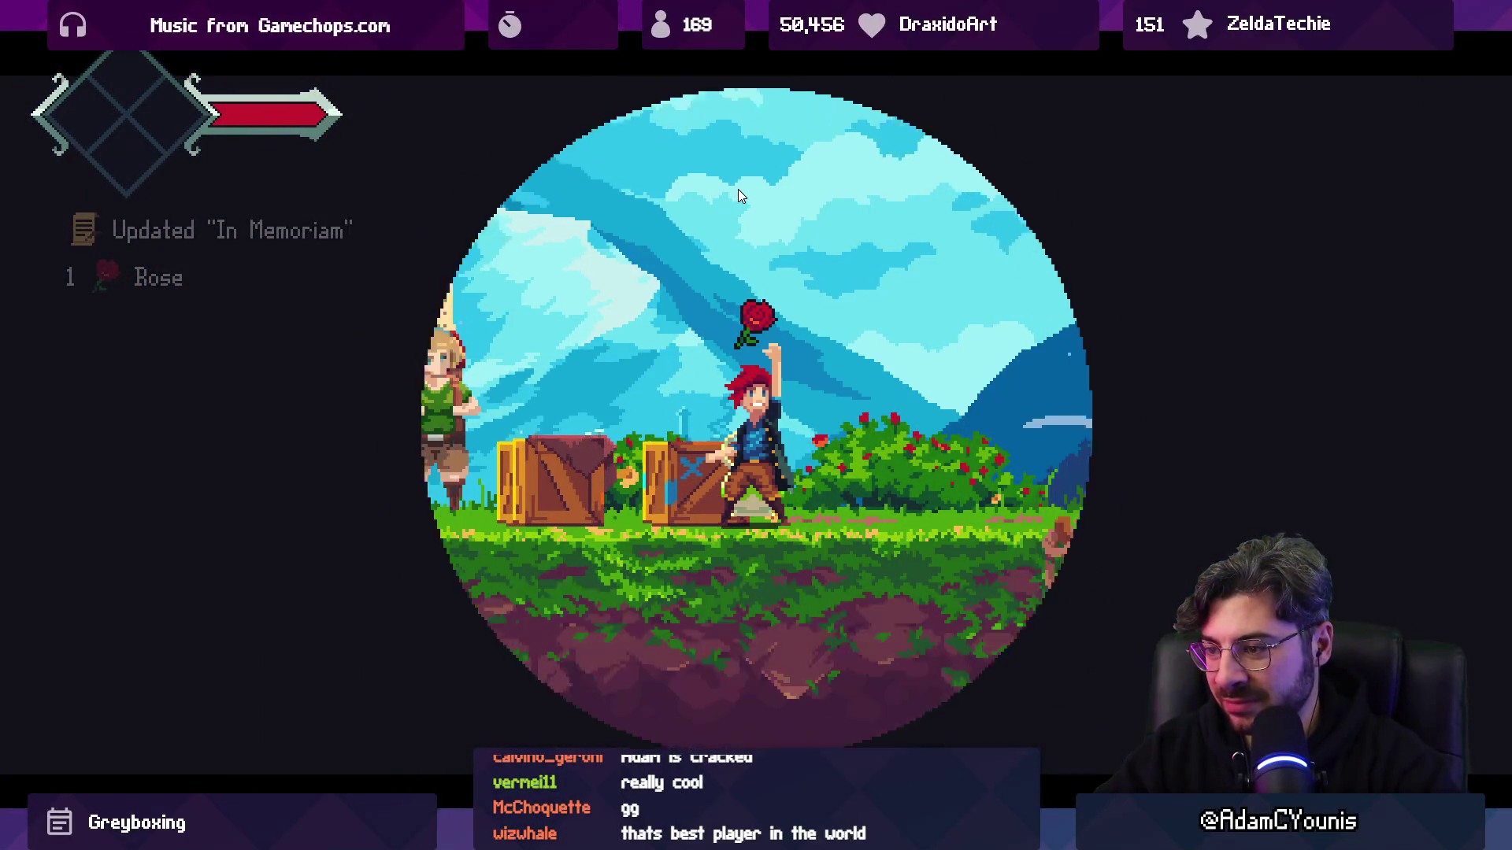
key(s)
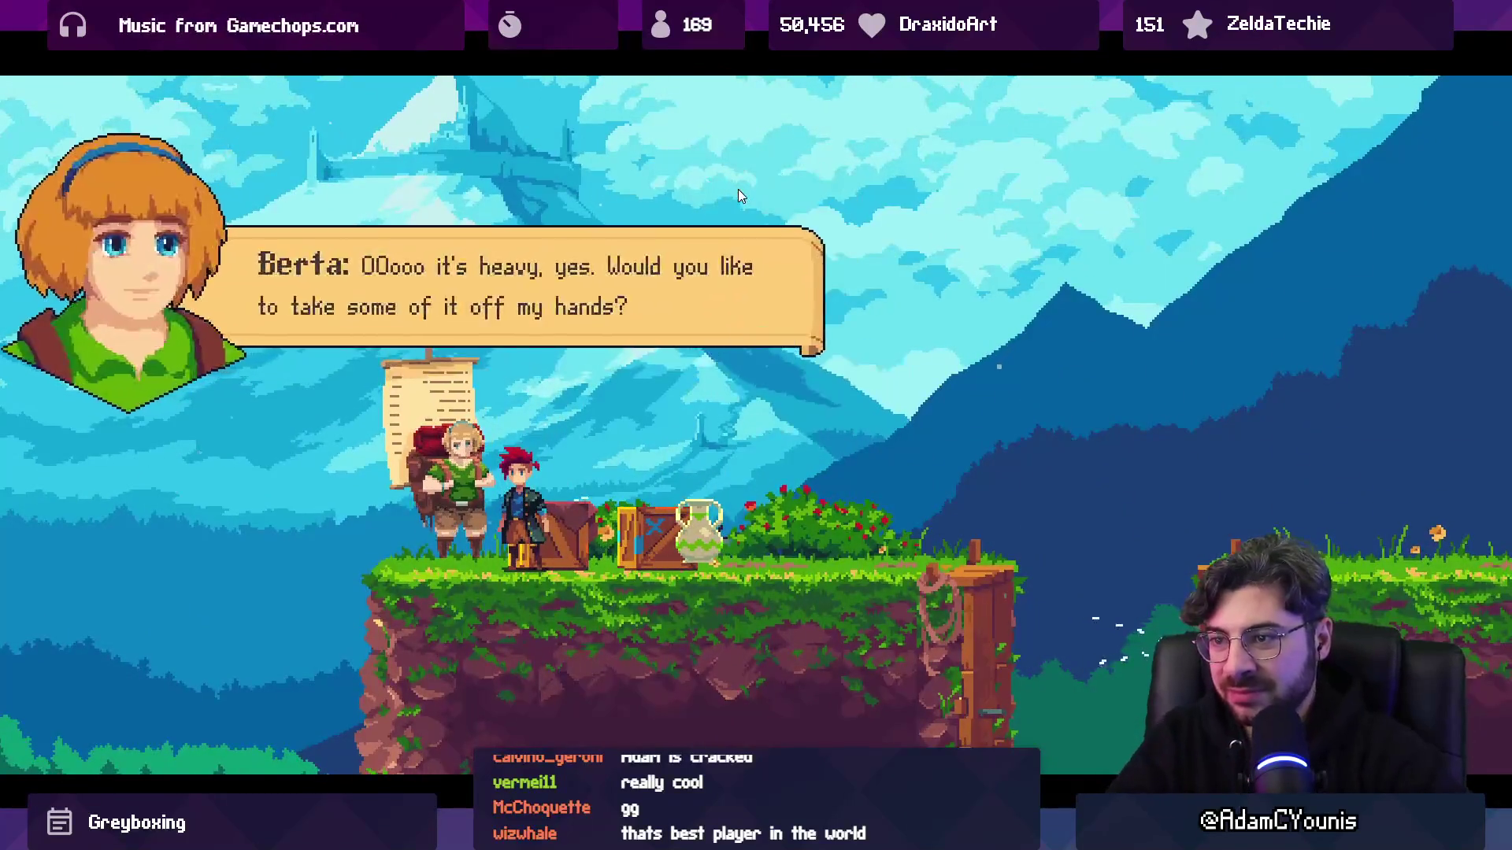
key(Down)
key(Escape)
key(s)
key(s)
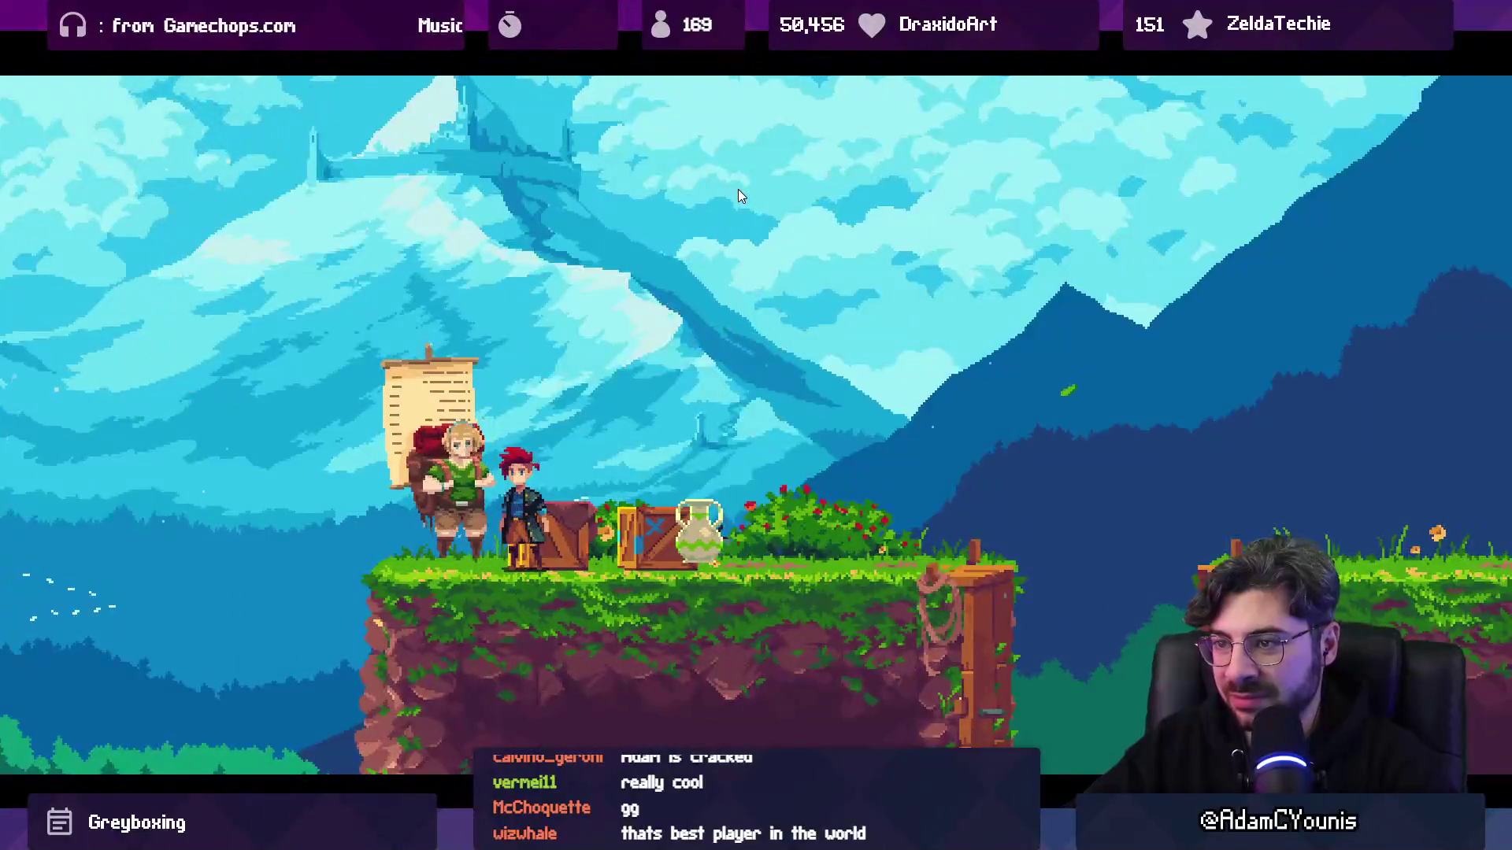
key(Escape)
- Run left toward the tower cliff and stop the playtest
key(Left)
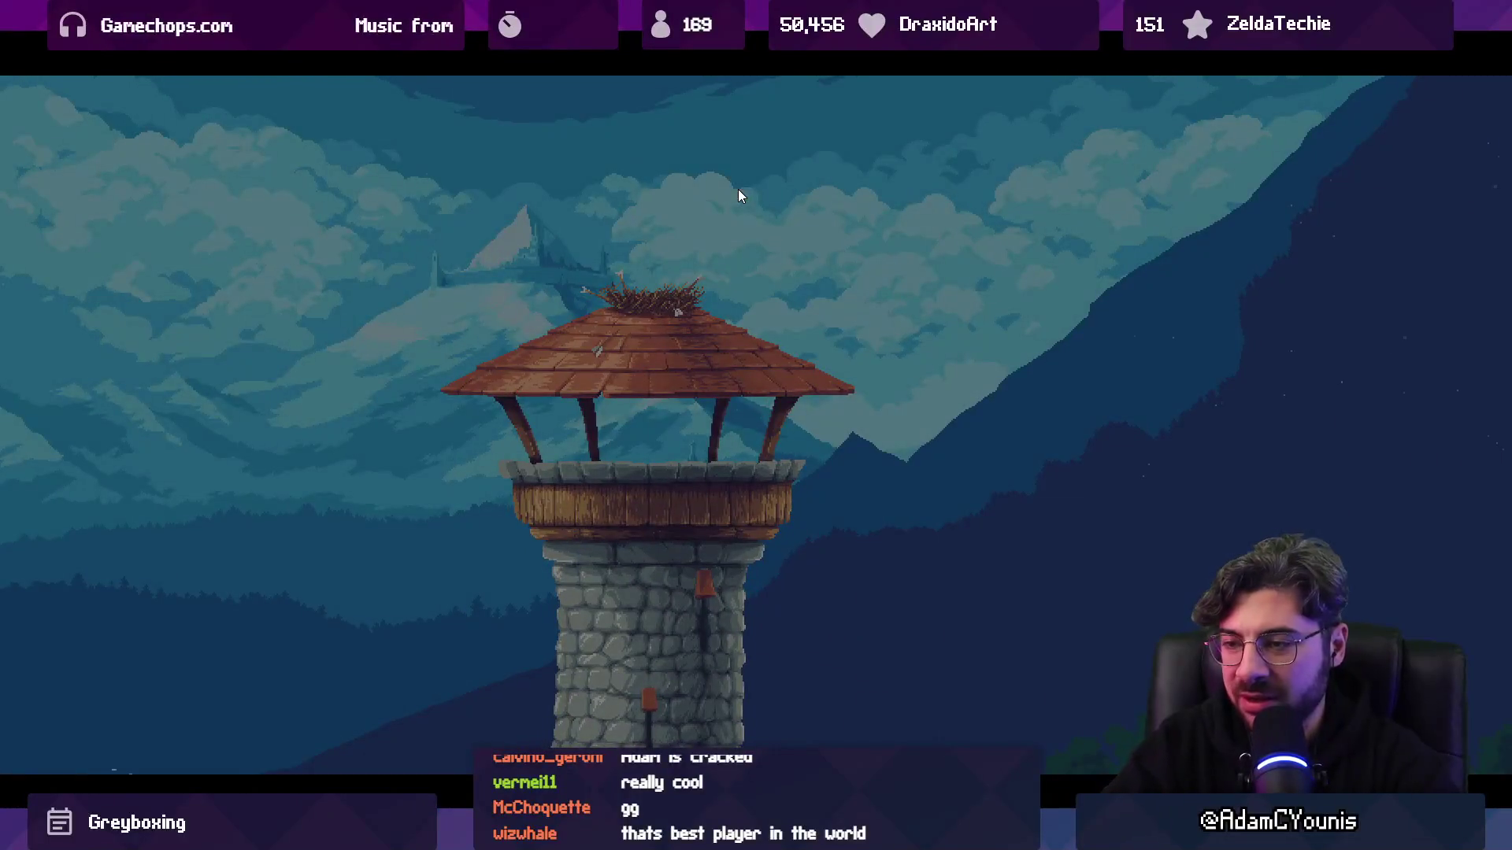
key(ctrl+p)
scroll(645, 335, down, 5)
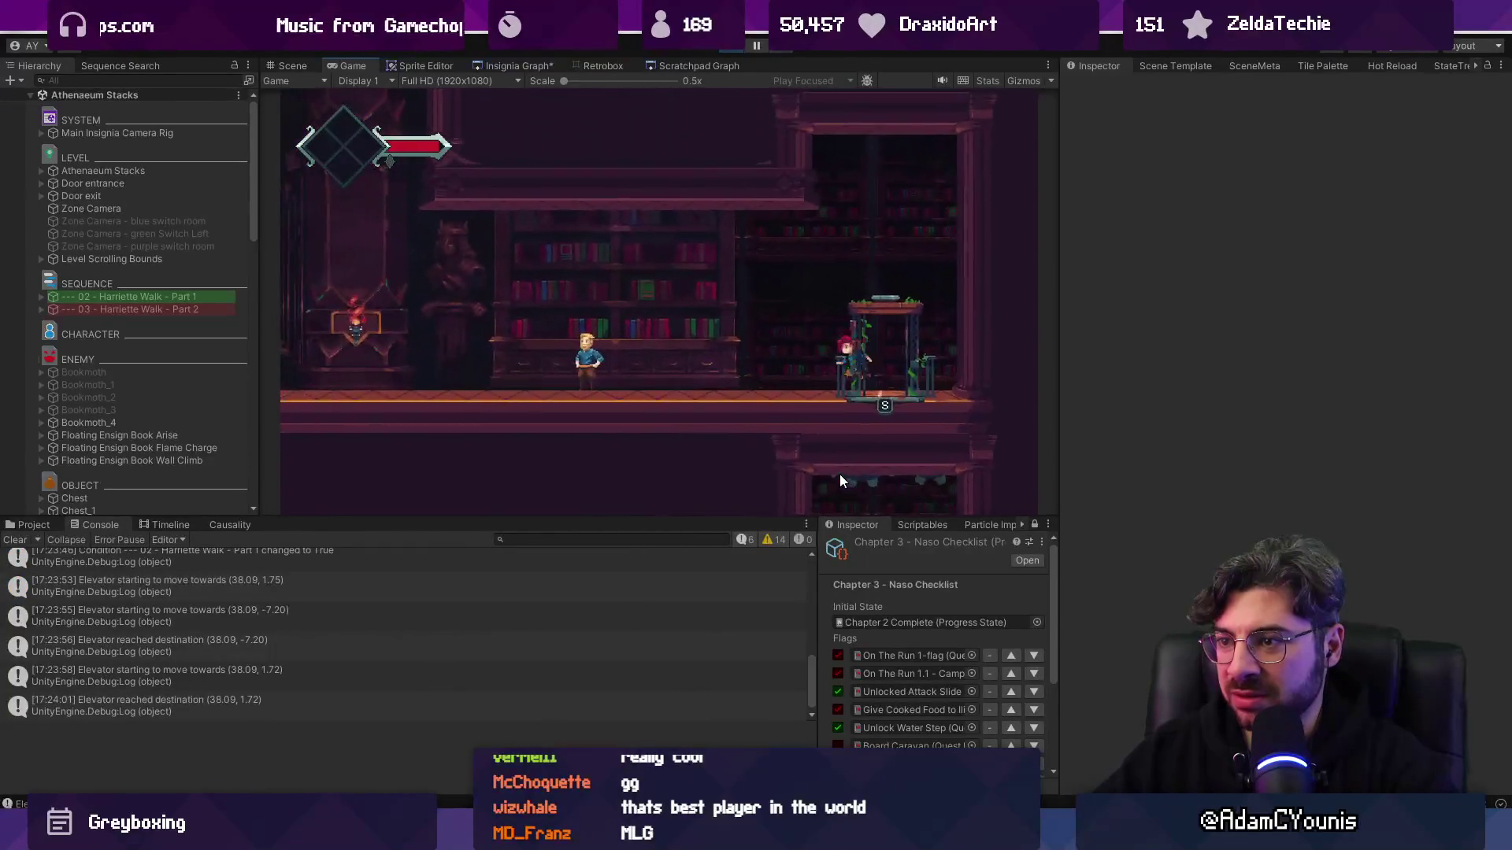
- Show the Insignia Graph and zoom and pan to the Ohrenstead Excavation Entrance node
key(shift+space)
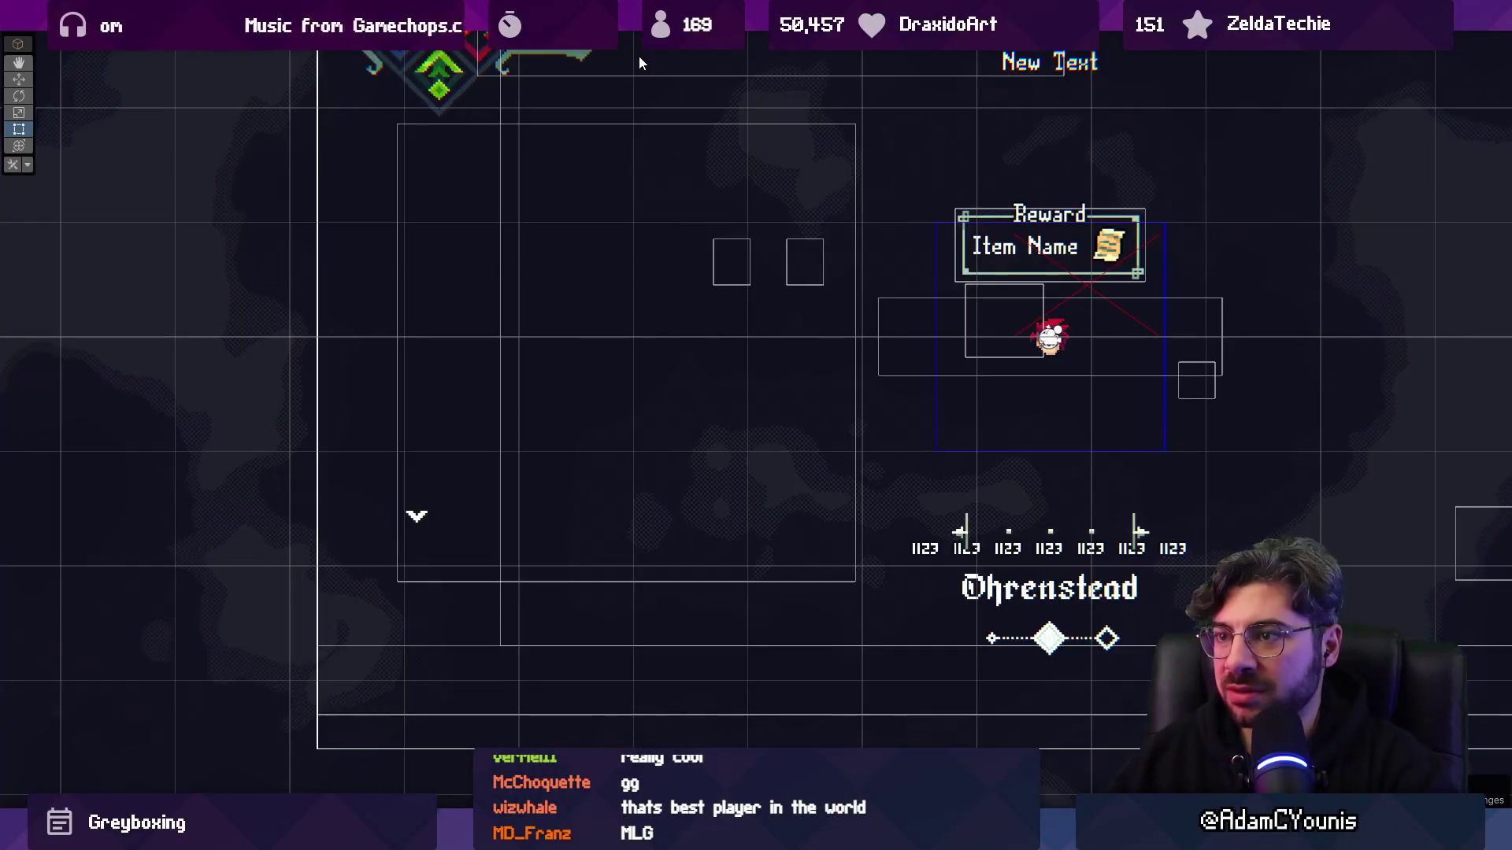
key(shift+space)
click(524, 66)
scroll(544, 334, down, 5)
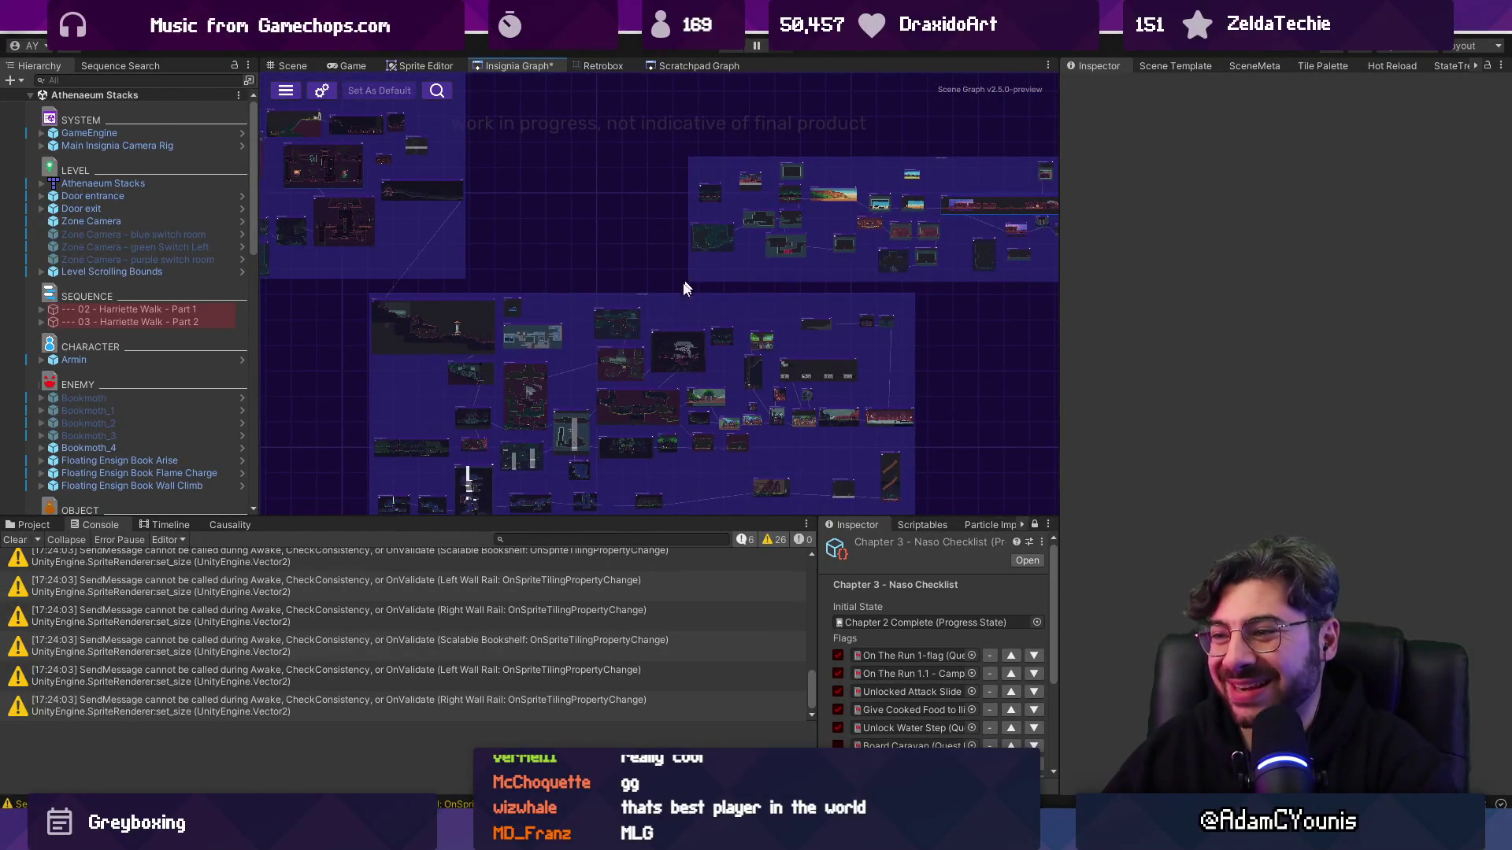
drag(693, 278, 819, 168)
scroll(819, 167, up, 6)
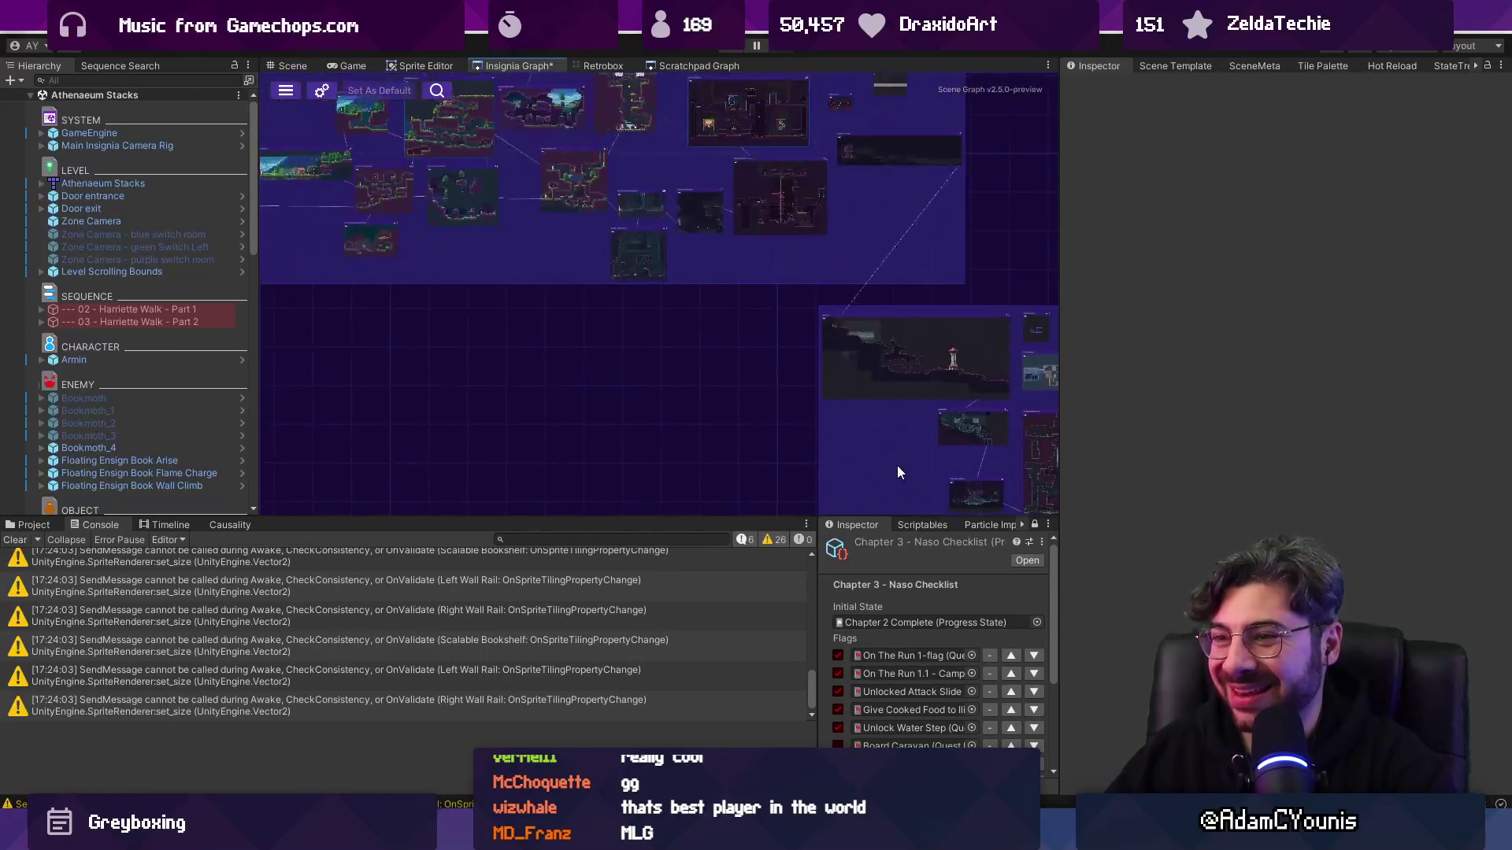
scroll(650, 250, up, 5)
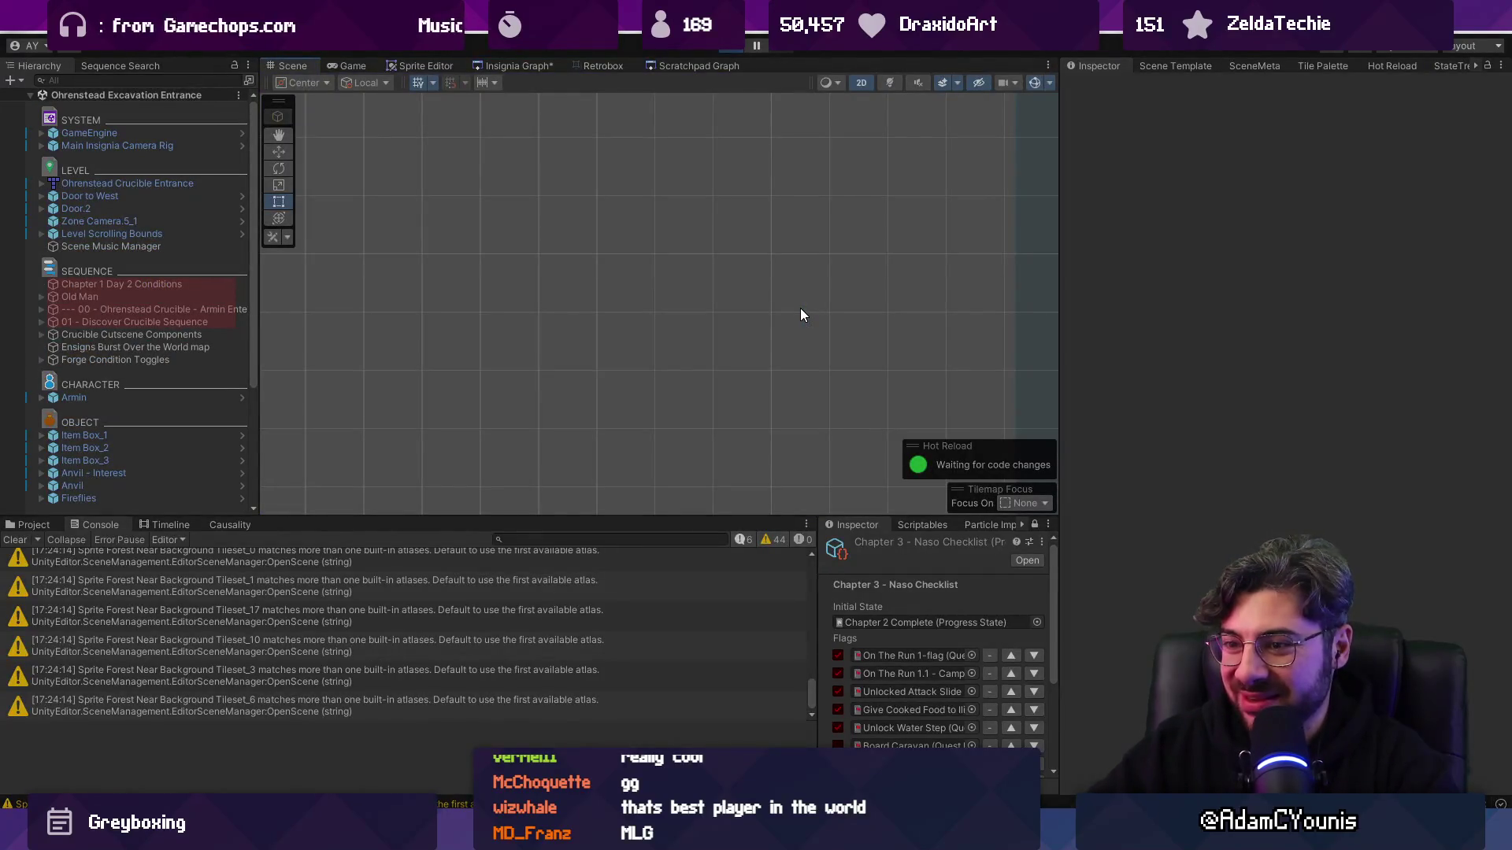
- Load Excavation Entrance and playtest walking to its shrine
key(shift+space)
key(ctrl+p)
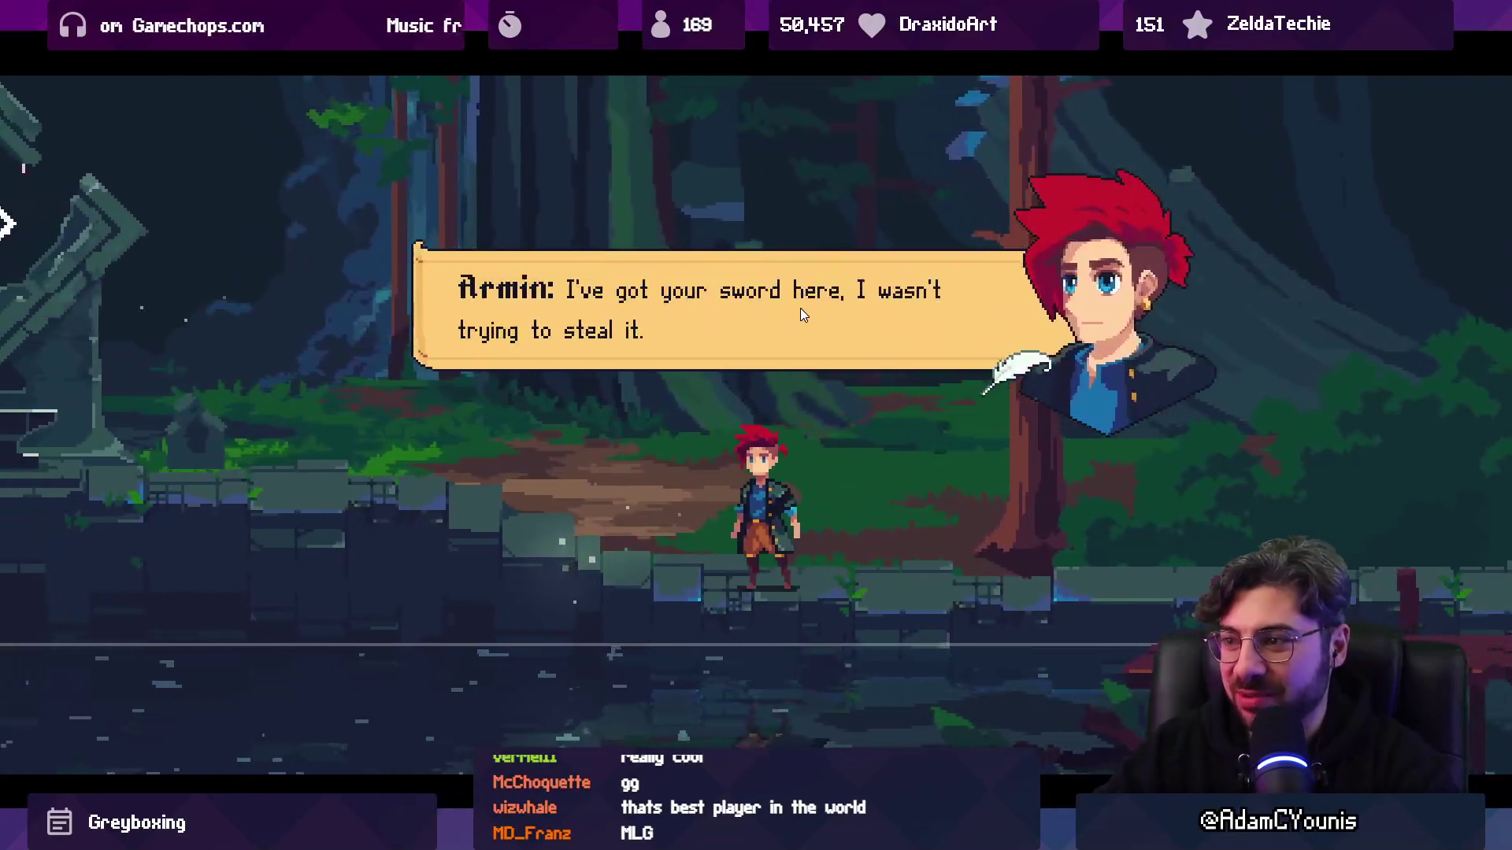
key(Left)
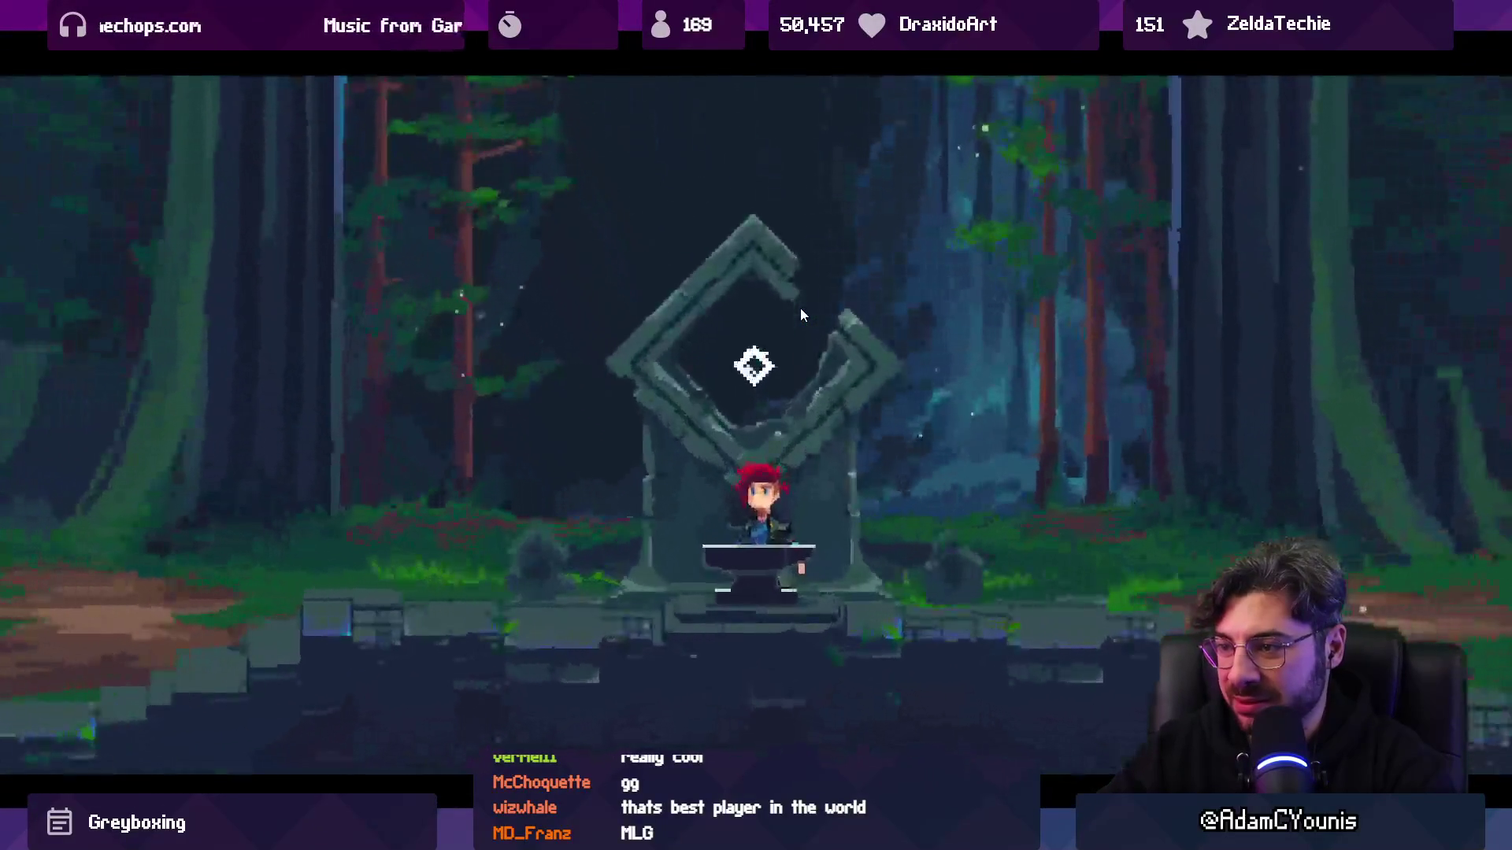
key(ctrl+p)
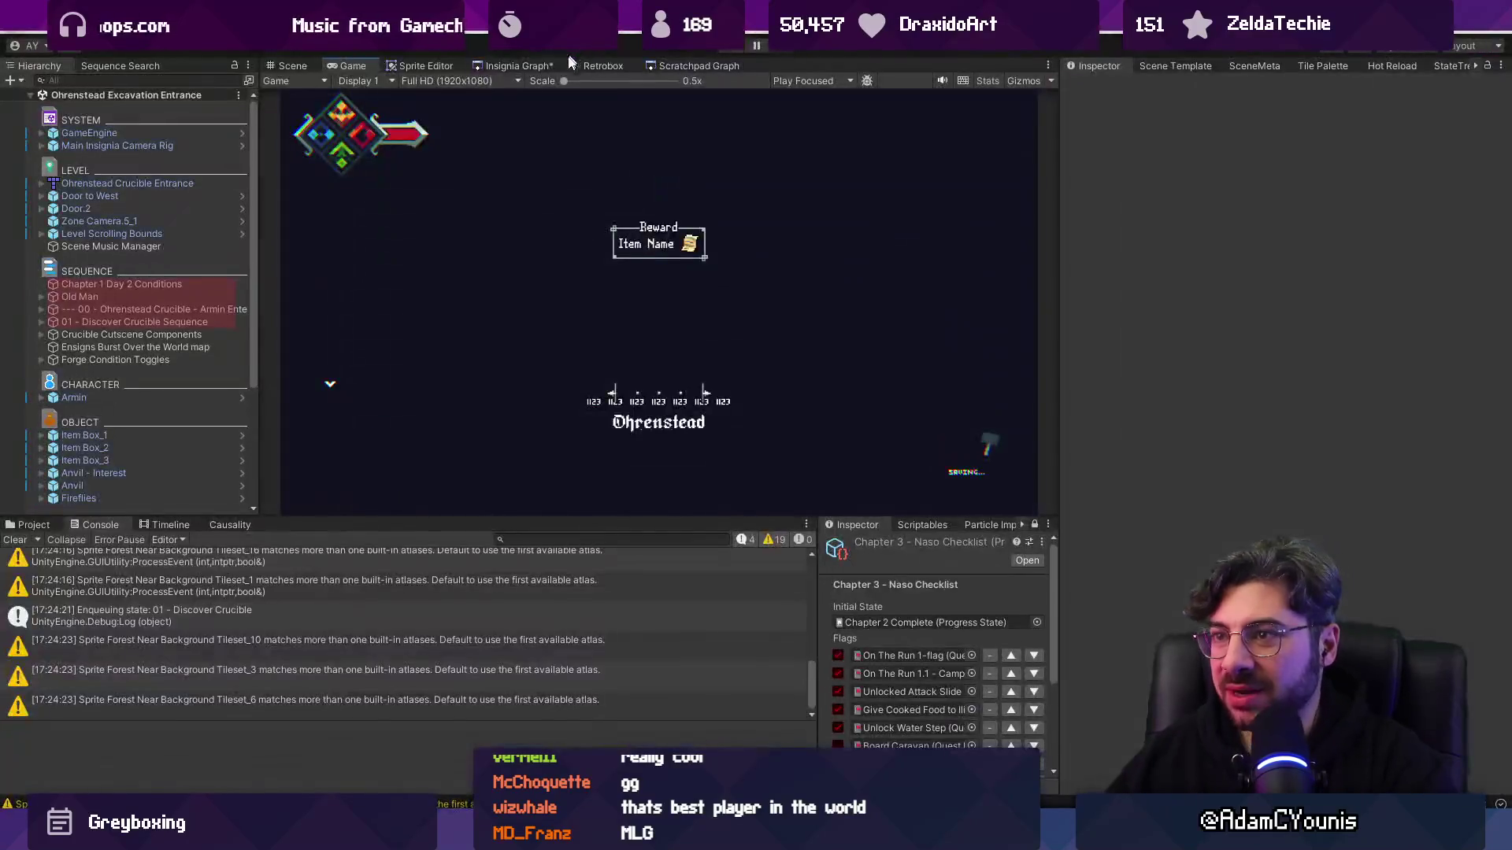
scroll(607, 313, down, 5)
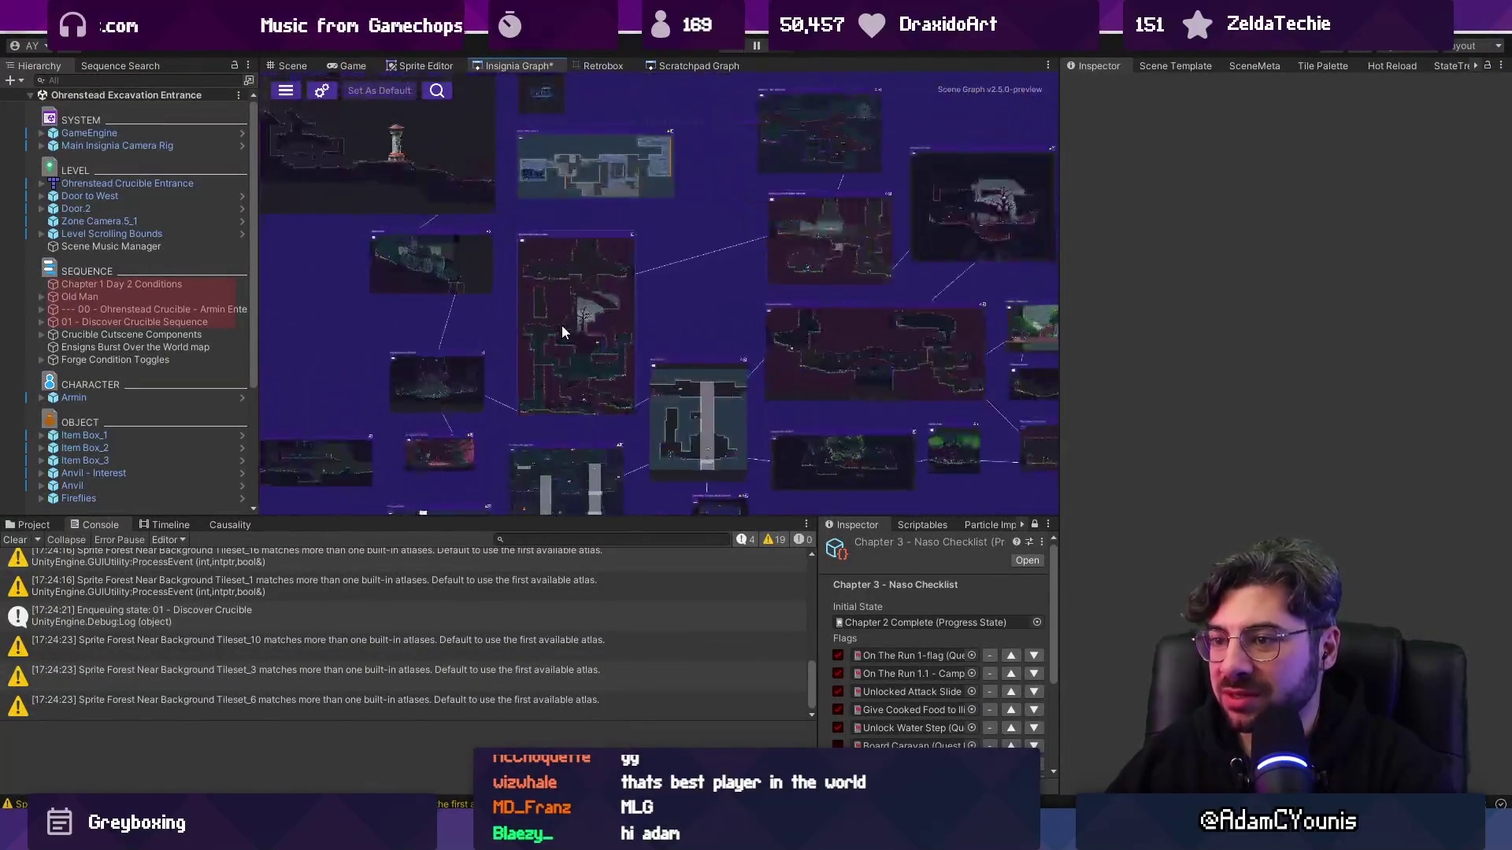
- Open the Wind Tunnel scene and playtest a sword swing and jump beside the shrine
double_click(665, 403)
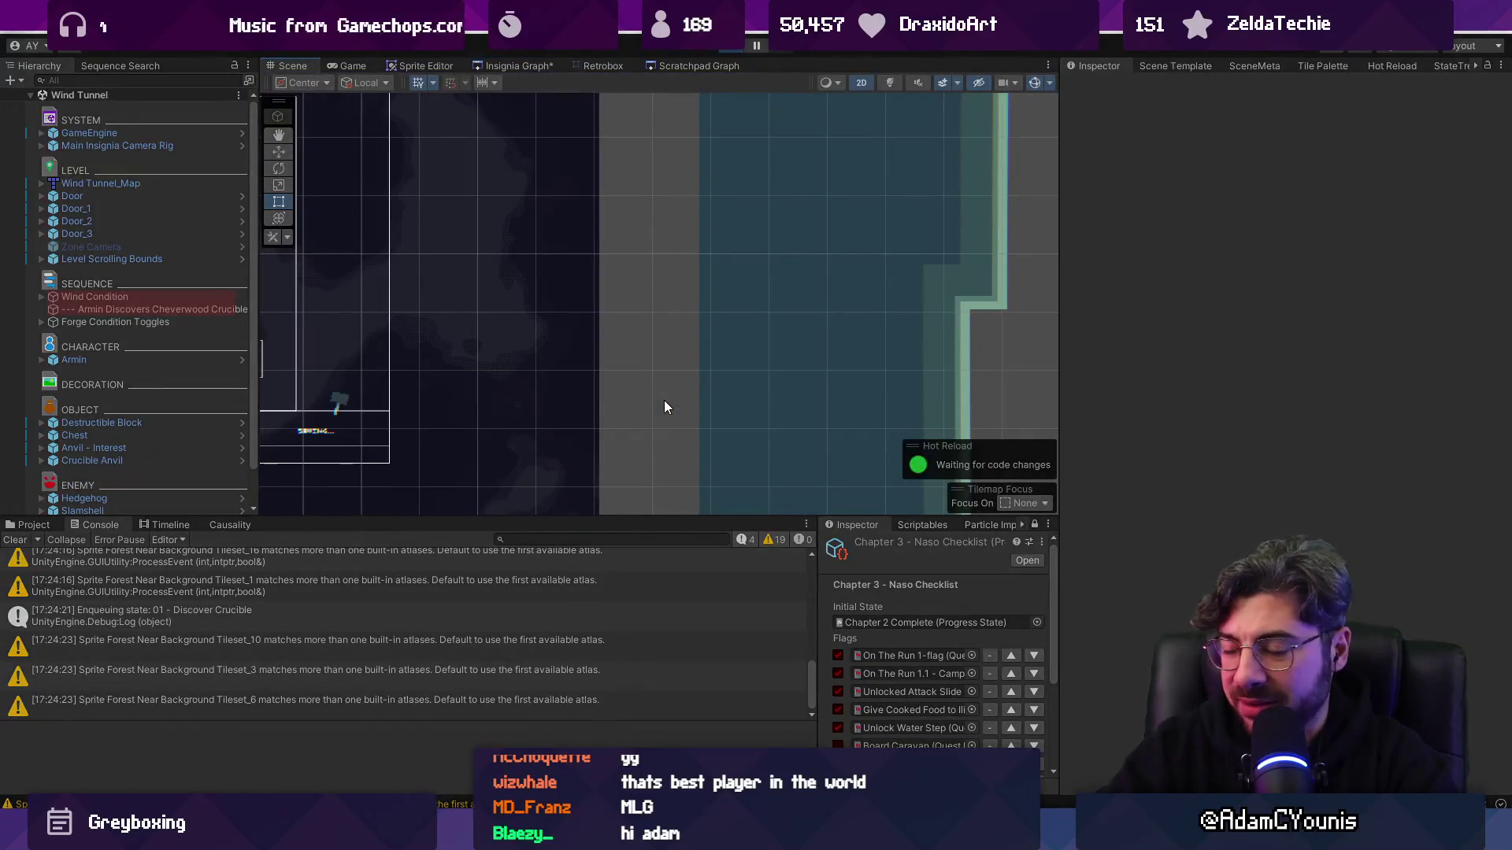
key(ctrl+p)
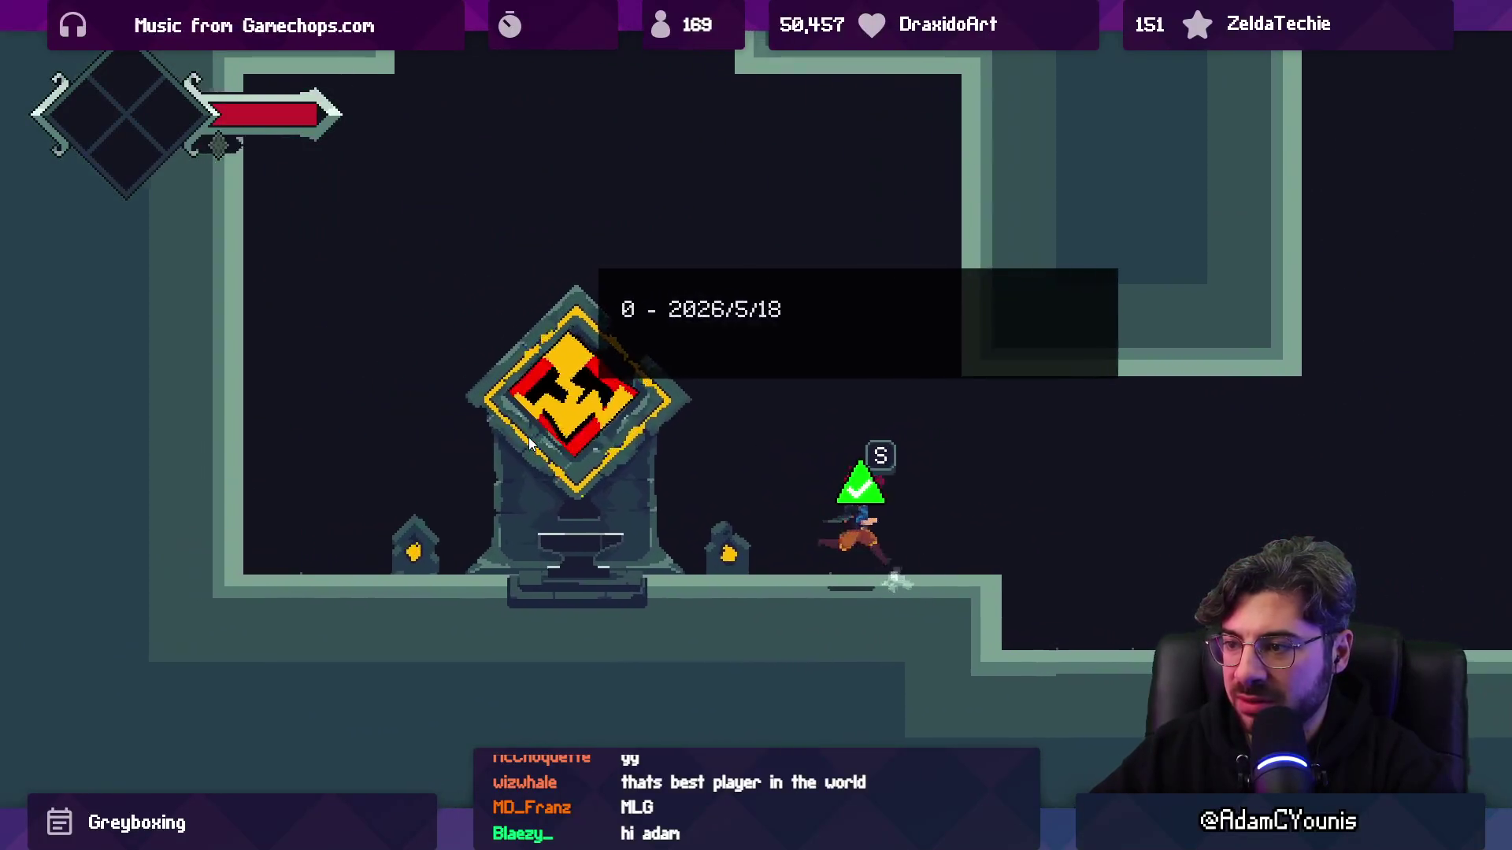
key(j)
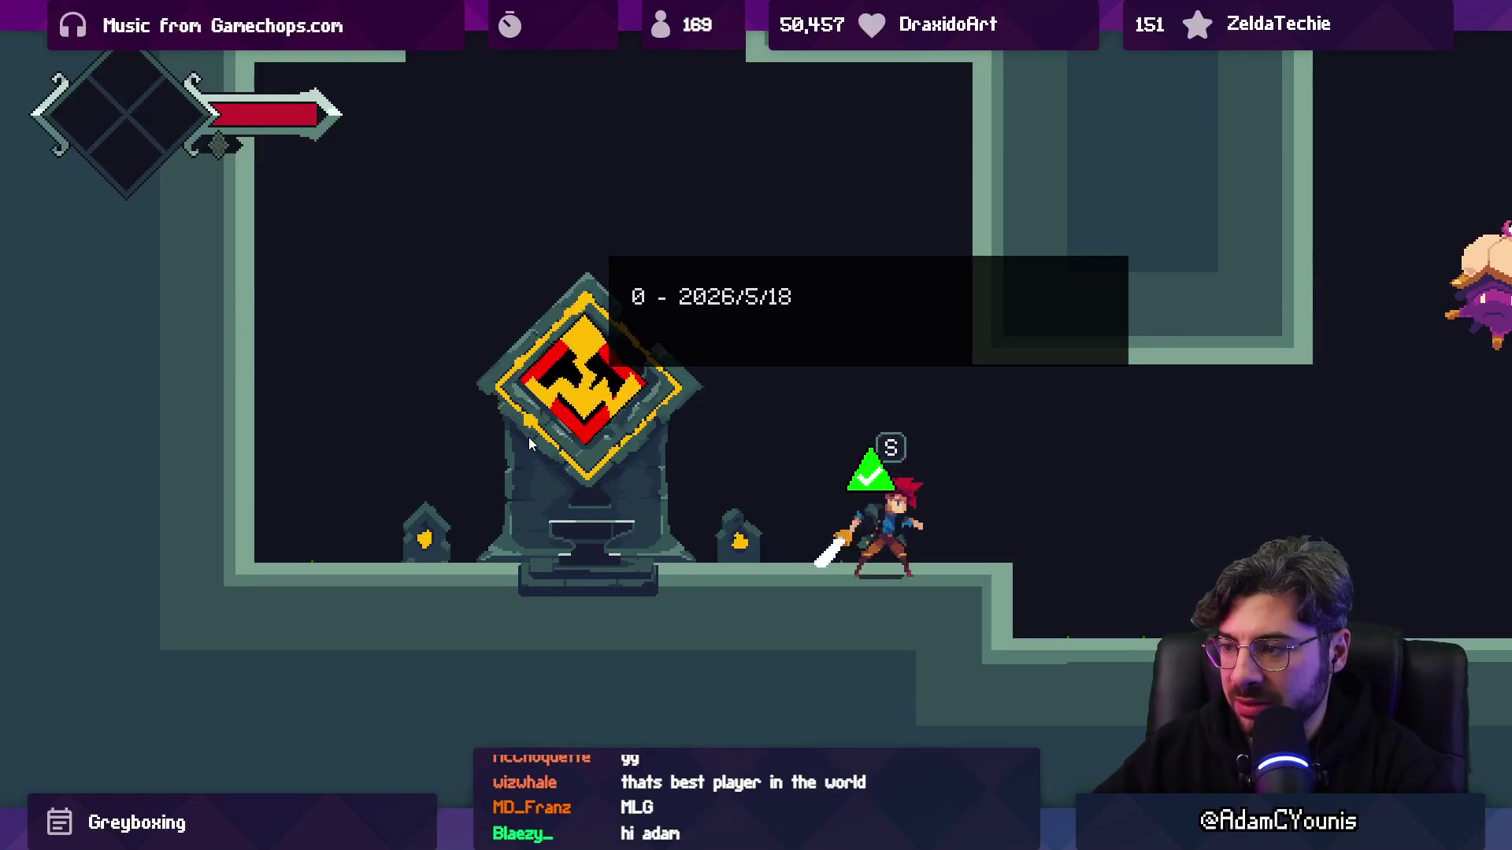
key(Right)
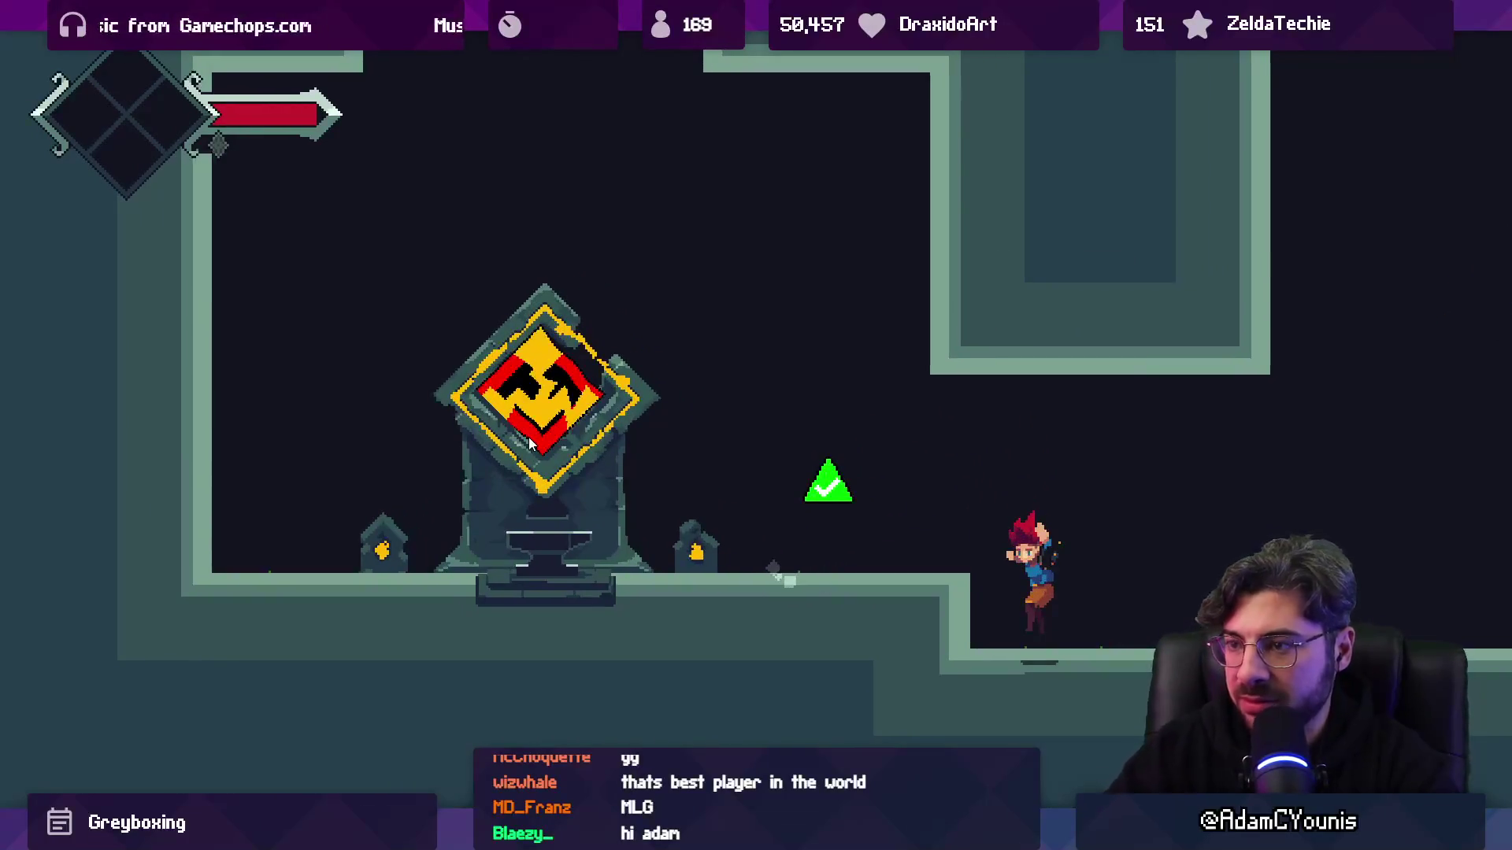
key(ctrl+p)
scroll(746, 299, up, 5)
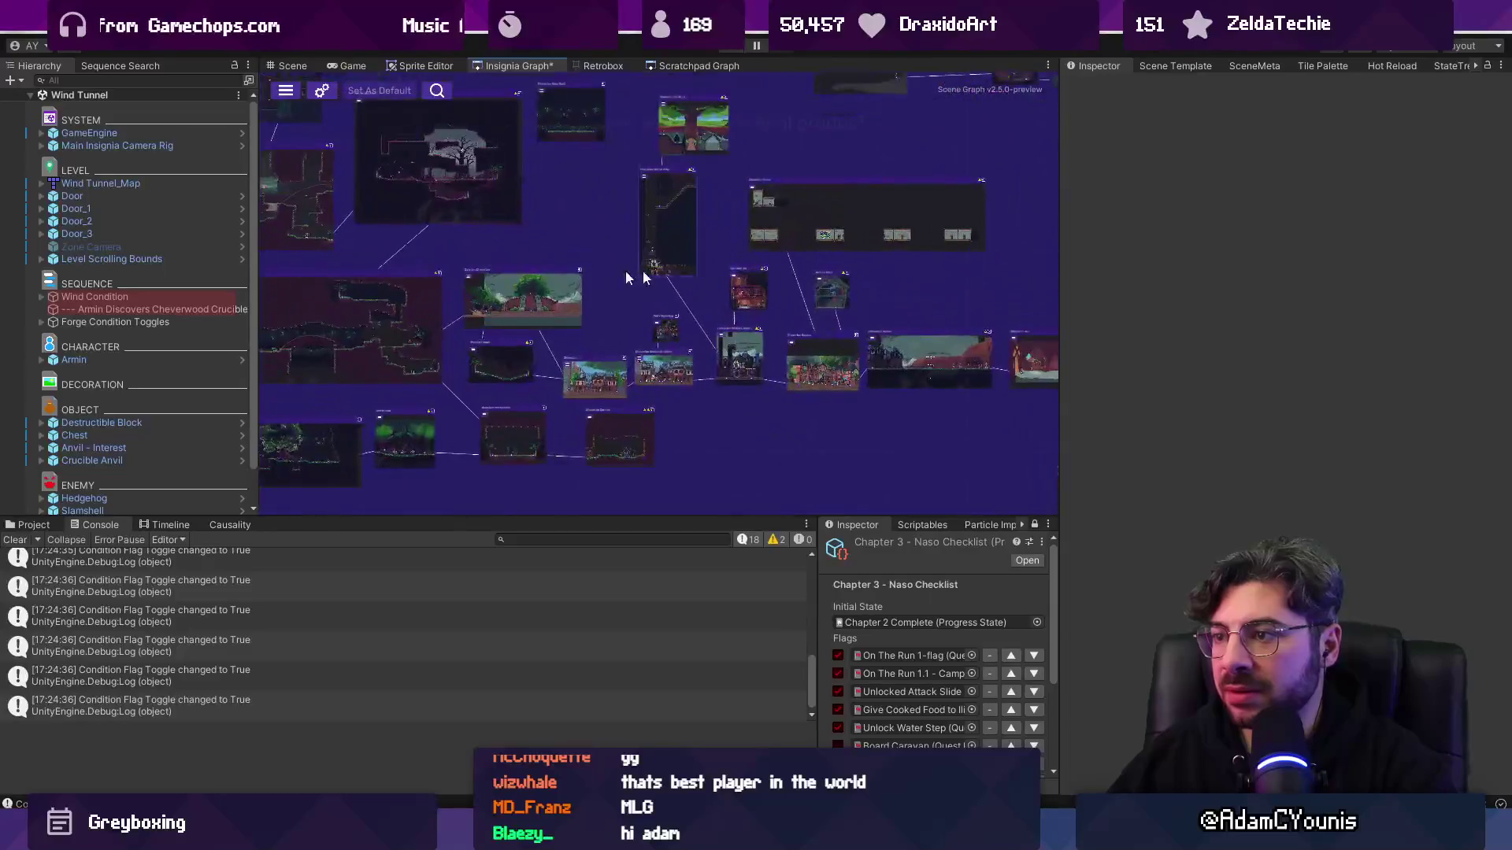
- Pan and zoom the Insignia Graph to survey the surrounding rooms
drag(526, 298, 827, 254)
scroll(827, 253, down, 2)
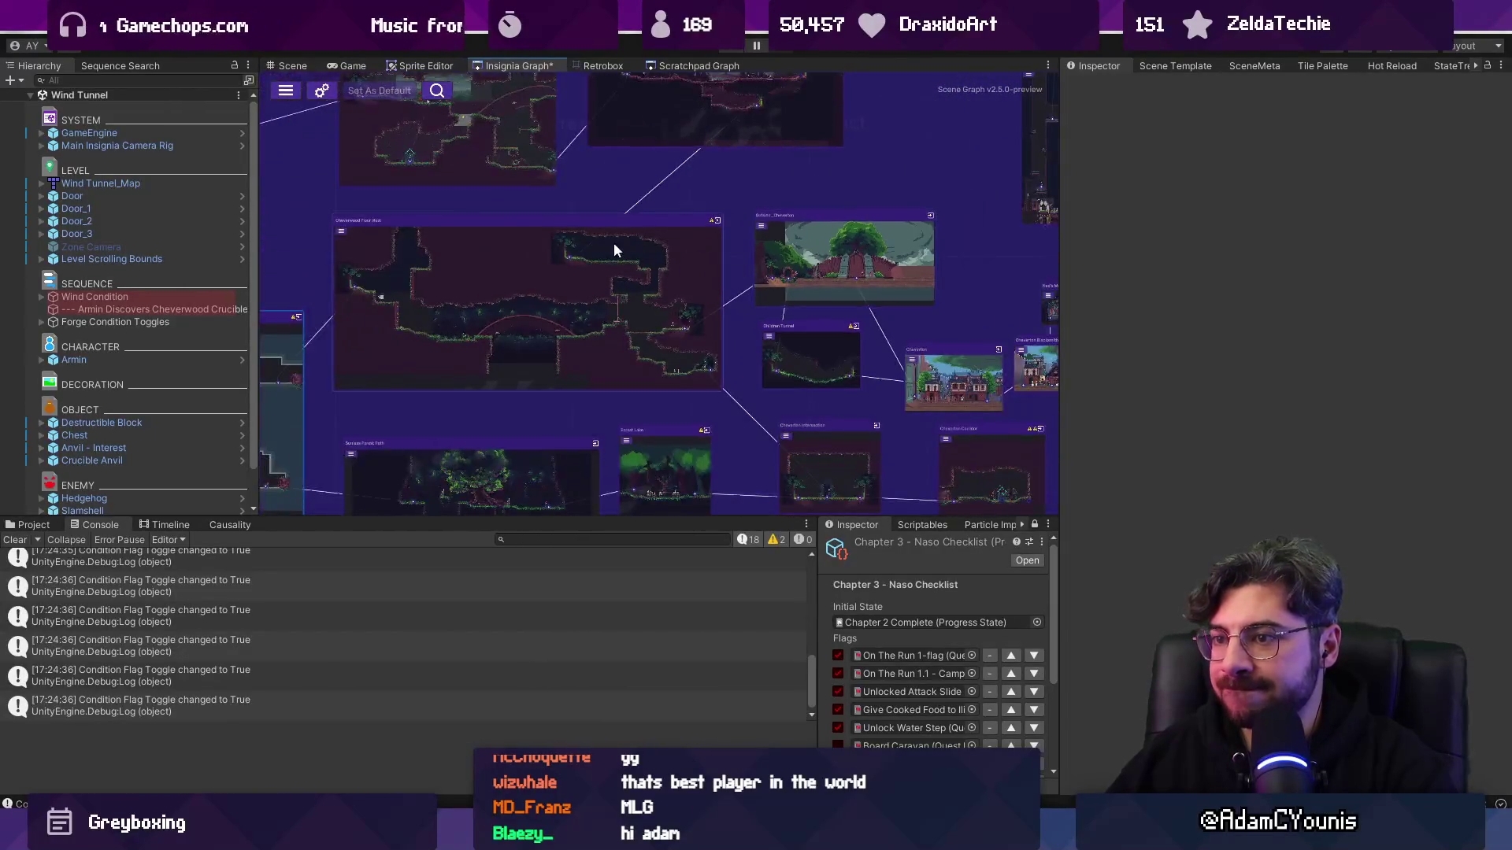
drag(618, 242, 711, 463)
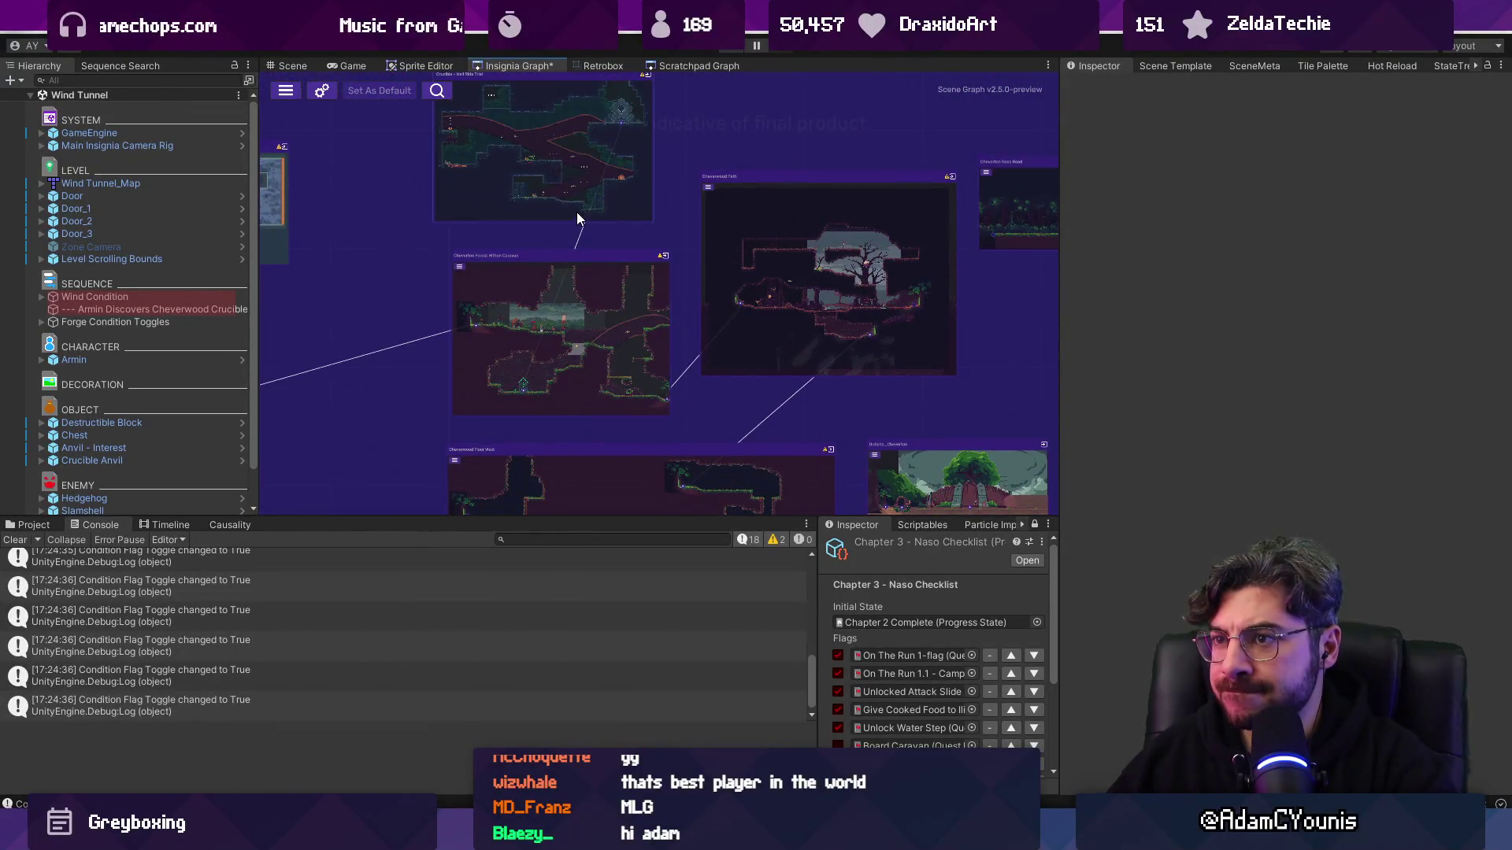
scroll(576, 211, down, 5)
scroll(883, 326, up, 6)
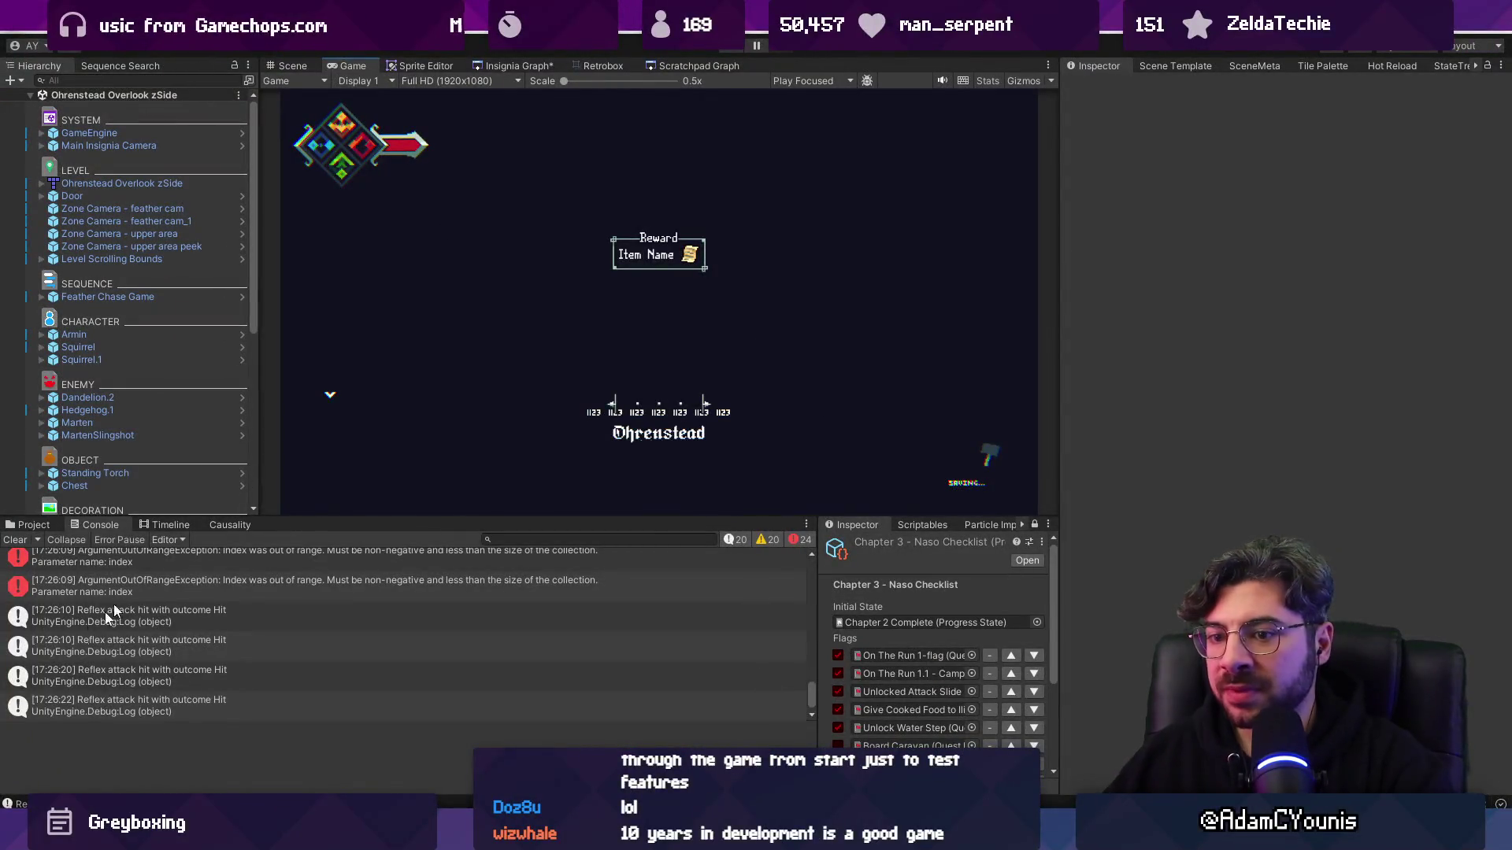
- Clear the Console, give the Scene view more height, and show the Insignia Graph
click(15, 540)
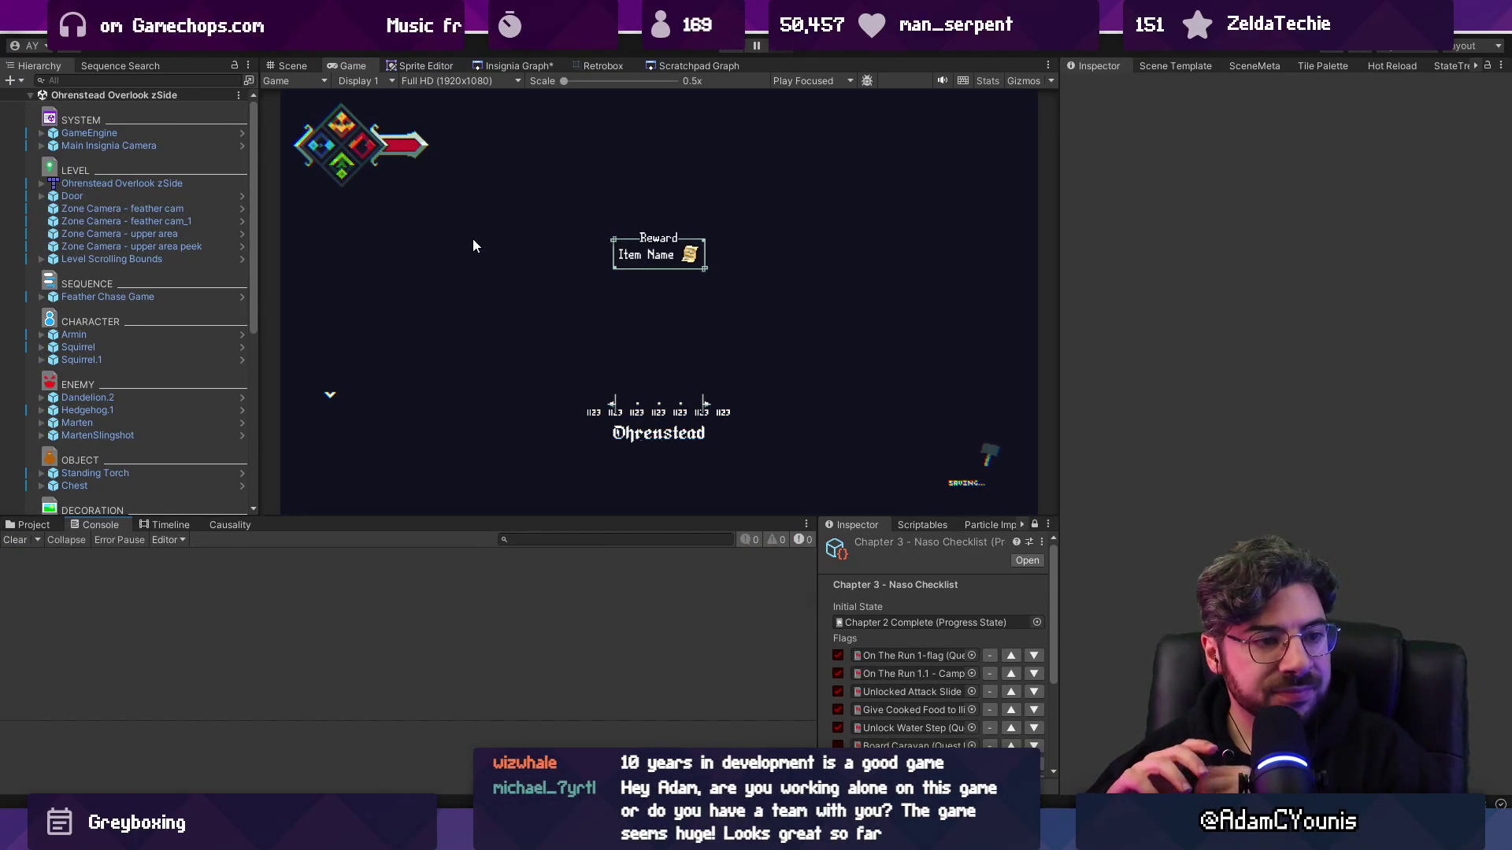
click(293, 66)
drag(462, 518, 465, 583)
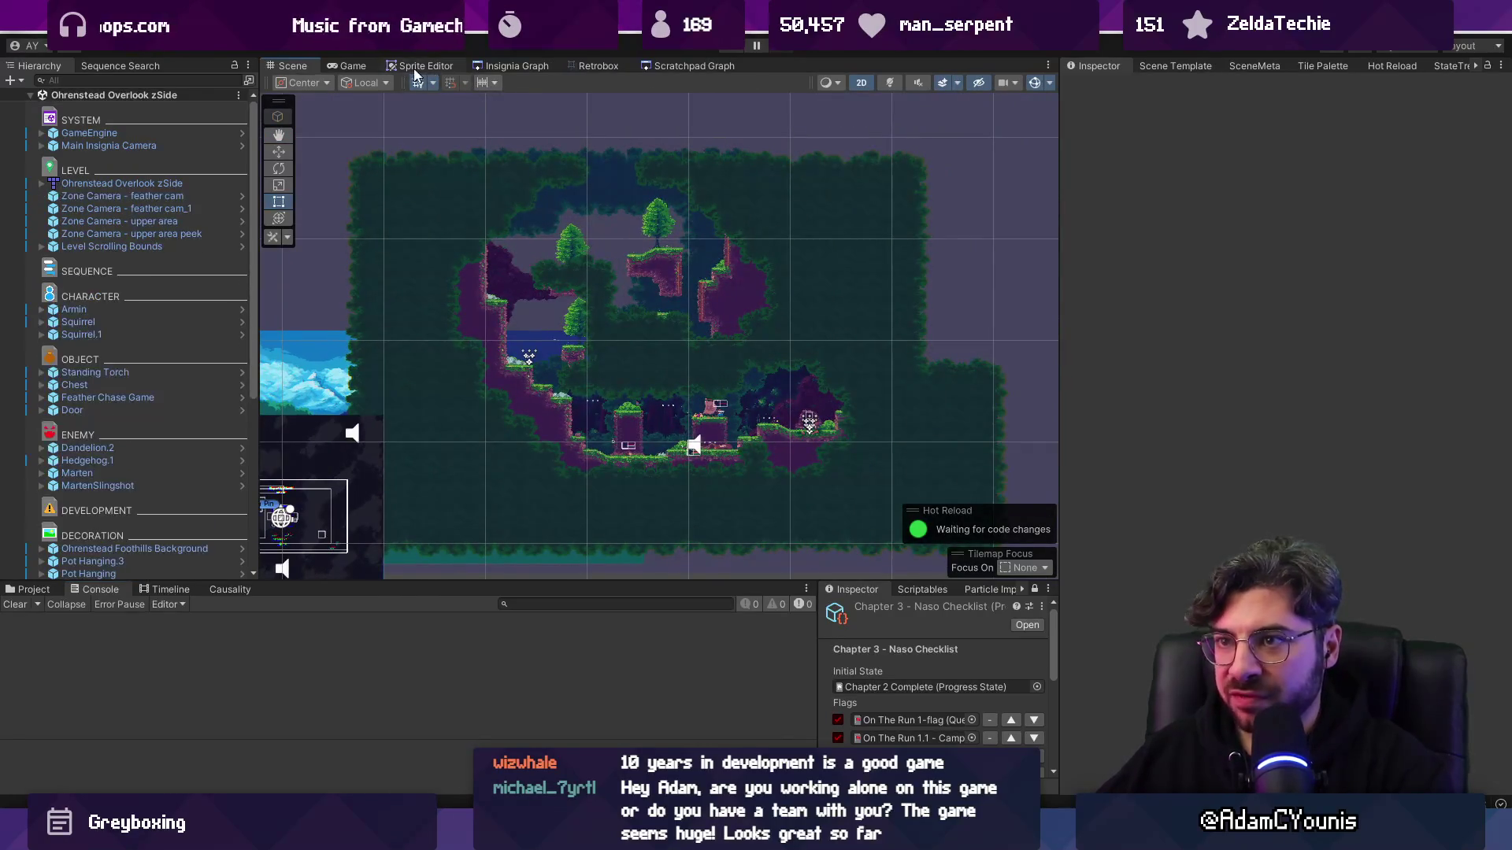
click(494, 65)
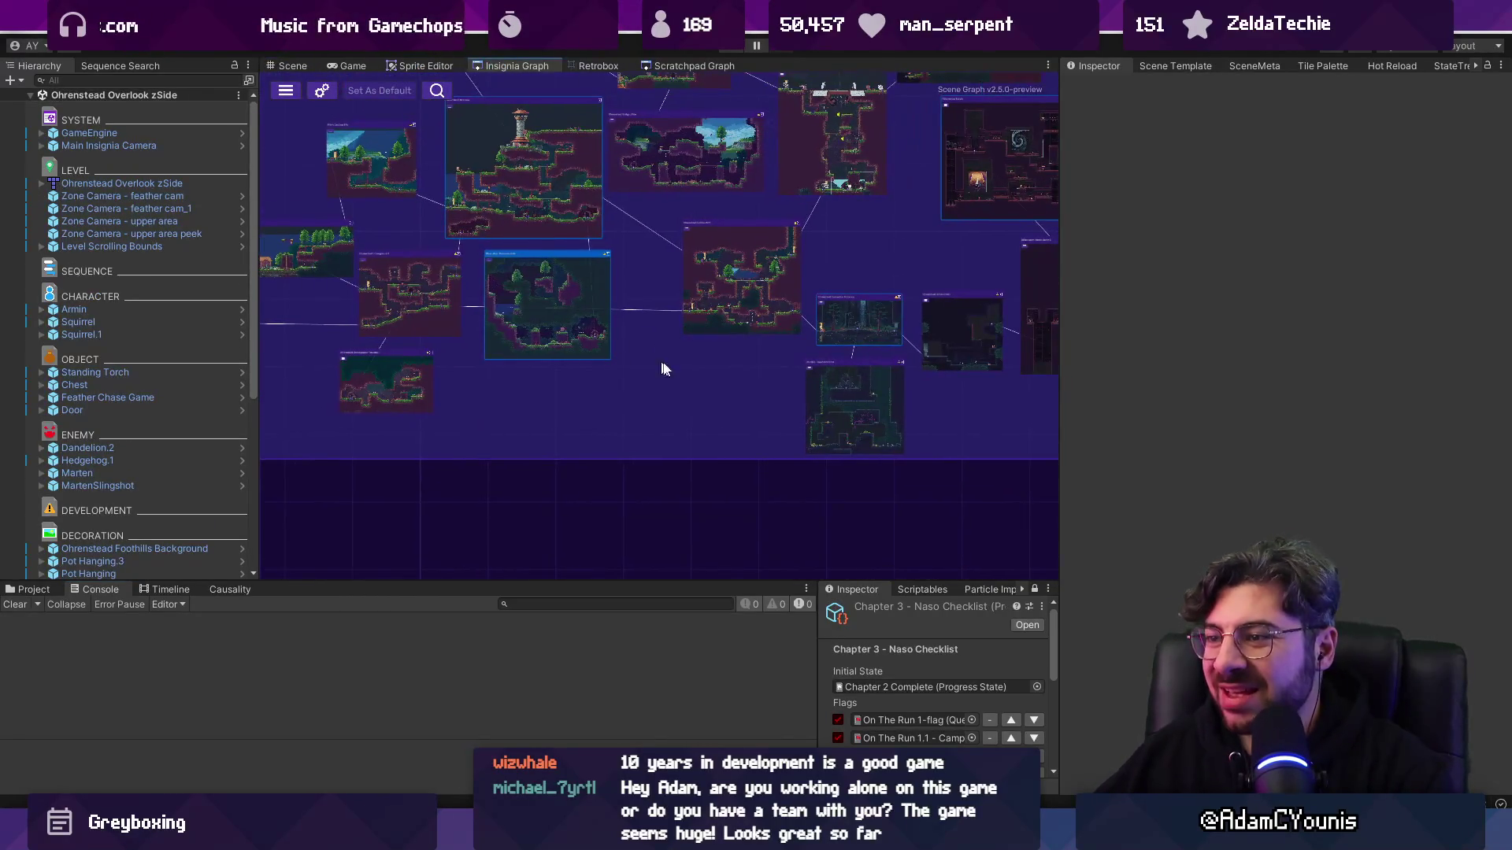
mouse_move(1036, 827)
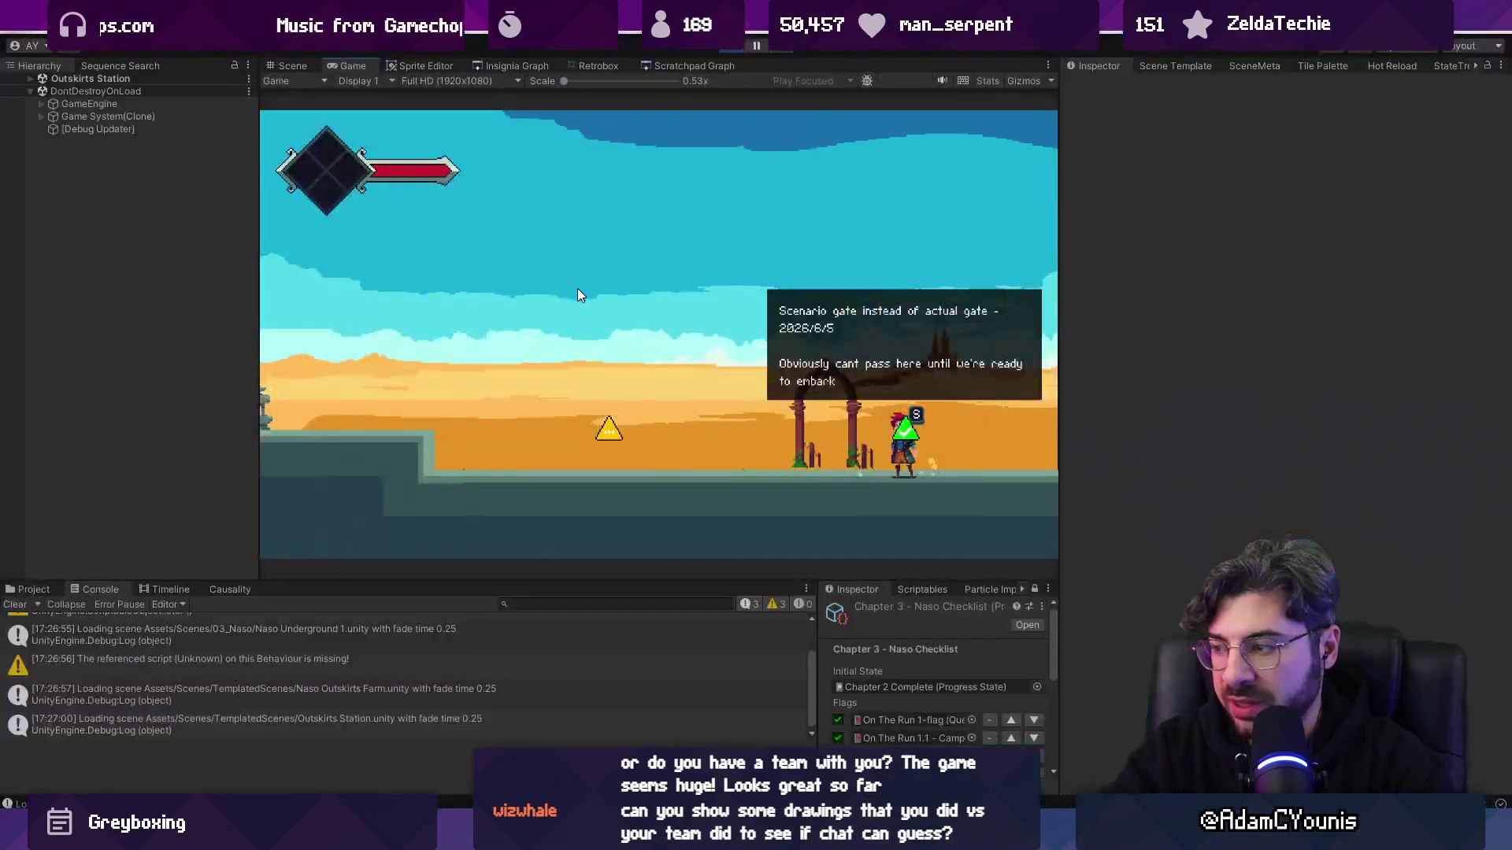
- Drag the Game/Console splitter upward so the Console gets more height
drag(658, 582, 693, 460)
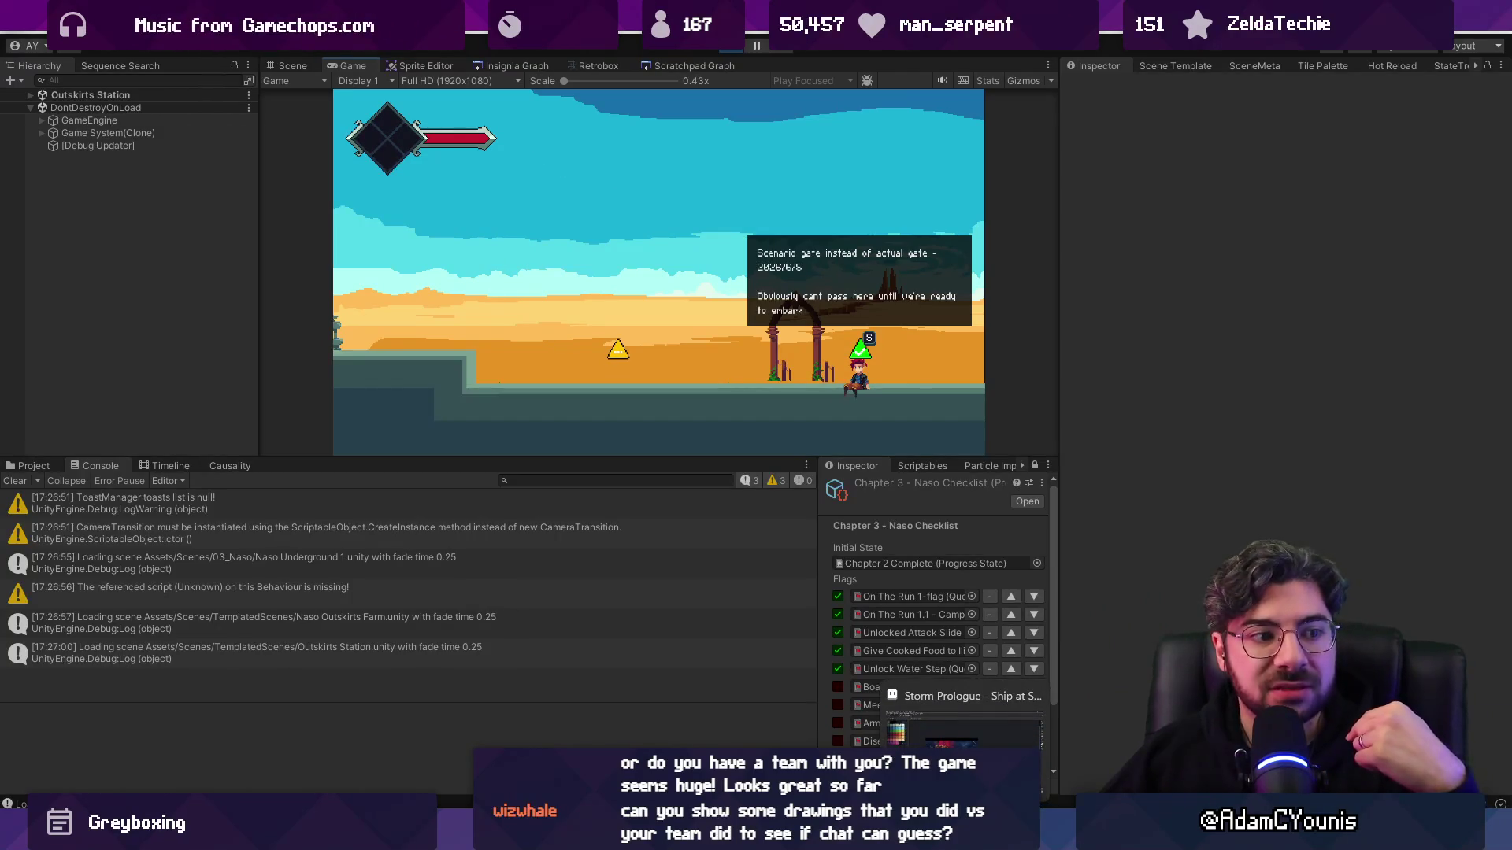
- Open Wolverine Barbarian.aseprite through an Everything search for 'wolverine barbarian .as'
key(alt+Tab)
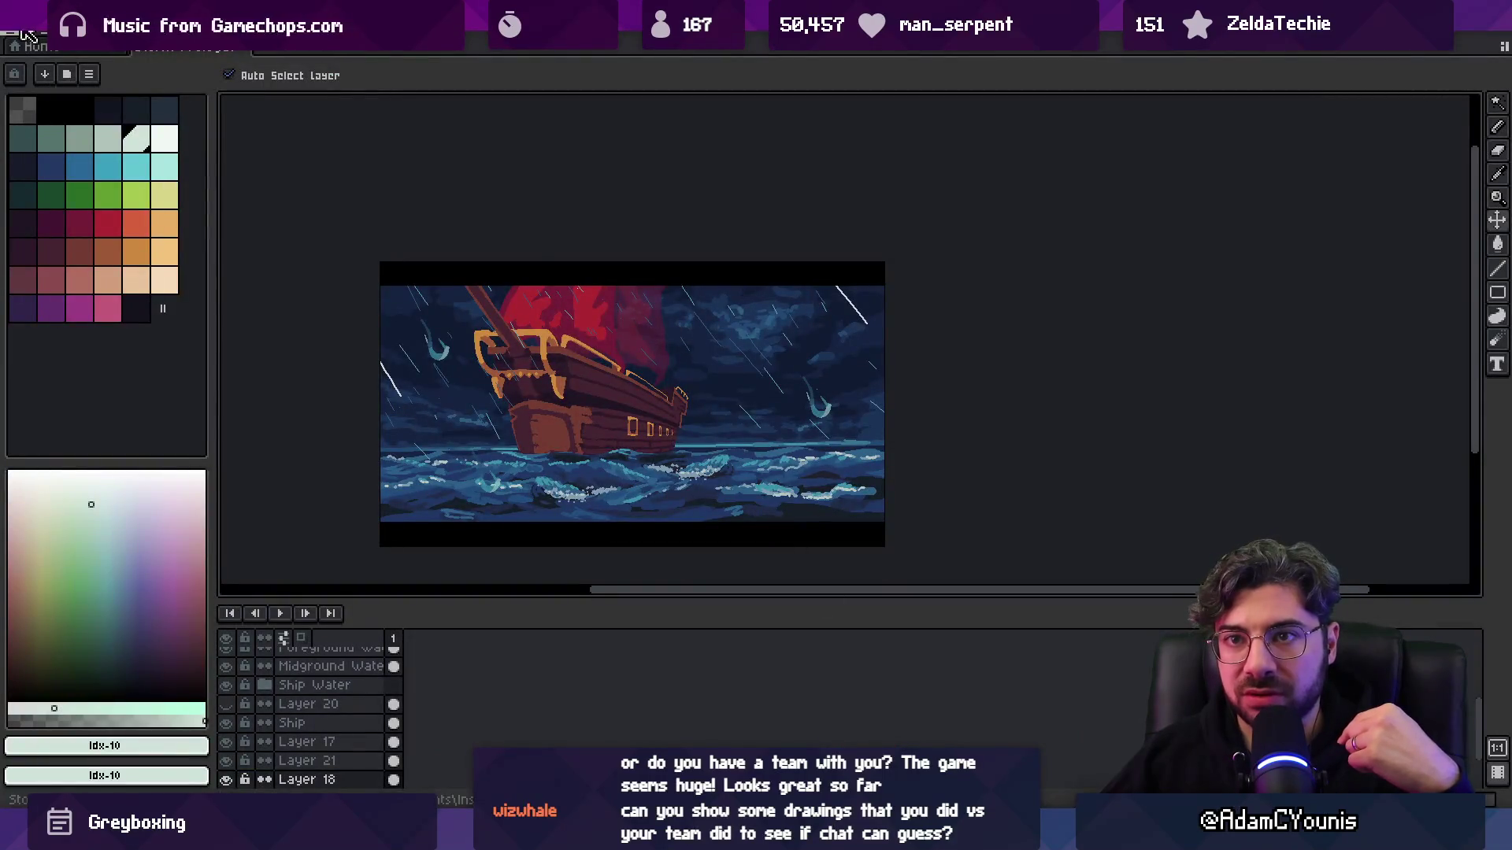
click(23, 32)
key(alt+Tab)
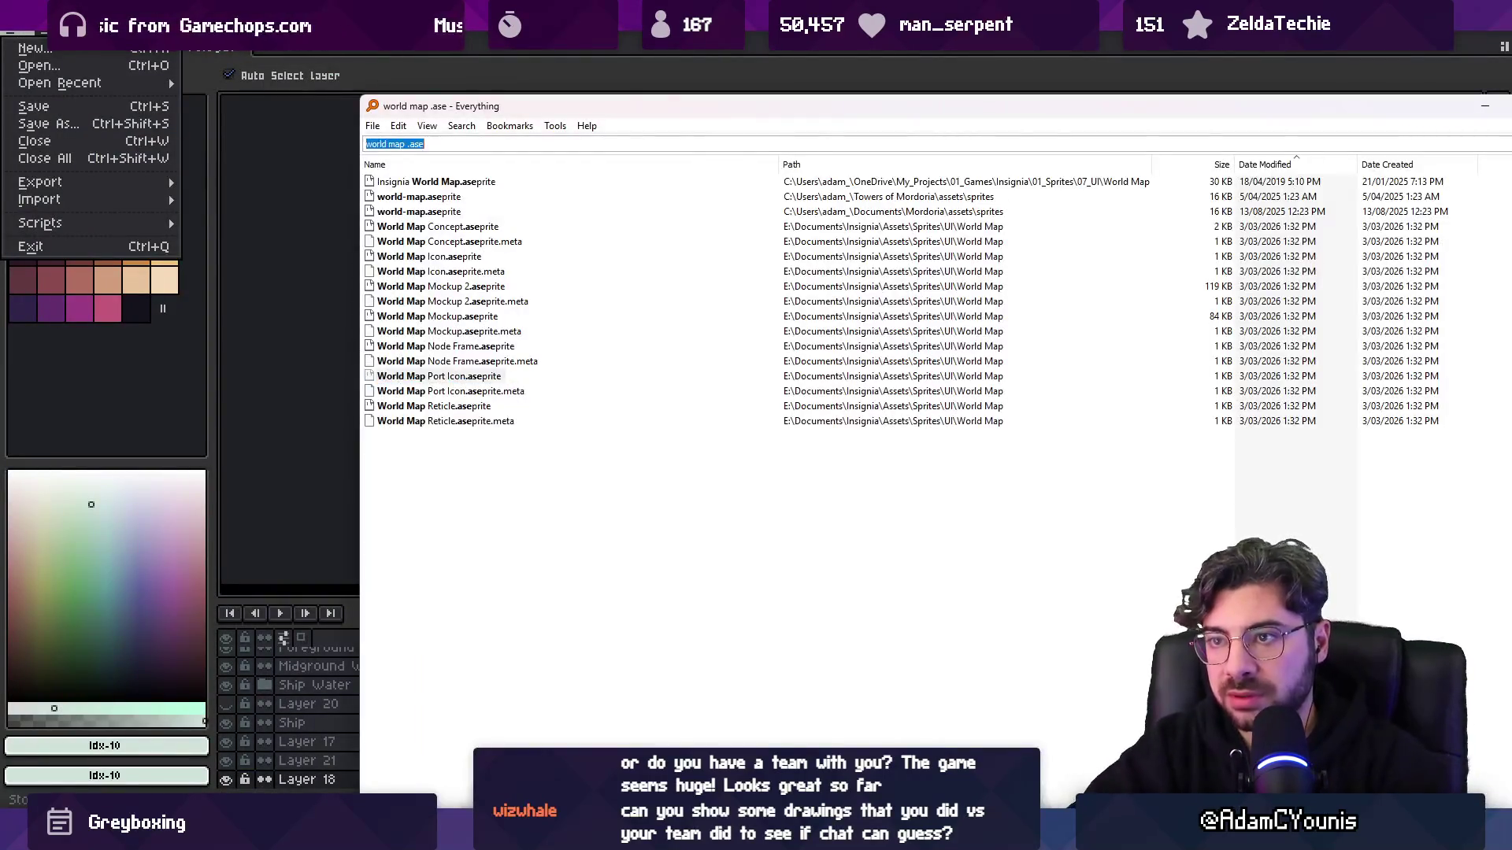
text(wolverin)
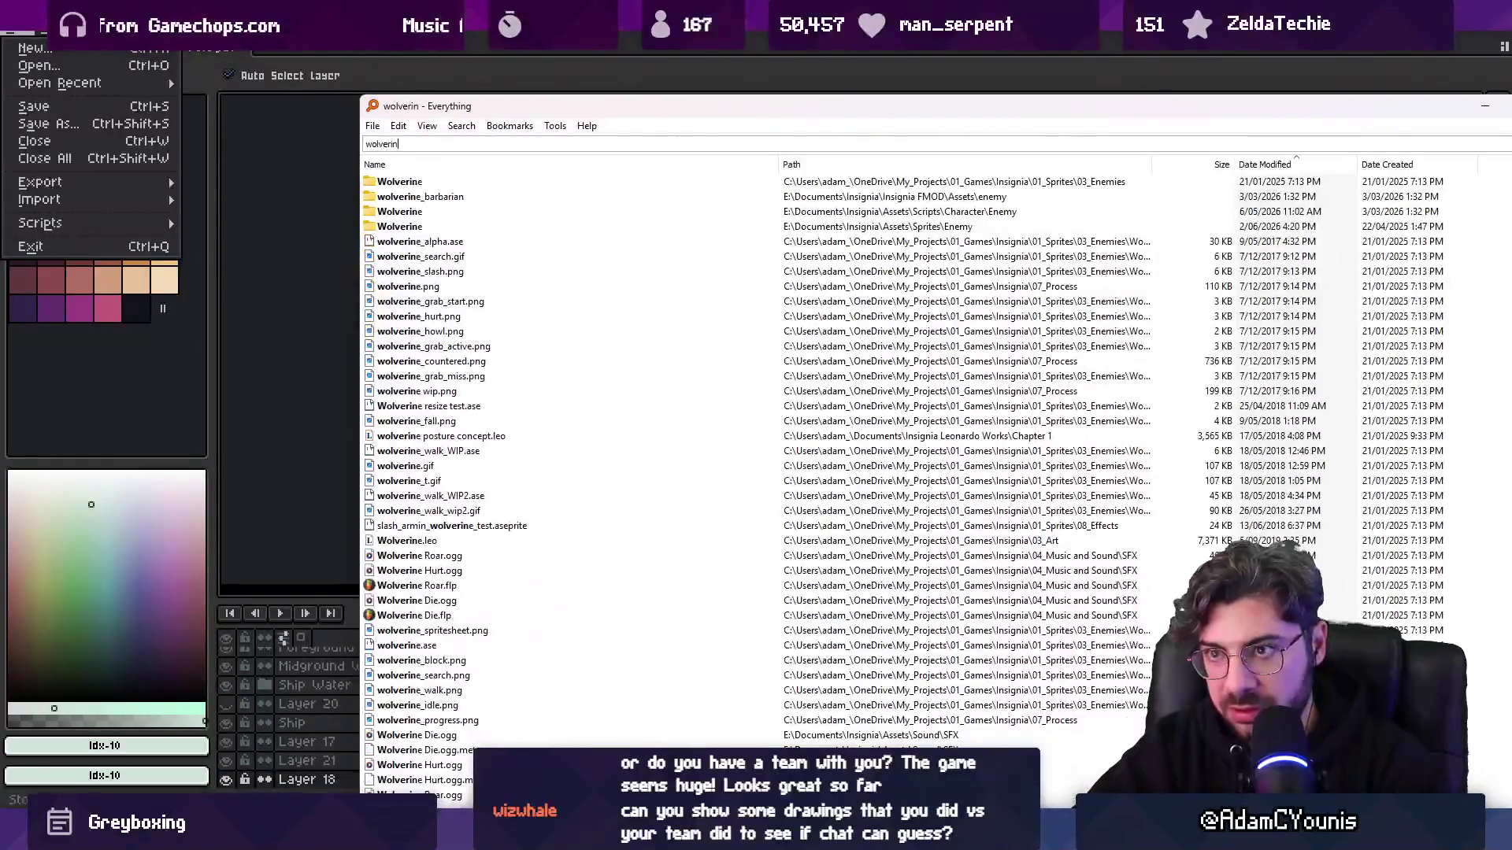
text(e barbarian,)
key(BackSpace)
text(.as)
key(Down)
key(Return)
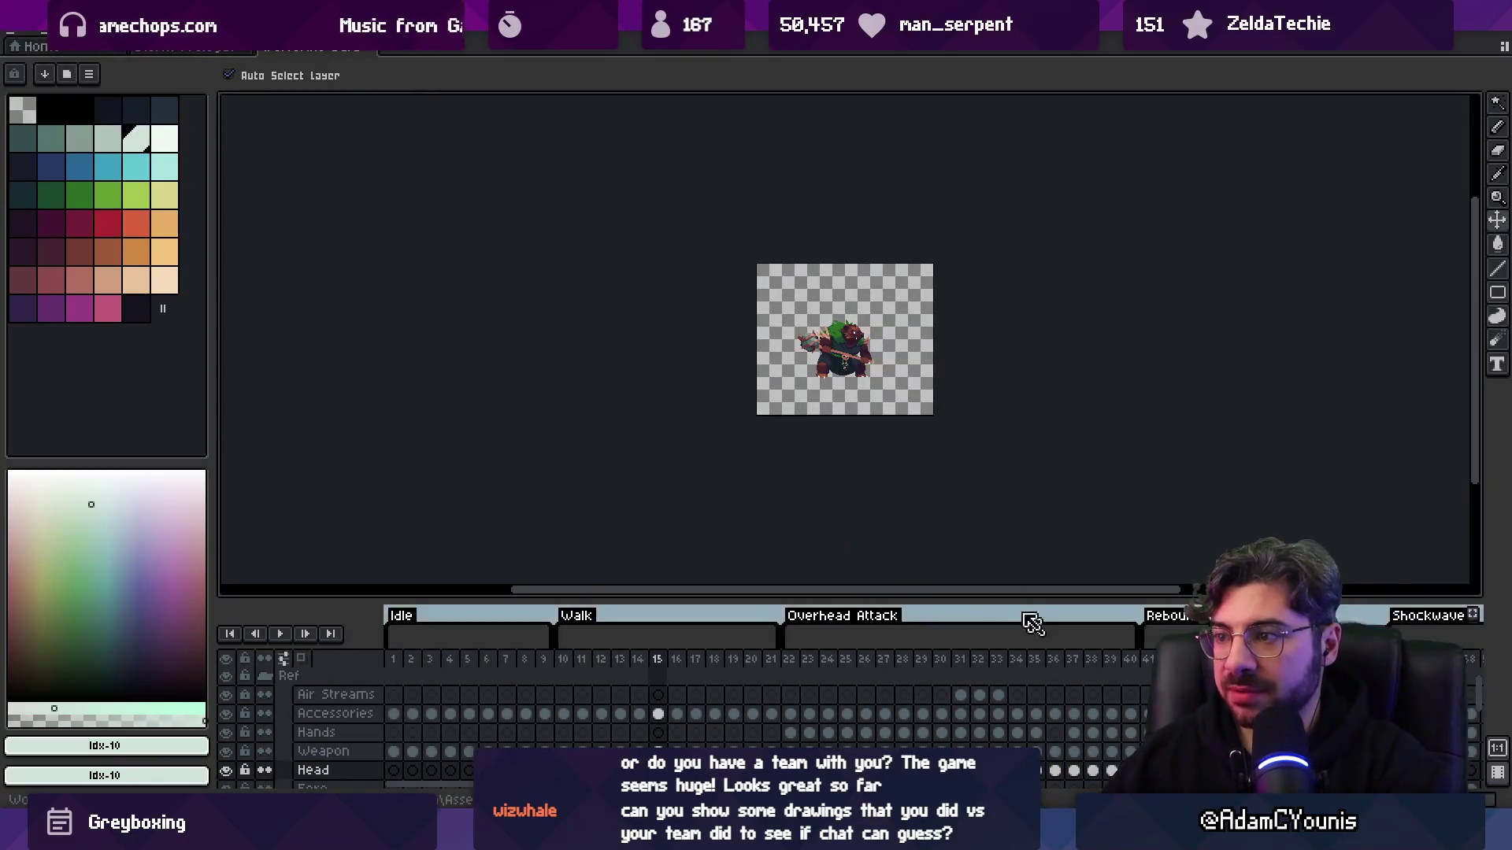
scroll(785, 368, up, 4)
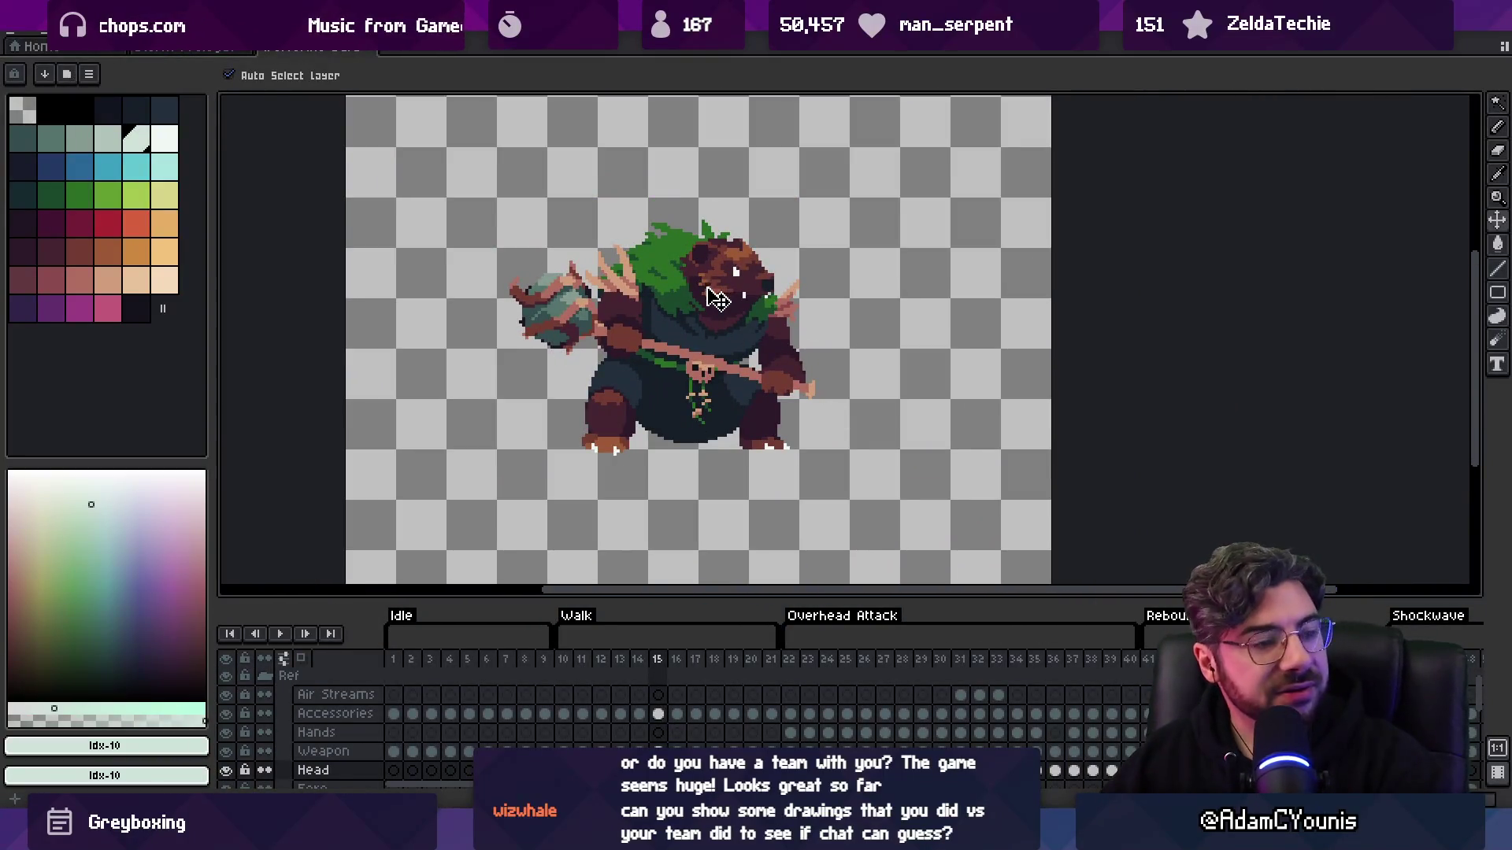
- Step through the Idle pose and the Walk frames 10–20 in the timeline
drag(574, 664, 761, 656)
click(393, 659)
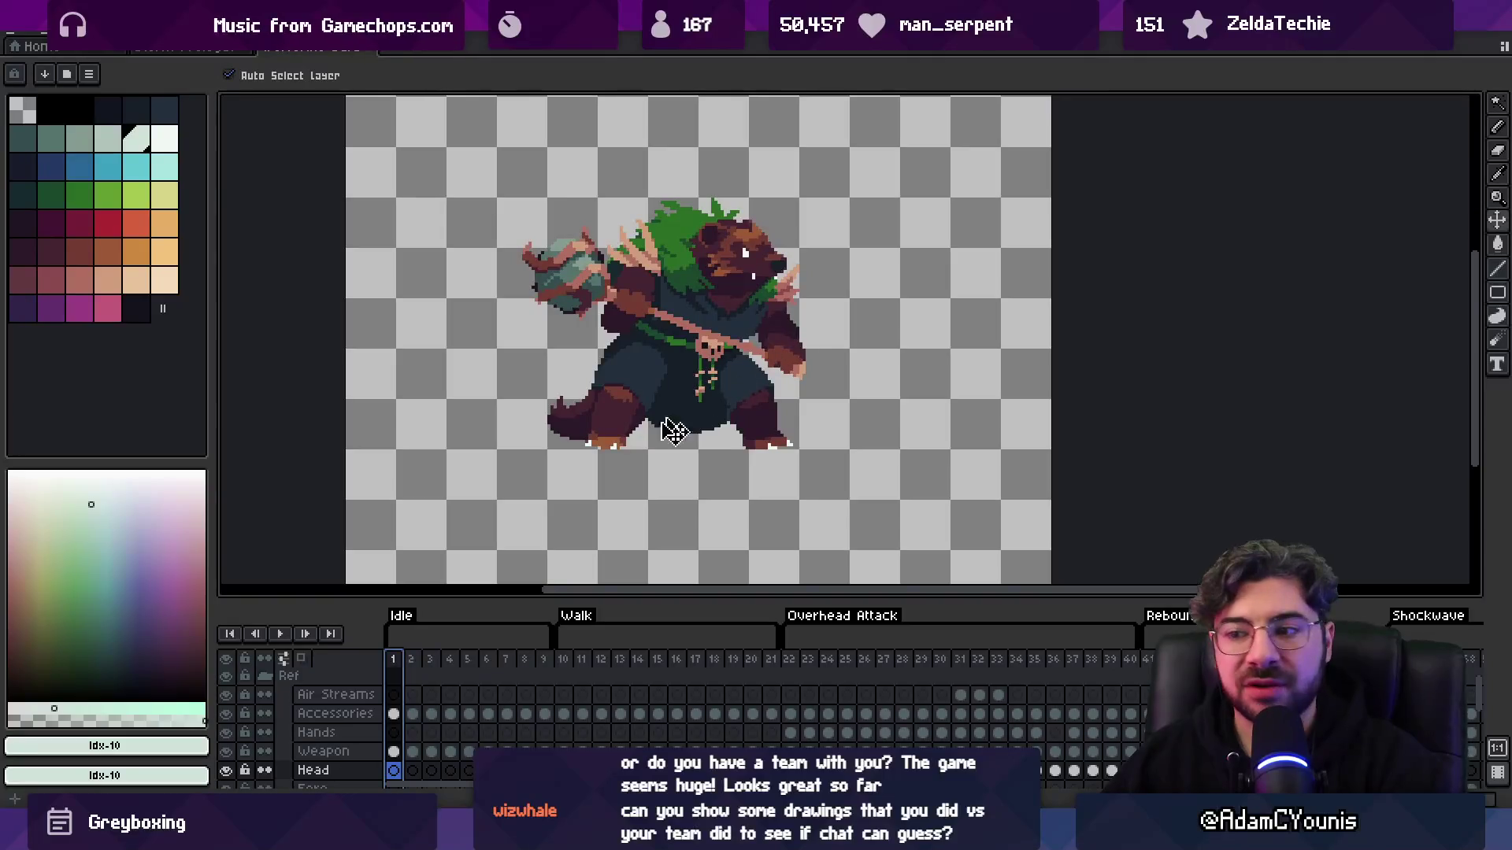
drag(550, 599, 547, 530)
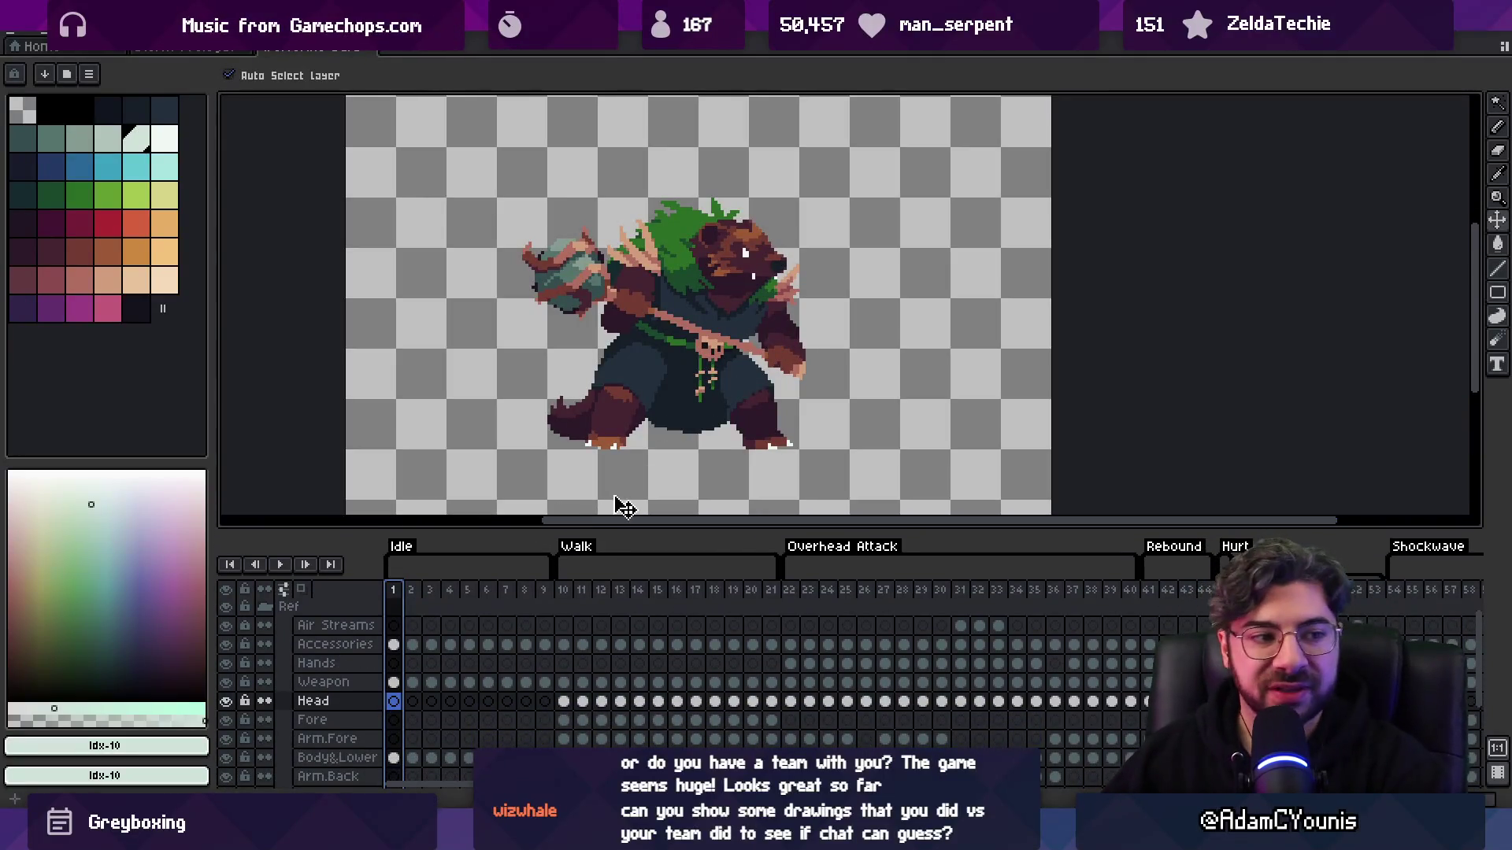
drag(573, 596, 752, 577)
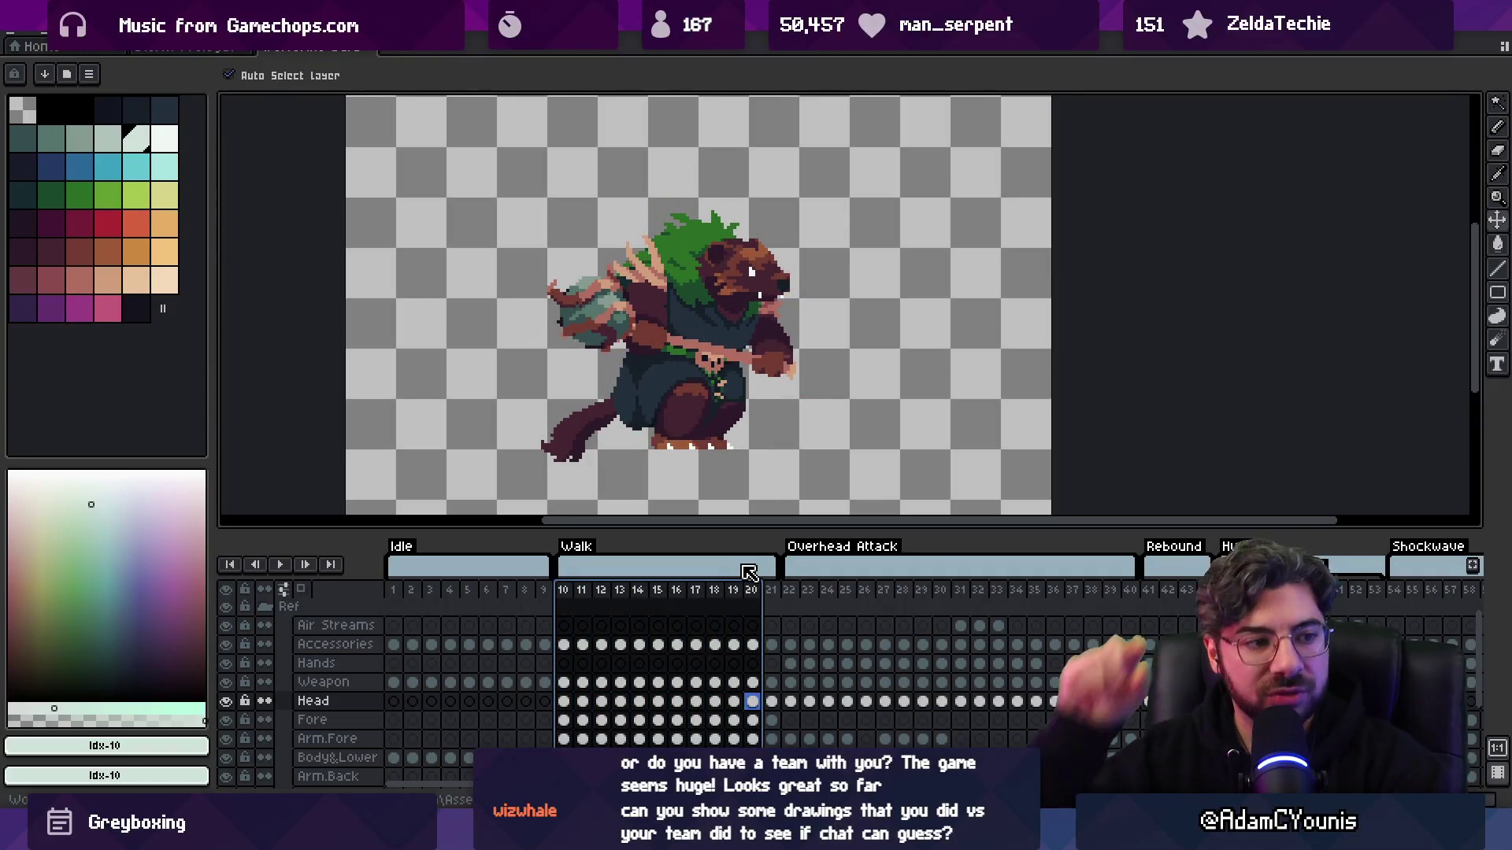
click(400, 600)
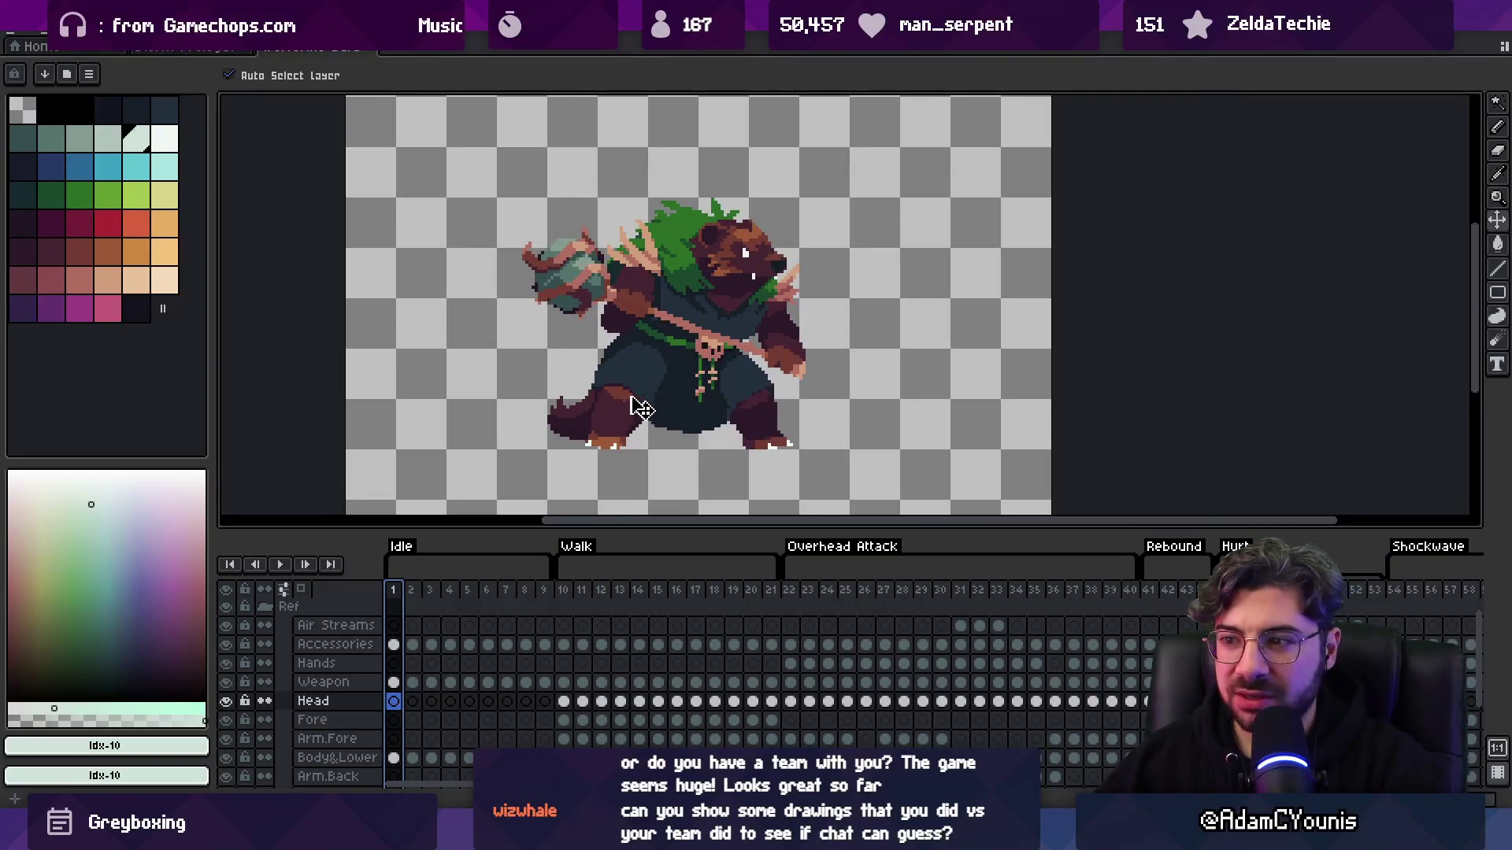
click(563, 592)
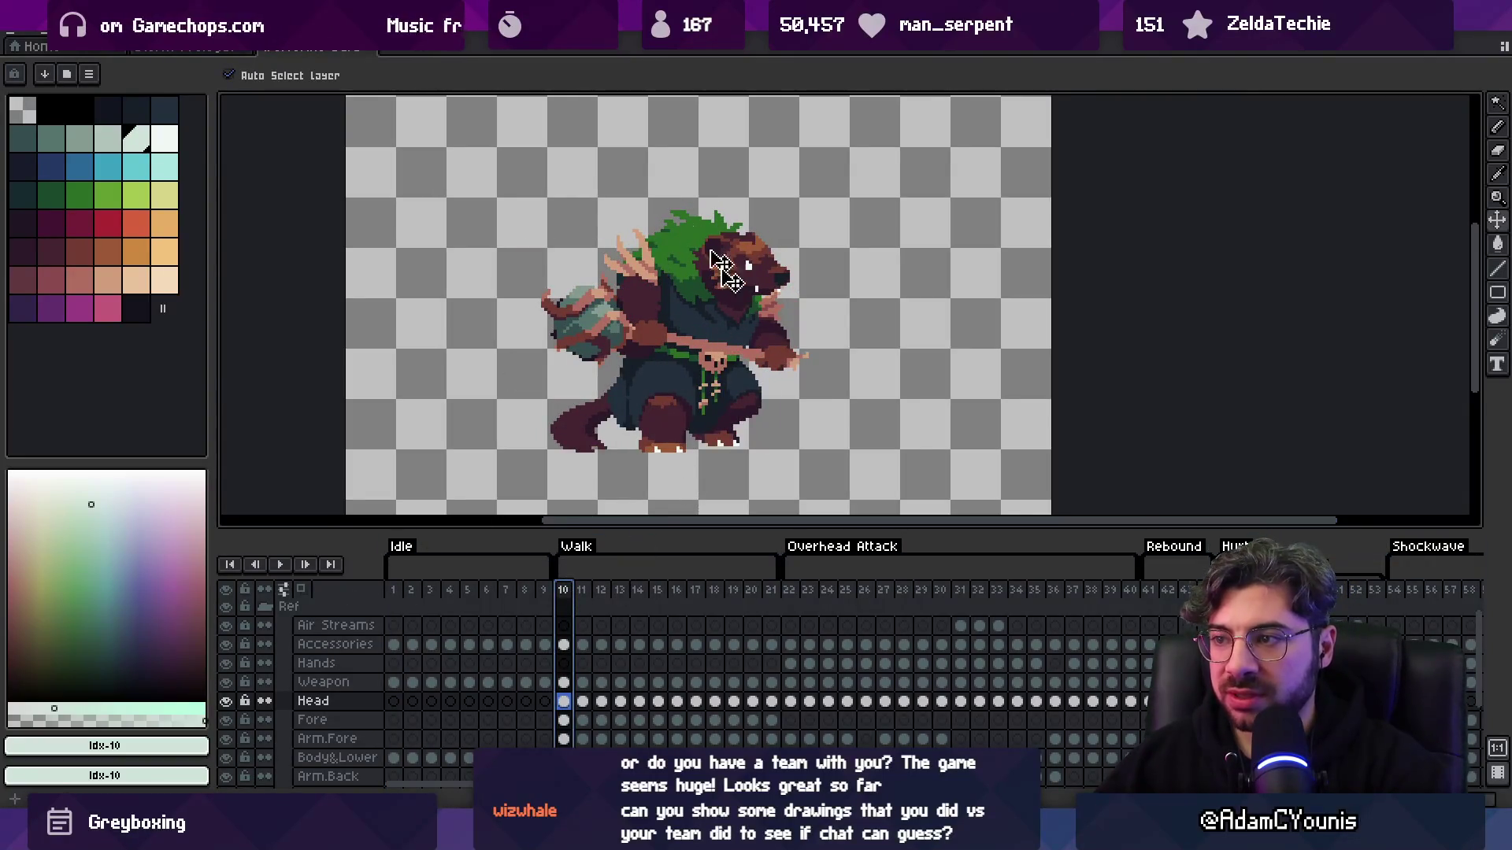
mouse_move(603, 594)
mouse_down()
mouse_move(761, 586)
mouse_move(668, 584)
mouse_move(698, 517)
mouse_up()
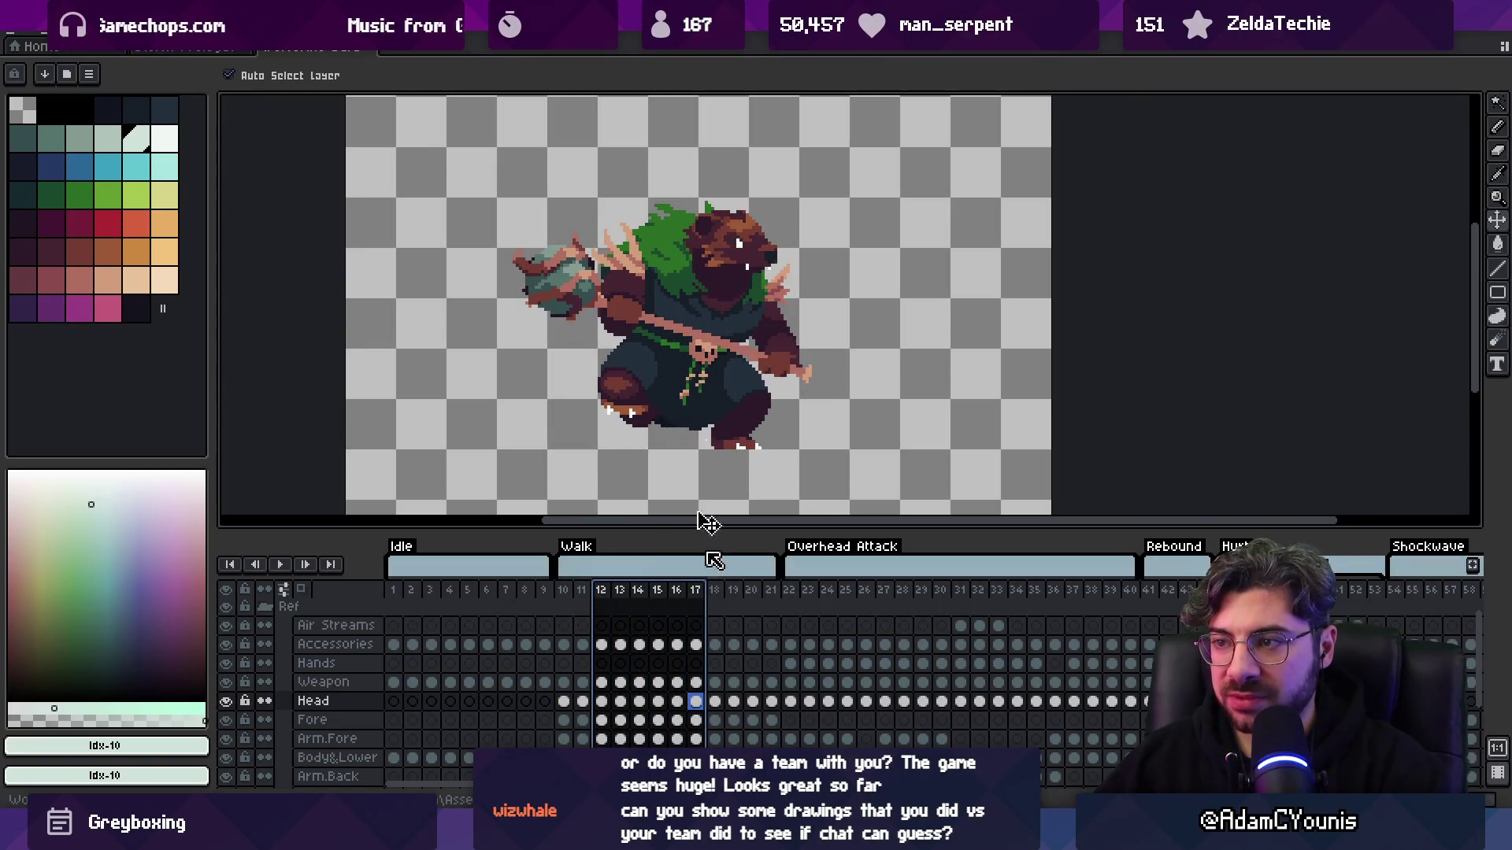
click(397, 593)
- Scrub through the Overhead Attack frames and make Body&Lower the active layer
mouse_move(621, 589)
mouse_down()
mouse_move(1024, 591)
mouse_move(874, 593)
mouse_move(903, 592)
mouse_up()
scroll(722, 385, down, 1)
scroll(614, 331, up, 1)
drag(835, 589, 1382, 603)
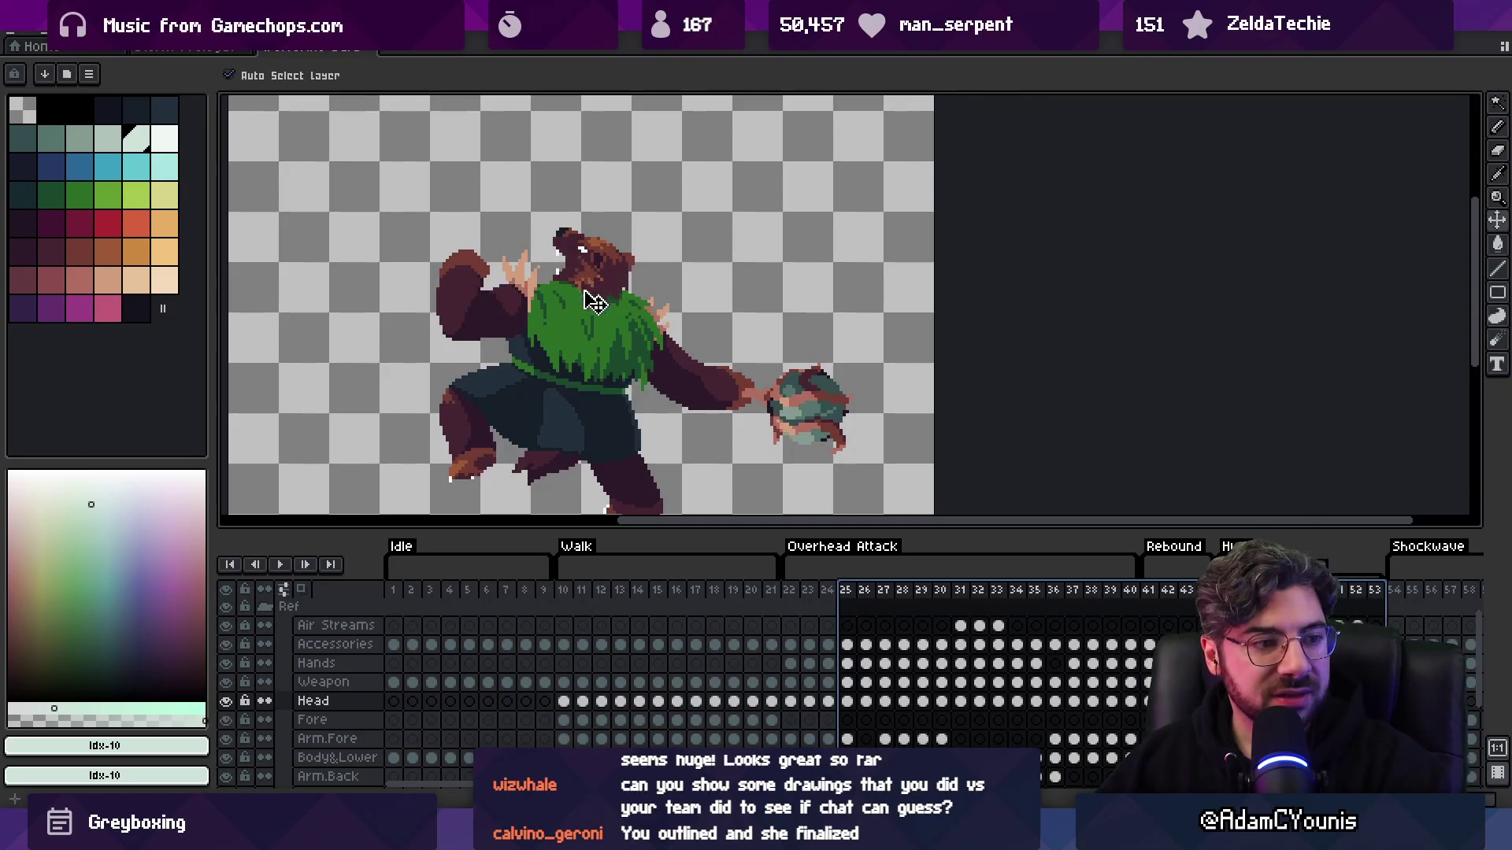
scroll(599, 288, up, 1)
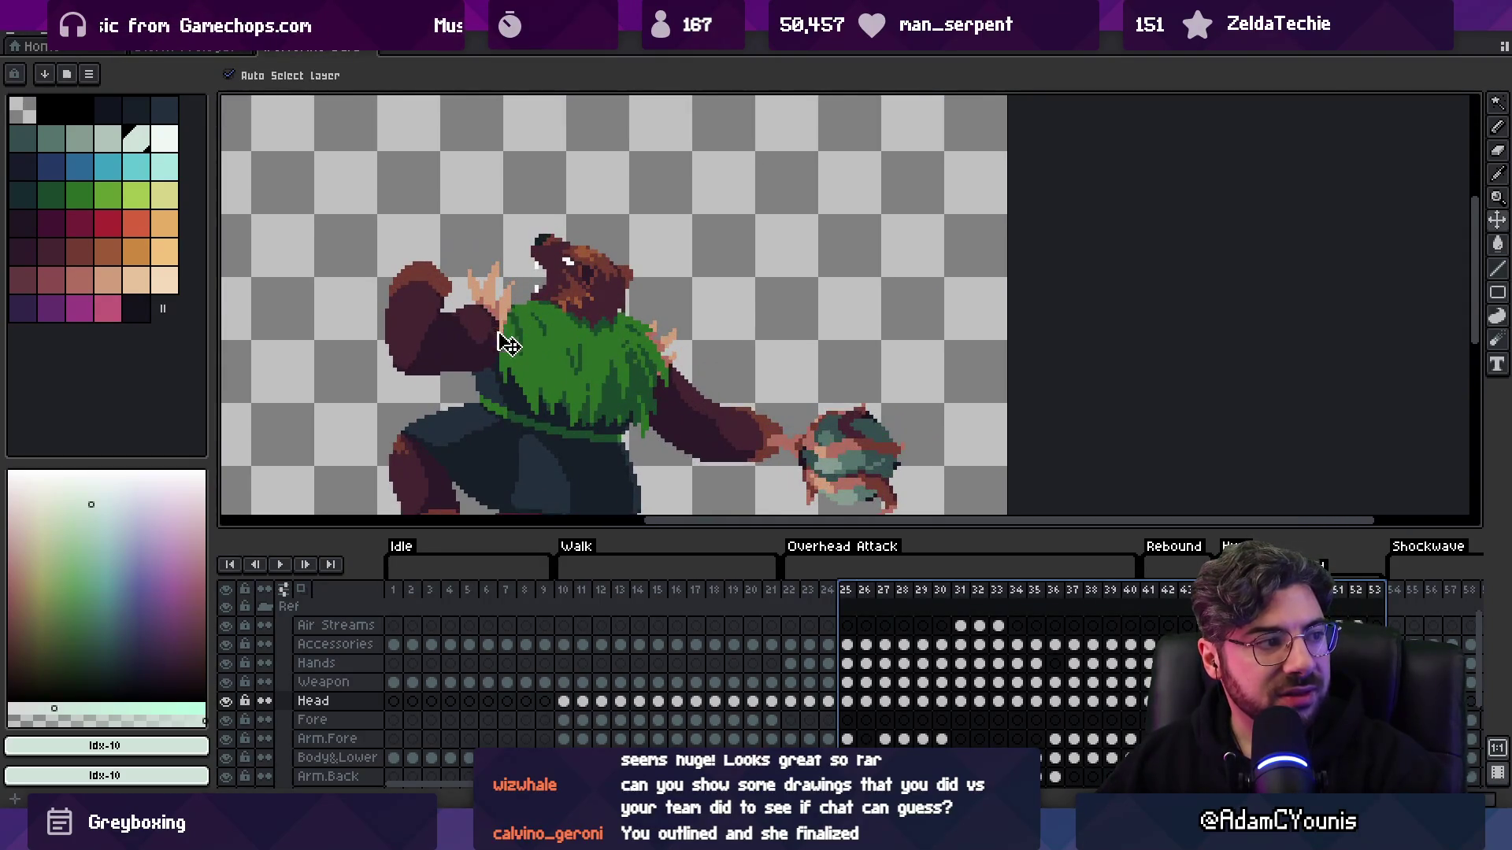
click(579, 359)
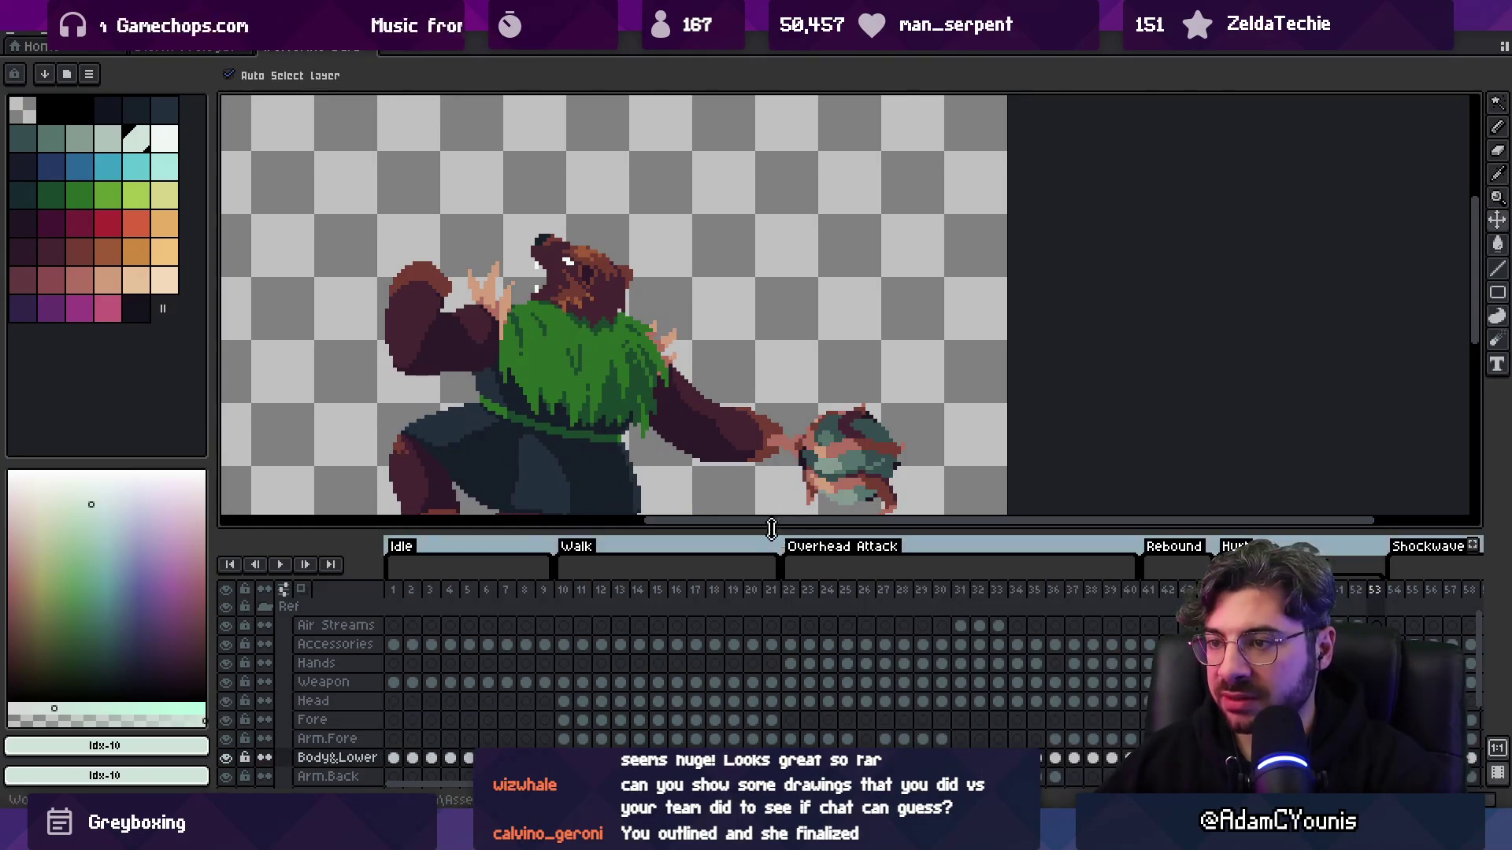
click(394, 593)
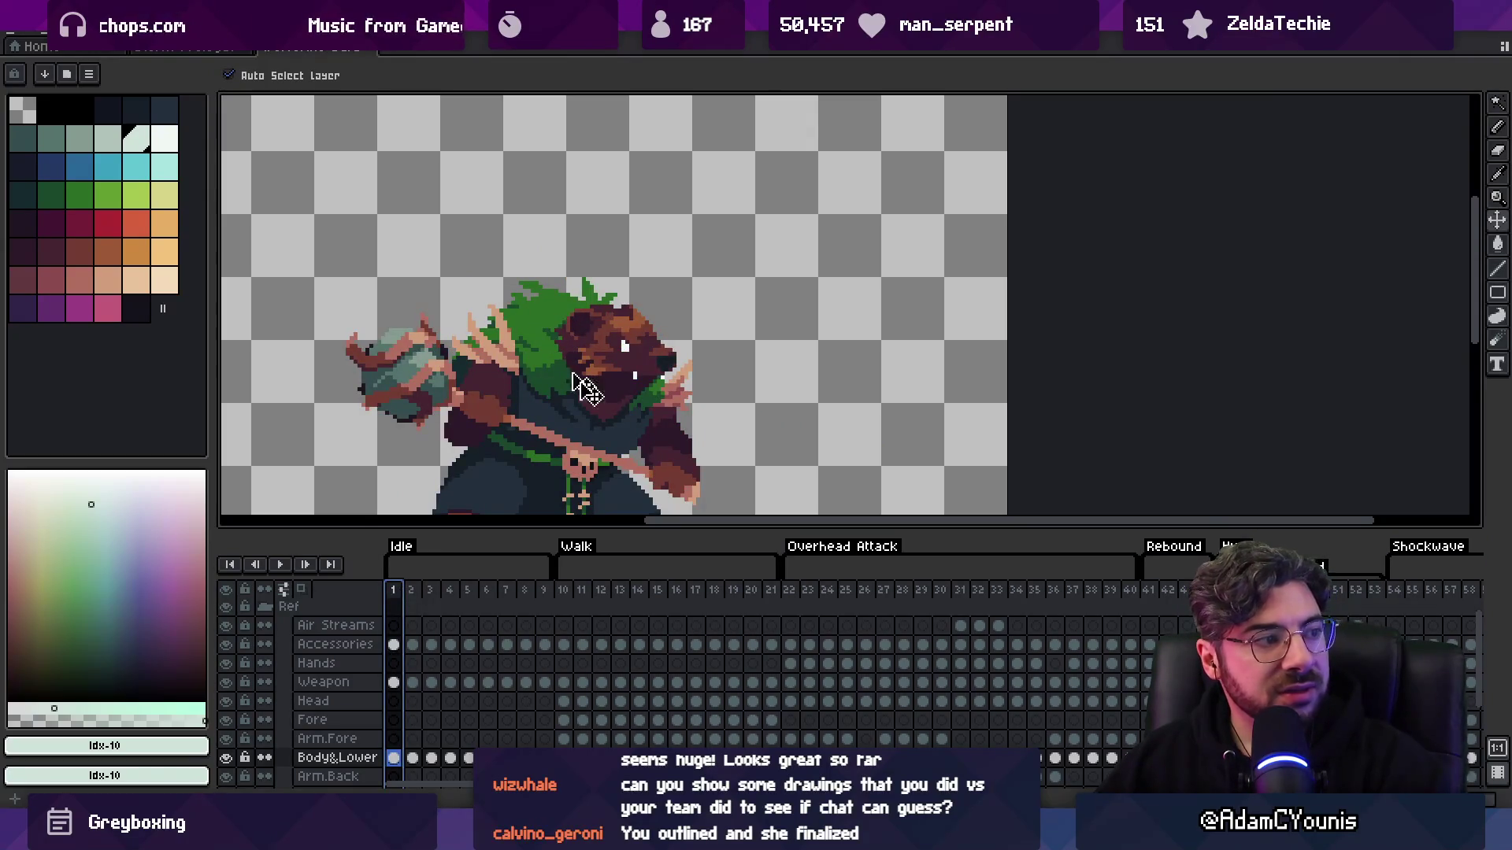
- Scroll the timeline right to review the Shockwave and Spin frames and beyond
scroll(870, 588, right, 5)
drag(741, 590, 1082, 613)
scroll(759, 378, down, 2)
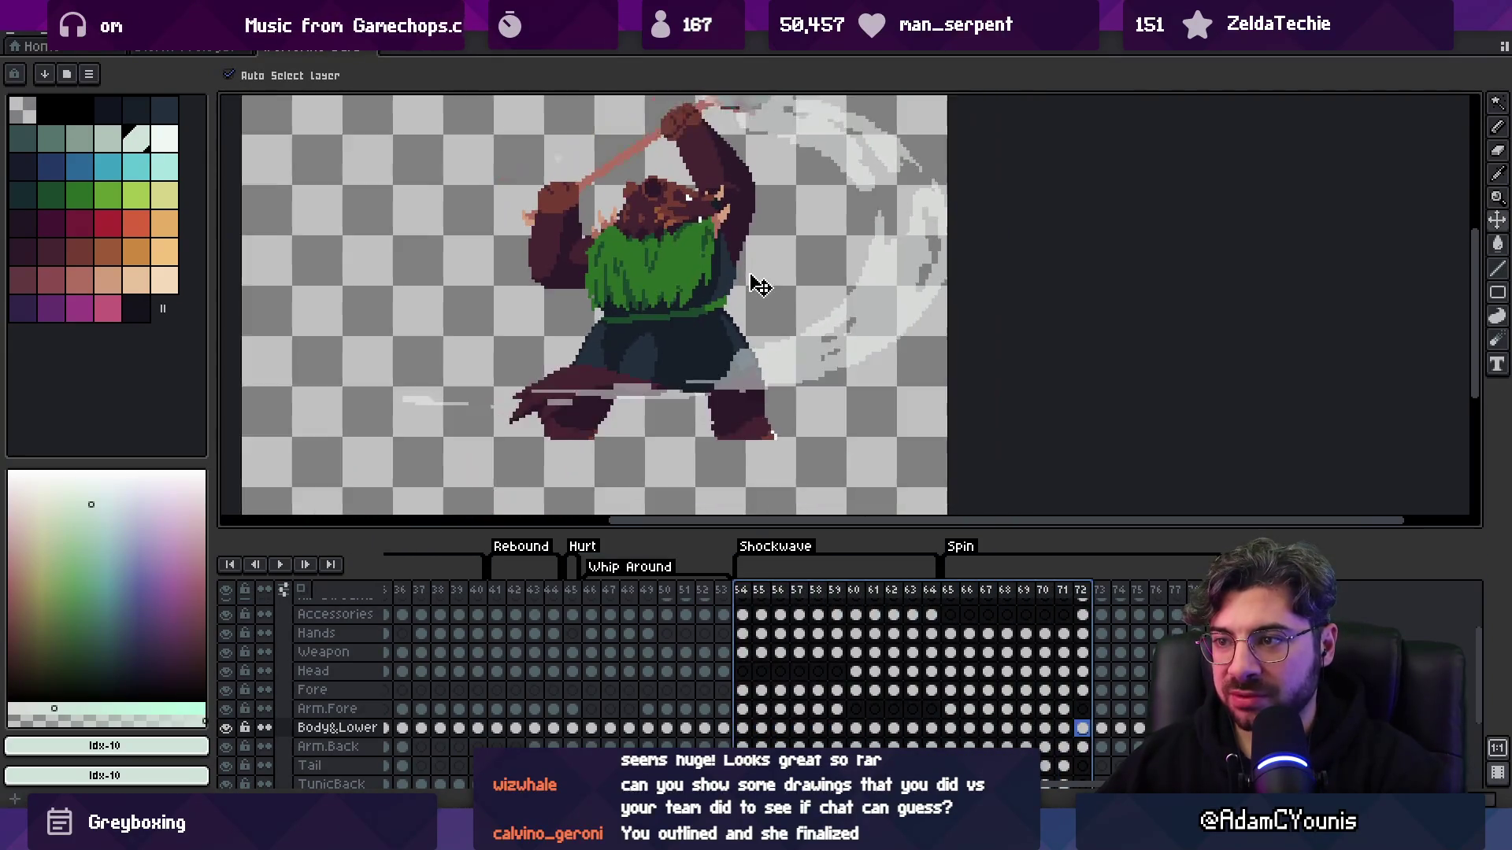
click(1100, 590)
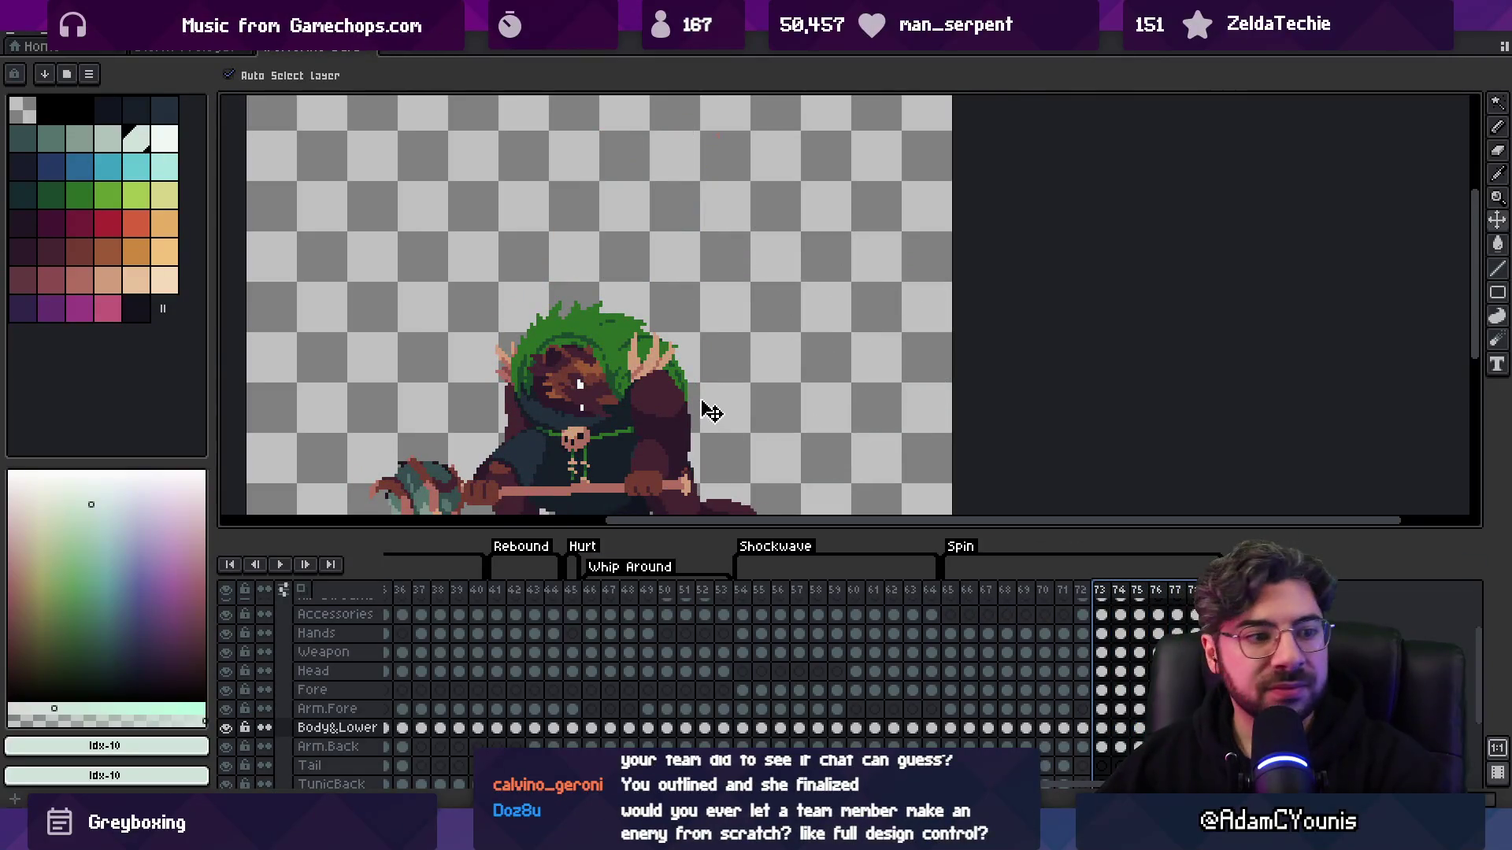
scroll(697, 400, down, 1)
scroll(613, 394, up, 1)
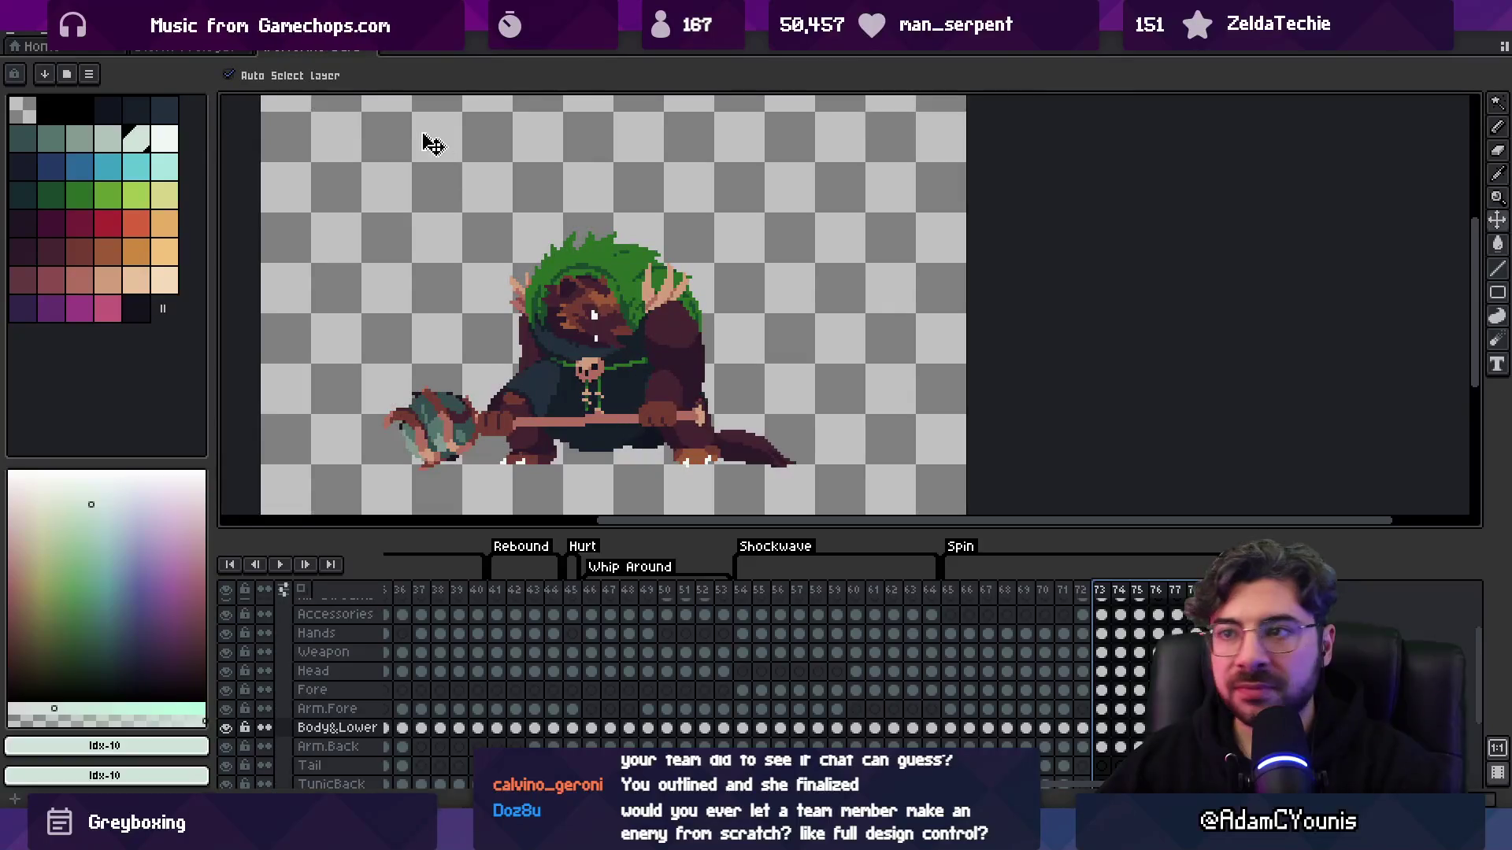
- Search Everything for 'lenxen .ase' and open Lenxen.aseprite in Aseprite
key(ctrl+alt+e)
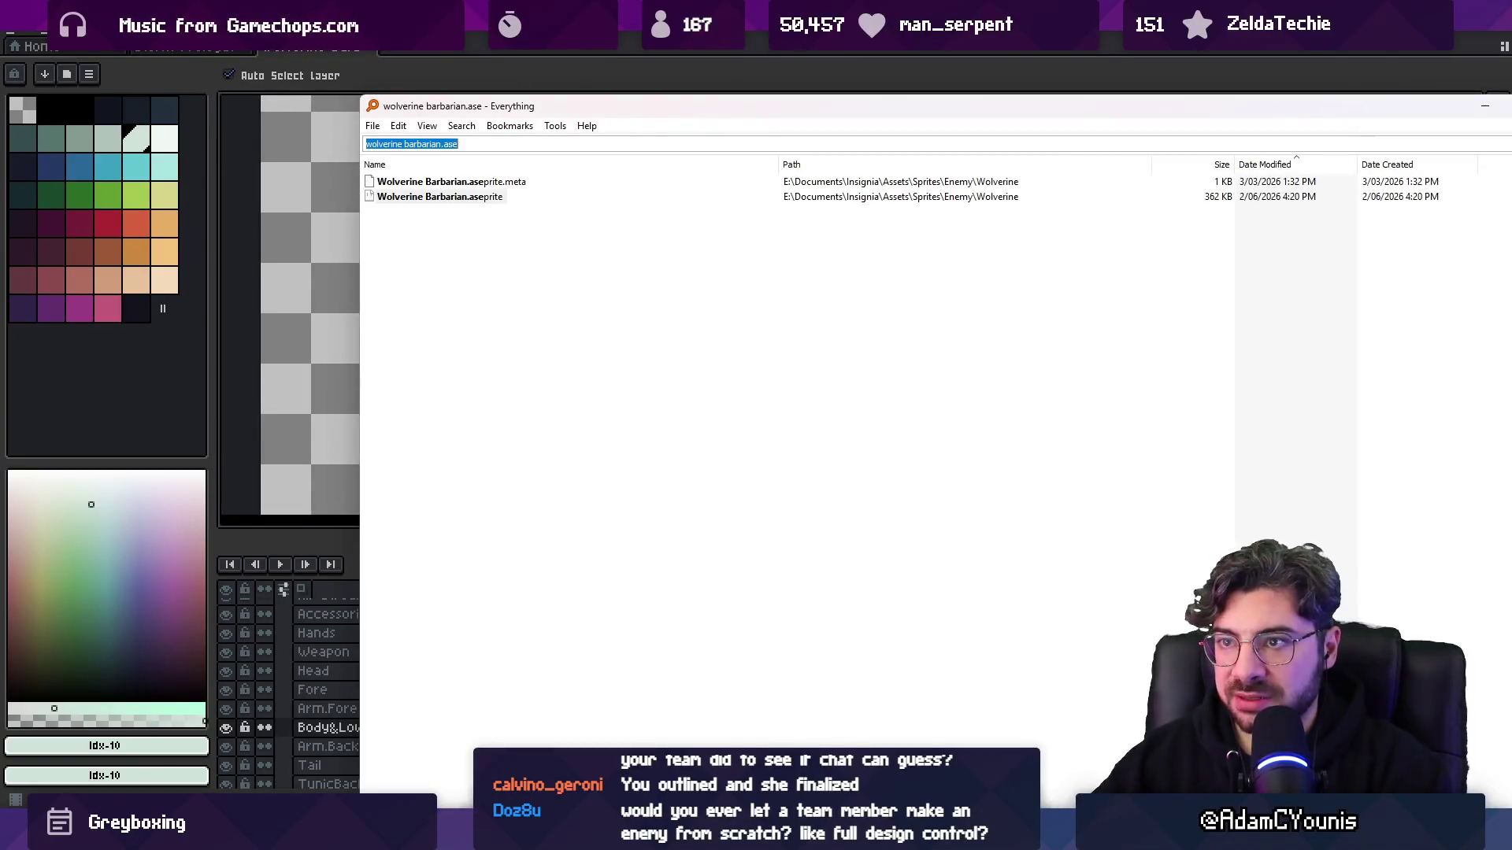
text(lenxsenxen)
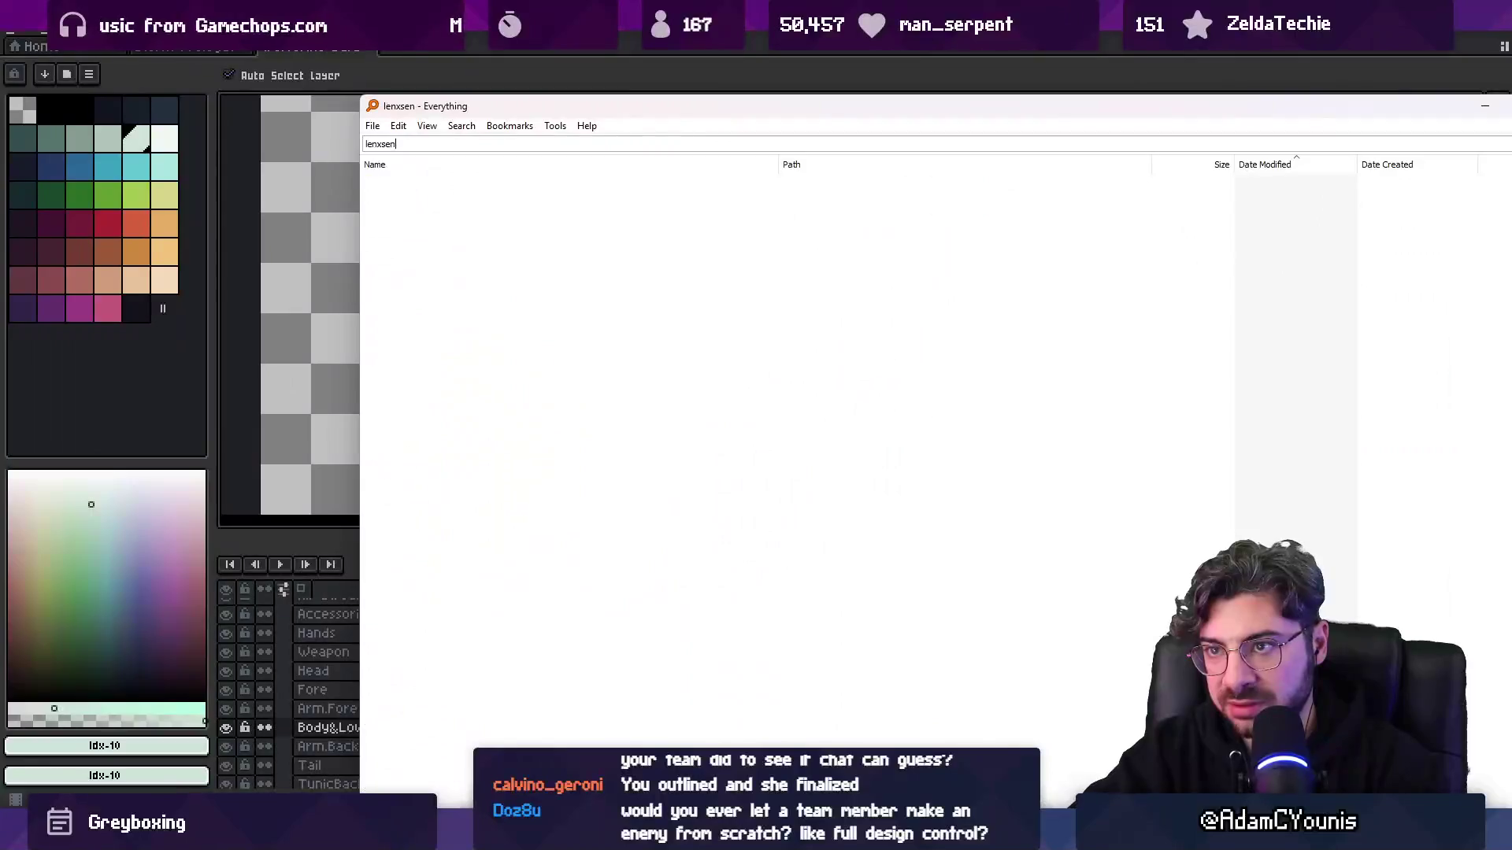
text(.ase)
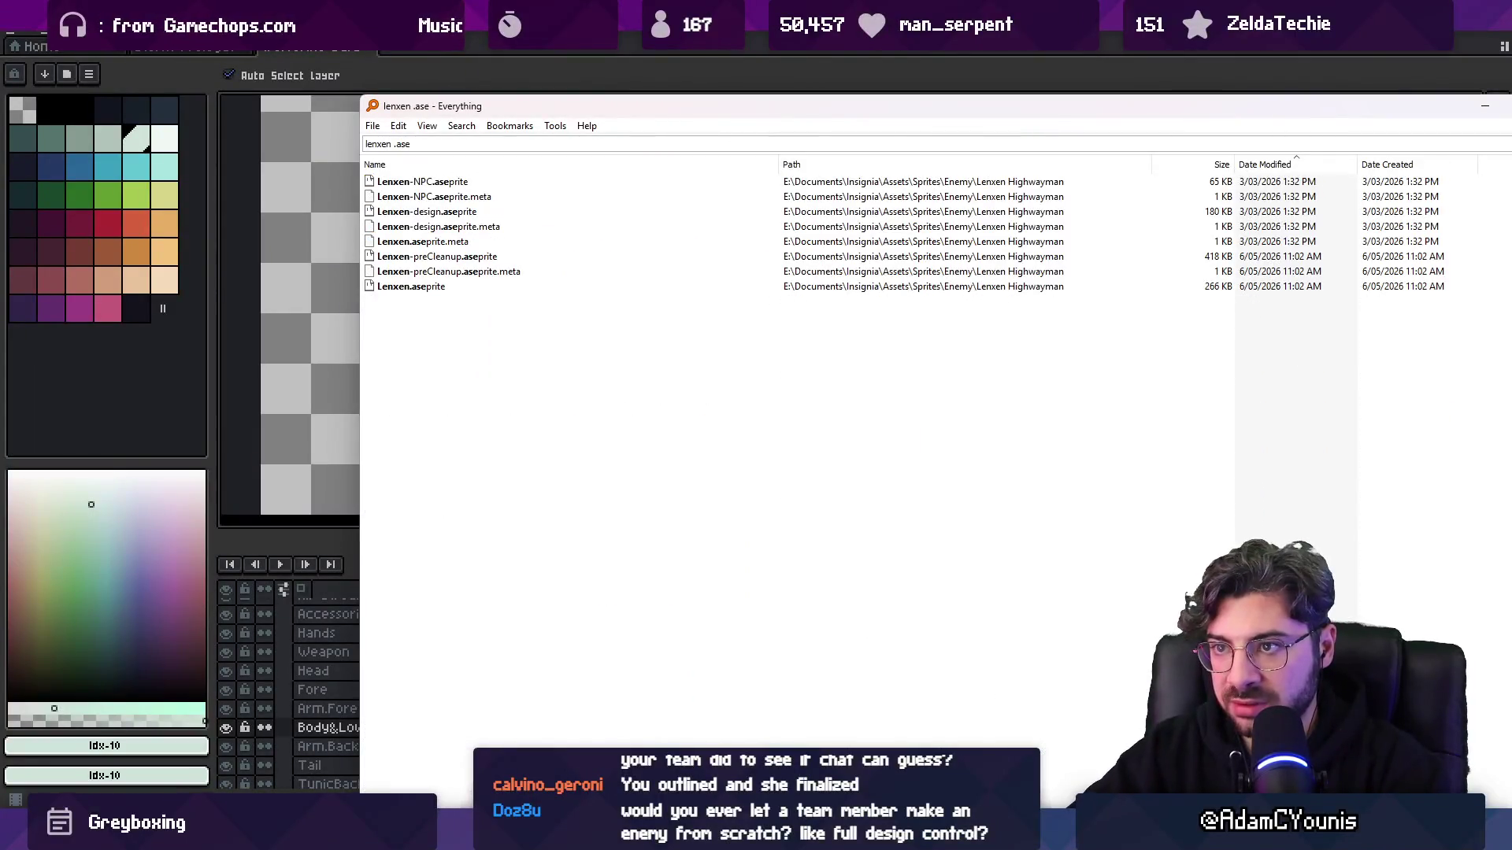
key(ctrl+a)
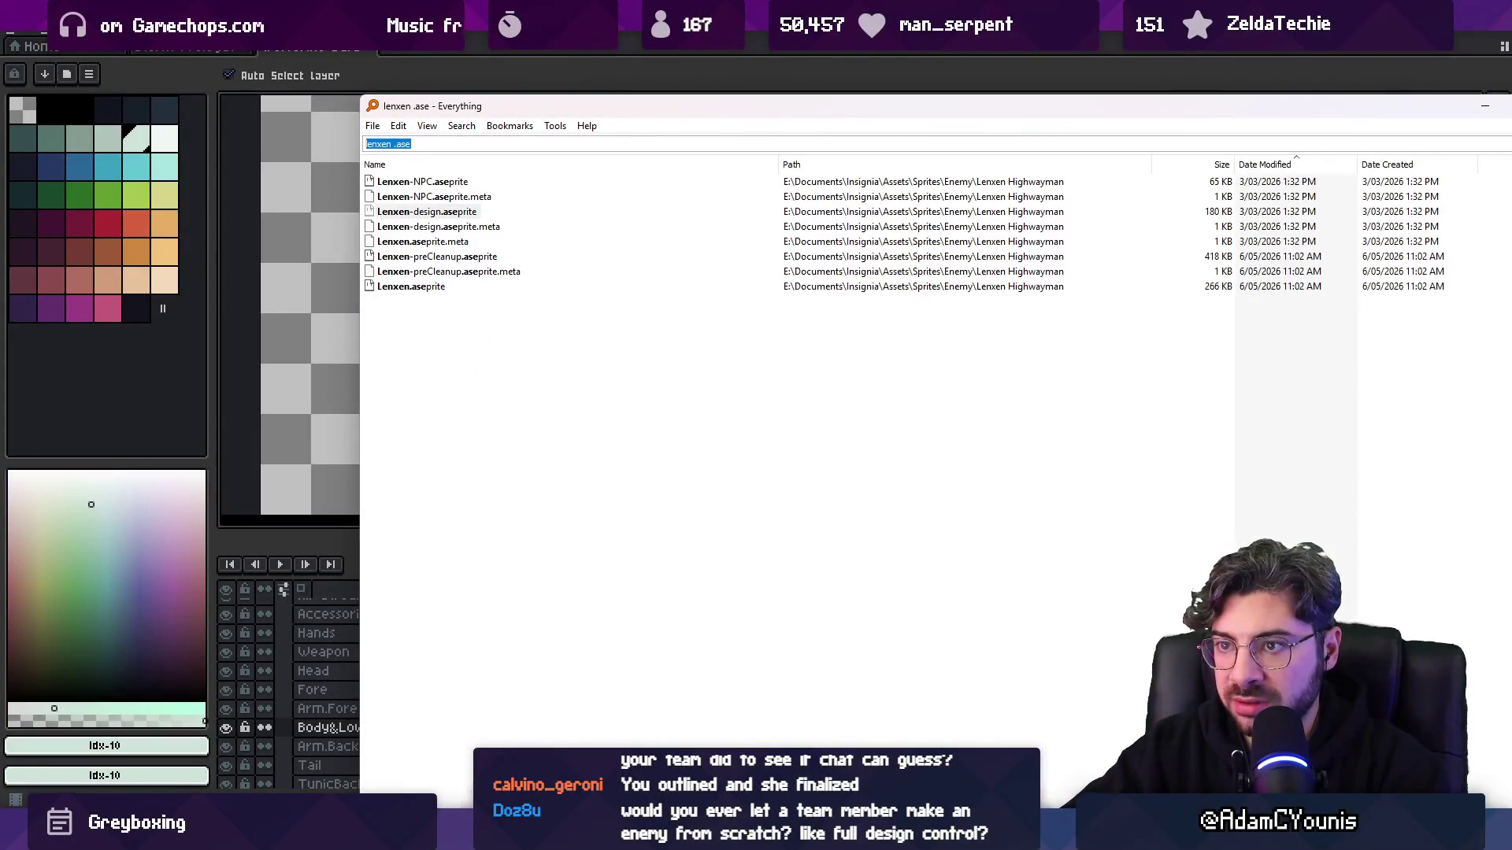
text(highwayman .as)
key(ctrl+a)
key(BackSpace)
text(lenxe.)
key(ctrl+a)
key(BackSpace)
text(lenxen .ase)
key(Down)
key(Down)
key(Down)
key(Down)
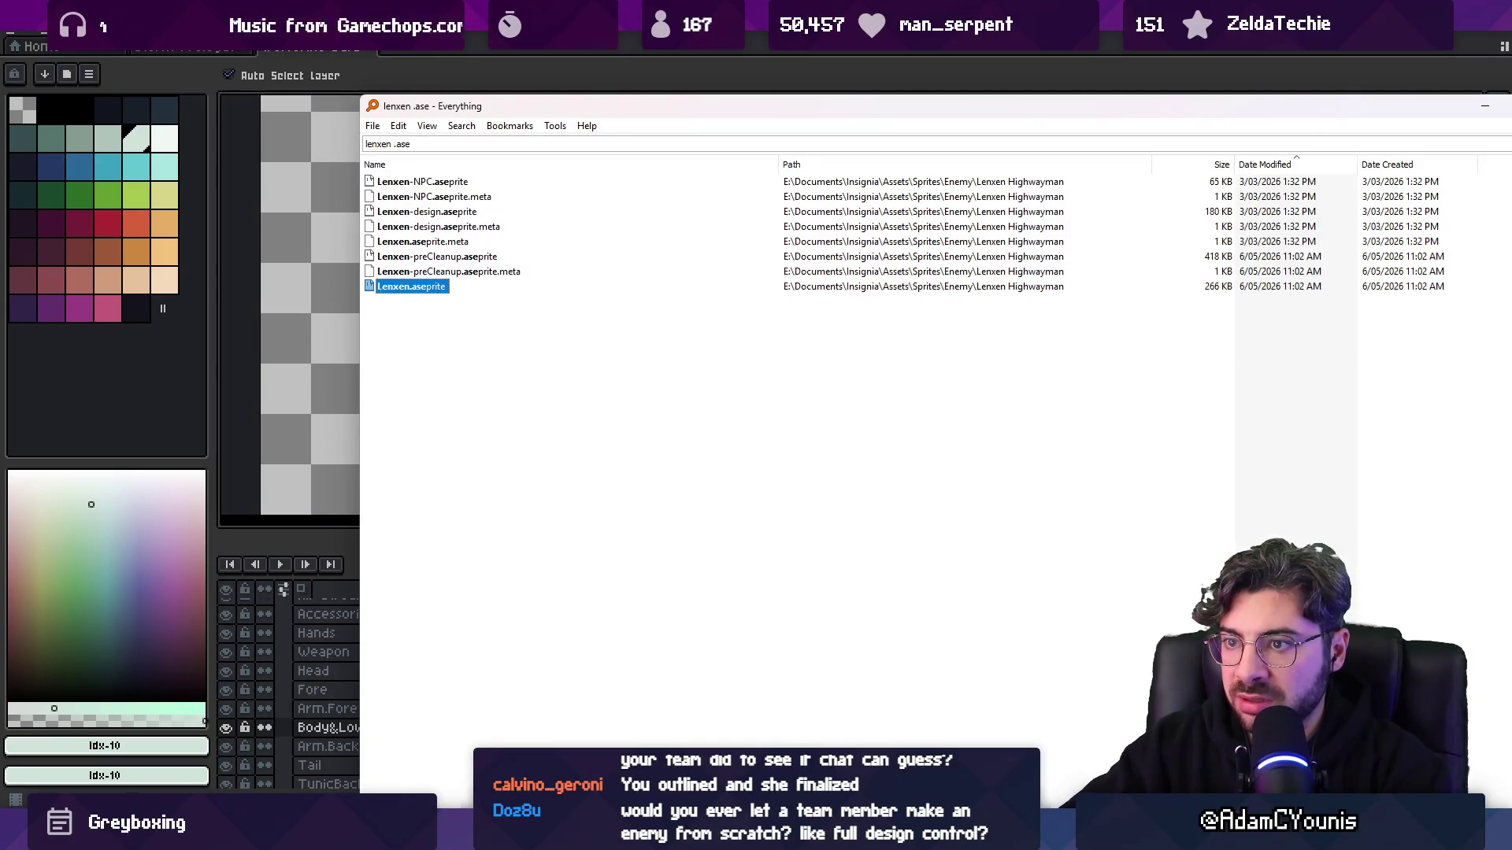
key(Return)
- Play Lenxen's animation from the first frame, then stop playback
click(409, 631)
scroll(564, 635, left, 15)
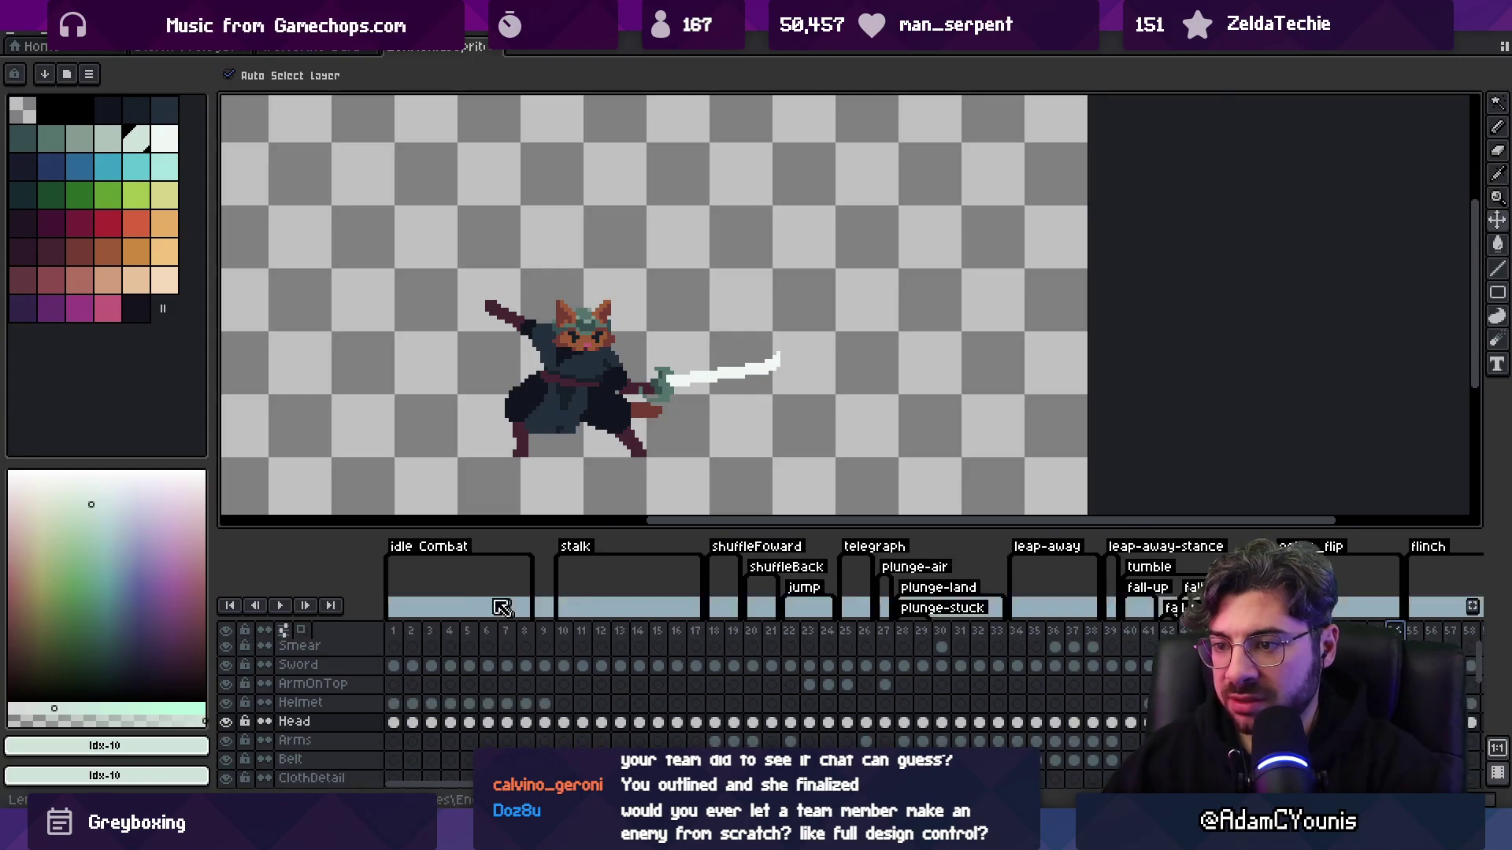
click(400, 630)
key(Return)
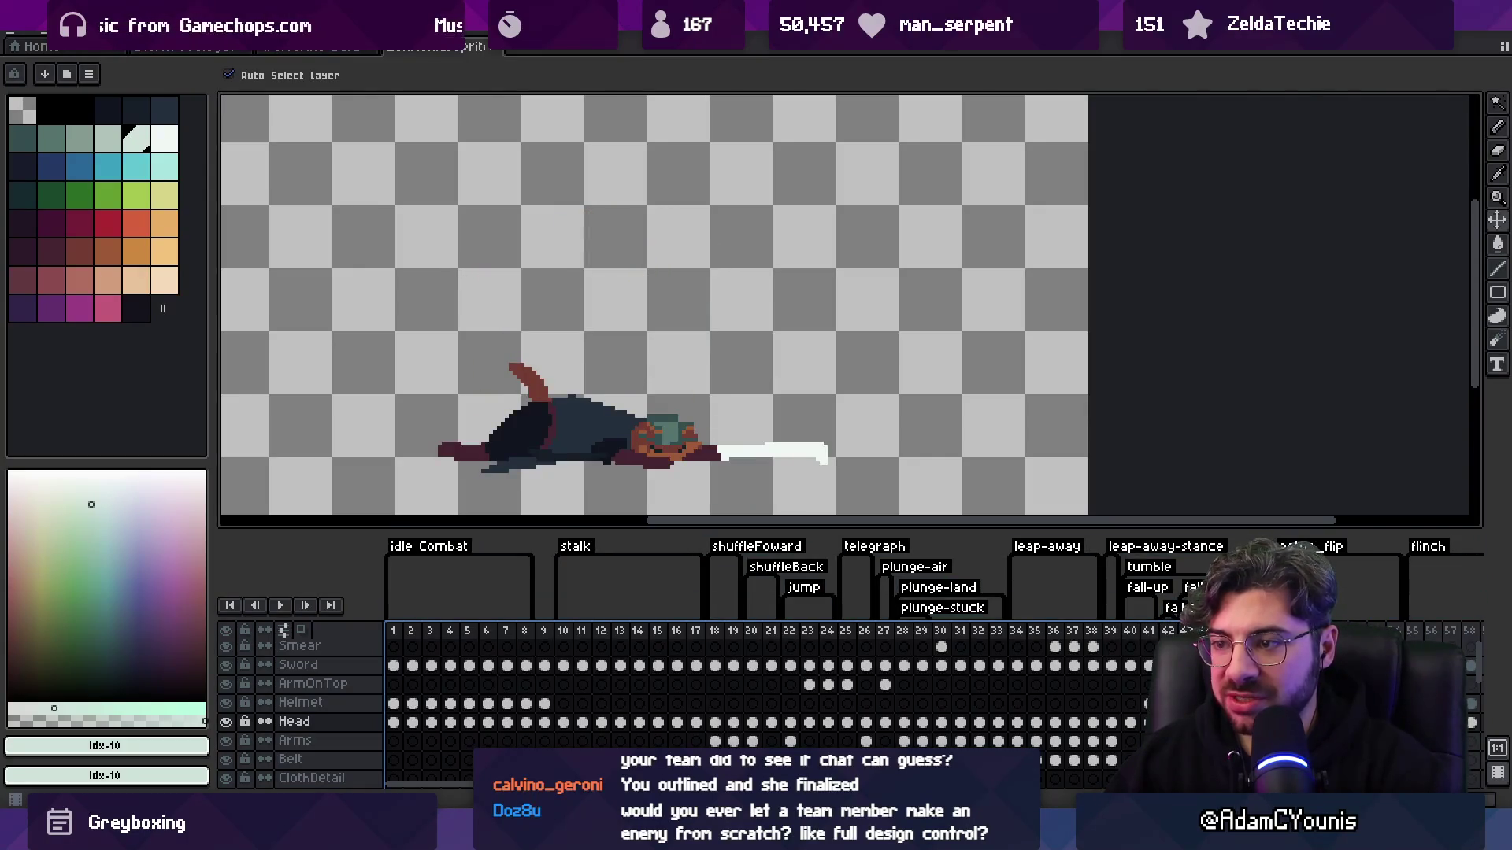
key(Return)
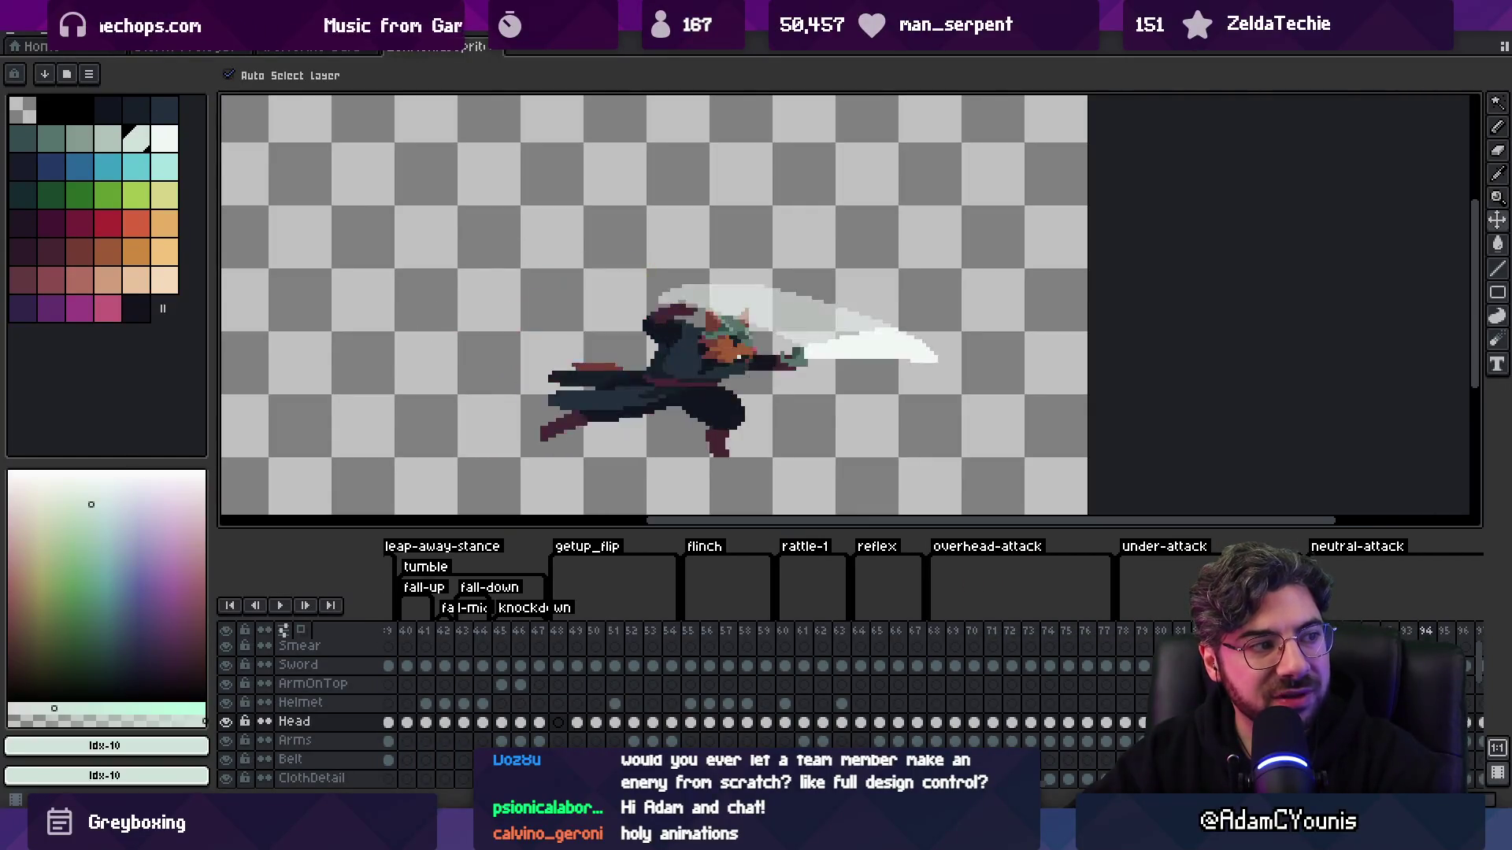
scroll(678, 315, up, 3)
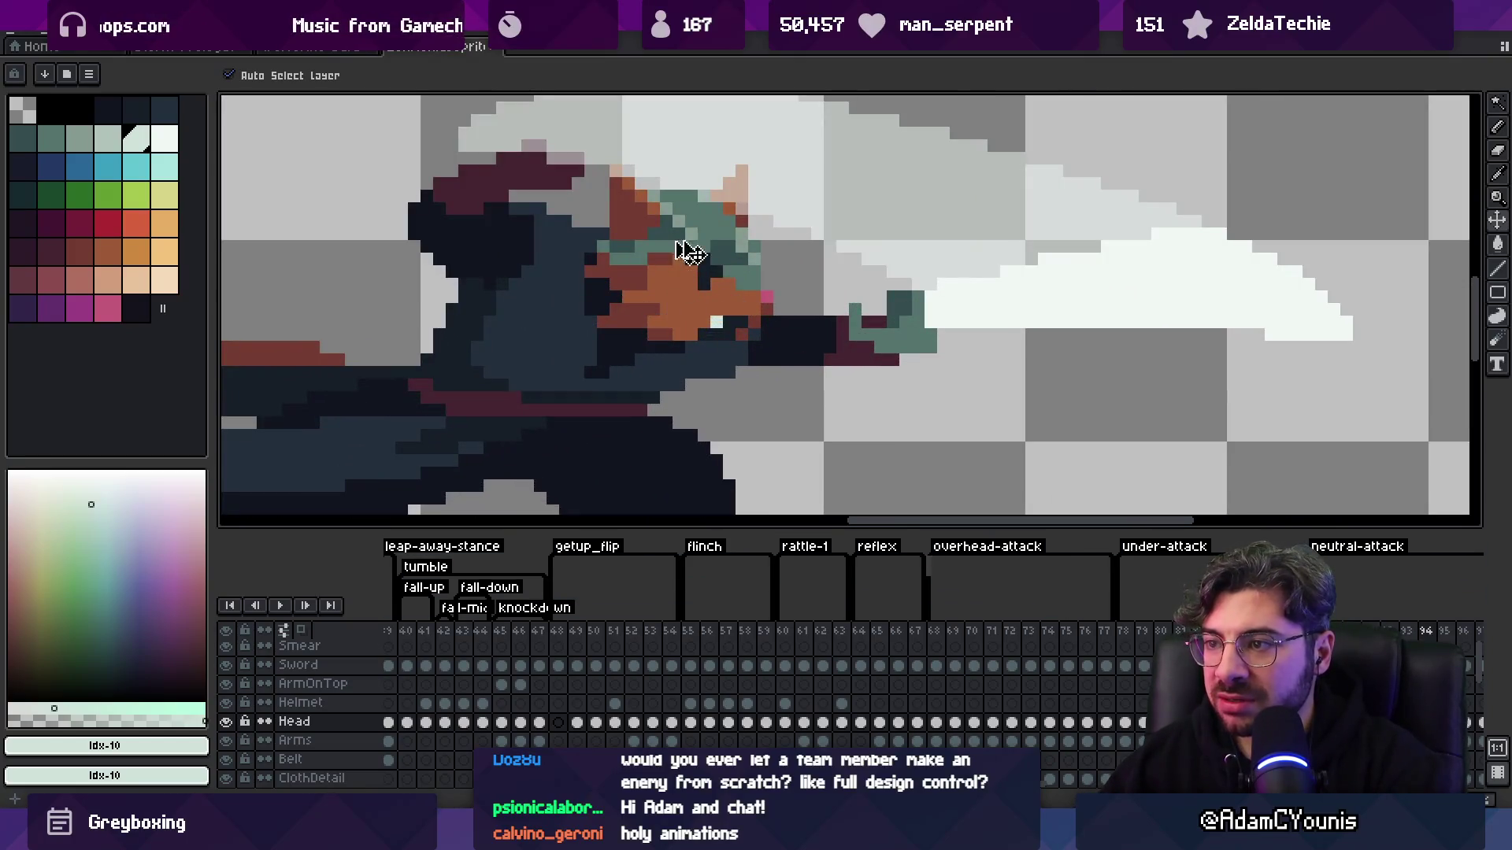
scroll(748, 298, down, 3)
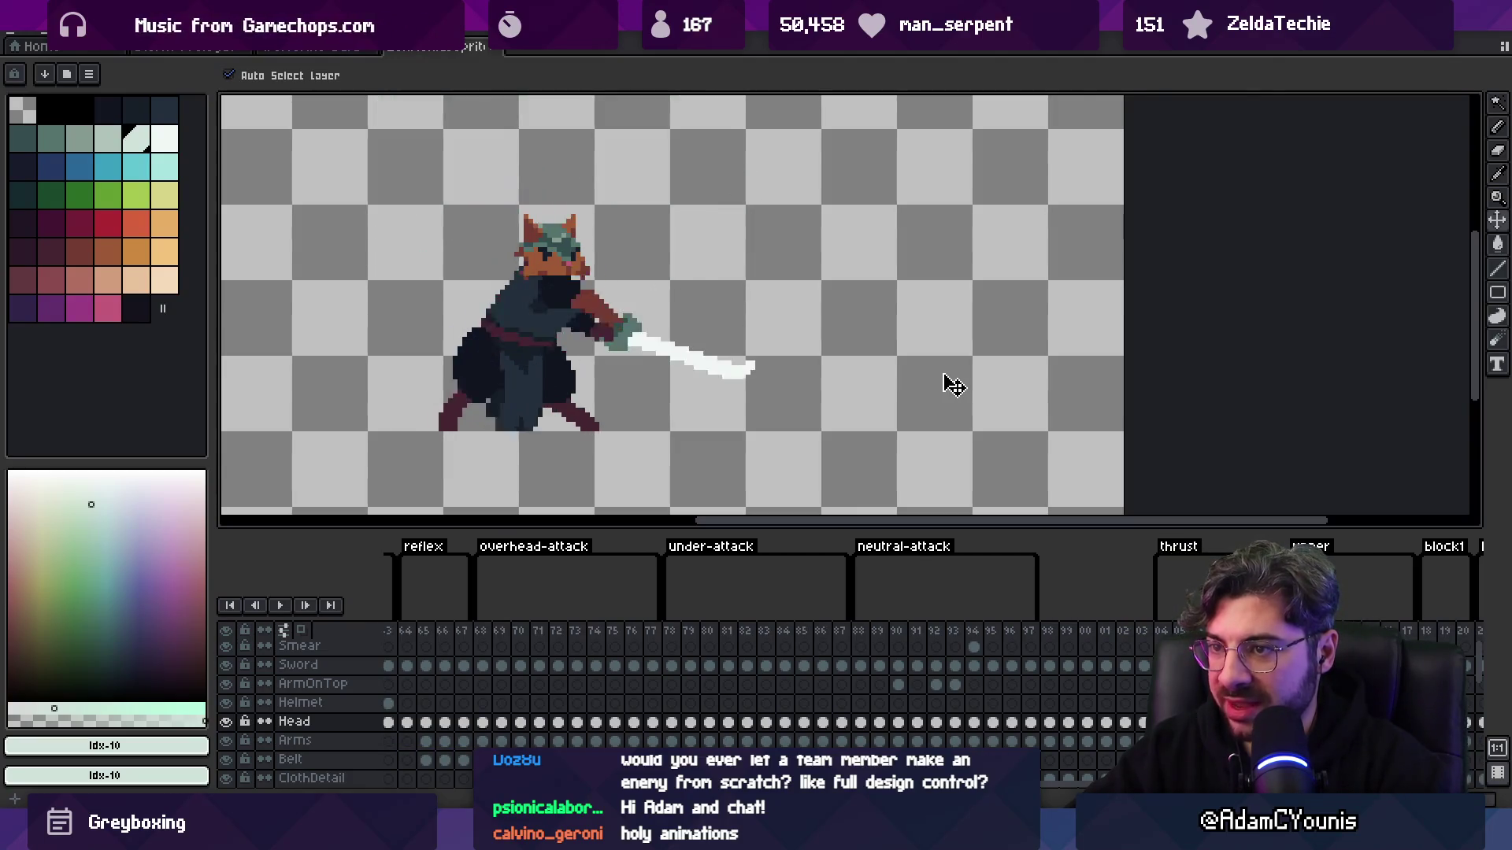
click(556, 631)
- Narrow the frame selection to frame 5, then return to the previous sprite document
mouse_move(560, 634)
mouse_down()
mouse_move(473, 630)
mouse_move(485, 626)
mouse_up()
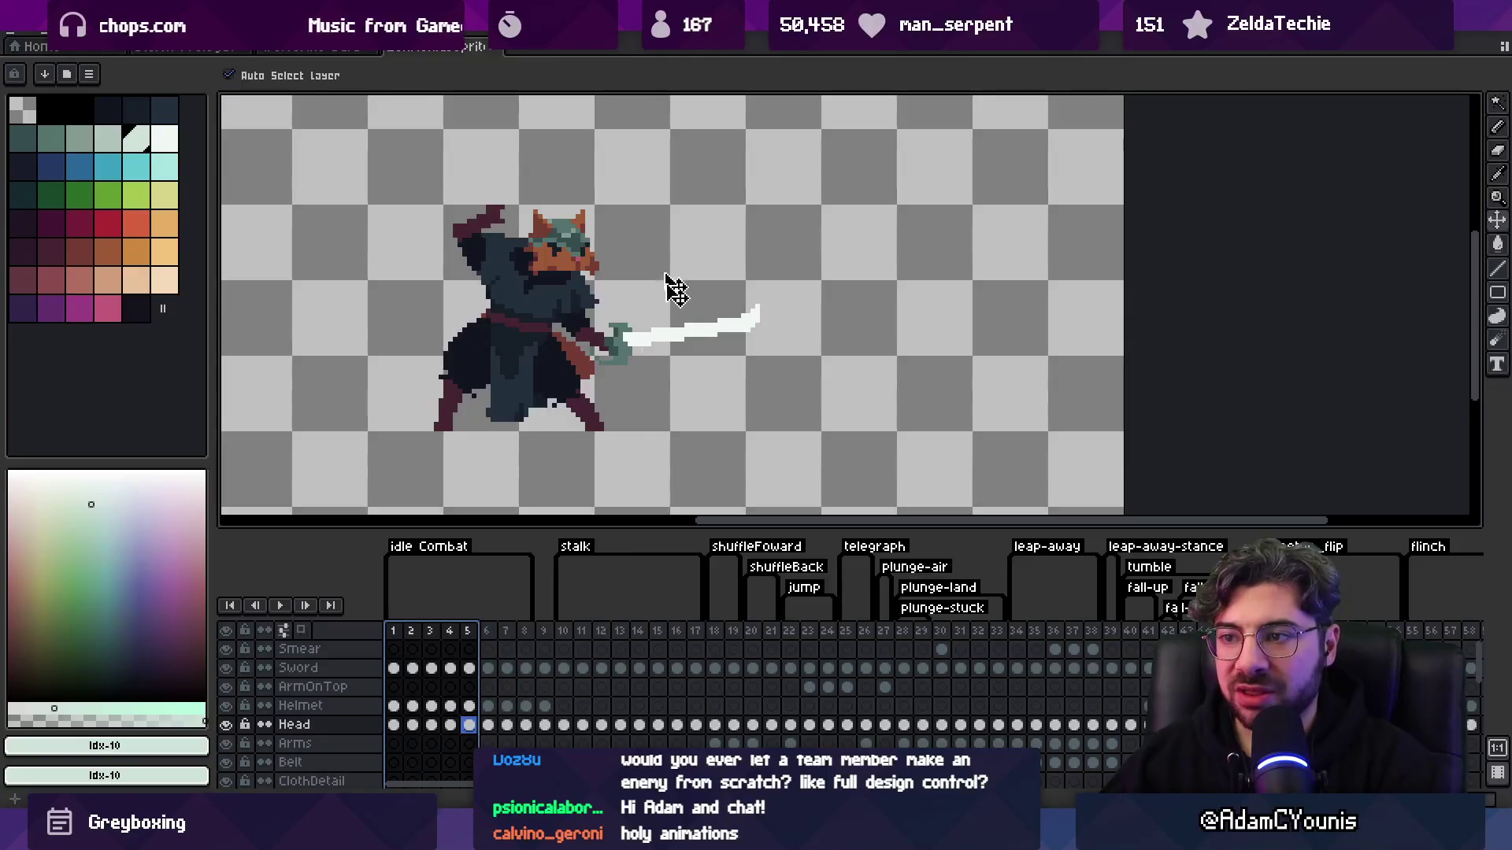
scroll(614, 259, left, 1)
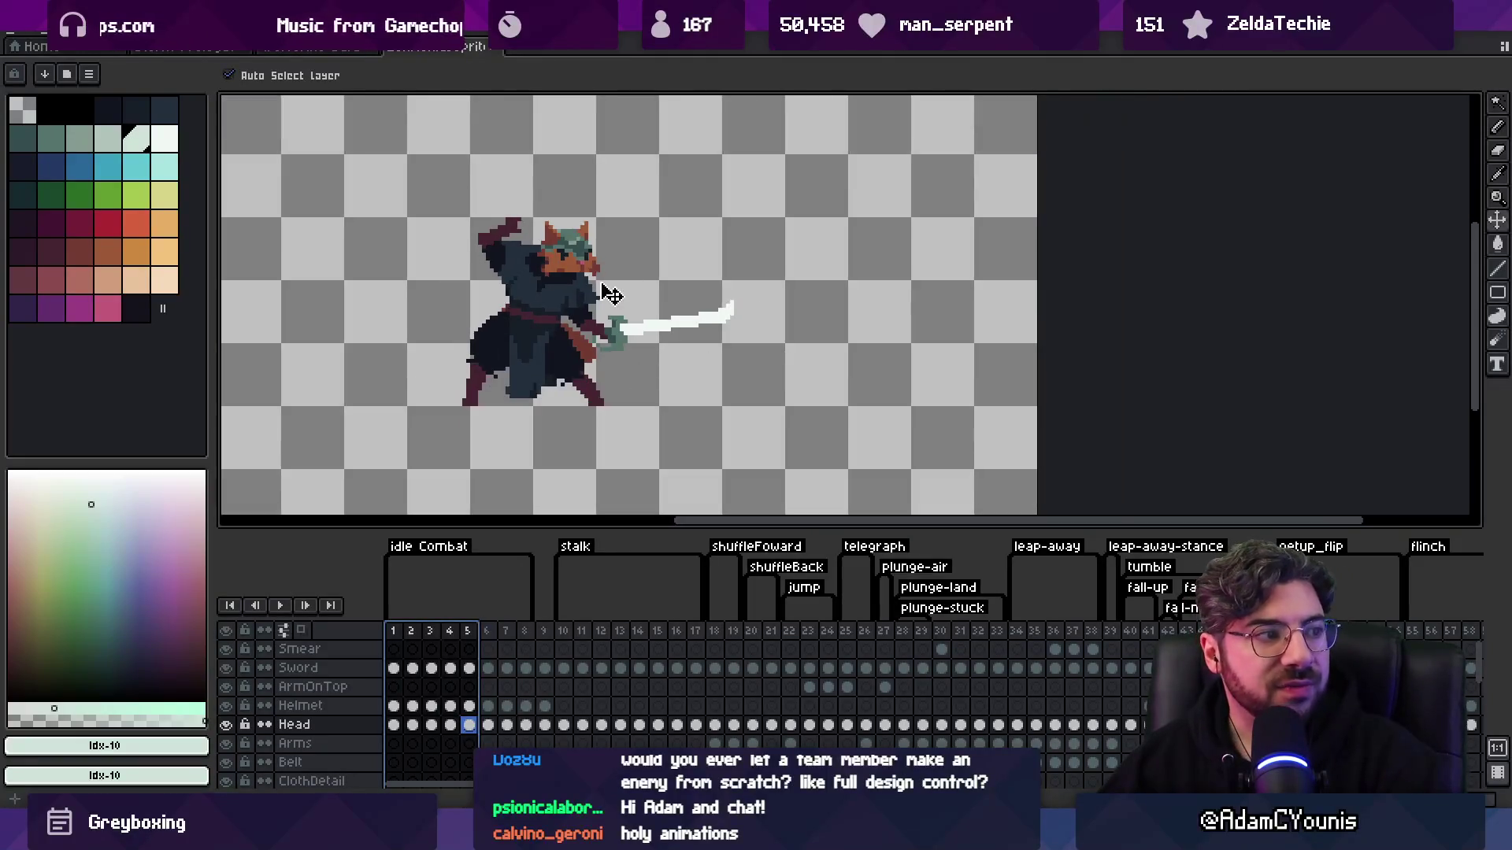
key(Escape)
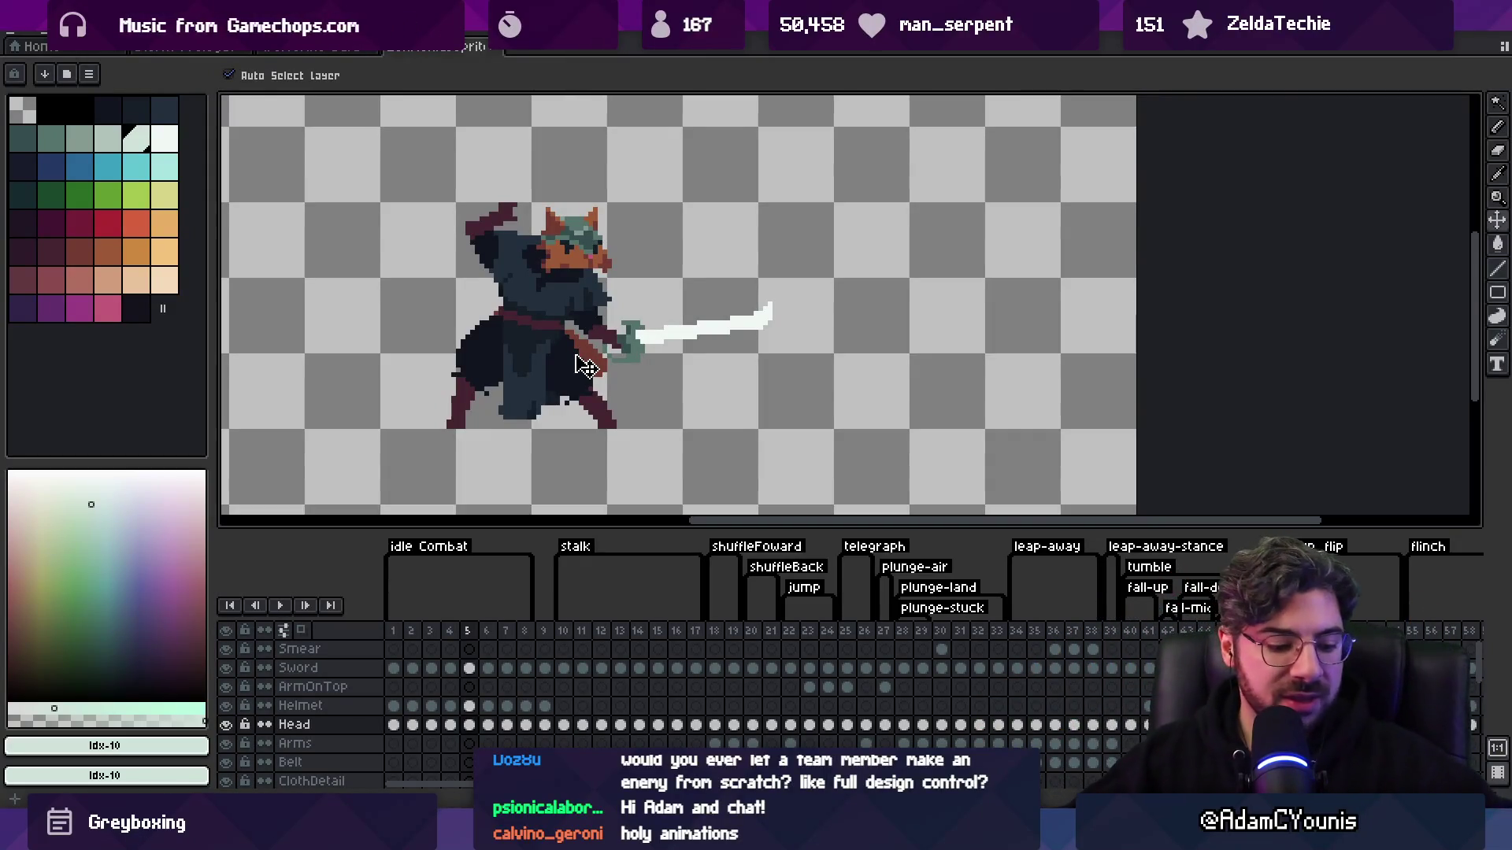
key(ctrl+shift+Tab)
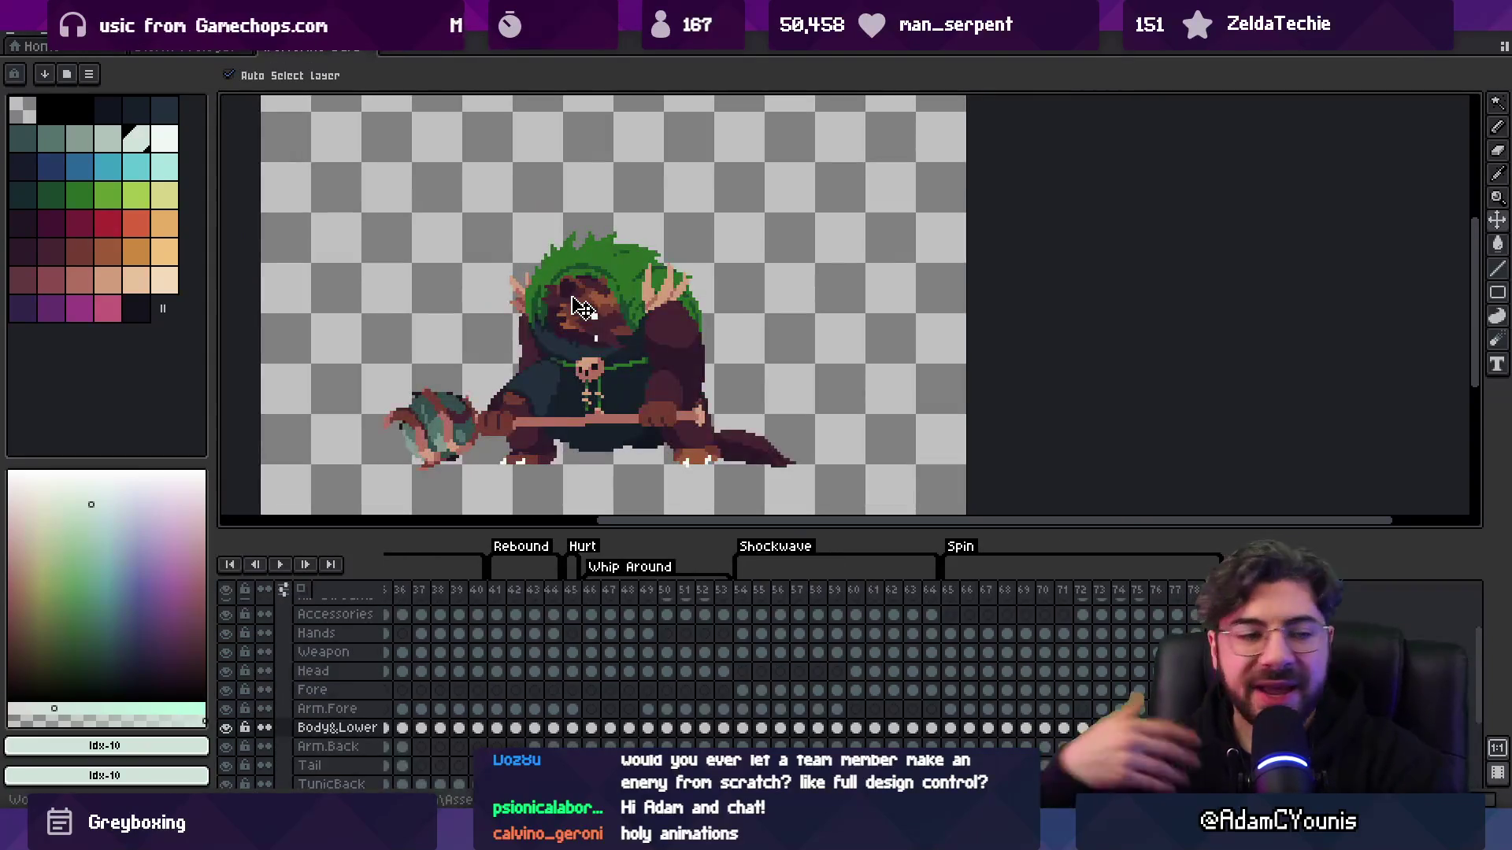
- Return to Unity and enlarge the console and inspector so full flag names show
key(ctrl+shift+Tab)
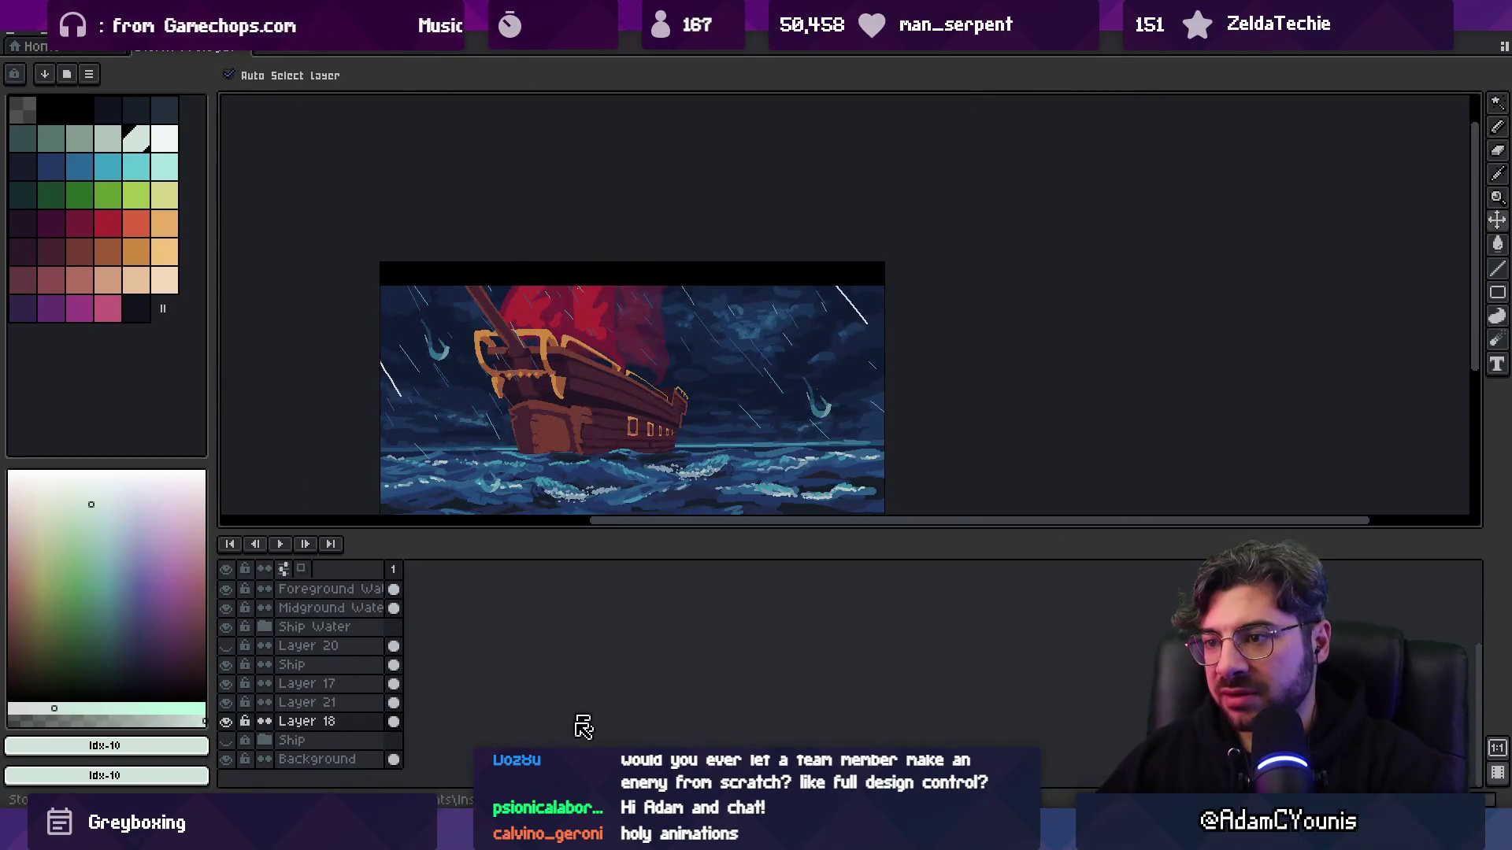
key(alt+Tab)
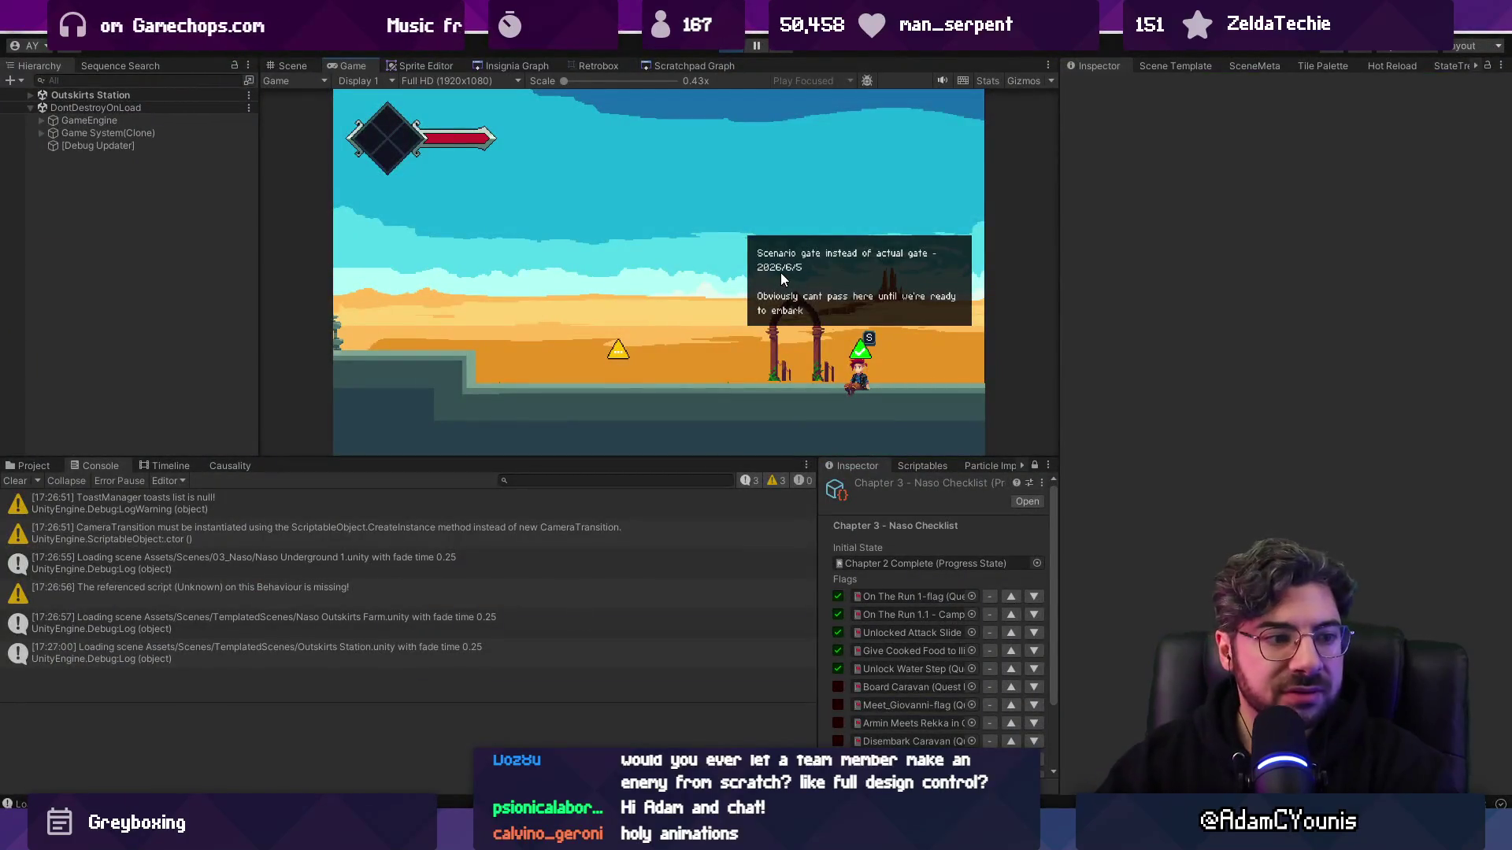
drag(752, 459, 756, 427)
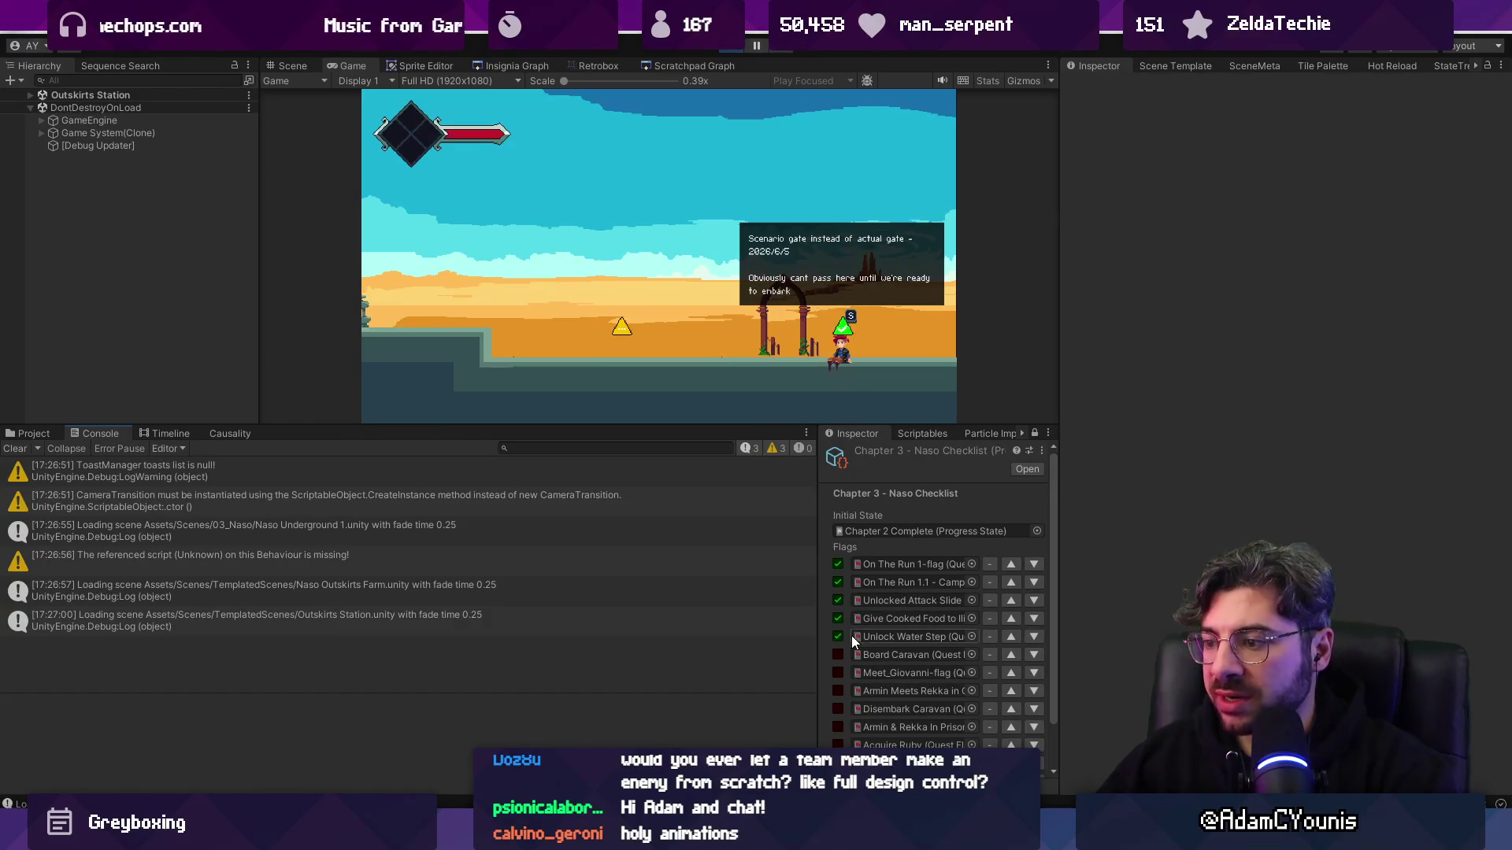
drag(815, 609, 711, 609)
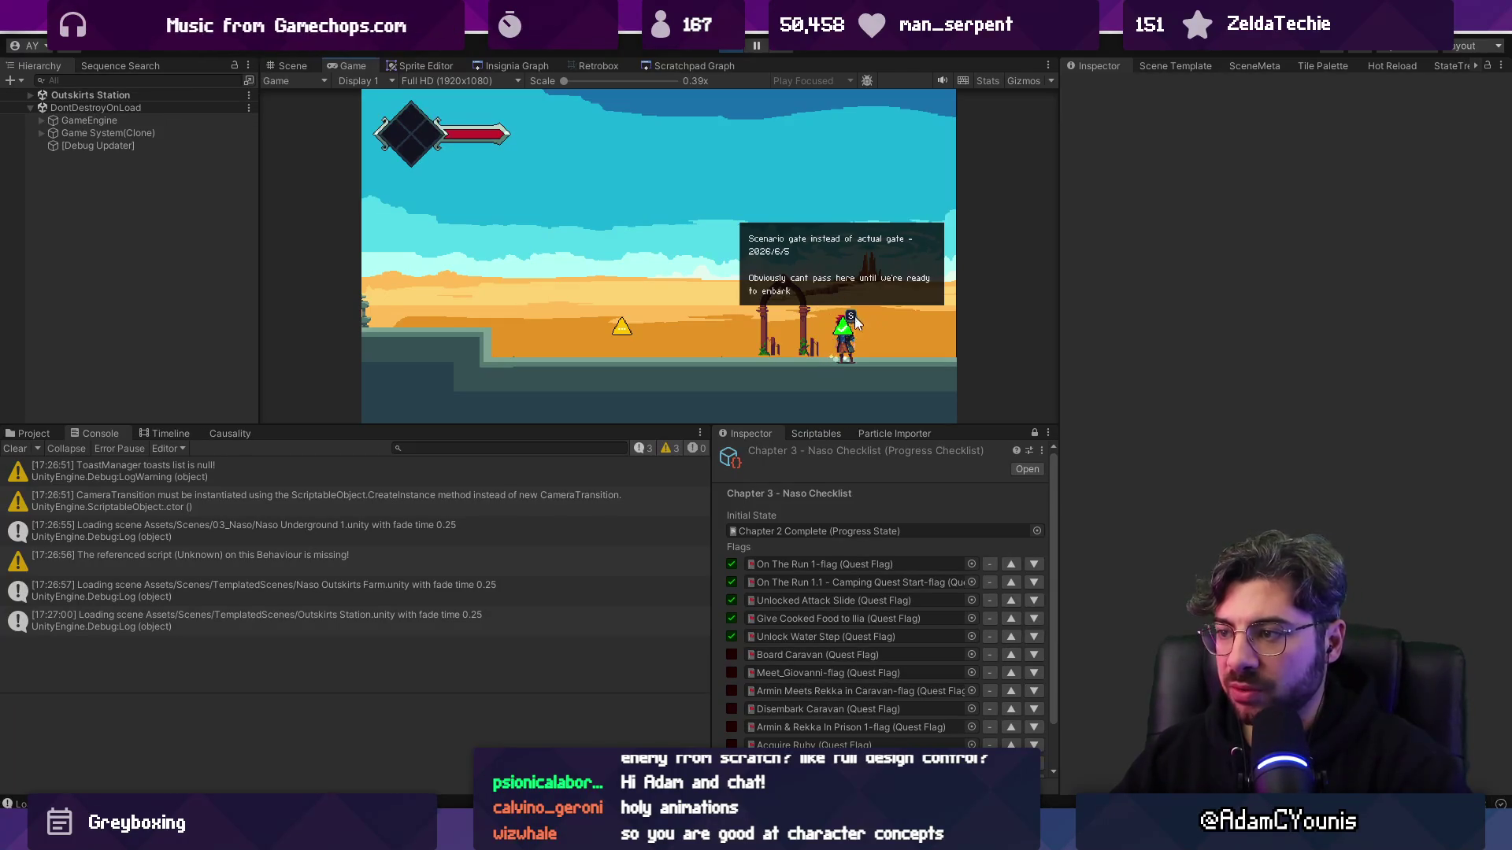
- Uncheck Unlock Water Step, set Output State to Test Progress, and write it to the game
click(732, 635)
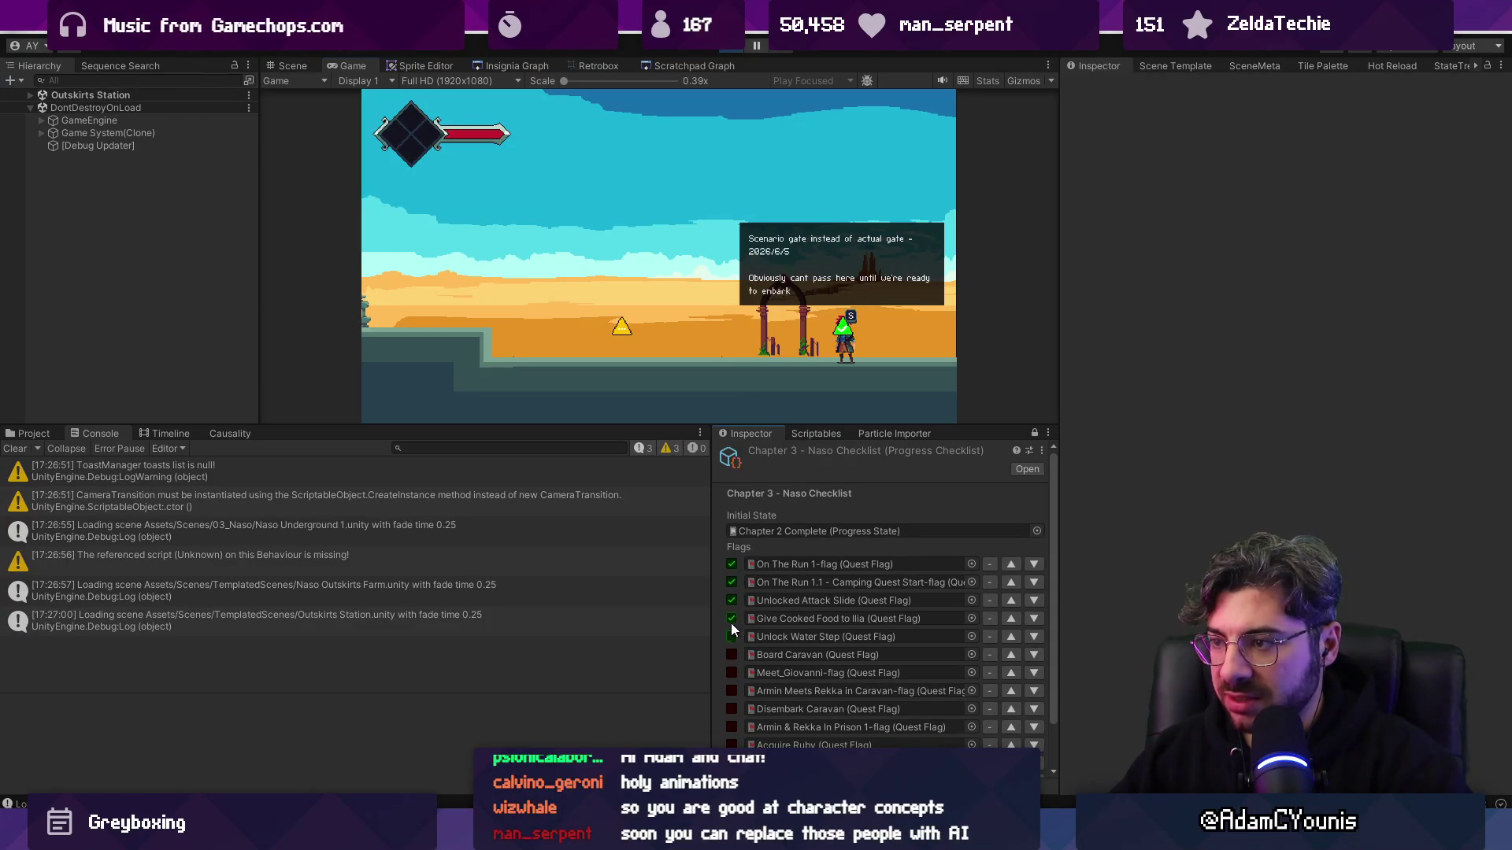
scroll(763, 611, down, 2)
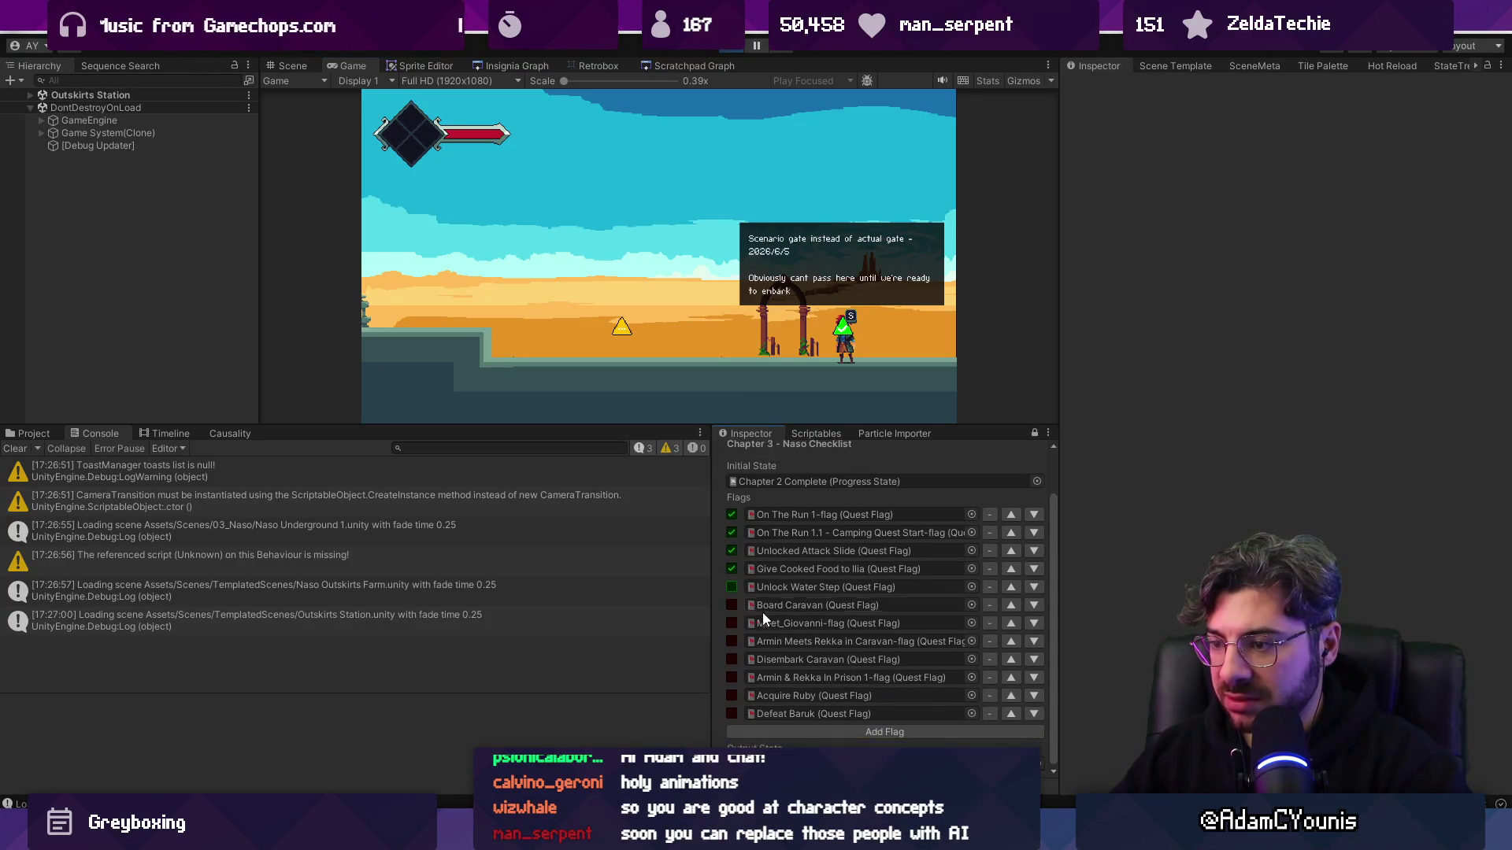
click(1041, 763)
double_click(1103, 461)
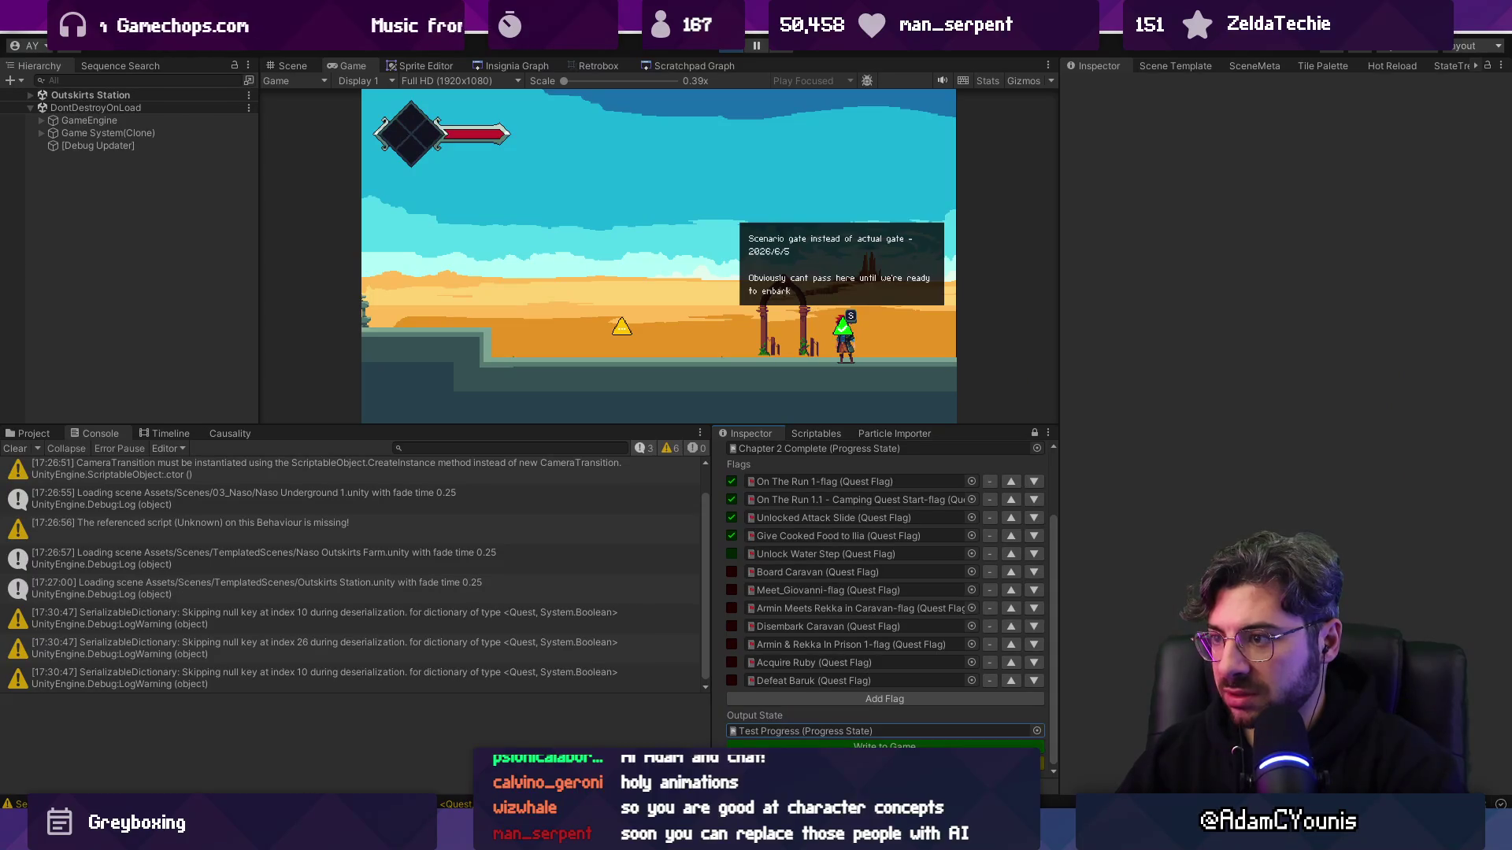
click(885, 746)
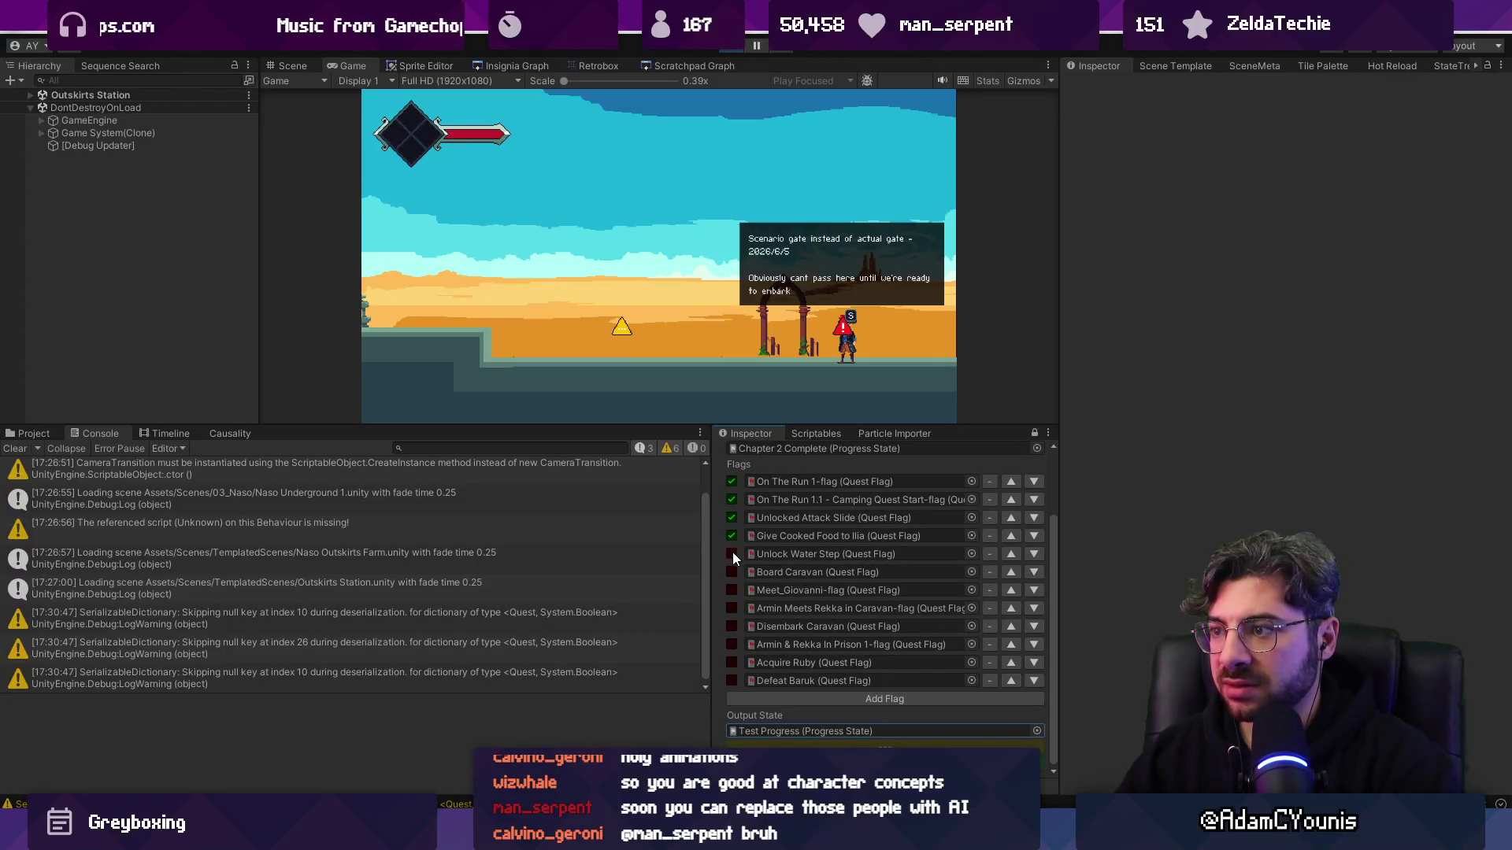
- Walk the player through the gate, rewriting the checklist to reset the water step flag
click(866, 337)
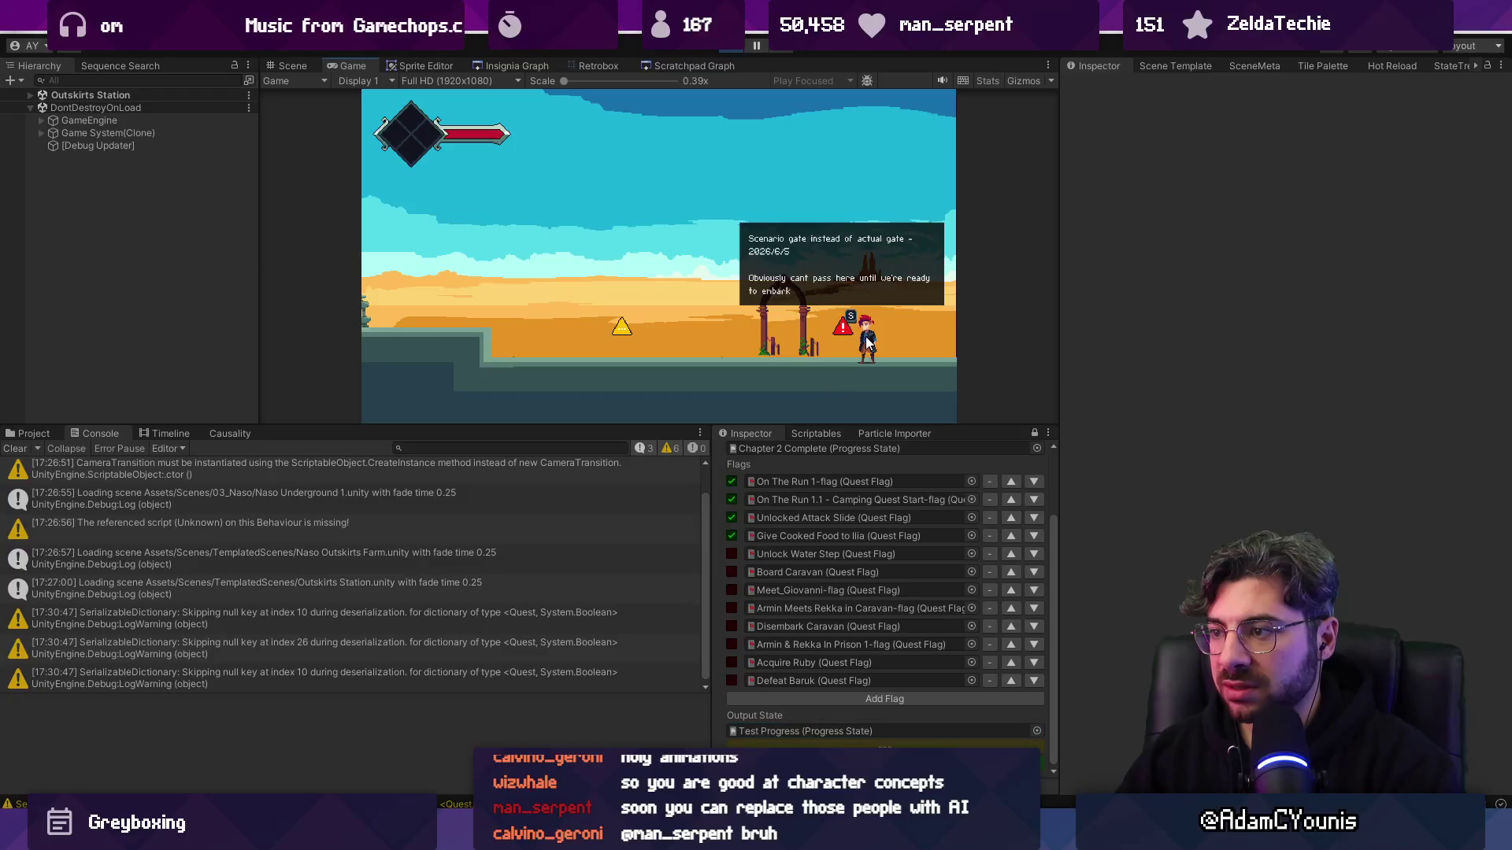
key(Left)
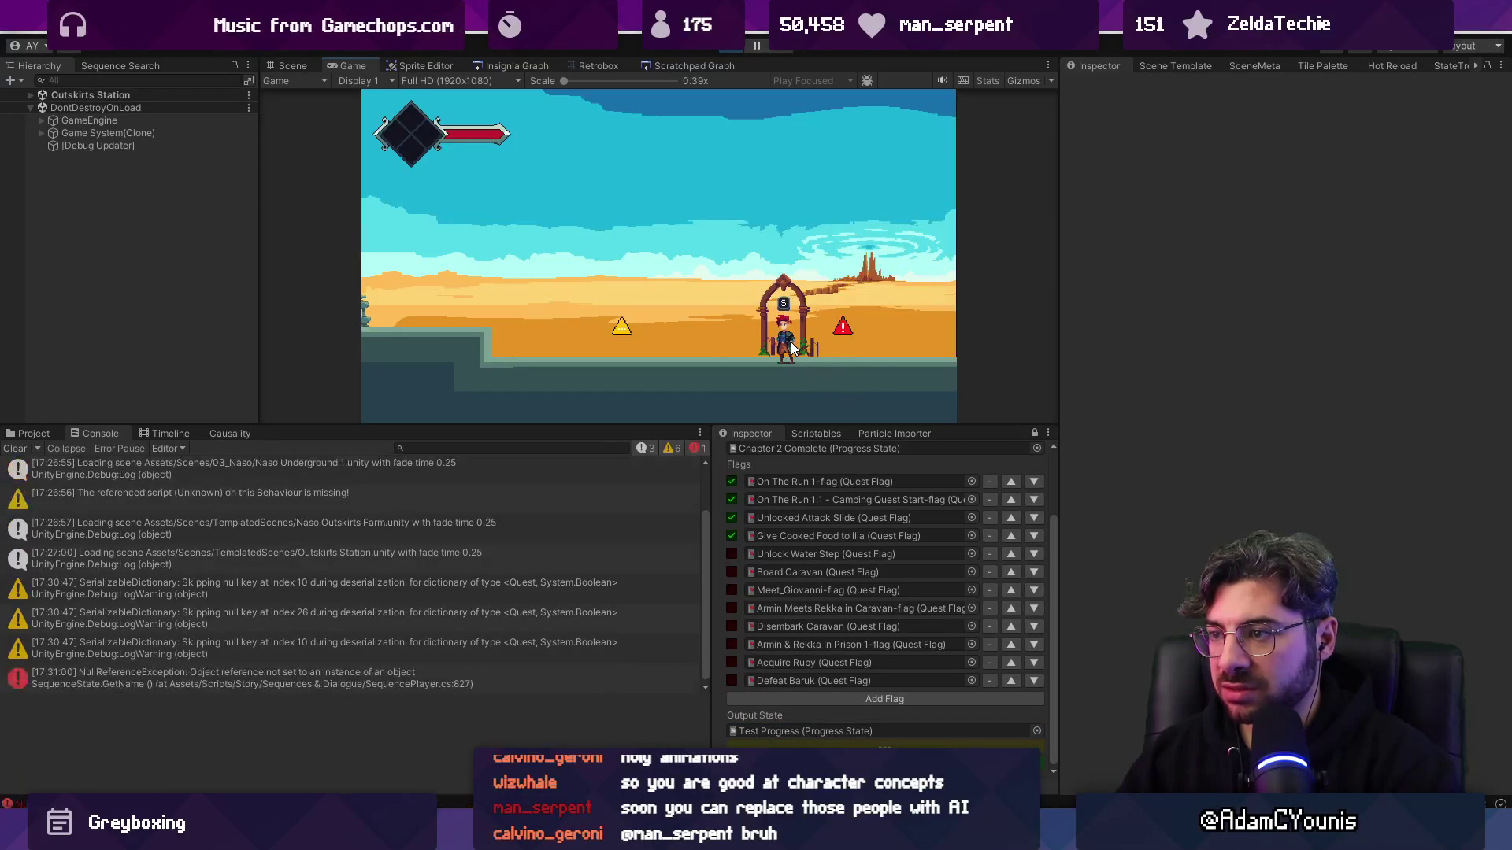
key(Right)
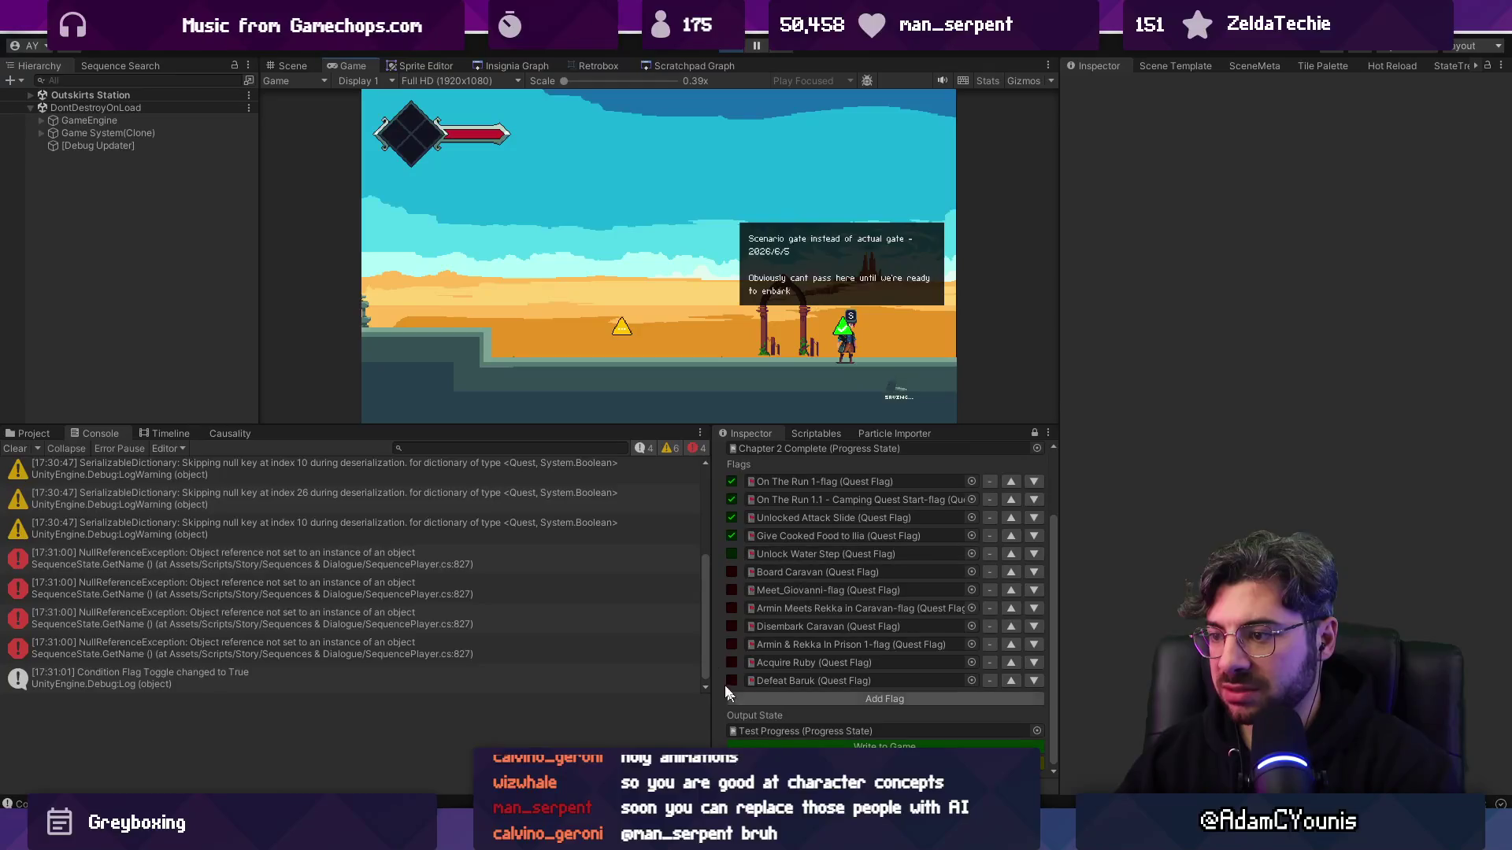
click(819, 745)
click(849, 339)
key(s)
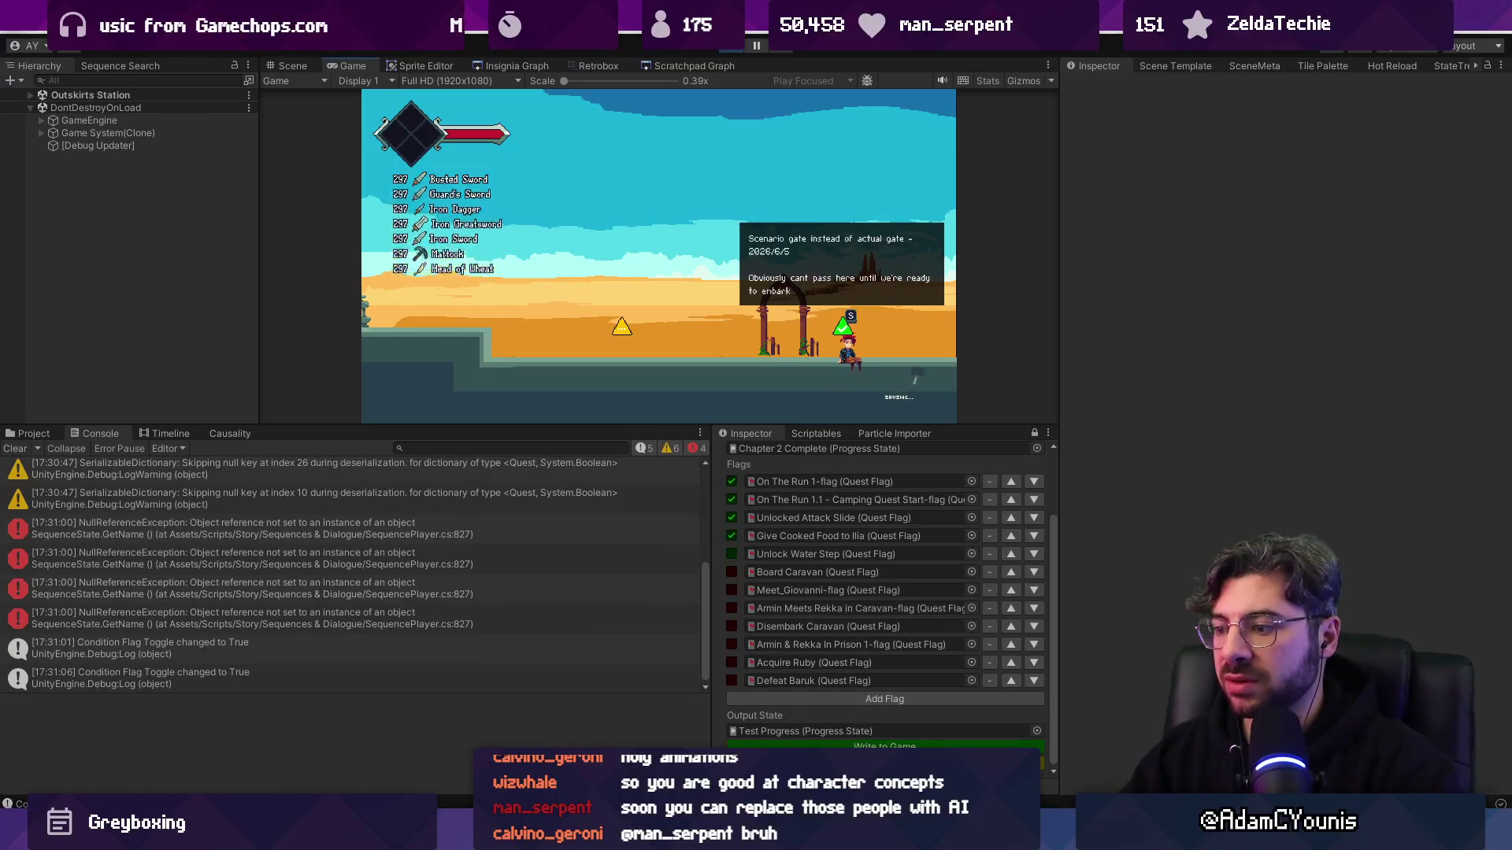
click(819, 745)
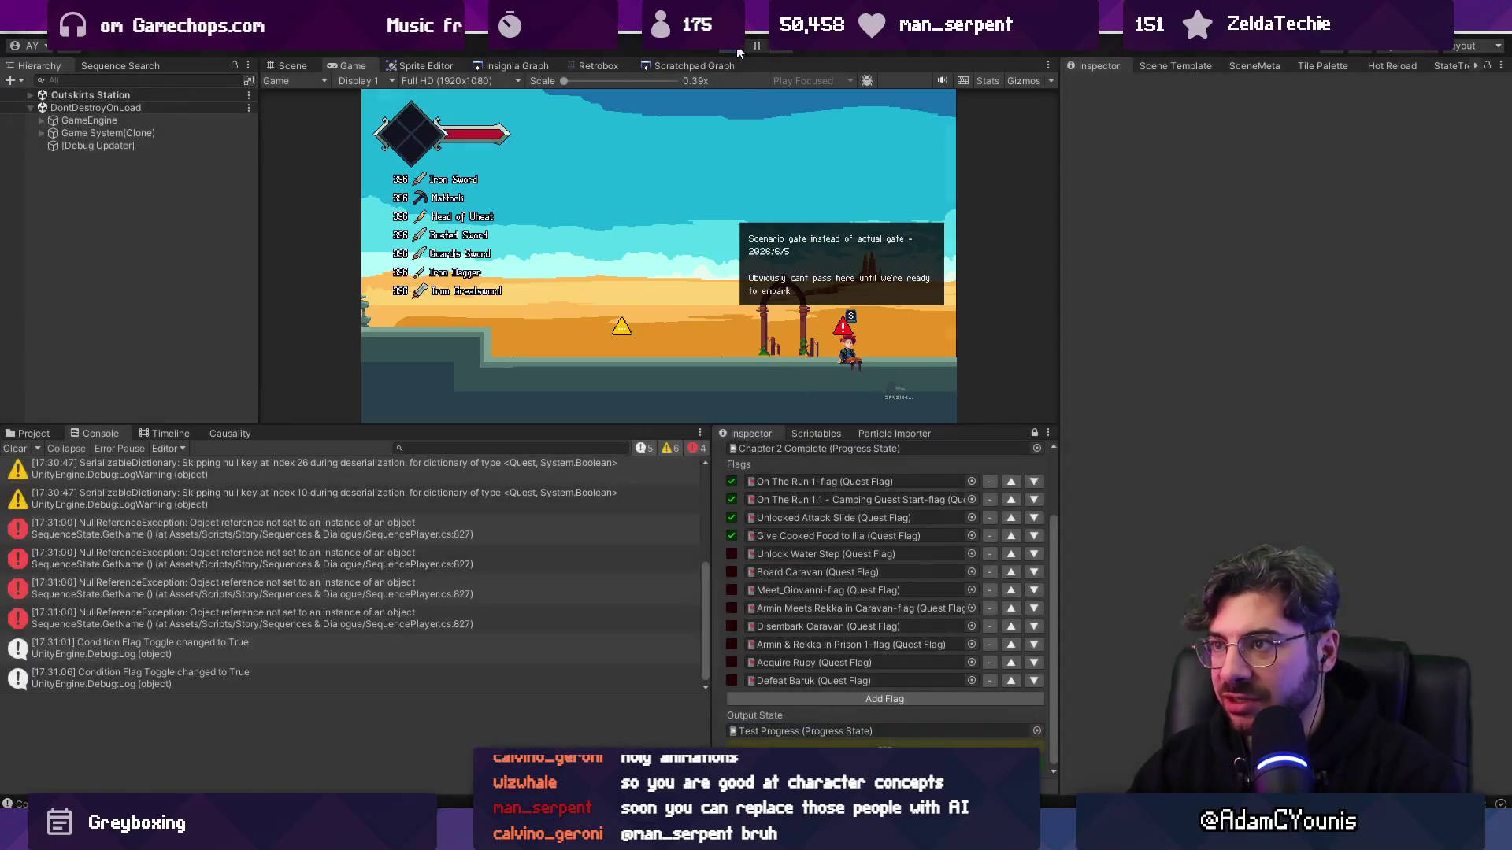
key(alt+Tab)
- Close the condition-related scripts and open ProgressFlow.cs with quick open
key(ctrl+f)
text(sy)
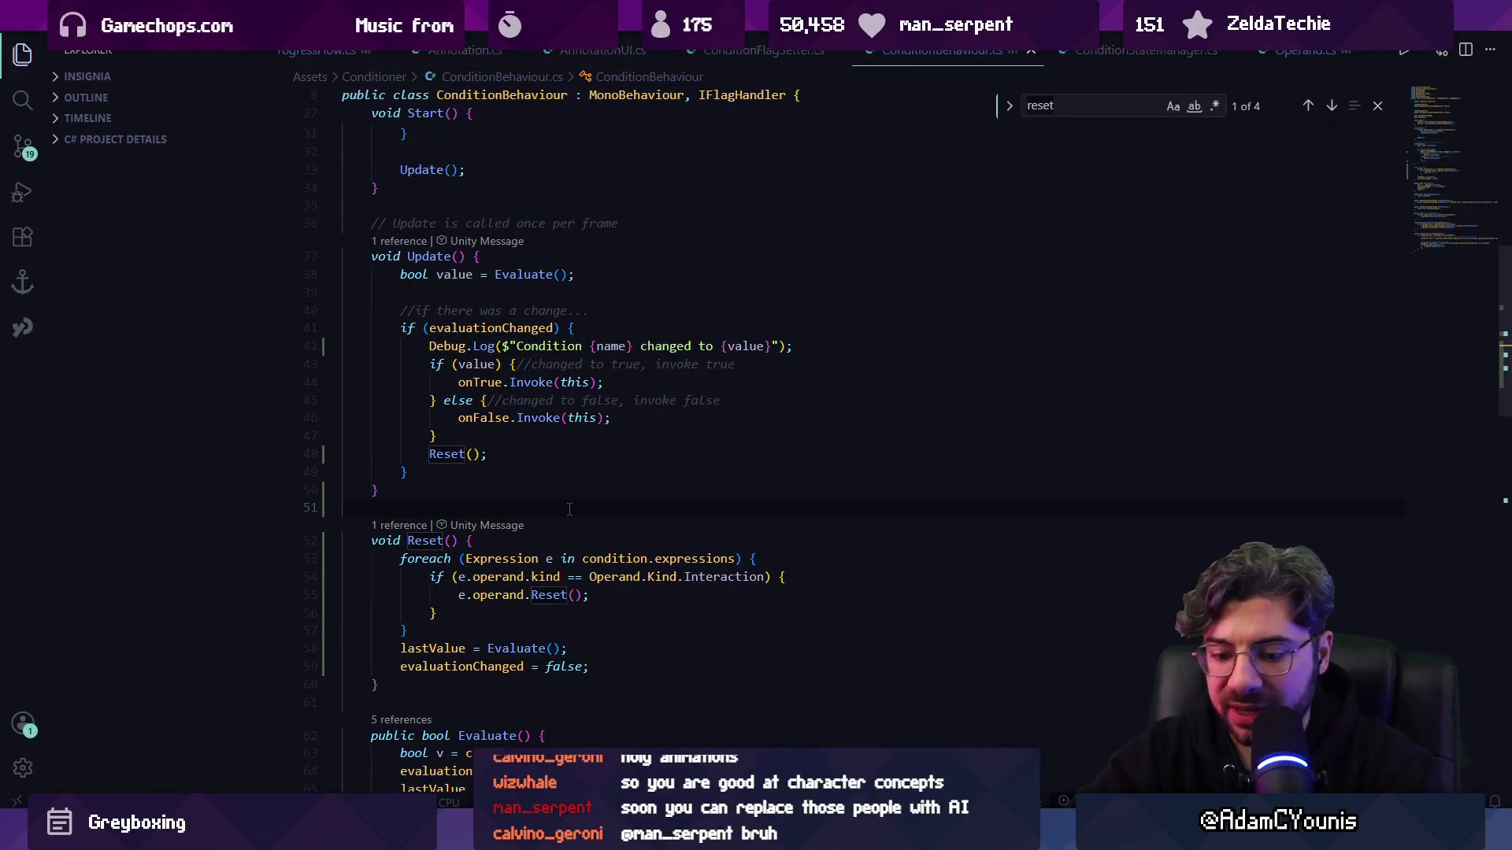
text(ncwith)
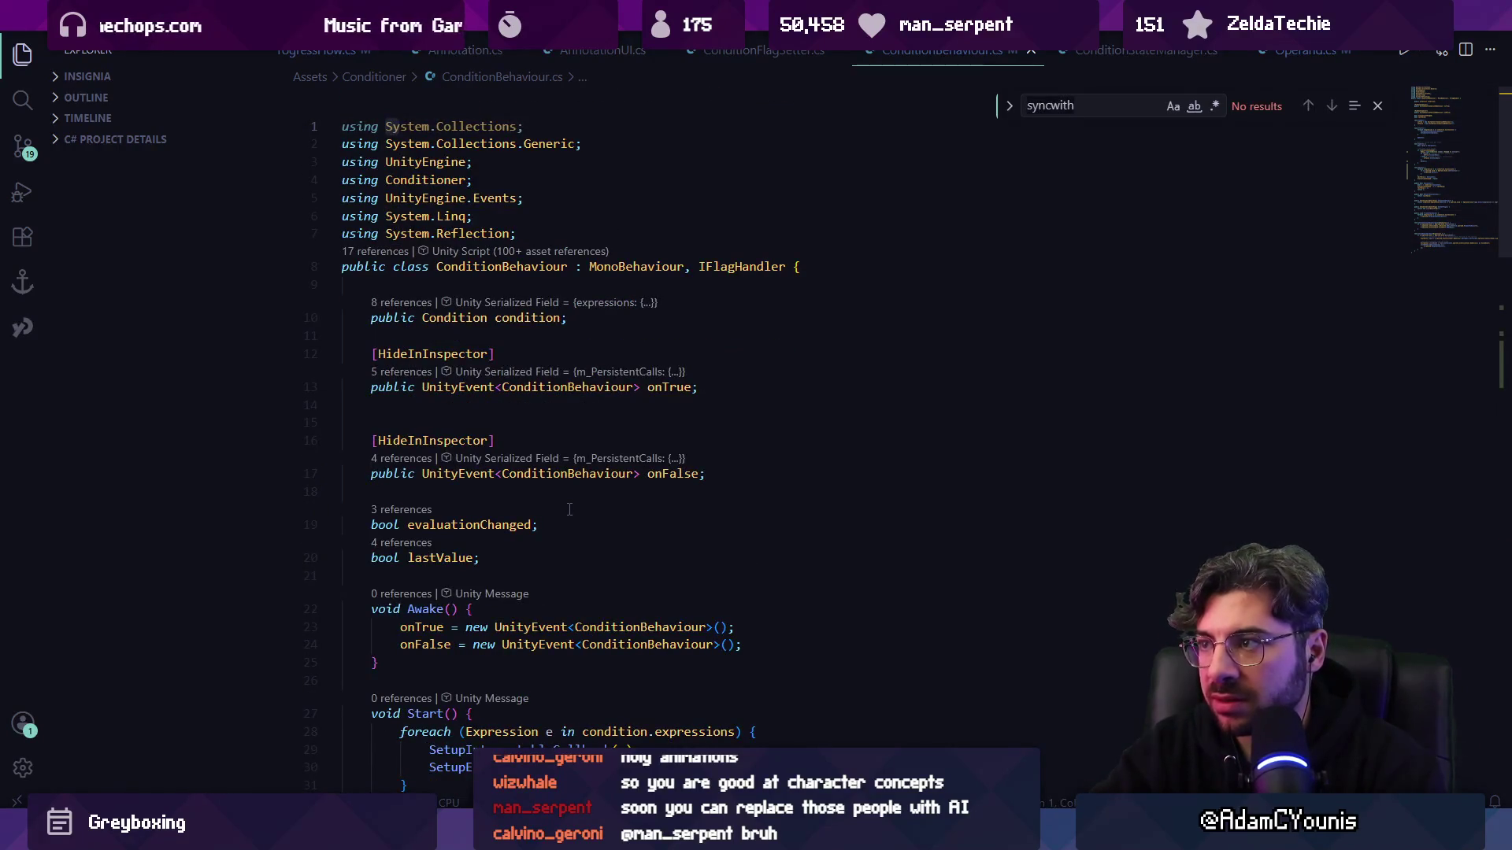
key(ctrl+w)
key(ctrl+w)
key(ctrl+w)
key(ctrl+w)
key(ctrl+w)
key(ctrl+w)
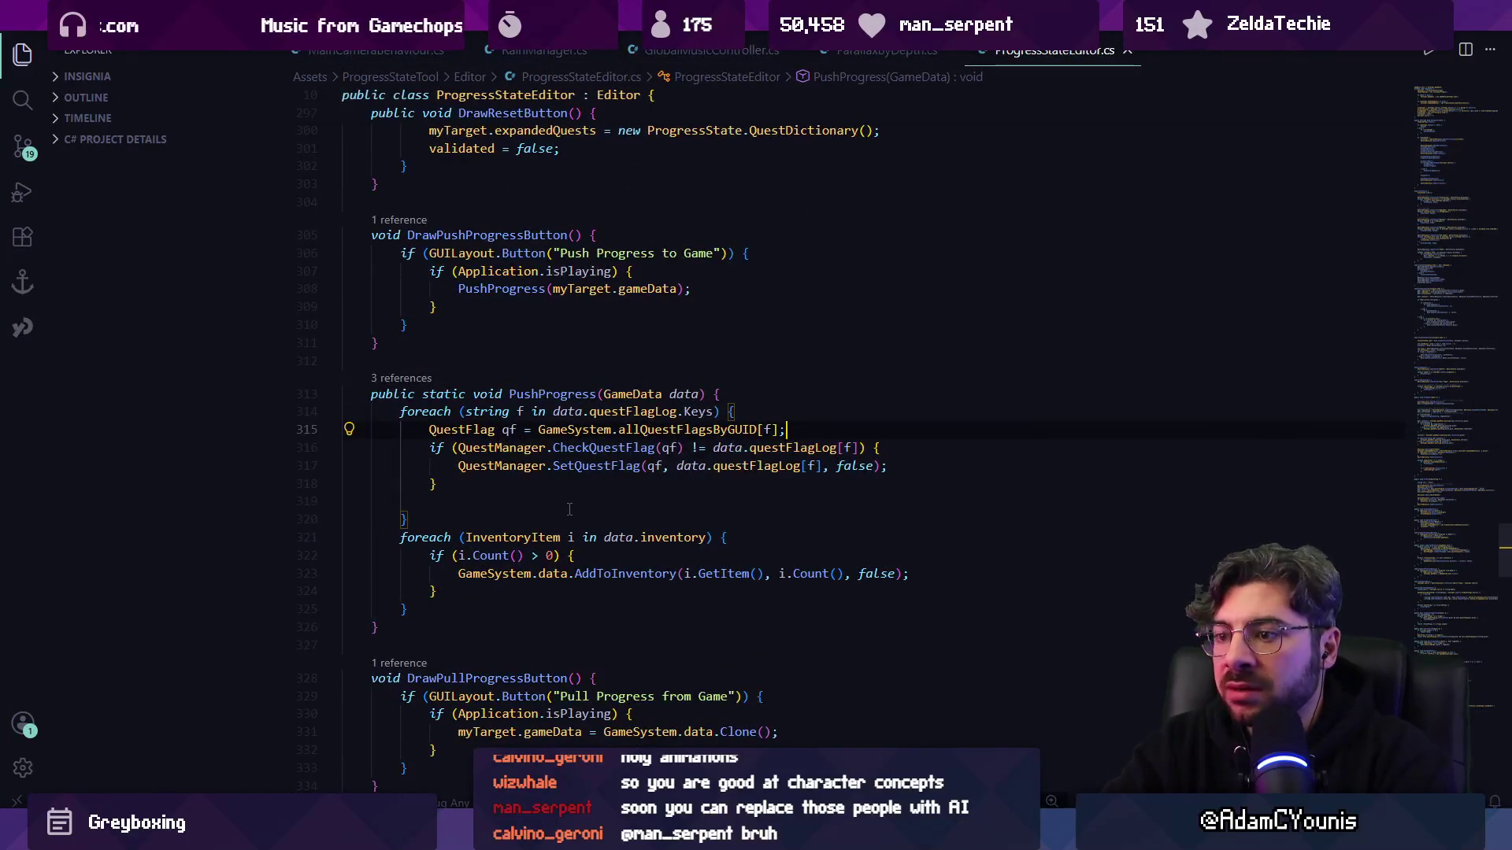
key(ctrl+f)
text(sync)
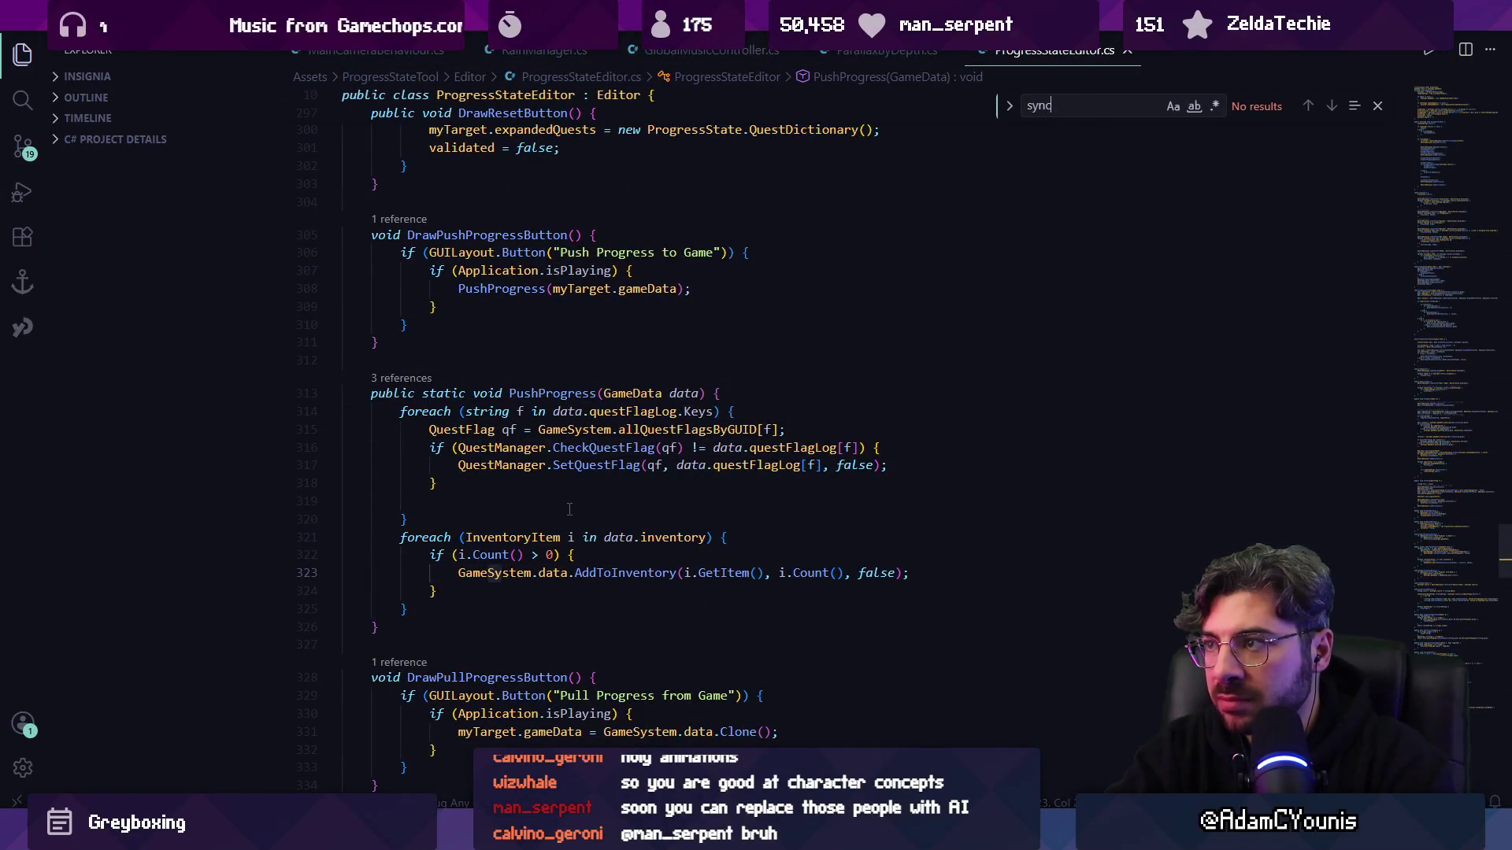
key(ctrl+Tab)
key(ctrl+p)
text(Pro)
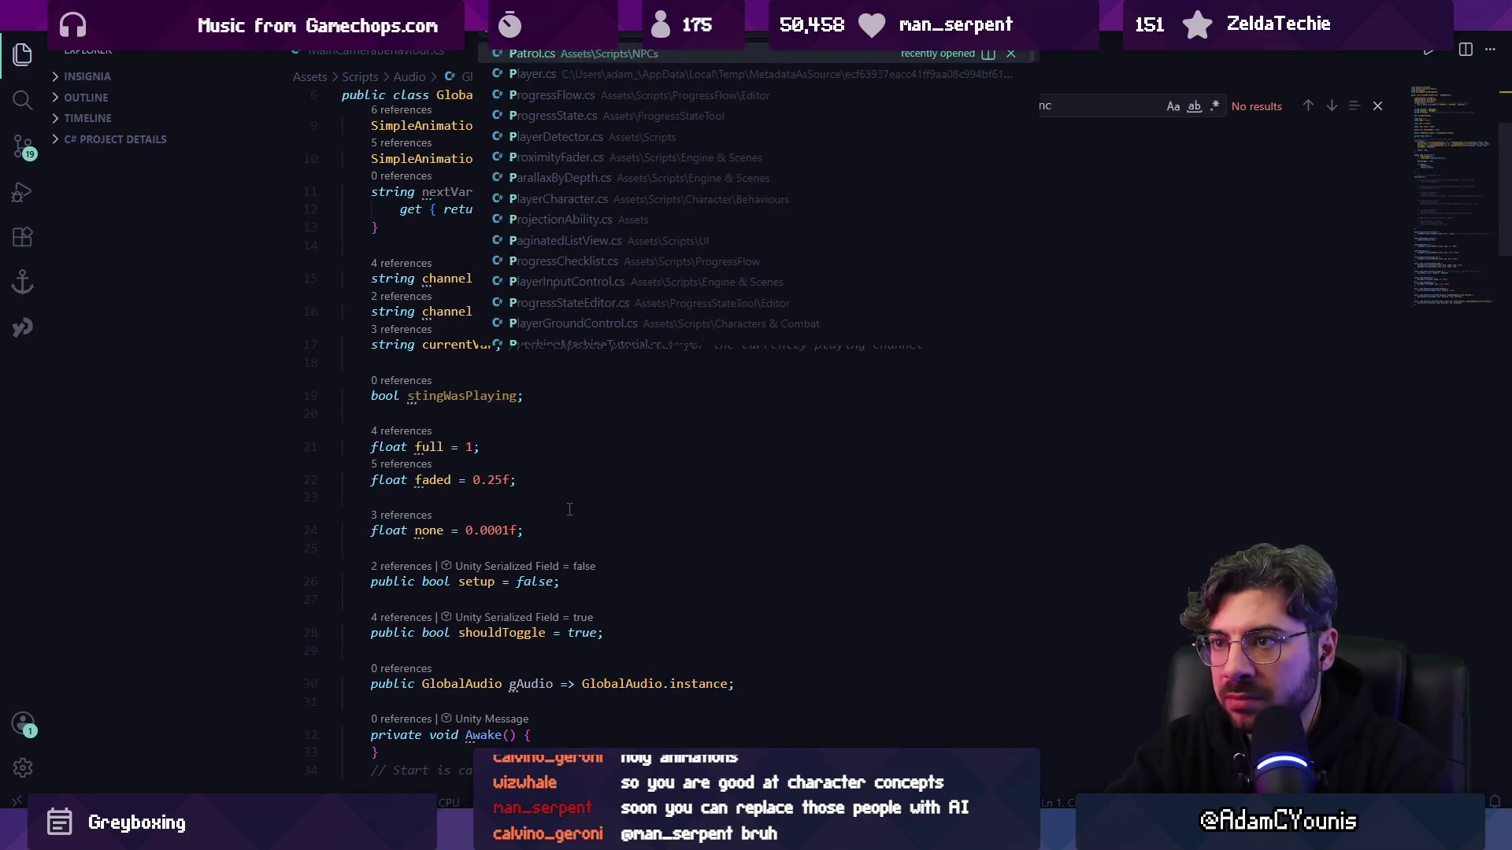
text(gressFlow)
key(Return)
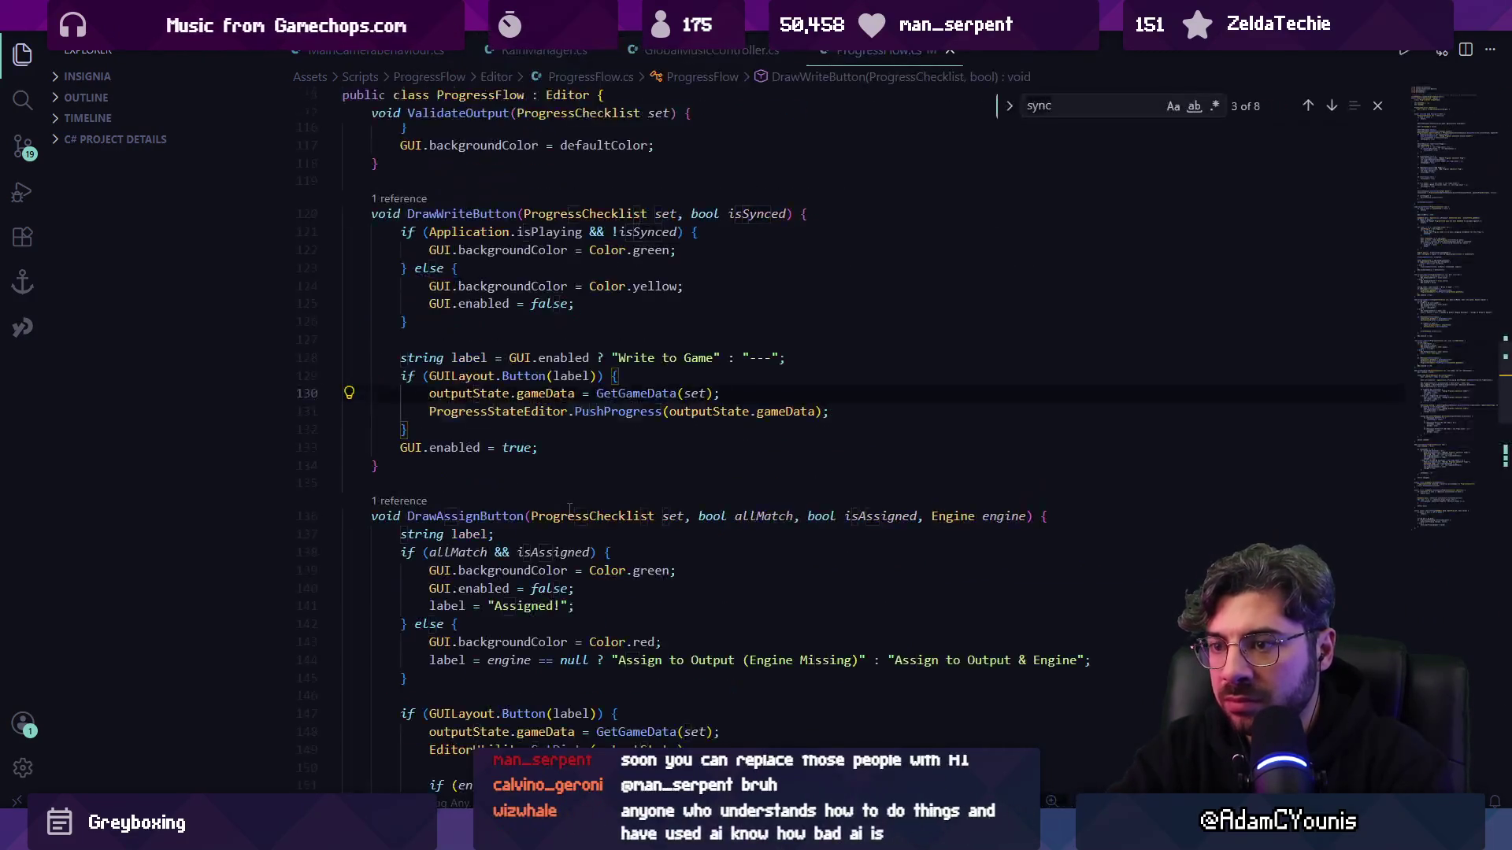
- Search ProgressFlow.cs for 'sync with' and place the caret on the PushProgress call on line 176
key(ctrl+f)
key(Return)
text(with game)
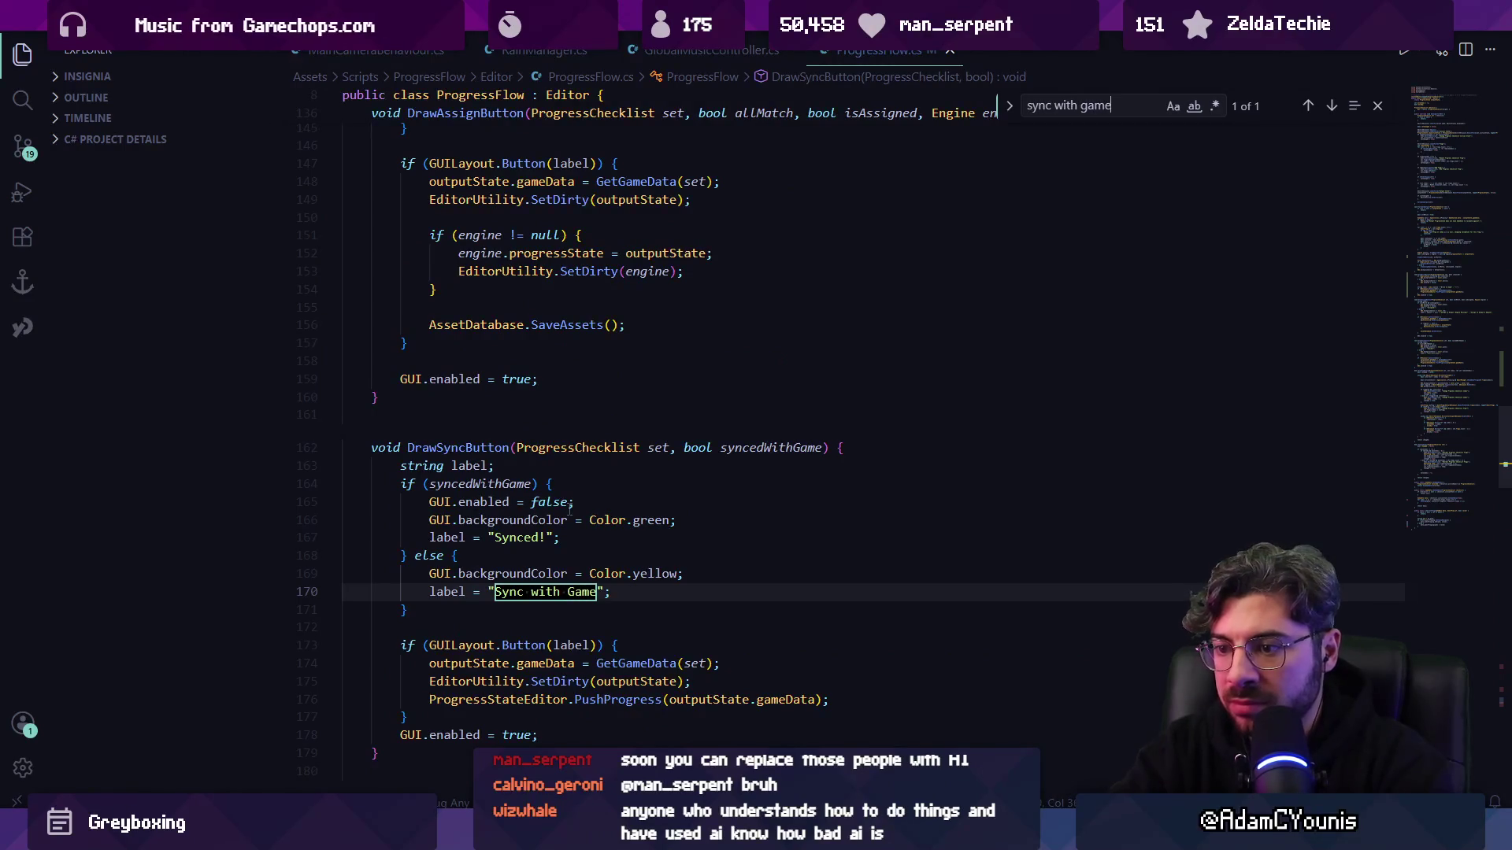
scroll(570, 510, down, 2)
click(575, 561)
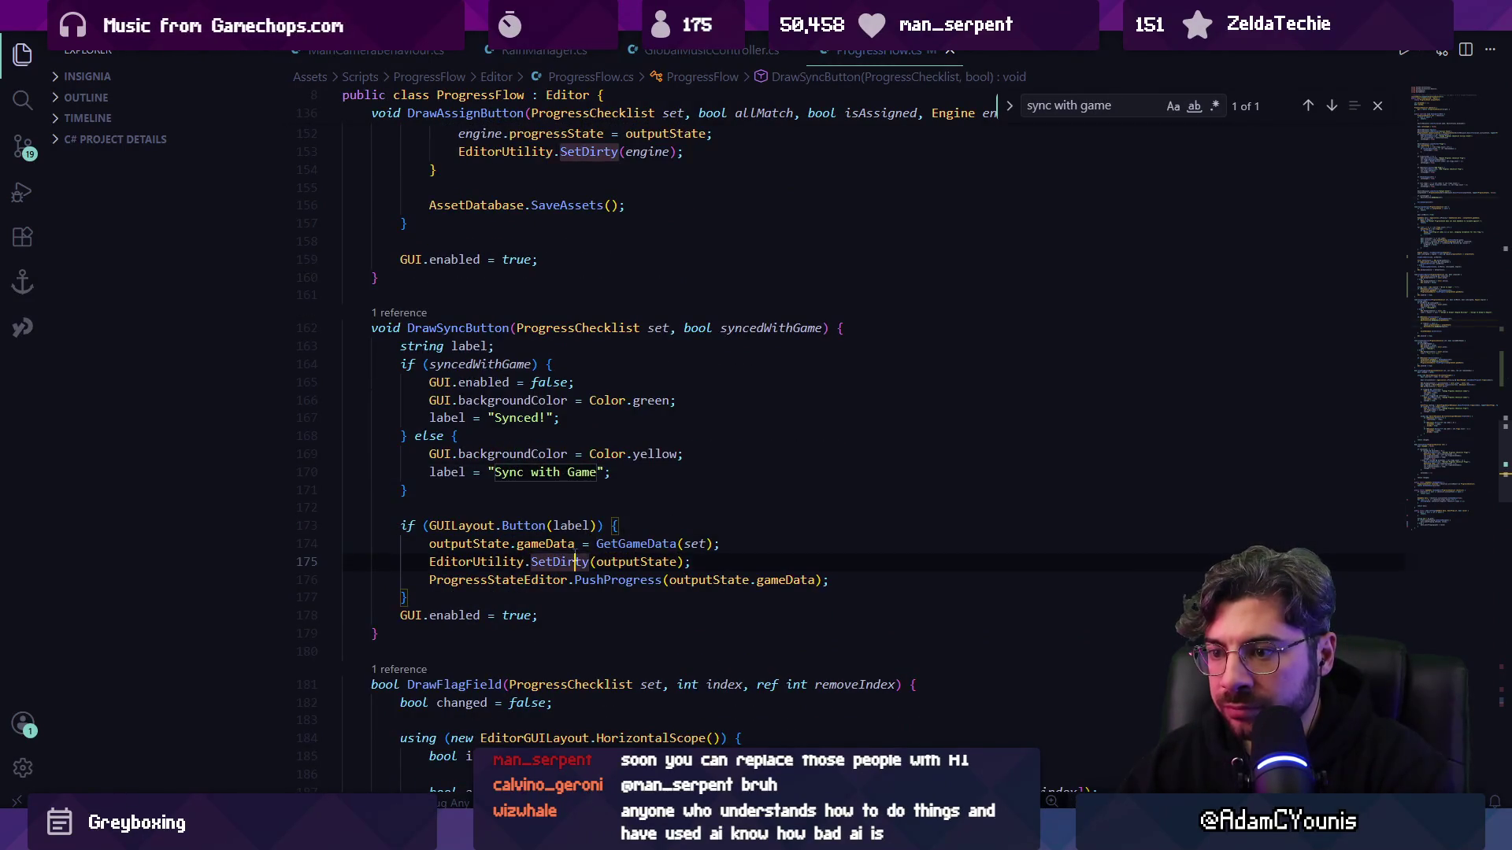
key(Down)
mouse_move(626, 581)
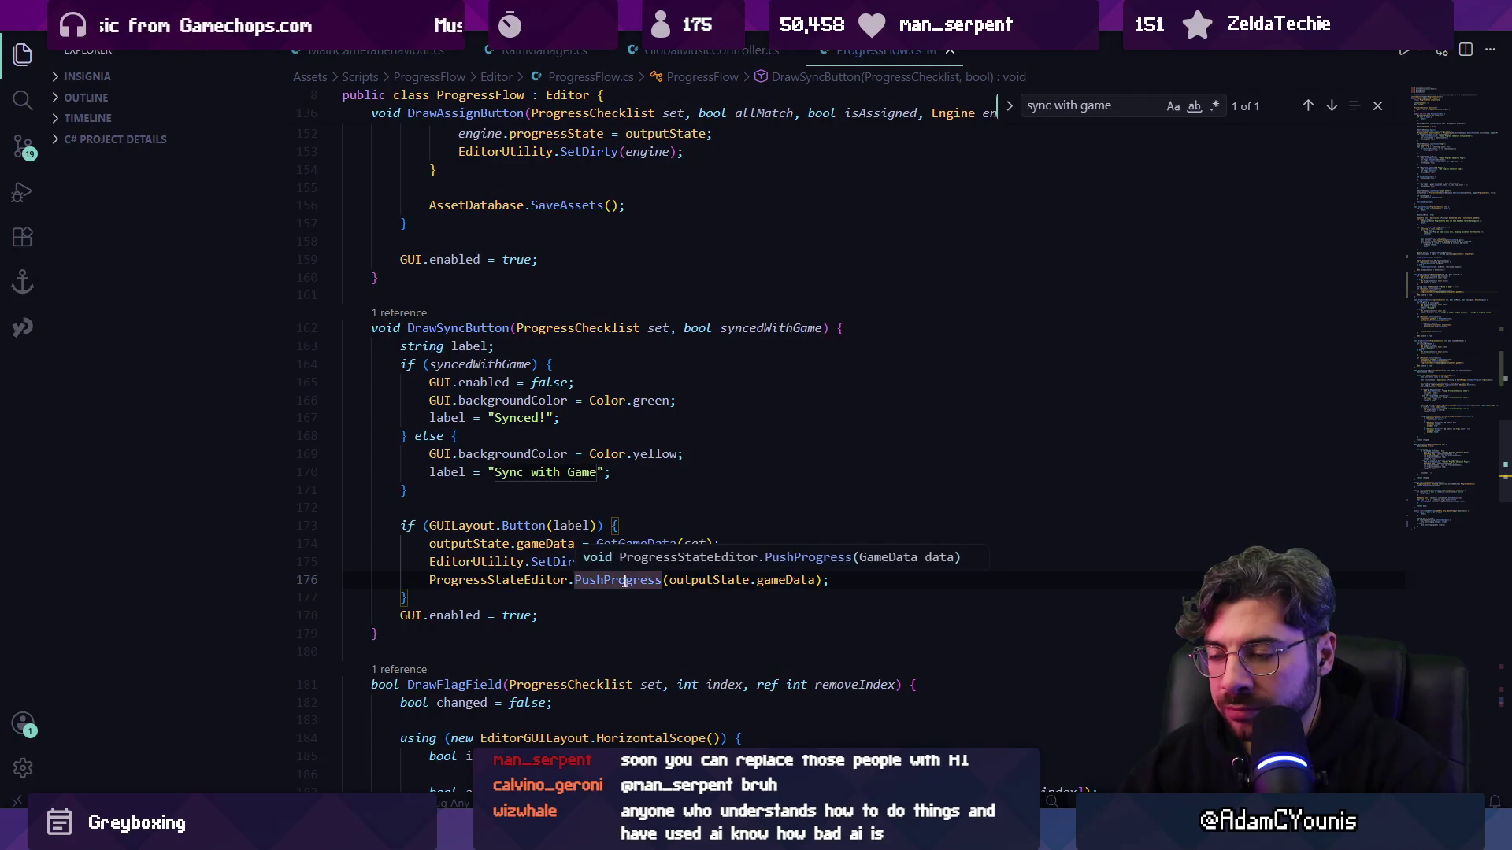
click(598, 581)
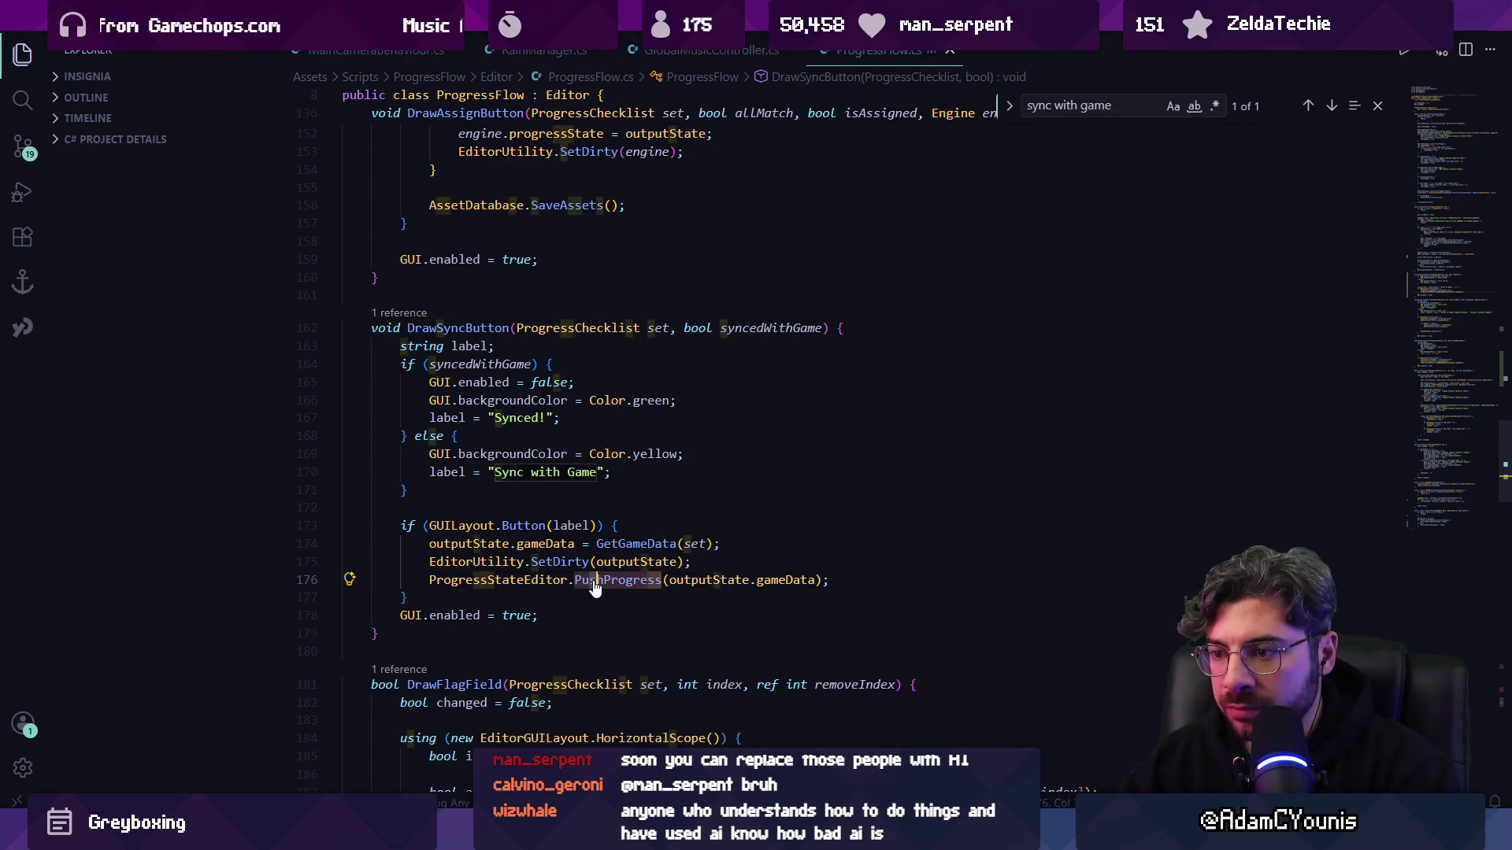
- Try changing the call to PullProgress, undo it, and open PushProgress's definition in ProgressStateEditor.cs
key(F2)
click(549, 561)
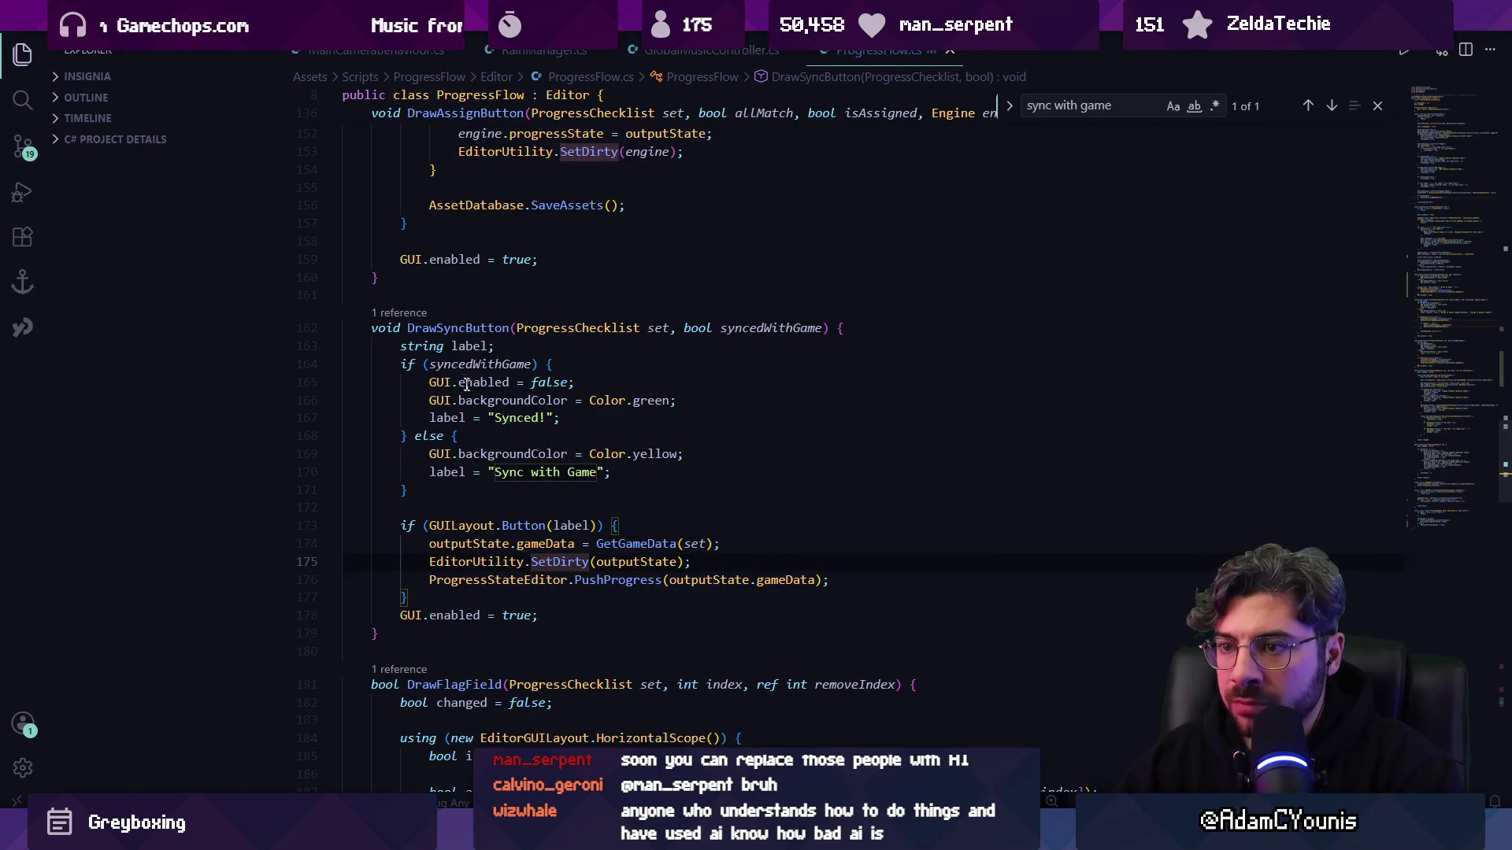
click(664, 581)
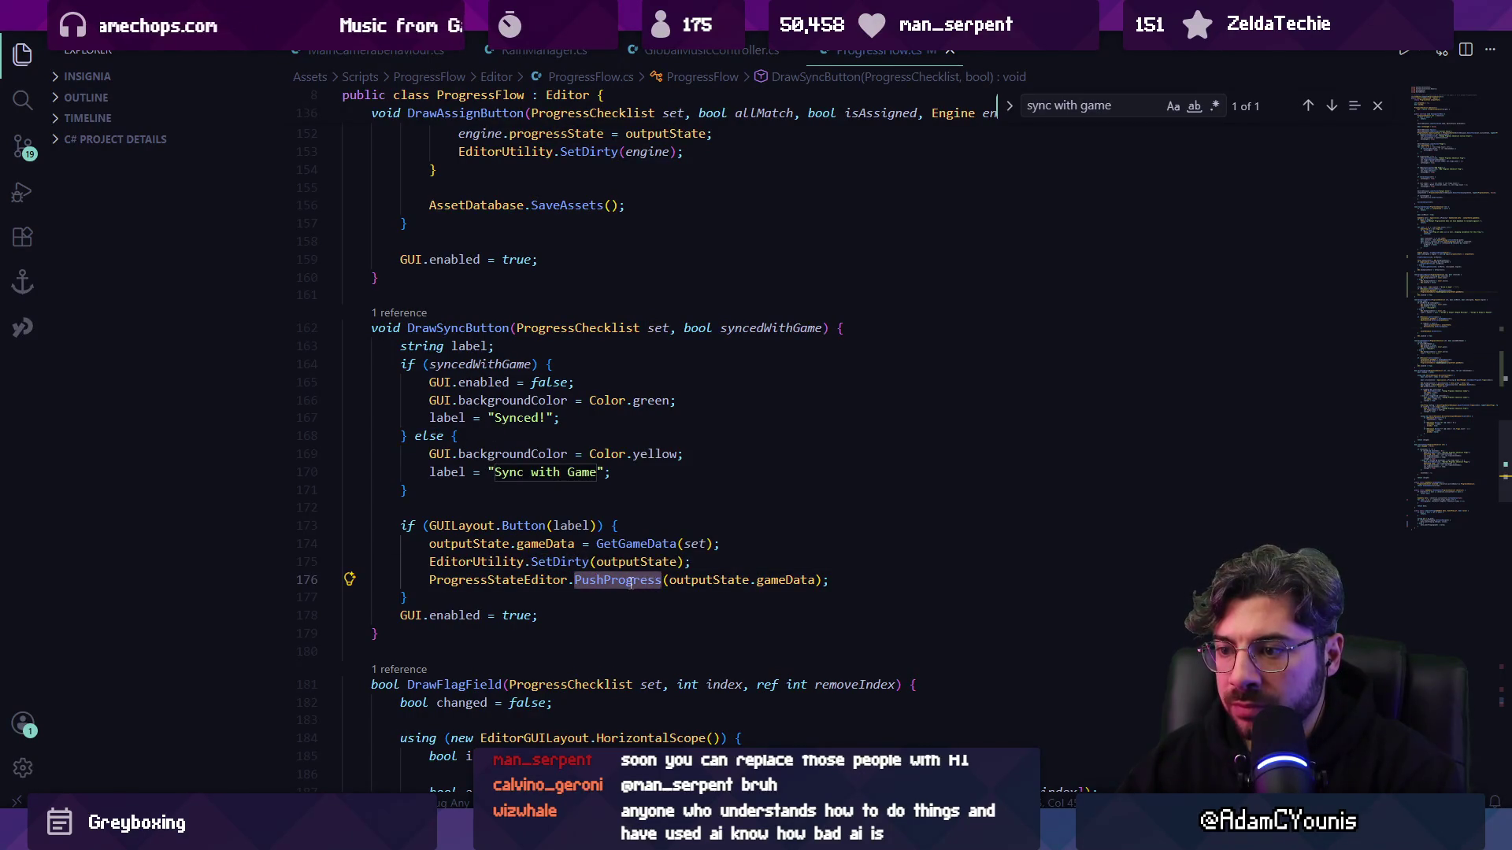
key(ctrl+BackSpace)
text(PullP)
text(rogress)
key(ctrl+z)
key(ctrl+z)
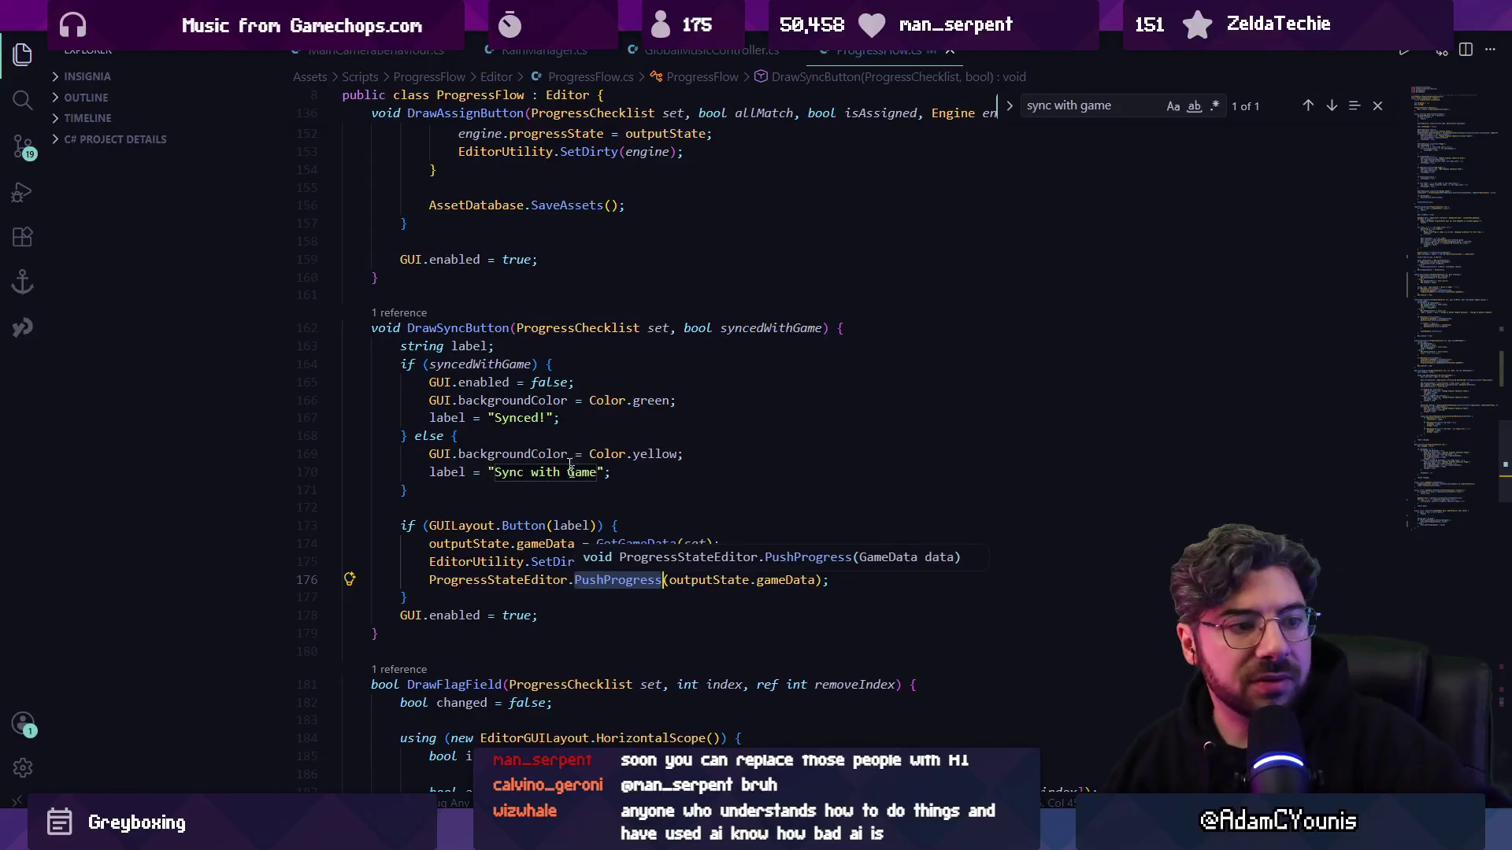
ctrl+click(627, 581)
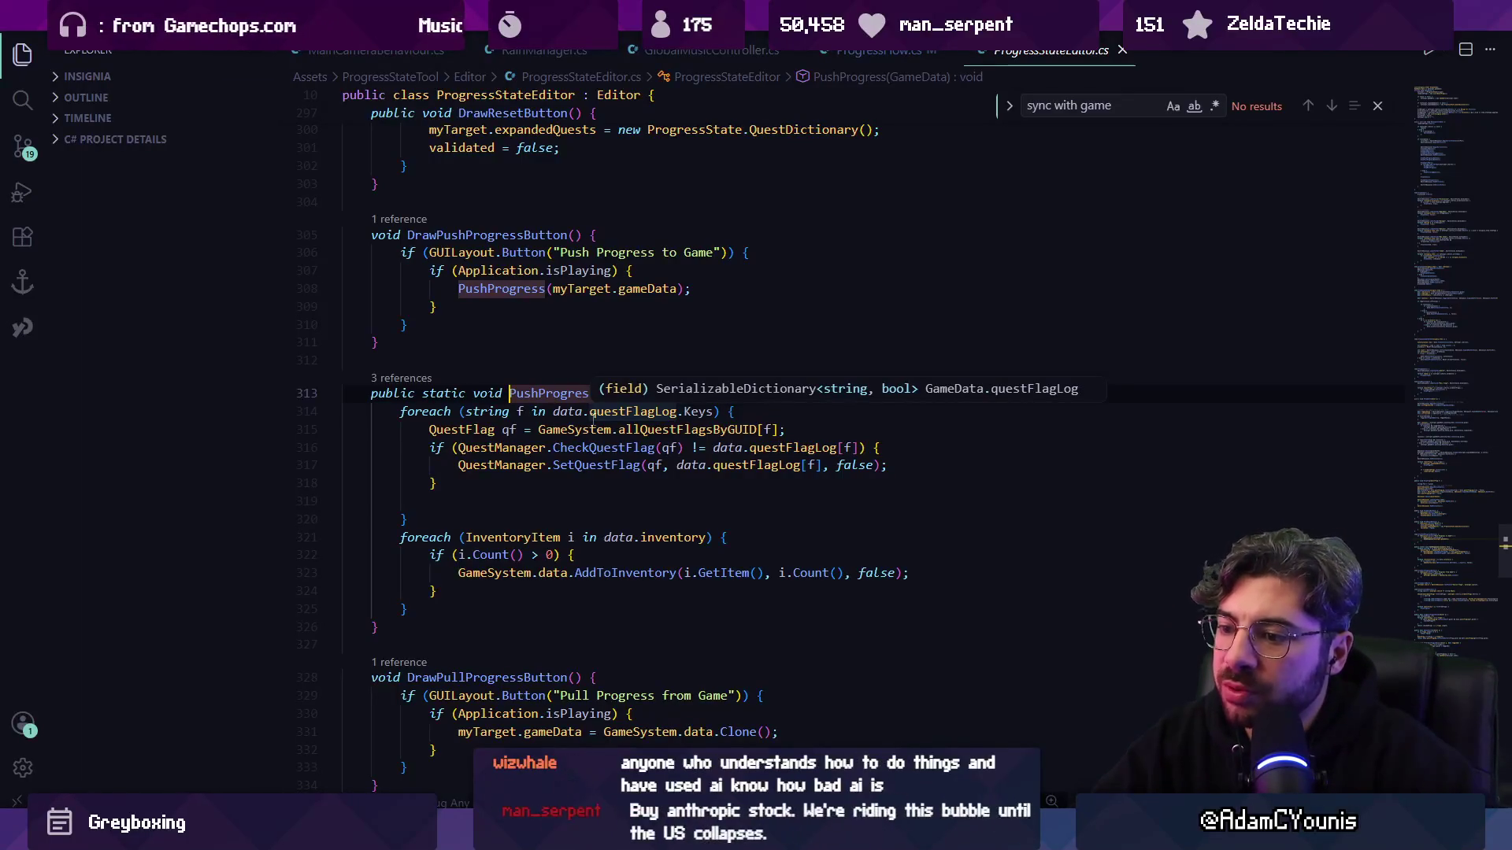
- Paste the game-data Clone() line from ProgressStateEditor.cs over the PushProgress call on line 176
scroll(591, 419, down, 2)
triple_click(564, 657)
key(ctrl+c)
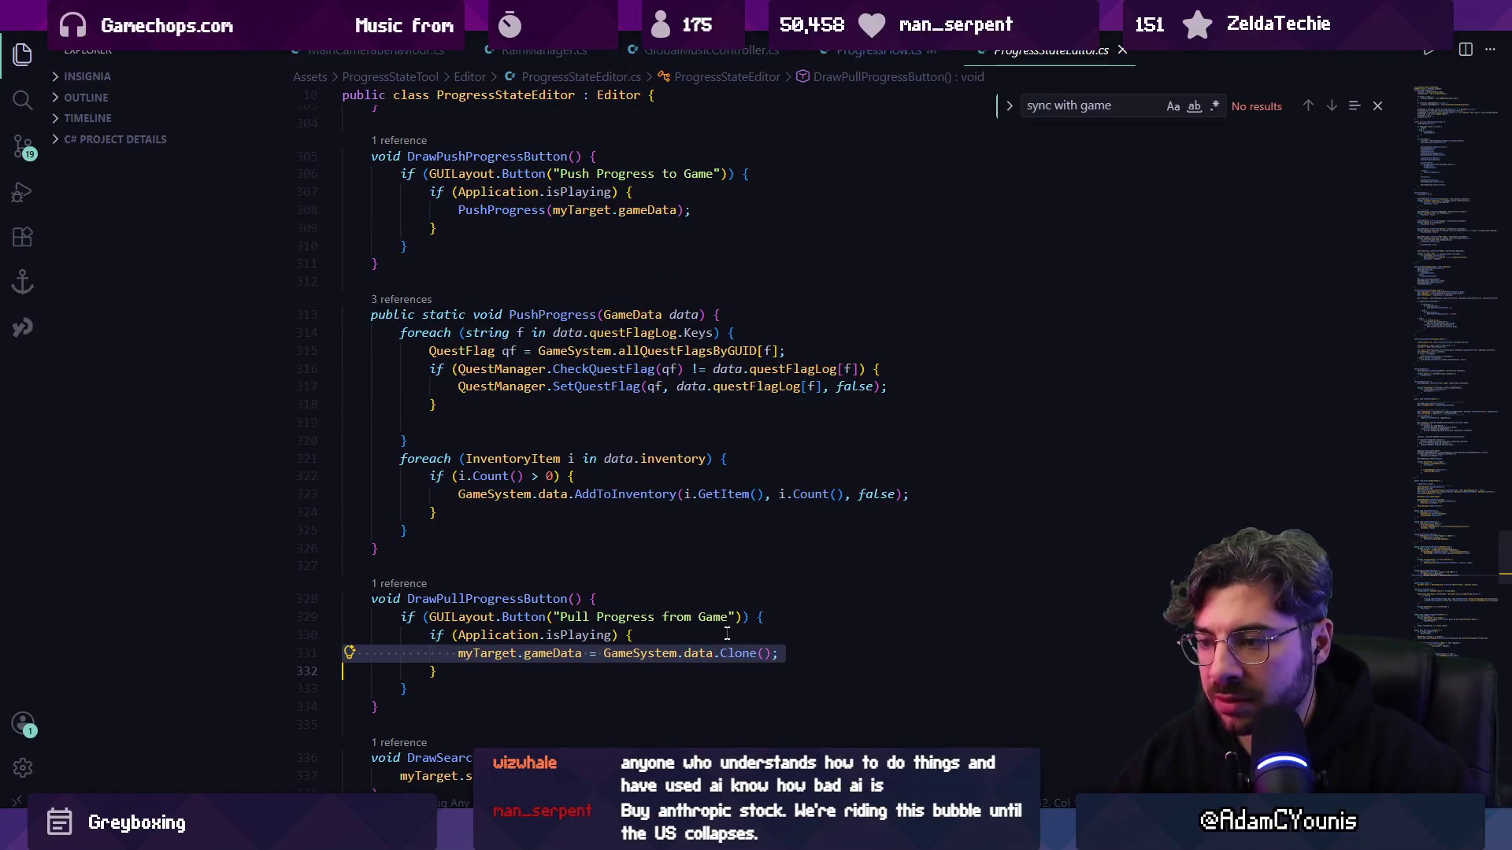
key(alt+Left)
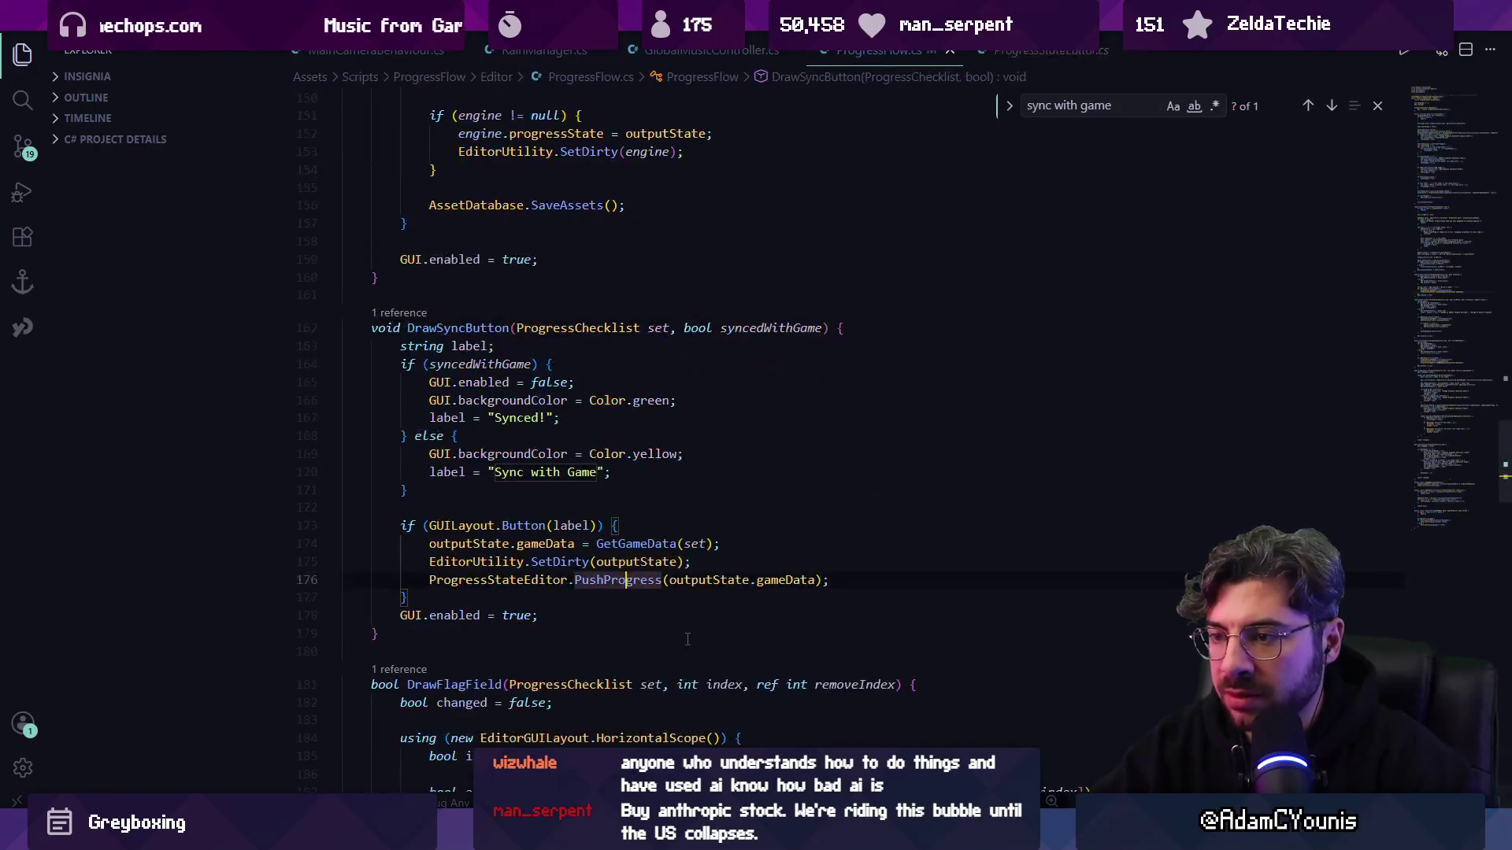
scroll(688, 640, down, 3)
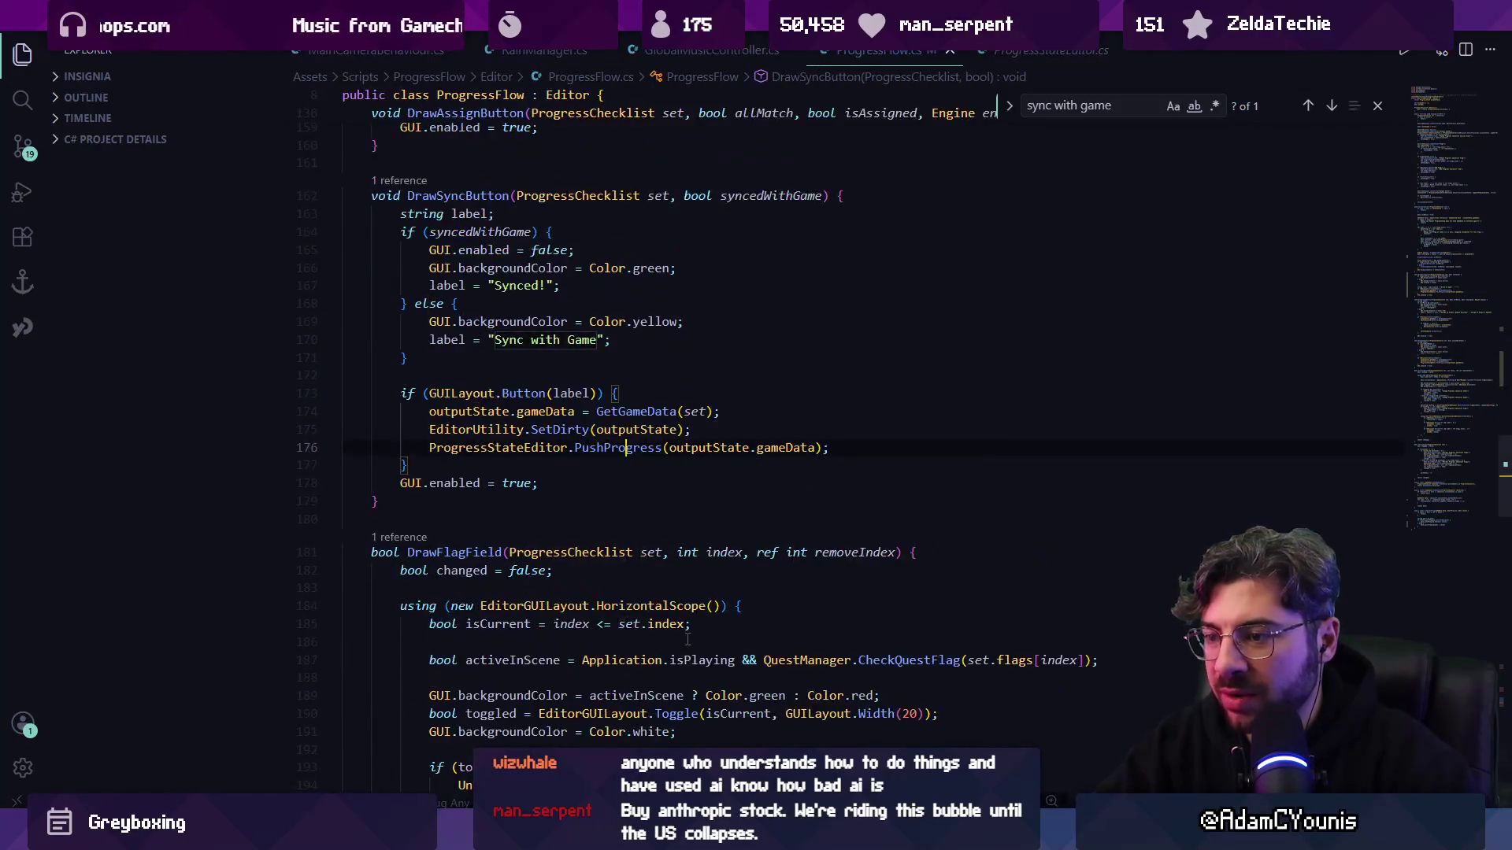
triple_click(563, 451)
key(ctrl+v)
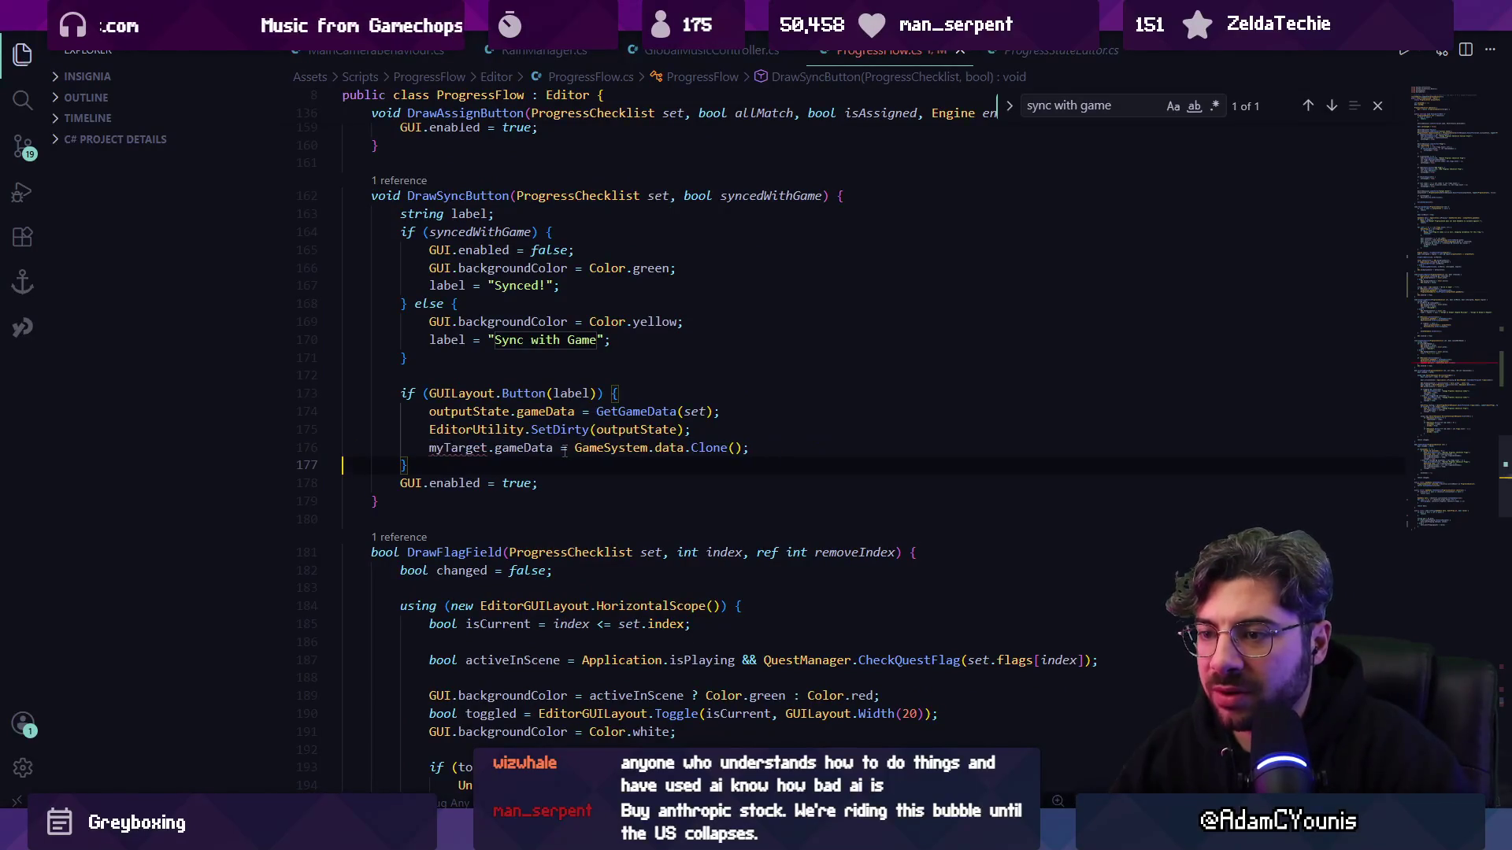
- Trim the pasted line into a gameData assignment by deleting the myTarget. prefix
scroll(529, 501, up, 1)
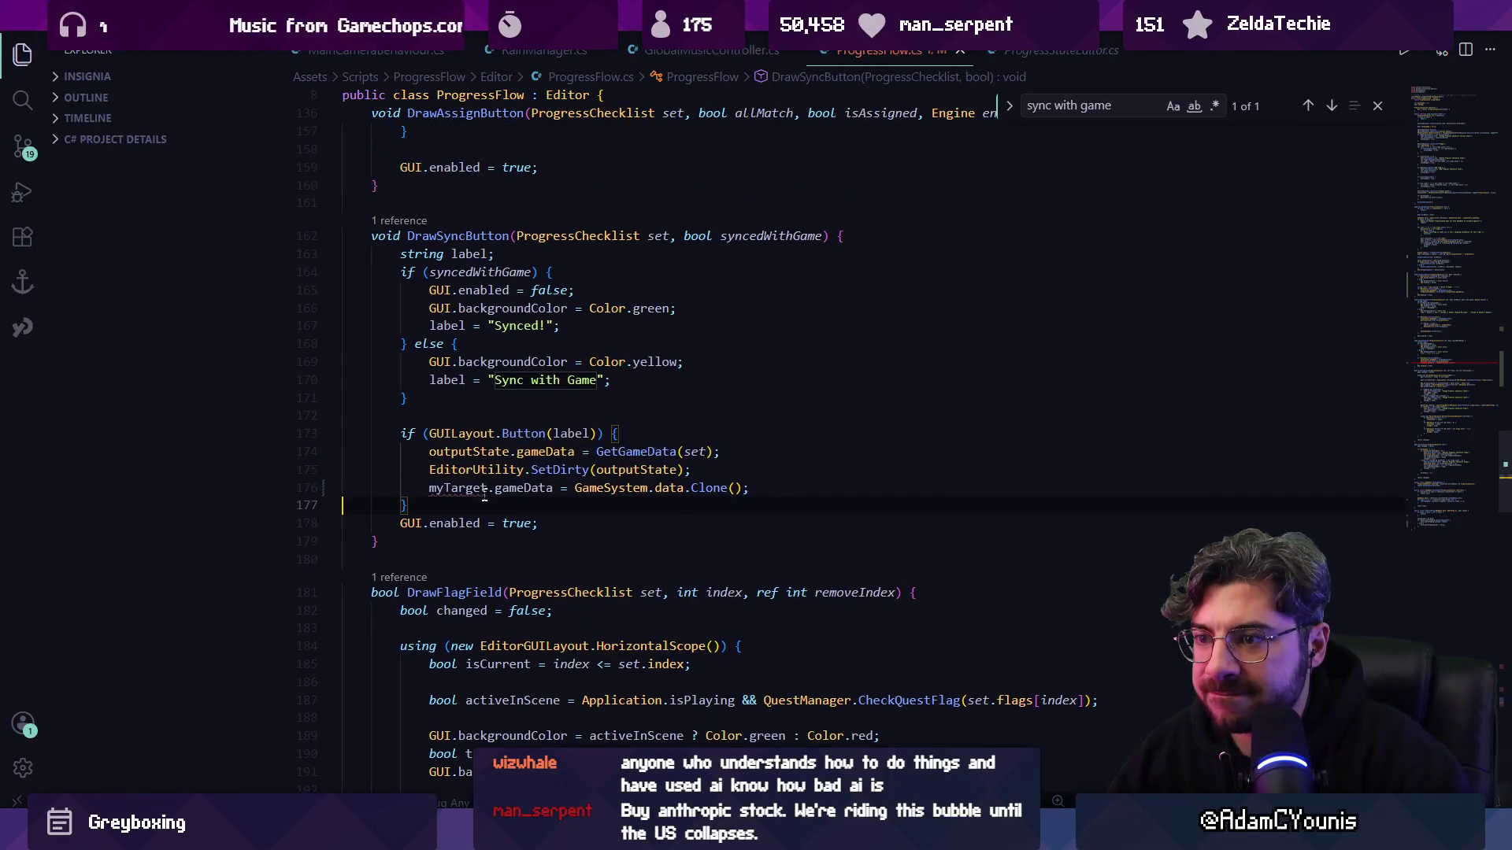
key(Escape)
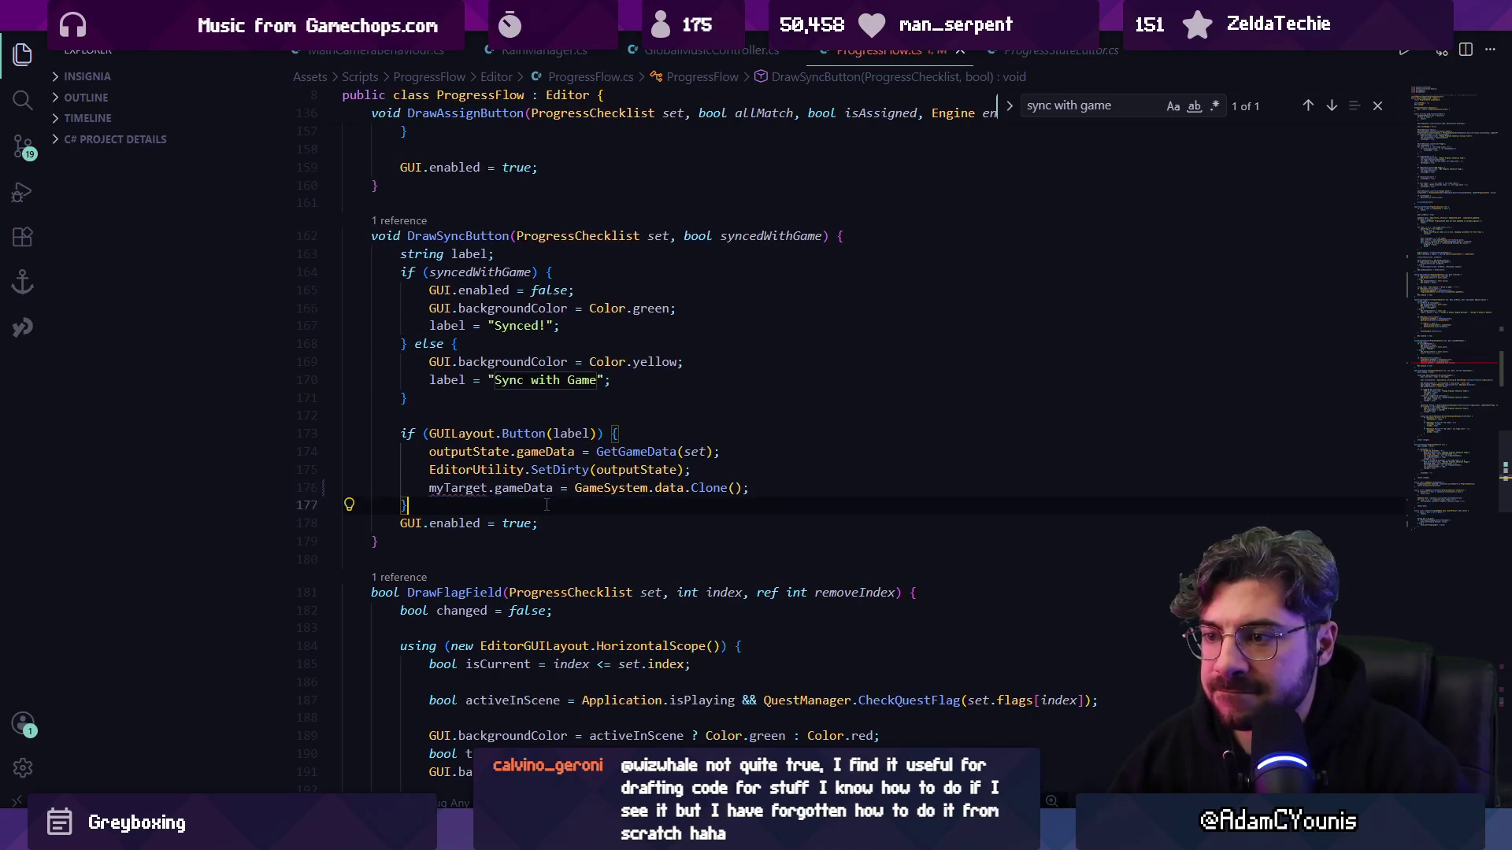
click(488, 489)
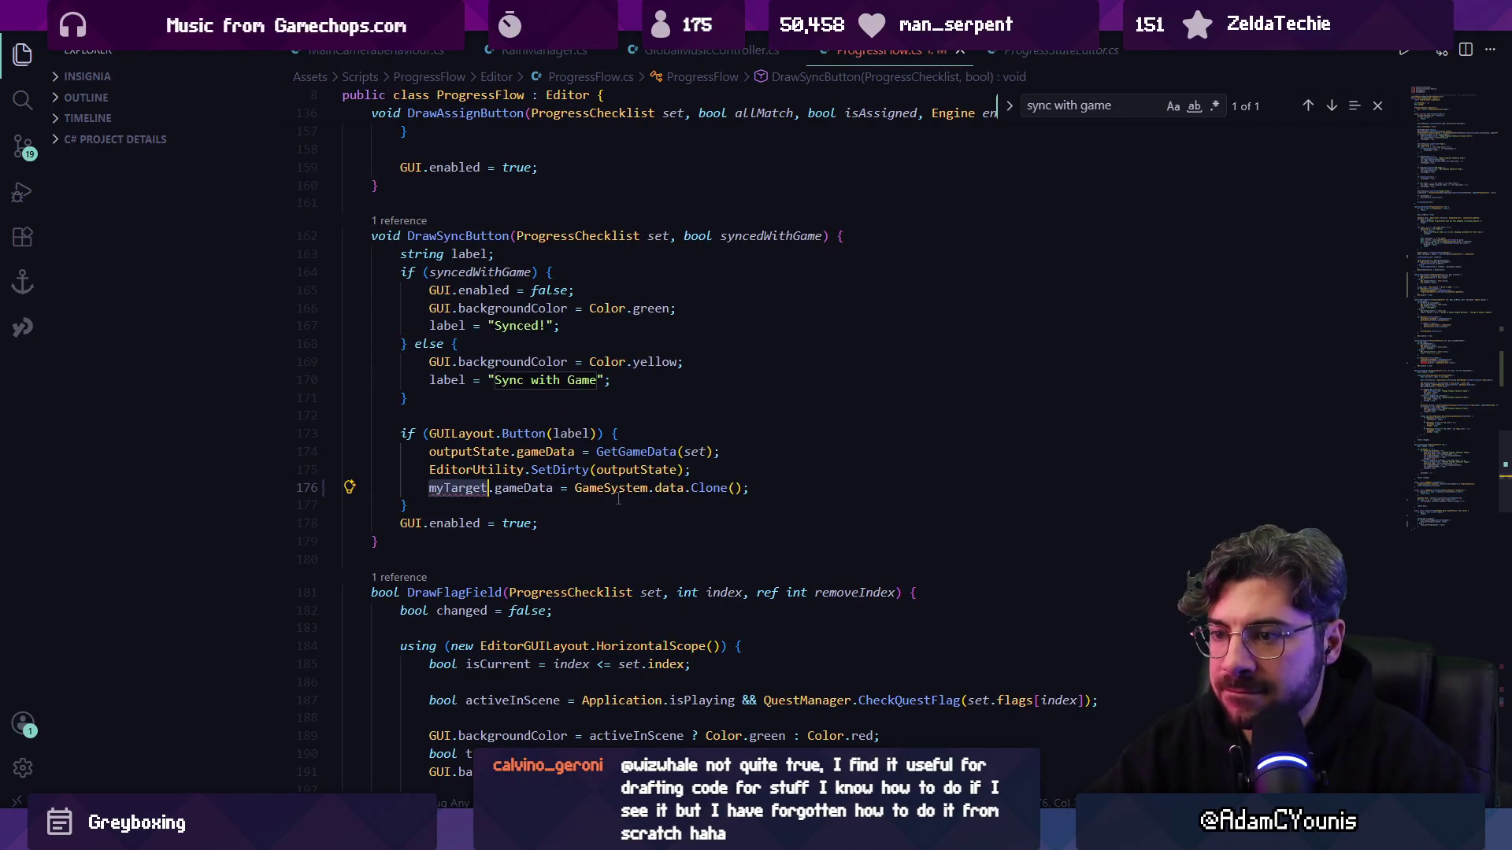
key(ctrl+shift+Right)
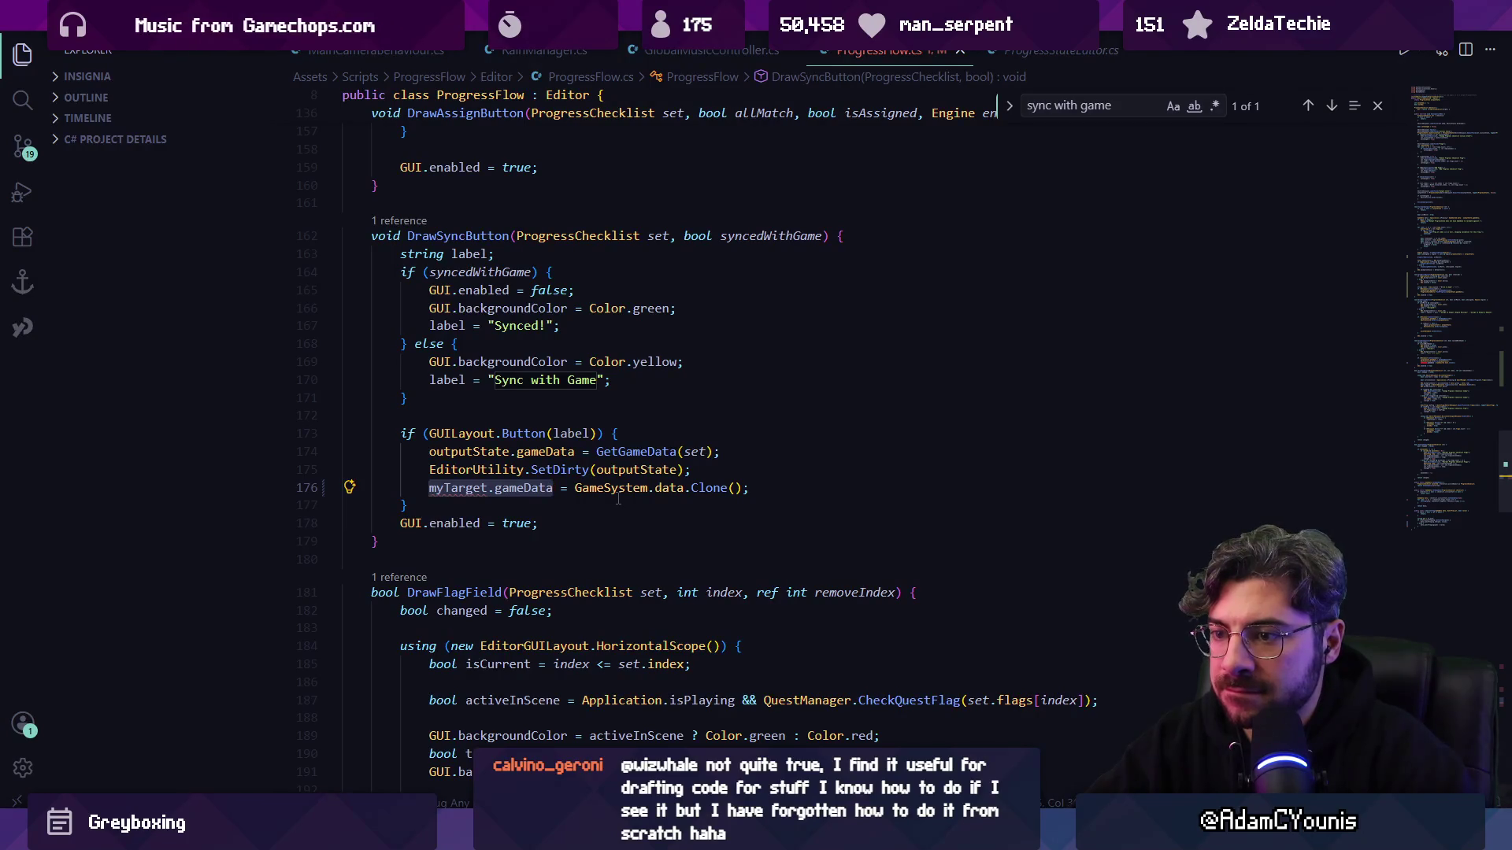
key(Right)
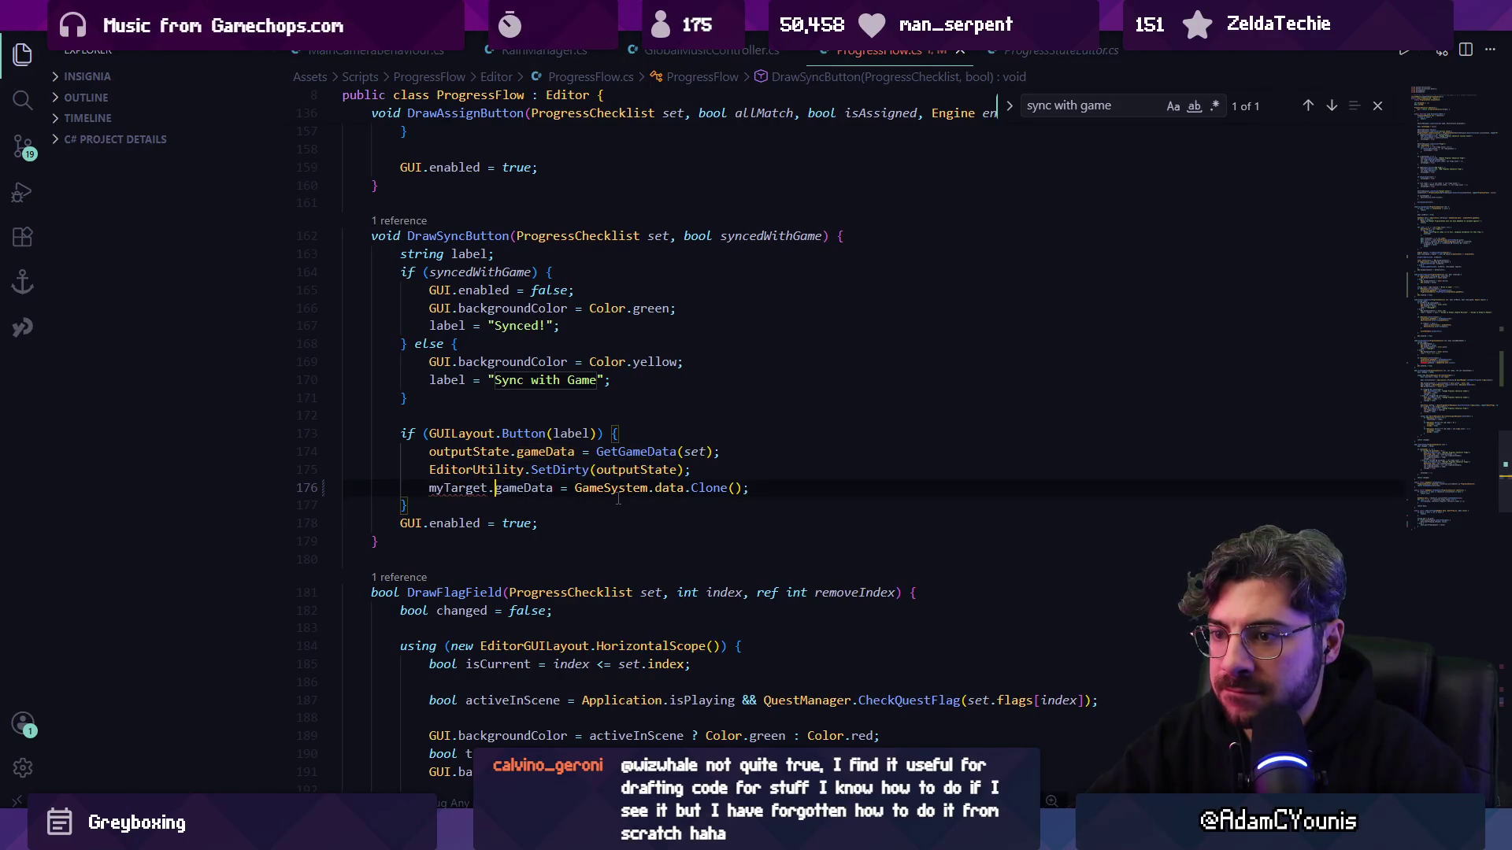
key(ctrl+shift+Left)
key(BackSpace)
key(ctrl+shift+Right)
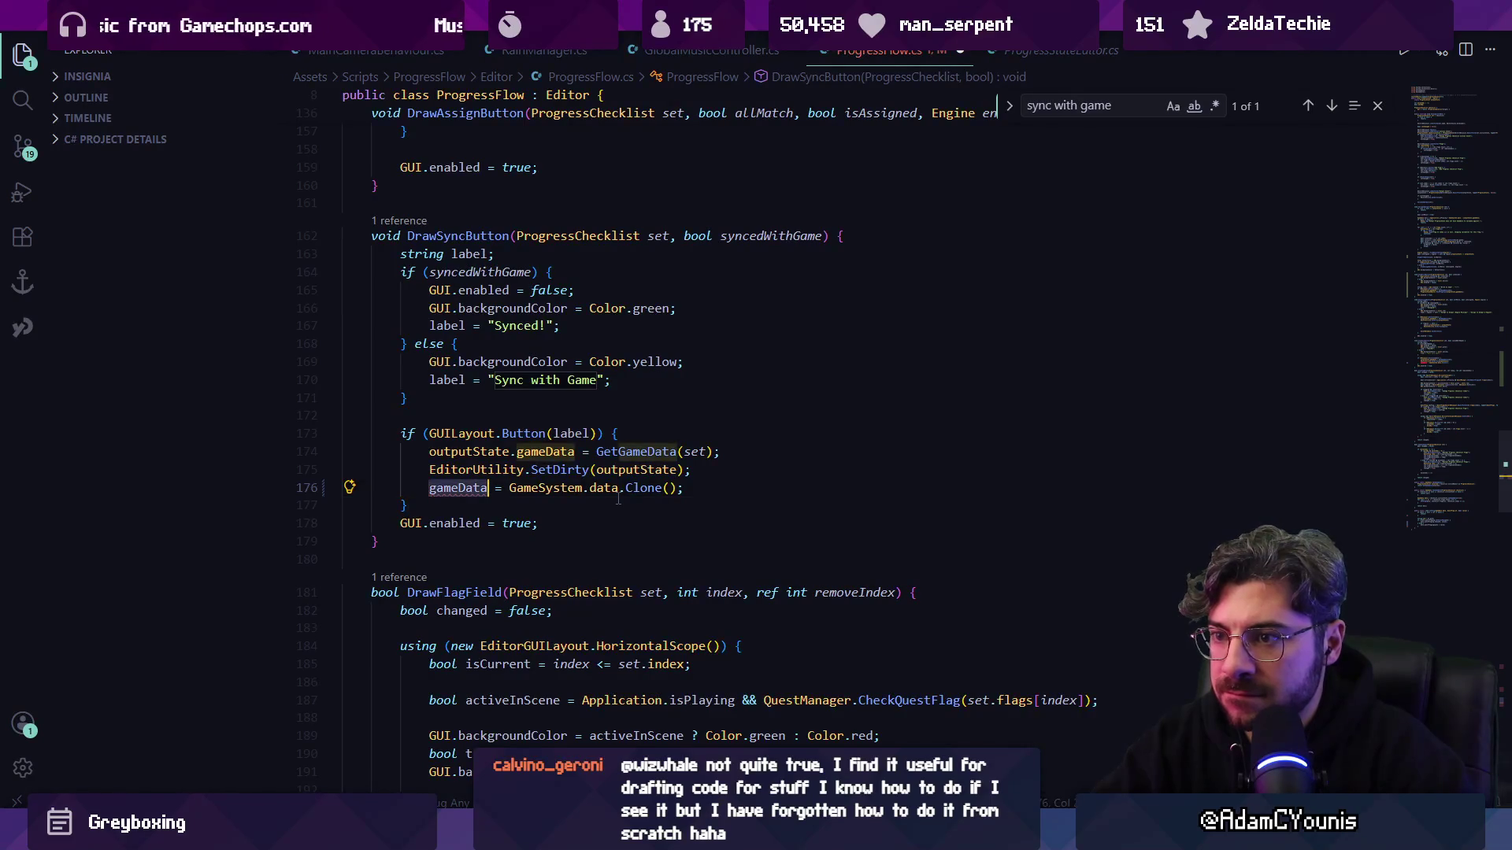
- Undo and redo back to the ProgressStateEditor.PushProgress call on line 176, then return to Unity
key(ctrl+z)
key(ctrl+z)
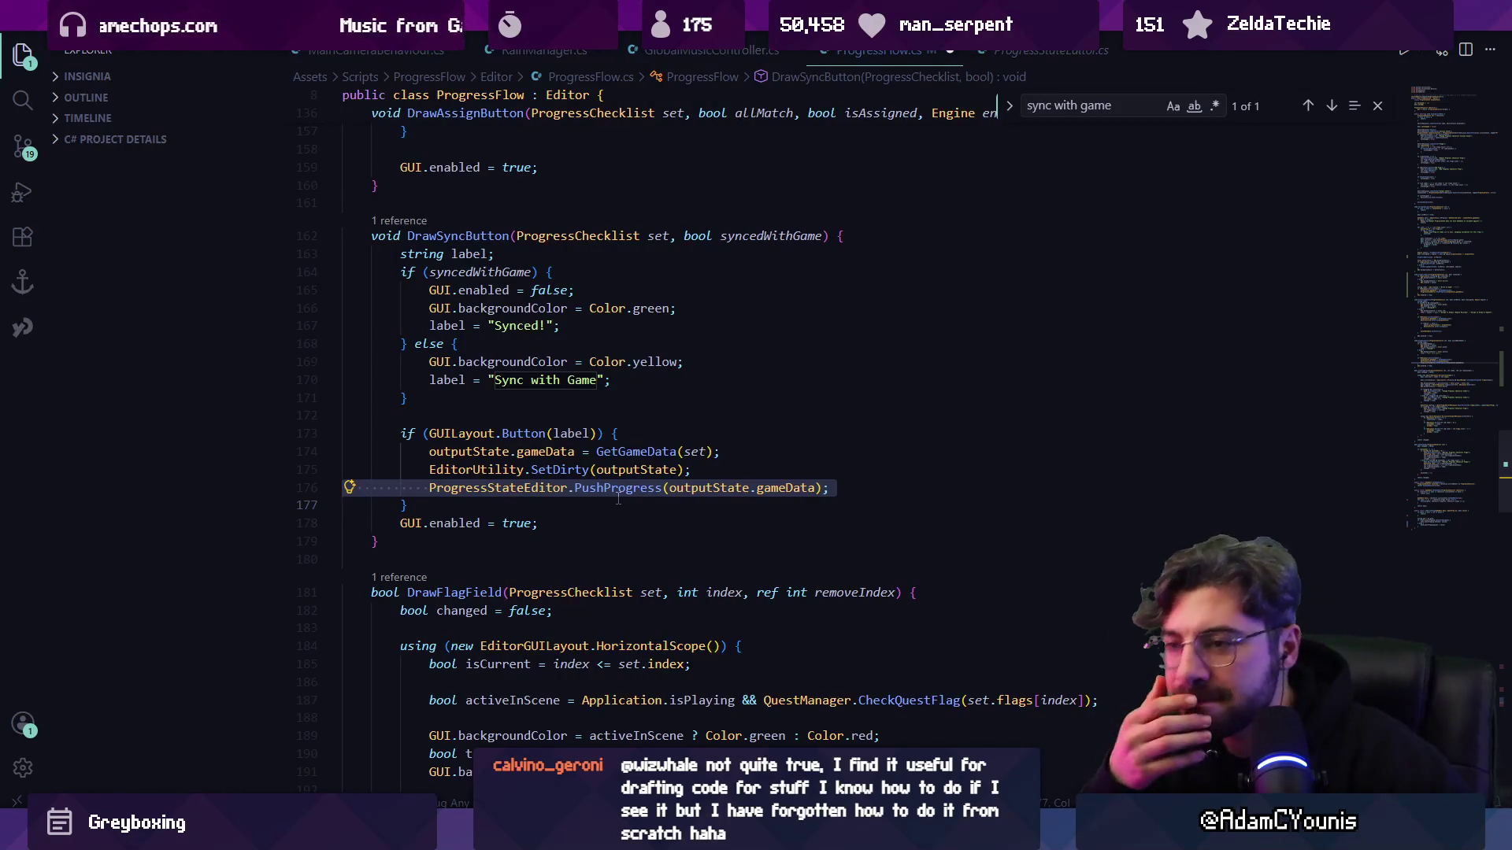
key(ctrl+z)
key(ctrl+z)
key(ctrl+z)
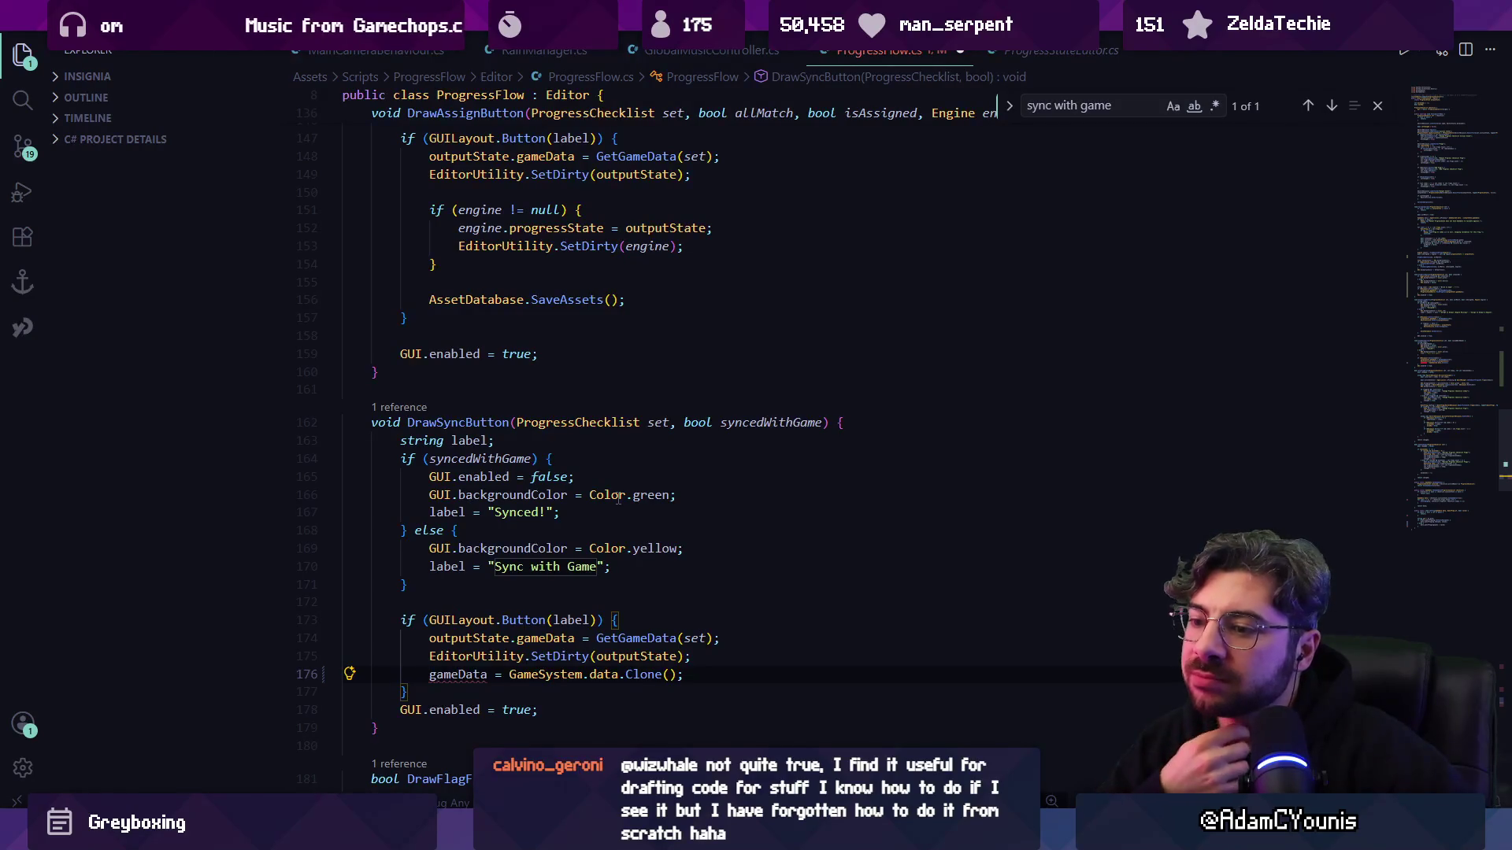
key(ctrl+y)
key(ctrl+y)
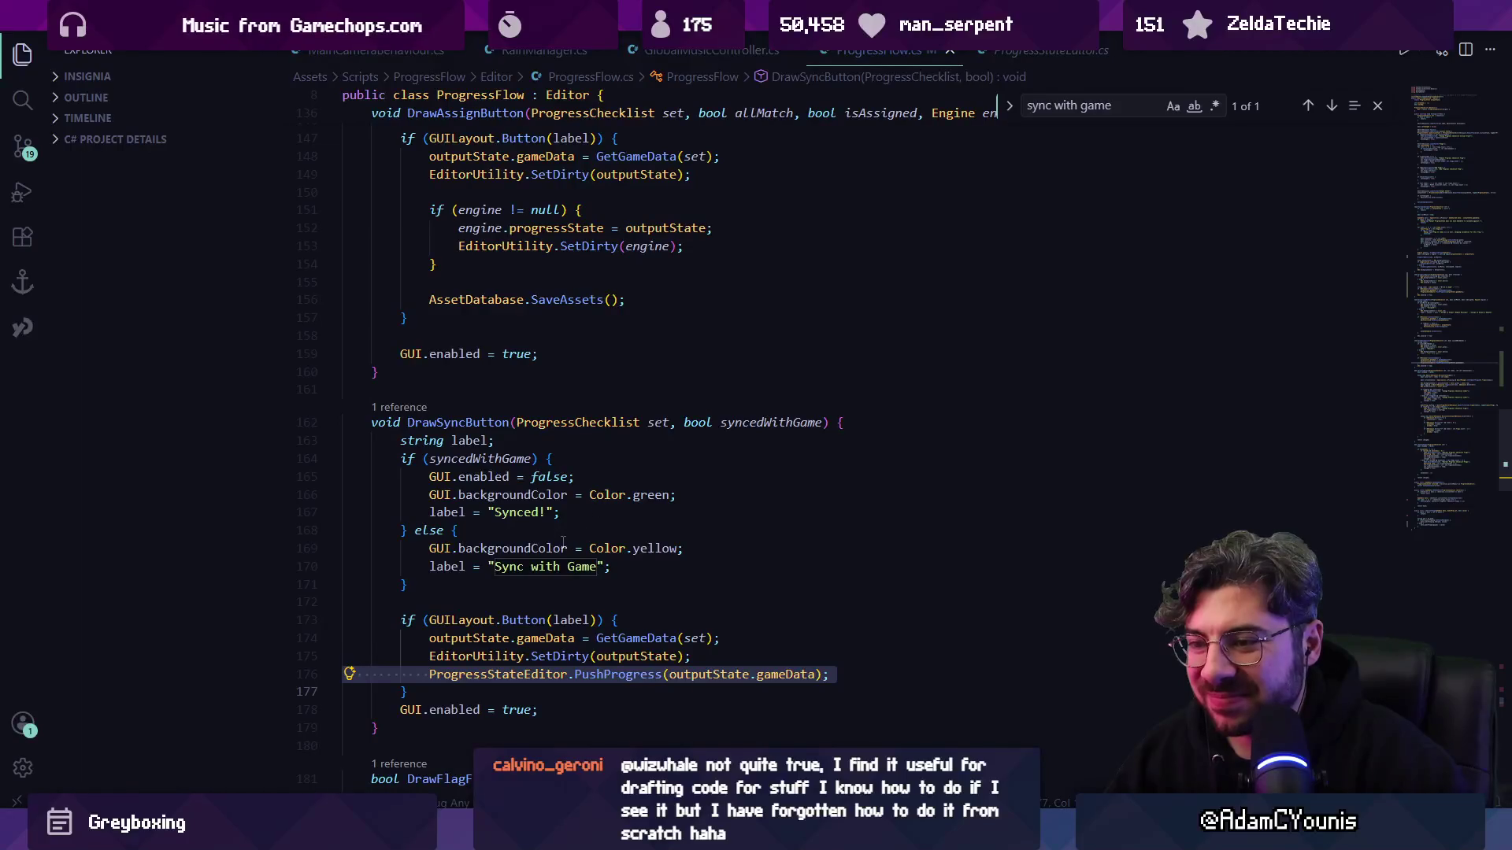
key(alt+Tab)
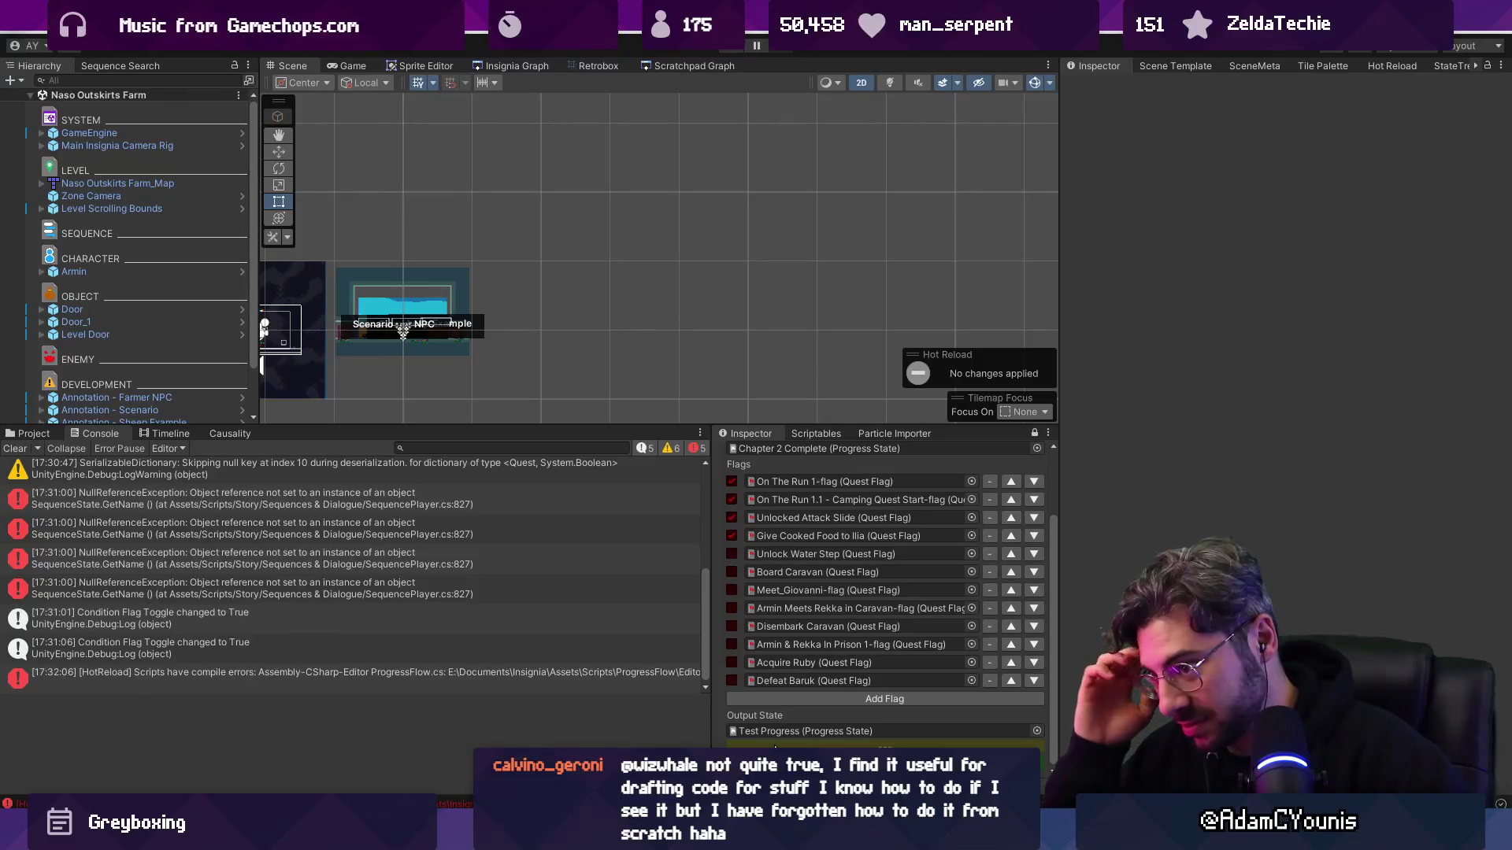
- Back in ProgressFlow.cs, search for 'pushprogress' and move to its second match
key(alt+Tab)
scroll(500, 440, up, 1)
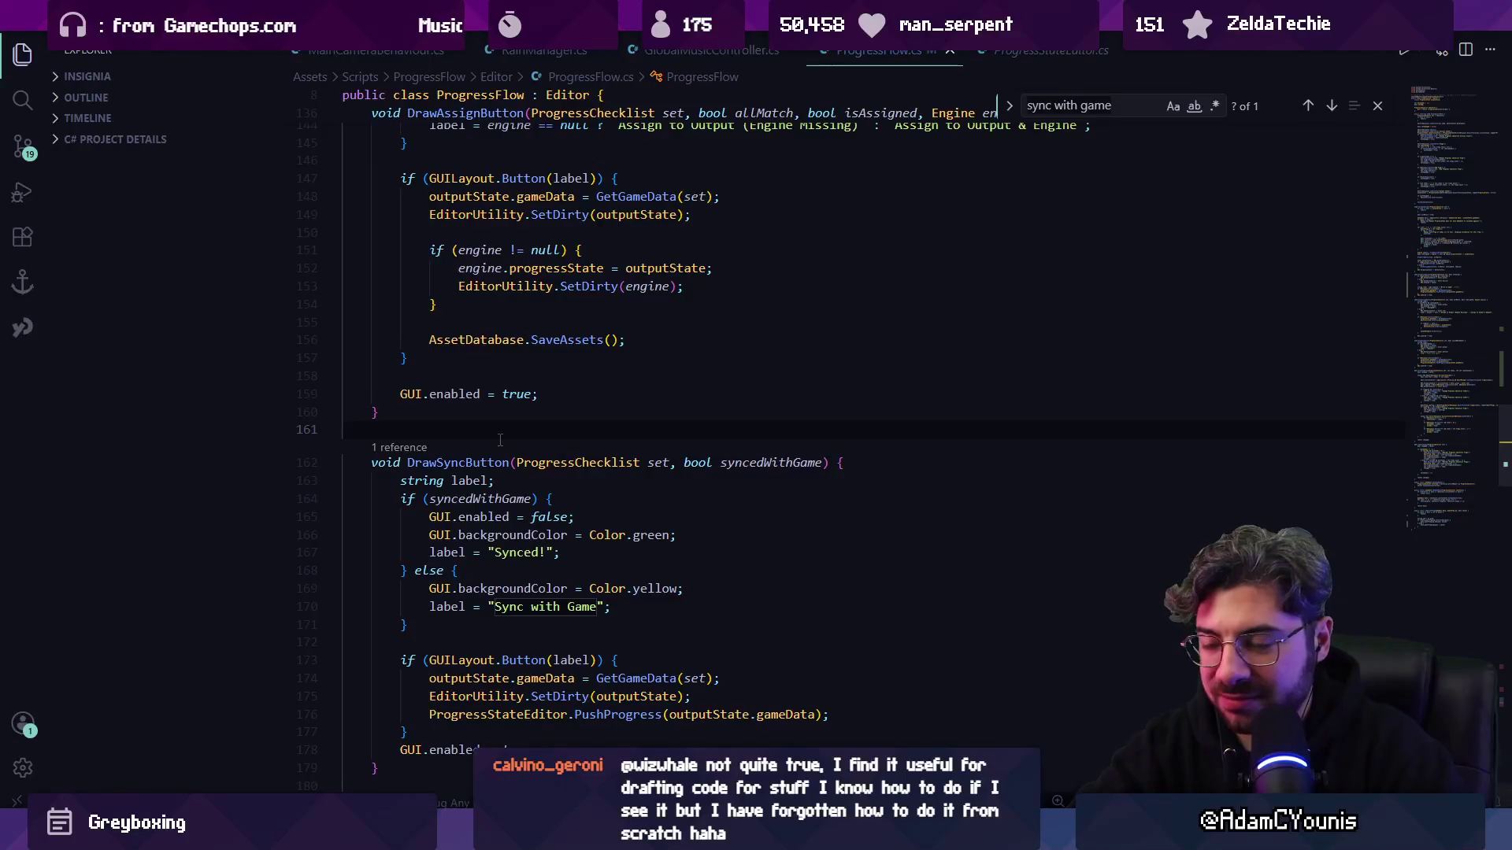
key(ctrl+f)
text(pushpropgre)
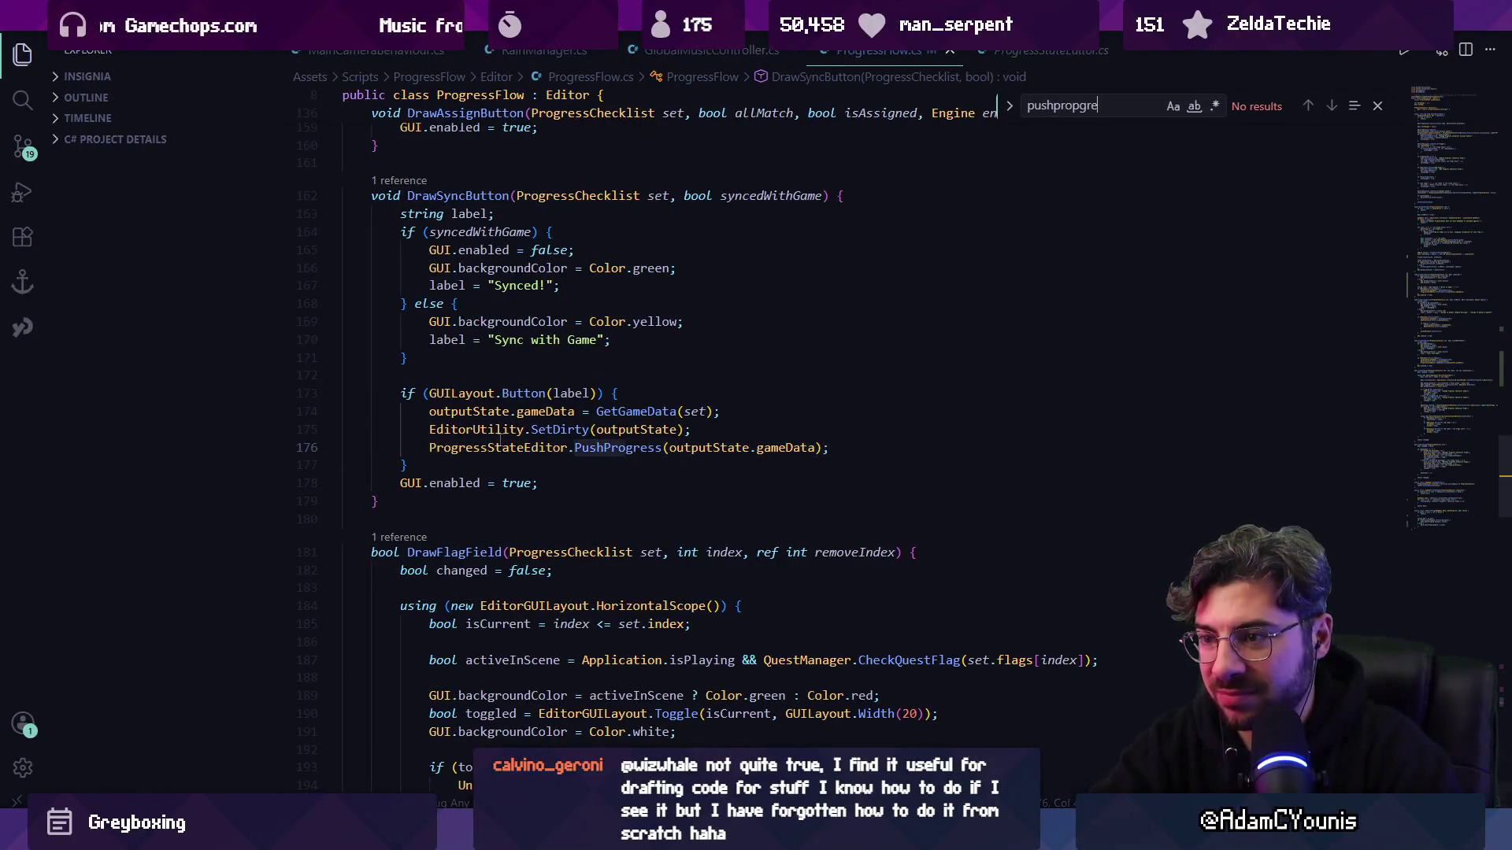
key(Escape)
scroll(500, 441, down, 1)
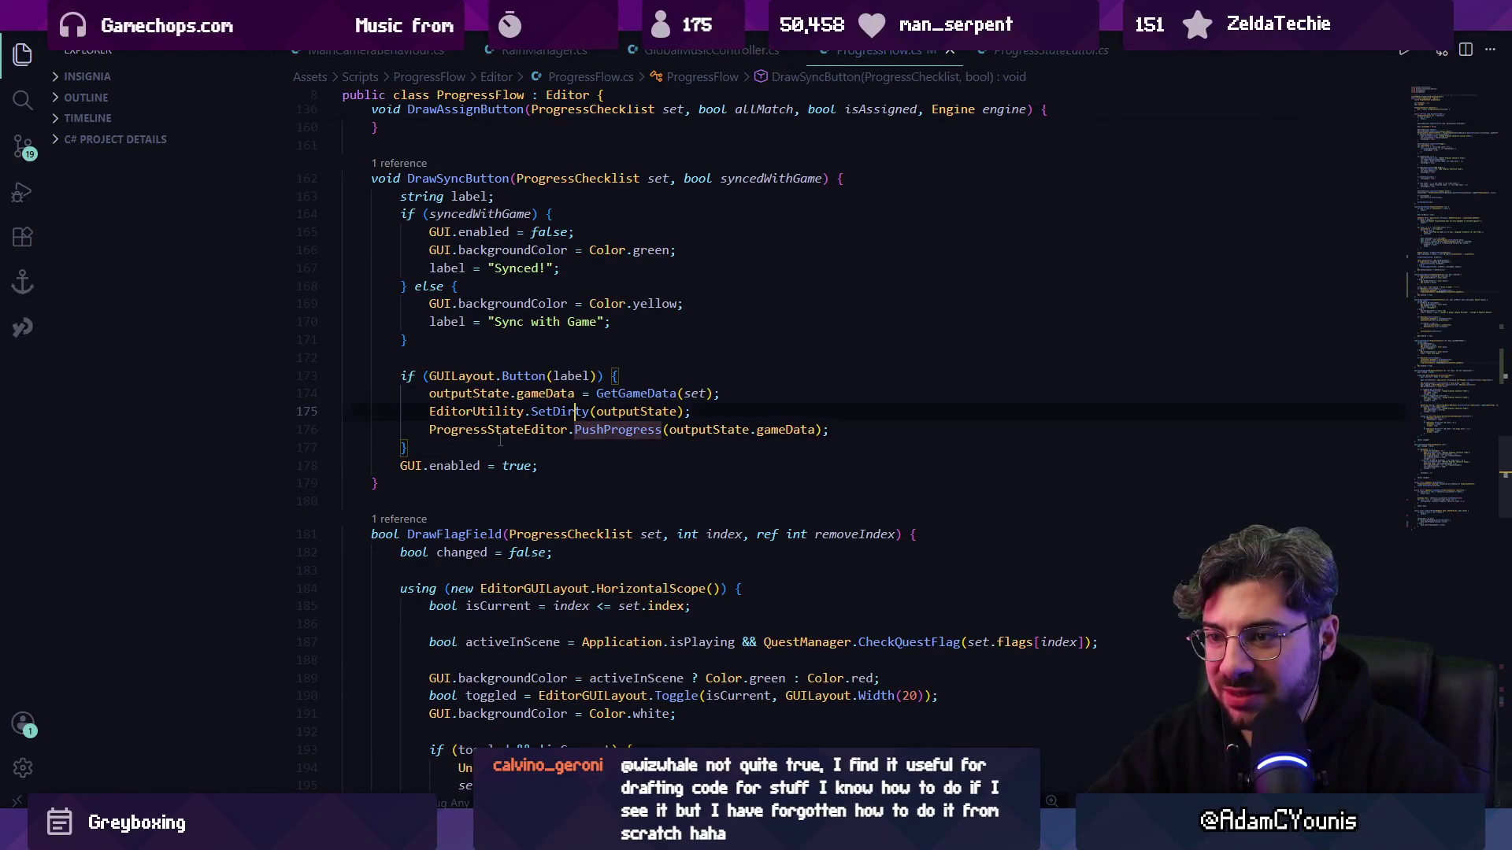
scroll(500, 441, up, 2)
key(ctrl+f)
text(opush)
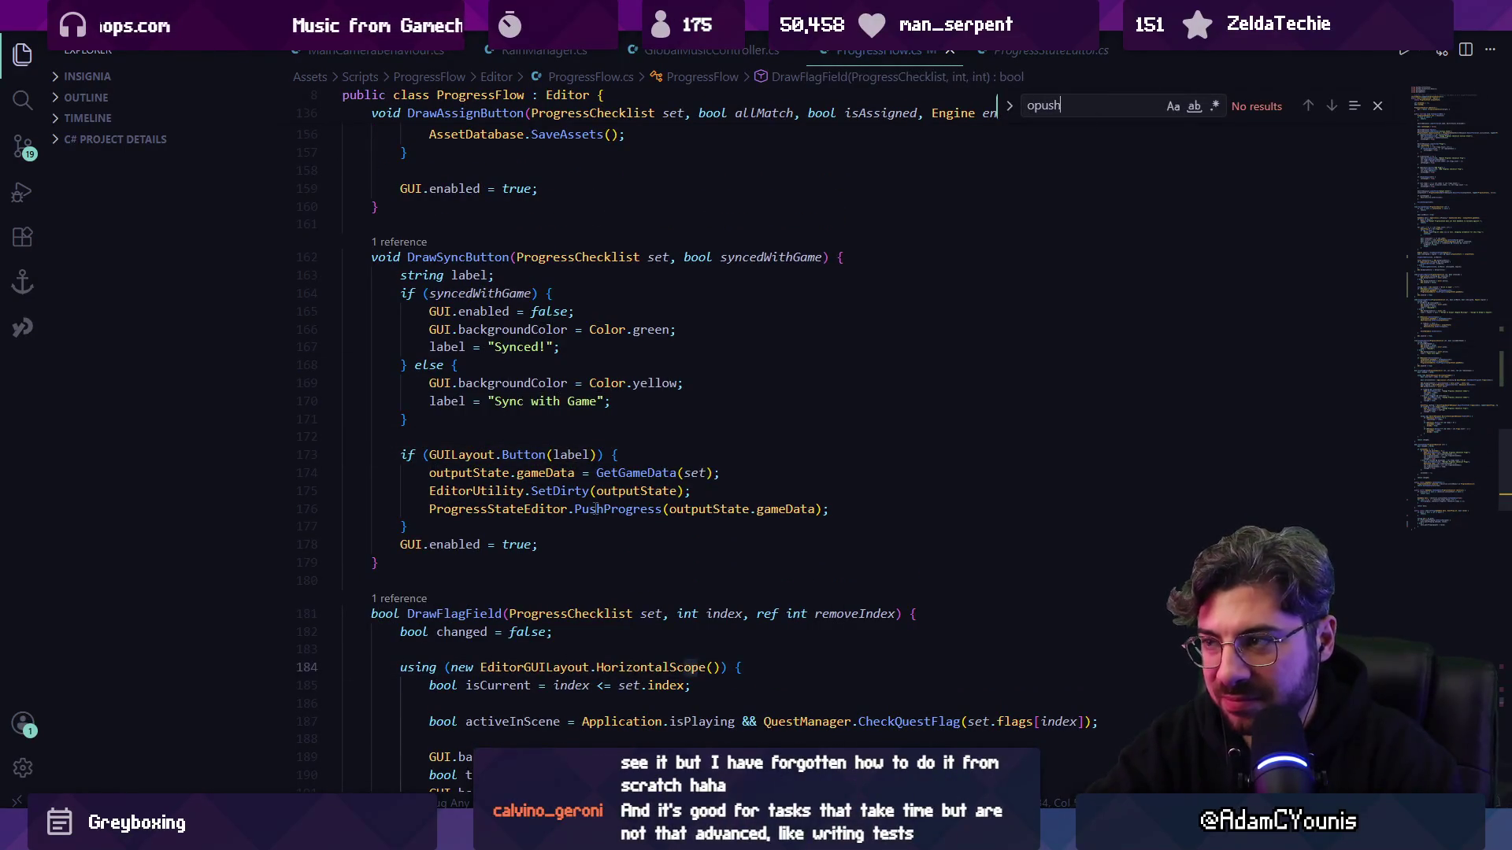
key(BackSpace)
key(BackSpace)
key(BackSpace)
text(pushprogress)
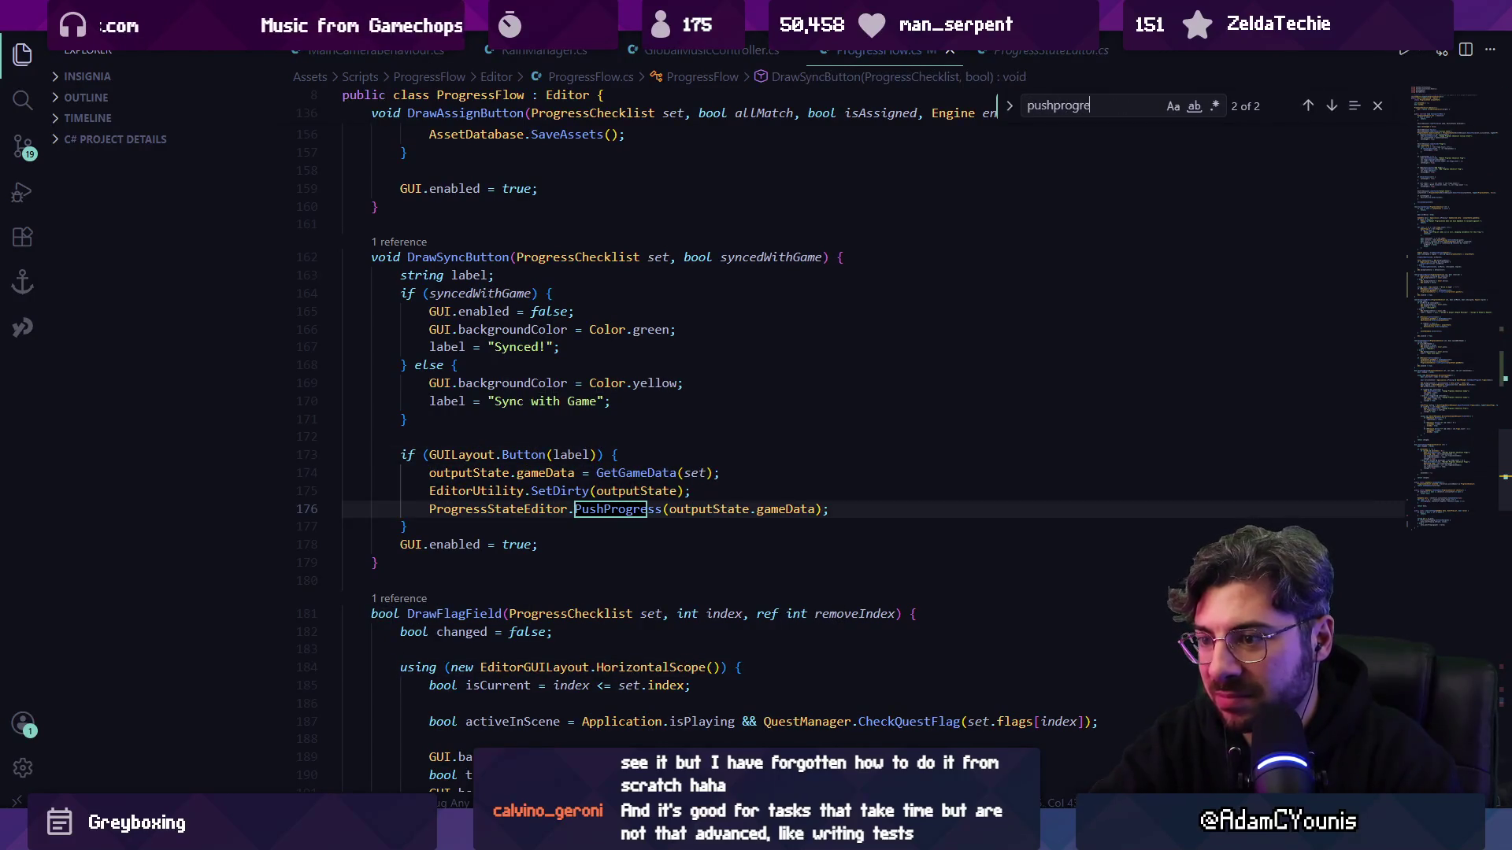
key(Return)
key(Escape)
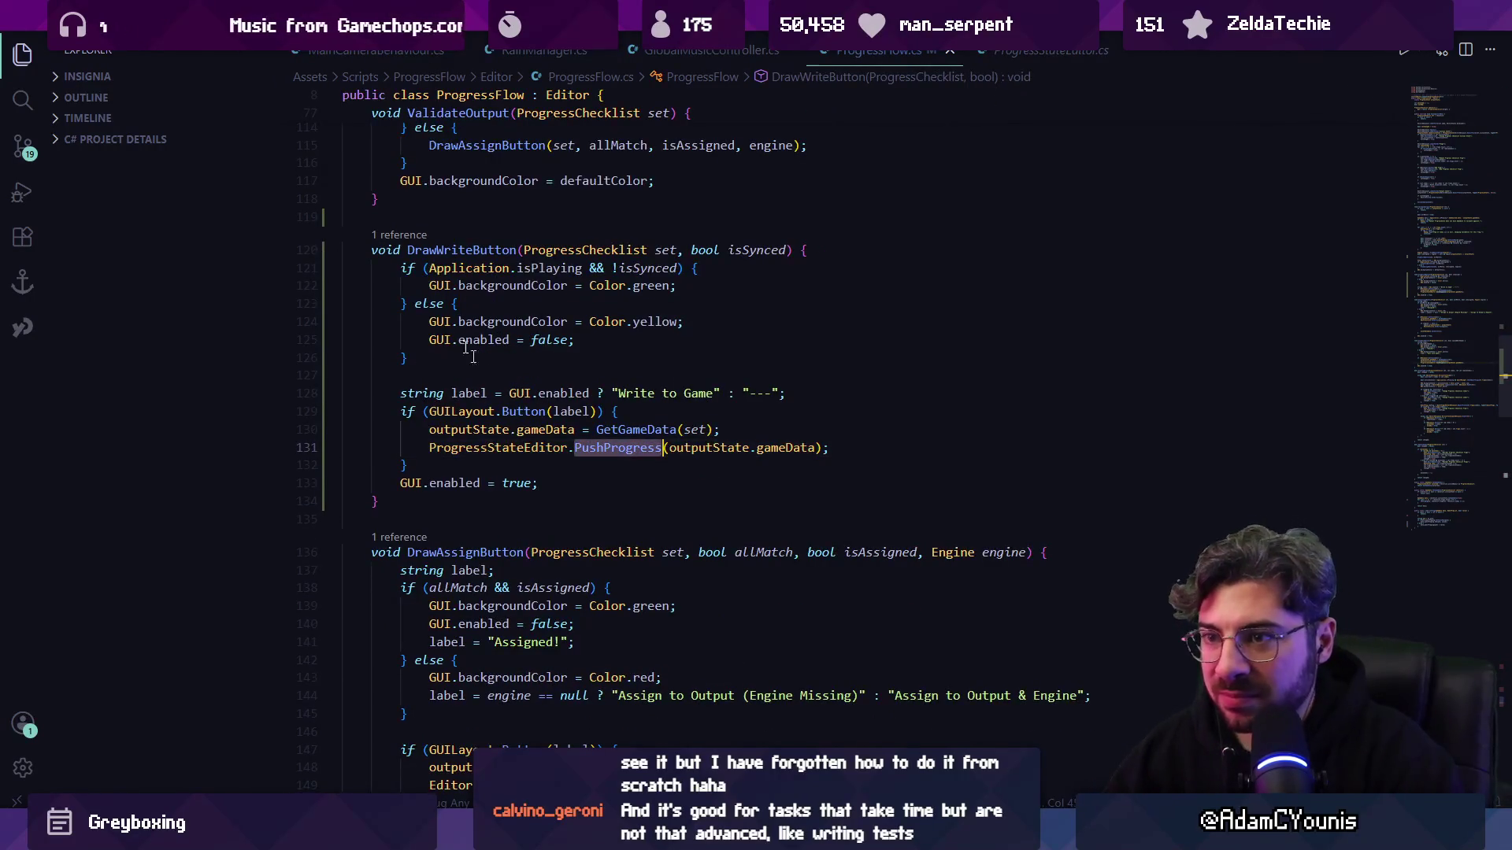
- Go to the DrawWriteButton call in ValidateOutput and comment it out, then switch to Unity
click(403, 236)
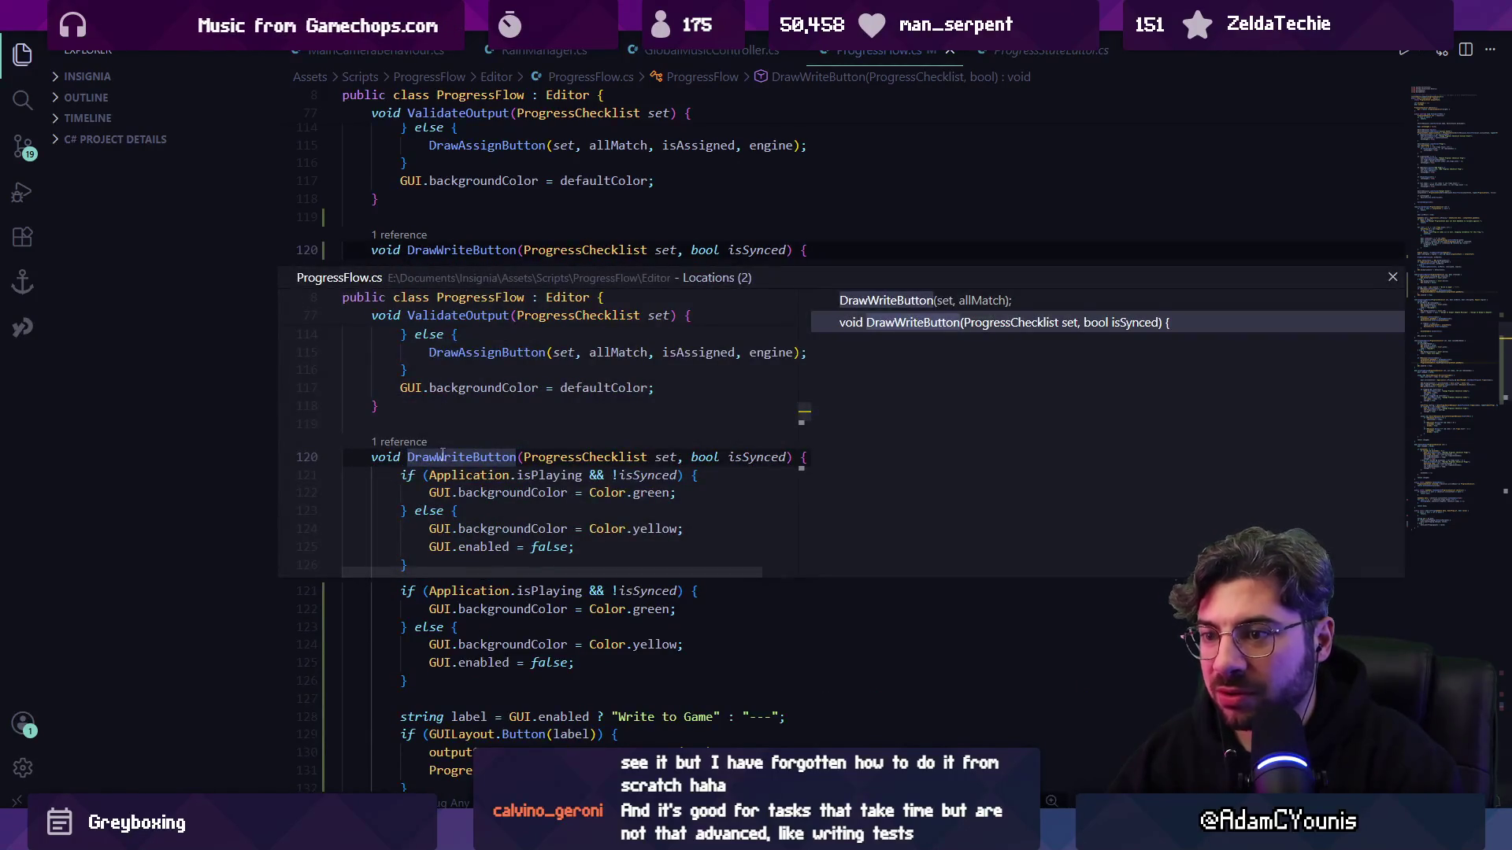
key(Escape)
click(403, 312)
scroll(397, 451, up, 1)
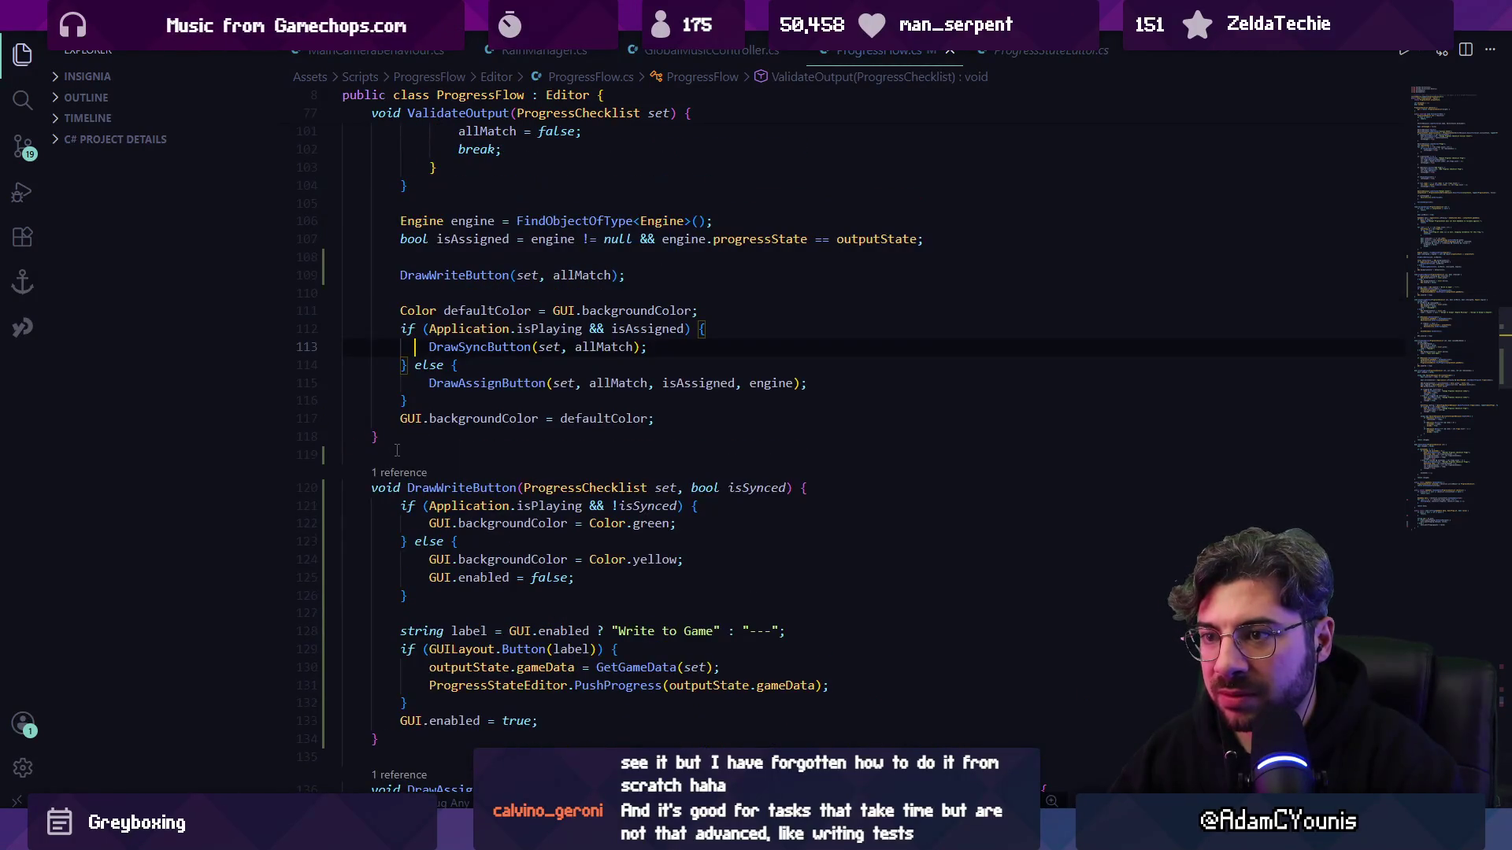
scroll(388, 389, up, 2)
click(390, 355)
key(ctrl+slash)
key(alt+Tab)
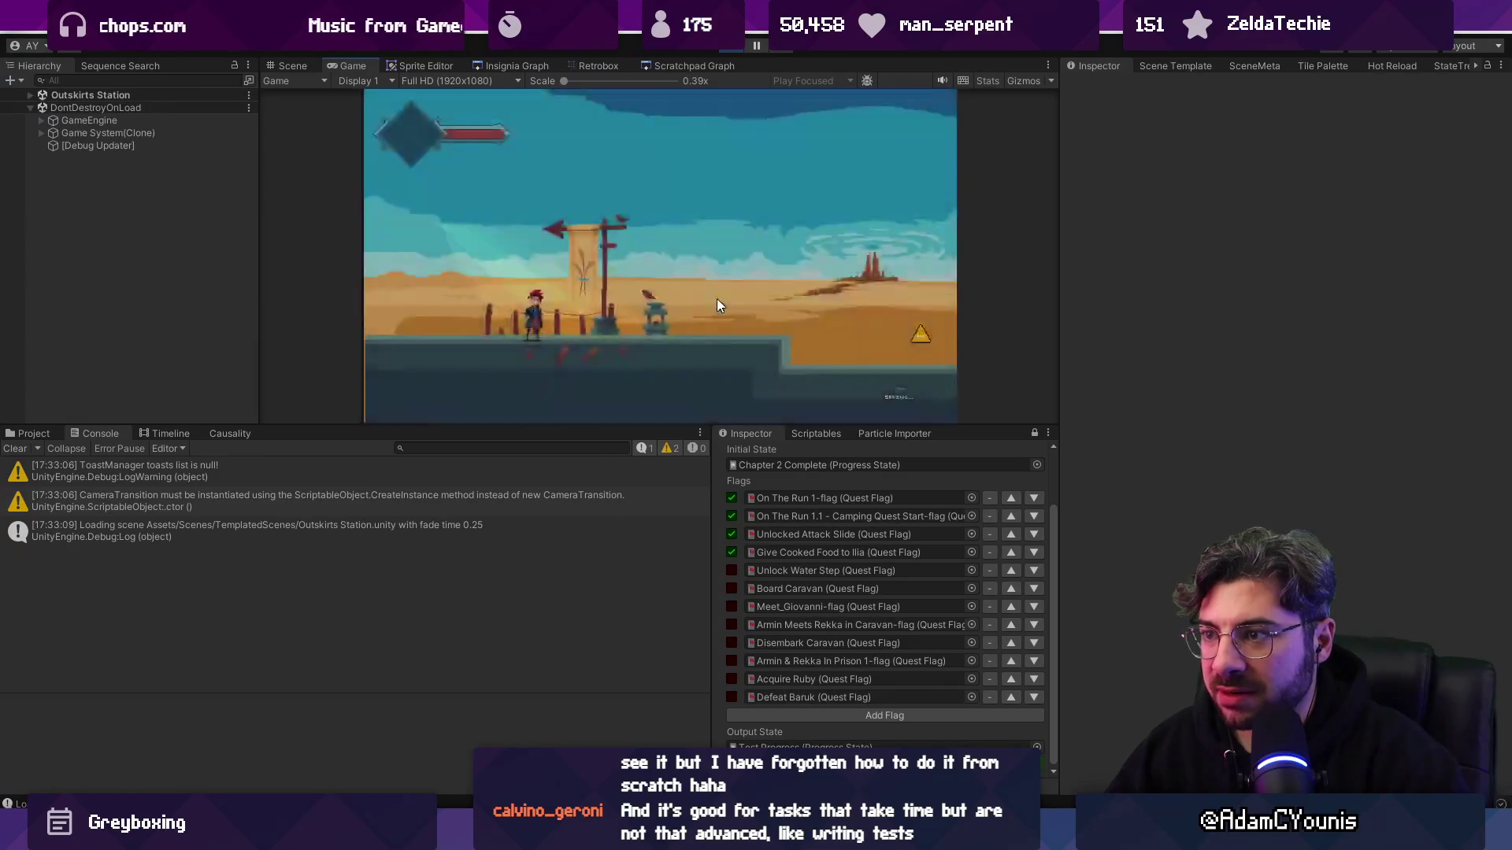
- In Play mode, walk to the scenario gate, set its flag True, and tick Unlocked Attack Slide
key(d)
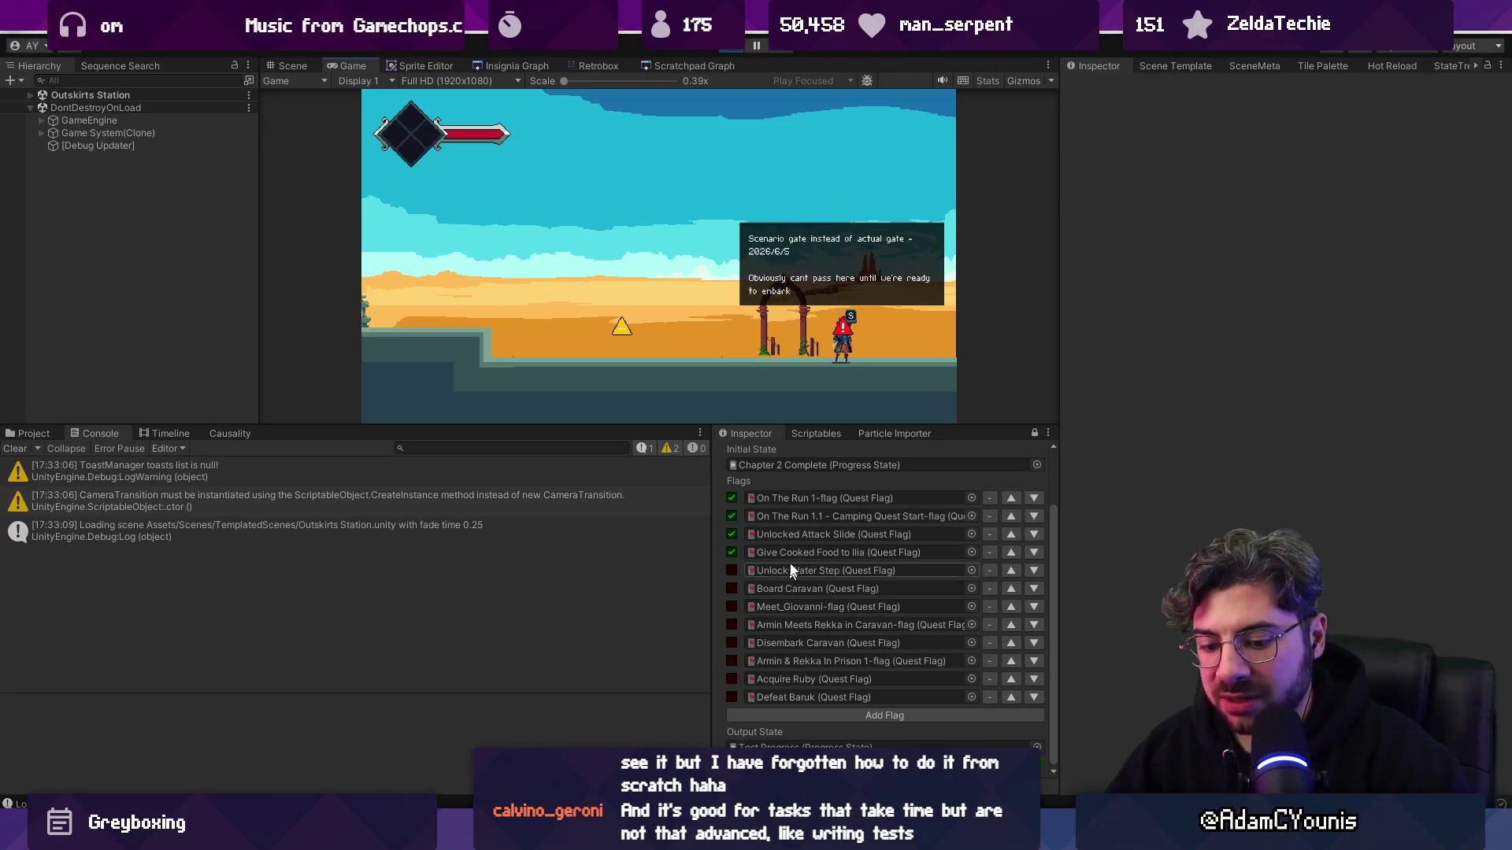
click(854, 357)
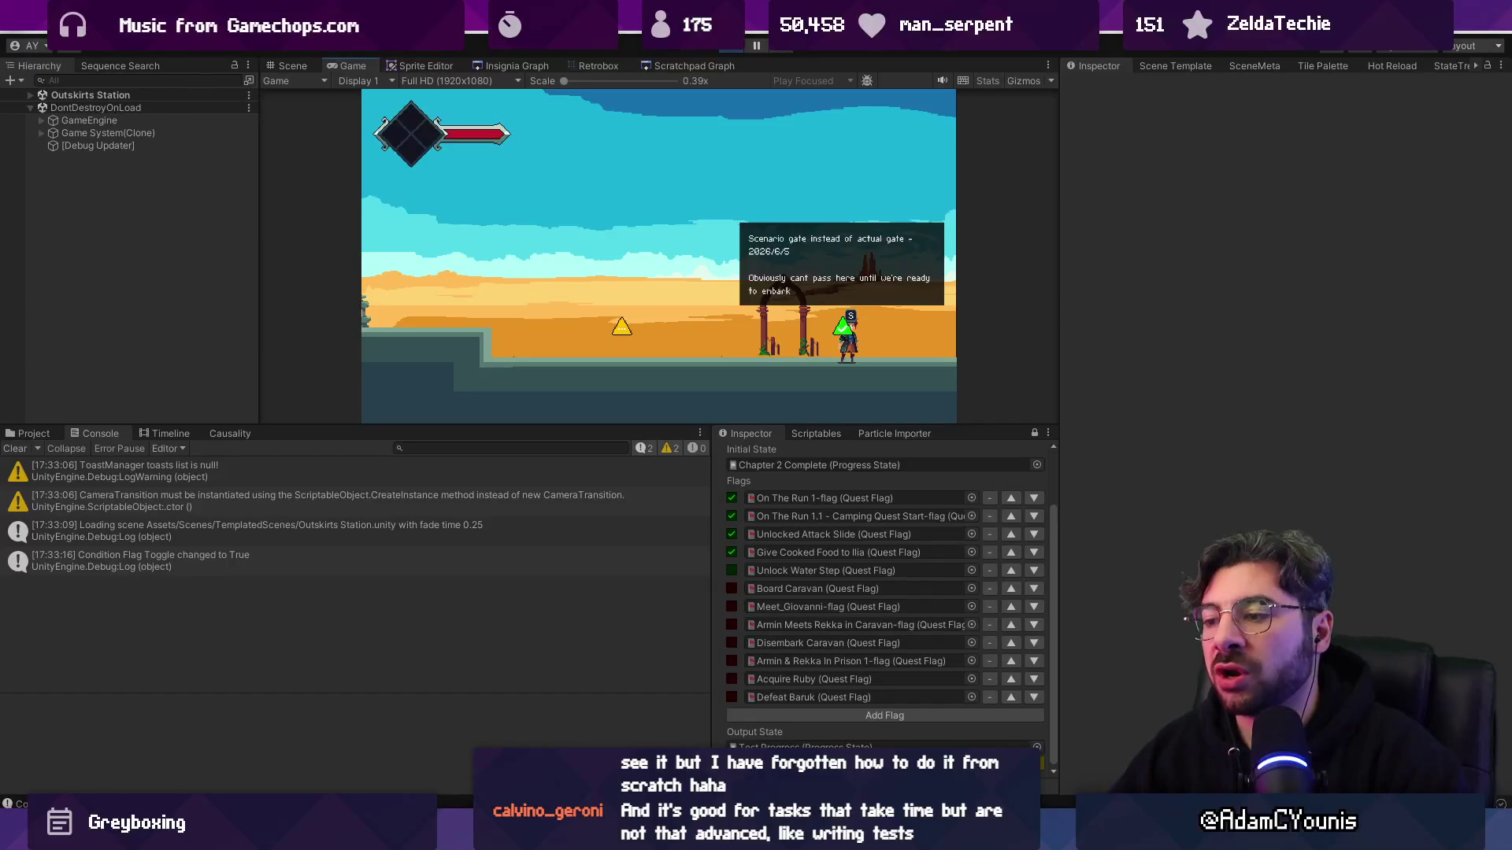
key(i)
click(730, 532)
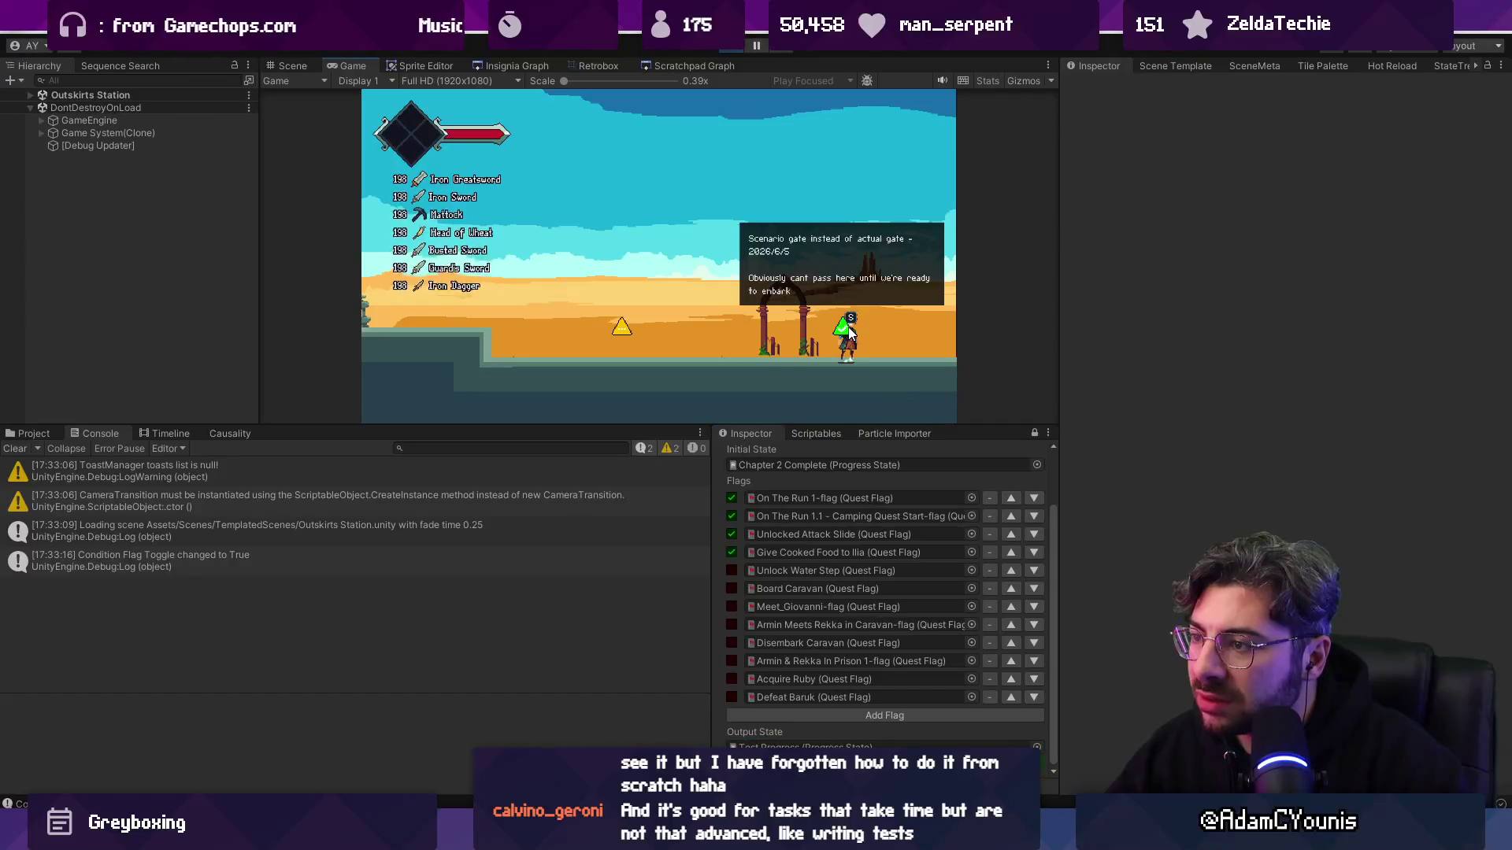
- Tick and untick Unlock Water Step, set the gate flag back to True, and stop playing
click(733, 571)
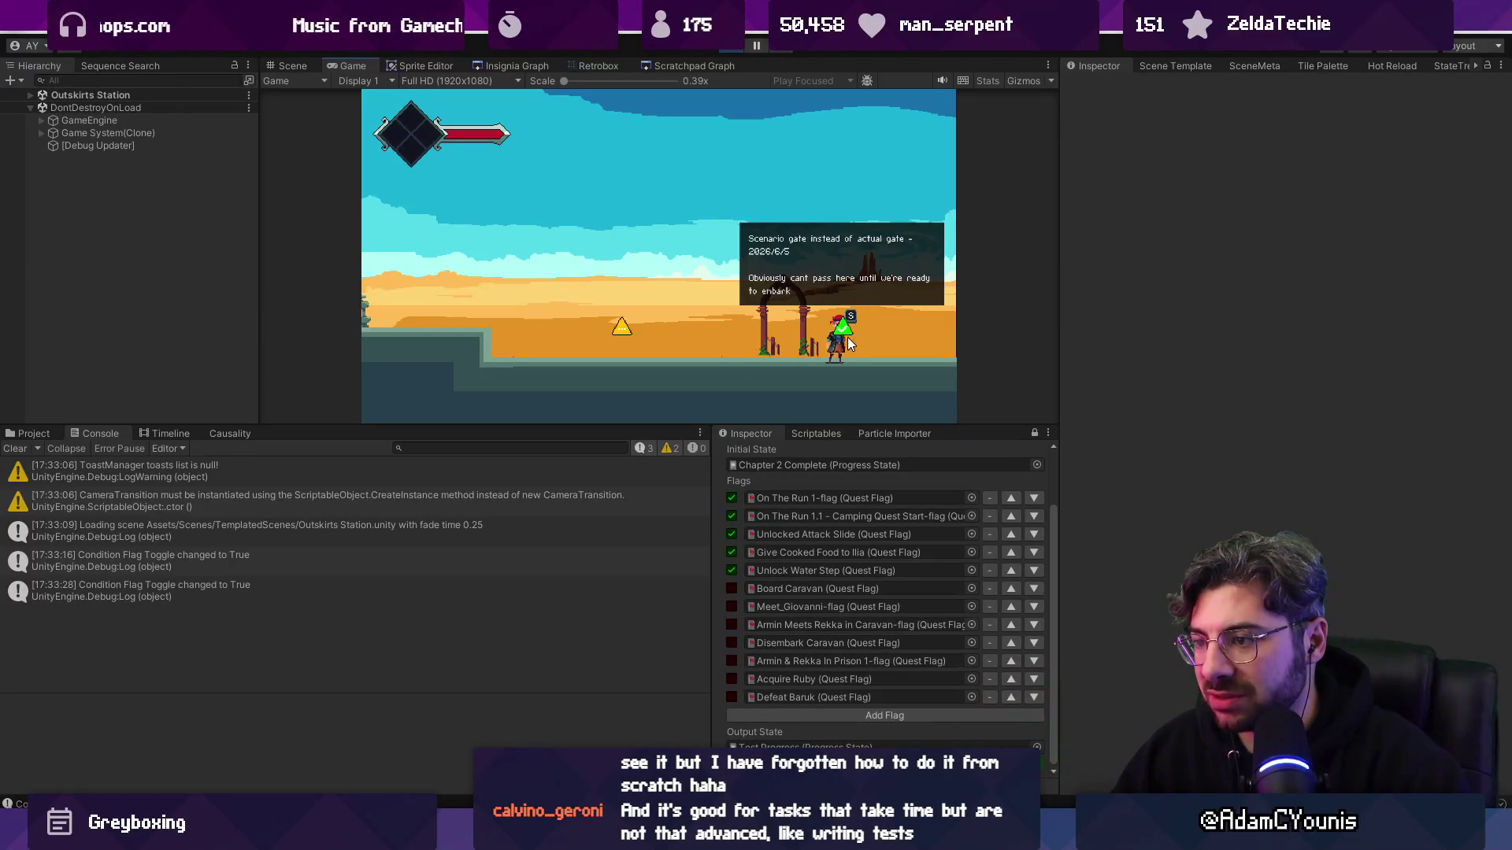
click(731, 570)
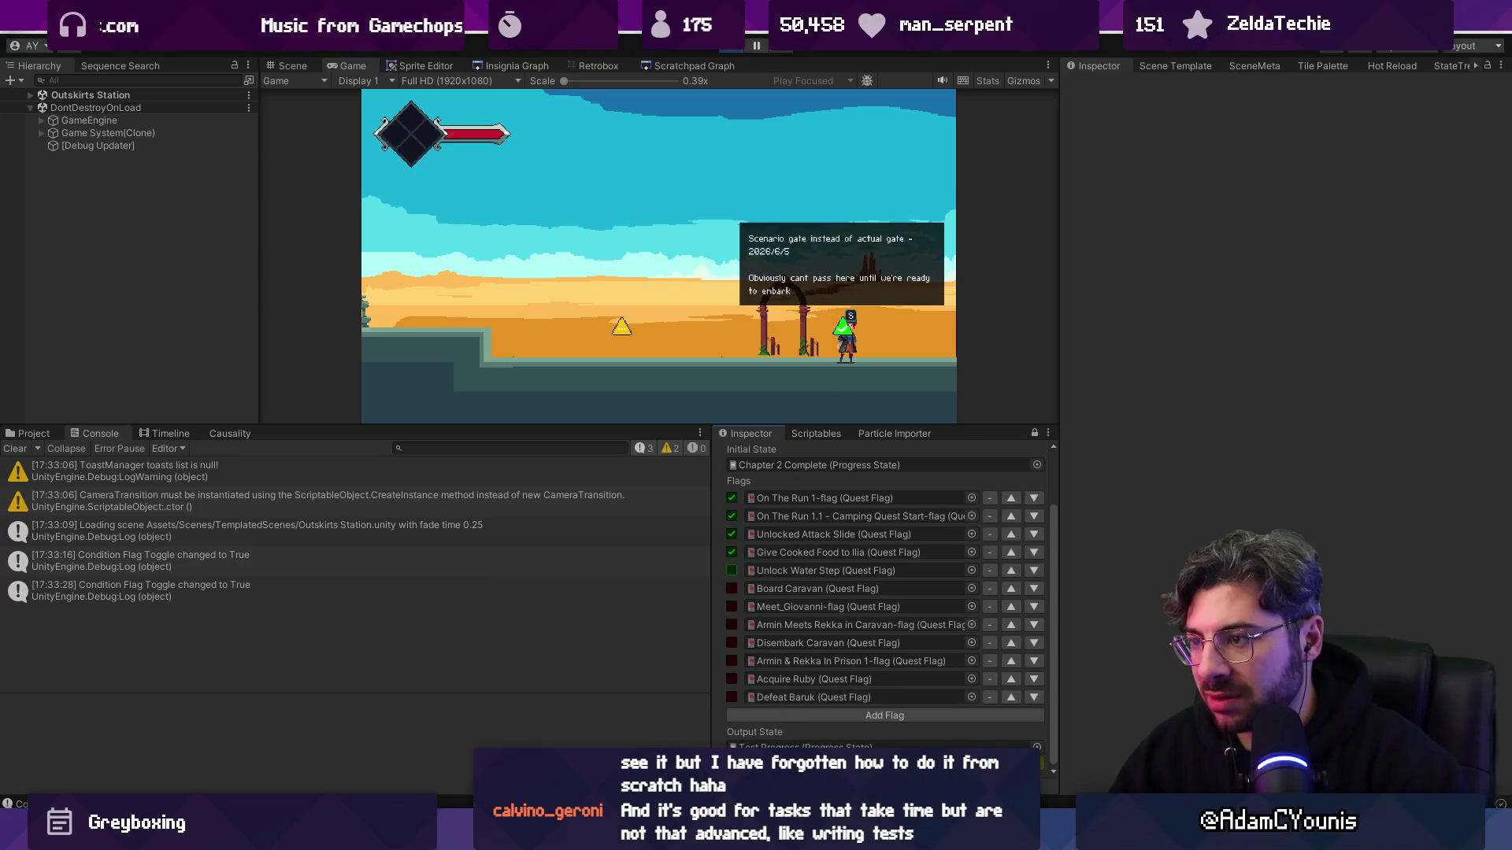
click(843, 339)
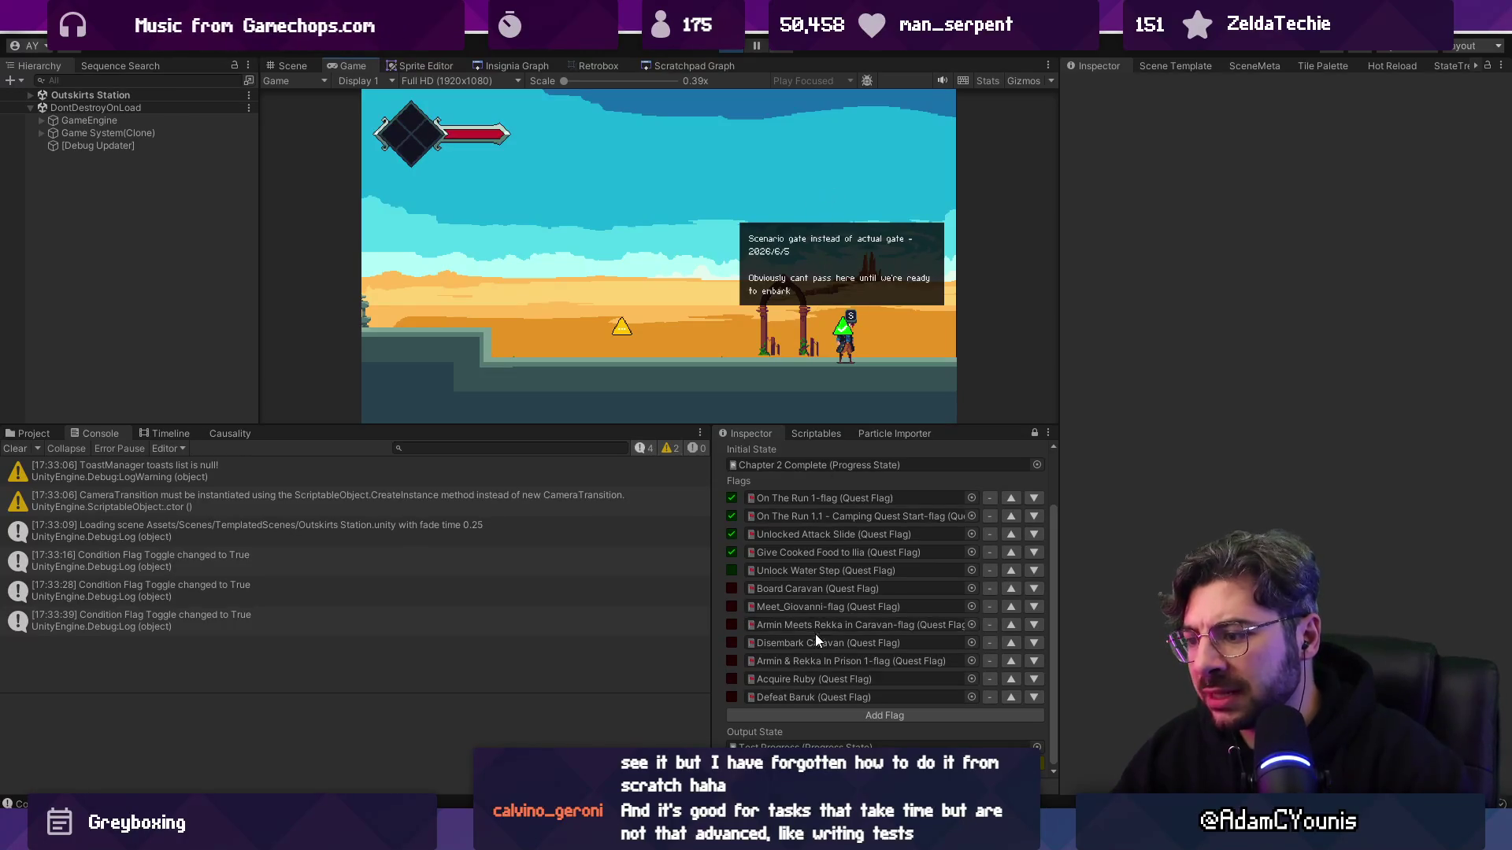
click(739, 49)
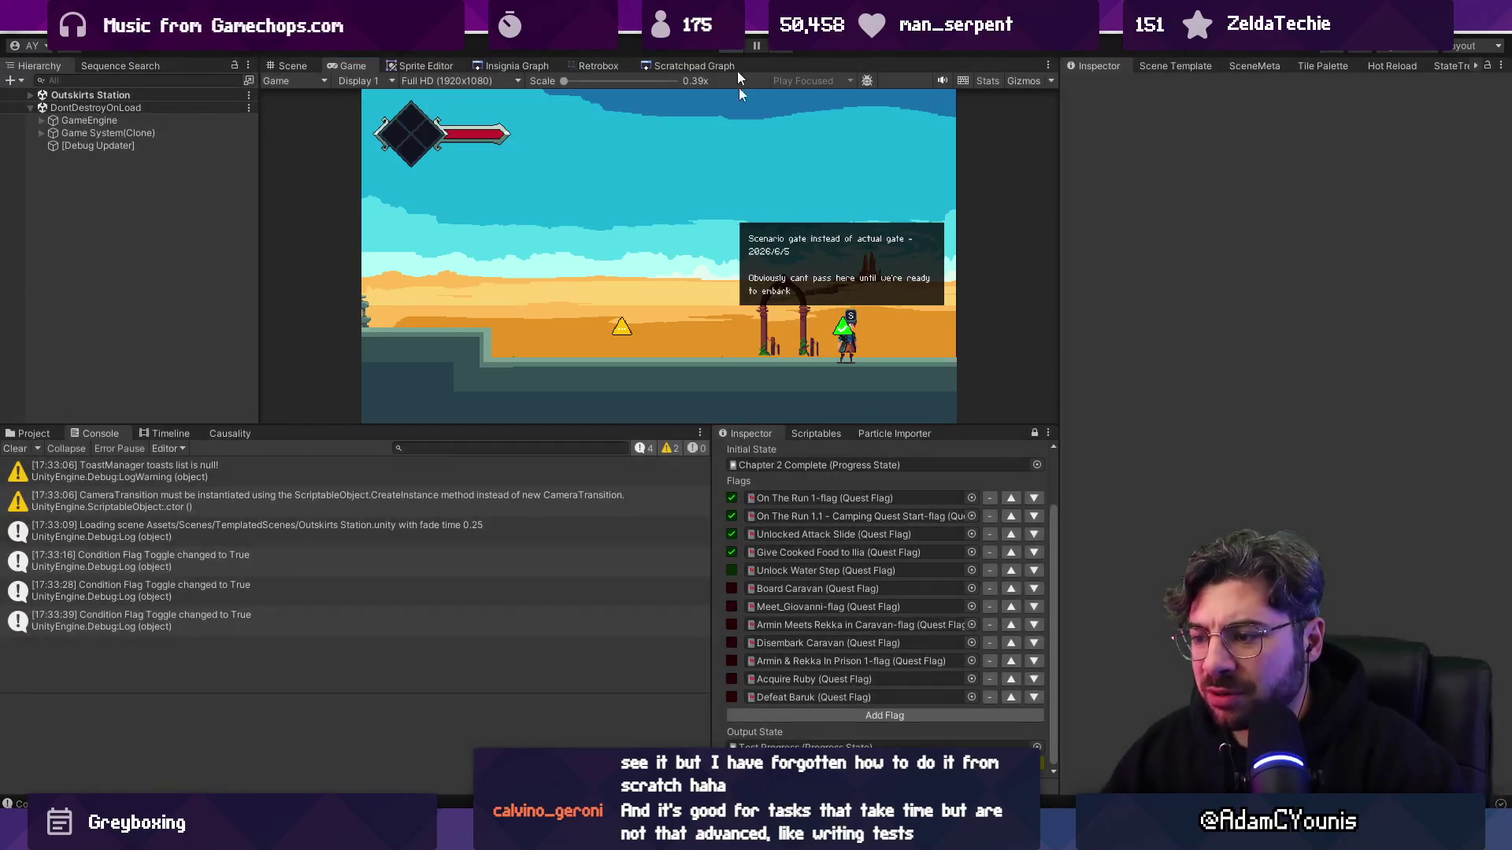
key(alt+Tab)
- Find the sync button label in ProgressFlow.cs with a 'syncwith' search
key(ctrl+f)
text(syncwith)
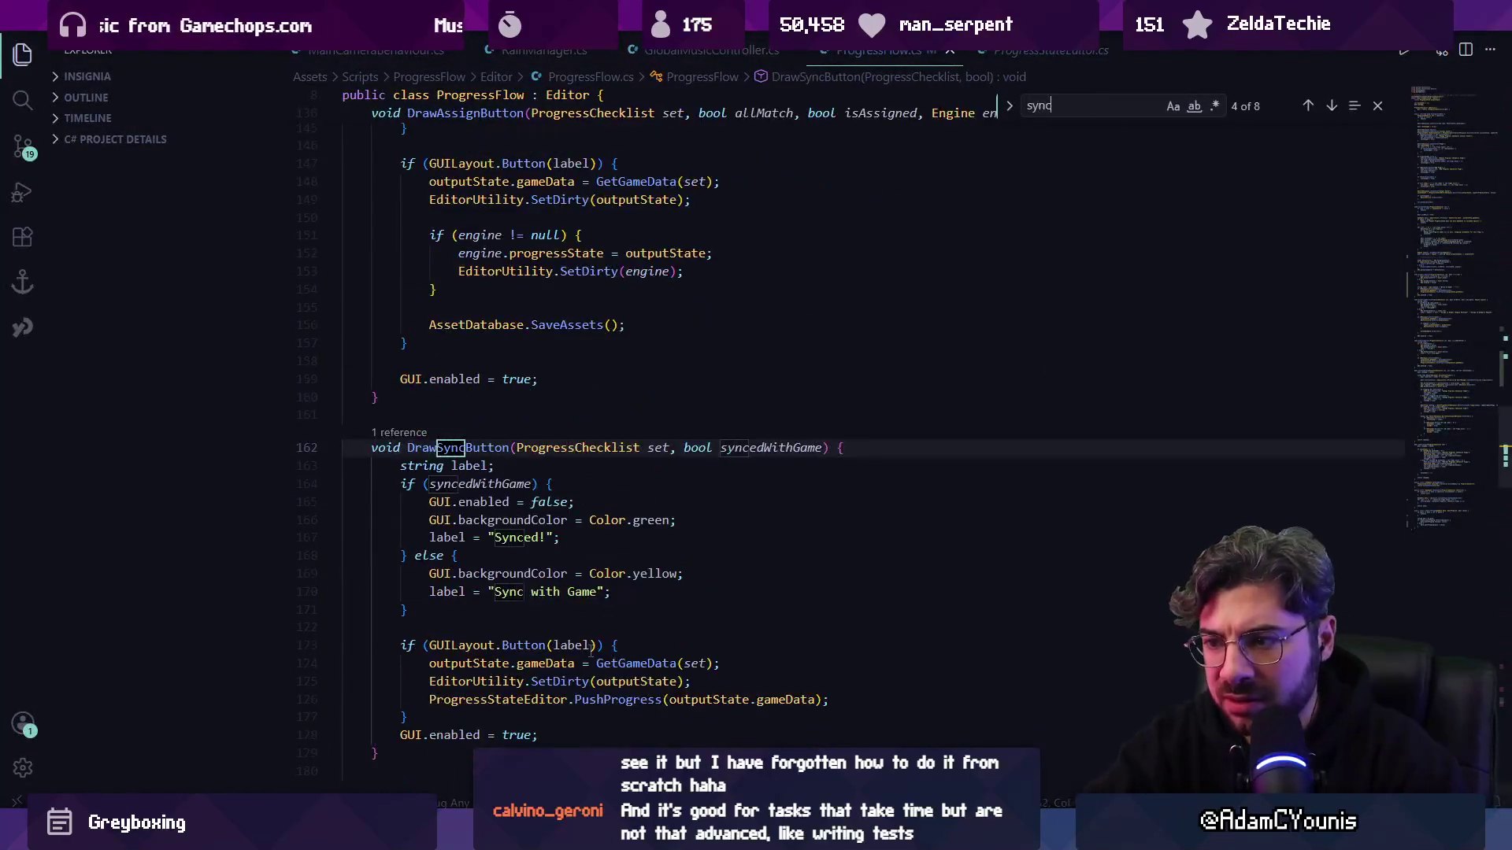
scroll(501, 471, down, 2)
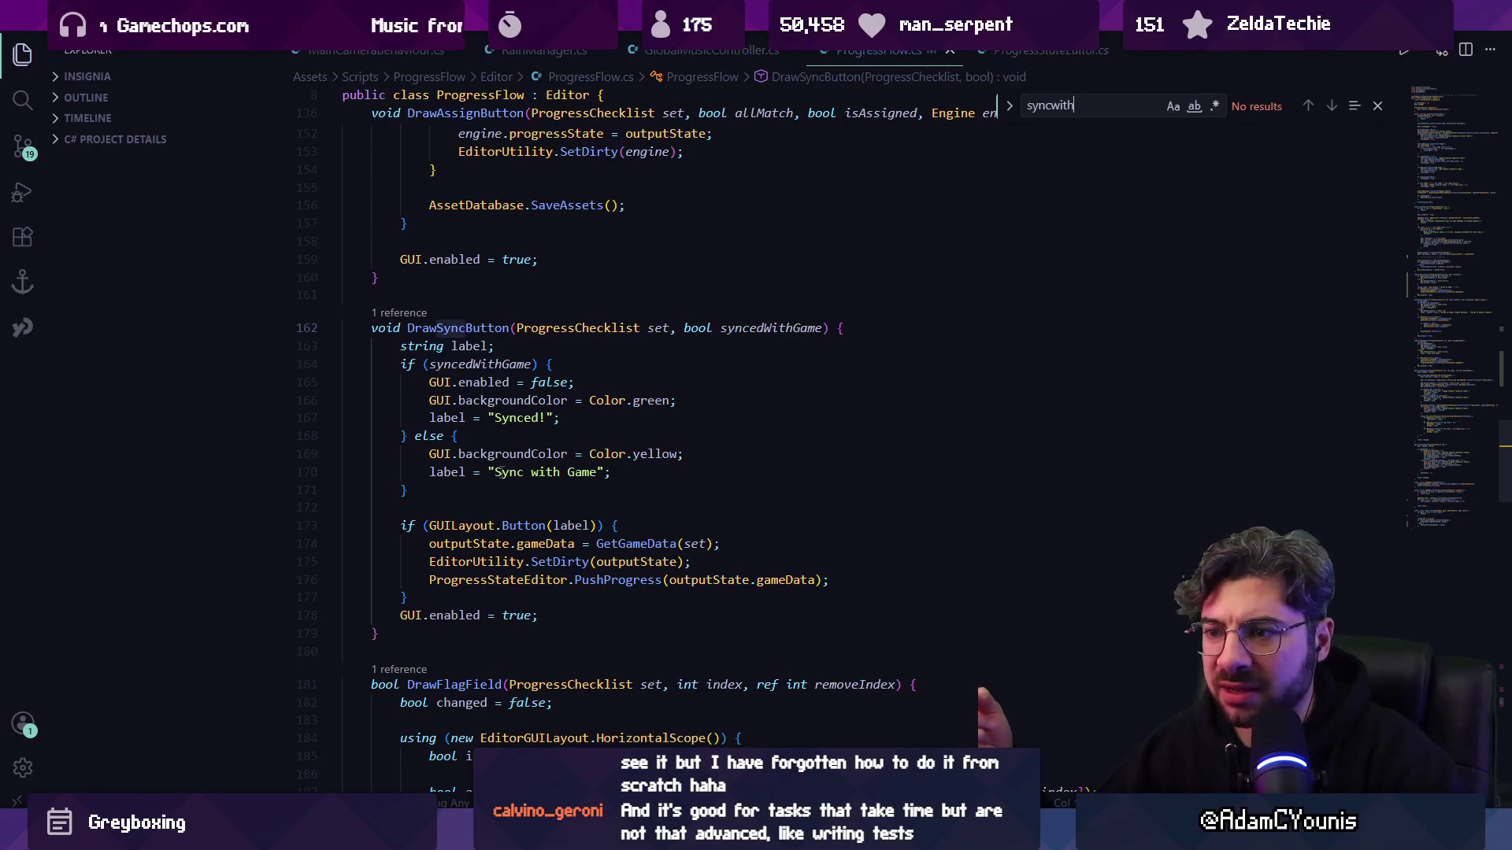
key(Escape)
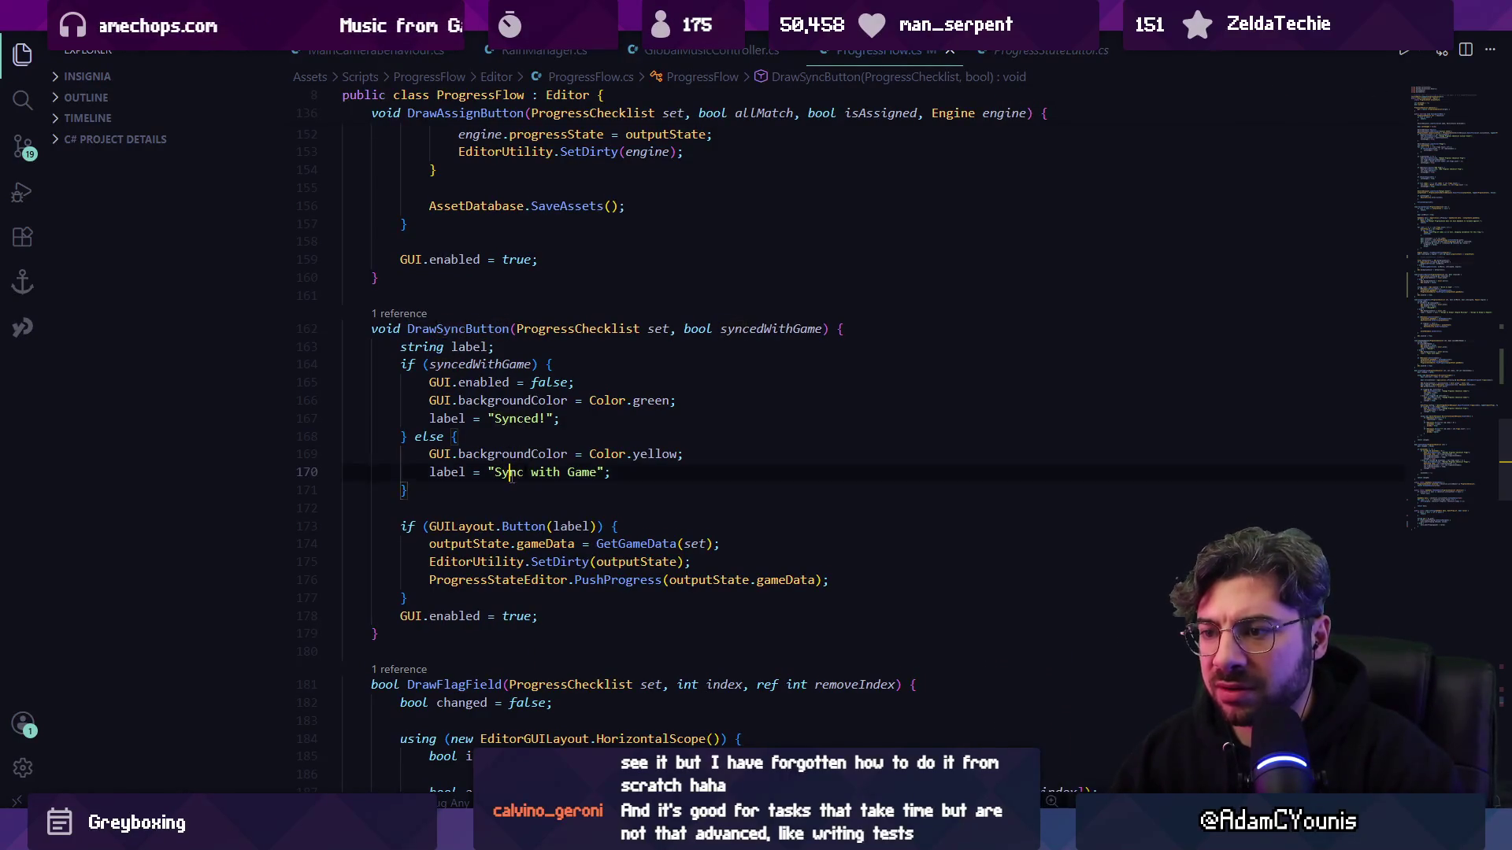
- Rewrite the label on line 170 to read 'Push to Game' and save the script
double_click(508, 472)
text(Write)
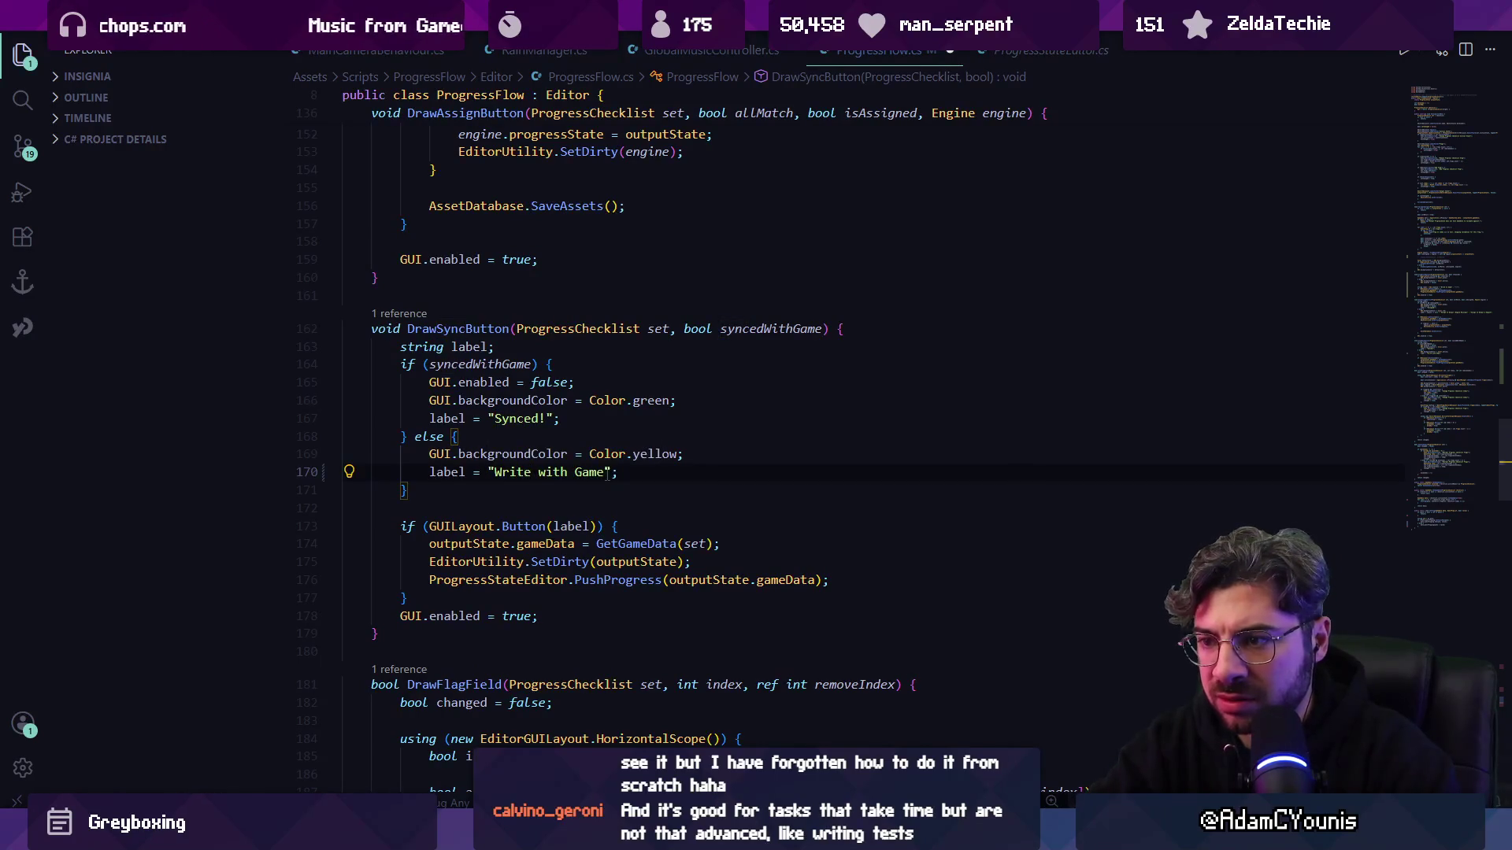
key(ctrl+shift+Right)
text(to)
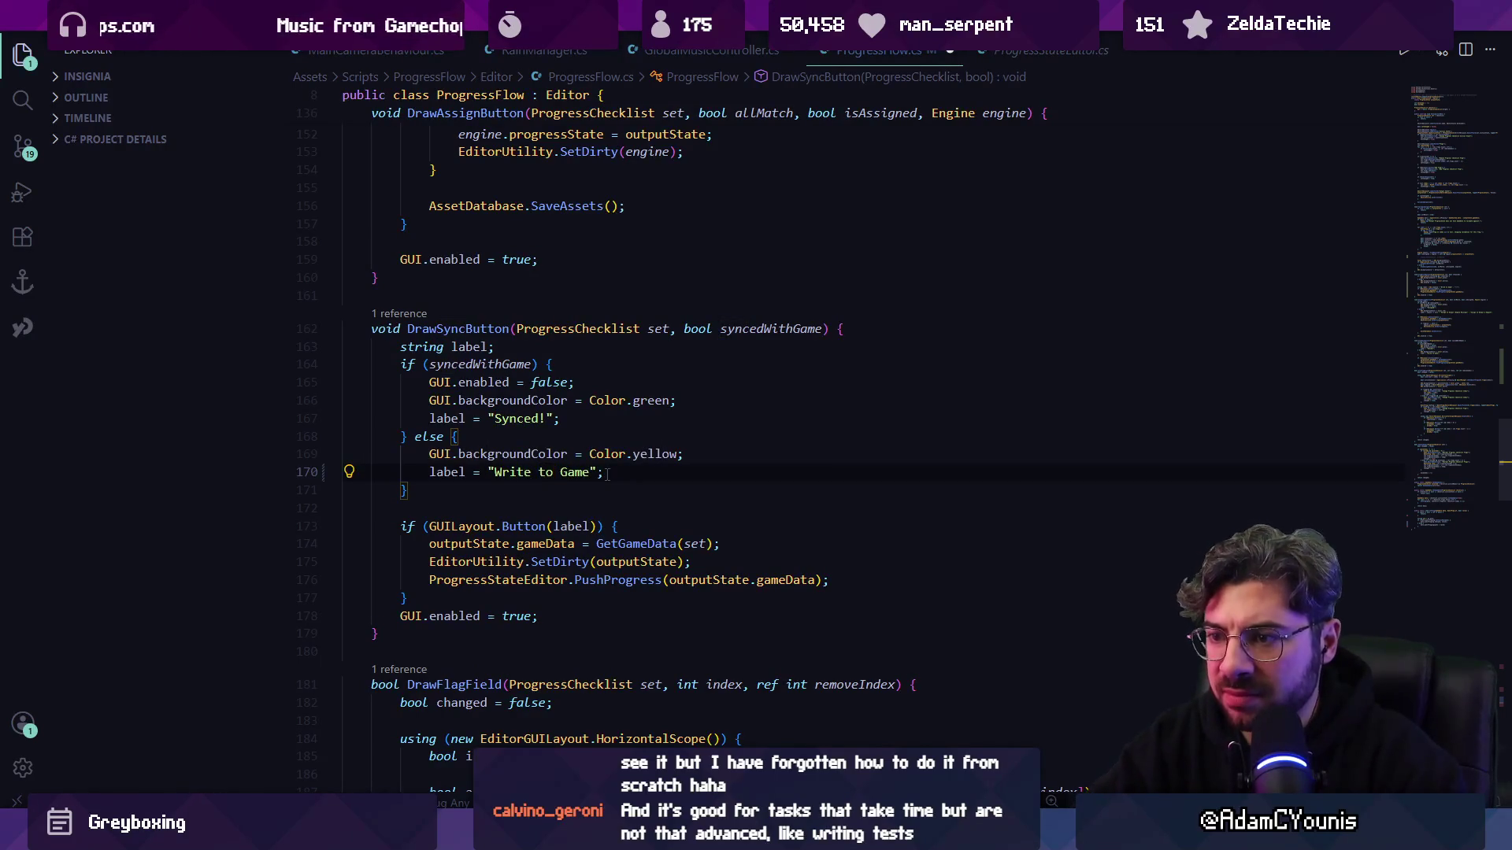
key(ctrl+Left)
key(ctrl+Left)
key(ctrl+shift+Right)
text(Push)
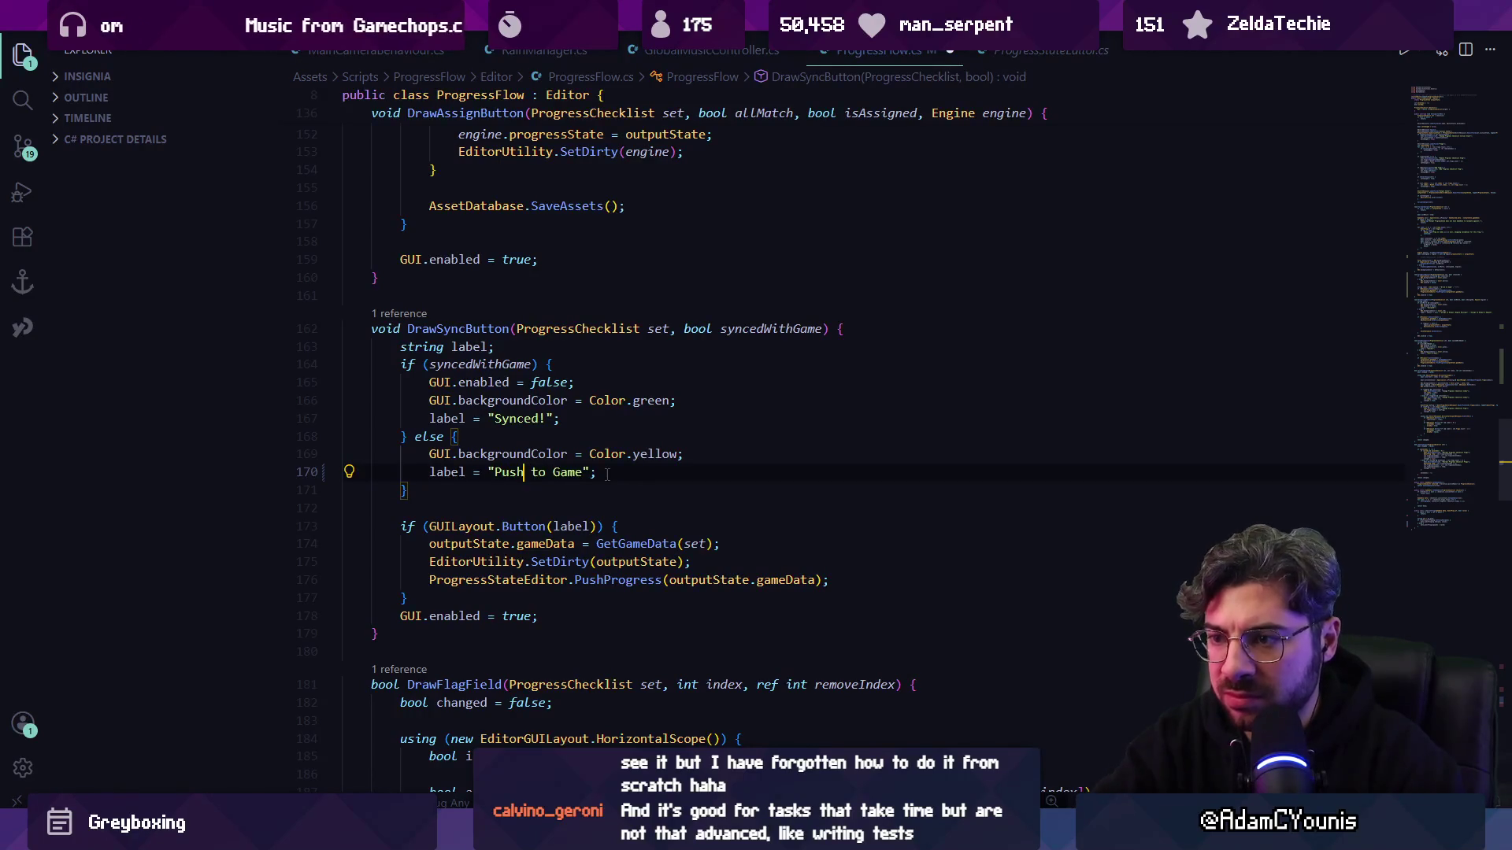
key(ctrl+s)
key(Up)
key(Up)
key(Up)
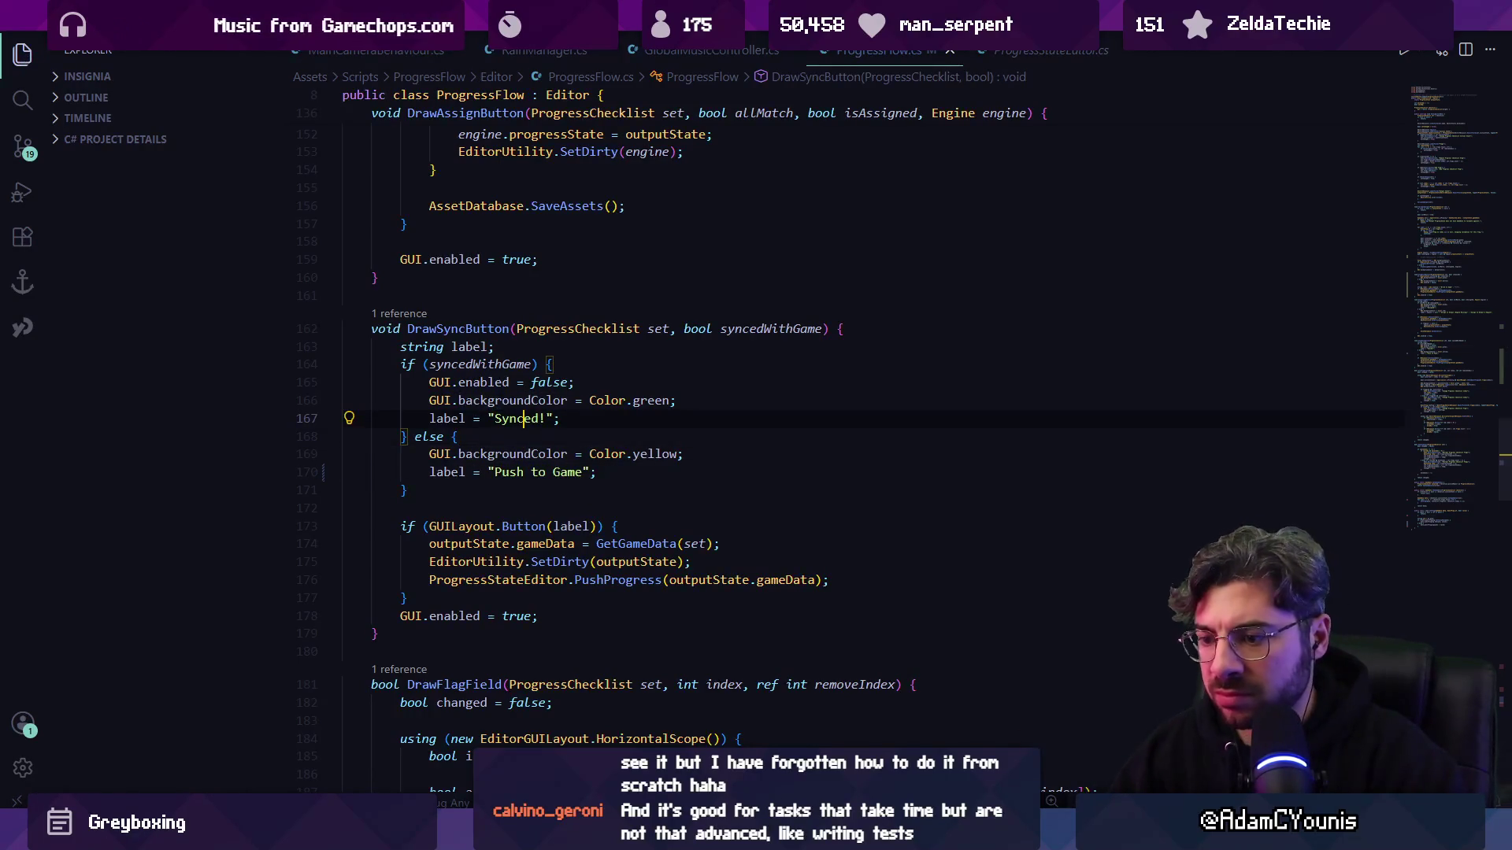
key(alt+Tab)
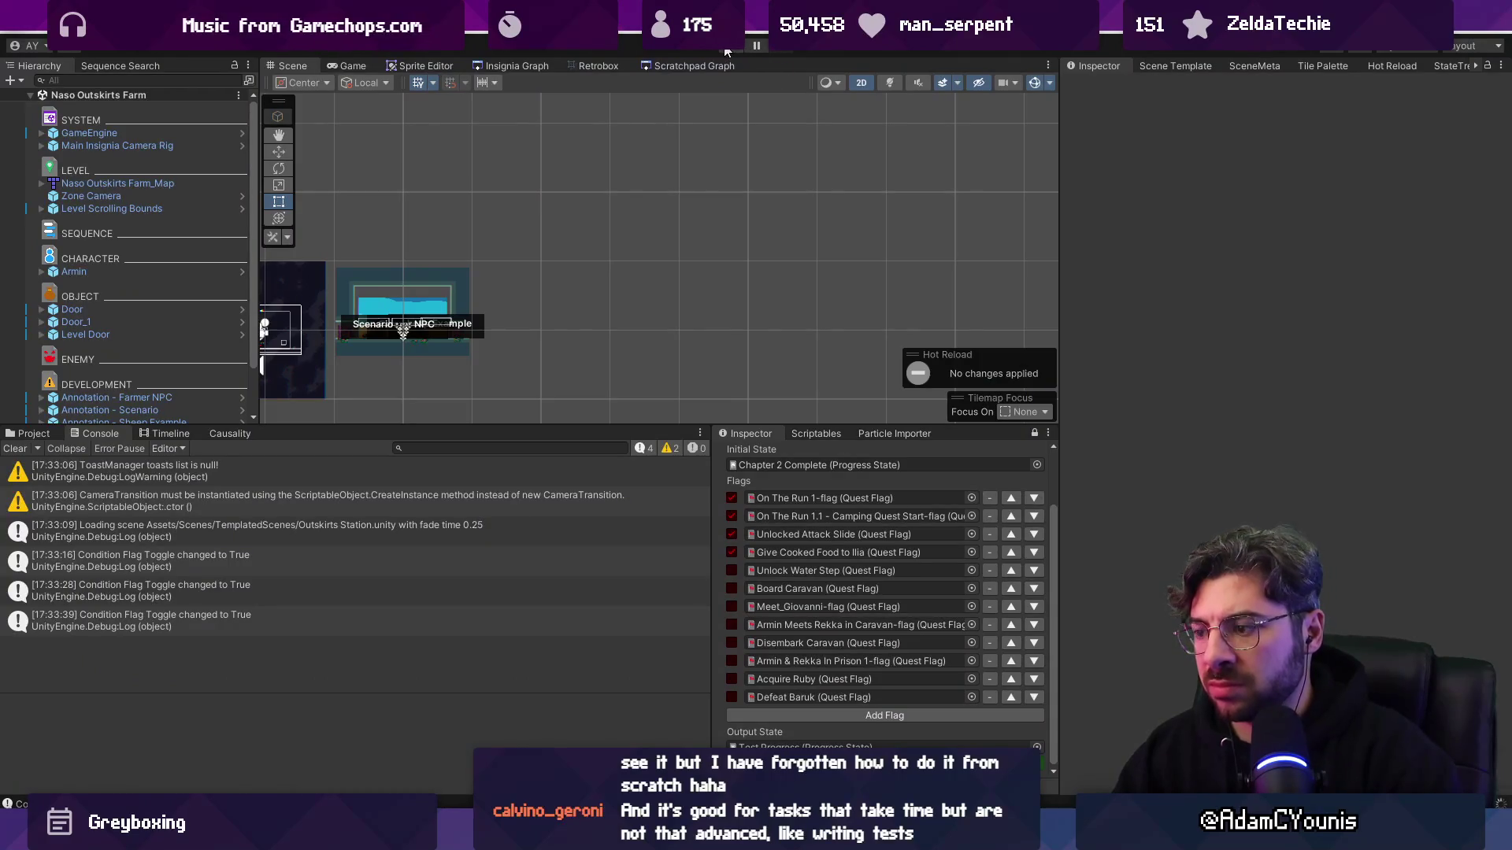
key(alt+Tab)
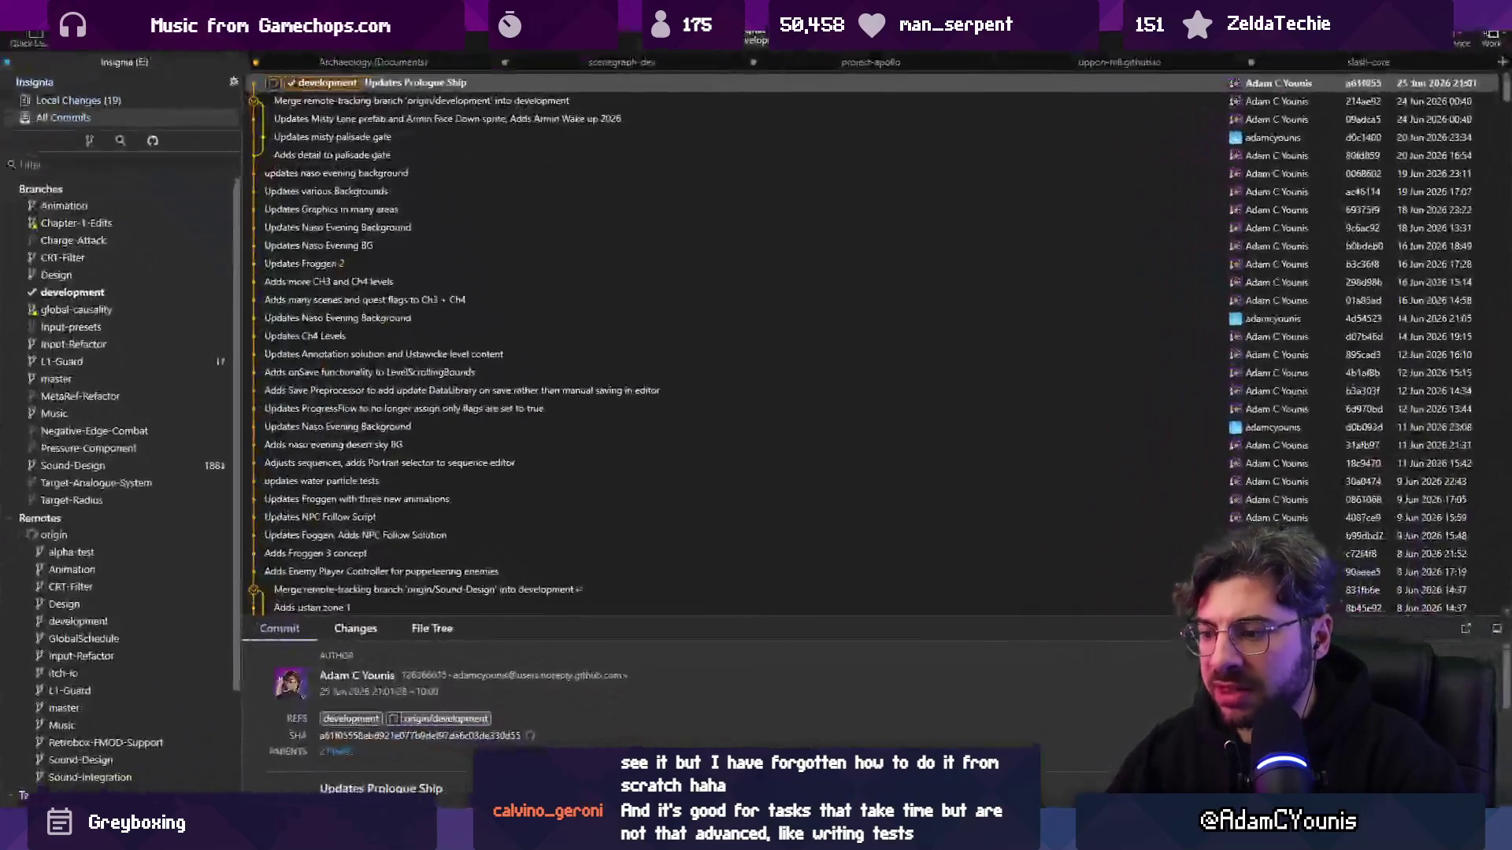
- In Fork, stage all local changes and commit them as 'Updates ProgressFlow and ConditionBehaviour to allow un-writing game proigre'
click(79, 100)
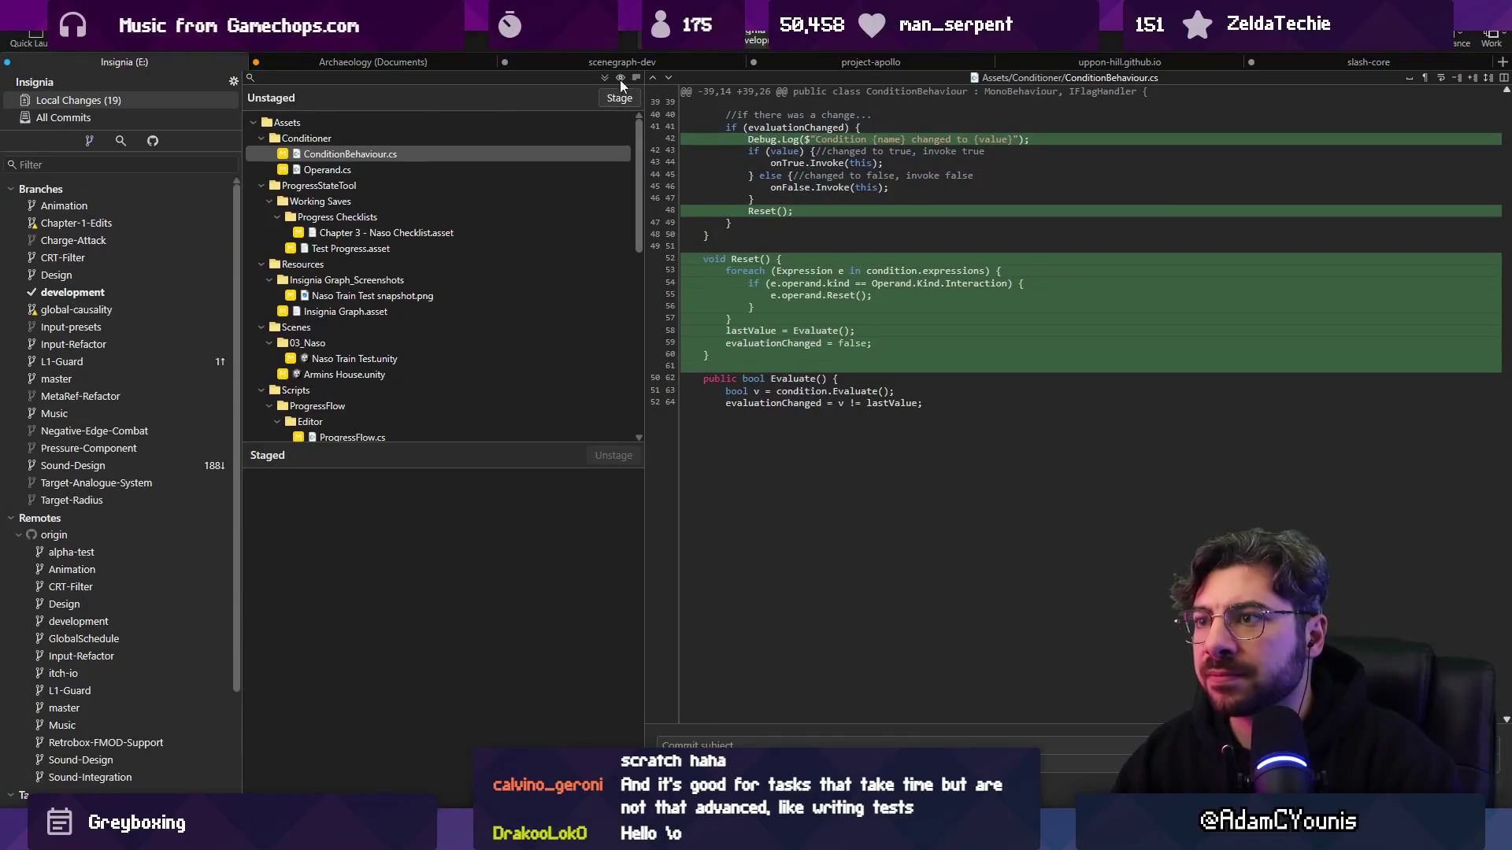
click(619, 98)
text(Updates Progress)
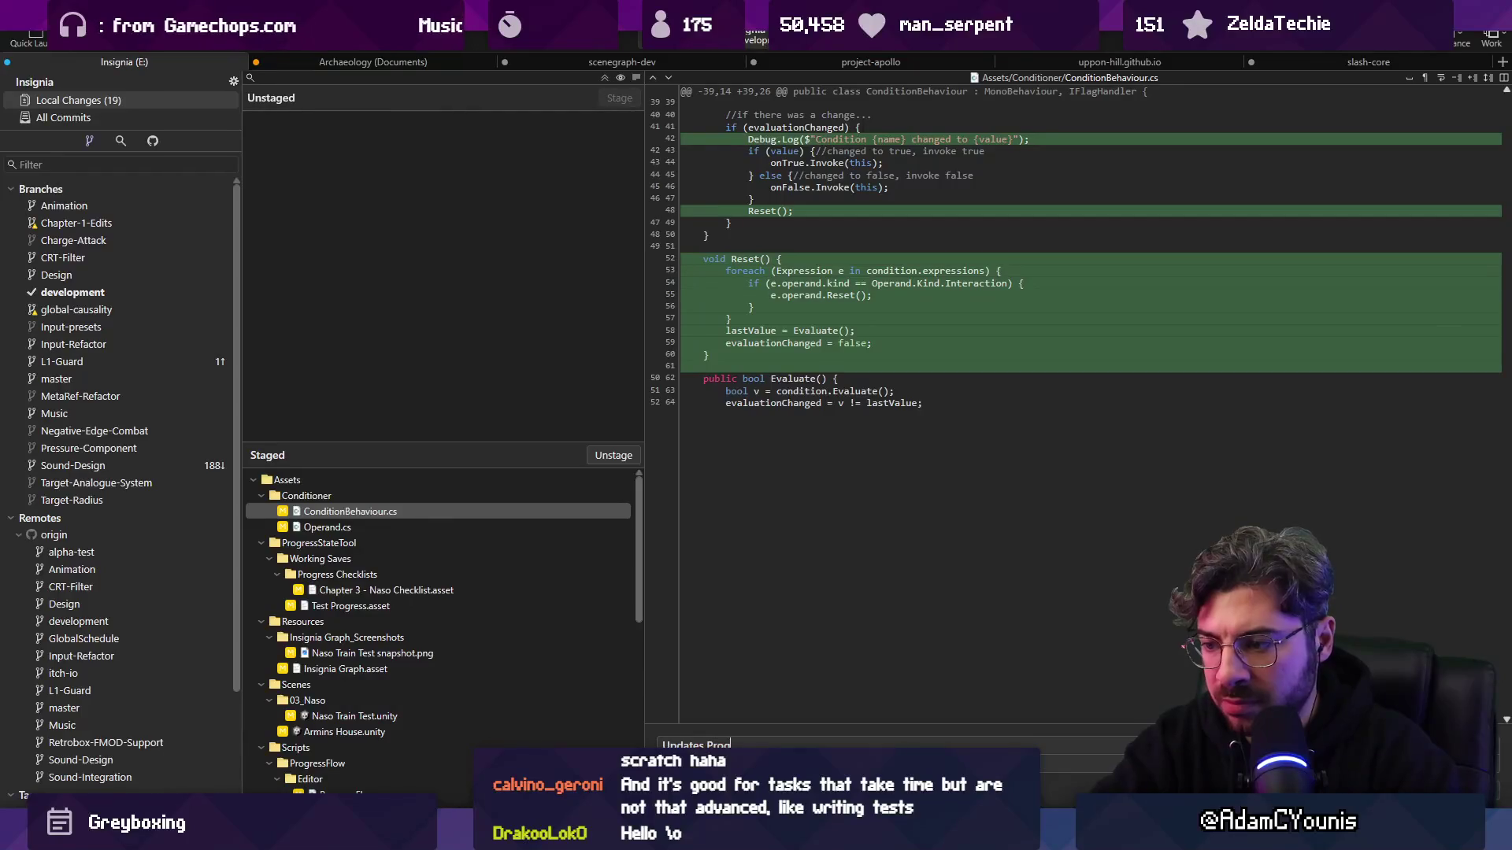
text(Flo)
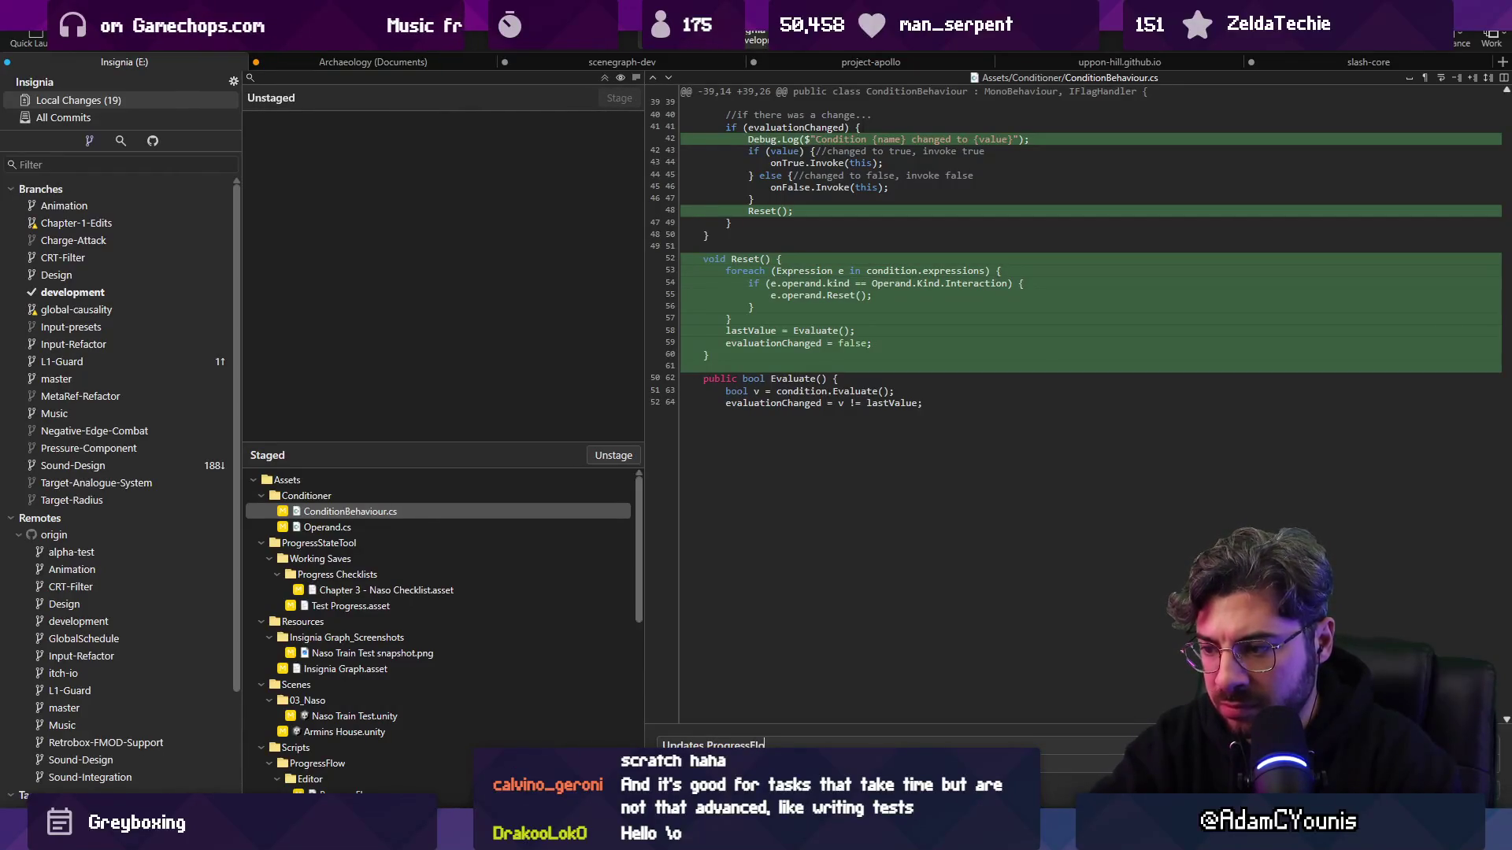
text(w and Cond)
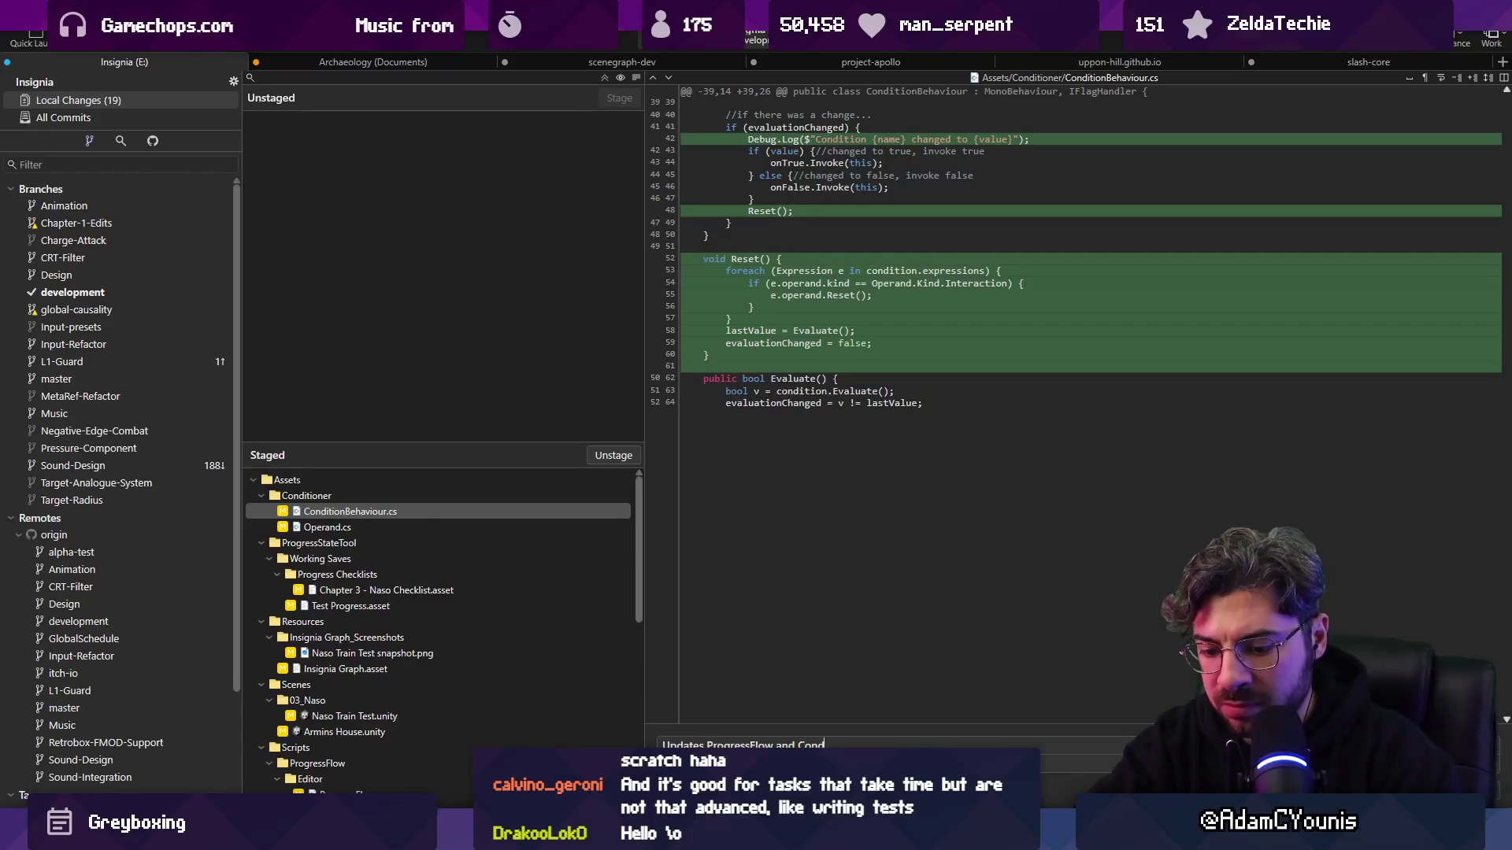
text(itionBehaviour to al)
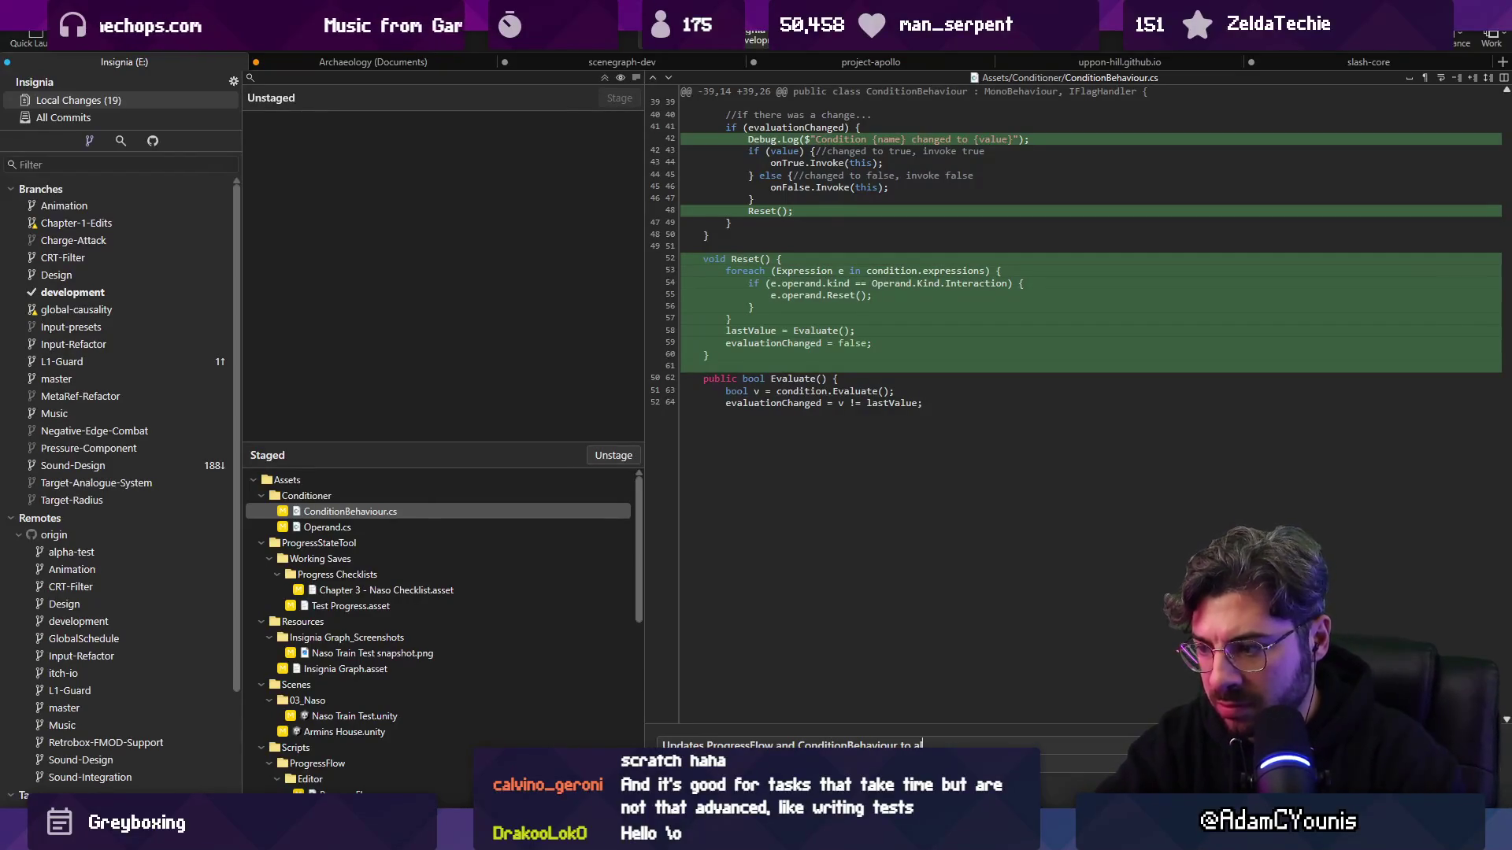
text(low un-writi)
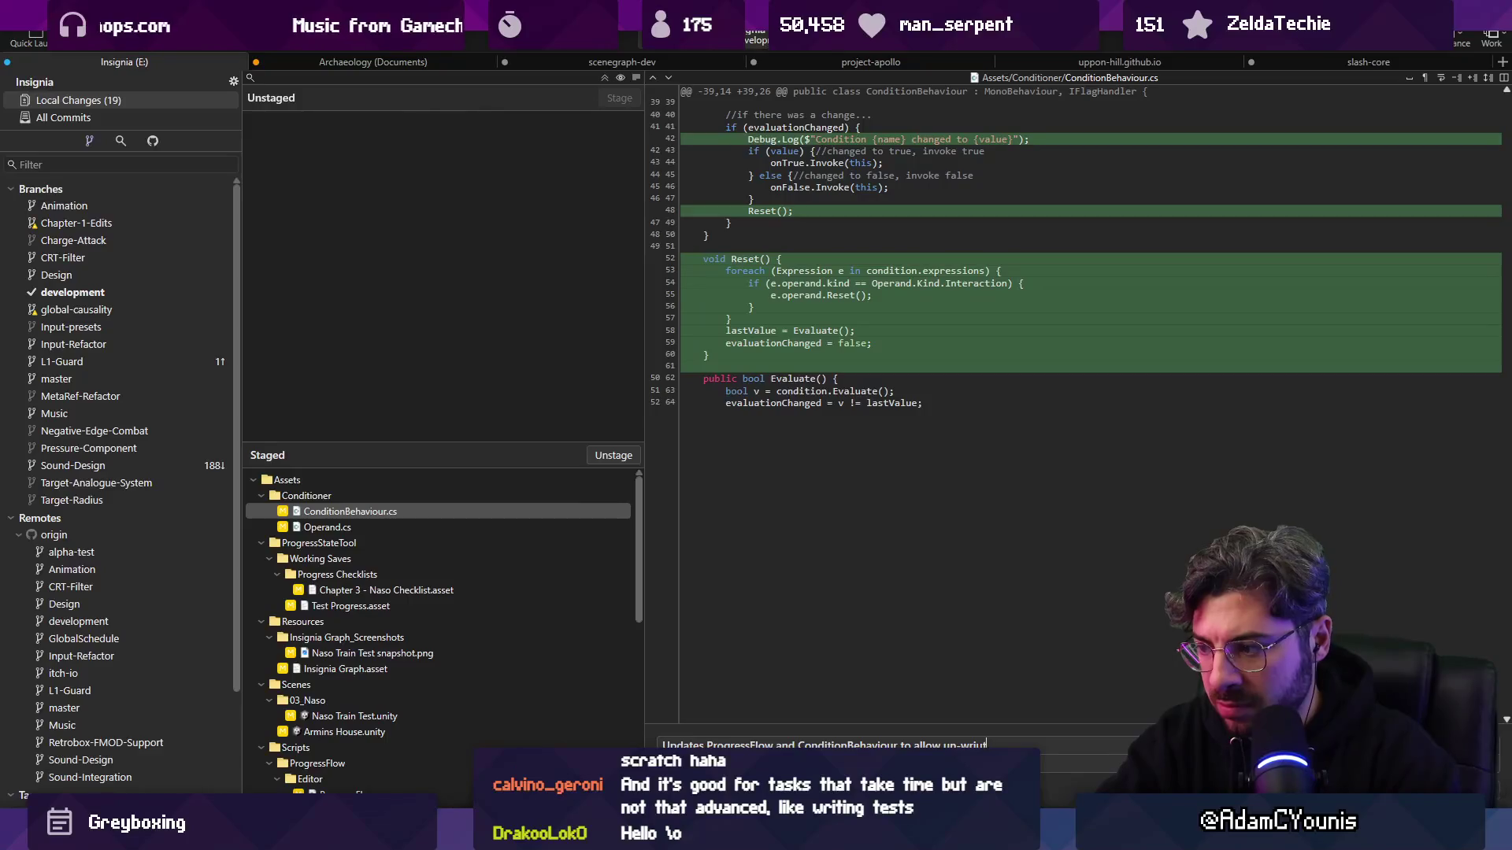
text(ng game proigress through ar)
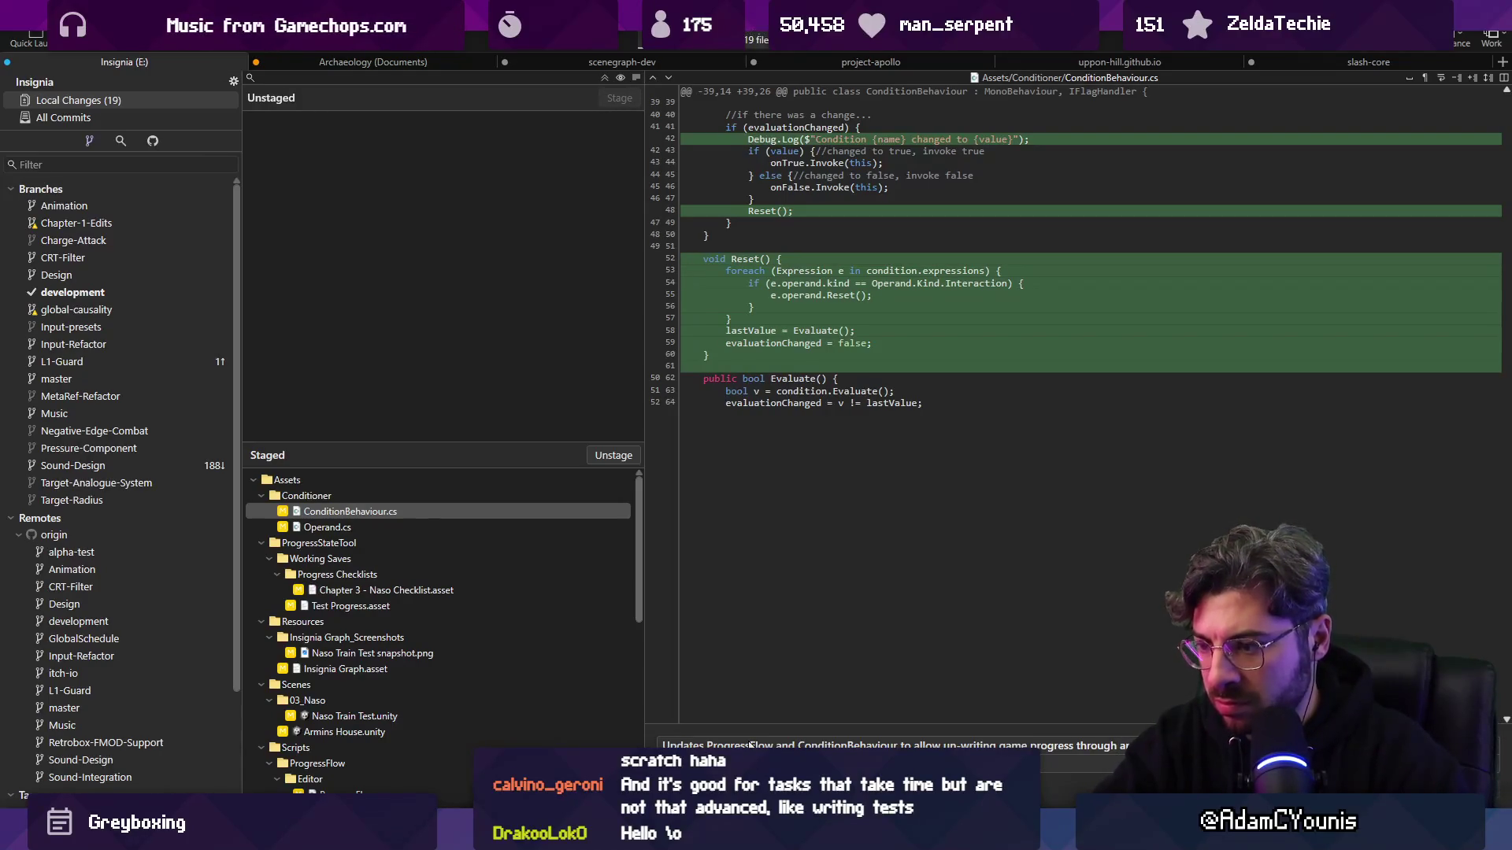
key(ctrl+Return)
key(alt+Tab)
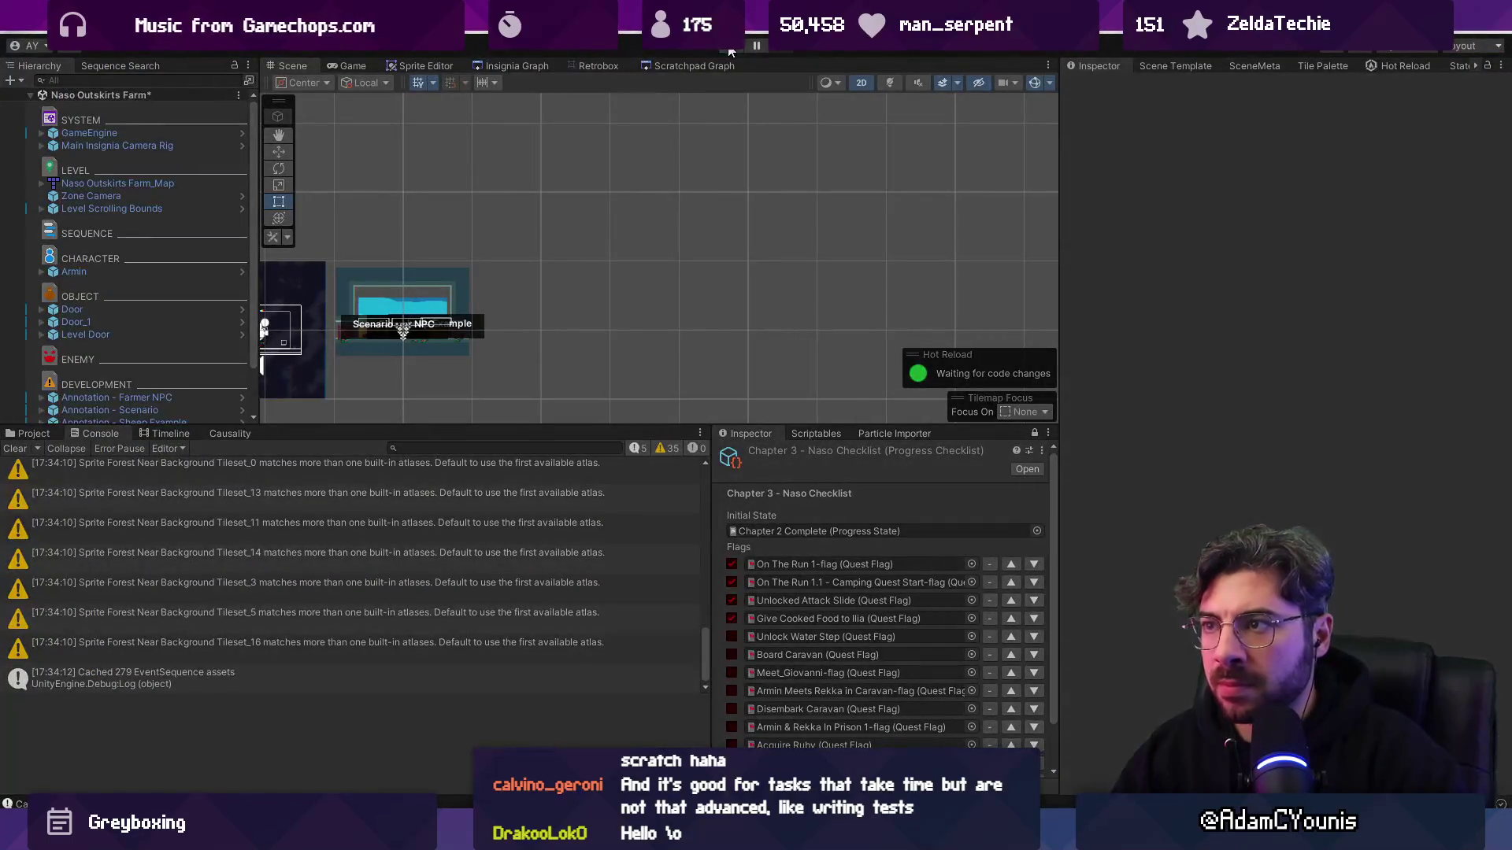
- Start Play mode and set the checklist's Output State to Test Progress
key(ctrl+p)
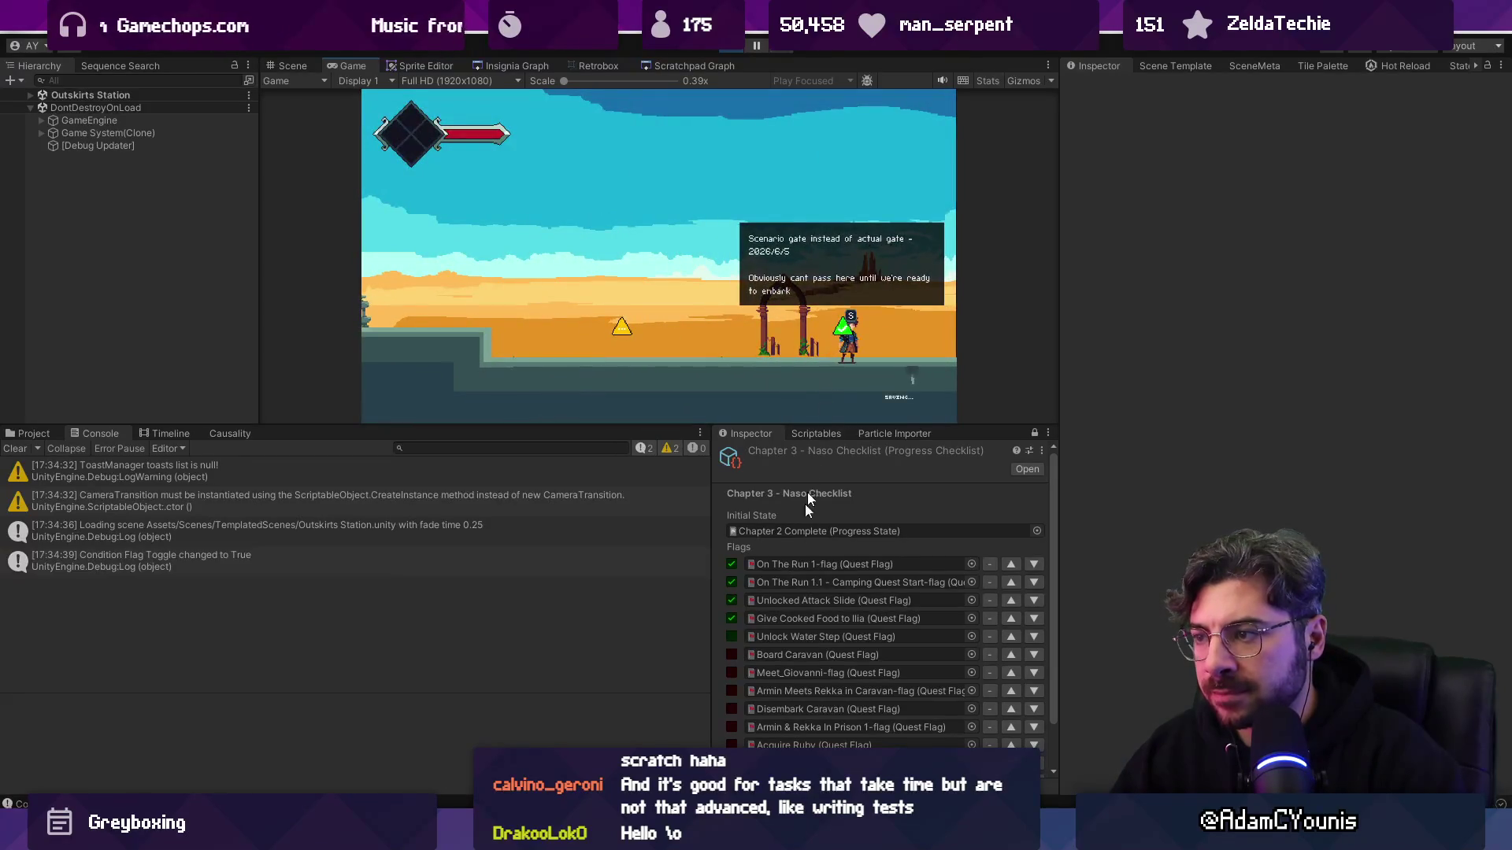
scroll(783, 630, down, 3)
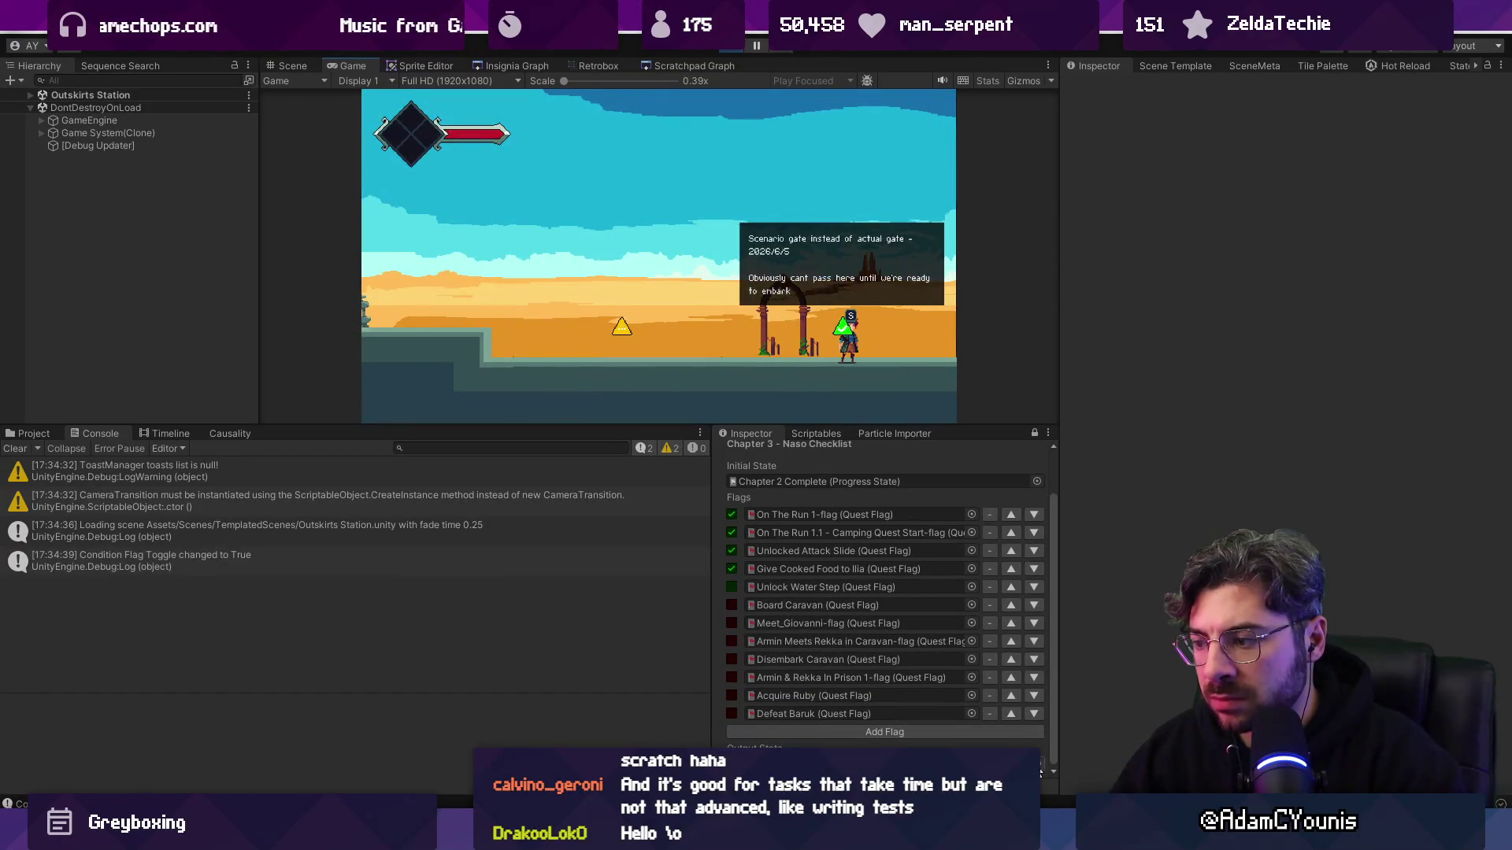
click(1036, 481)
text(test)
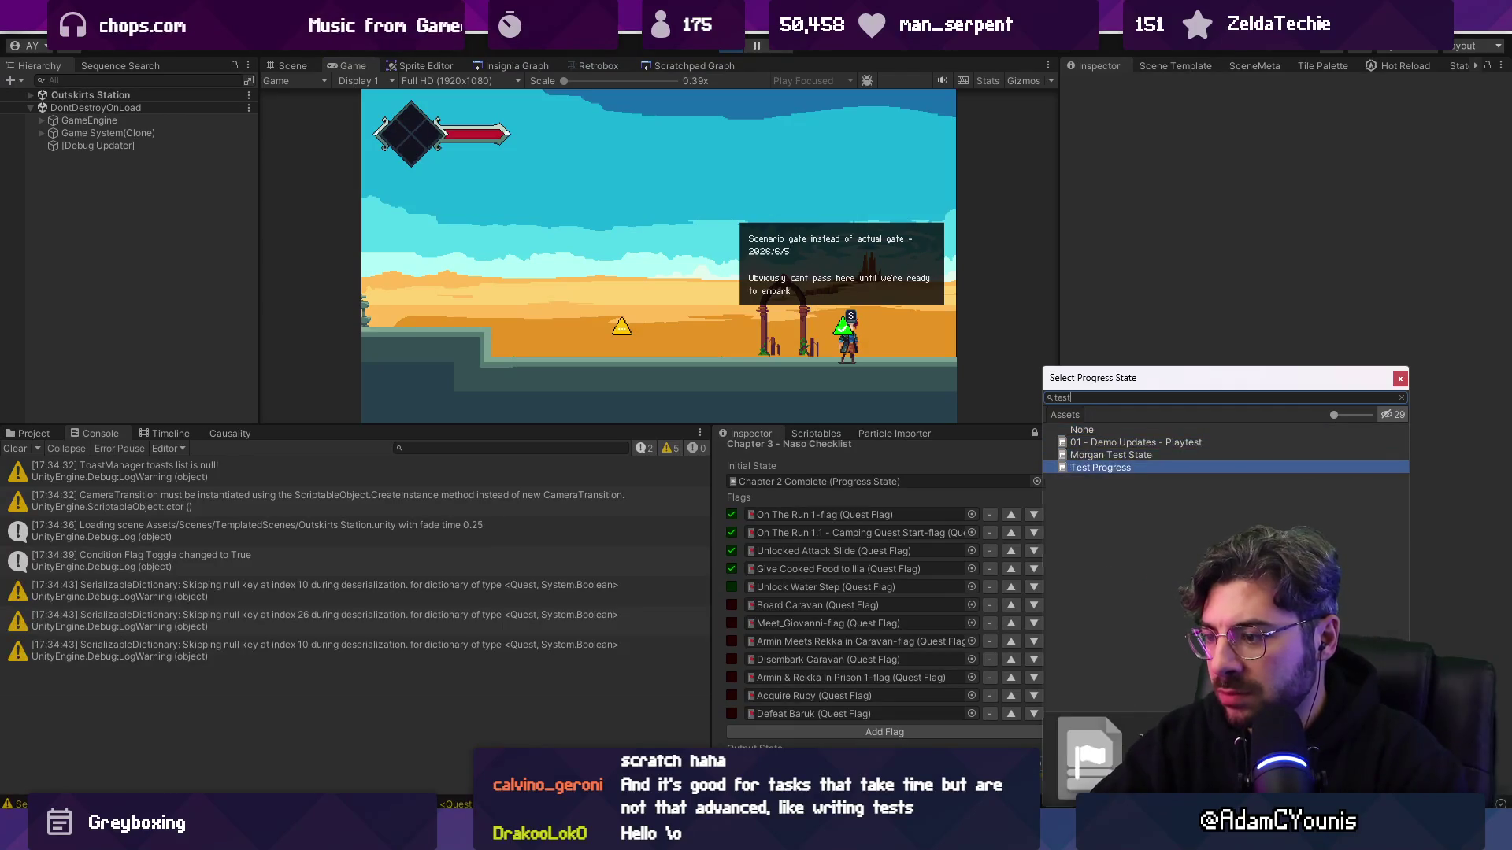
key(Return)
- Toggle Unlock Water Step on, off and on again, then inspect and clear the Console errors
scroll(964, 691, down, 1)
click(734, 570)
click(735, 569)
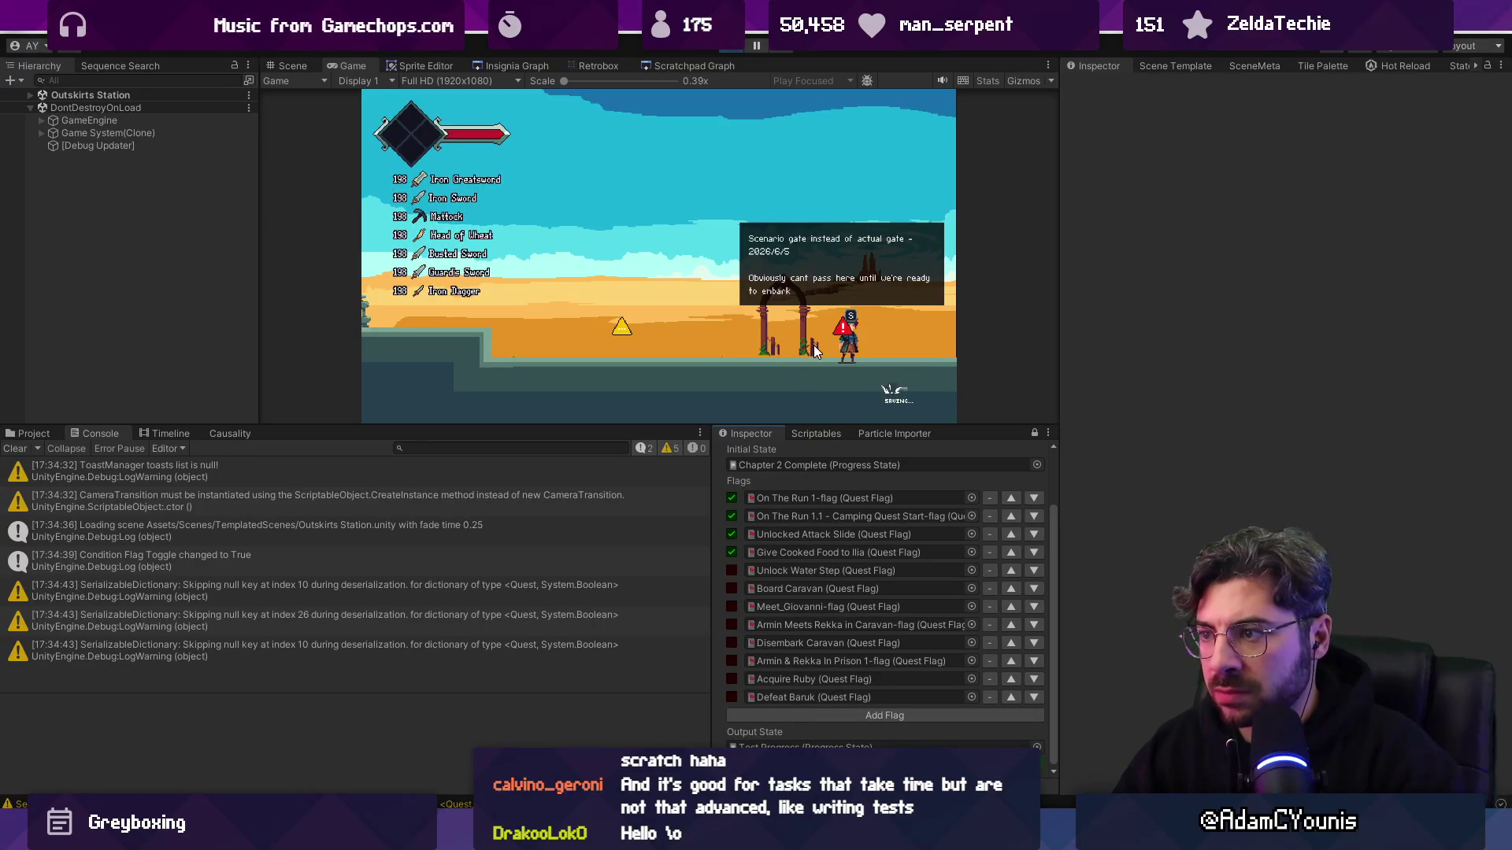
click(831, 337)
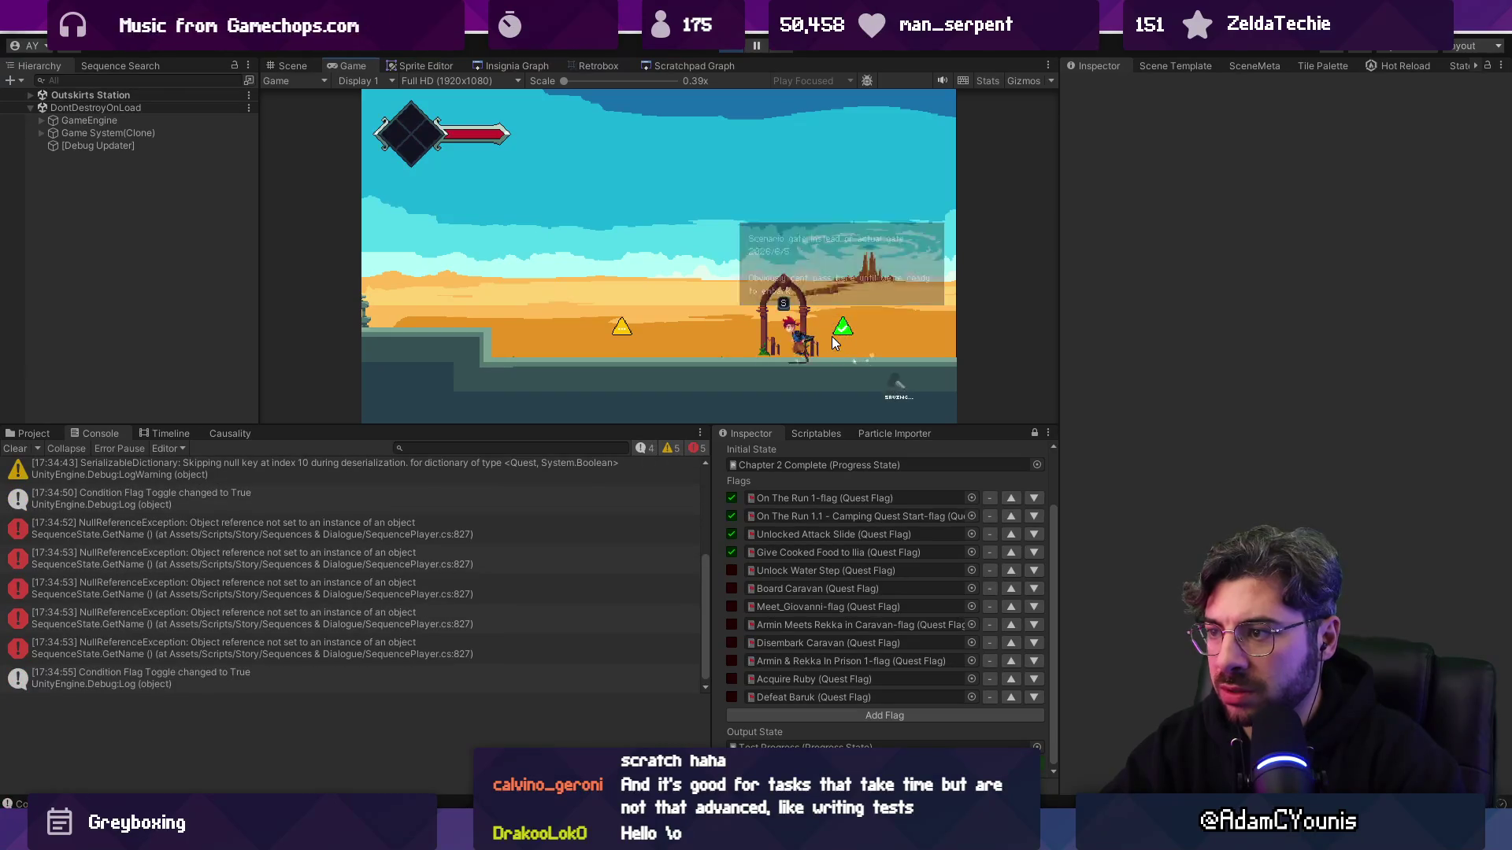
click(225, 621)
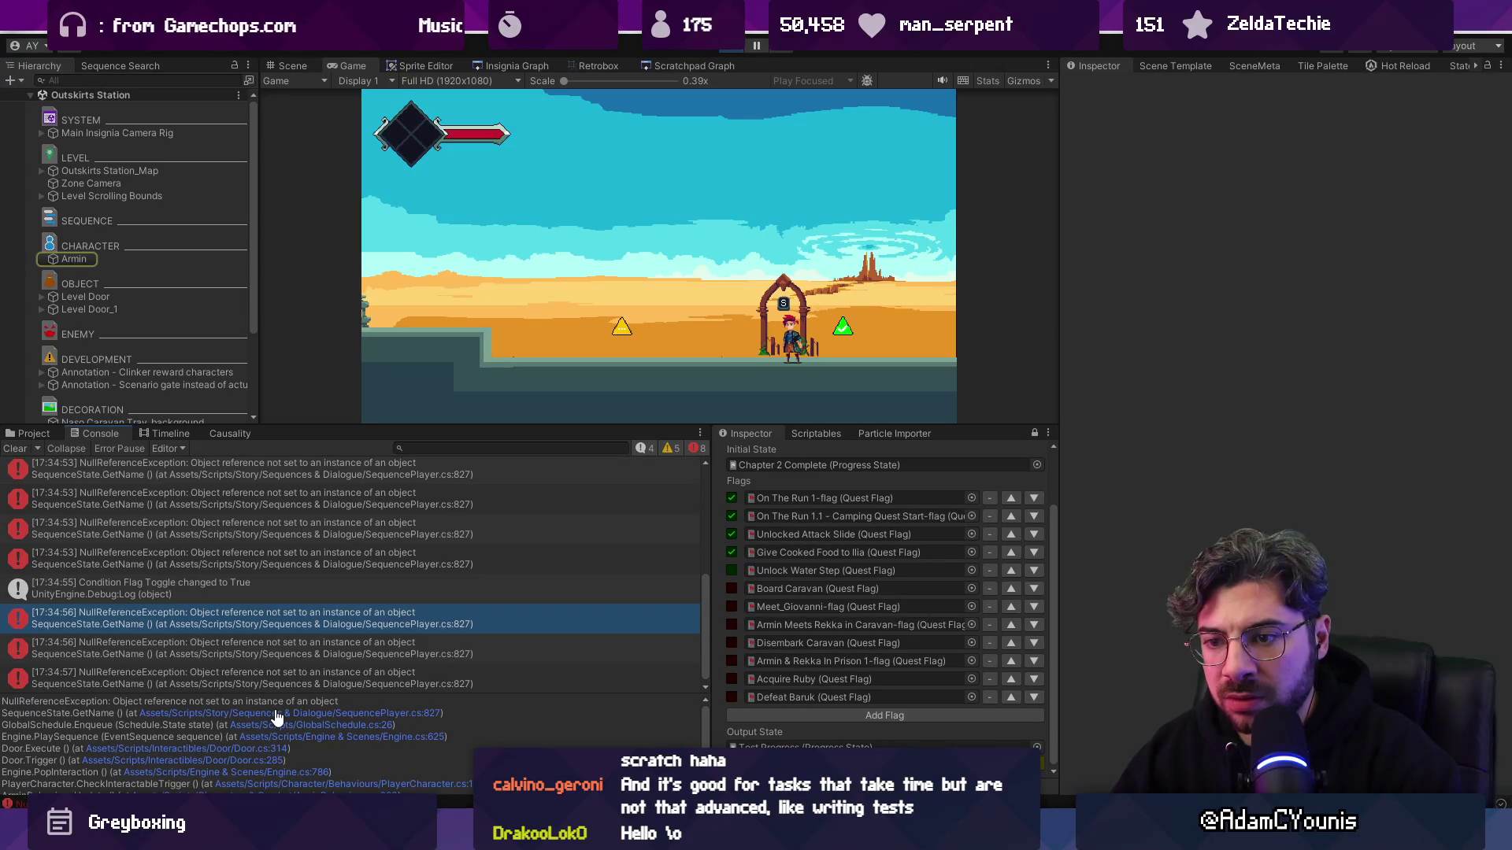
click(18, 448)
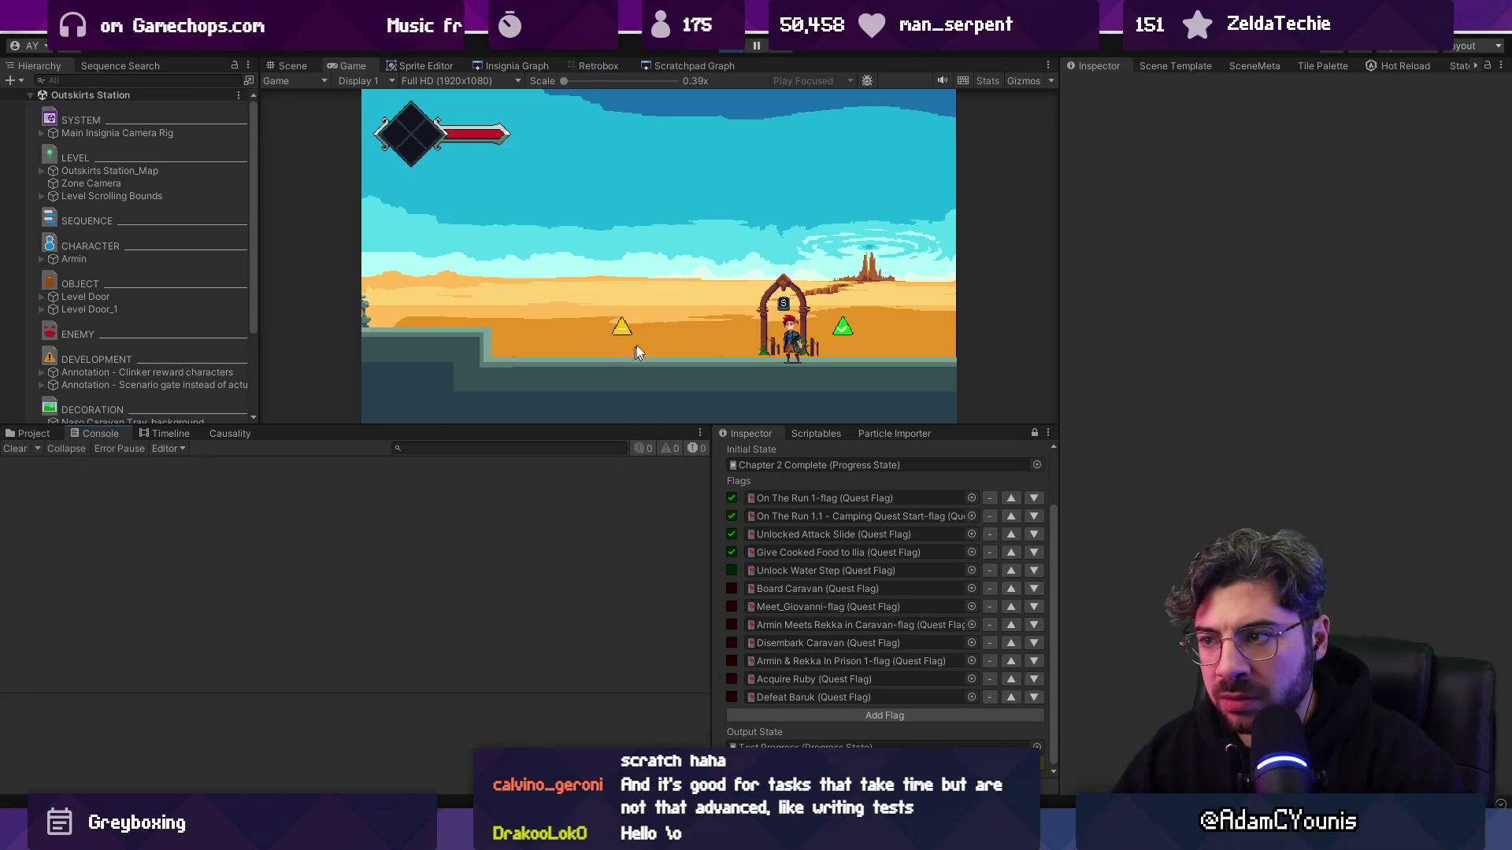
click(358, 466)
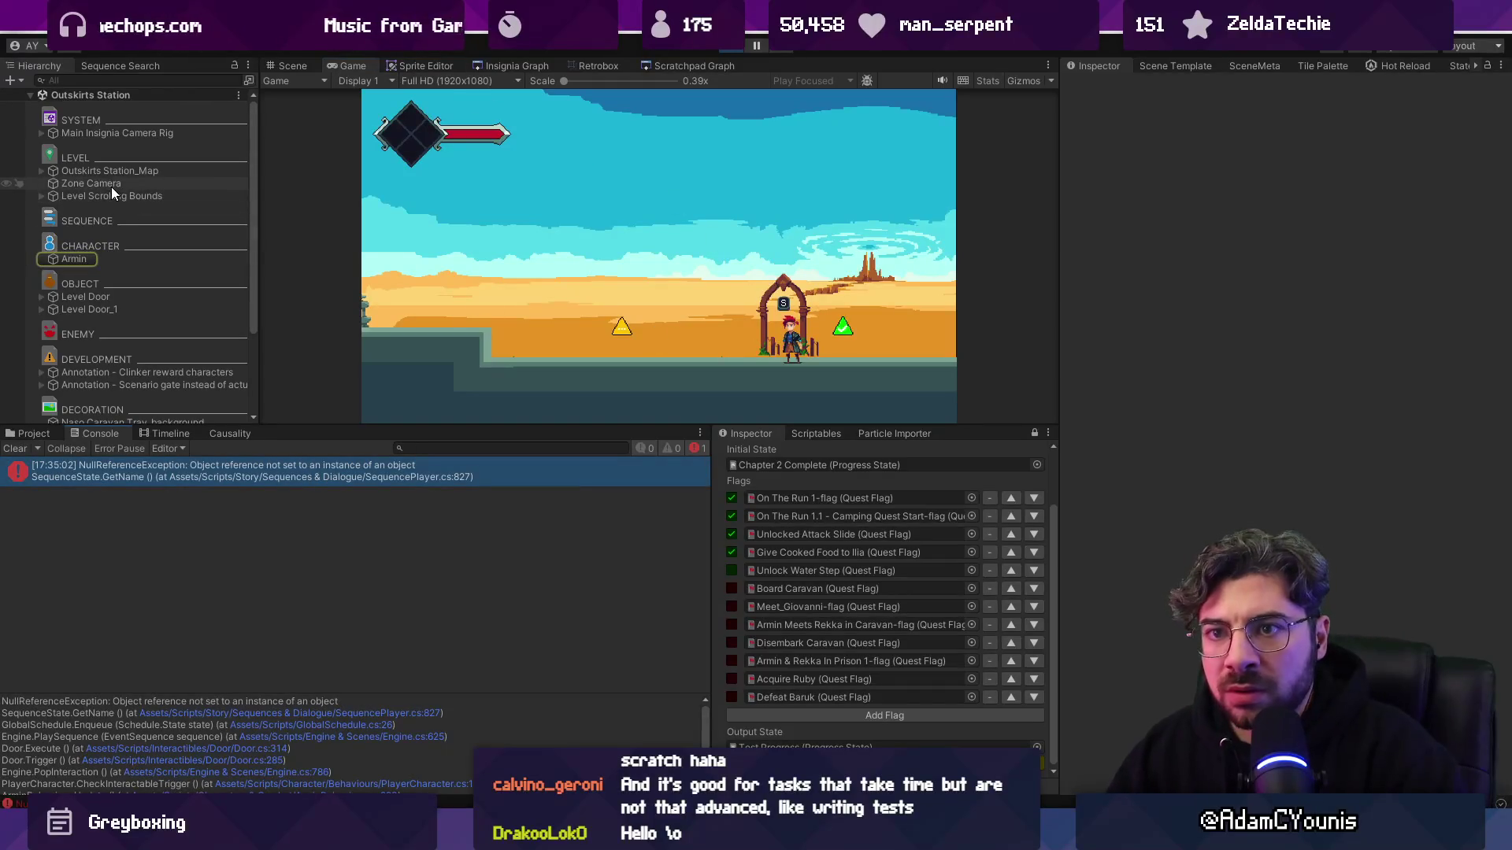
- Select Level Door and frame it in the Scene view, scrolling to its Door script
click(106, 297)
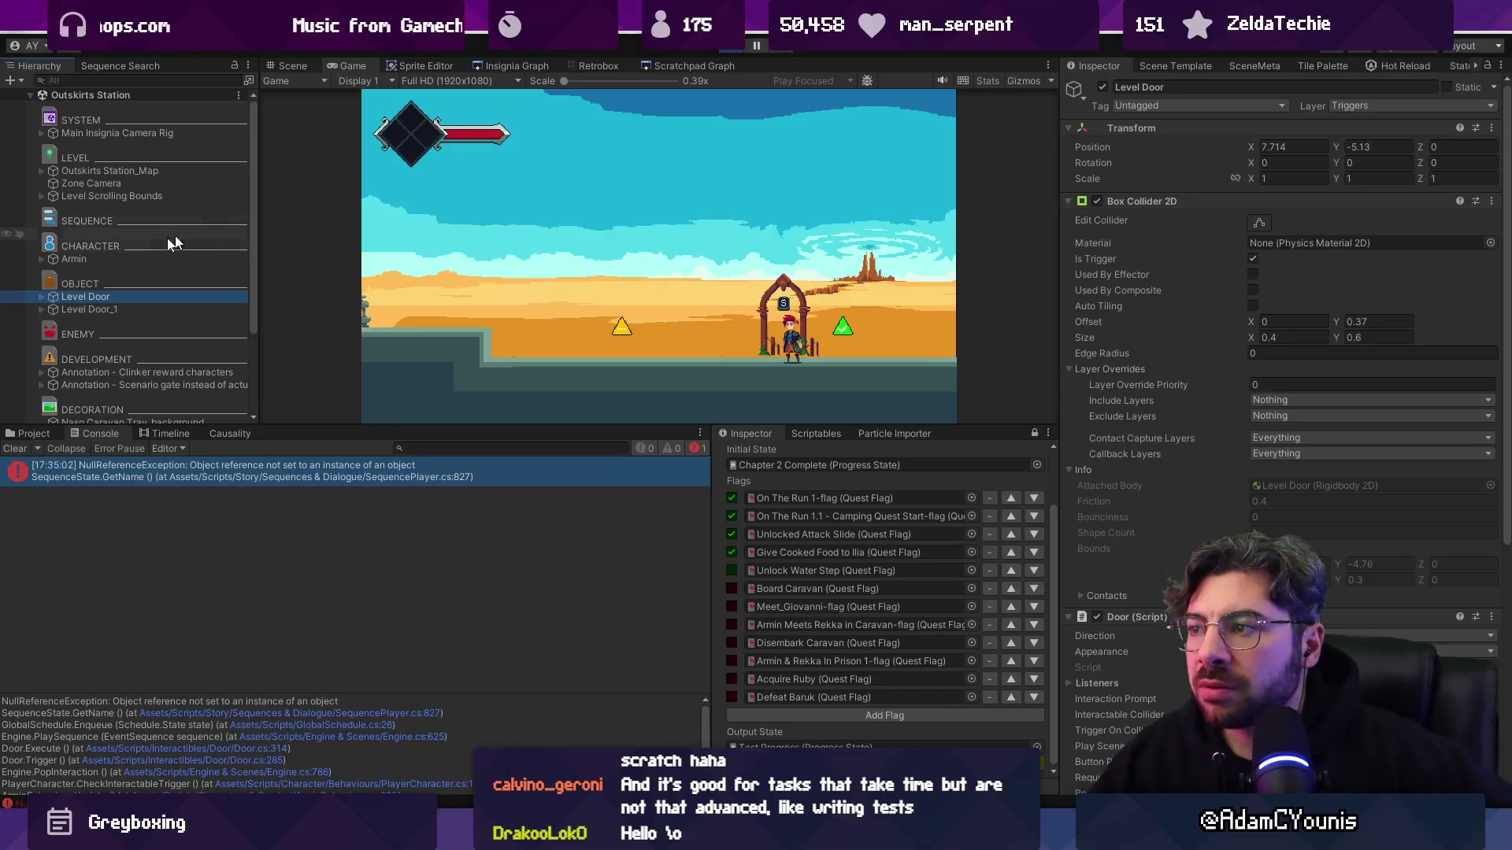
click(283, 66)
key(f)
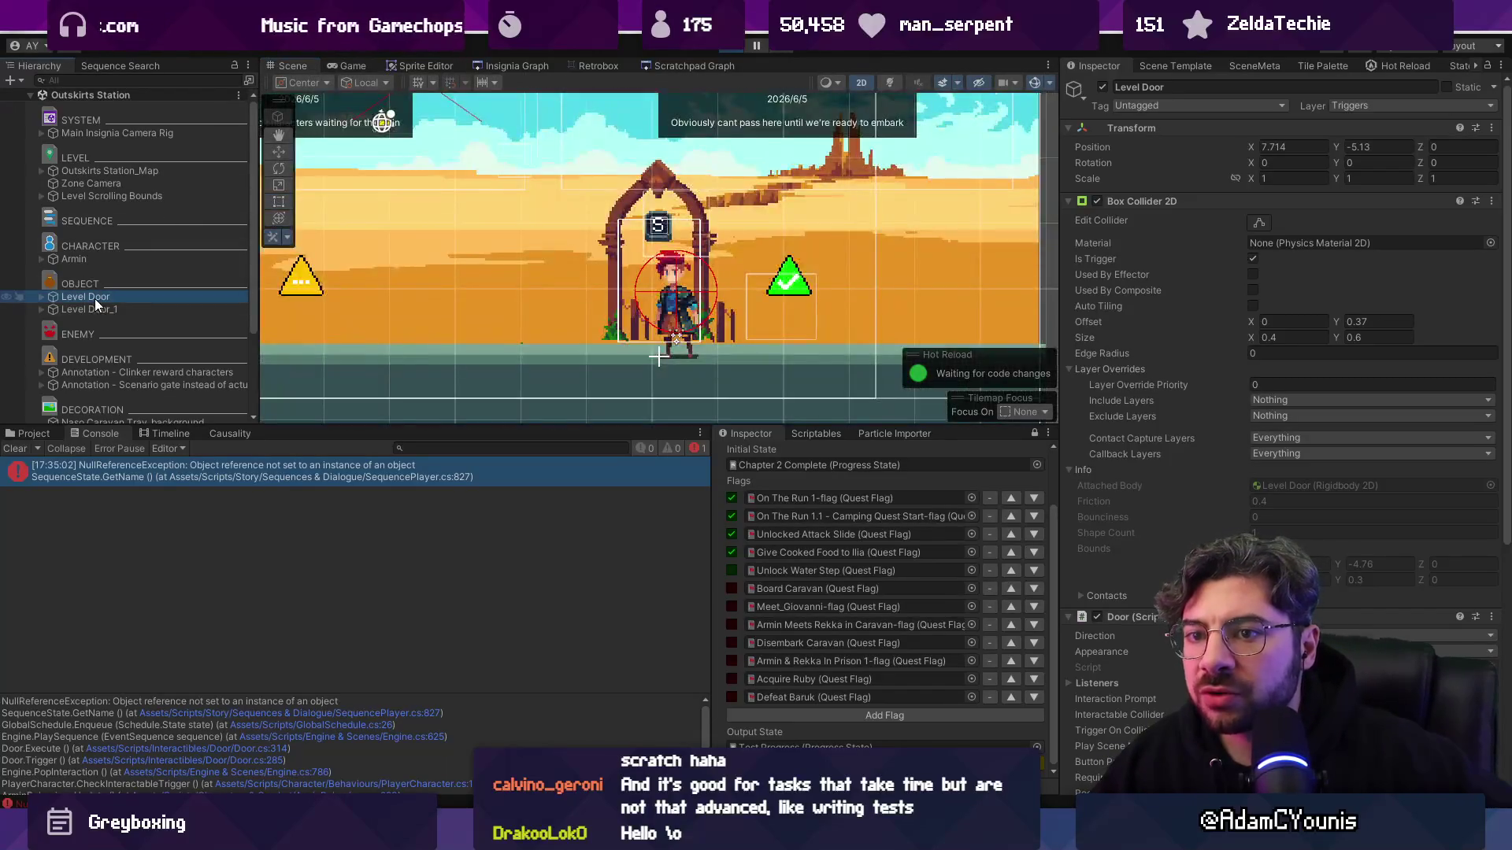
click(101, 301)
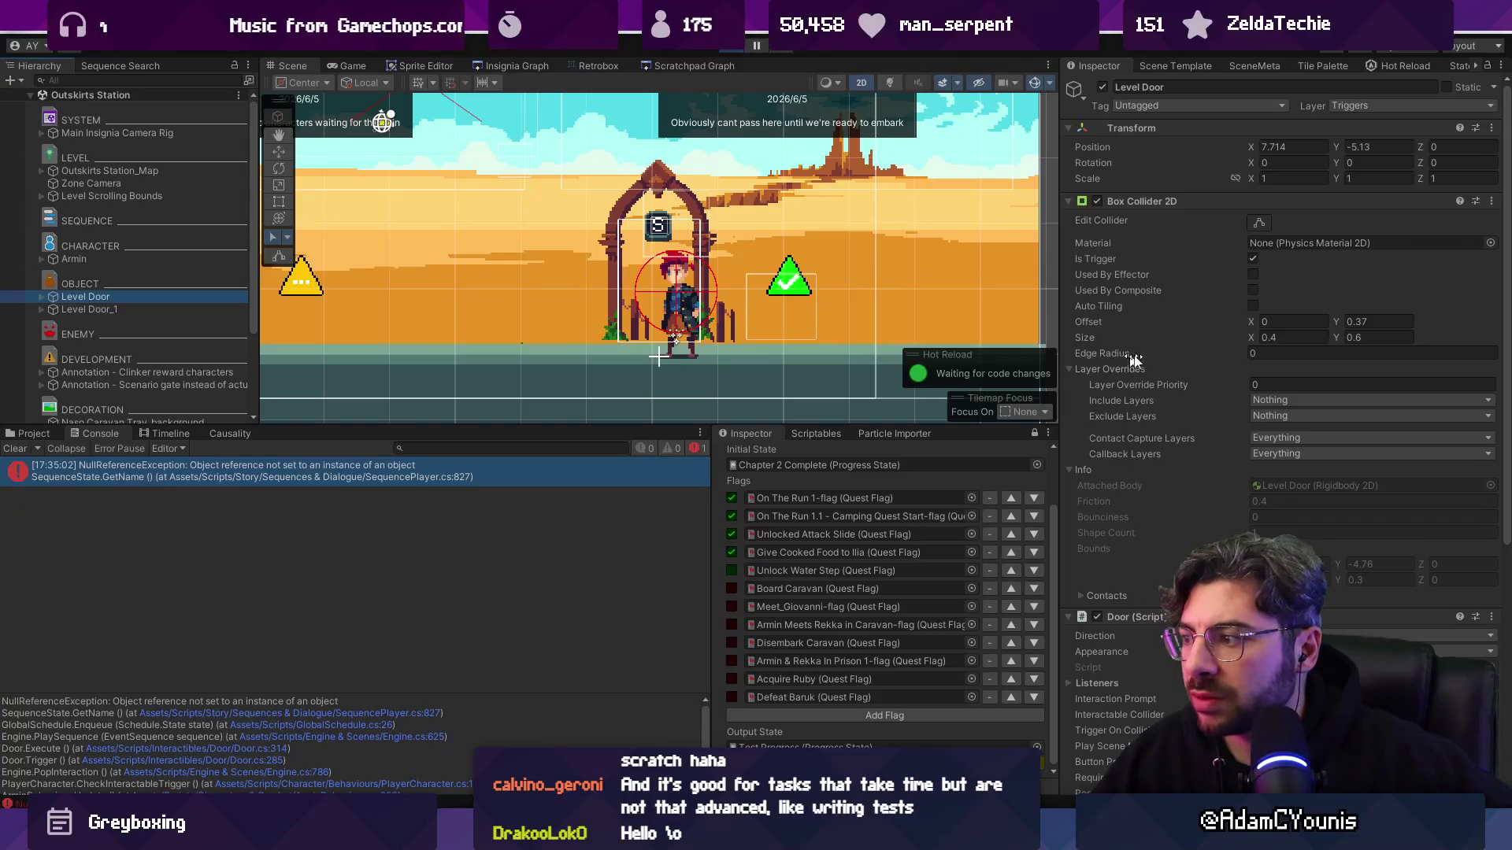
scroll(1180, 354, down, 6)
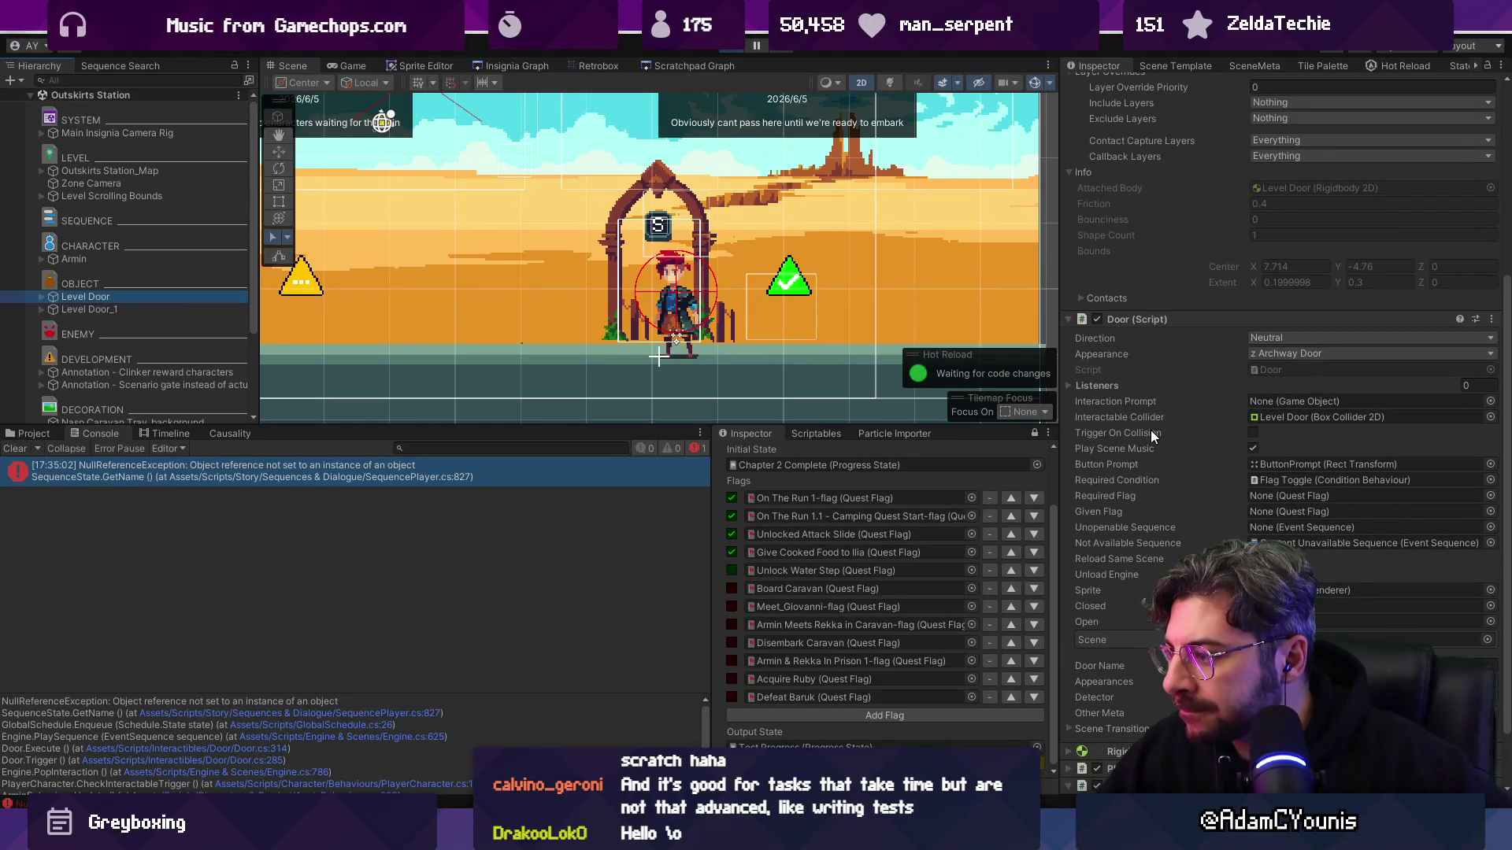
scroll(1154, 414, down, 2)
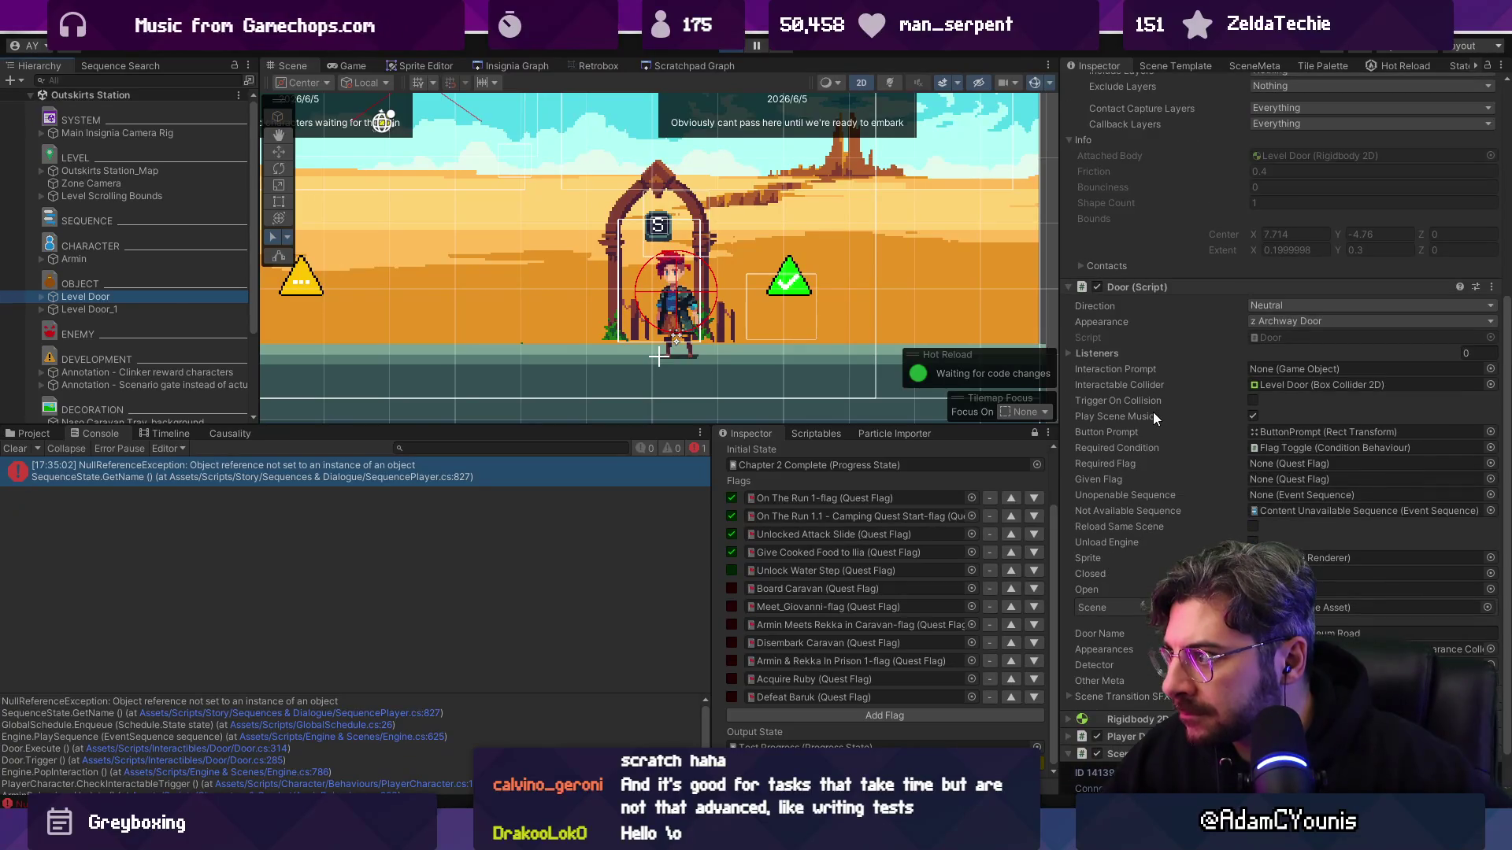
- Follow the door's Required Condition to the Flag Toggle object, inspect it, then stop play mode
click(1274, 445)
click(129, 409)
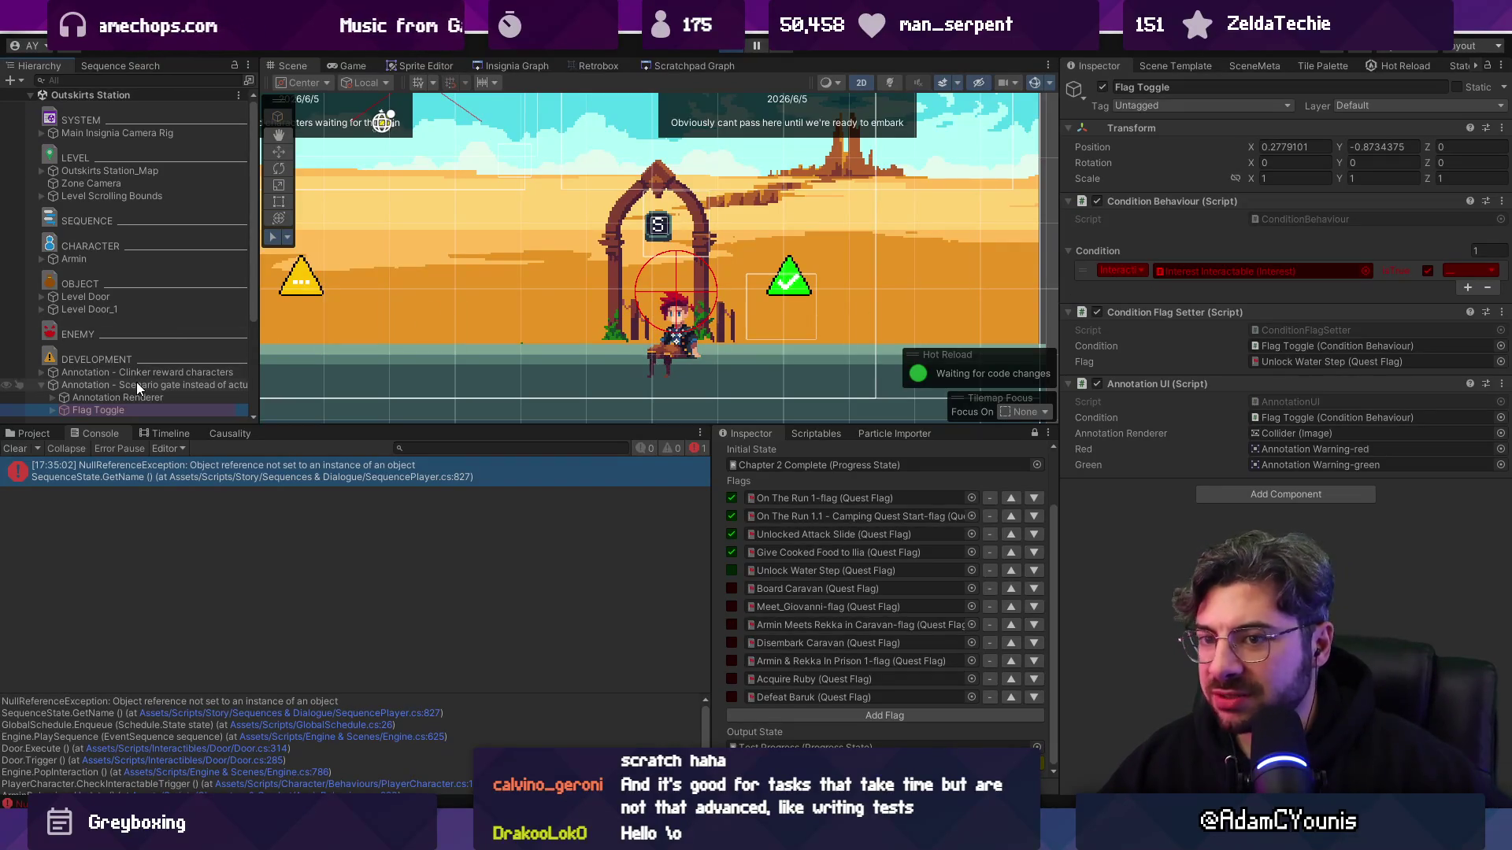
click(86, 298)
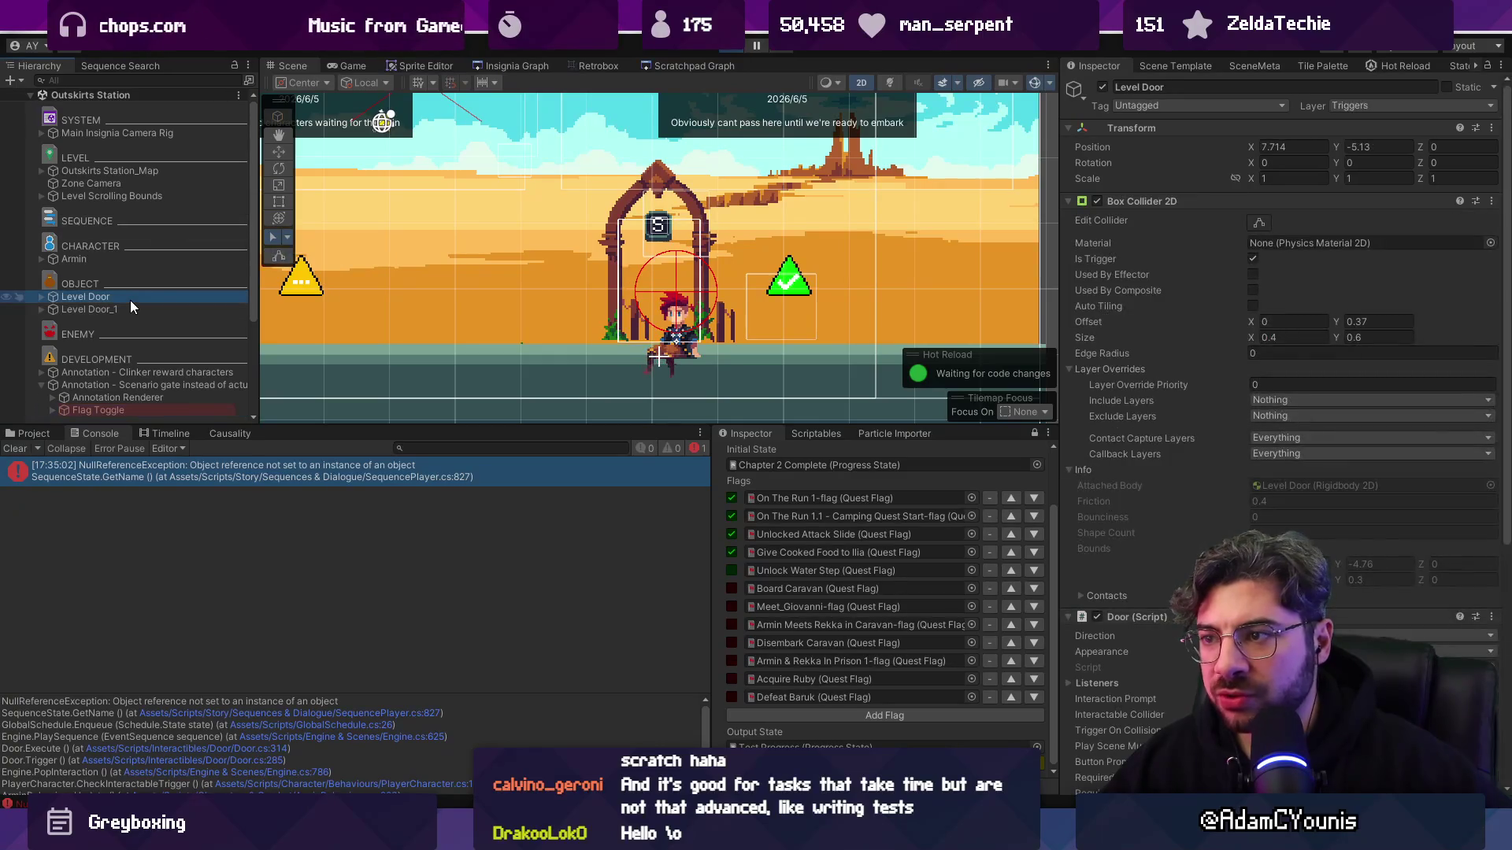
click(728, 51)
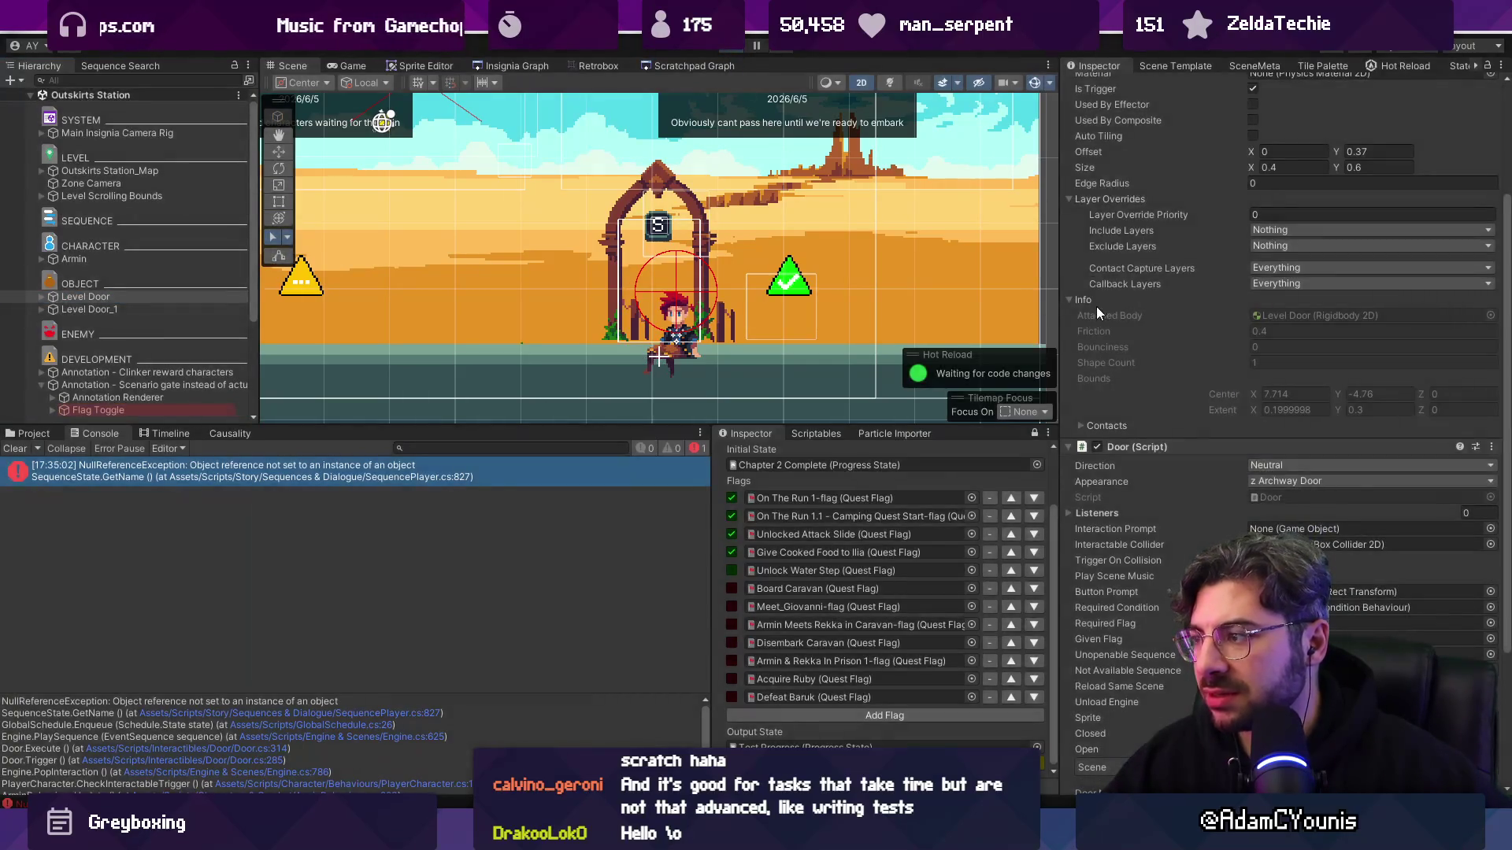
double_click(156, 320)
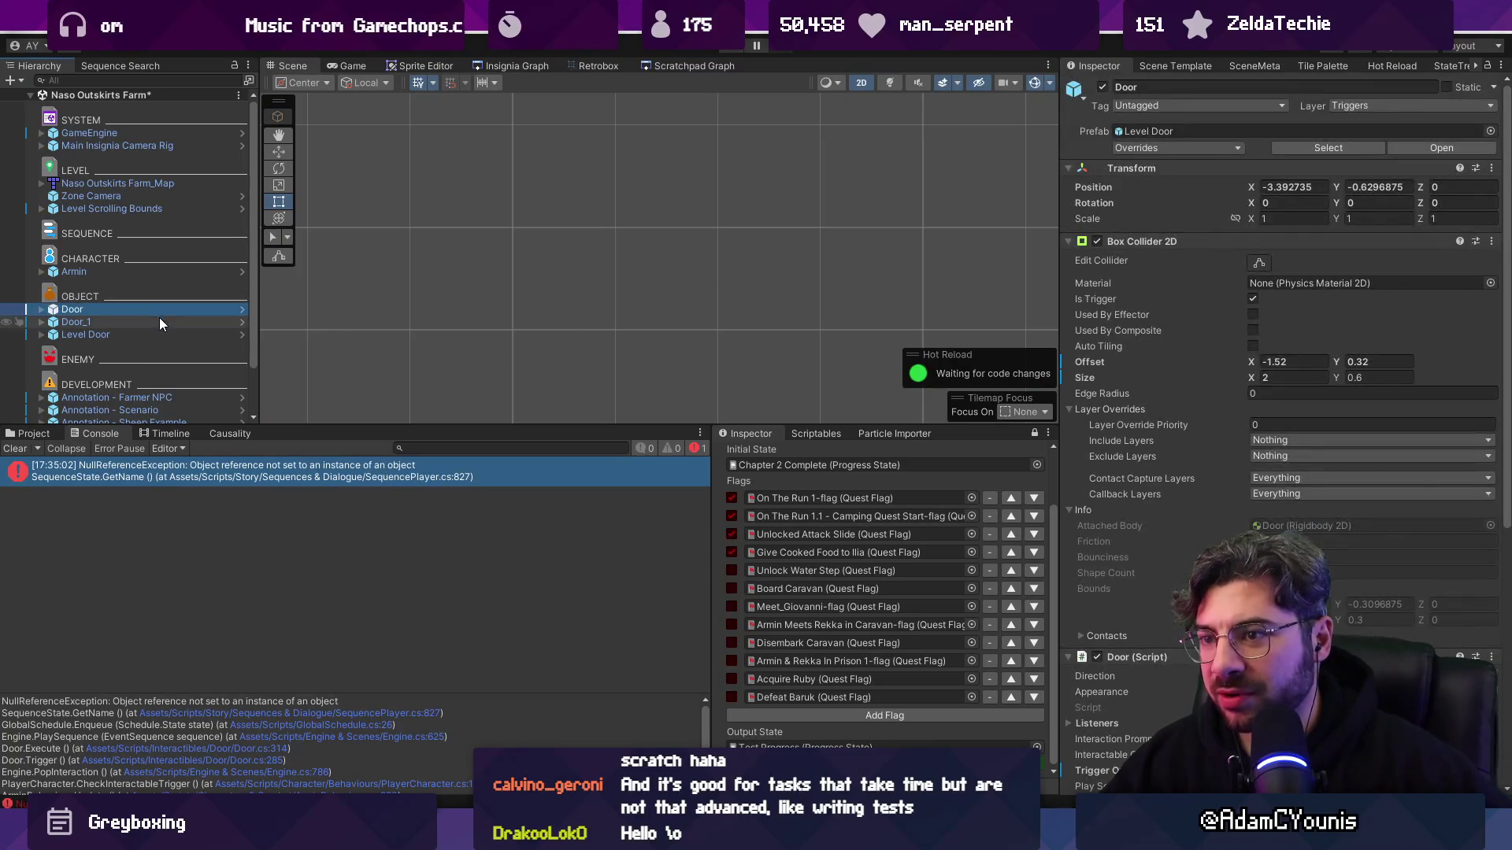
- Check Door_1's Required Condition, then return to Outskirts Station via the Insignia Graph, dismissing the save prompt
scroll(1424, 456, down, 10)
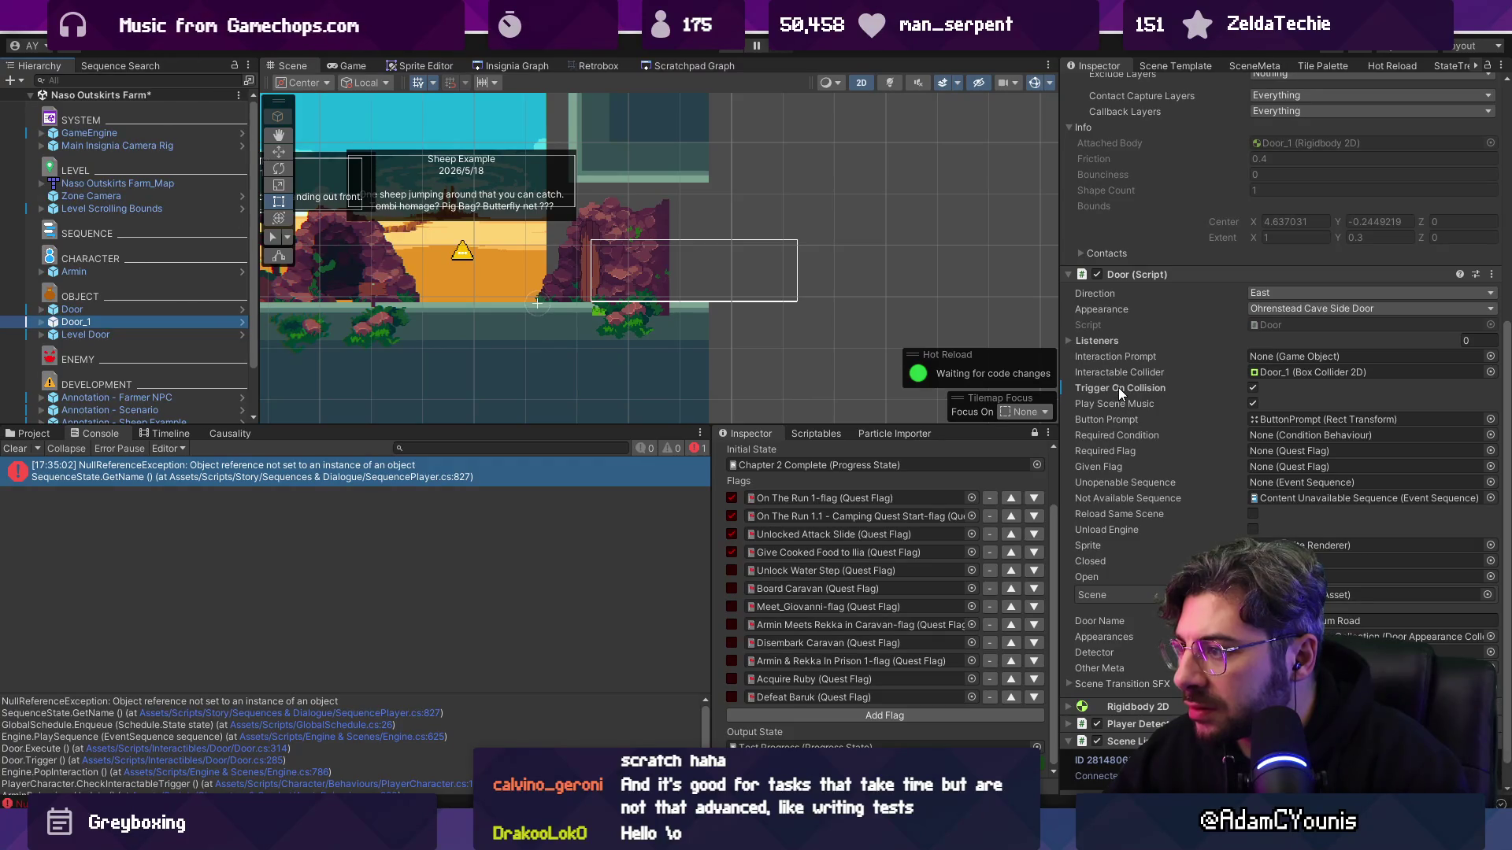
click(1194, 427)
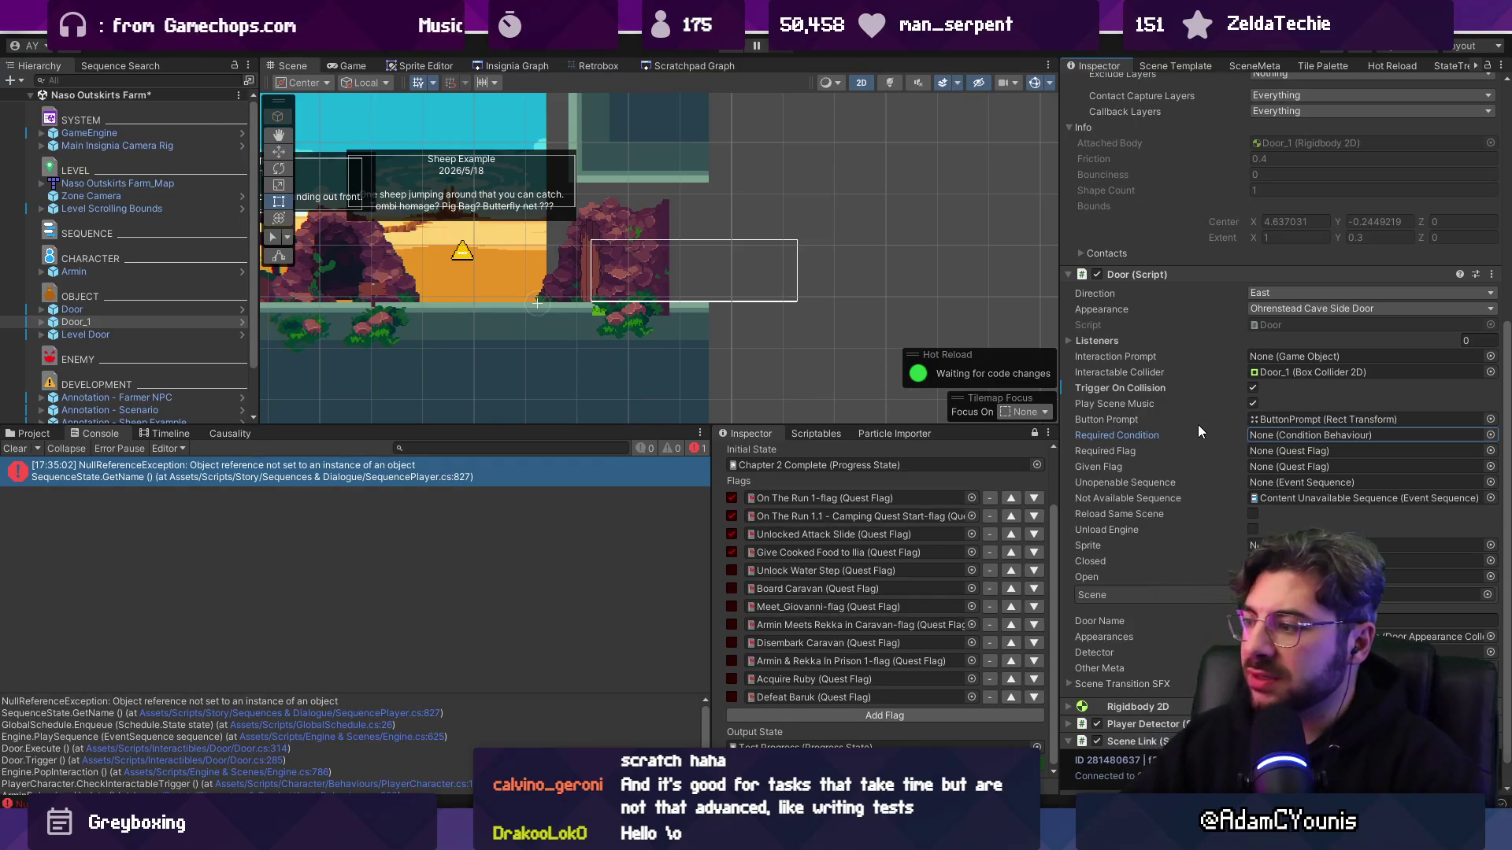
click(503, 65)
click(743, 447)
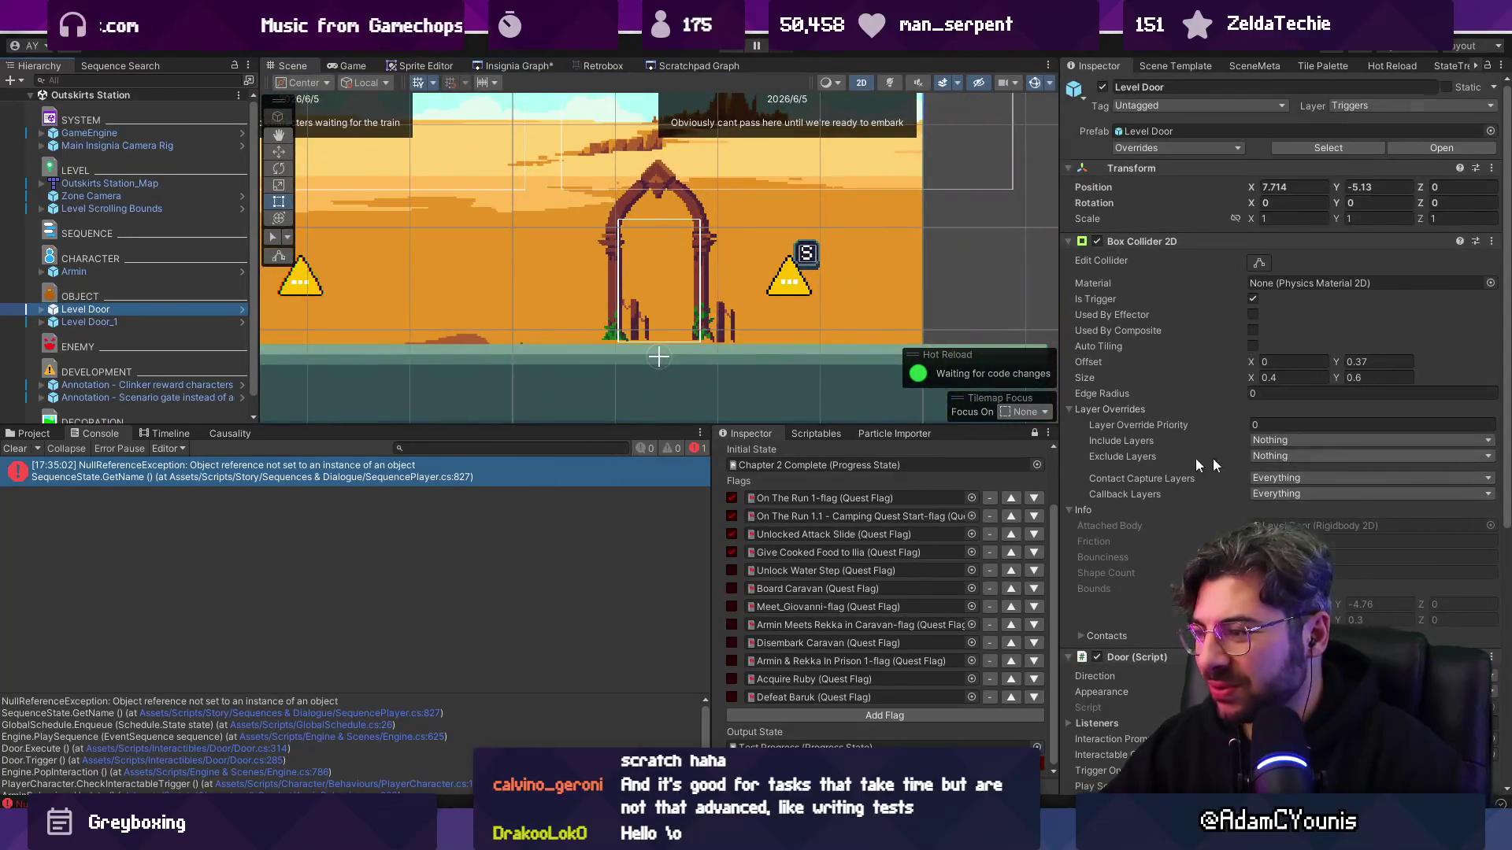
- Set the Level Door's Required Condition to None in the Door script
scroll(1268, 458, down, 5)
click(1204, 405)
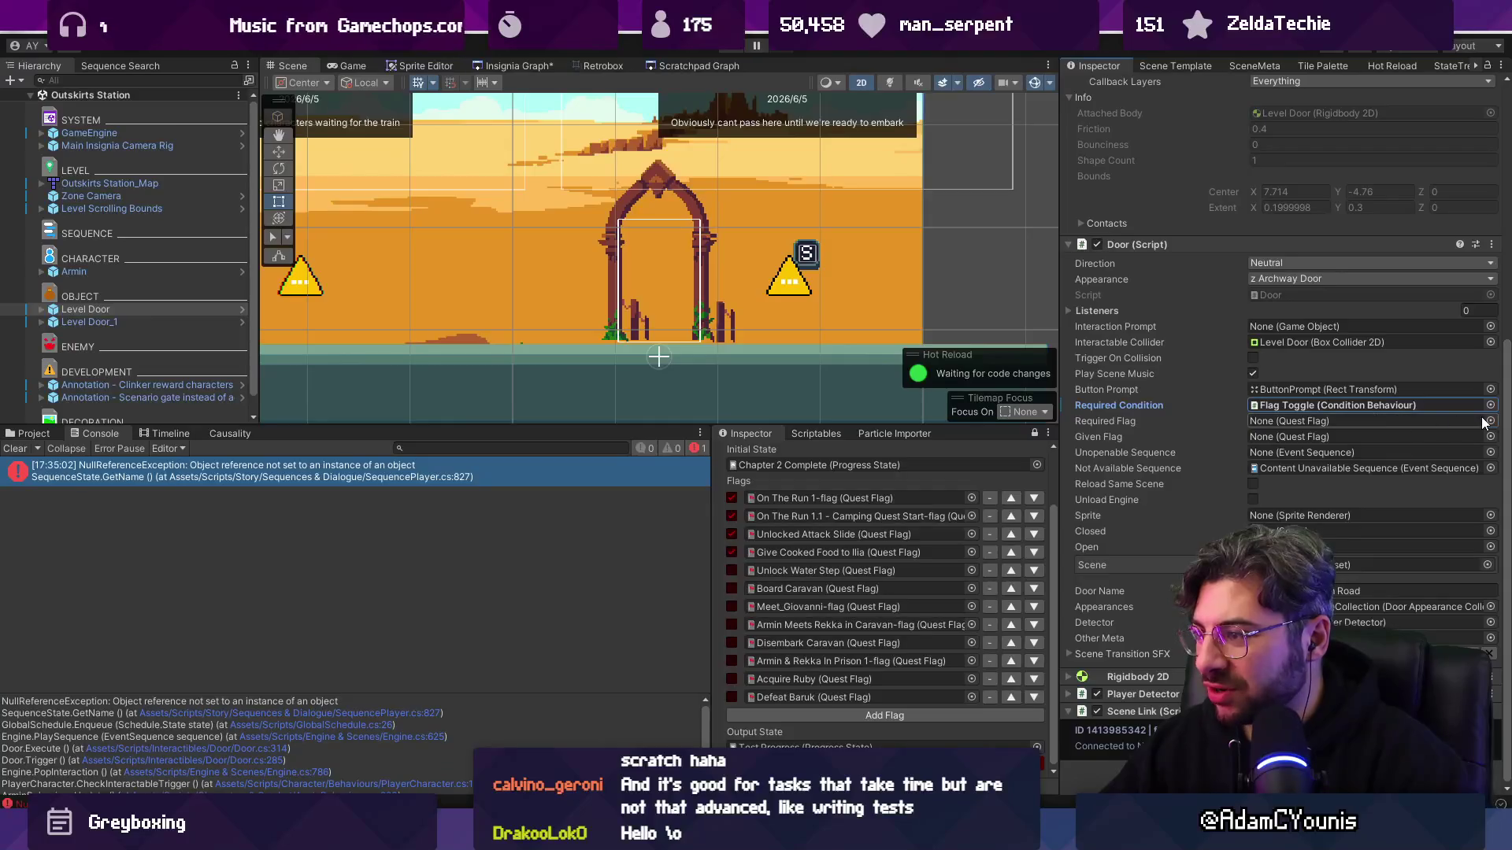
click(1489, 406)
double_click(1222, 428)
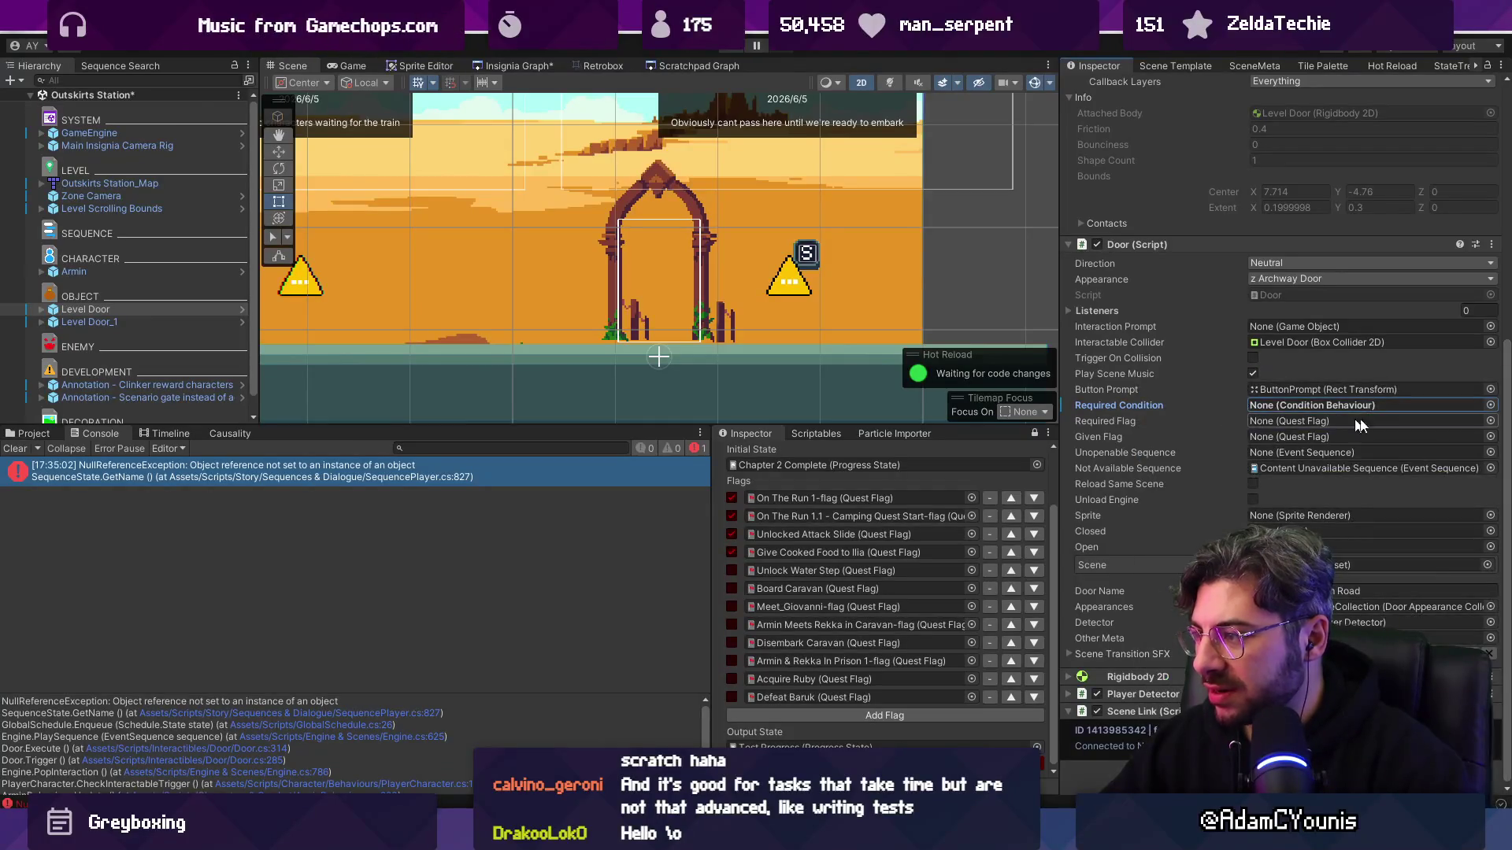
- Search the Required Flag list for 'unlocked water s', close it unchosen, and expand the Clinker annotation
click(1492, 424)
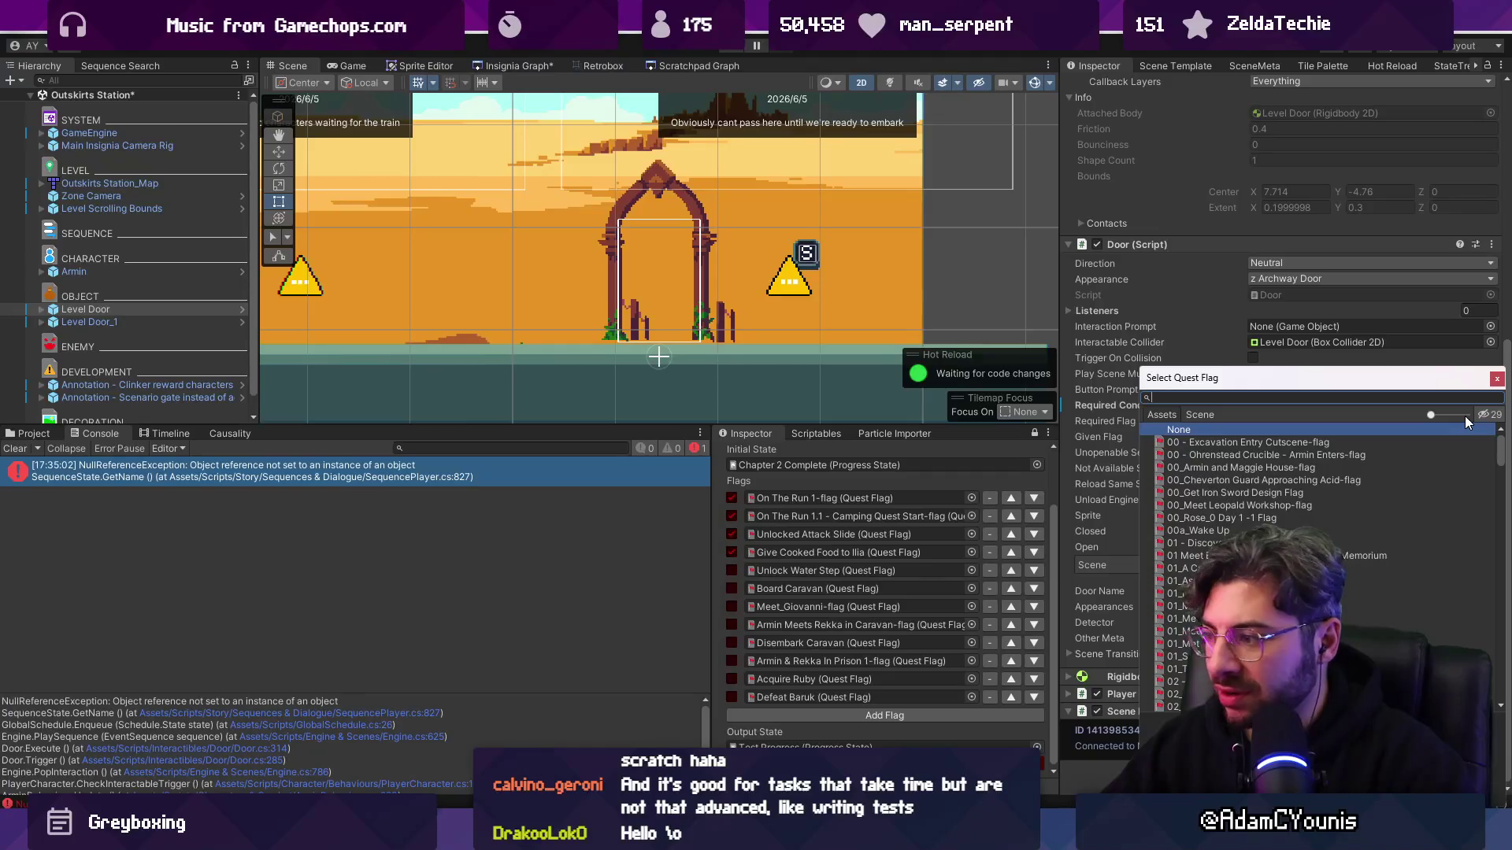
text(unlocked water s)
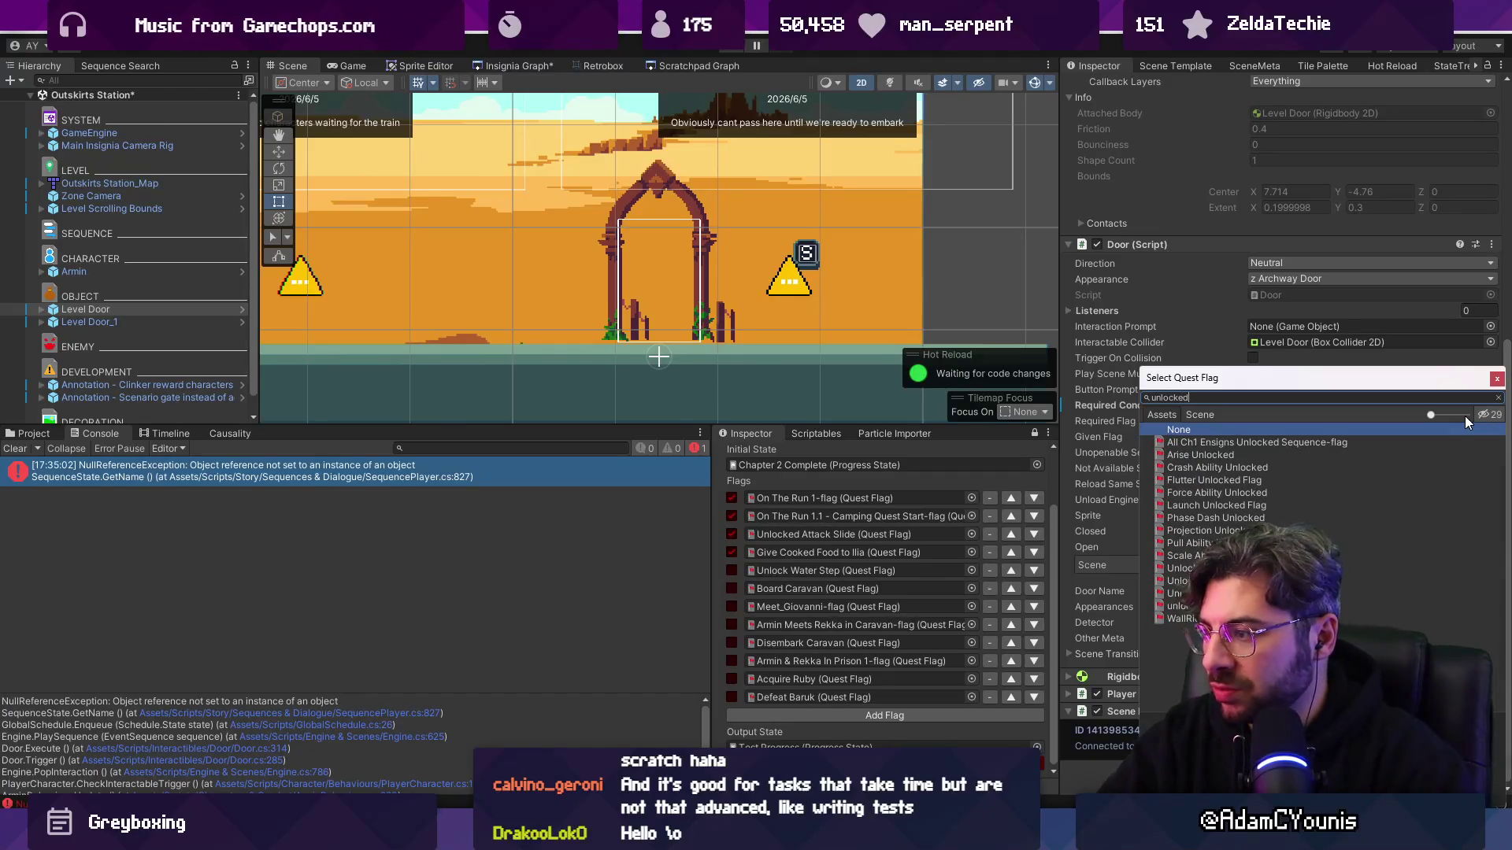
key(BackSpace)
key(BackSpace)
key(BackSpace)
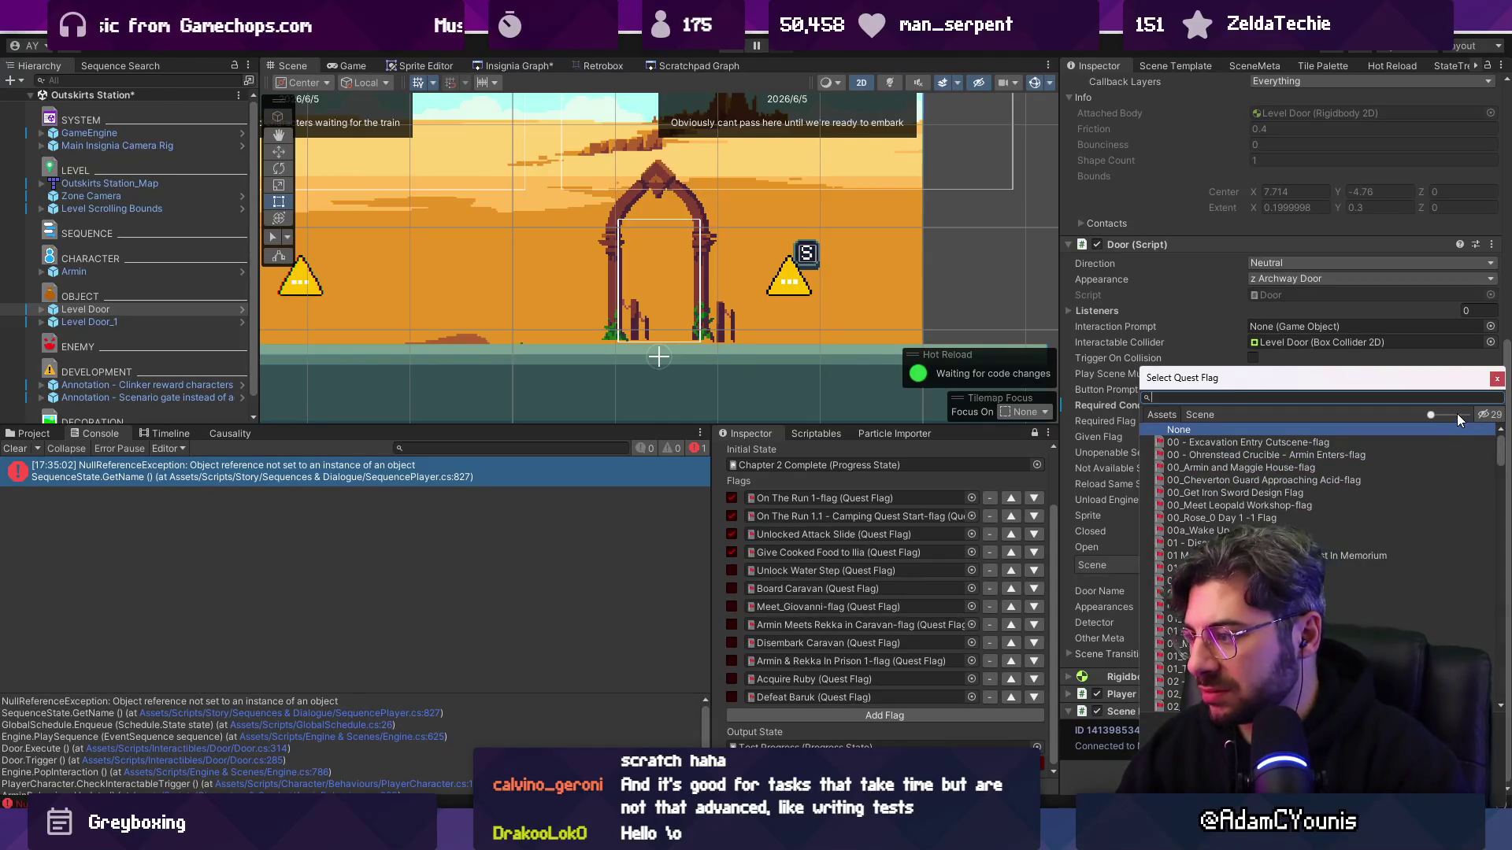
key(Escape)
click(42, 384)
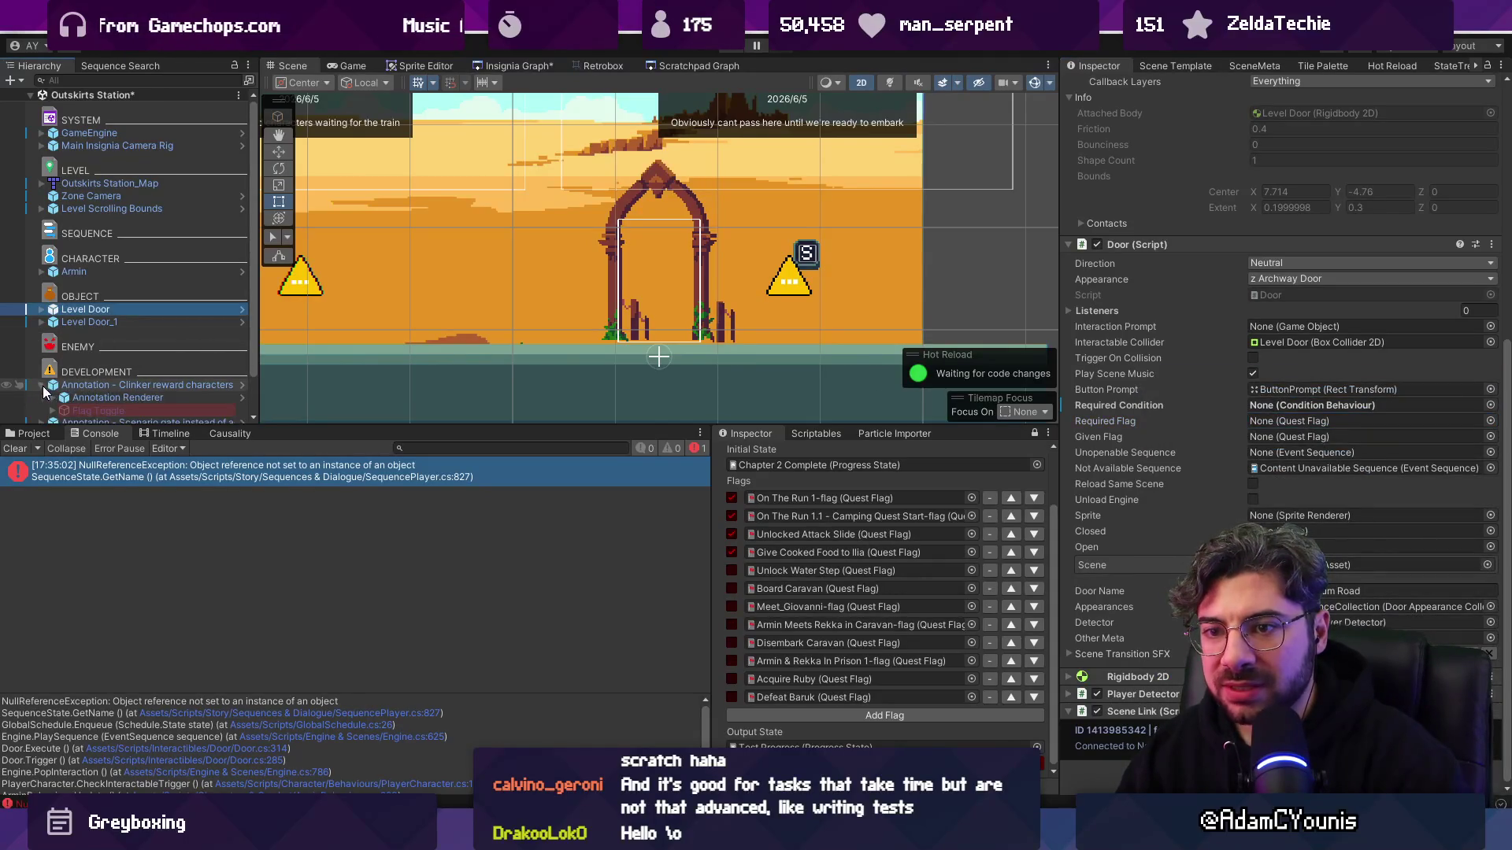
- Expand the Scenario gate annotation and check which quest flag its Flag Toggle sets
scroll(112, 383, down, 2)
click(130, 344)
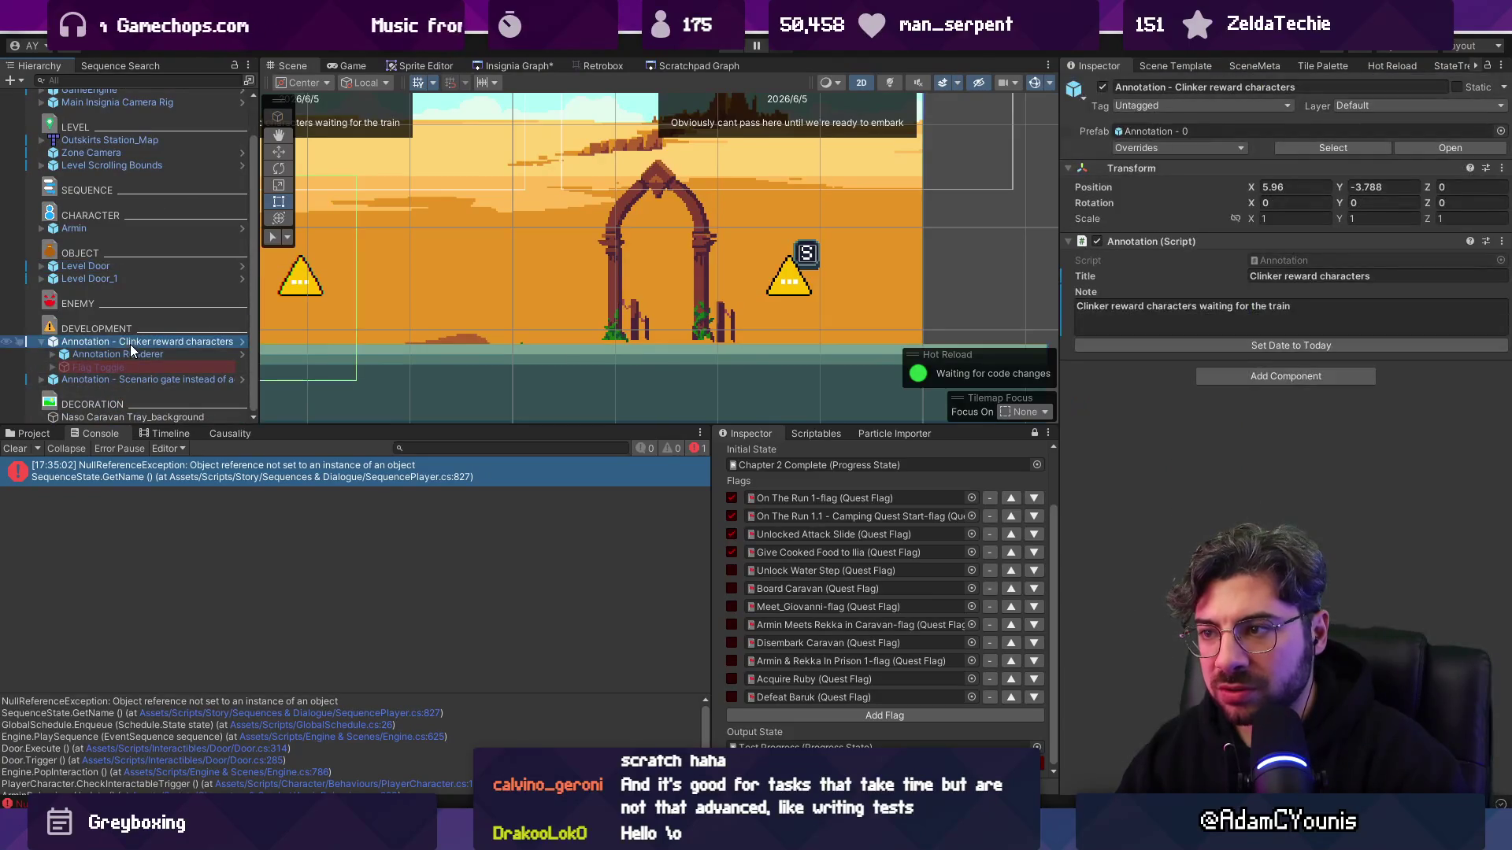
click(41, 380)
click(77, 391)
click(82, 380)
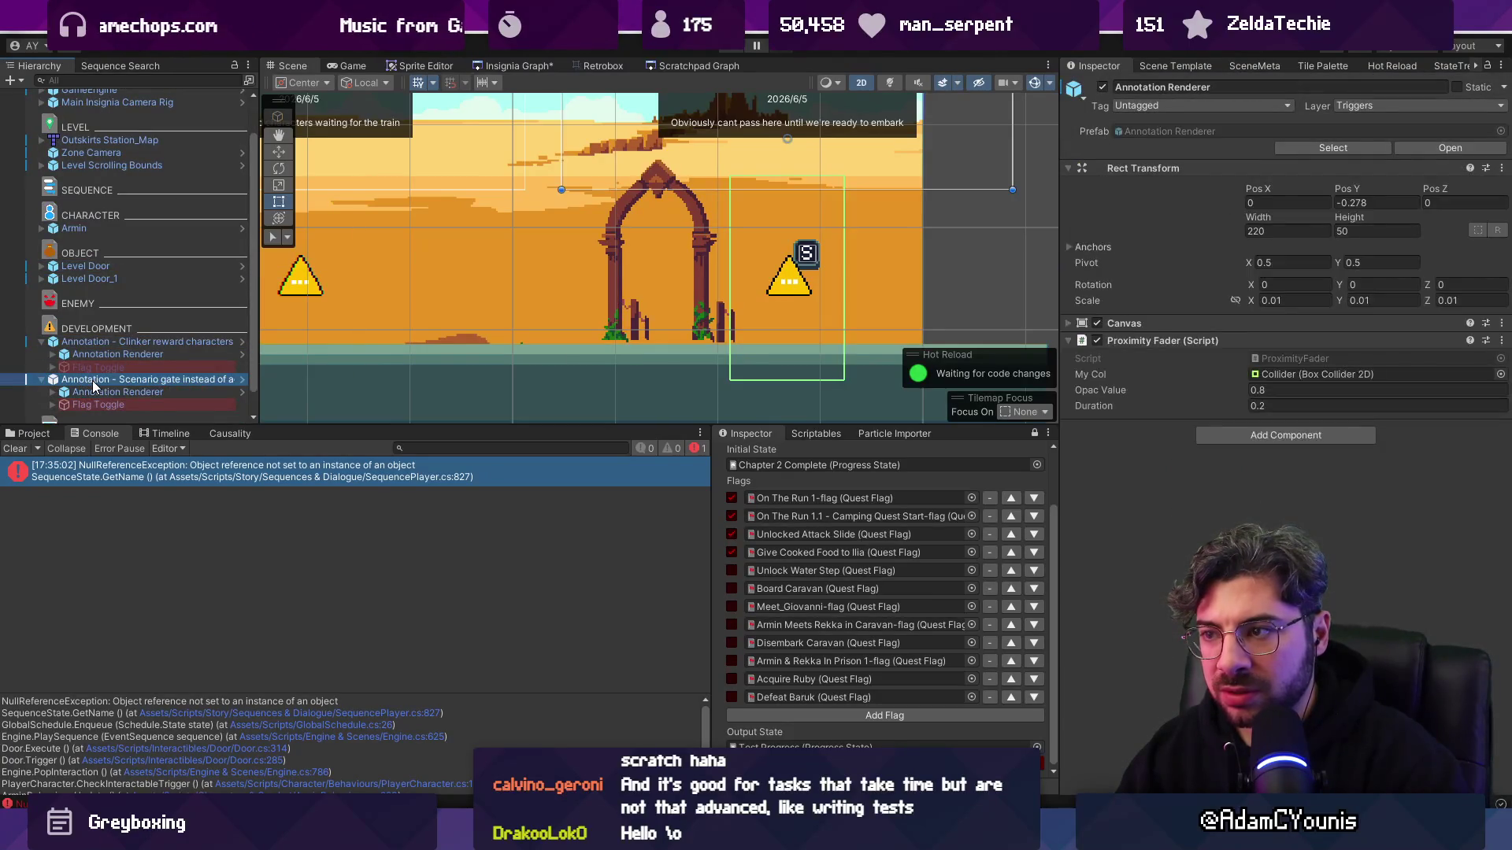
click(97, 391)
click(98, 404)
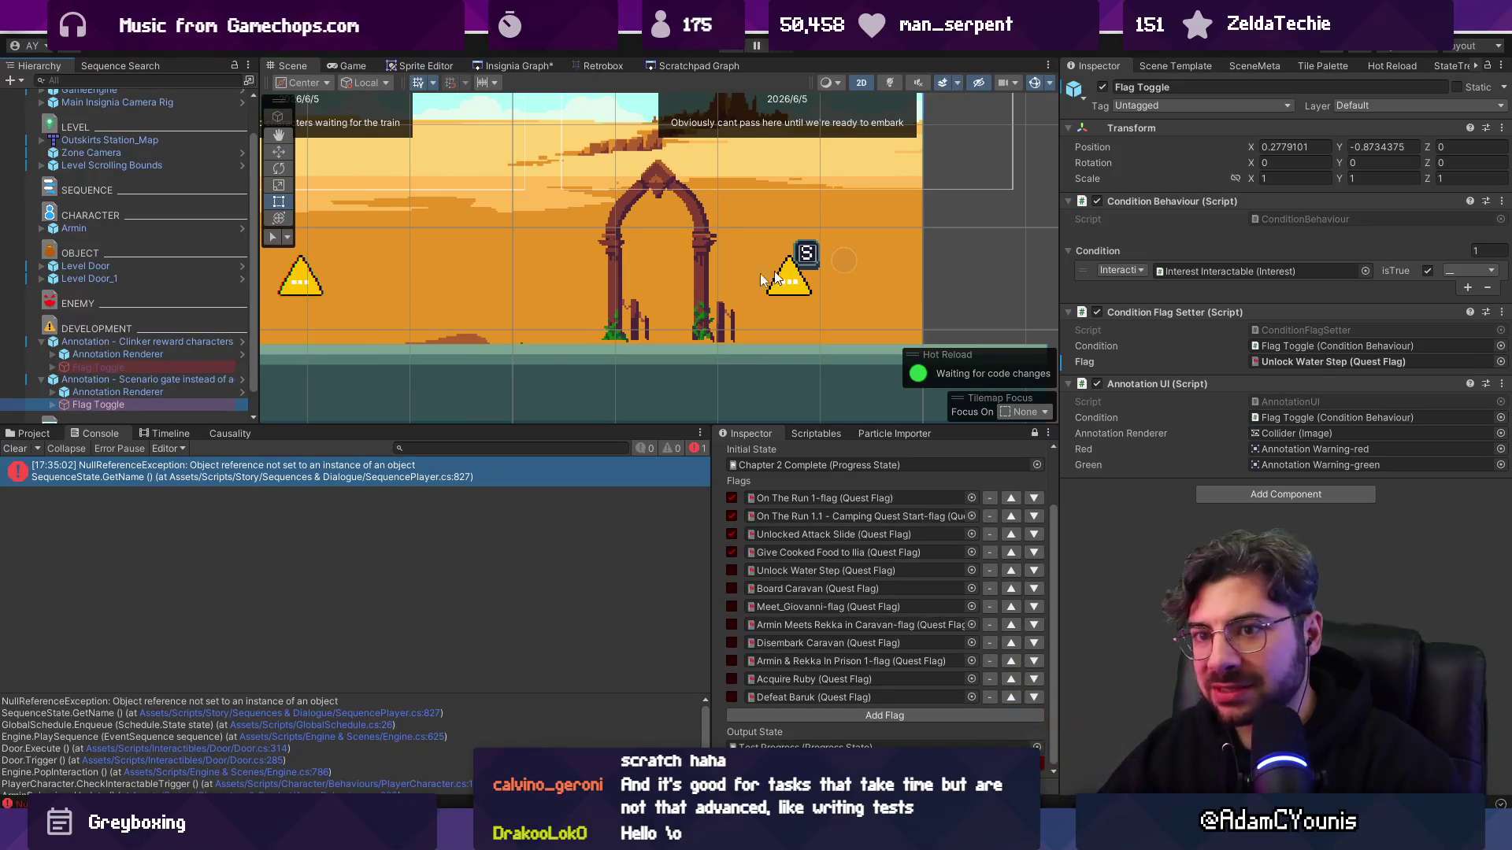
- Select the Level Door and bring up the quest flag picker for its Required Flag
click(137, 267)
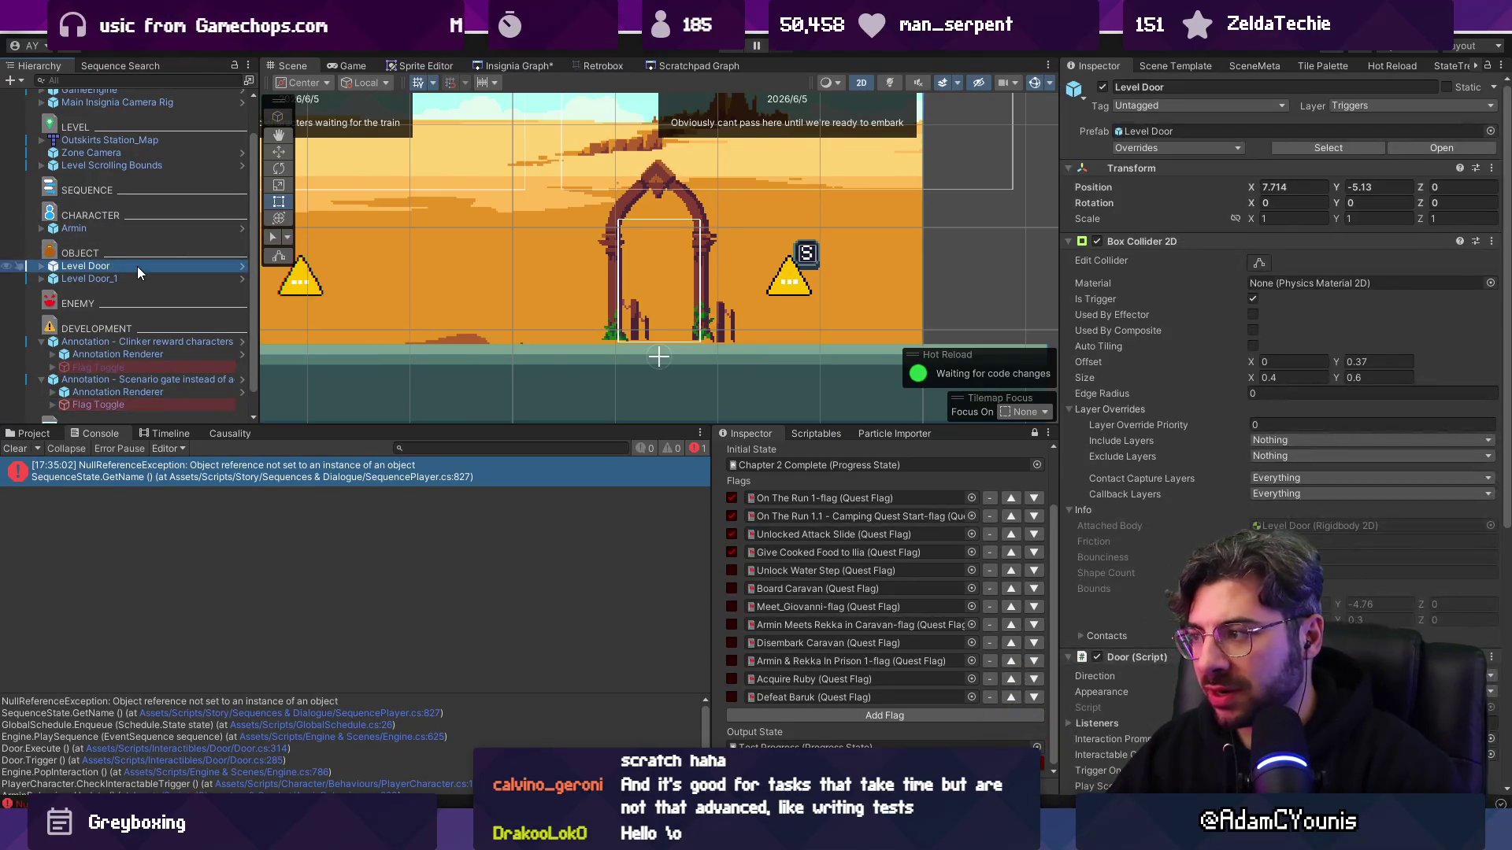
click(117, 403)
click(124, 268)
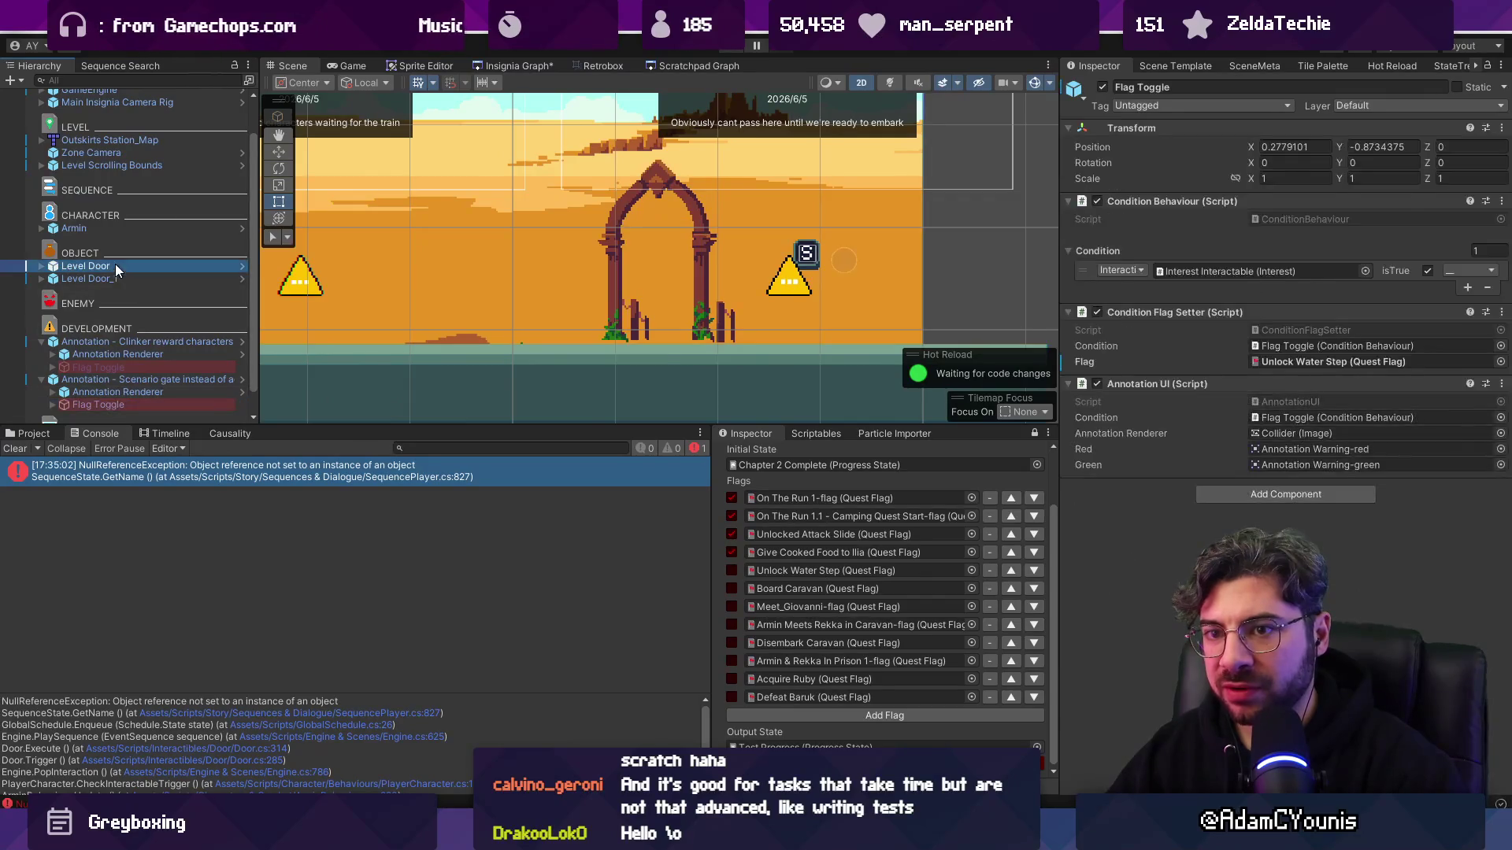
scroll(1191, 505, down, 5)
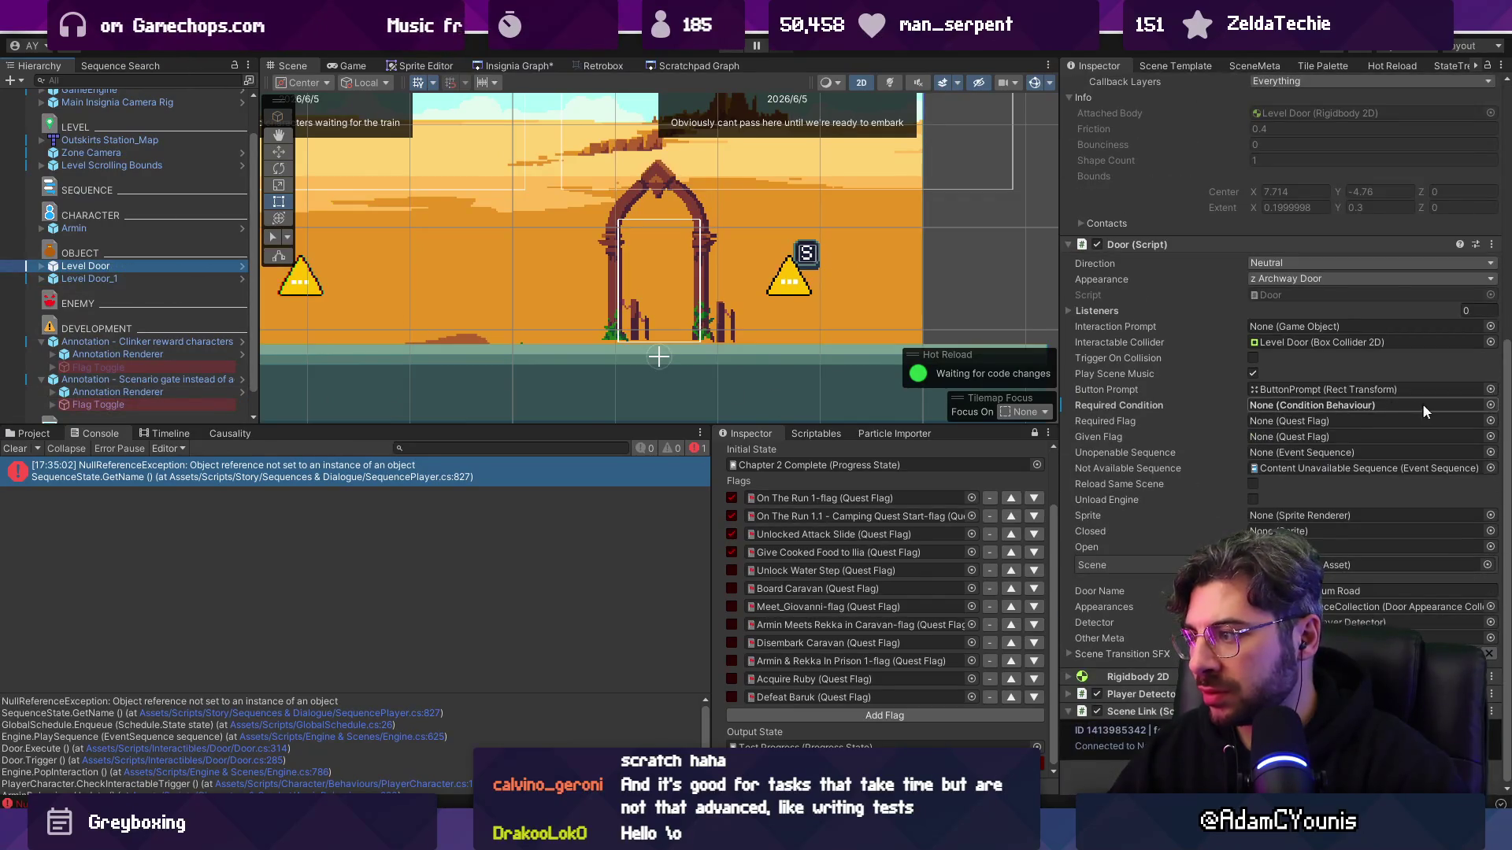
click(1490, 420)
- Filter the quest flag picker by 'water' and choose Unlock Water Step for the Level Door
text(water)
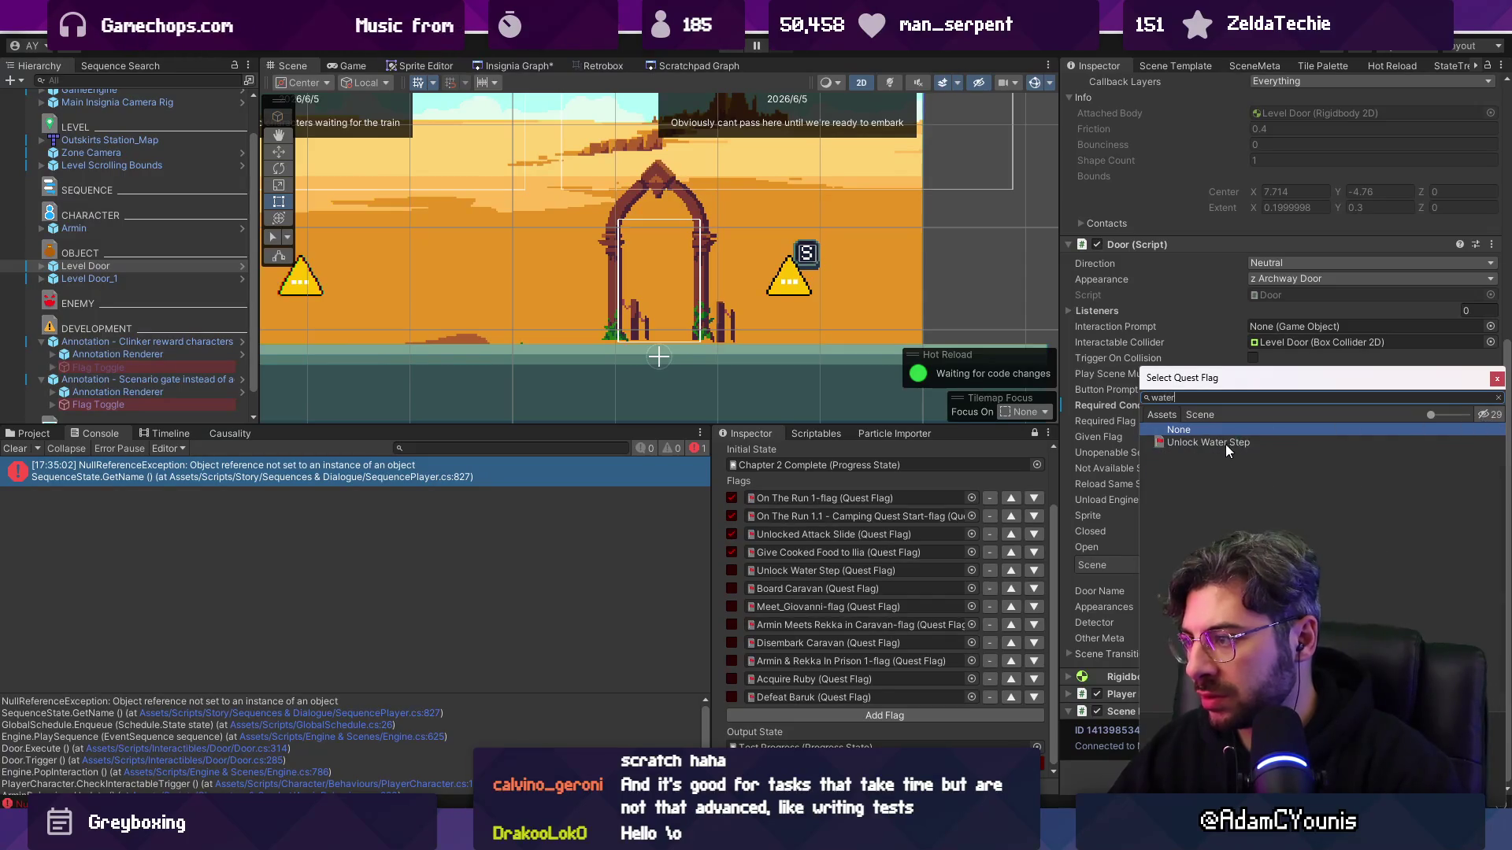
double_click(1225, 451)
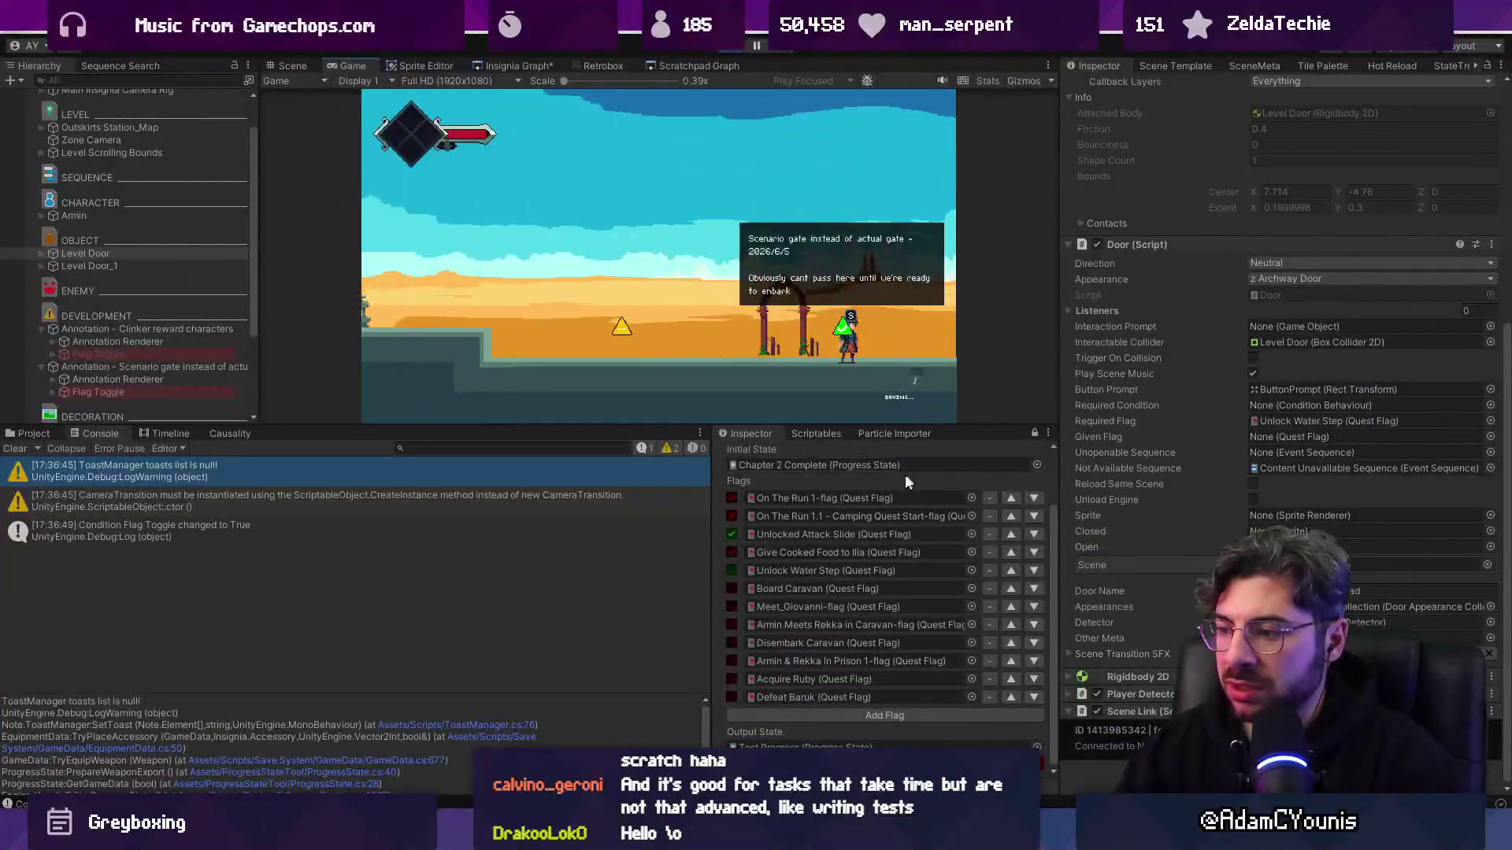
- Tick Give Cooked Food to Ilia and Unlock Water Step, save, then walk through the gate
click(733, 552)
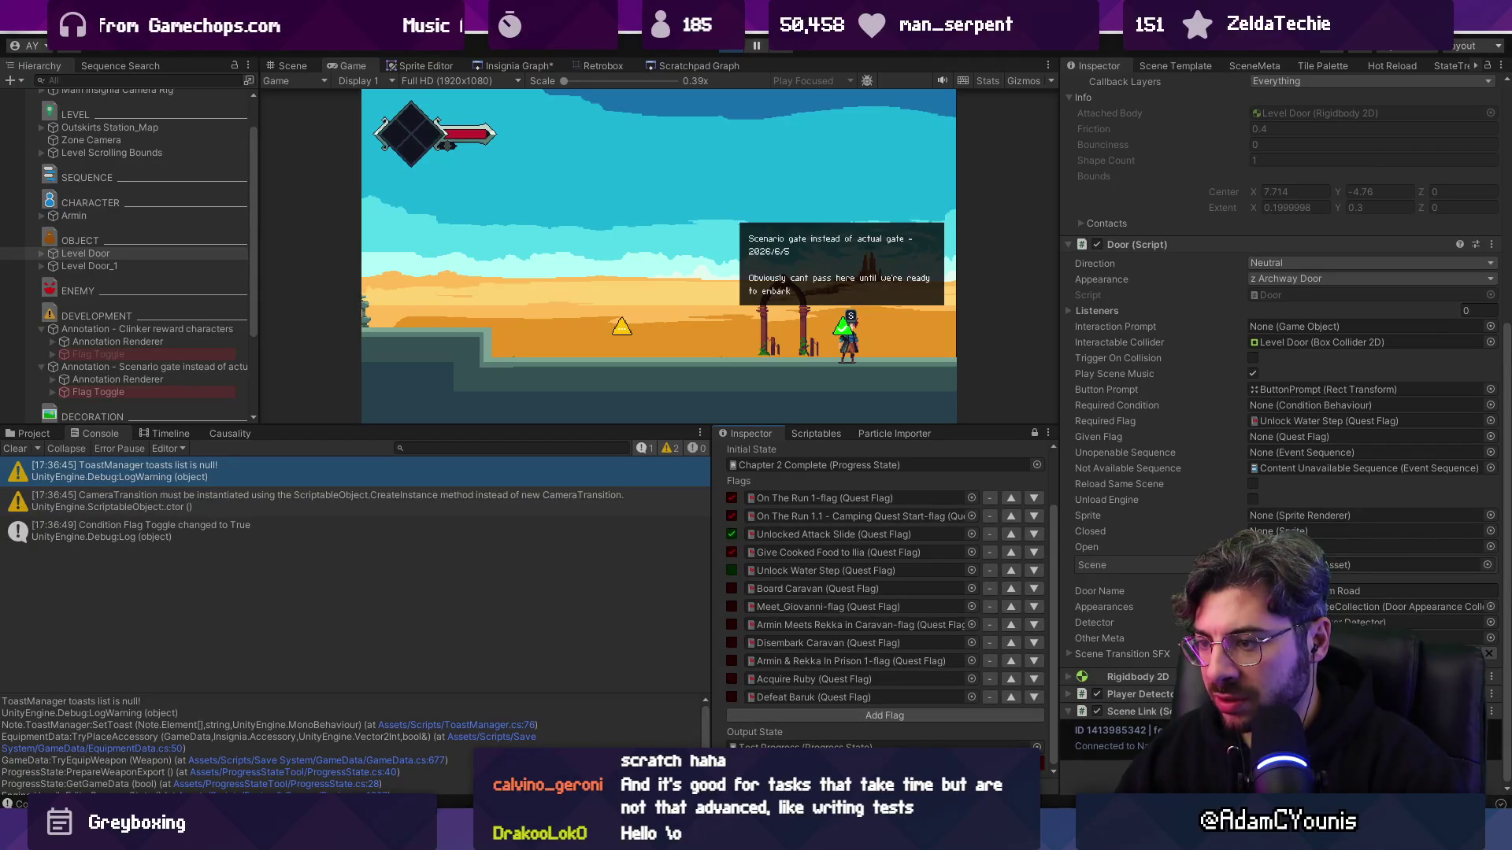
key(ctrl+s)
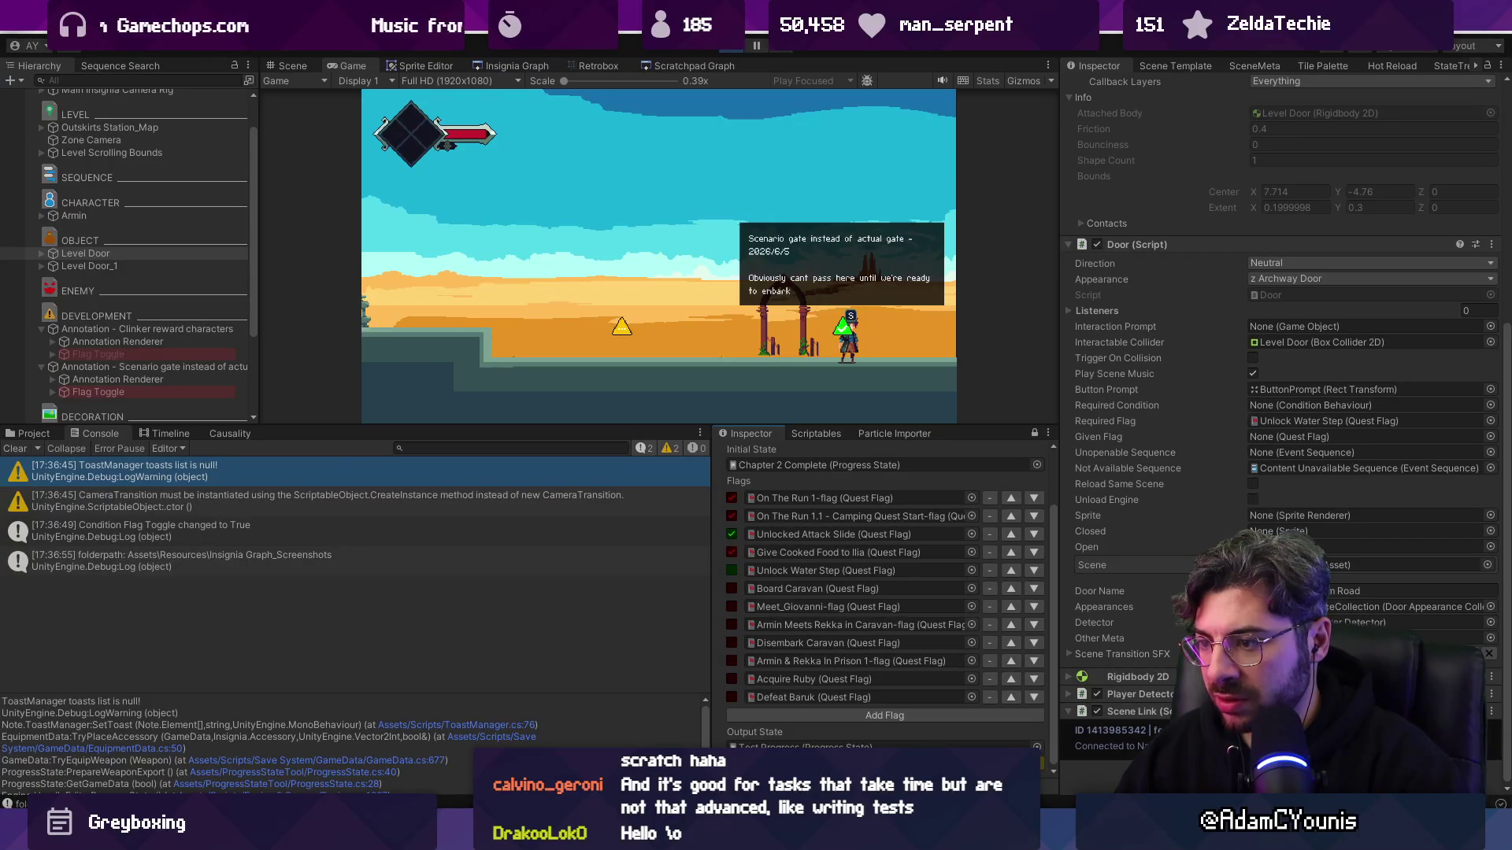
click(731, 570)
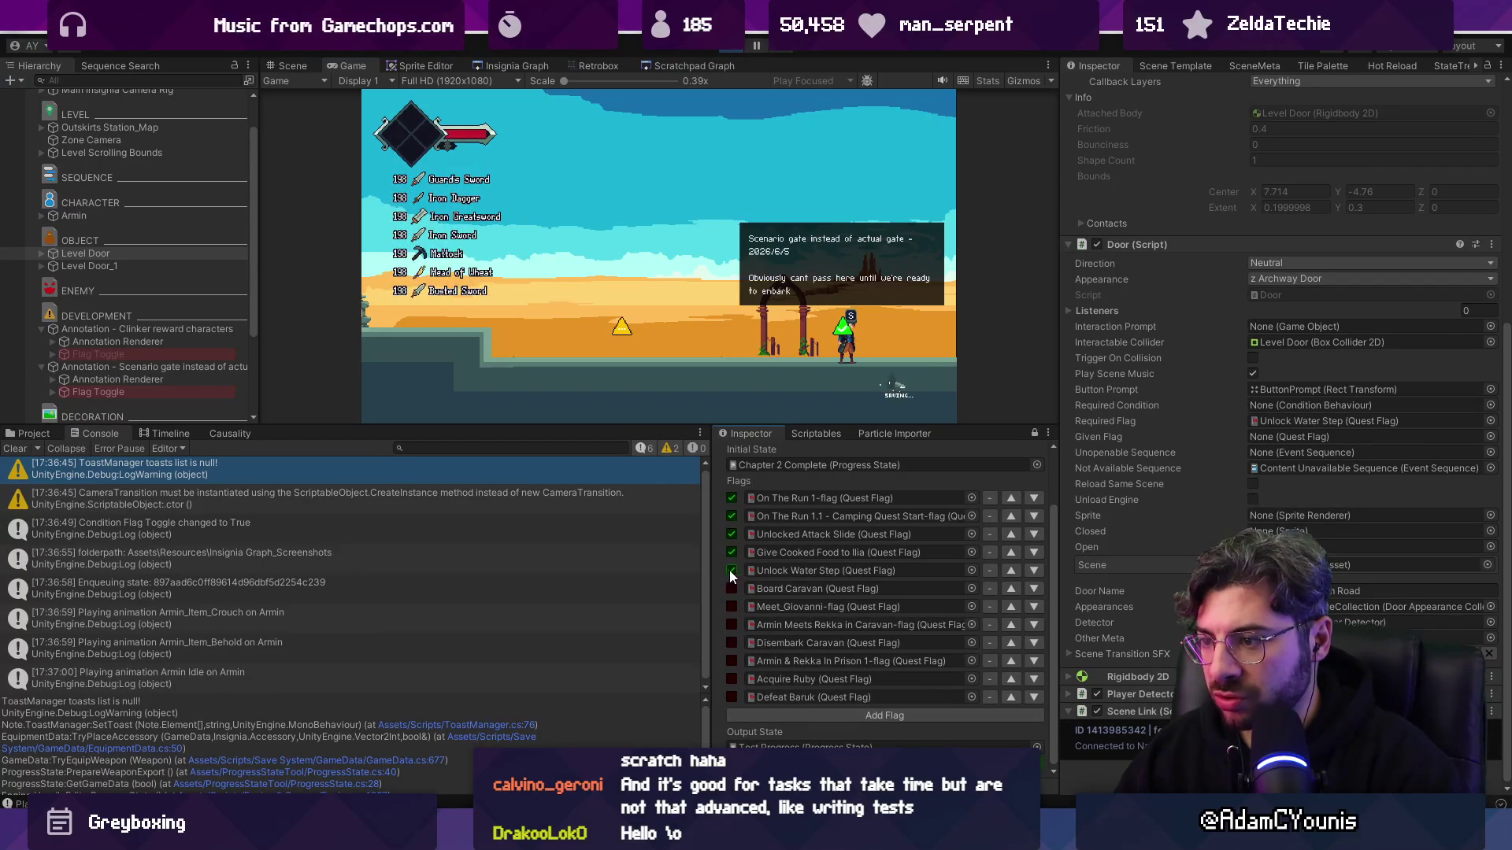
key(Left)
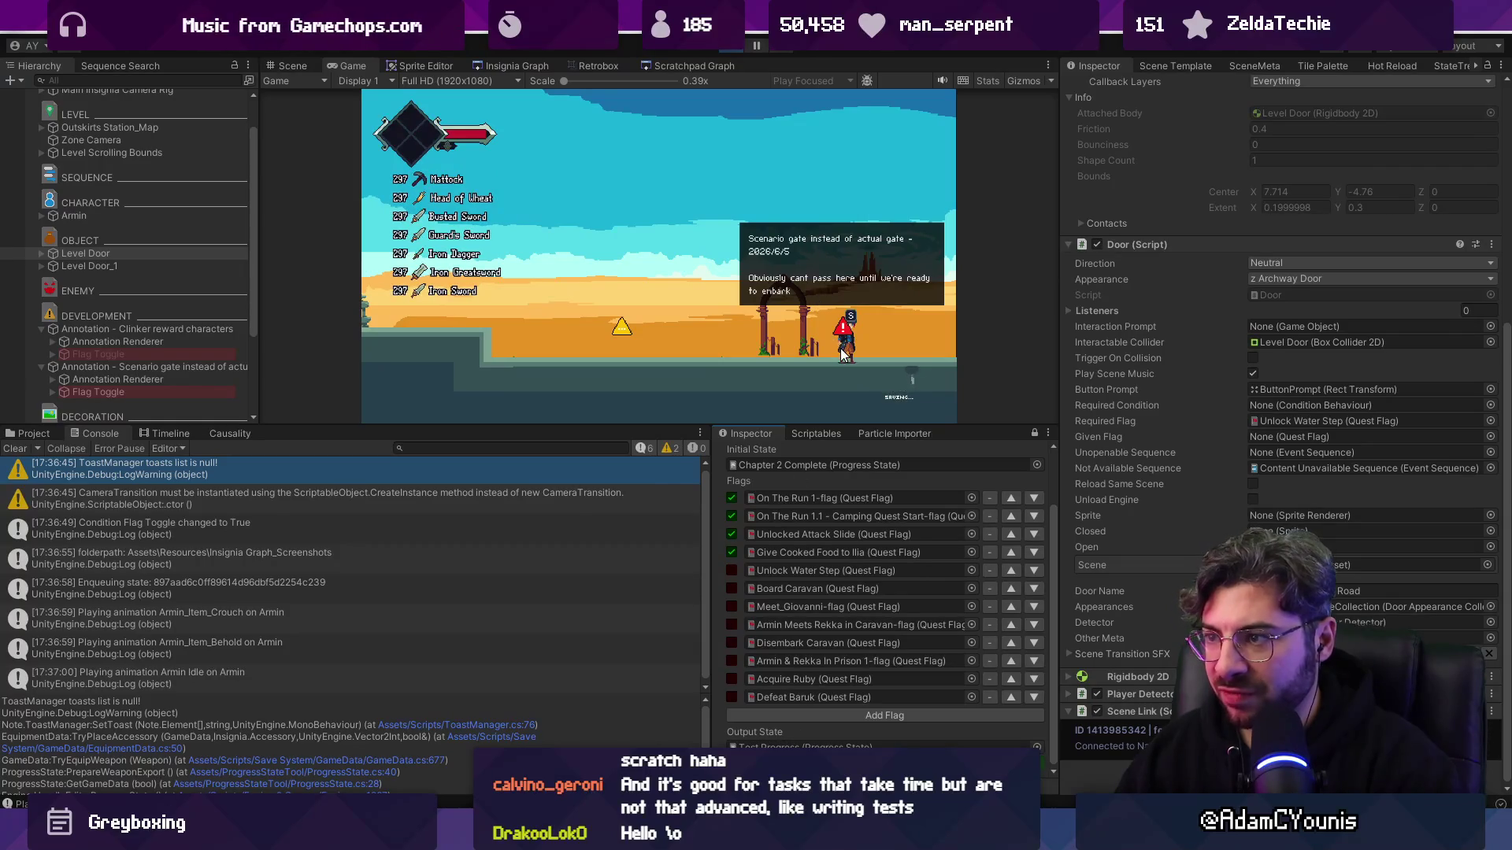
click(836, 330)
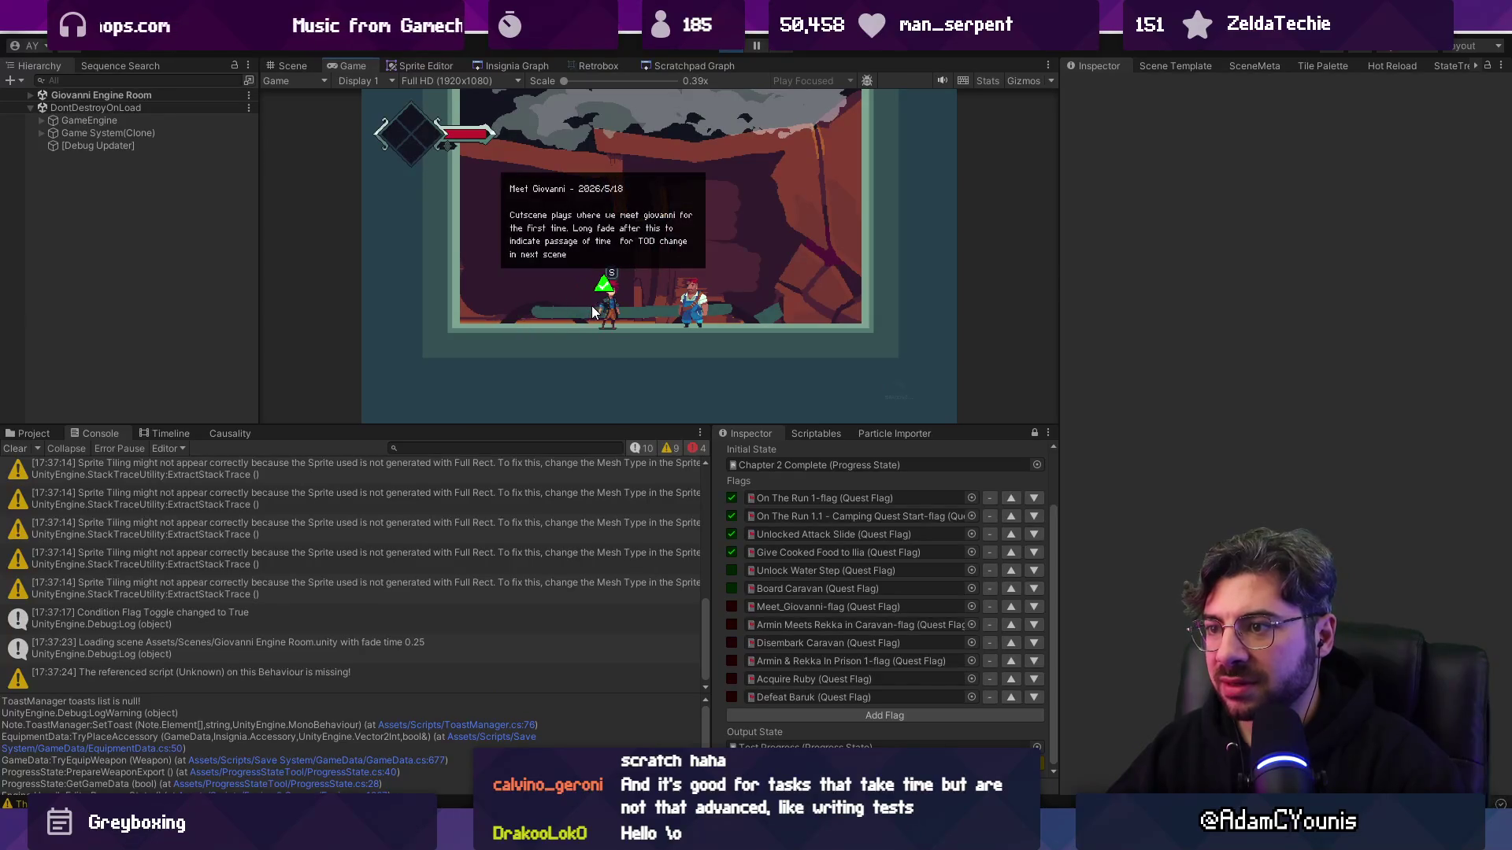
- Play through the caravan scenes and skip ahead to the next checklist scene
key(Left)
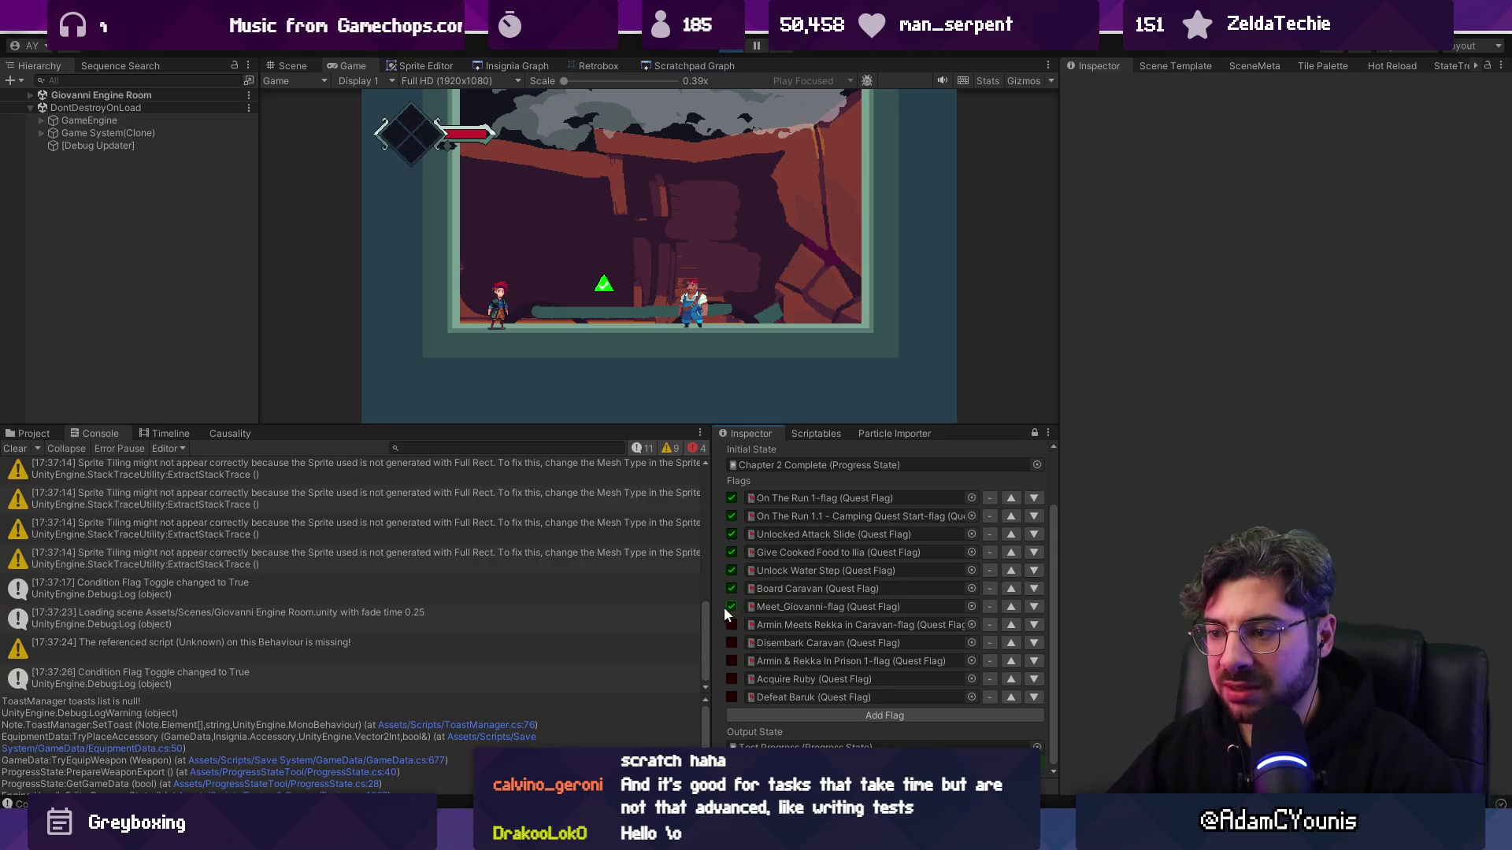
key(Left)
key(Left)
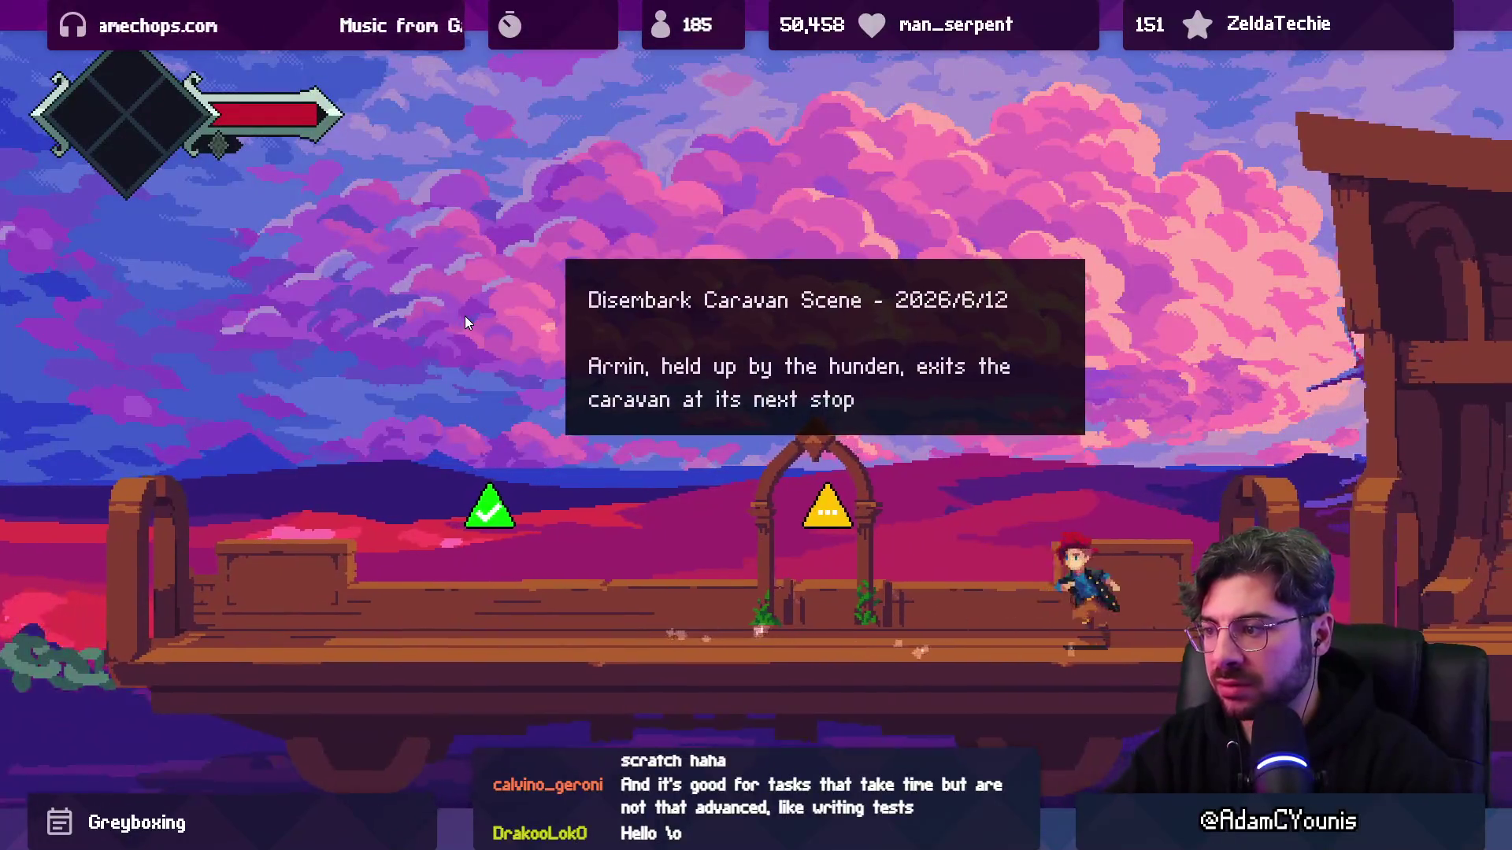
key(Right)
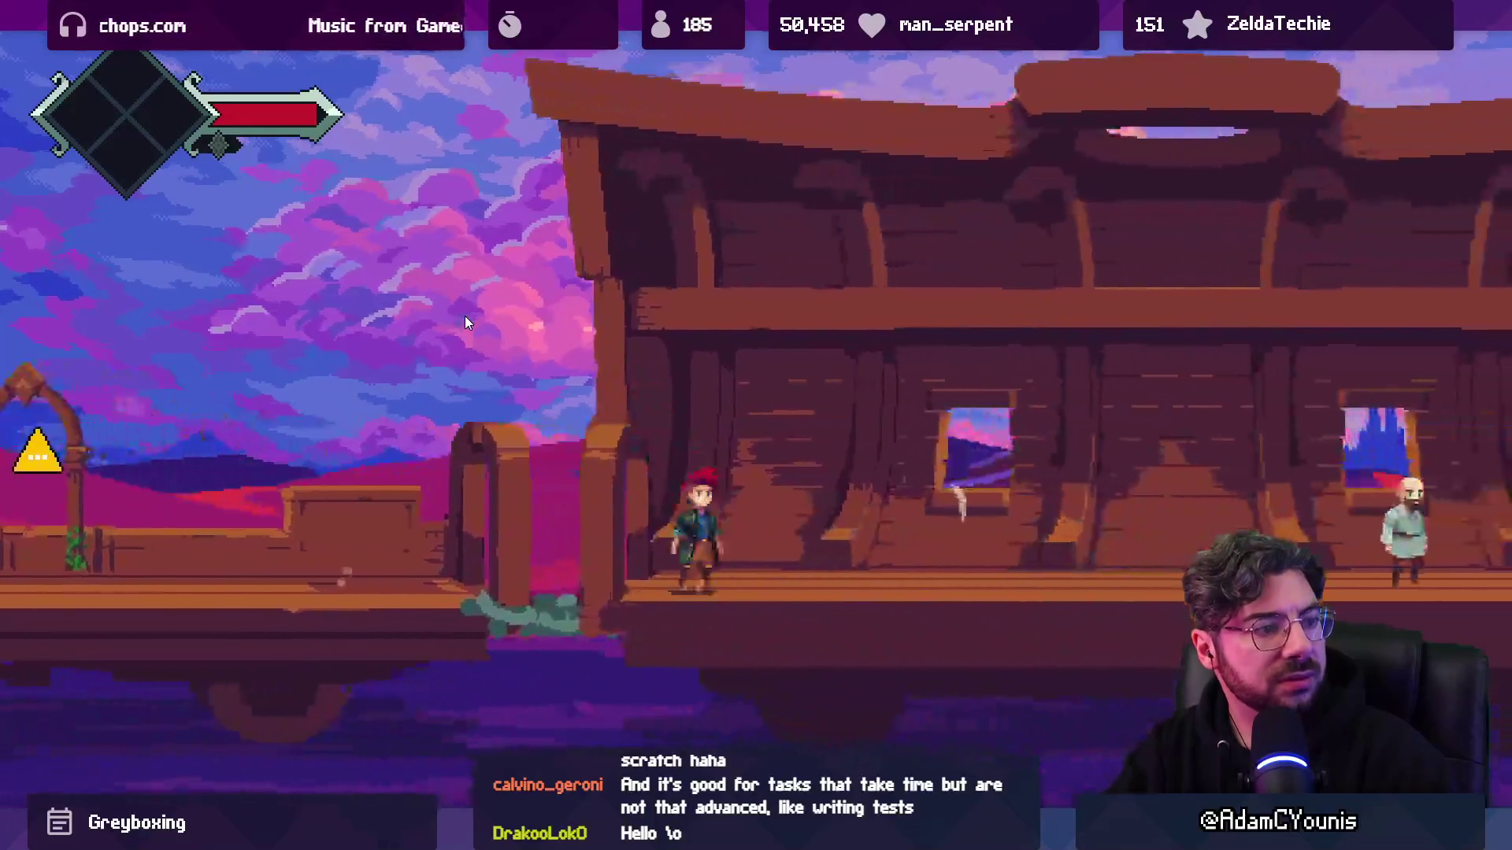
key(Right)
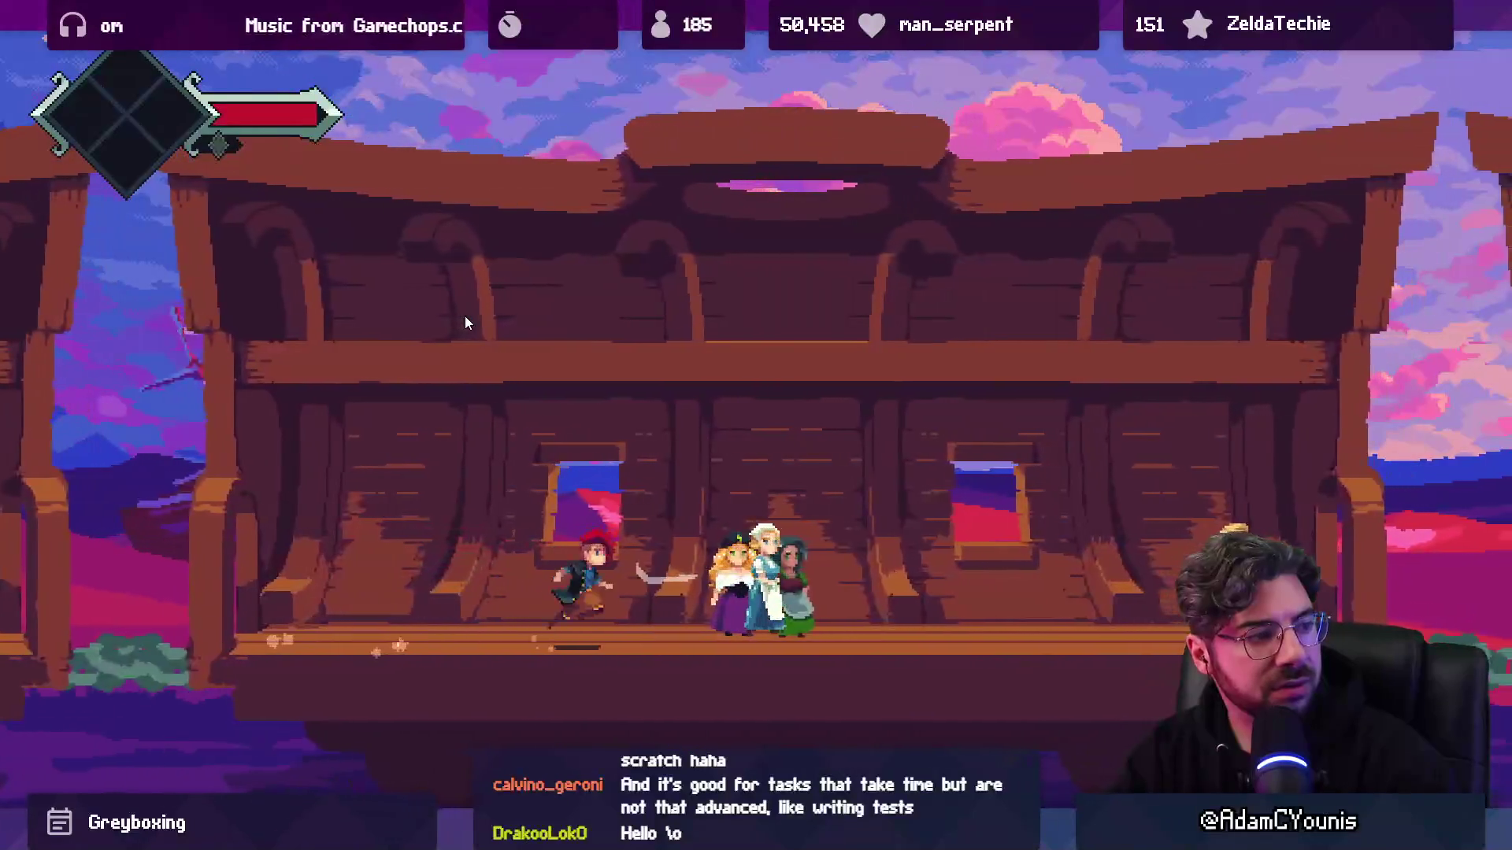
key(shift+space)
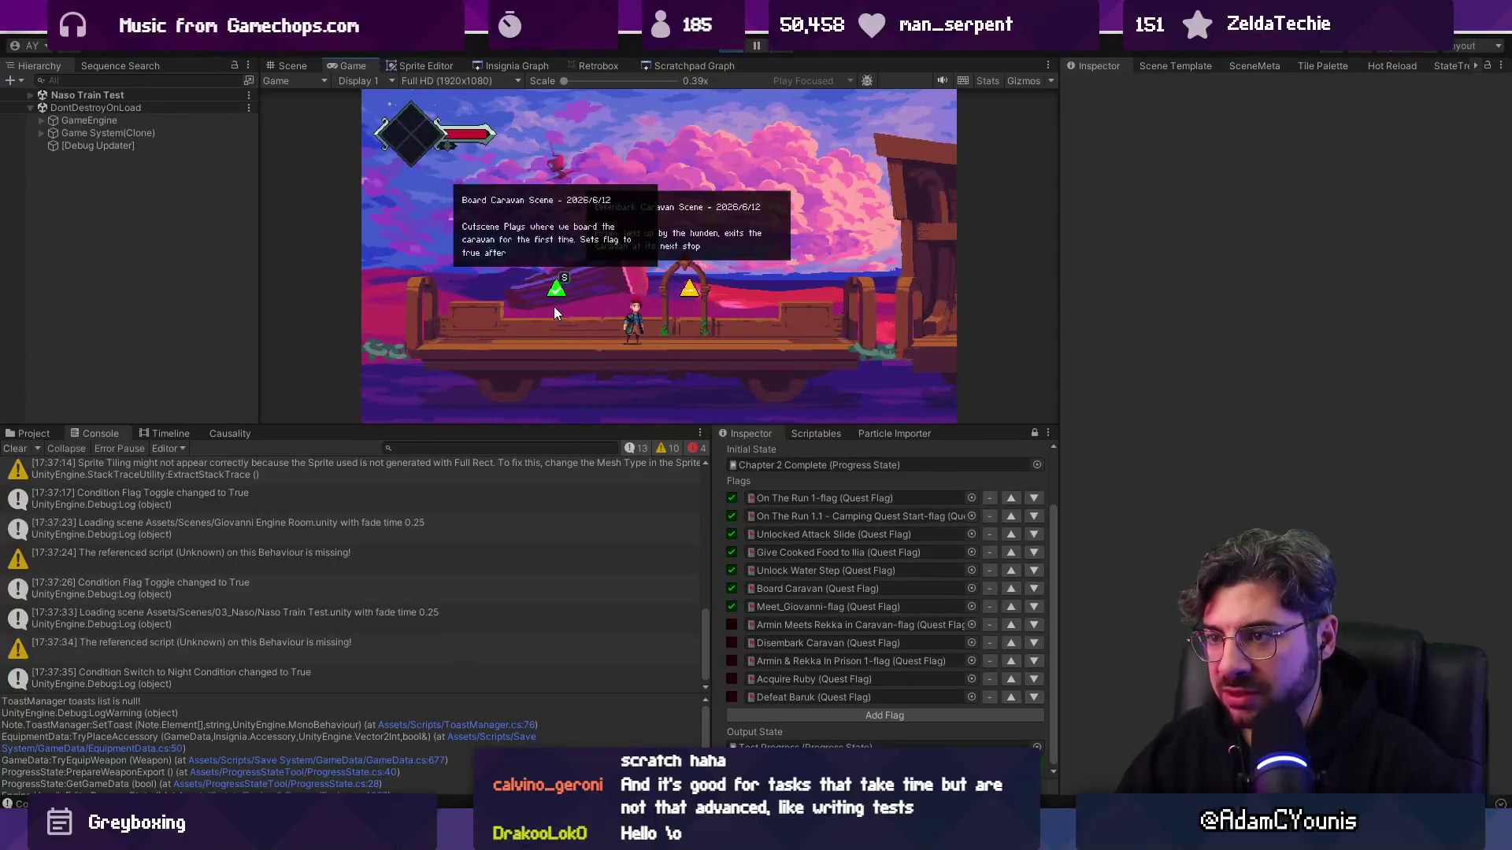
click(675, 319)
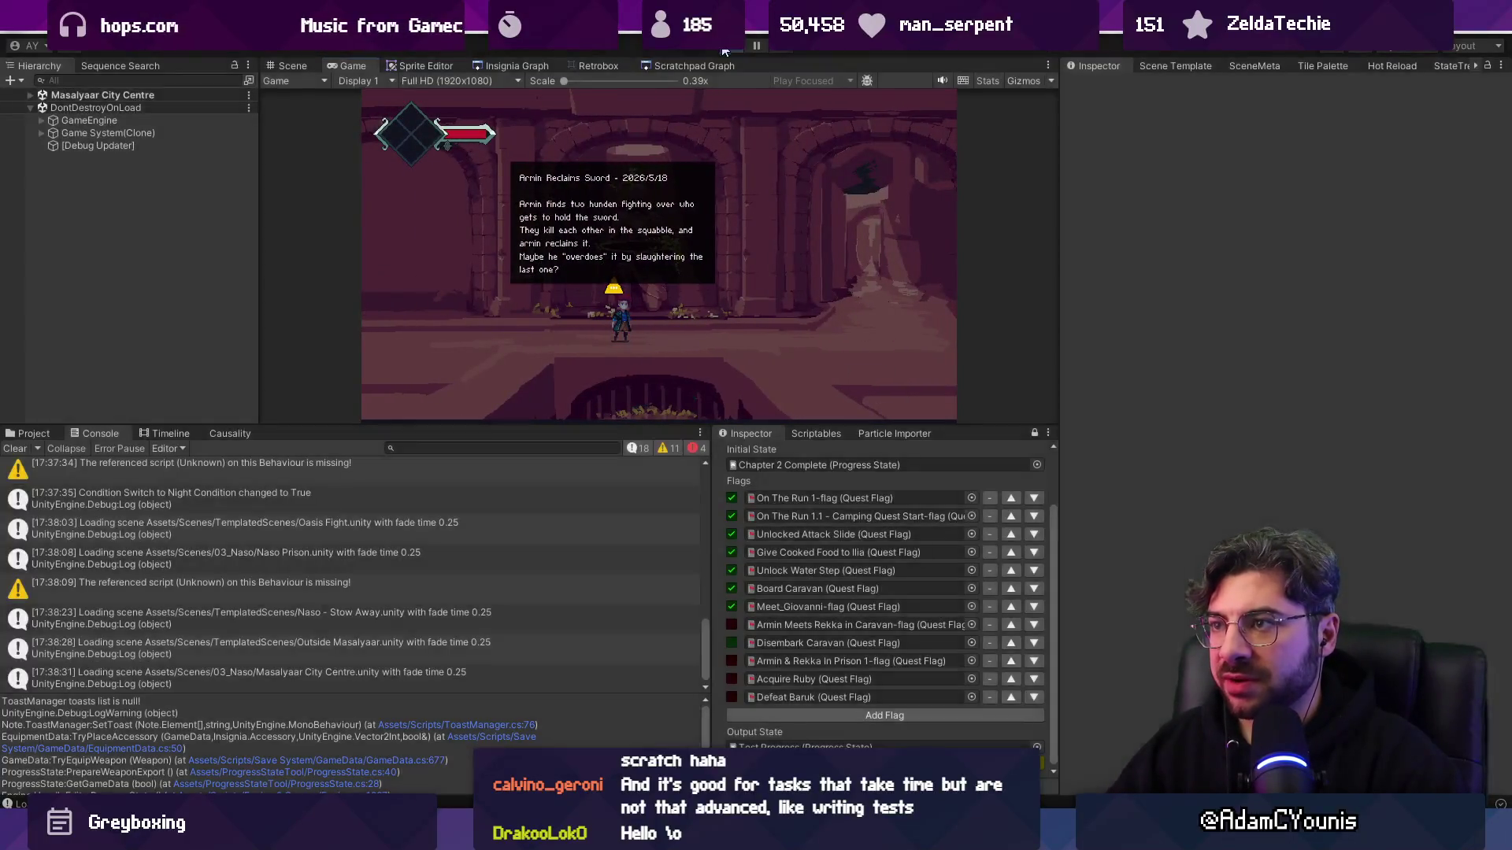
- Stop the game, clear the Console and enlarge the scene view and Hierarchy
key(ctrl+p)
click(15, 449)
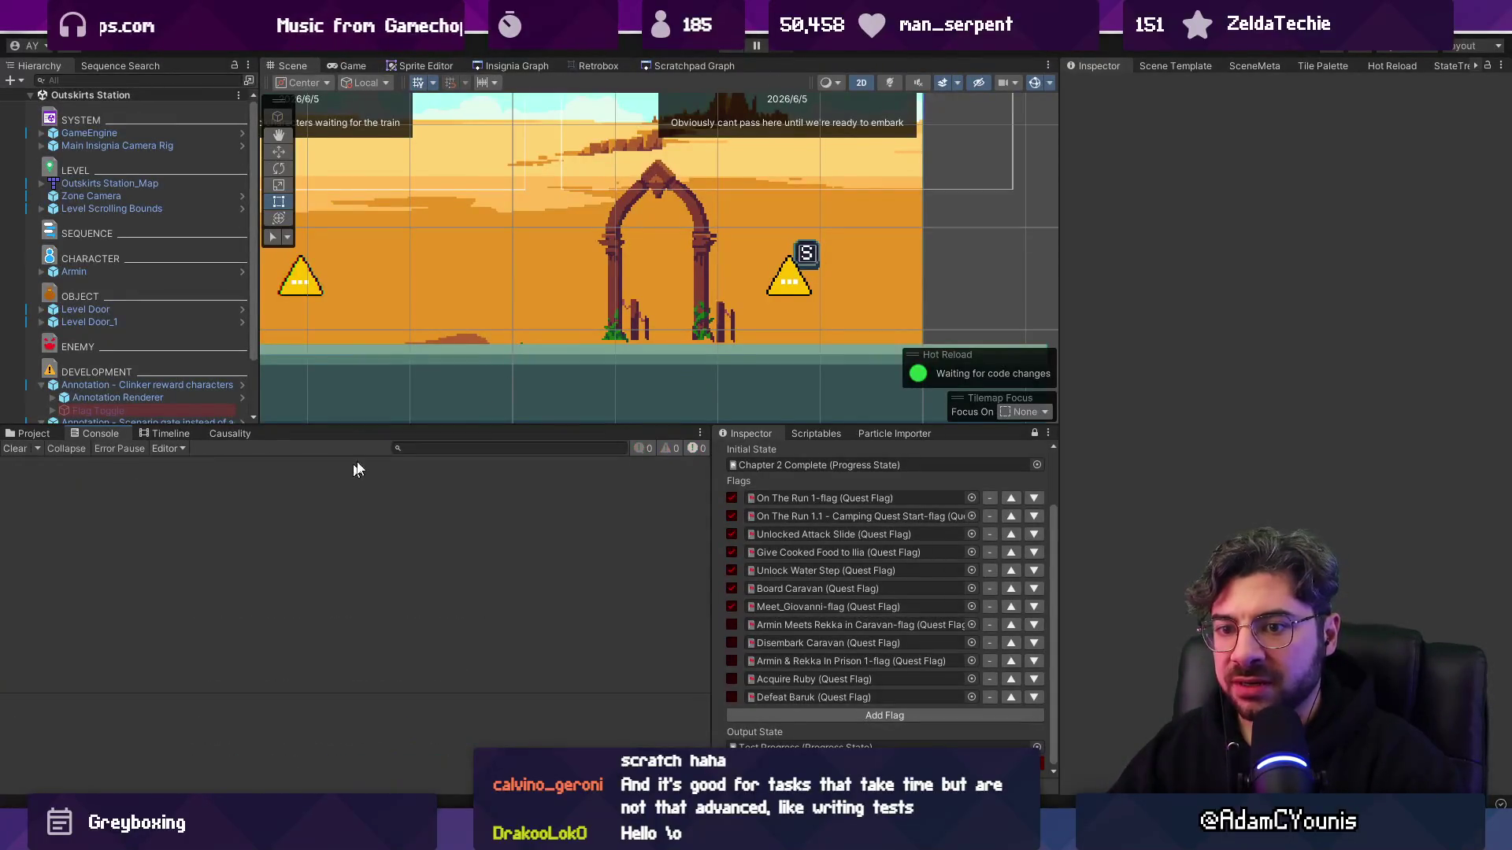
drag(409, 425, 409, 589)
- In Fork, stage all changes except the render textures and review the remaining diffs
key(alt+Tab)
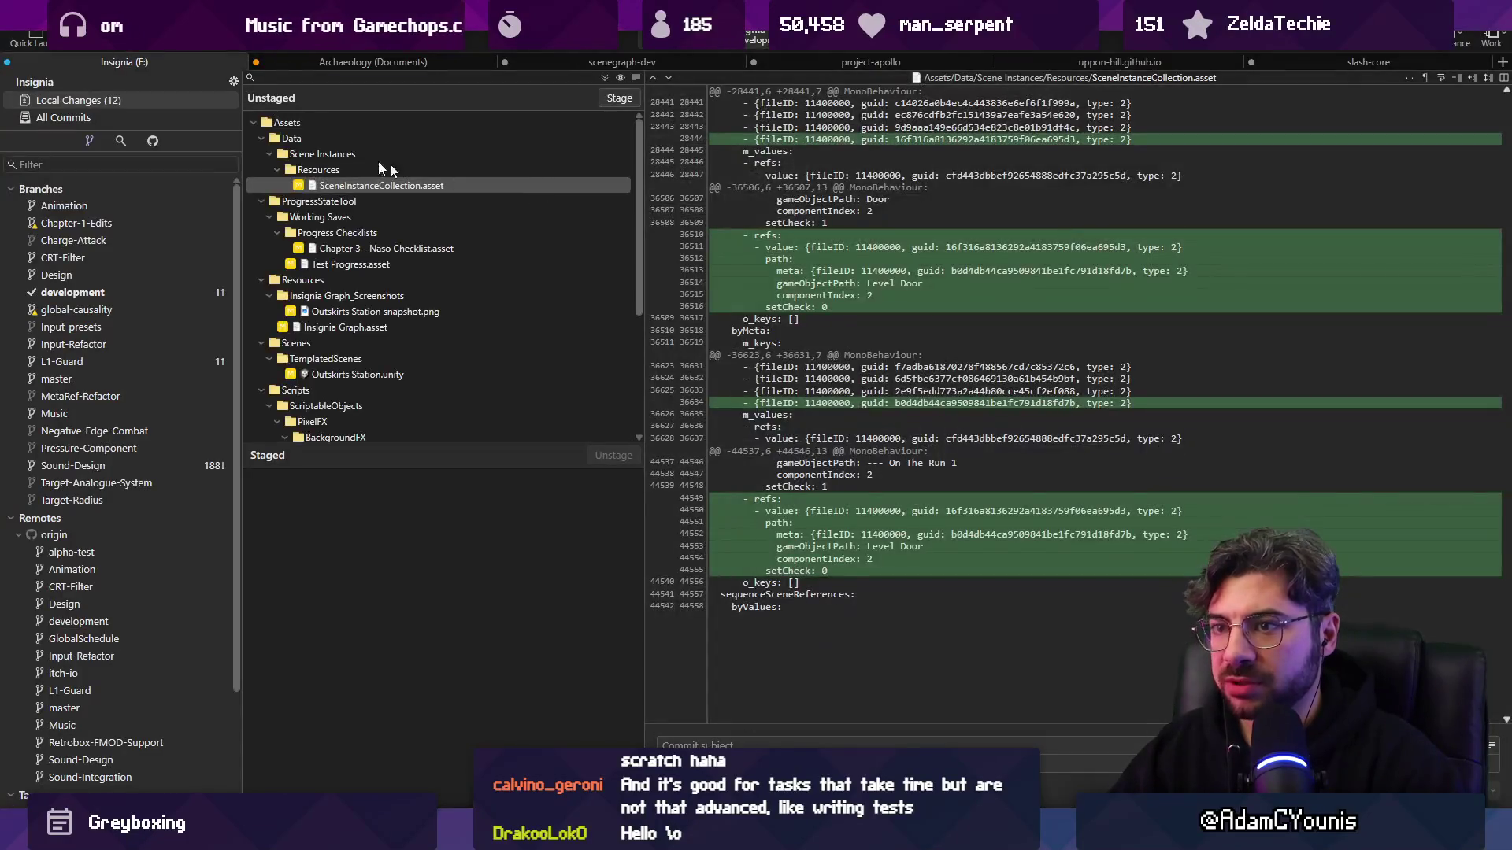
key(ctrl+shift+s)
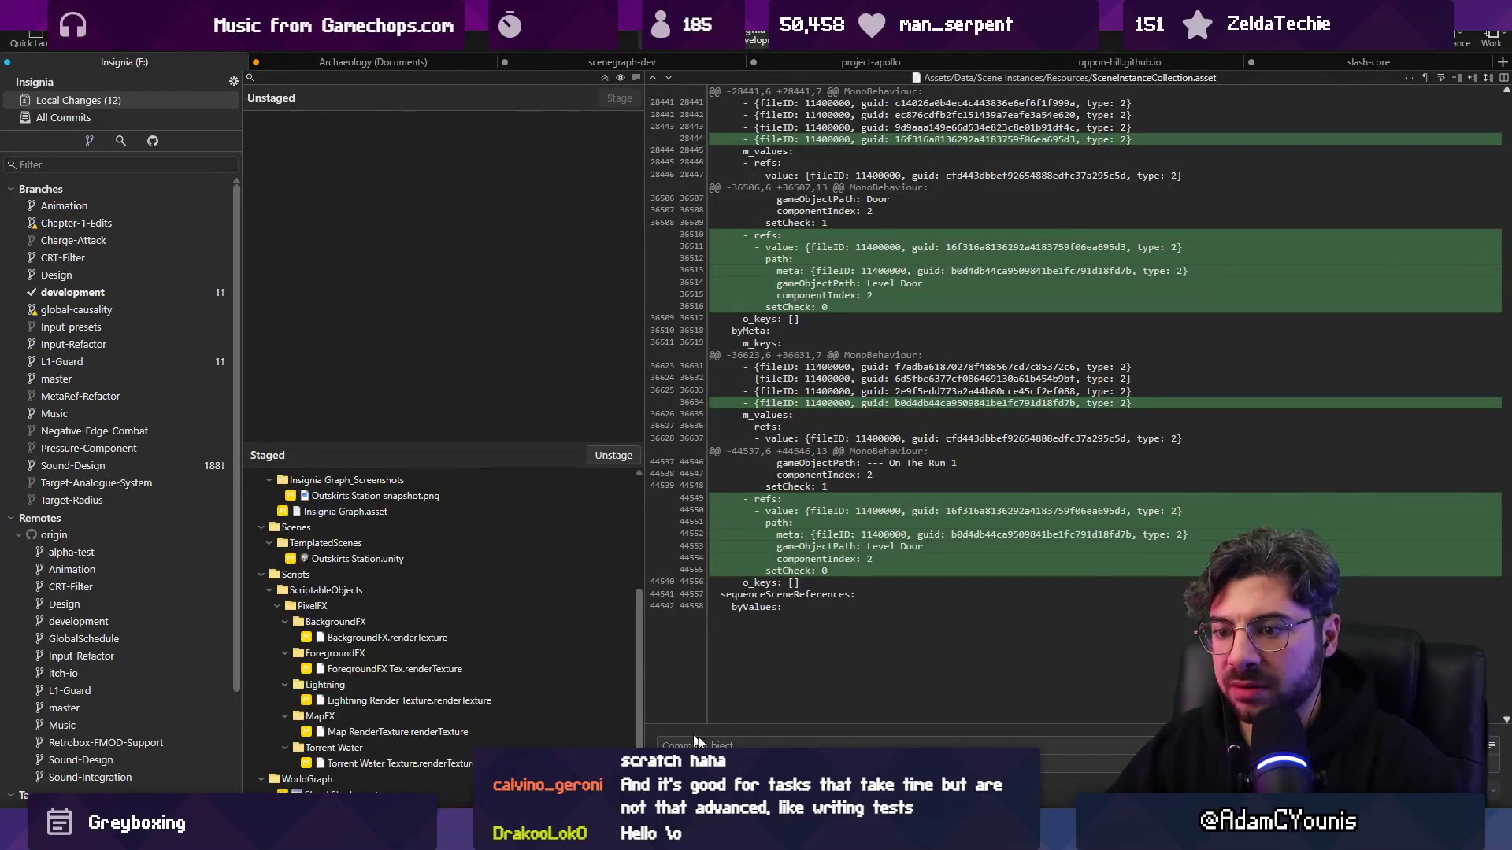
click(417, 638)
shift+click(387, 763)
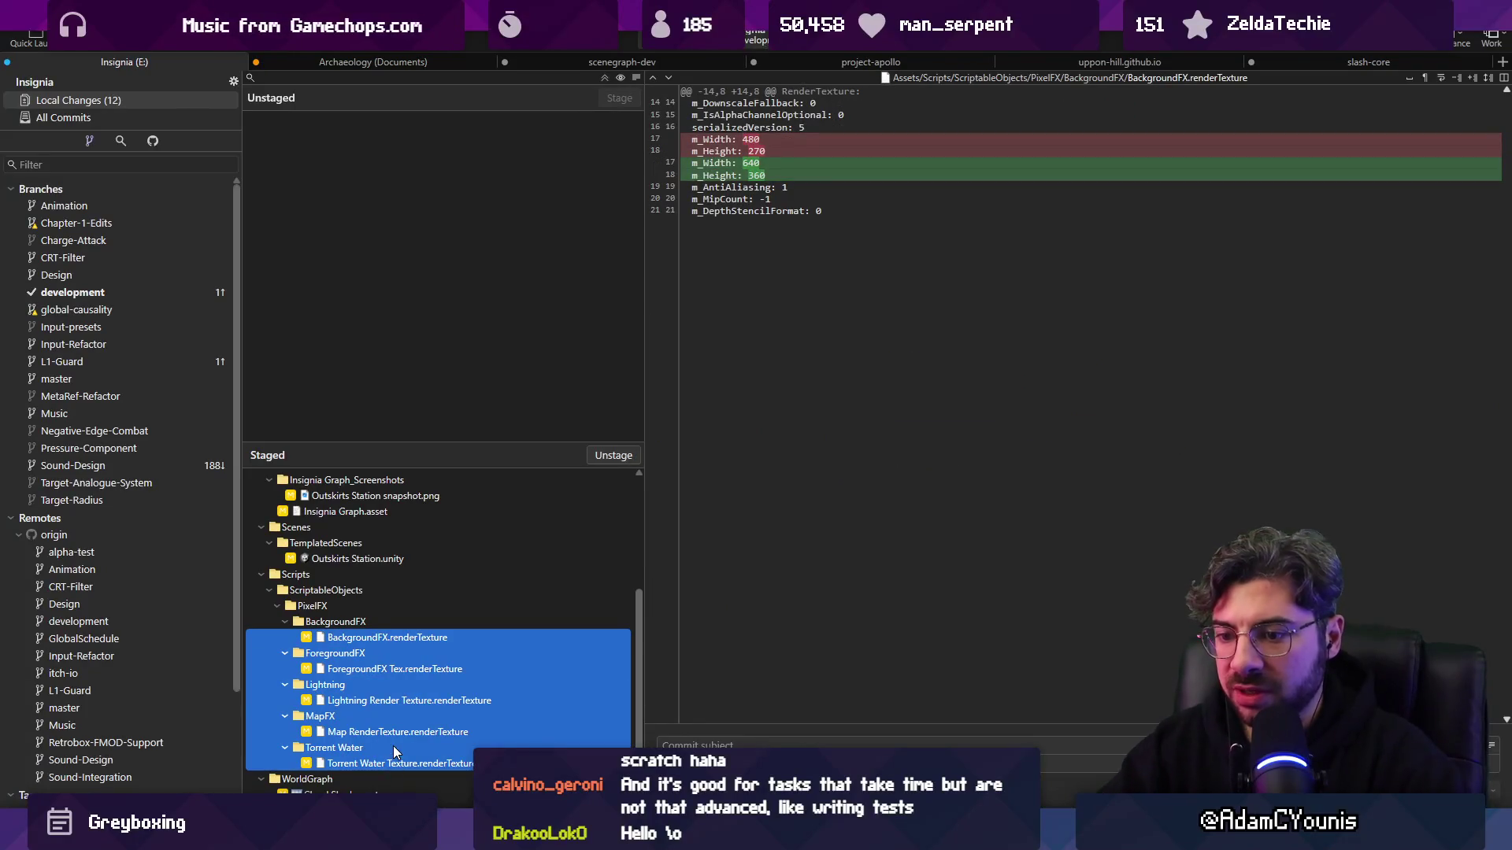
key(ctrl+shift+u)
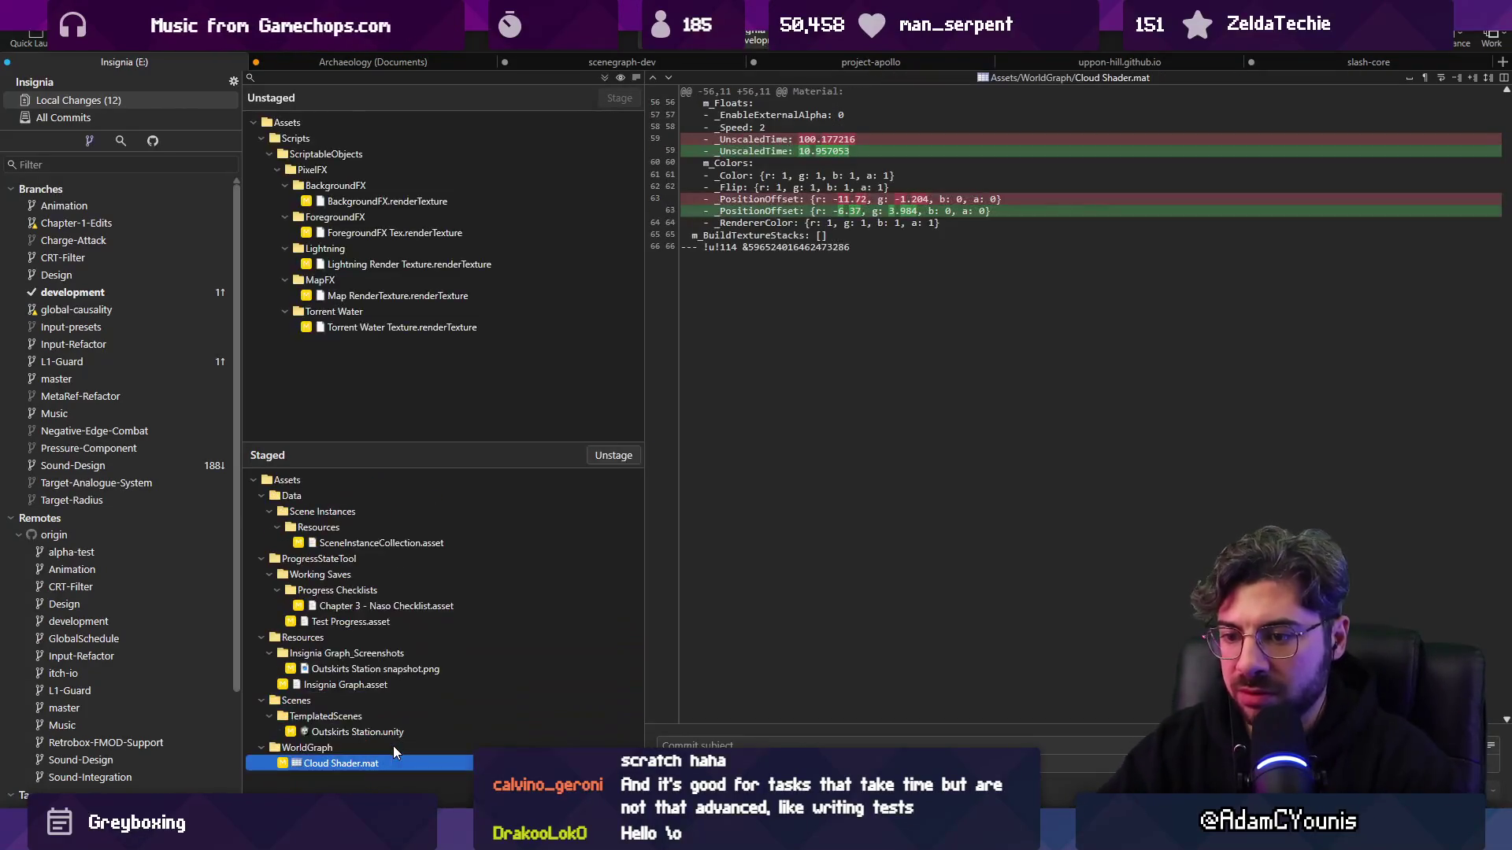
click(398, 543)
click(394, 606)
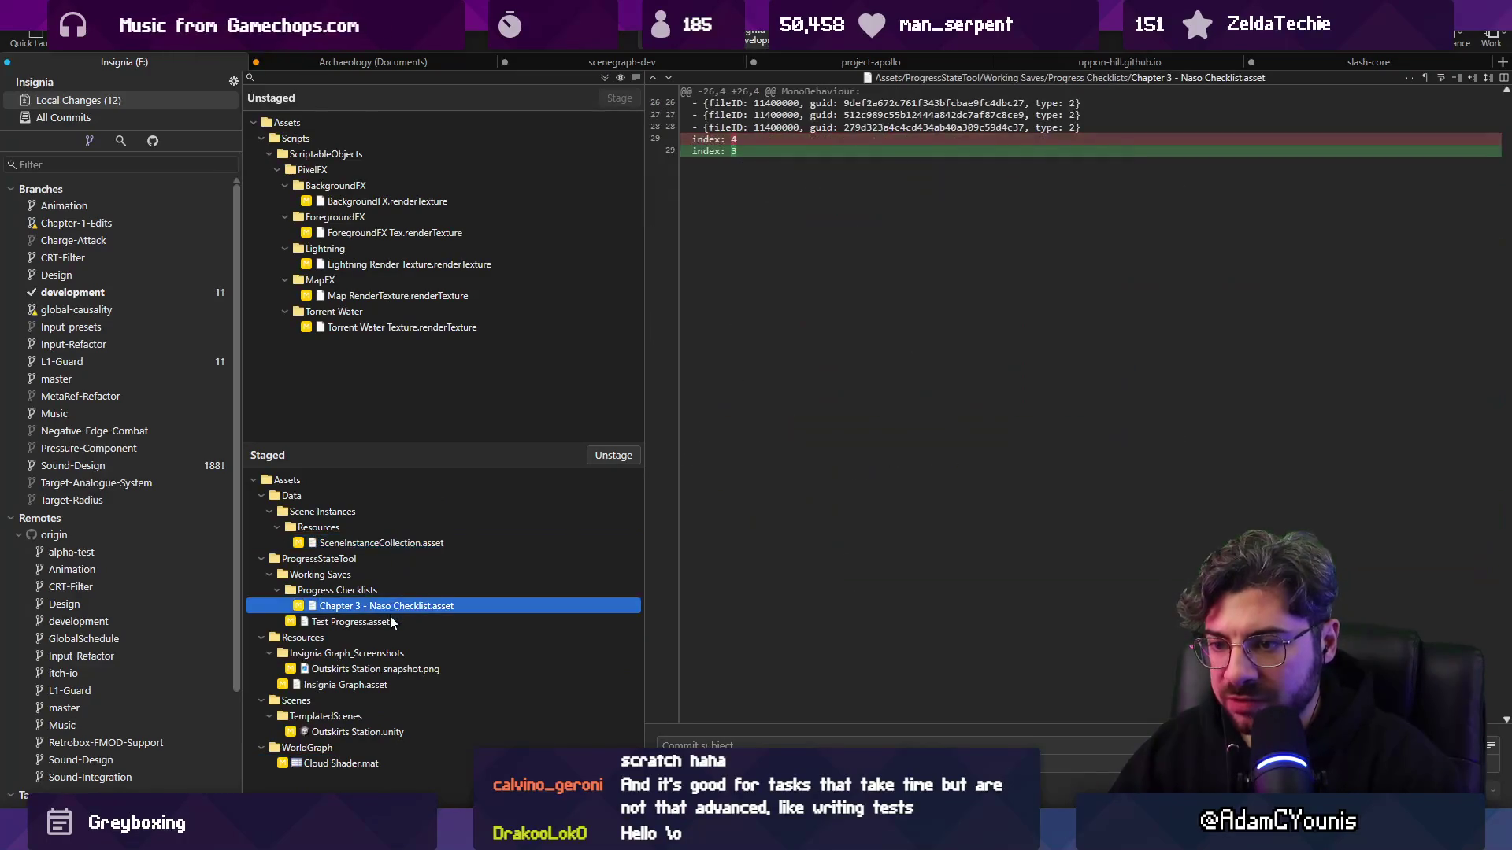
click(389, 622)
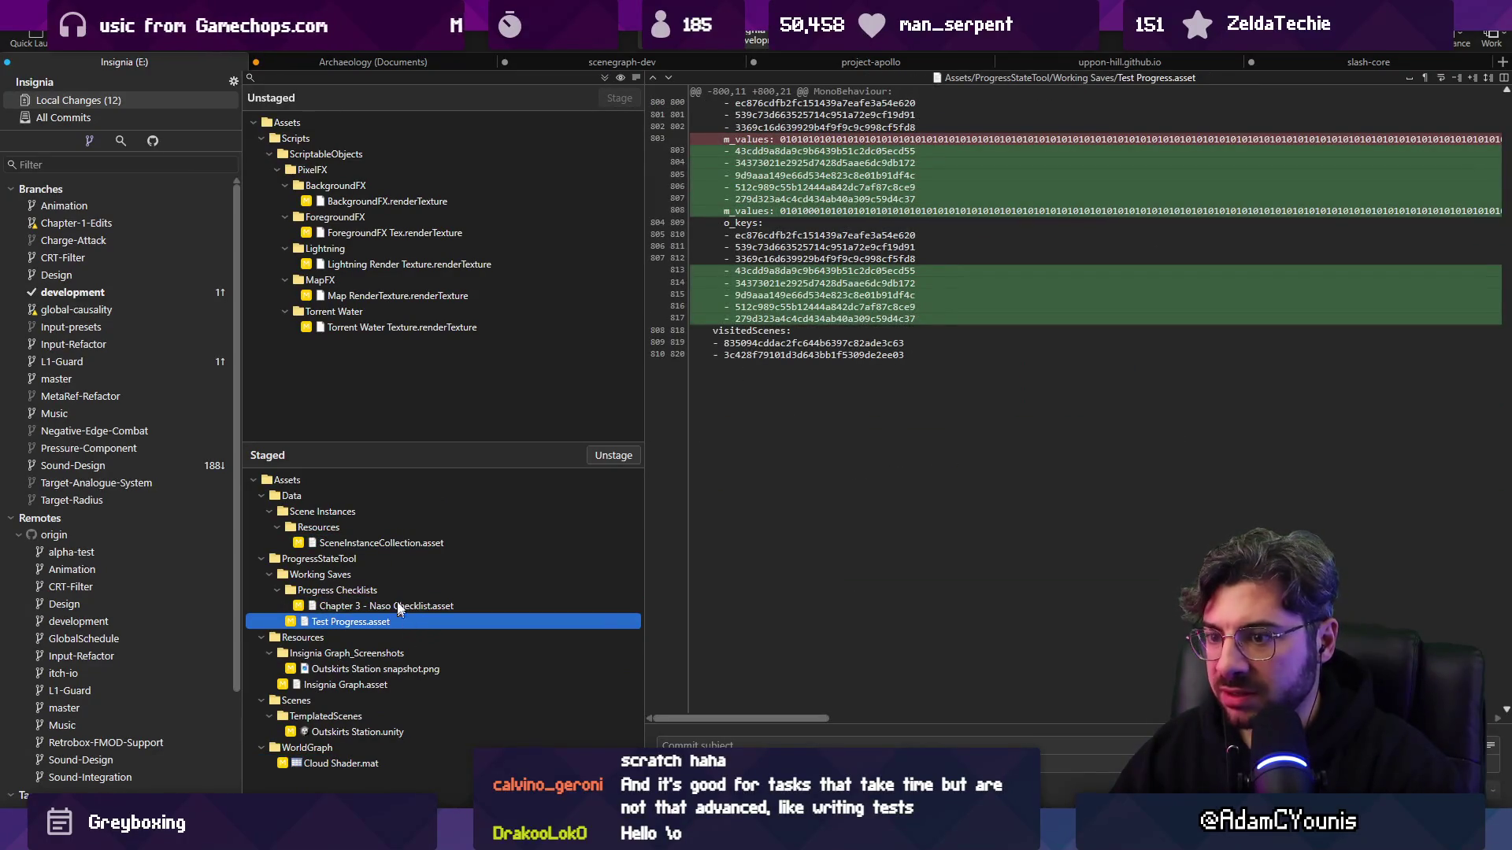
click(350, 669)
click(351, 733)
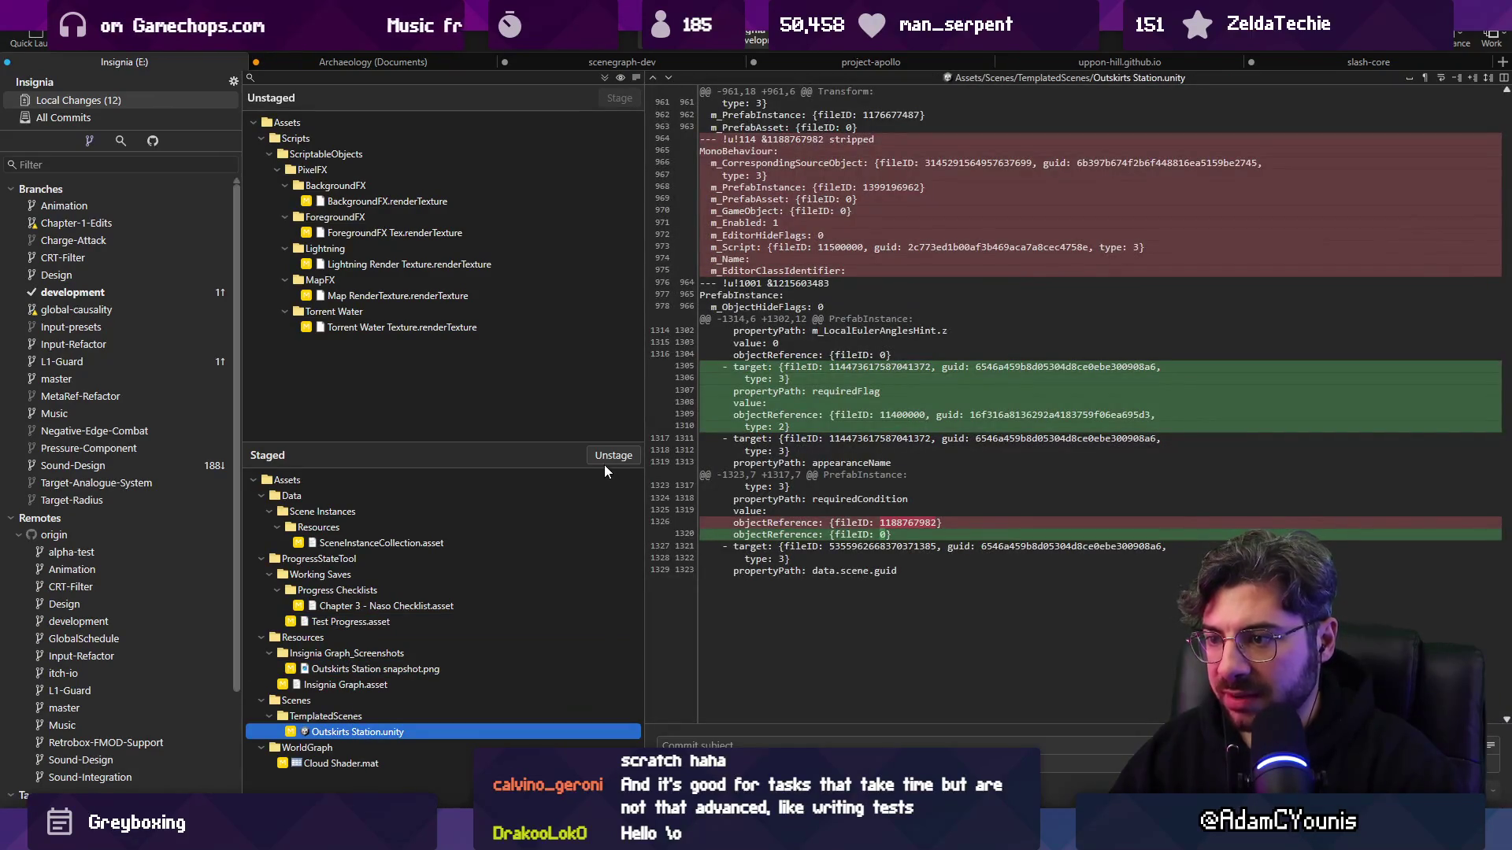
- Commit the staged changes as 'Updates naso outskirts door to match flag, not interact condition'
click(787, 745)
text(Updates)
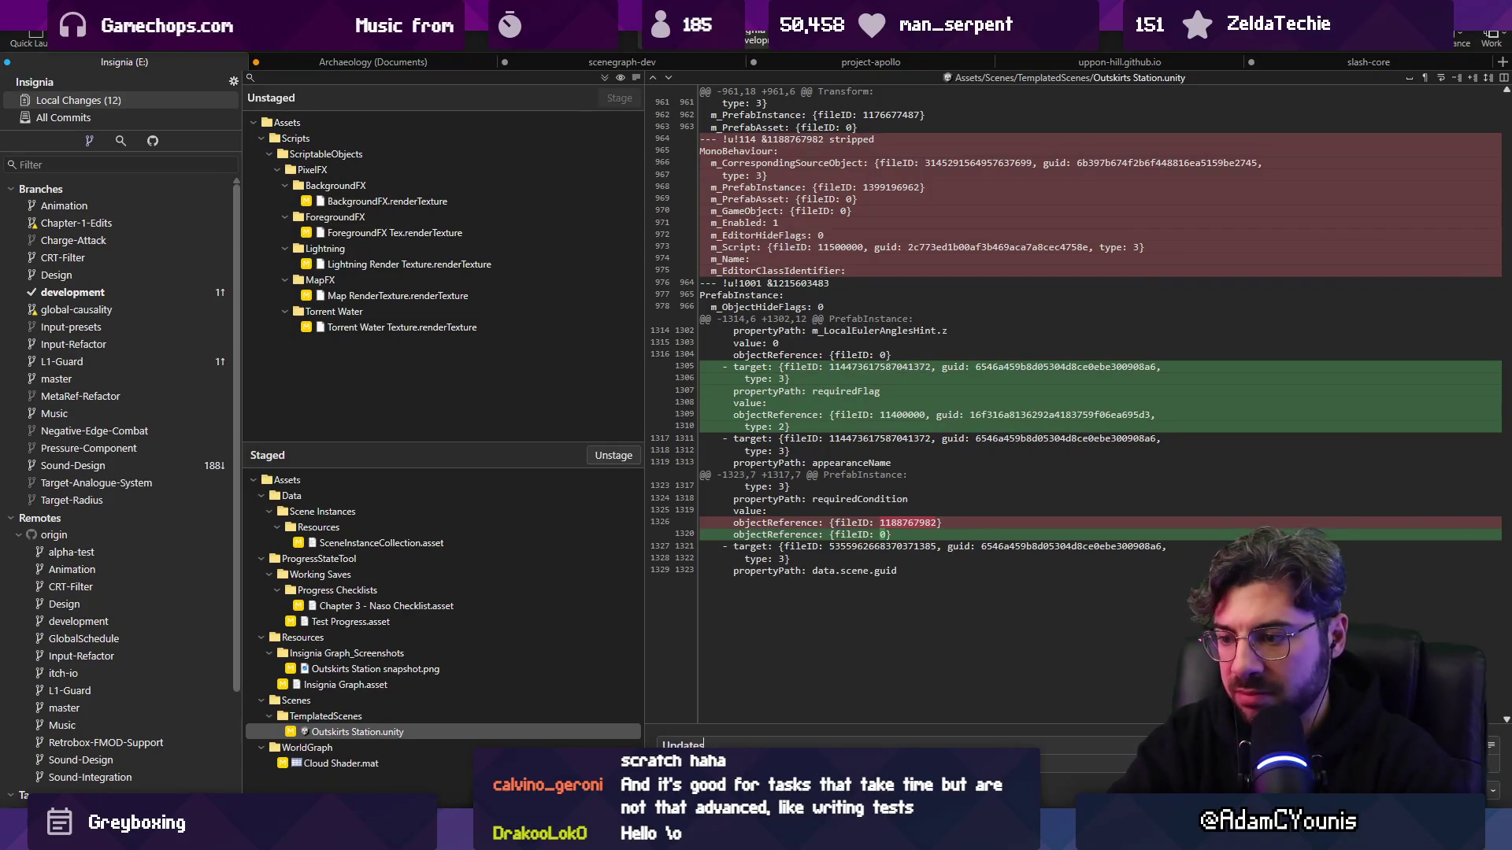
text( naso )
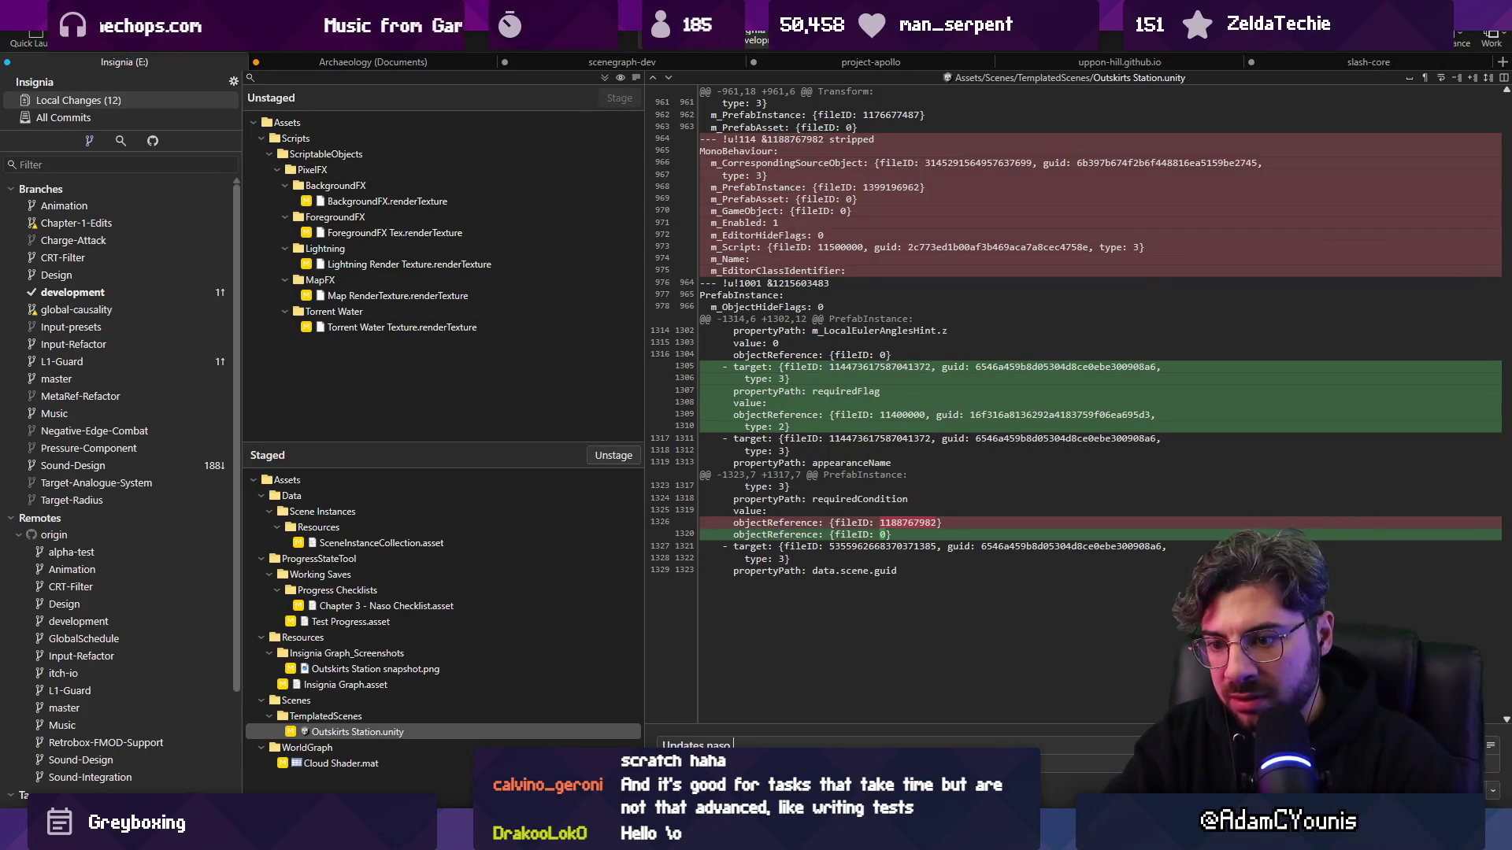
text(outskirts door to ma)
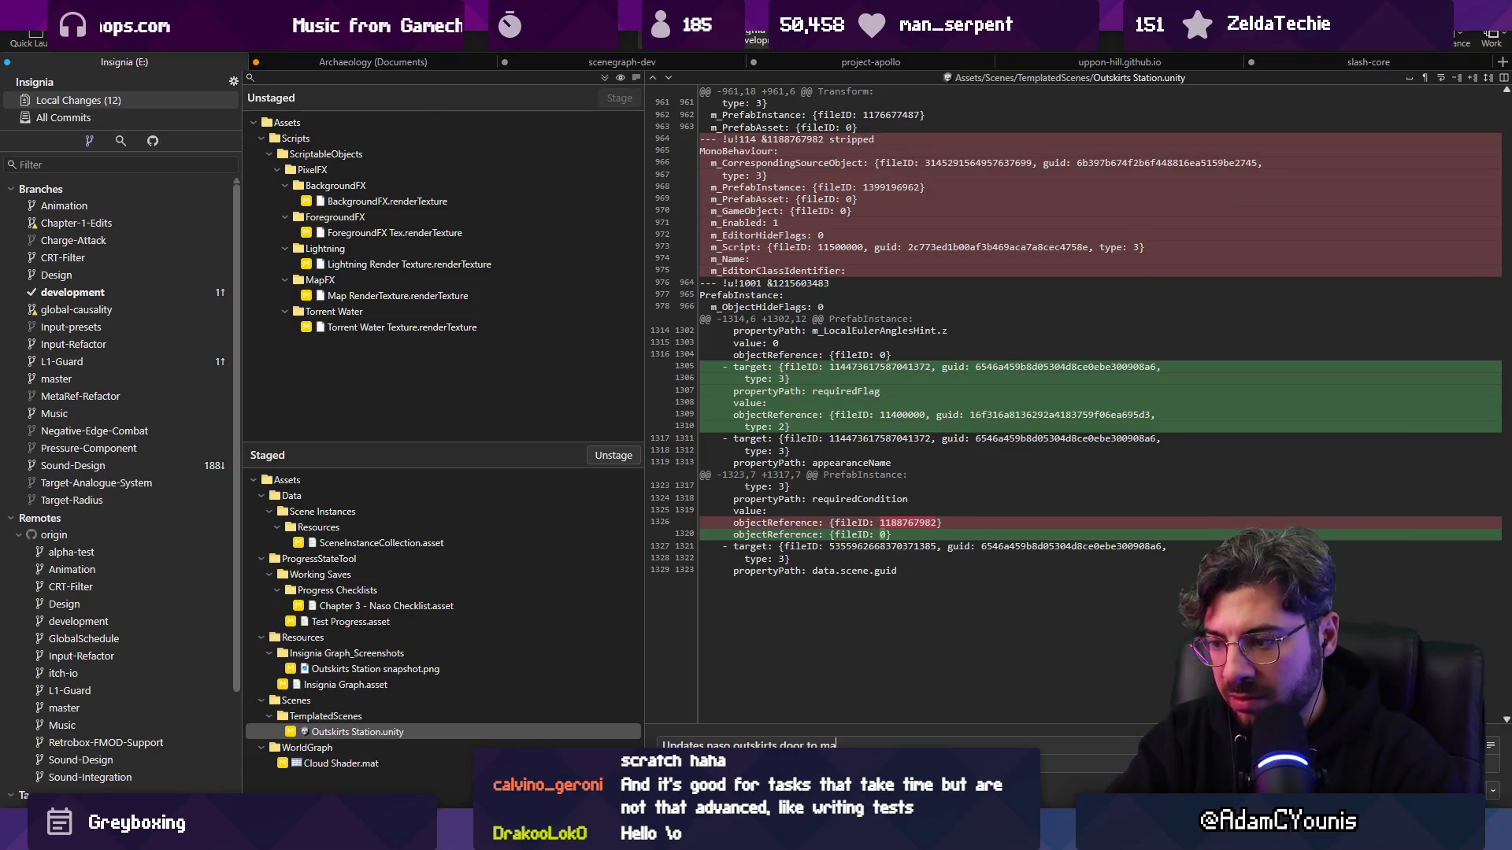
text(tchgh)
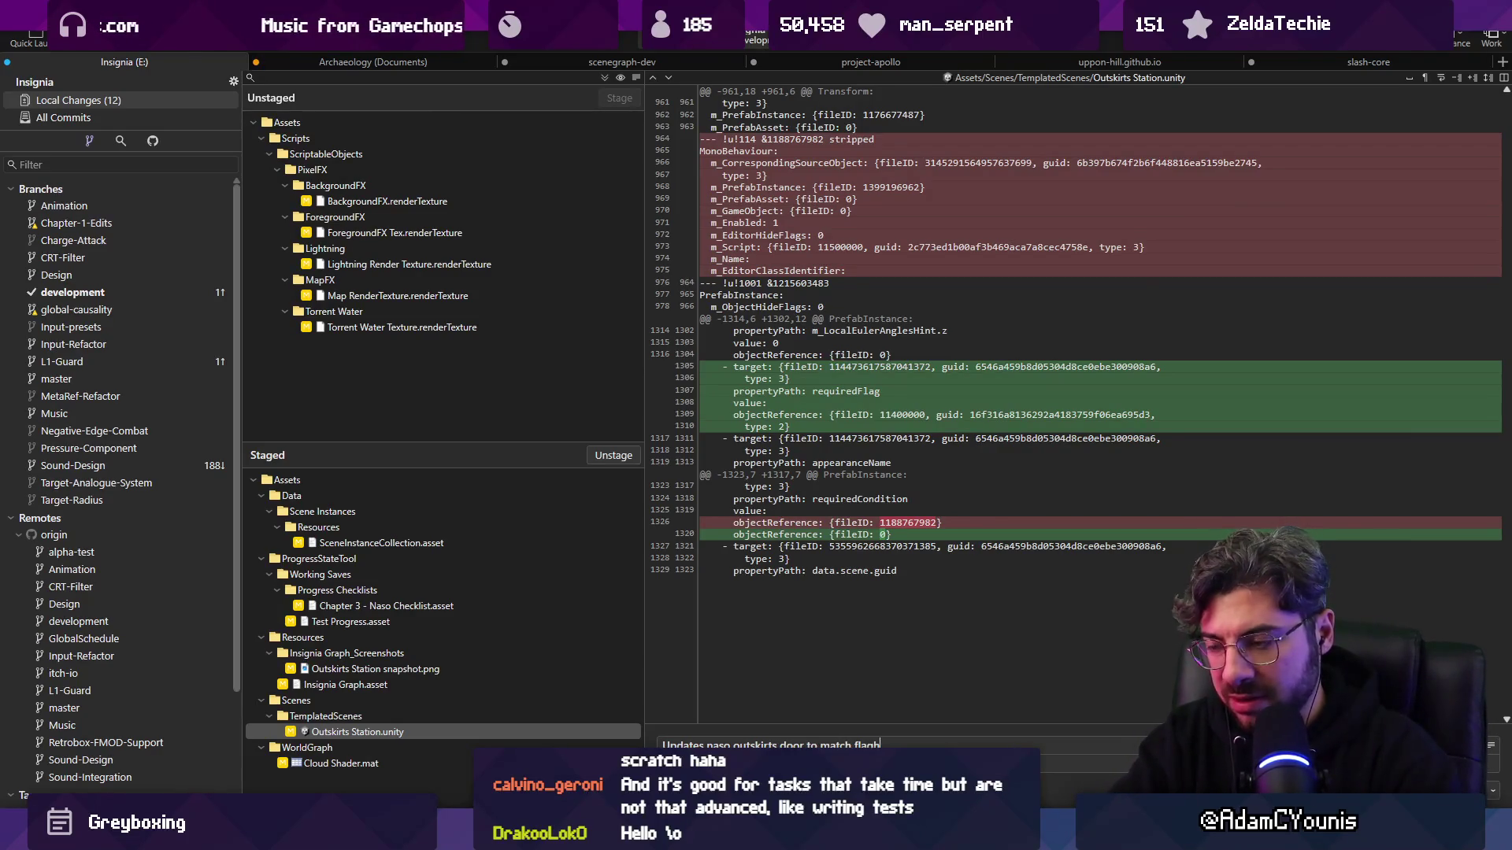
text(t)
text(ition)
key(ctrl+Left)
text(inter)
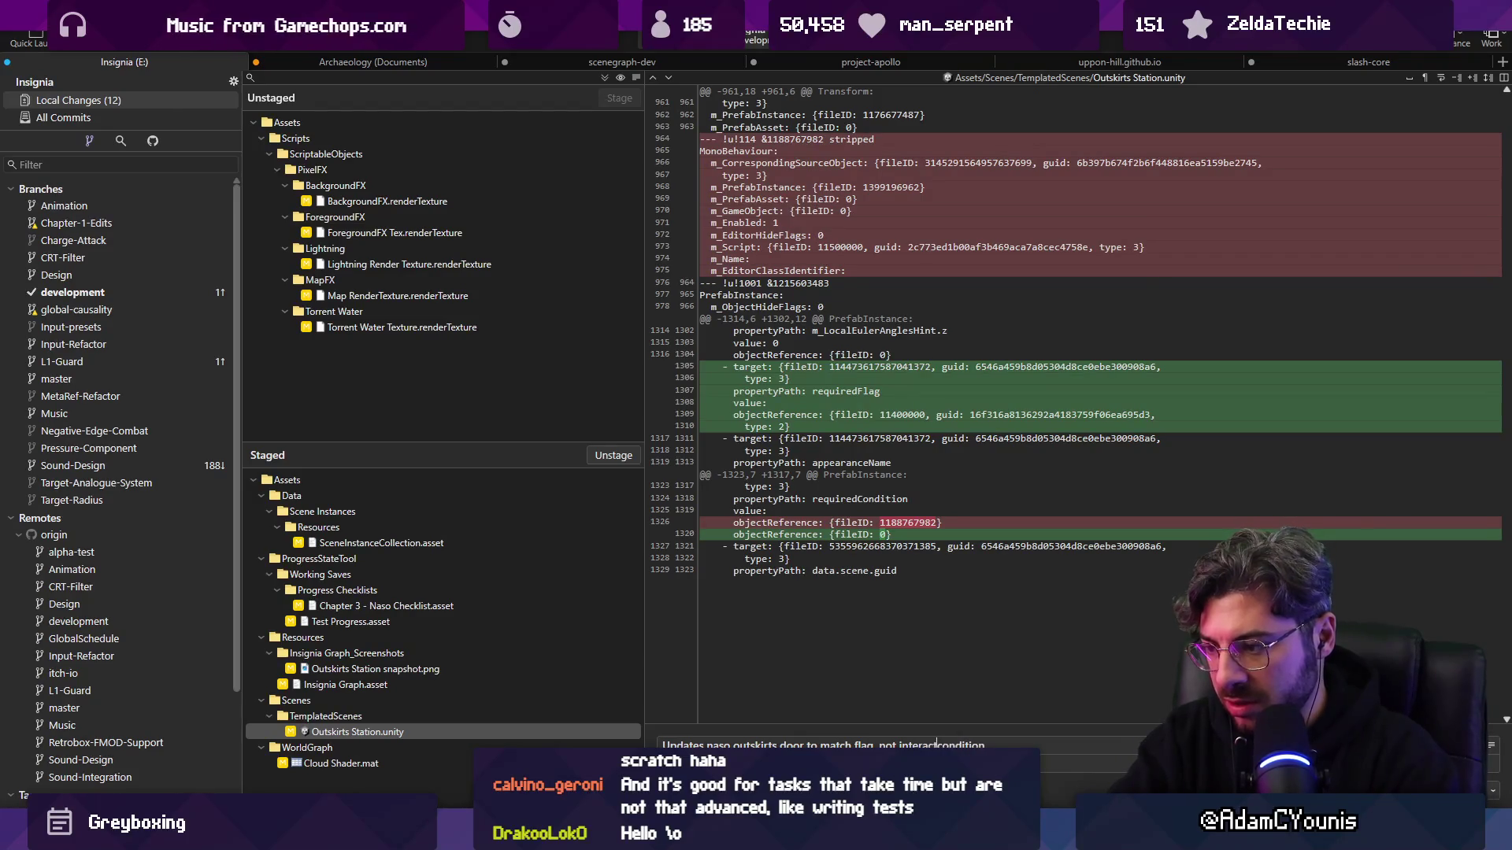
key(ctrl+Return)
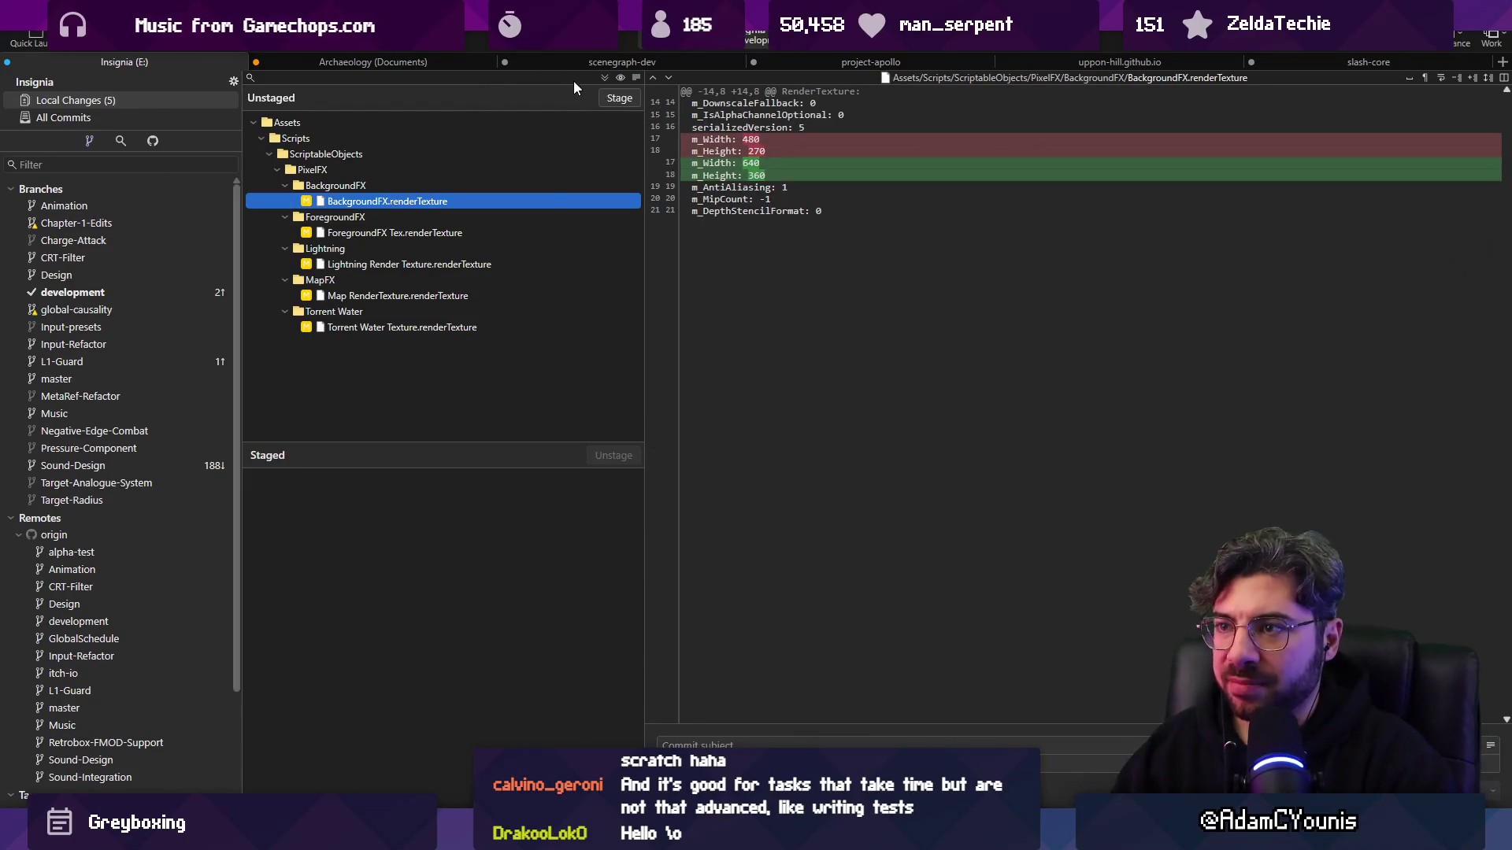
- Discard the leftover unstaged changes and push the branch to the remote
click(533, 123)
key(Delete)
key(Return)
key(ctrl+shift+p)
key(Return)
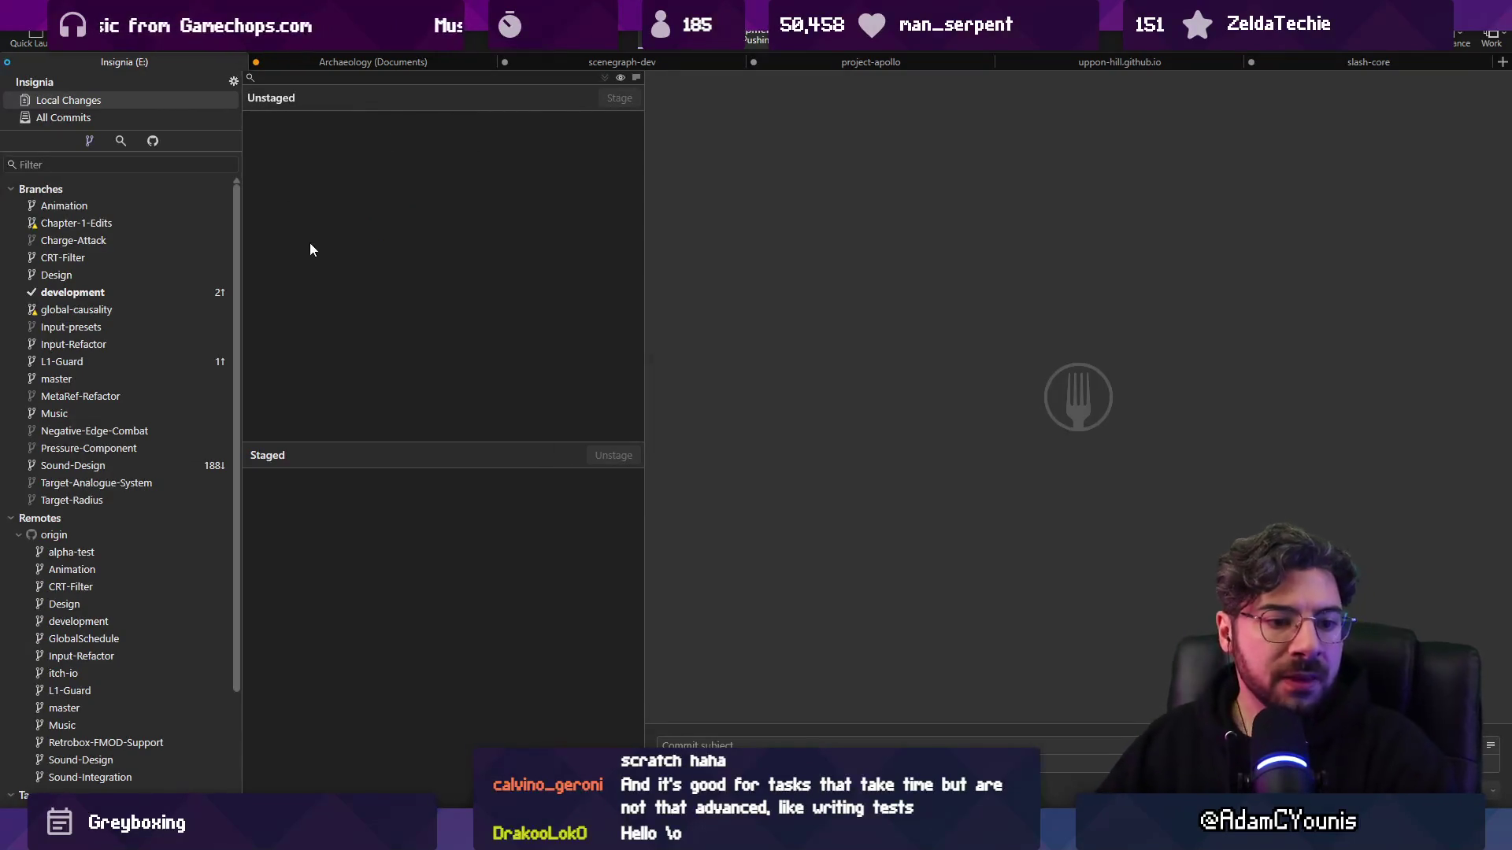
- Scroll Figma's stream schedule past the Greyboxing slot, then show Unity's Insignia Graph
key(alt+Tab)
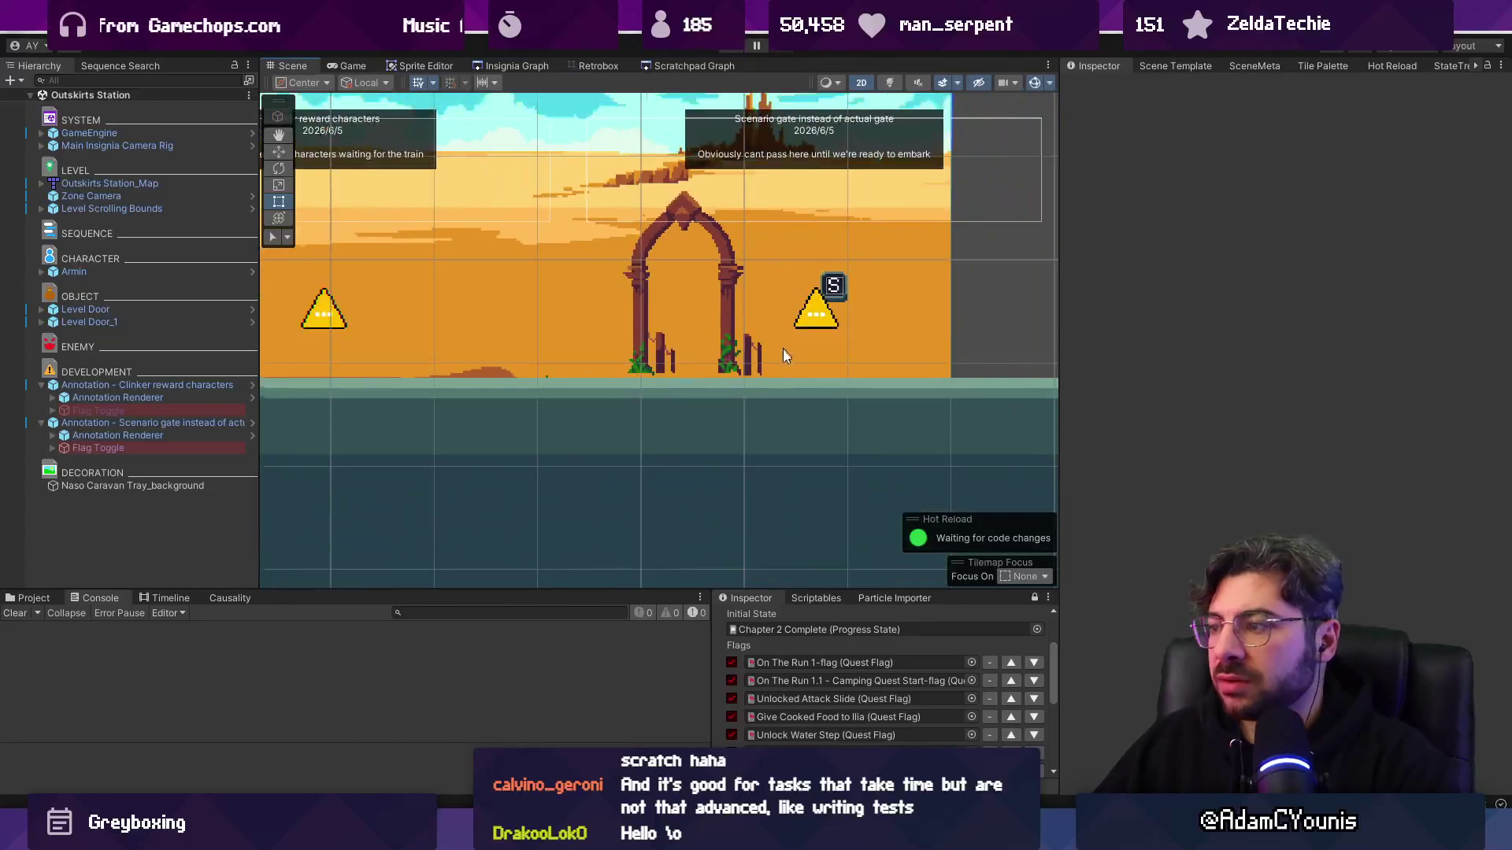
scroll(783, 348, down, 3)
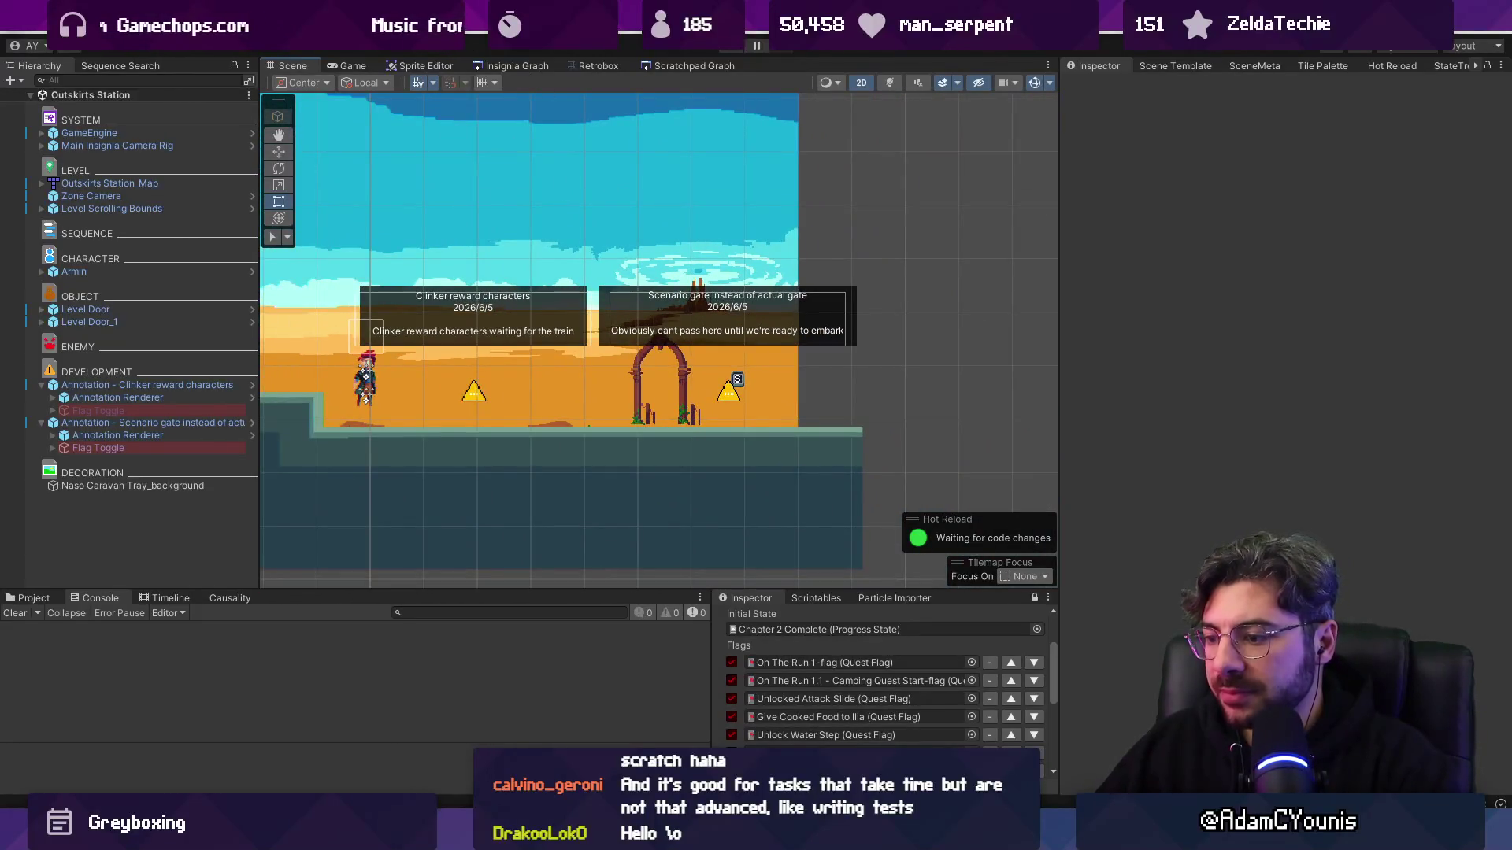
key(alt+Tab)
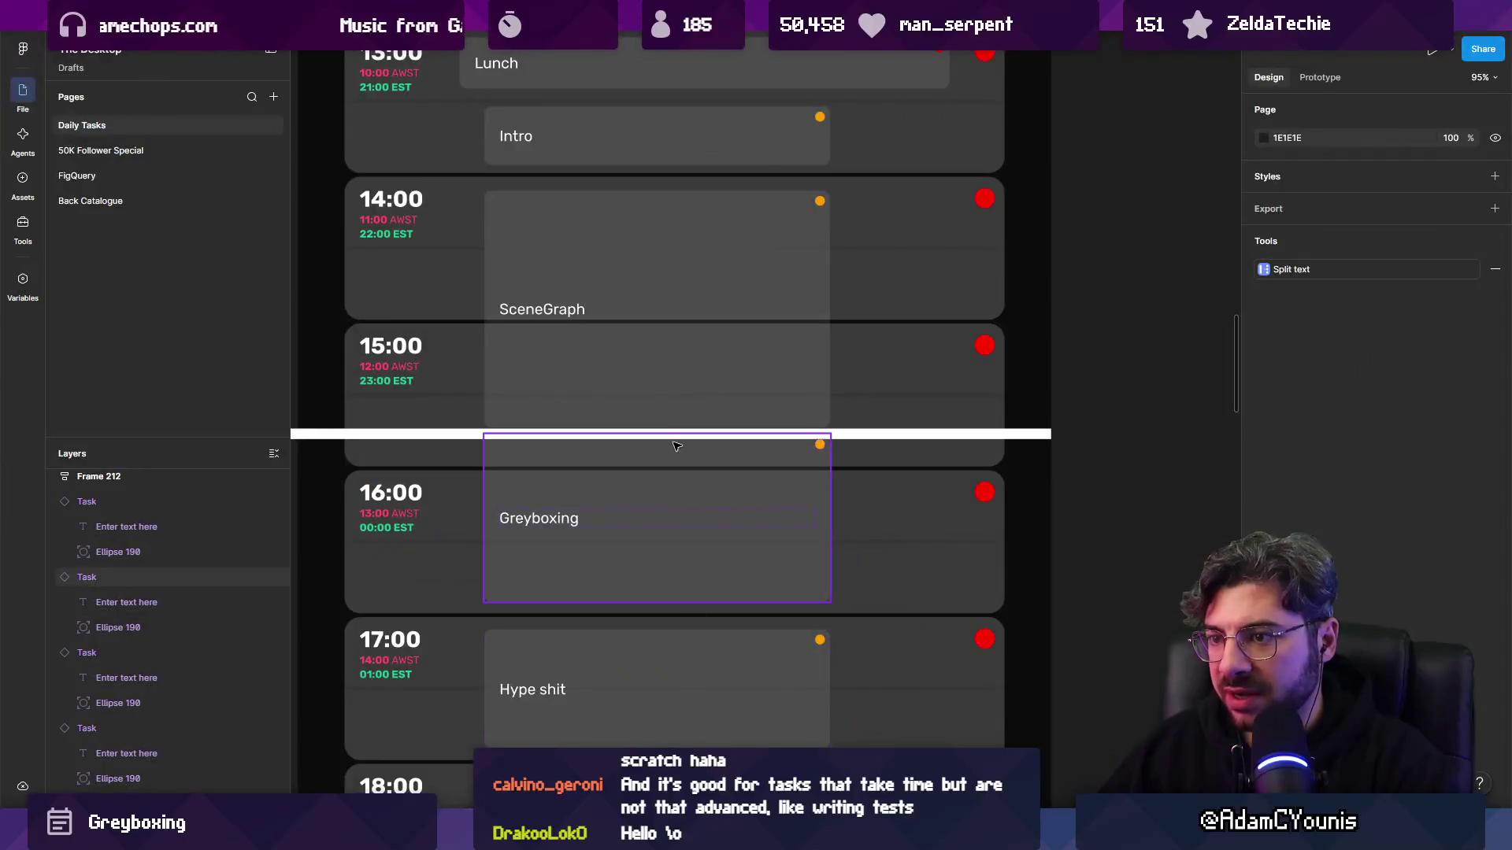
scroll(676, 446, down, 1)
scroll(551, 551, down, 2)
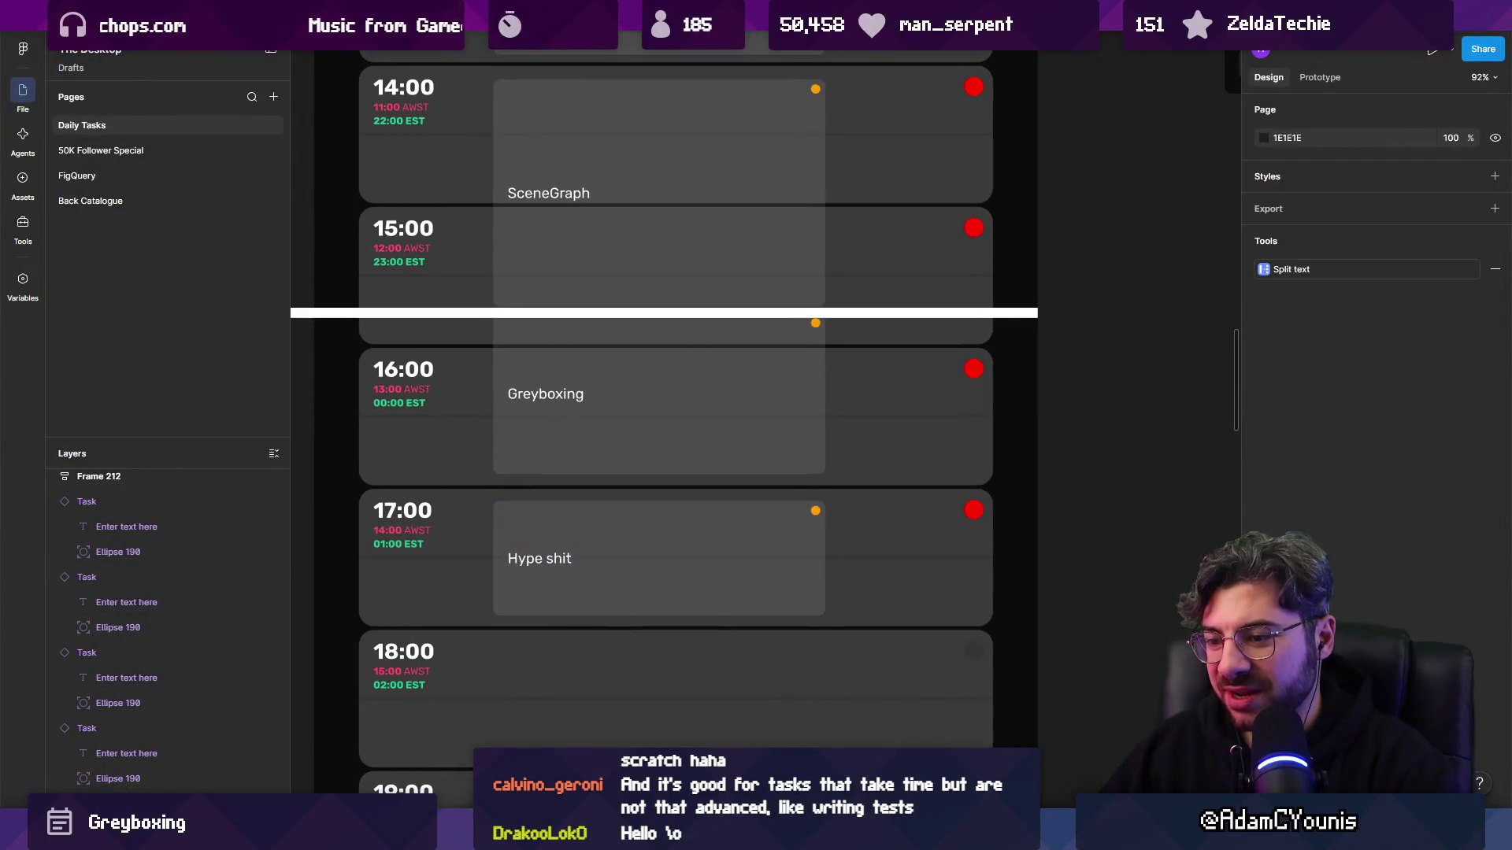
key(alt+Tab)
click(504, 66)
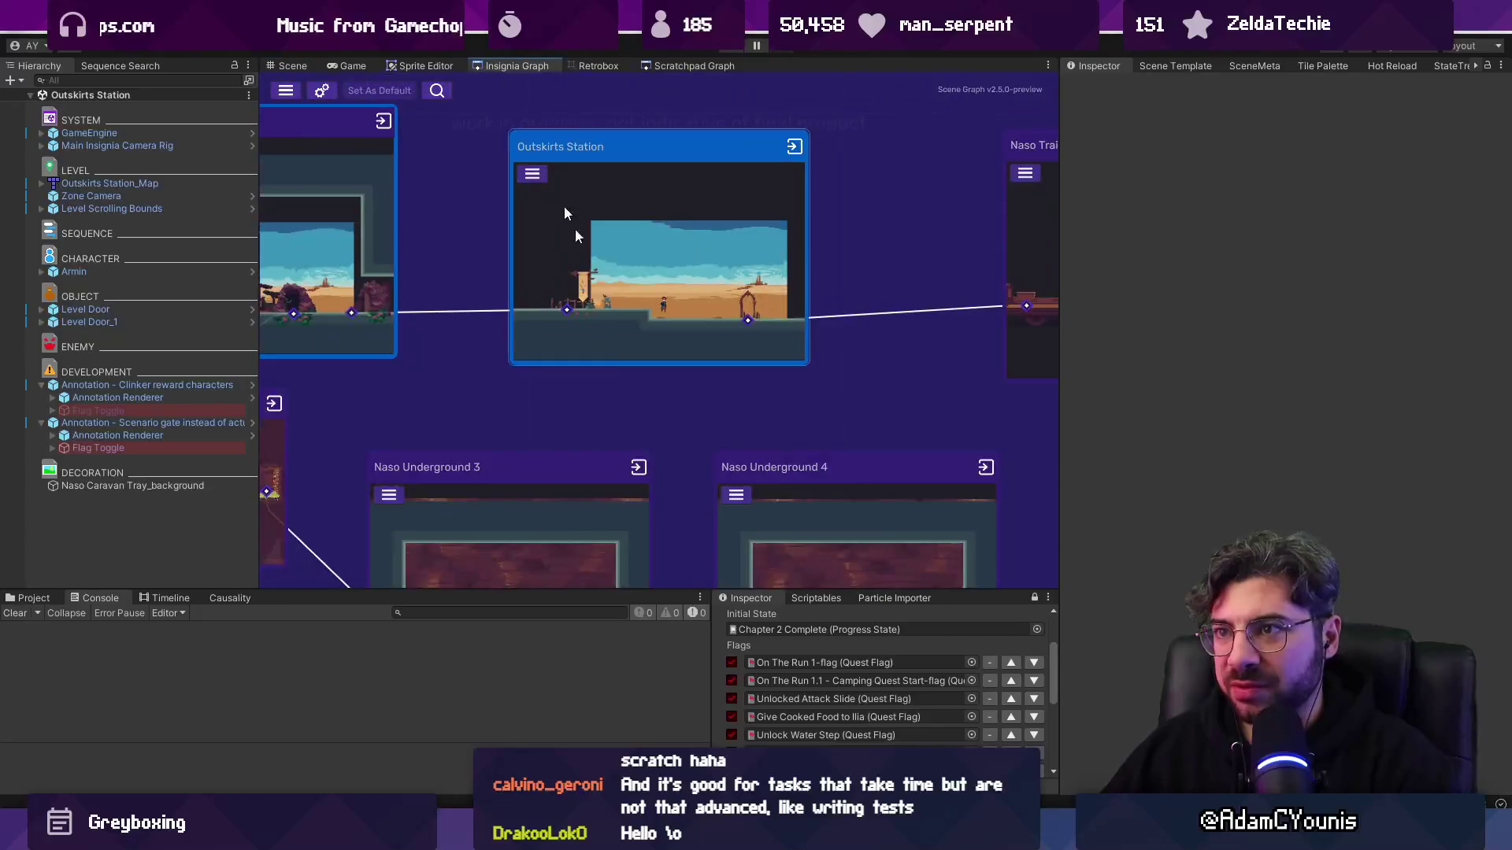
- Zoom out the Insignia Graph and open the Chapter 4 - Ustawicke Checklist from a 'chapter 4' search
scroll(613, 362, down, 3)
scroll(608, 388, down, 1)
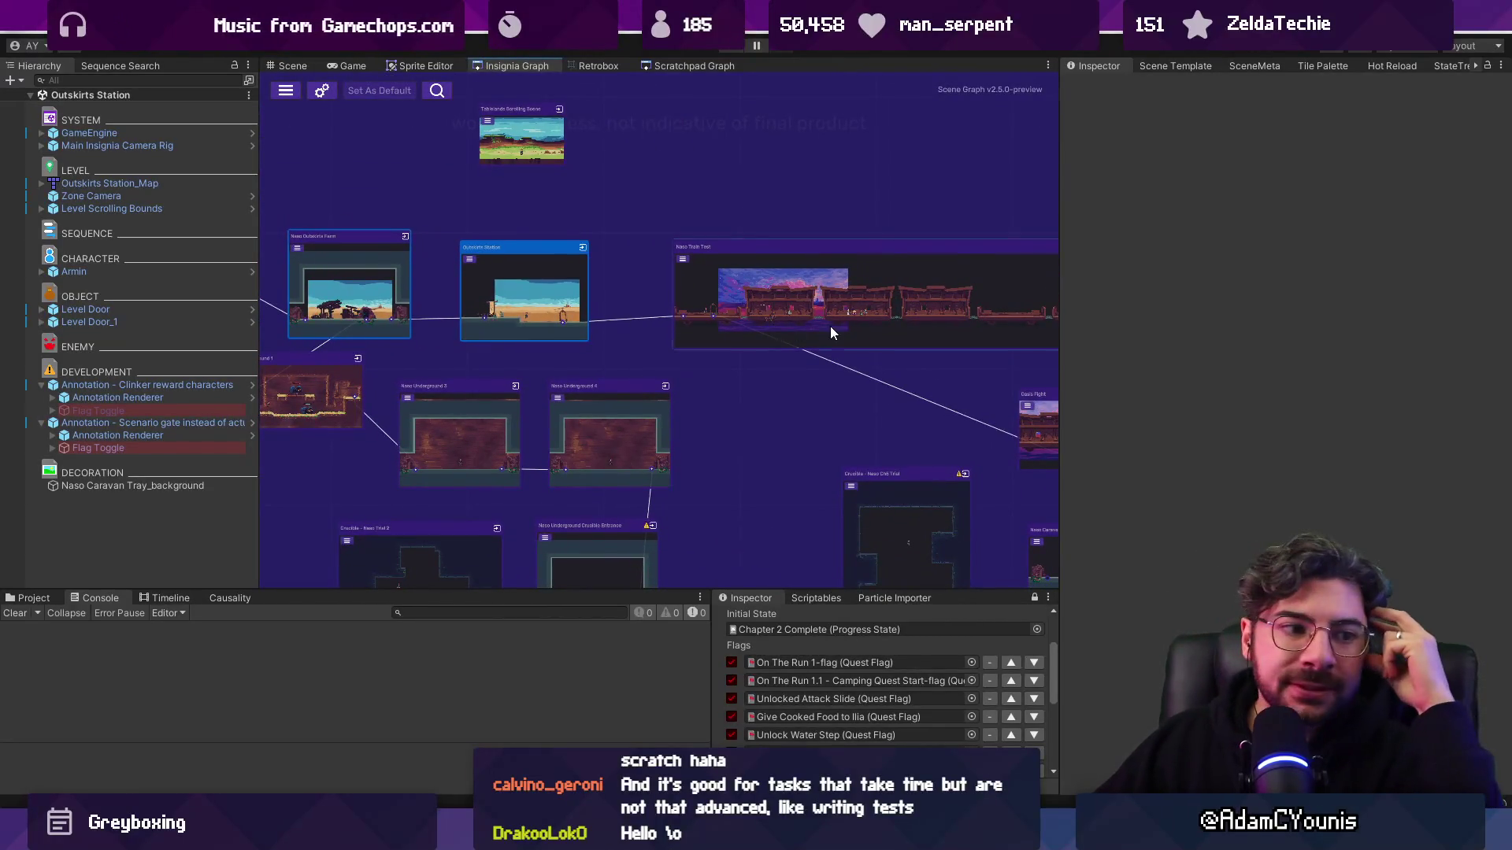
drag(830, 330, 455, 304)
scroll(489, 314, down, 3)
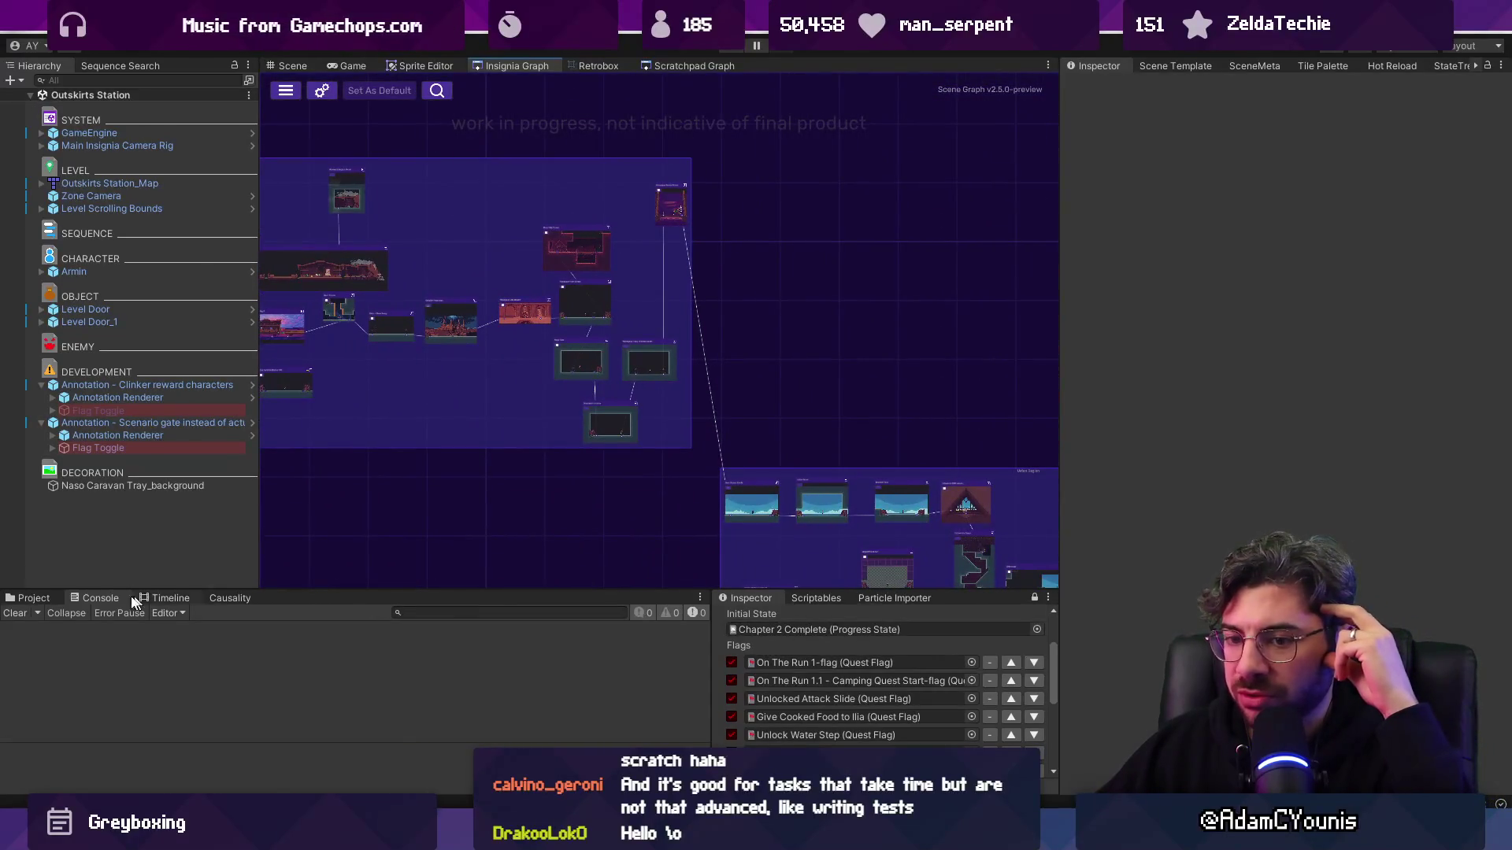
key(ctrl+5)
text(chap)
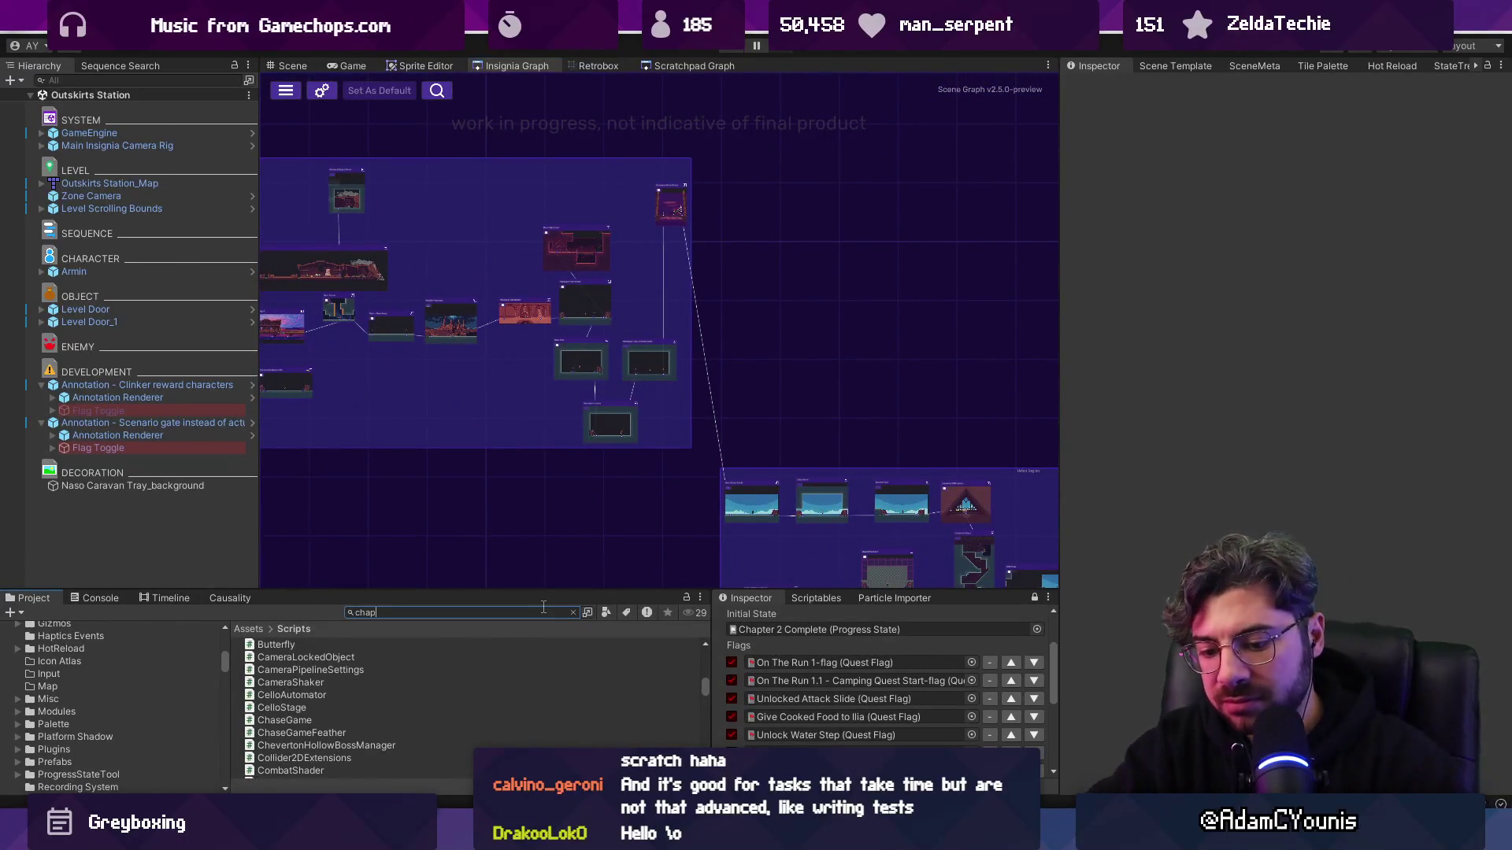
key(BackSpace)
key(BackSpace)
text(er 4)
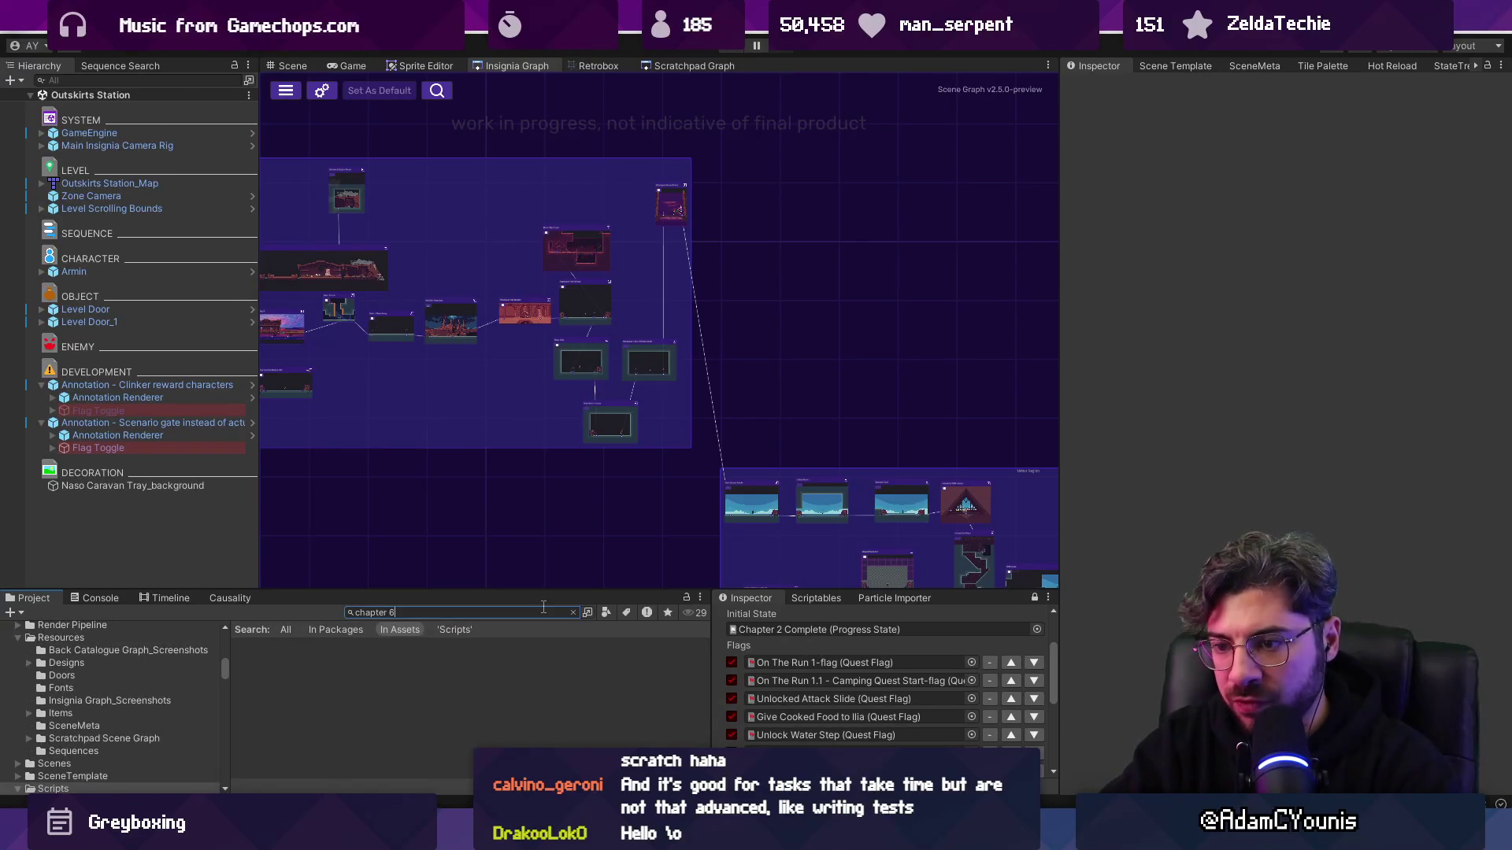
click(379, 669)
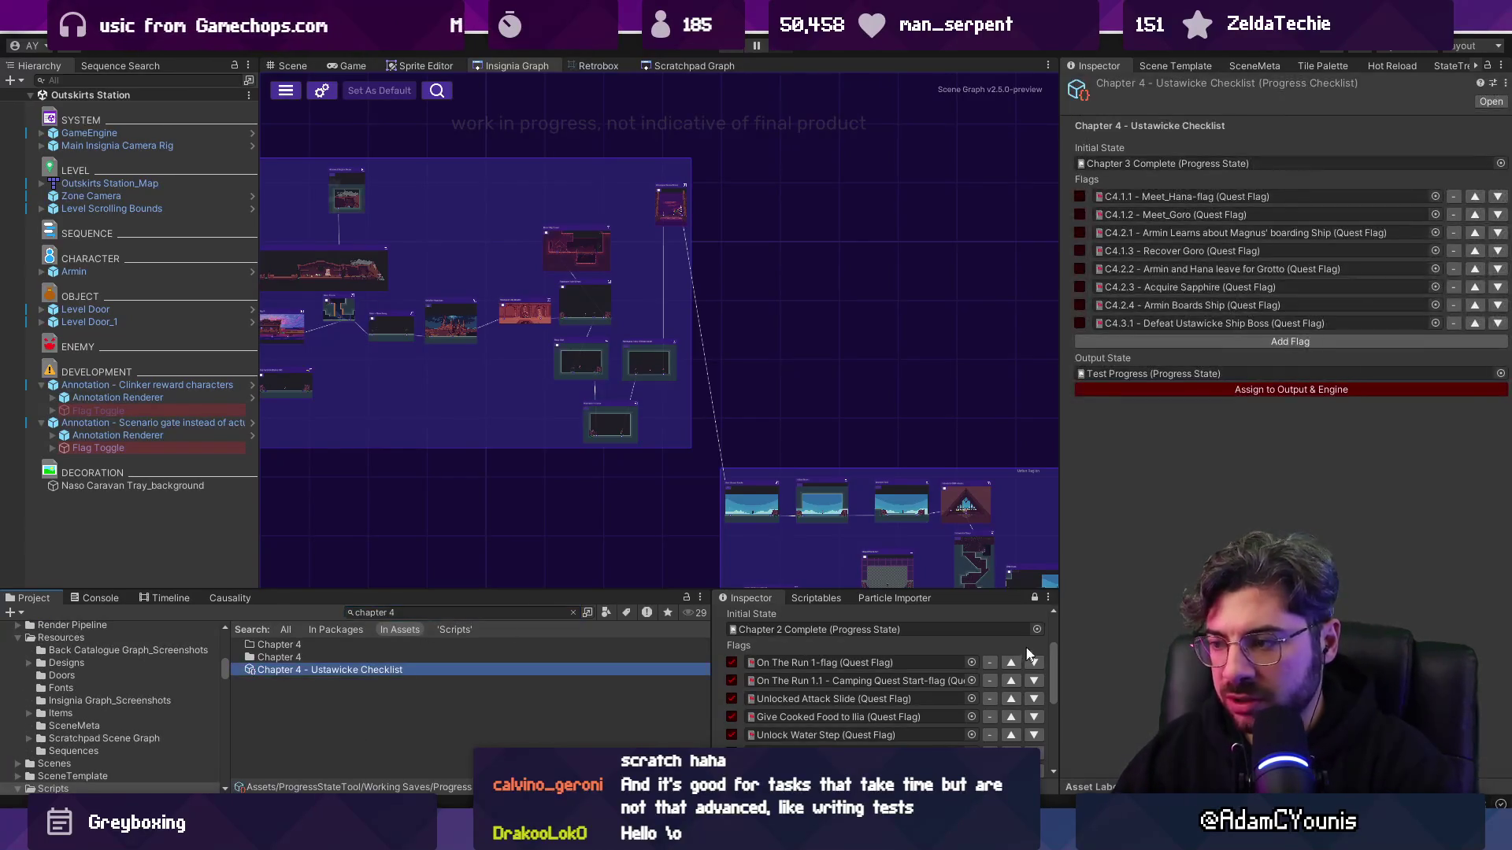
- Pin the checklist in the lower Inspector, enlarge the panels and zoom onto the East Desert Limits nodes
click(551, 711)
click(497, 668)
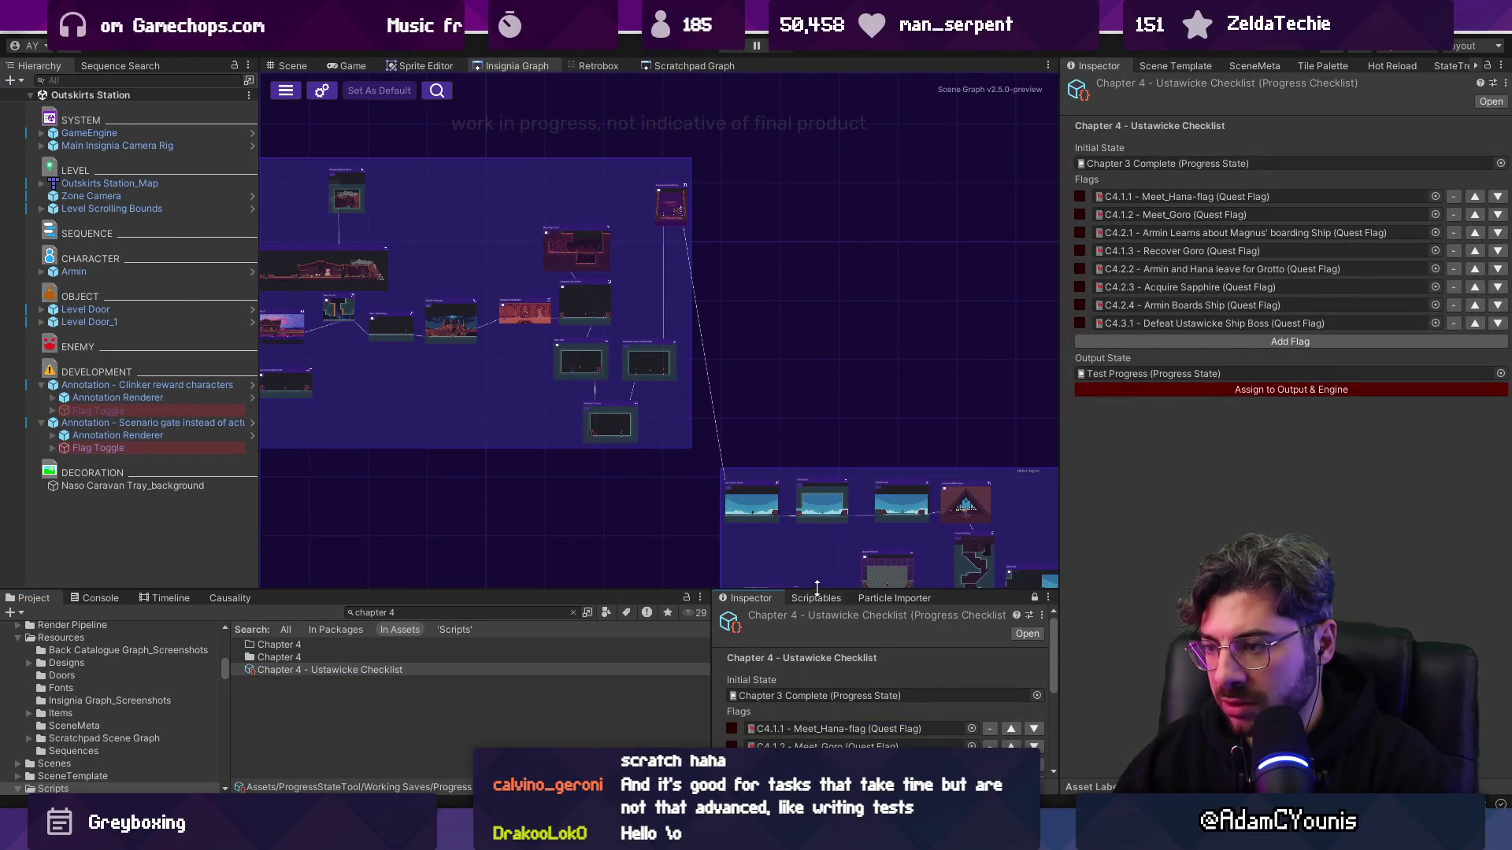
drag(673, 592, 673, 556)
double_click(701, 399)
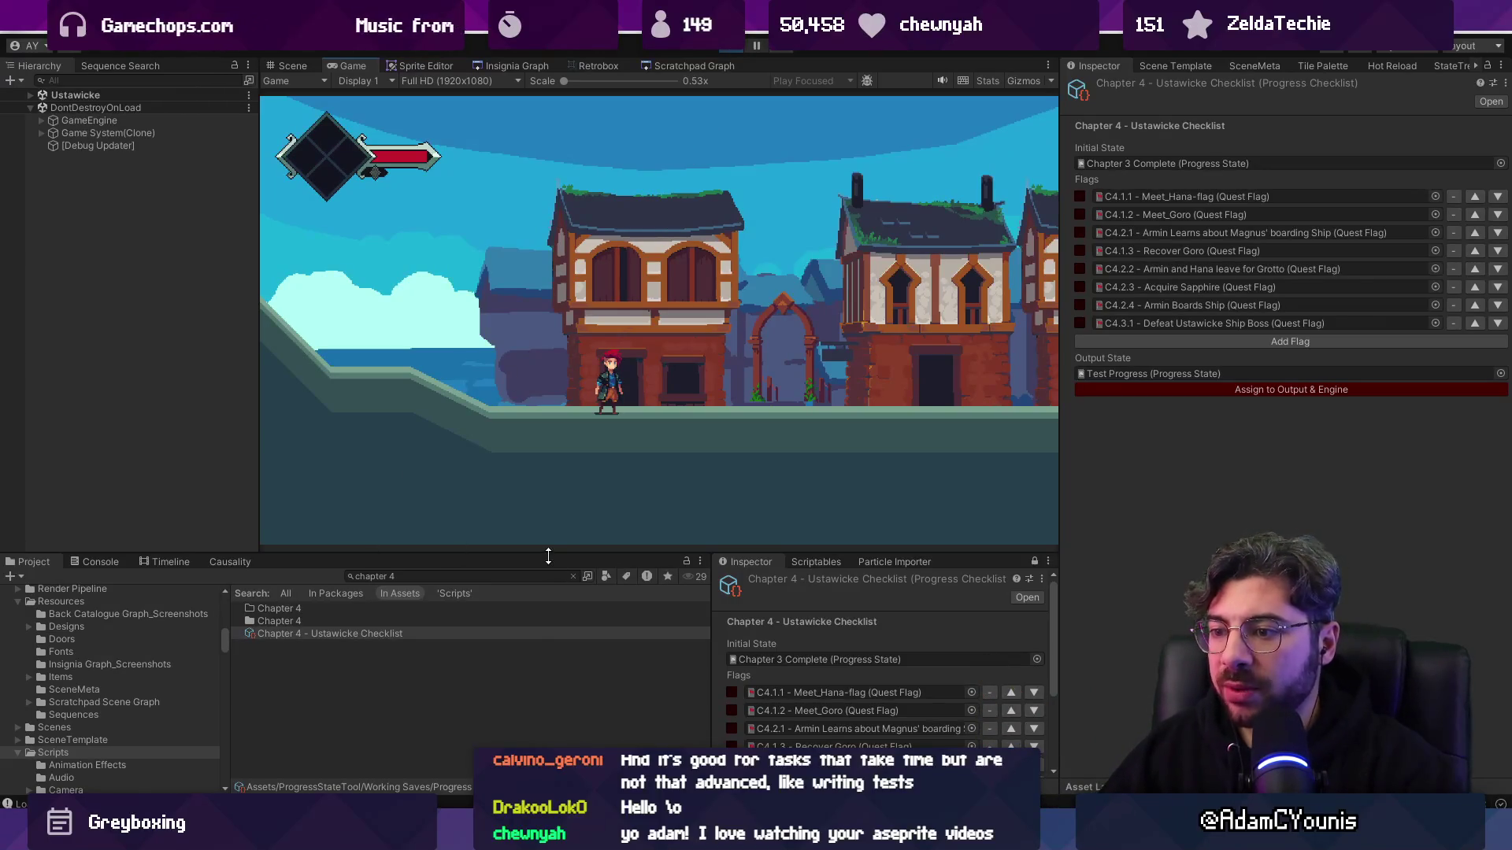
- Enlarge the checklist panel and review flags C4.1.1 Meet_Hana through C4.1.3 Recover Goro
drag(549, 557, 552, 396)
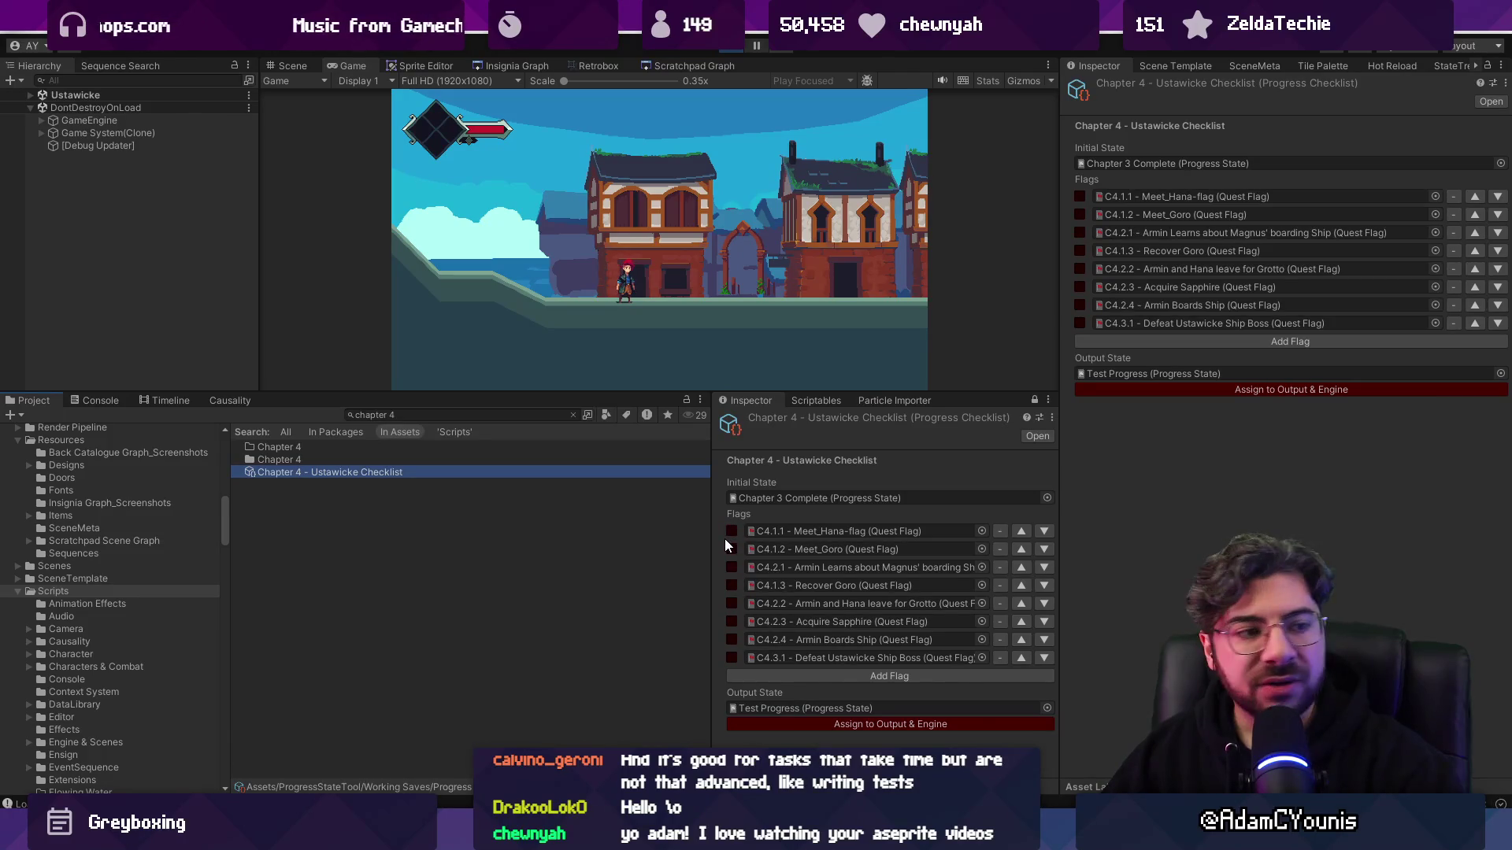
double_click(792, 532)
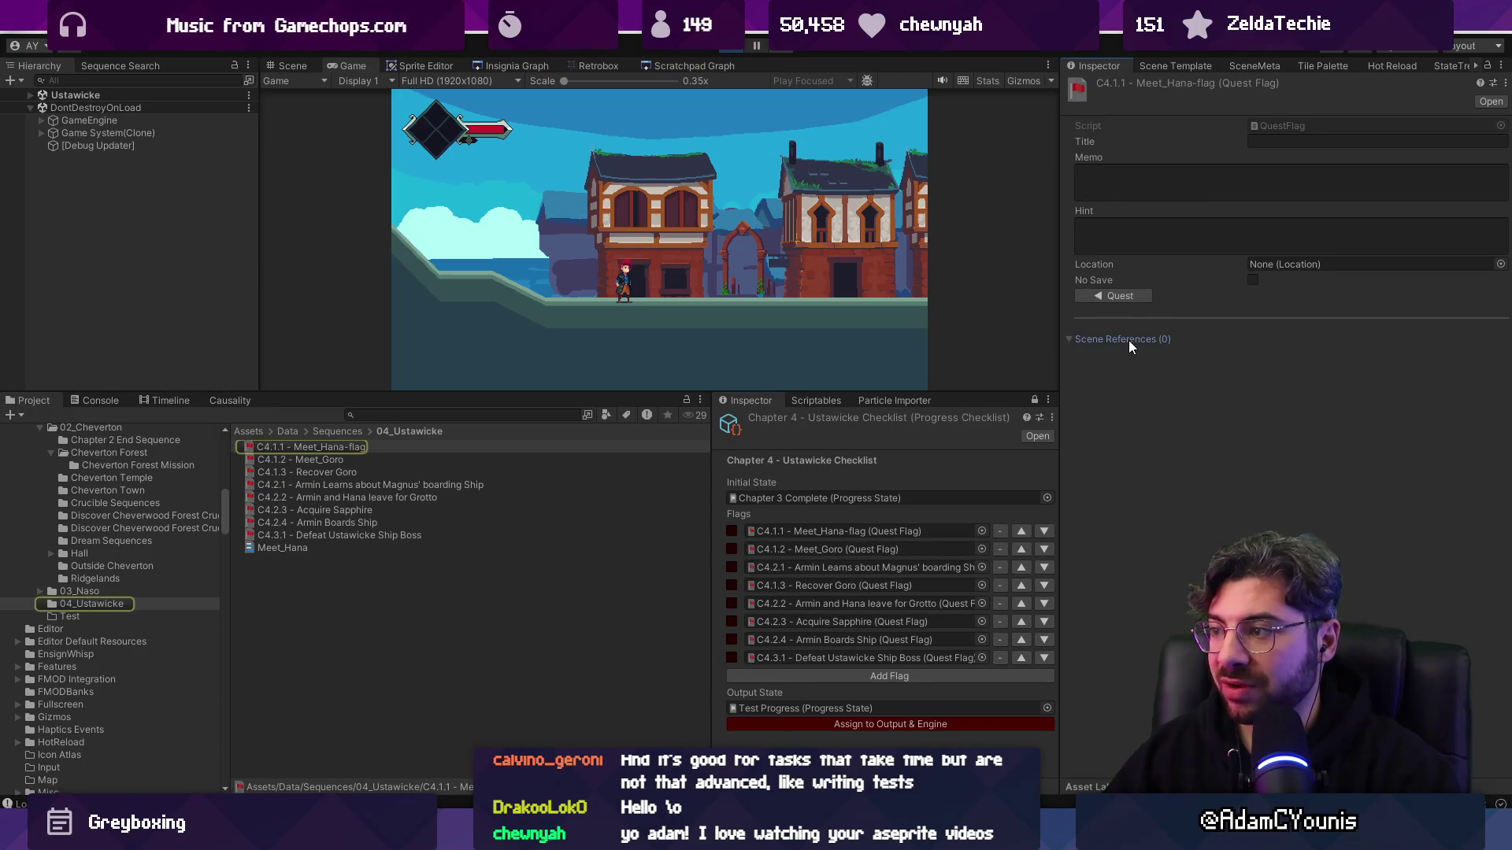
double_click(823, 546)
click(834, 564)
double_click(843, 585)
click(849, 602)
- Review flags C4.2.3 Acquire Sapphire through C4.3.1 Defeat Ustawicke Ship Boss, then stop the game
click(853, 622)
double_click(855, 639)
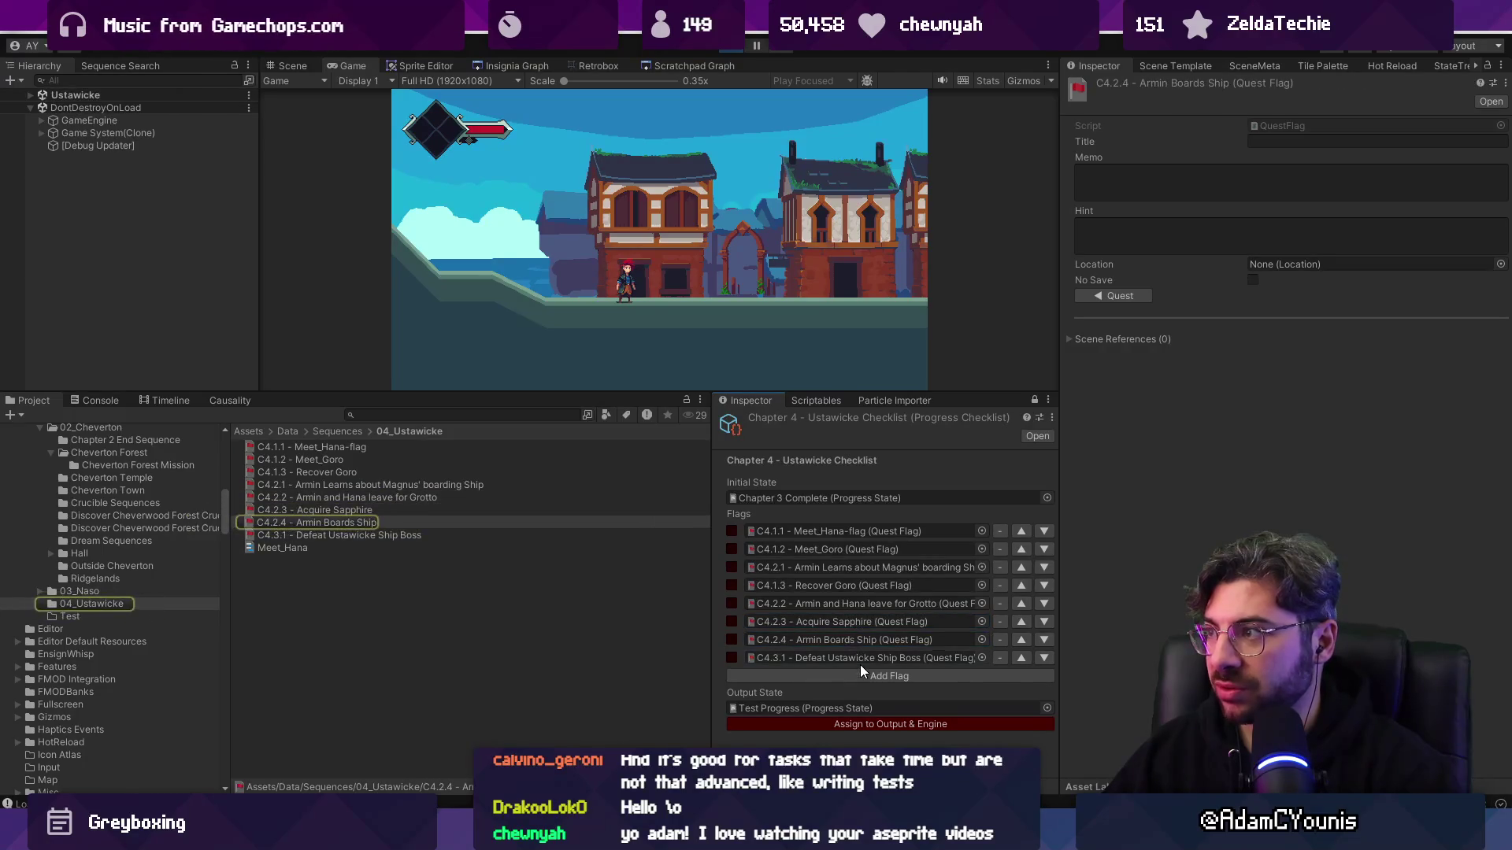
double_click(857, 658)
double_click(850, 533)
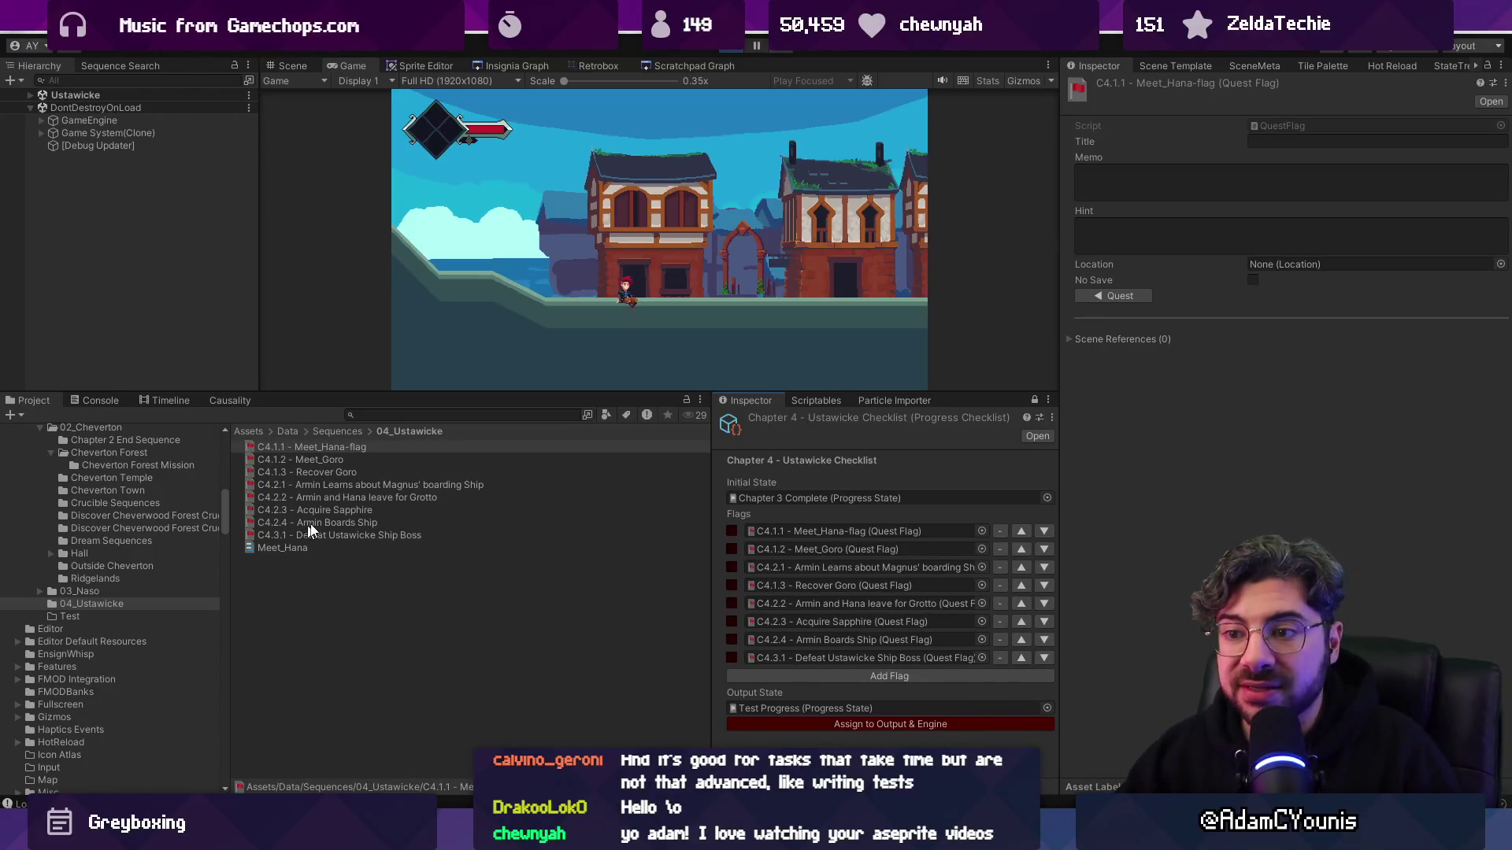
drag(414, 393, 414, 463)
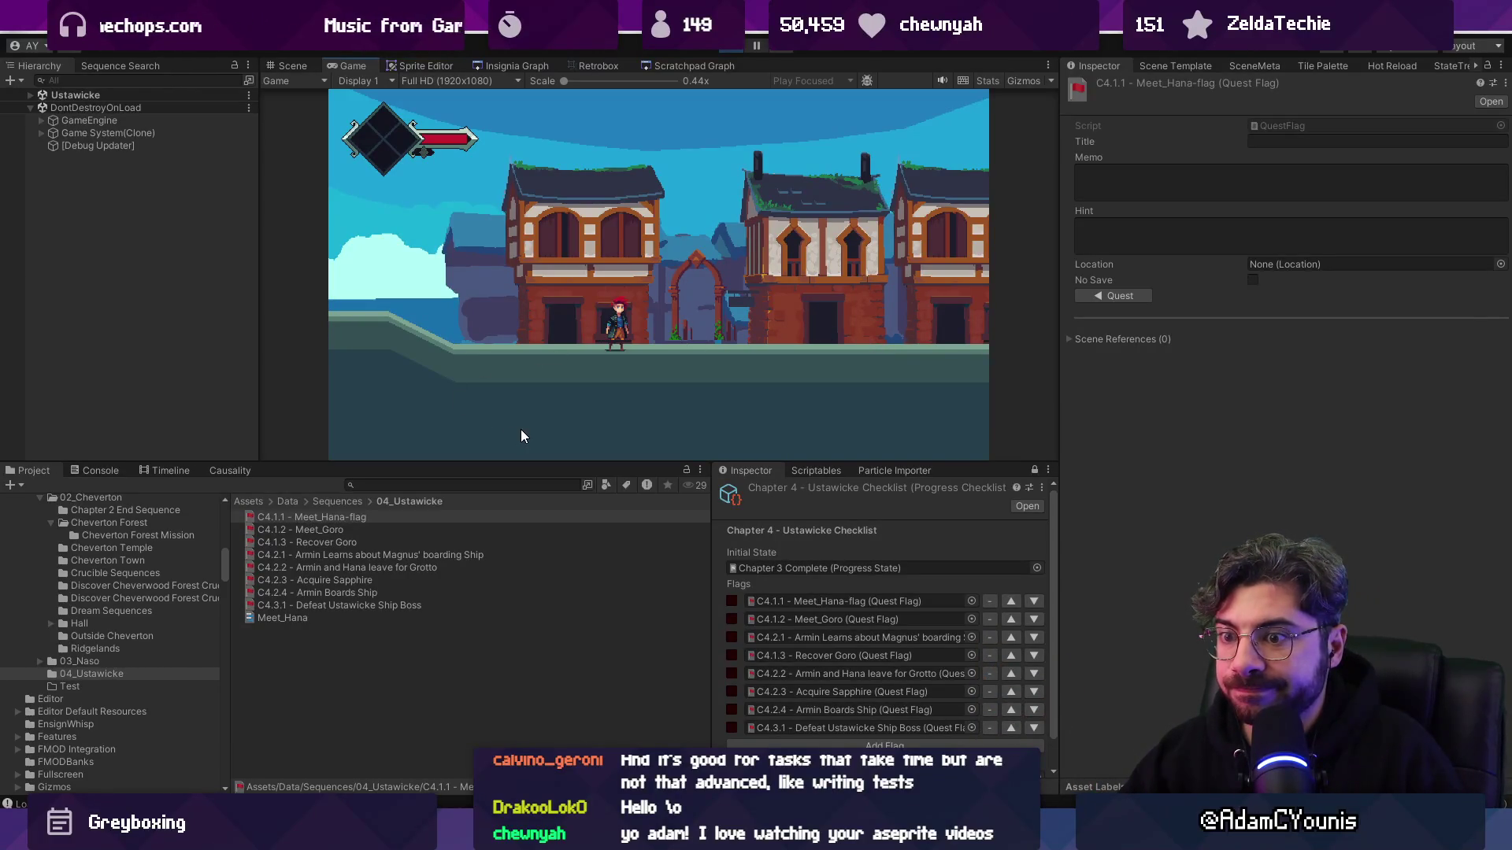
click(731, 49)
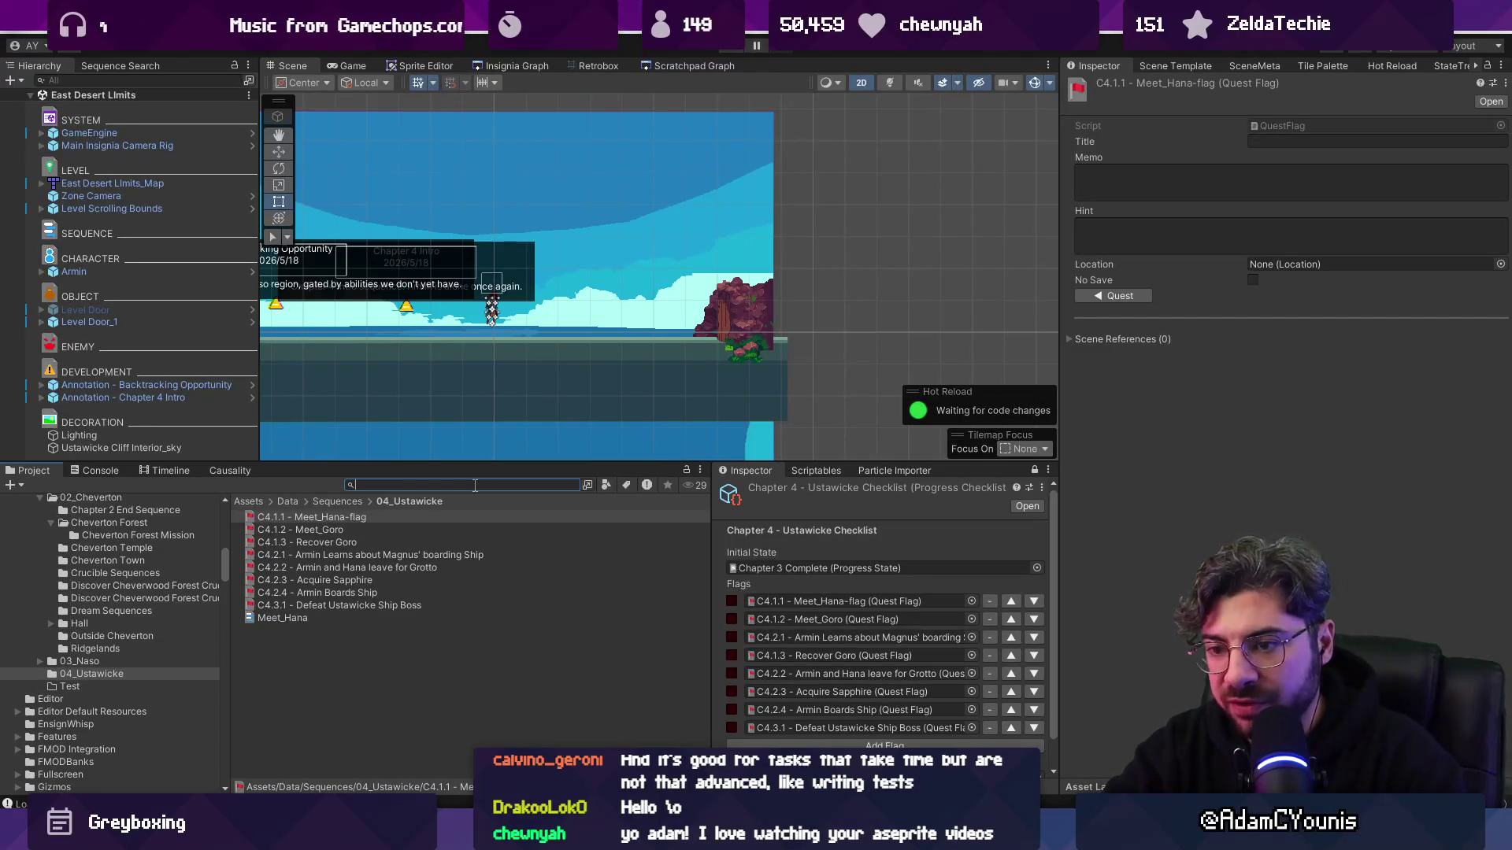
- Search 'chapter 3' and pin the Chapter 3 - Naso Checklist in the lower Inspector
click(541, 485)
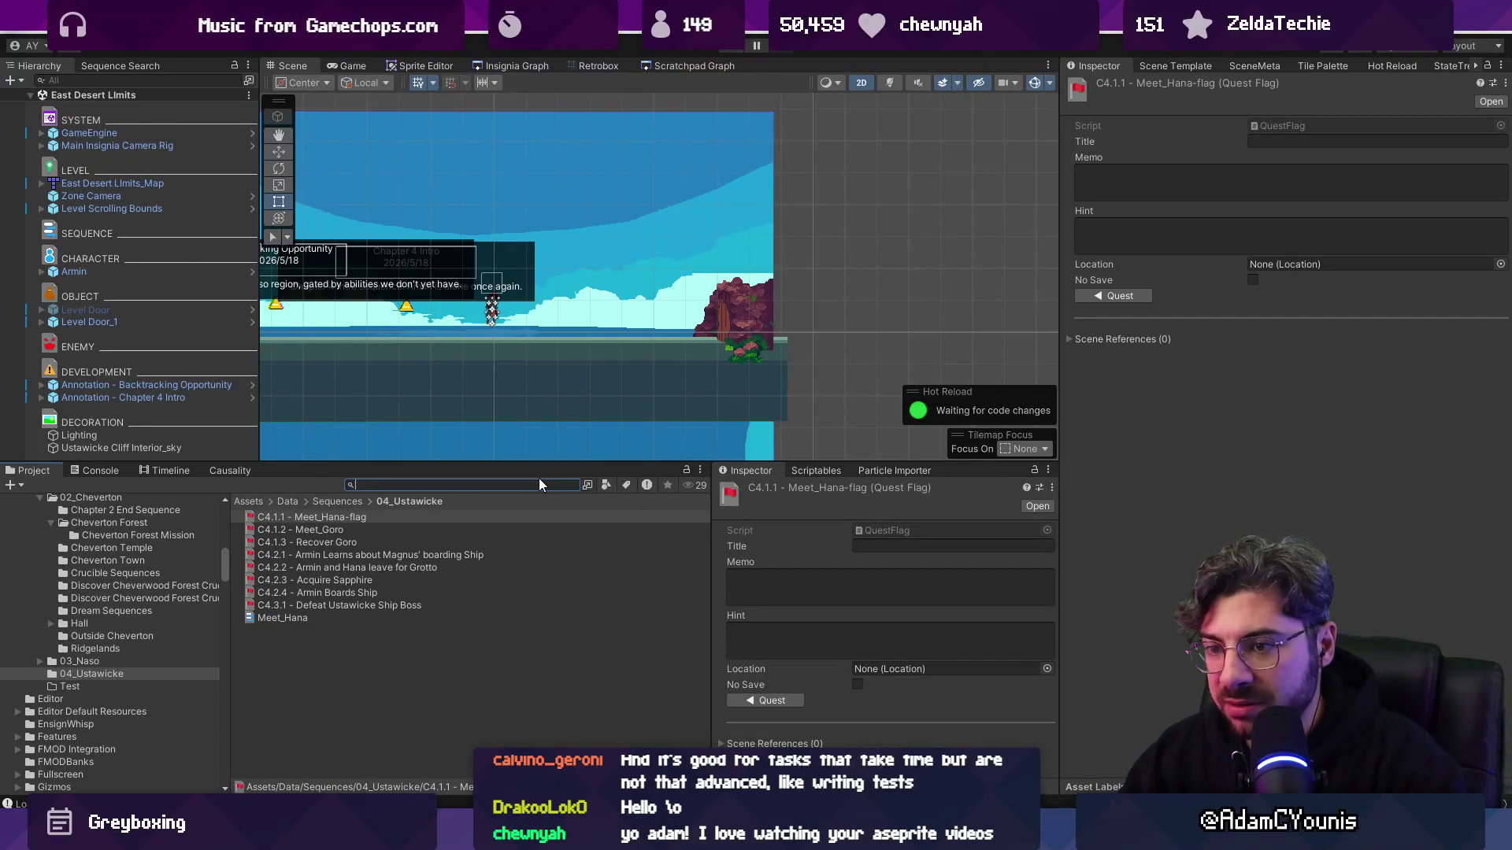
text(chaPTER 3)
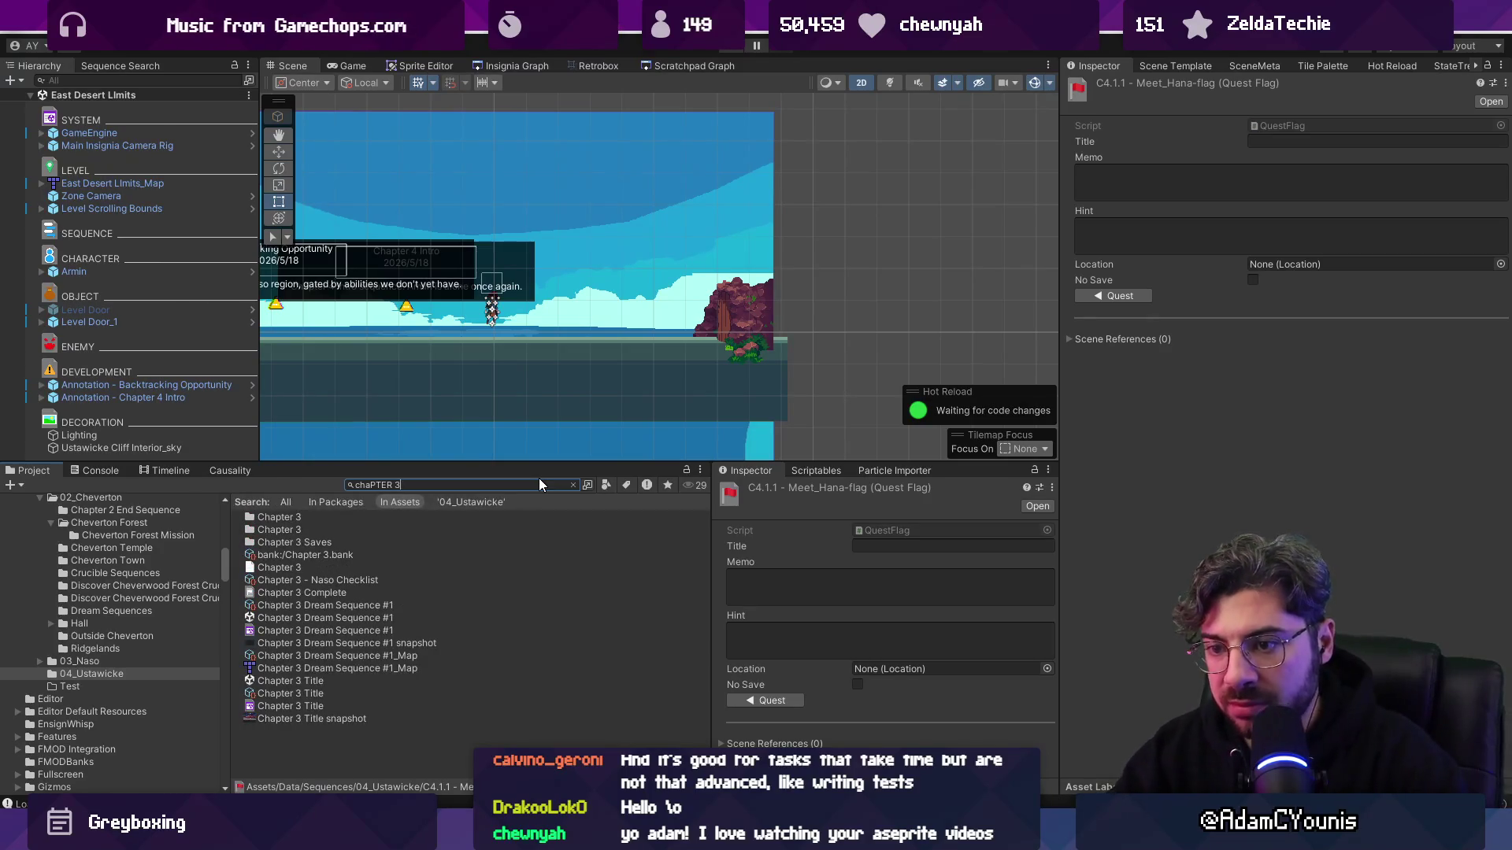
click(371, 580)
click(1034, 471)
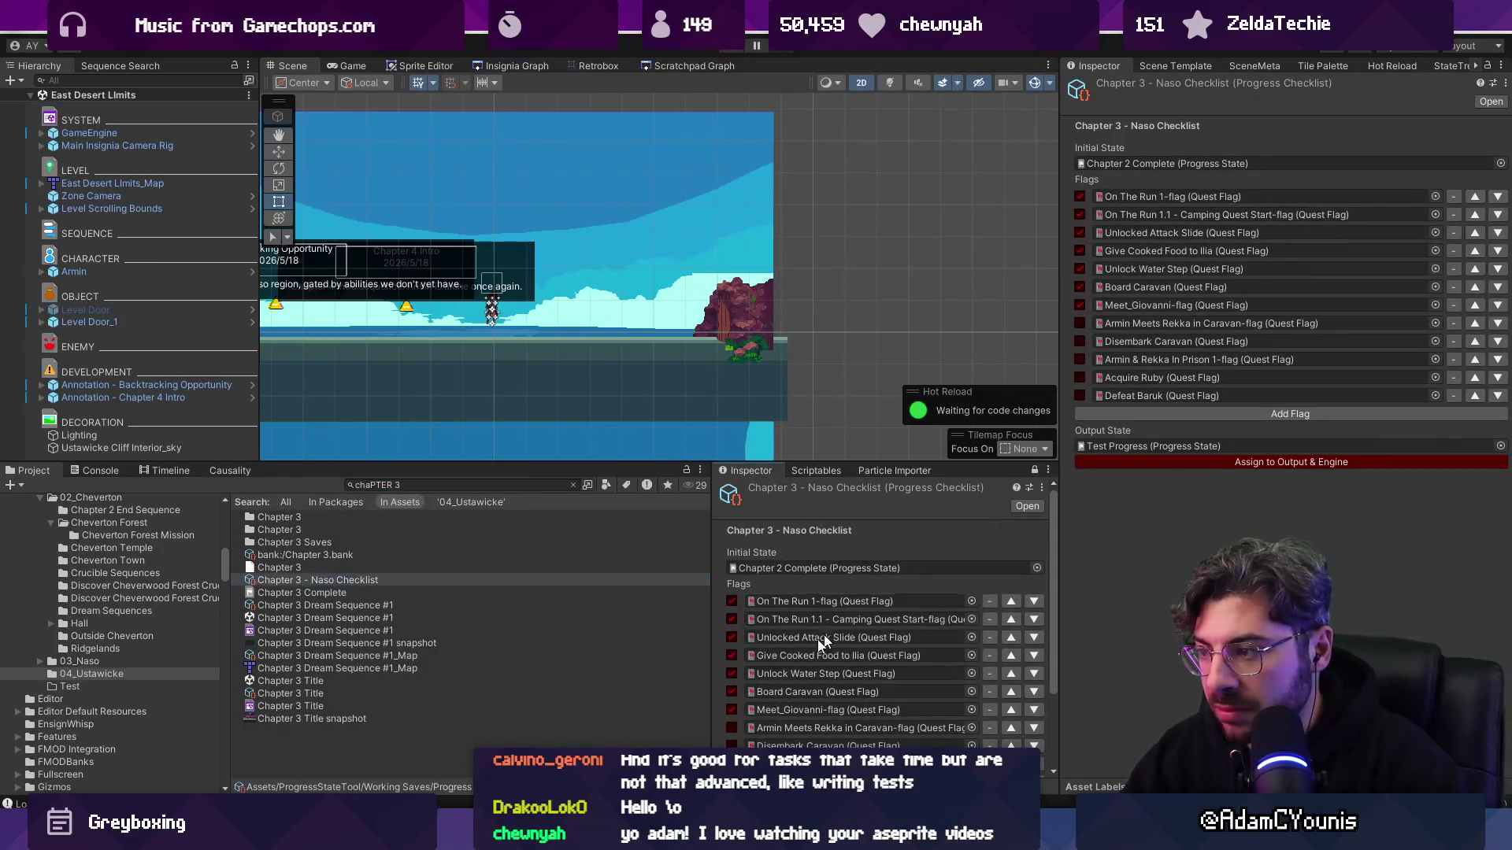
- Check scene references of the On The Run 1, Camping Quest Start and Board Caravan flags
double_click(805, 598)
click(1116, 341)
double_click(773, 621)
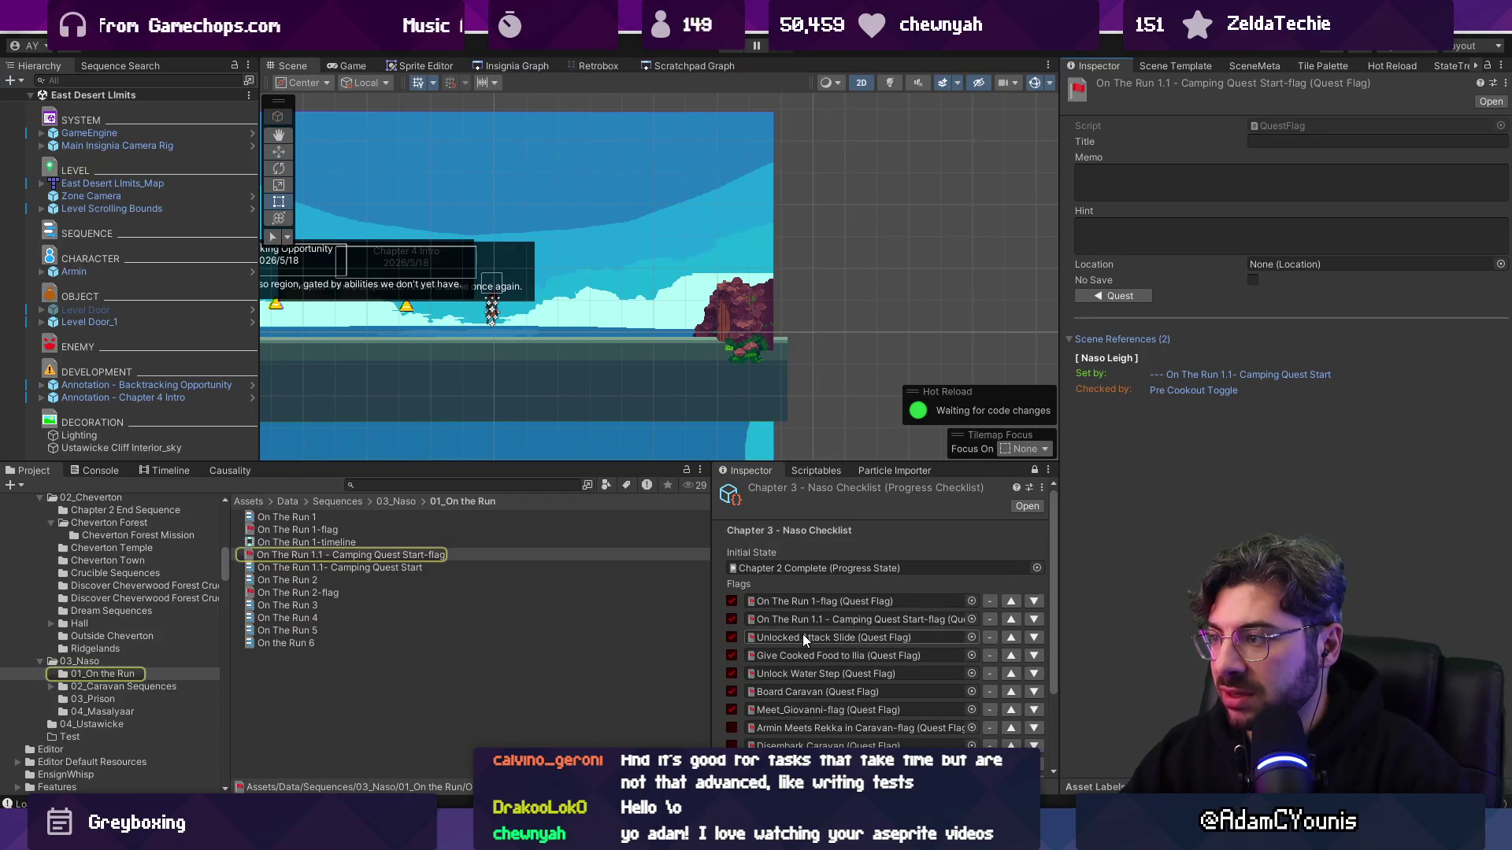
scroll(804, 632, down, 1)
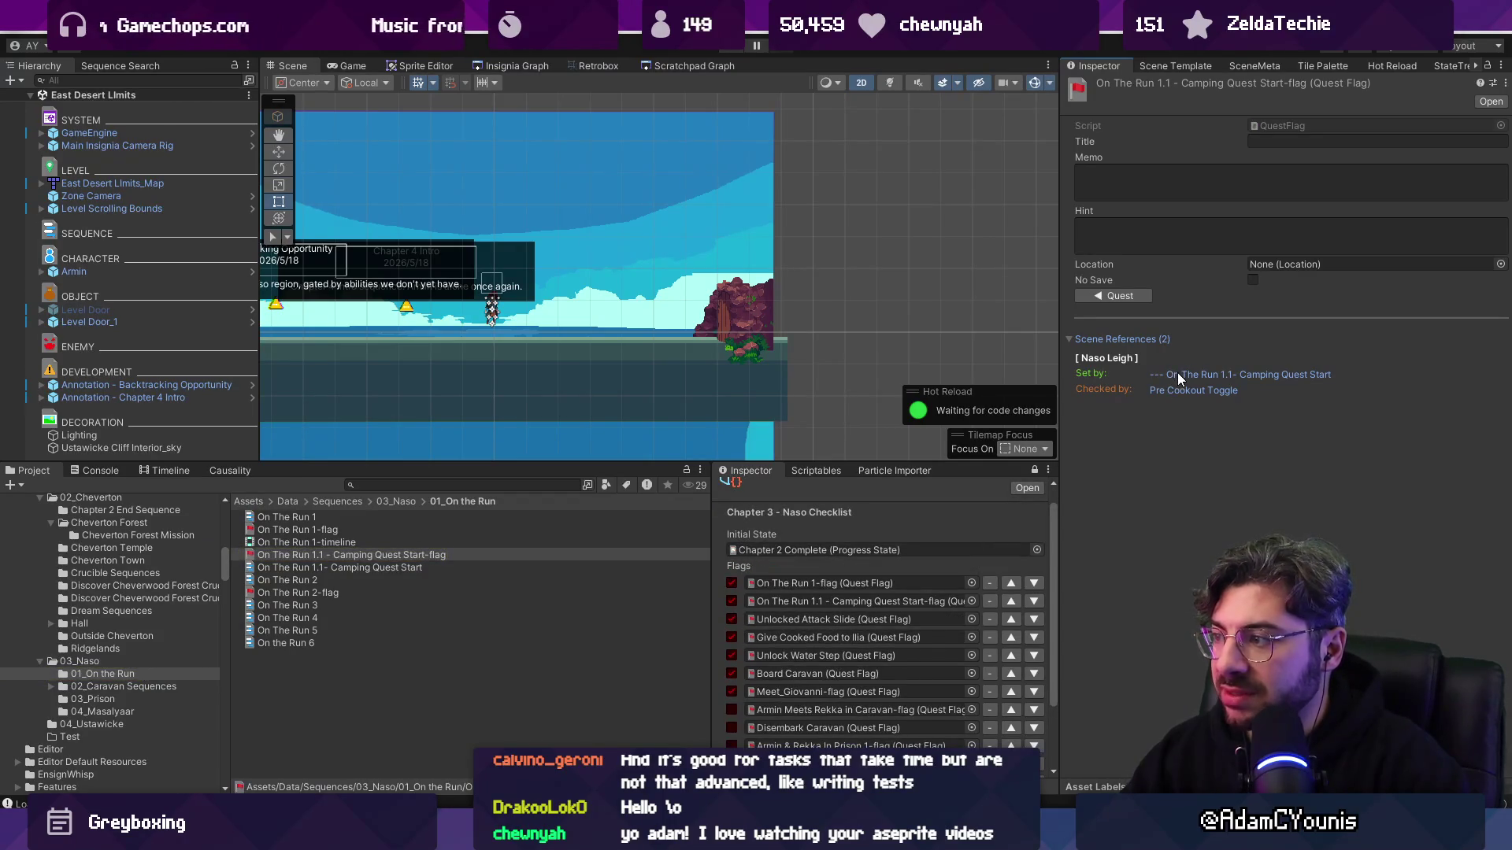
double_click(823, 671)
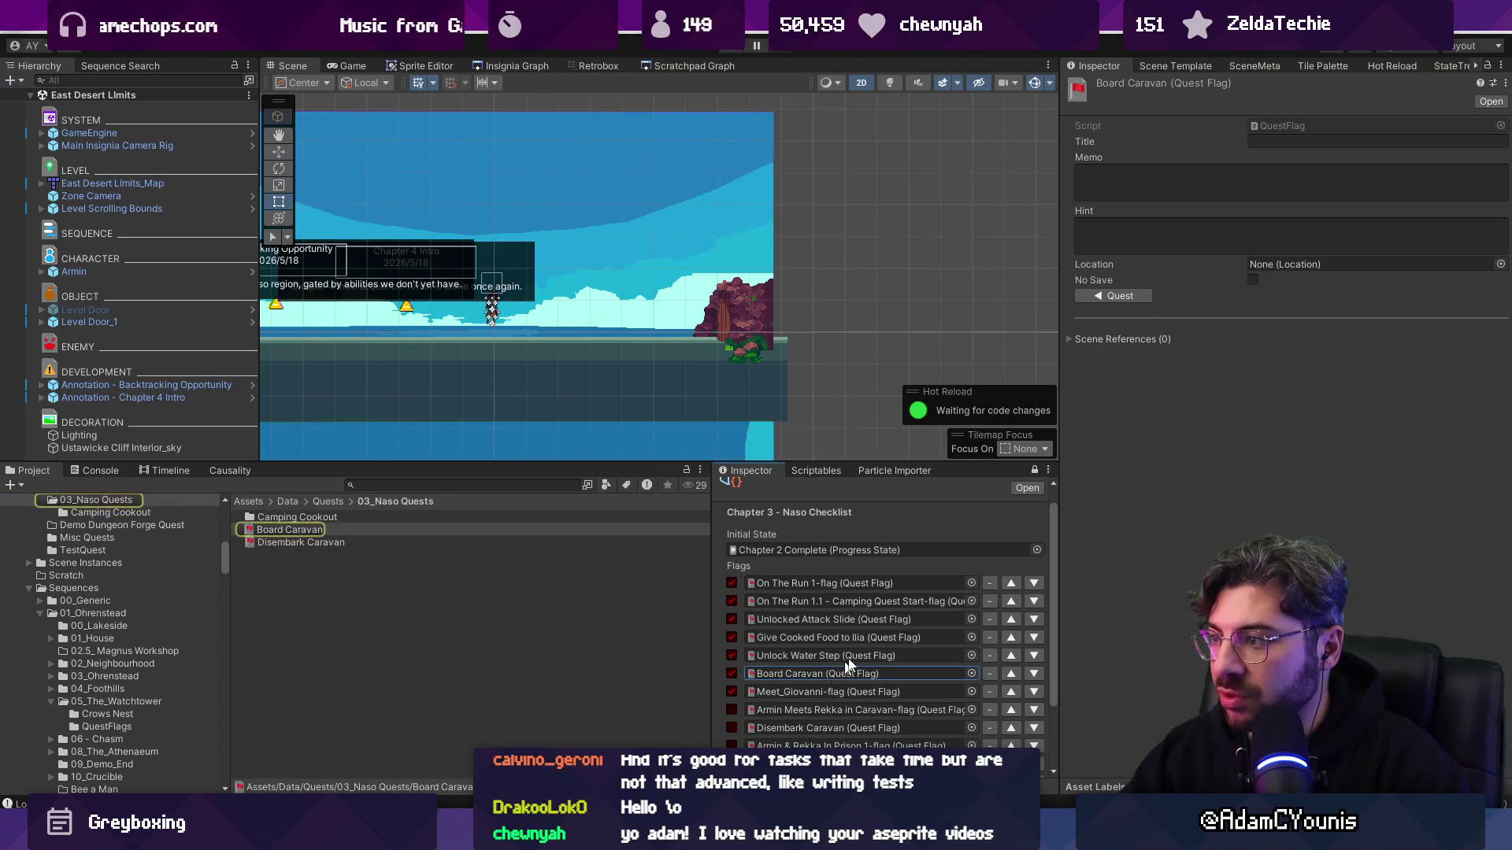
click(1082, 339)
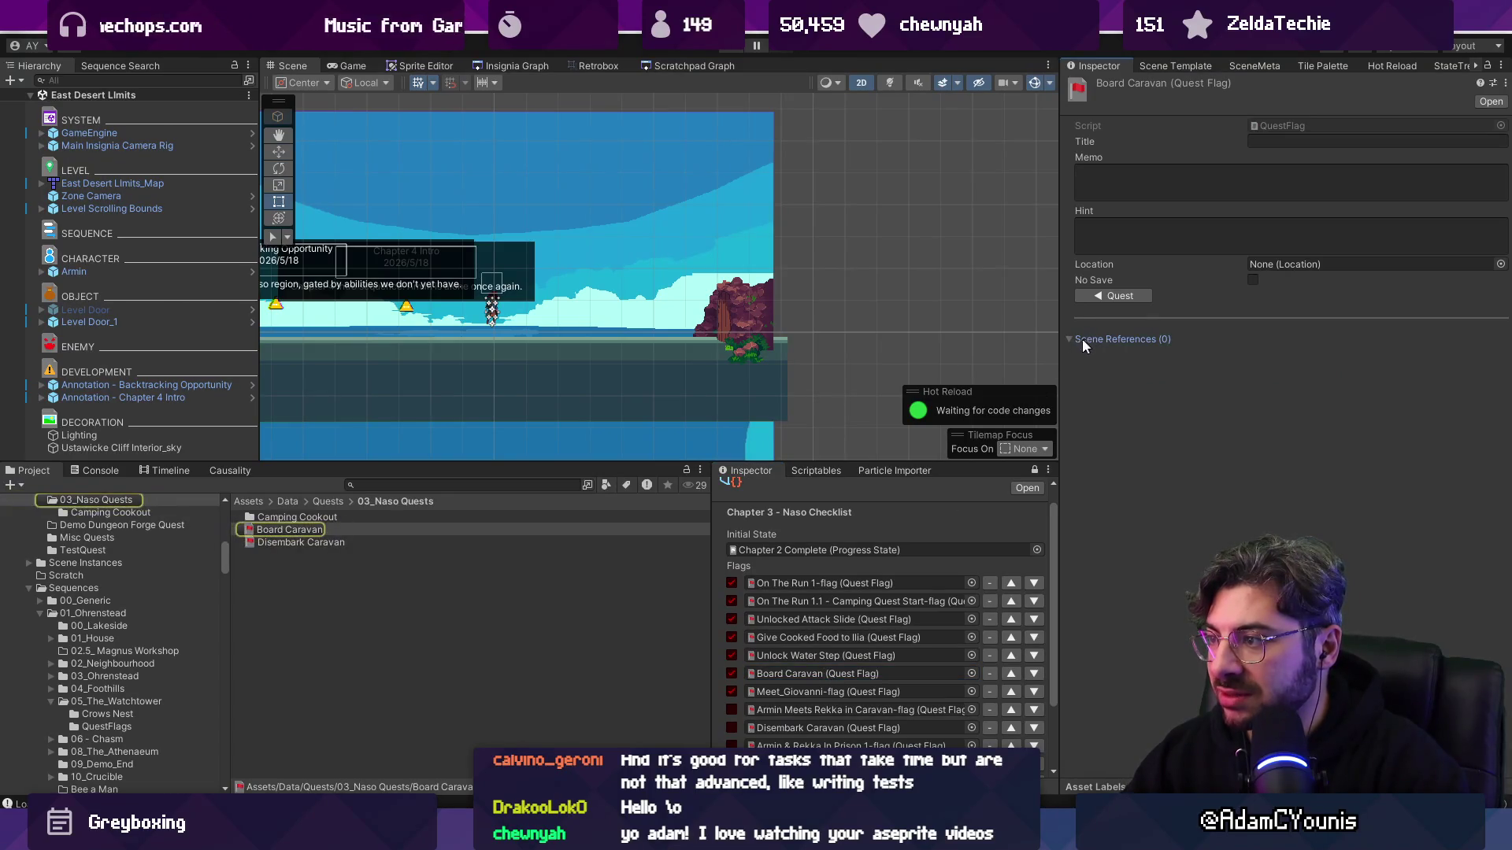
- Open Meet_Giovanni-flag's scene references and jump to the Giovanni Engine Room scene
double_click(827, 691)
click(1137, 339)
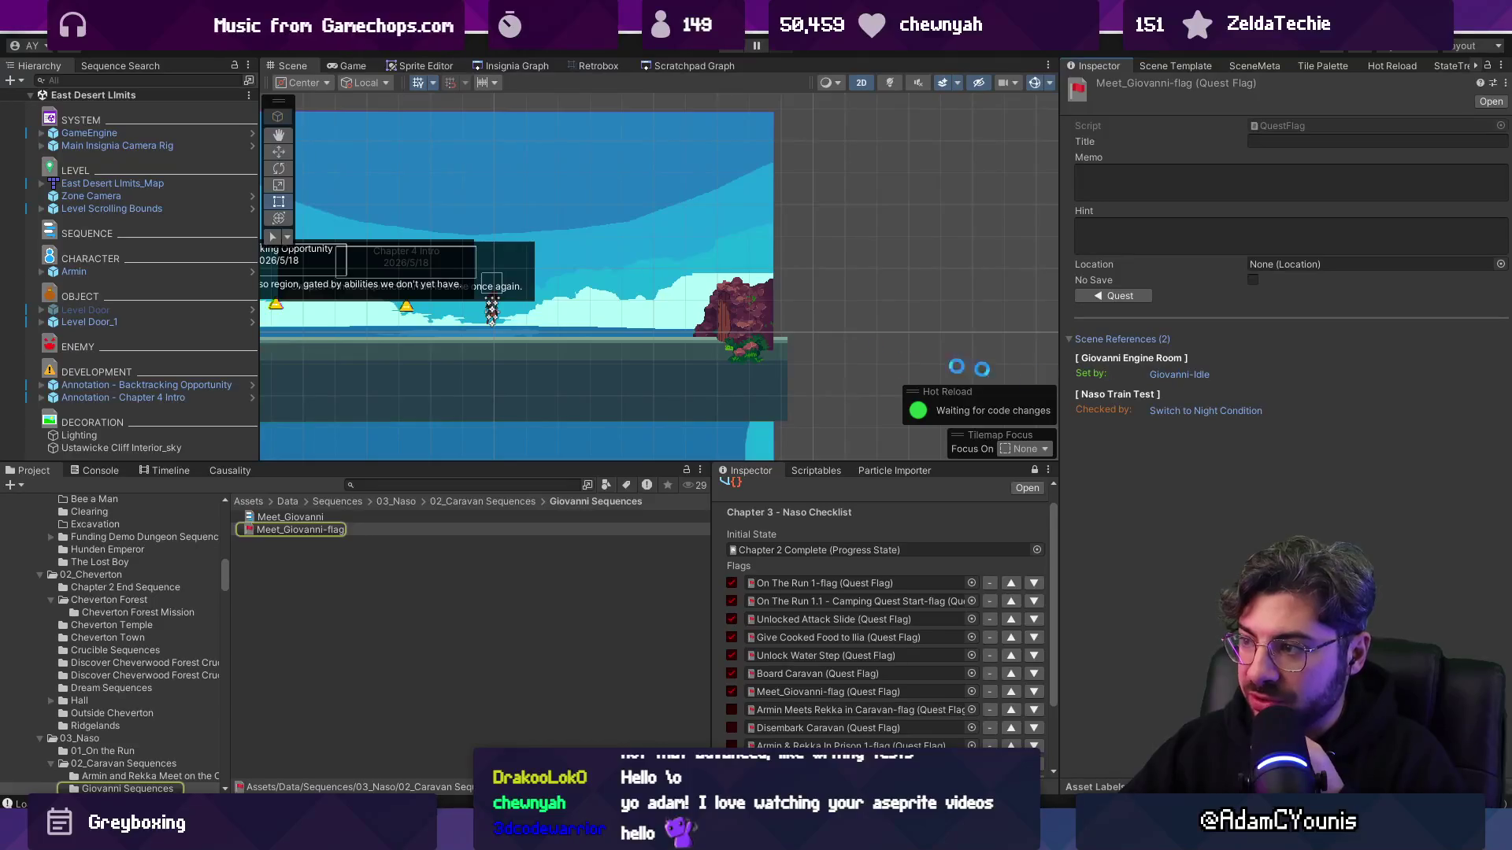
click(1179, 374)
click(1168, 341)
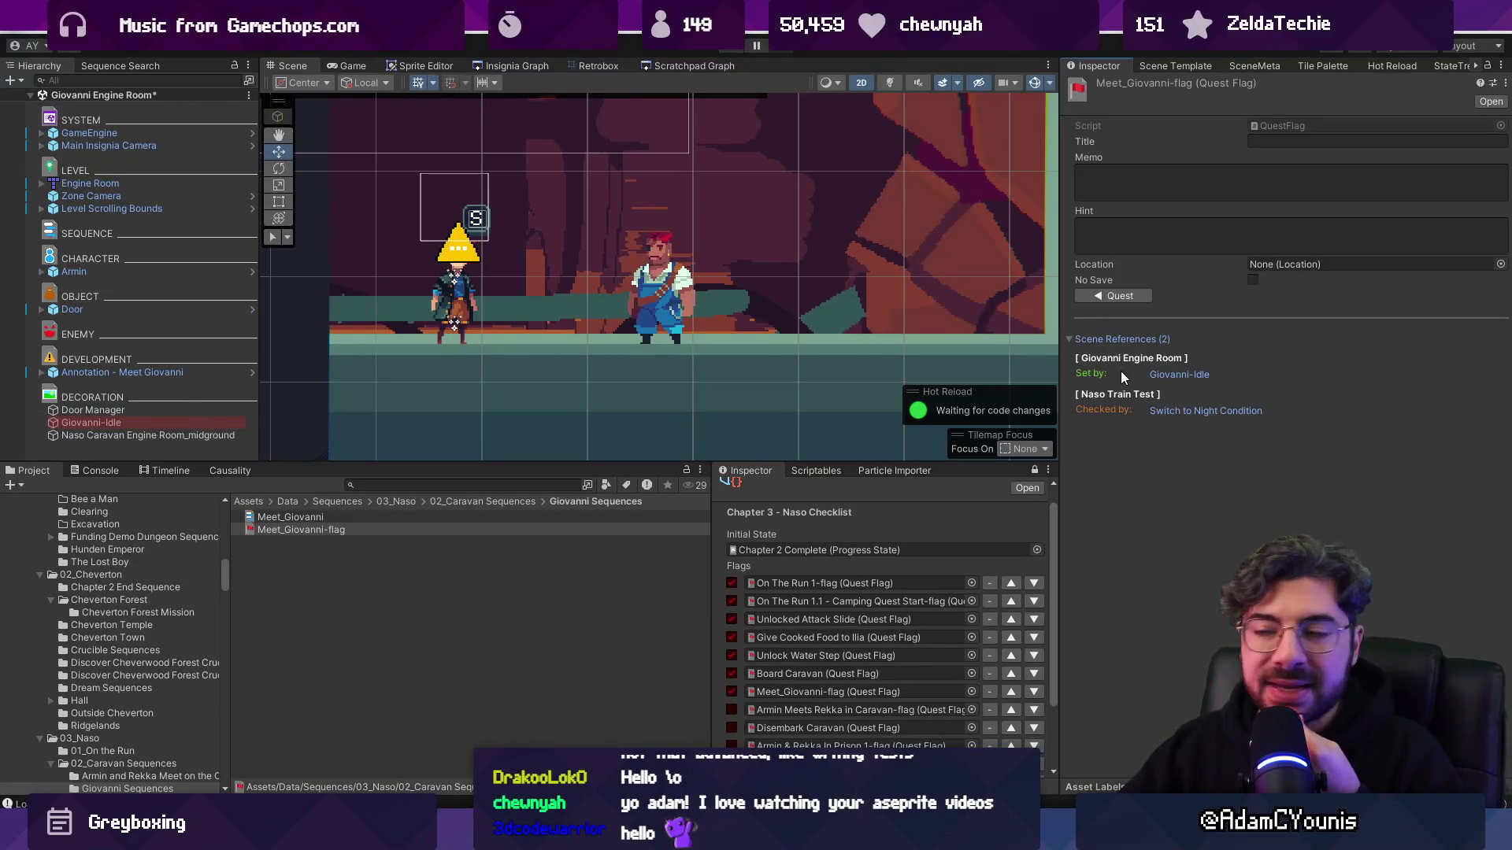
- Select Giovanni-Idle and Annotation - Meet Giovanni, and glance at Annotation.cs in the code editor
click(833, 697)
click(1183, 374)
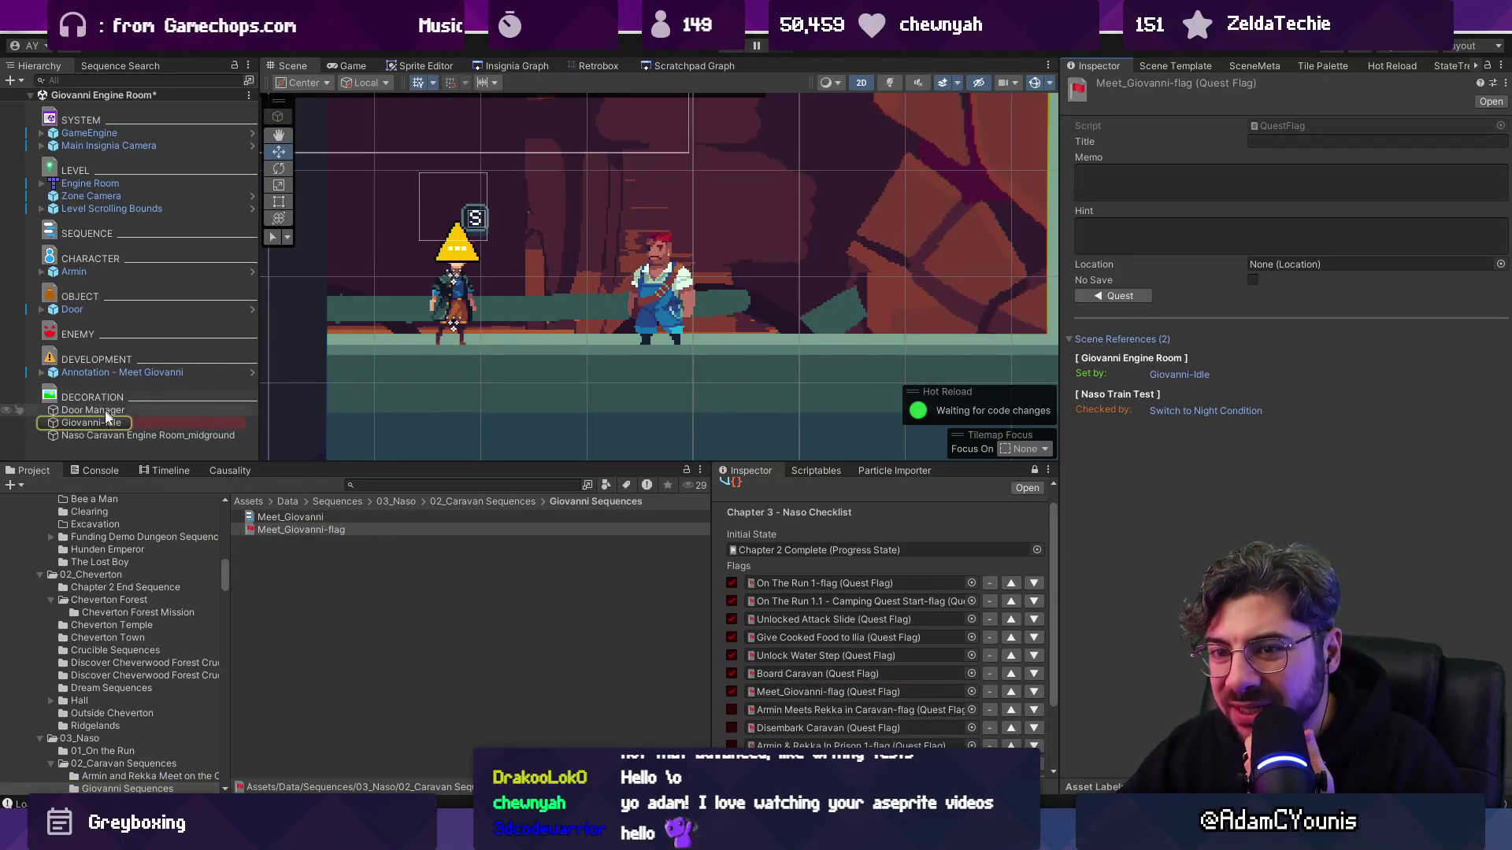
click(98, 425)
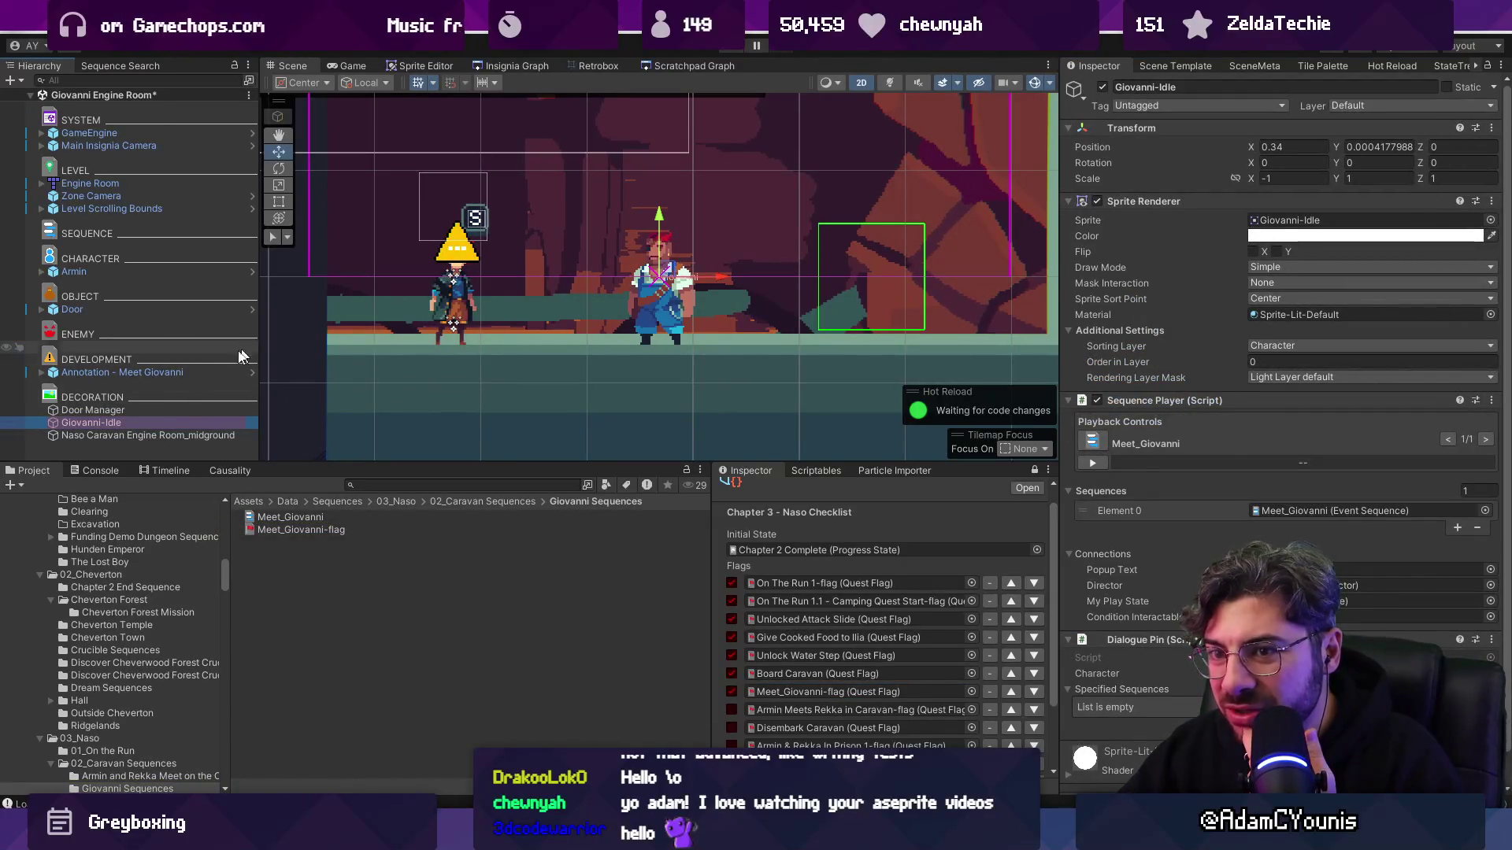
click(172, 375)
double_click(1260, 259)
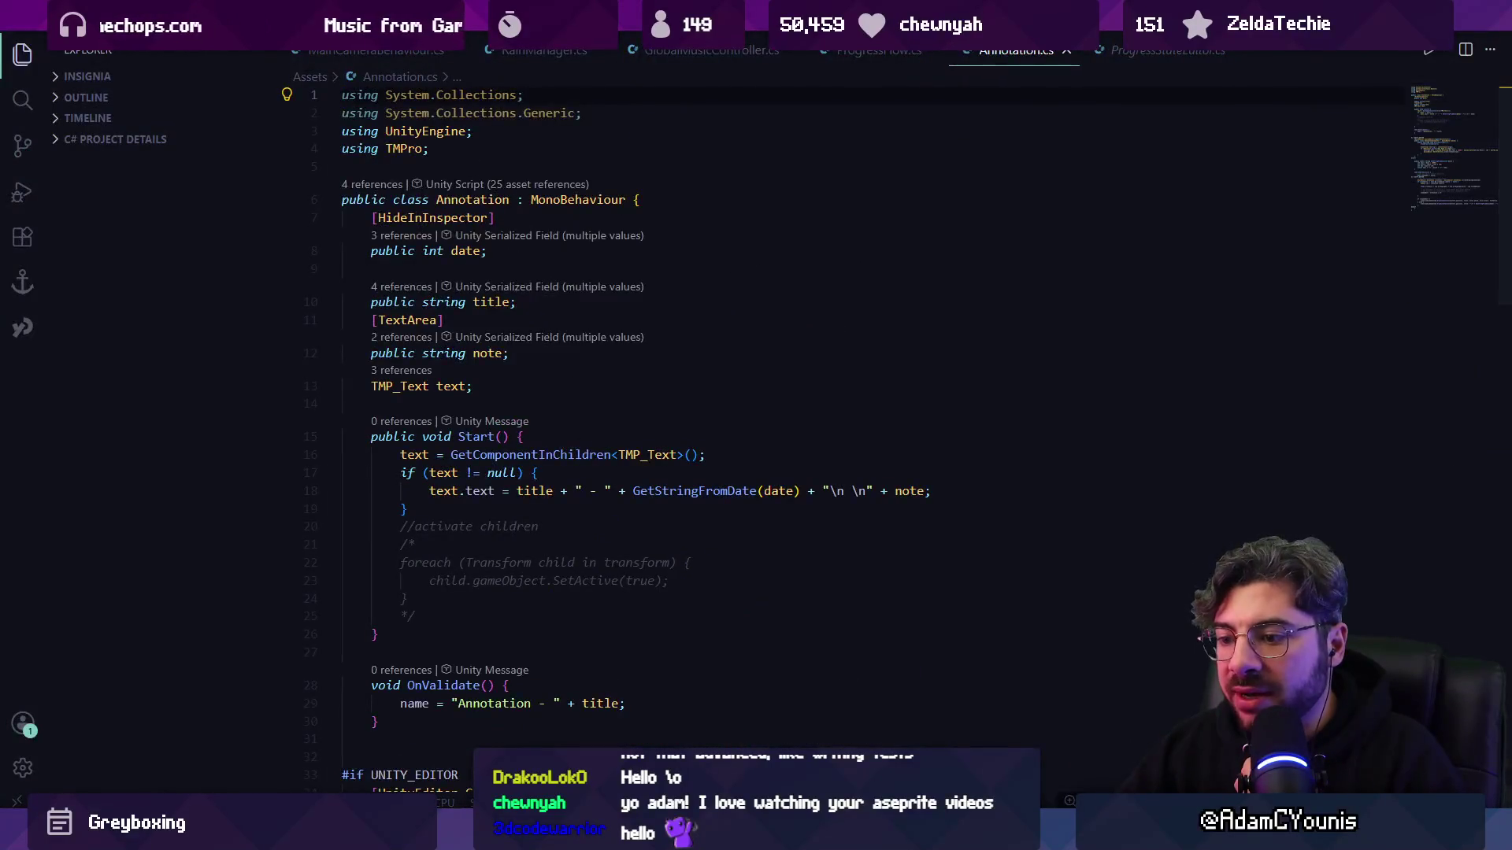
key(alt+Tab)
- Expand Annotation - Meet Giovanni and select its Flag Toggle child
click(40, 373)
click(82, 387)
click(53, 398)
click(95, 398)
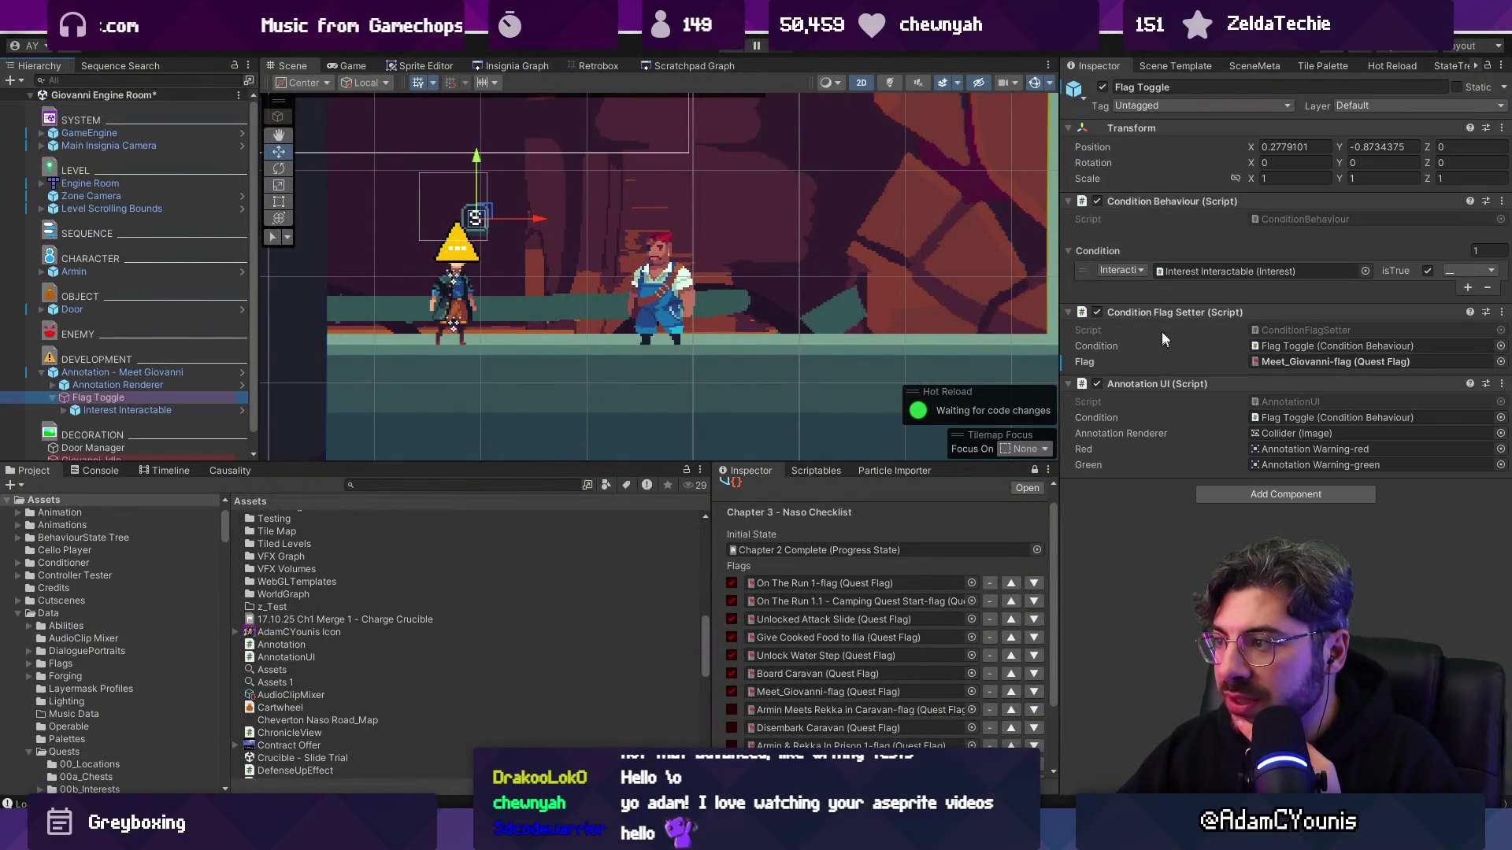
- Open ConditionFlagSetter.cs in VS Code and add IFlagHandler to its class declaration
double_click(1264, 330)
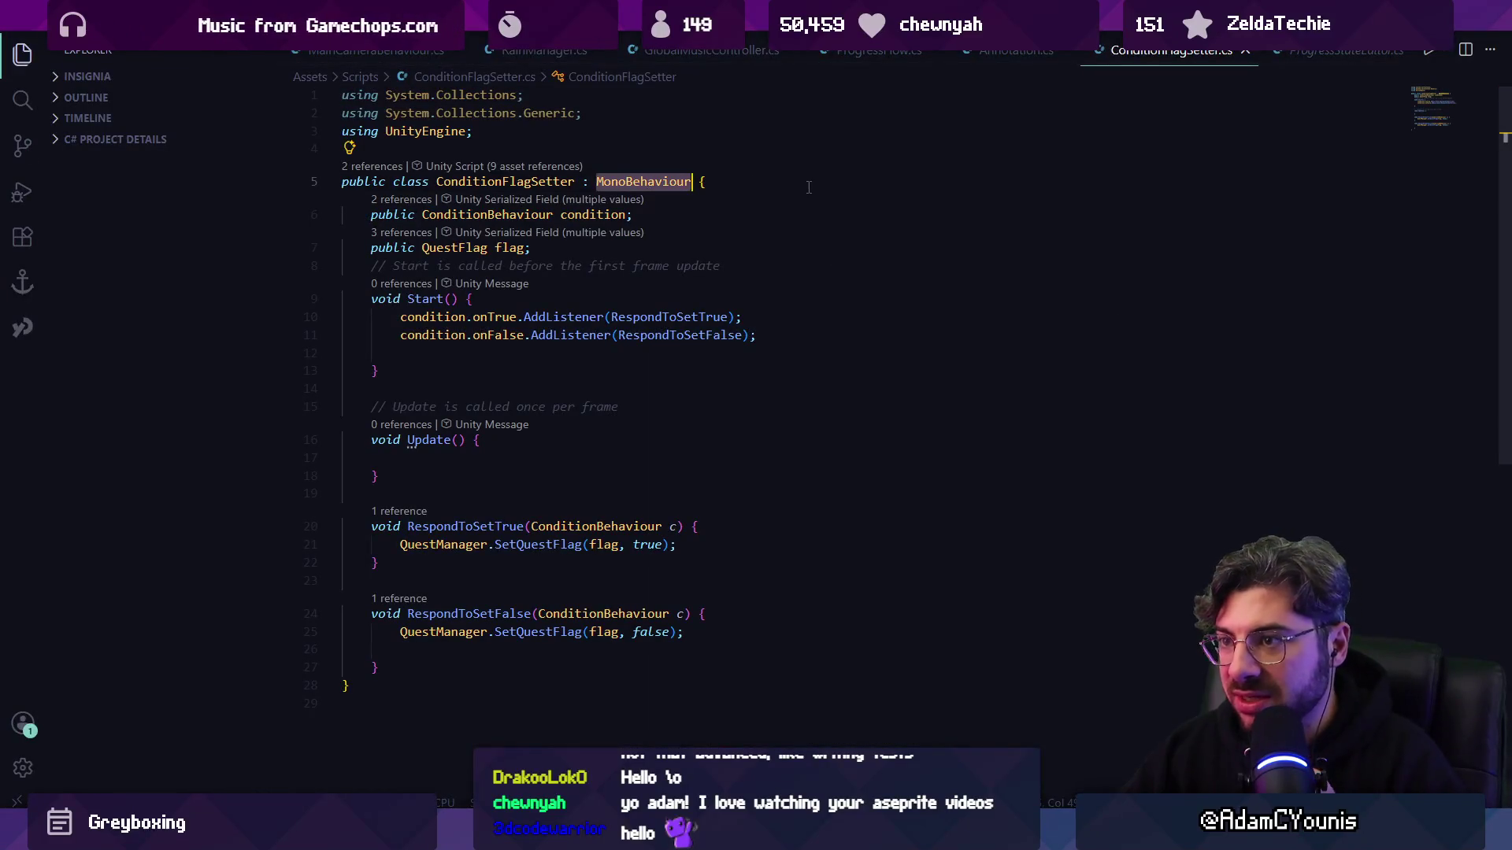
text(,)
text(ConditionListener)
key(ctrl+Left)
text(I)
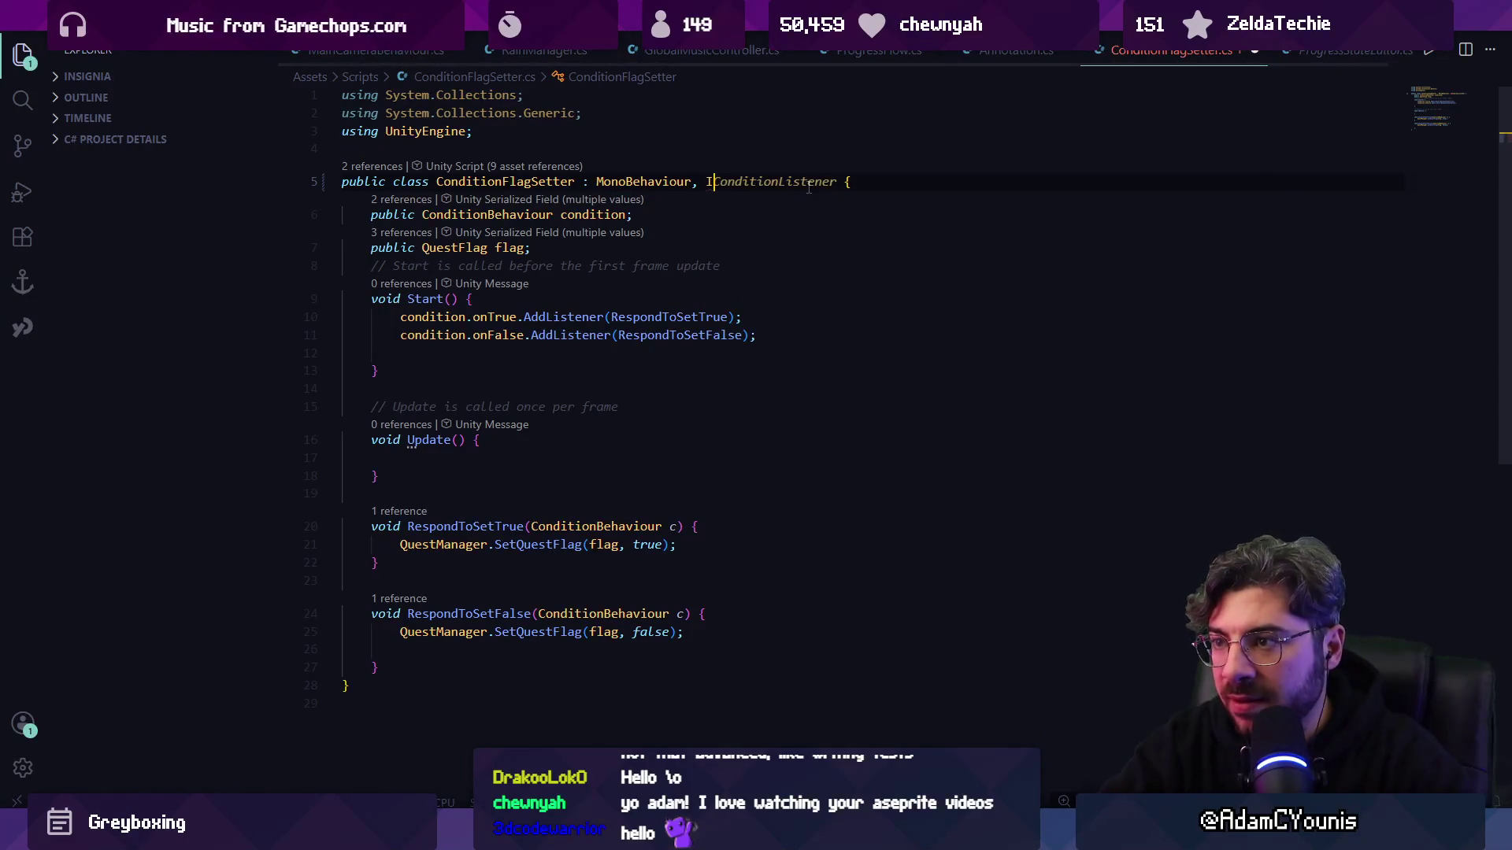
key(ctrl+Delete)
text(FlagS)
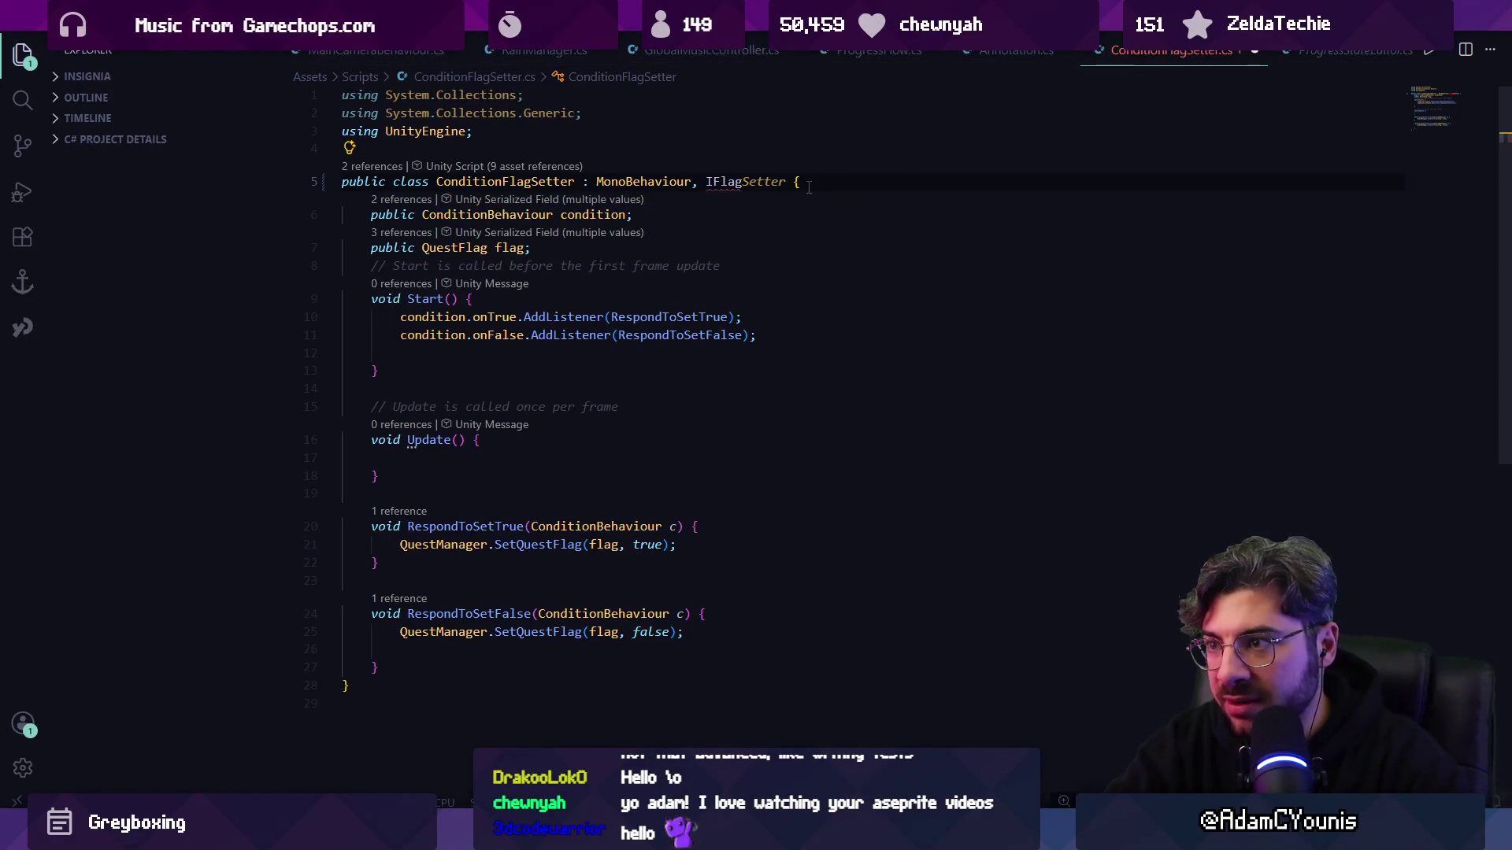
text(etter)
key(ctrl+s)
- Generate the IFlagHandler method stubs with the Implement interface quick fix
click(349, 148)
key(Return)
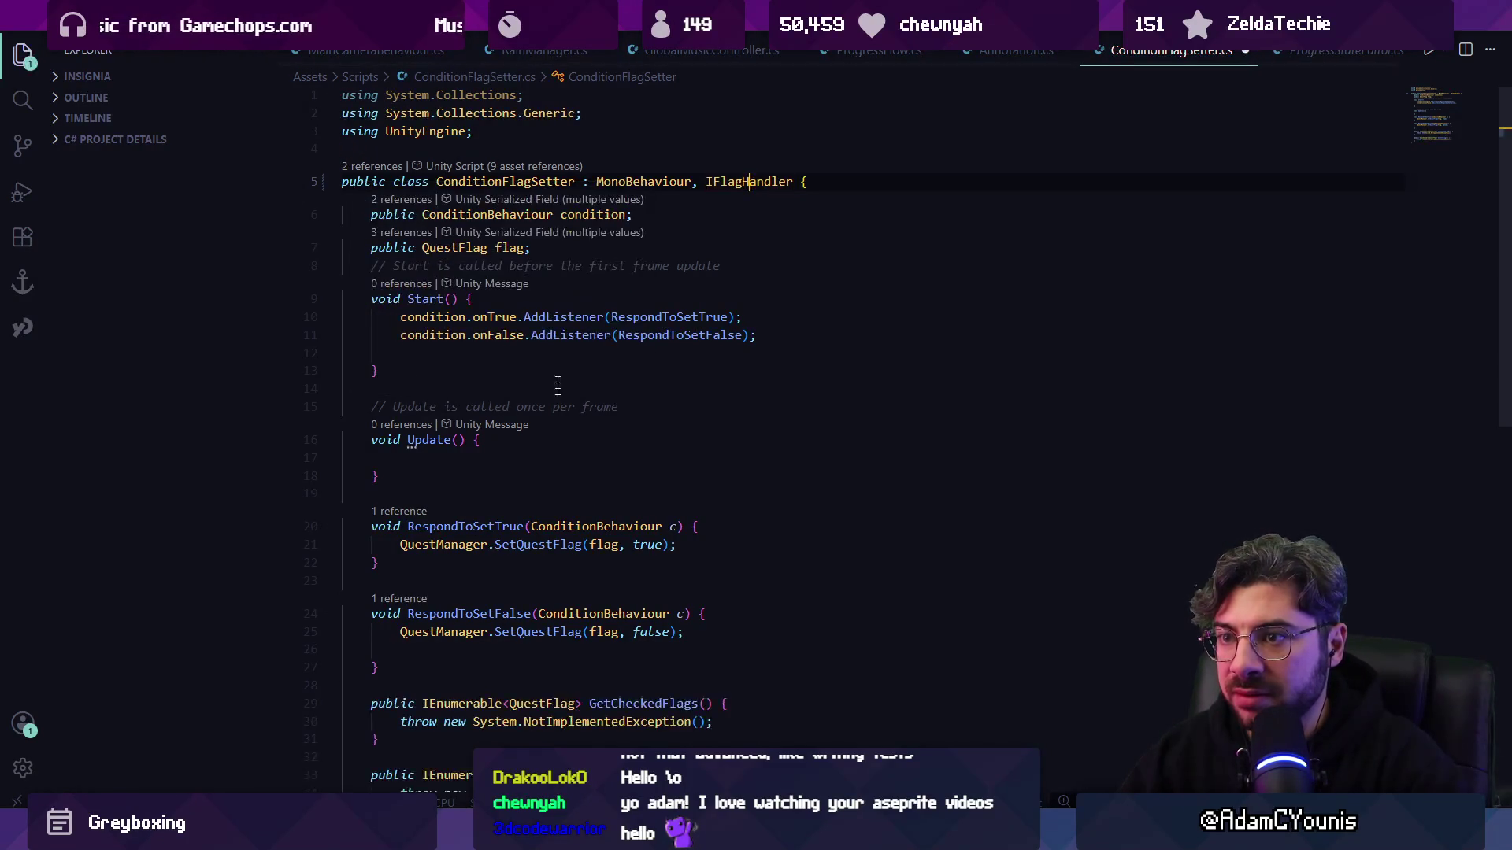
scroll(520, 485, down, 3)
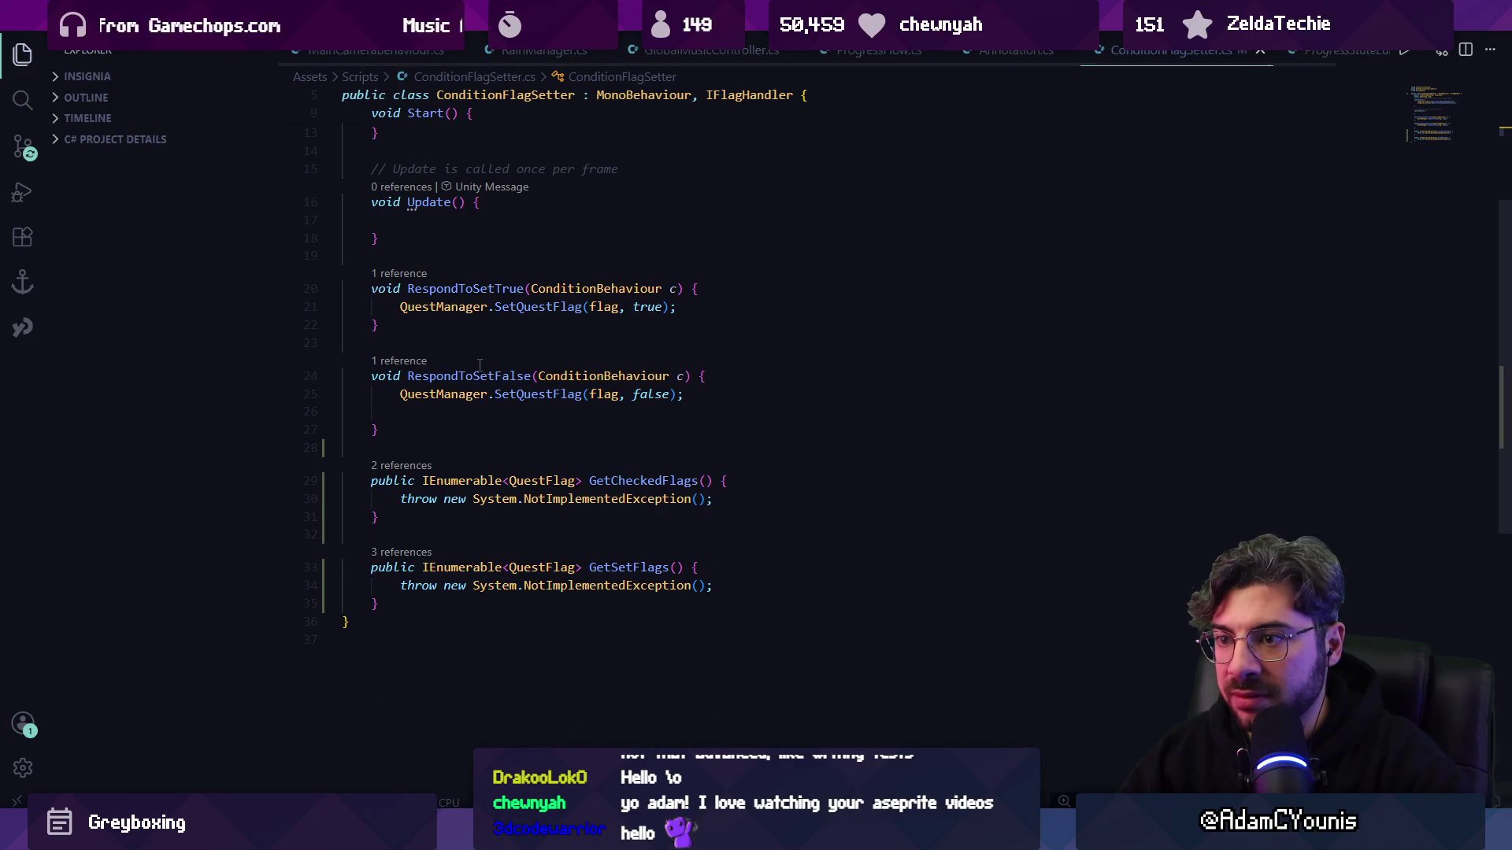
scroll(481, 366, up, 3)
scroll(476, 367, down, 3)
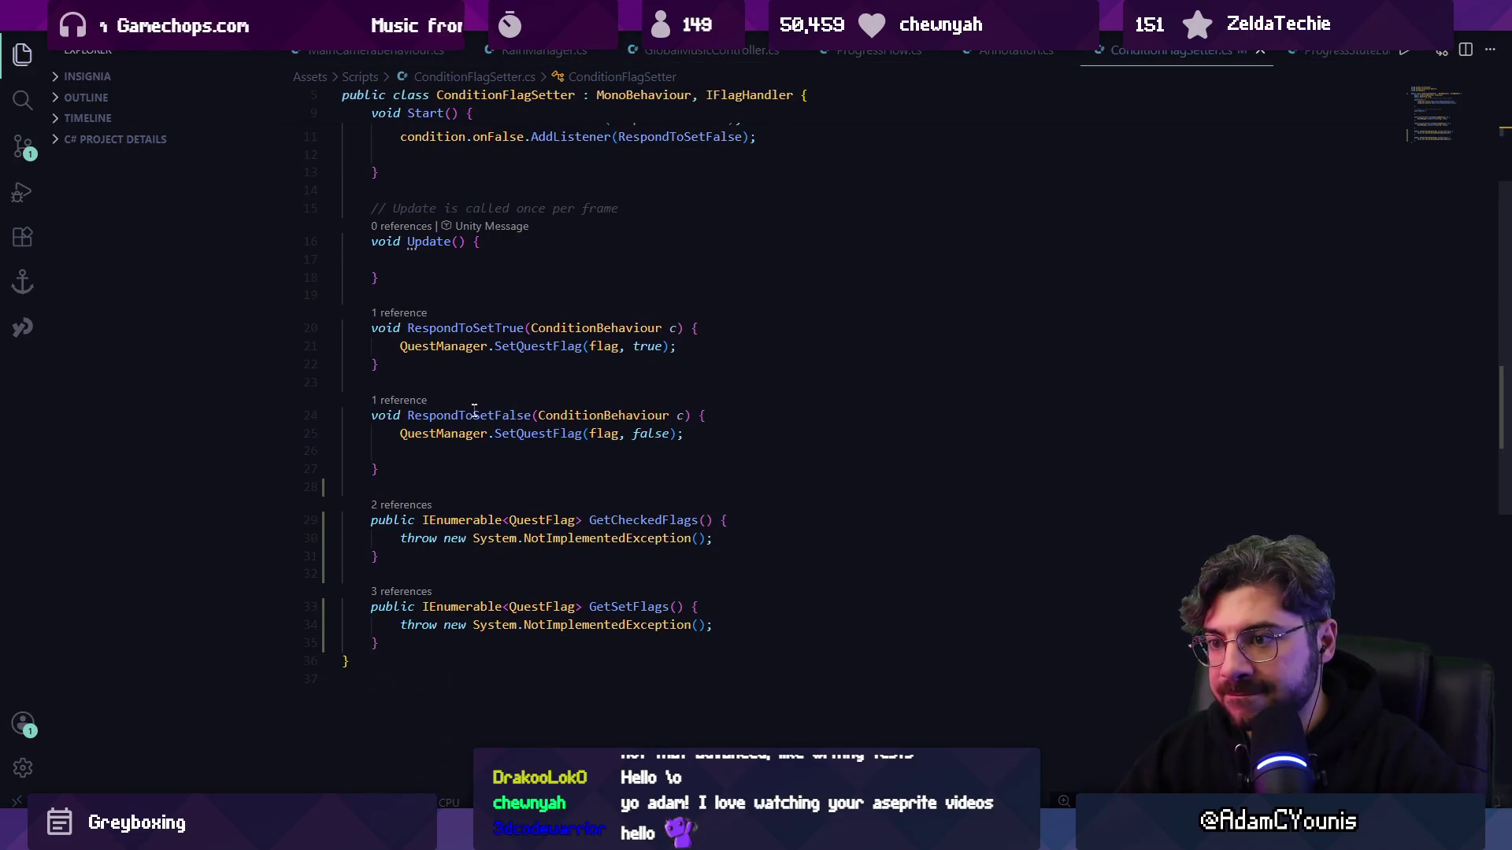
- Replace the placeholder throw statement with 'yield return flag;'
triple_click(510, 537)
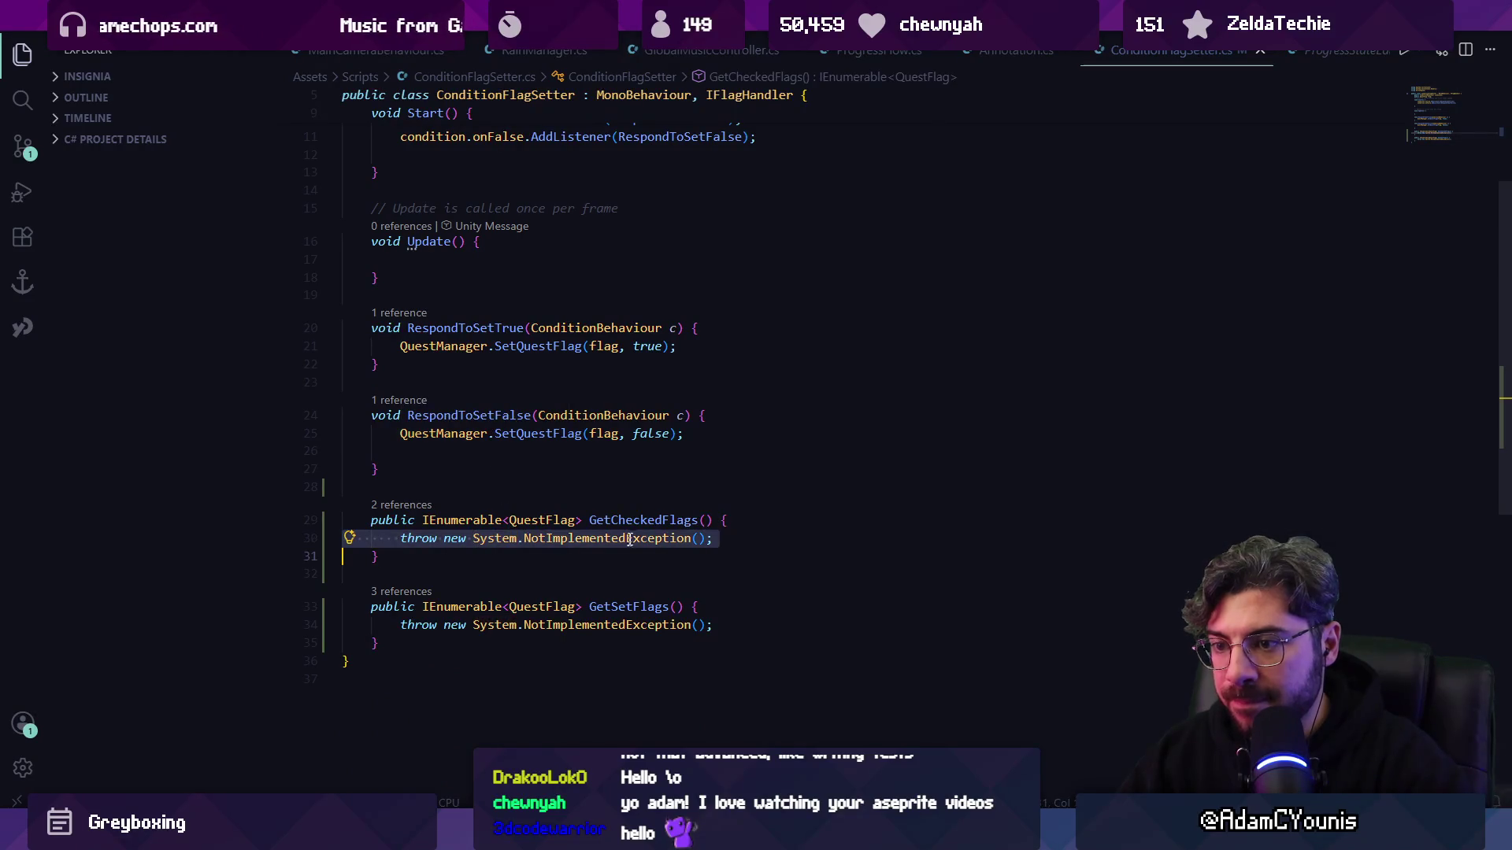
key(Return)
click(631, 539)
text(yield return flag;)
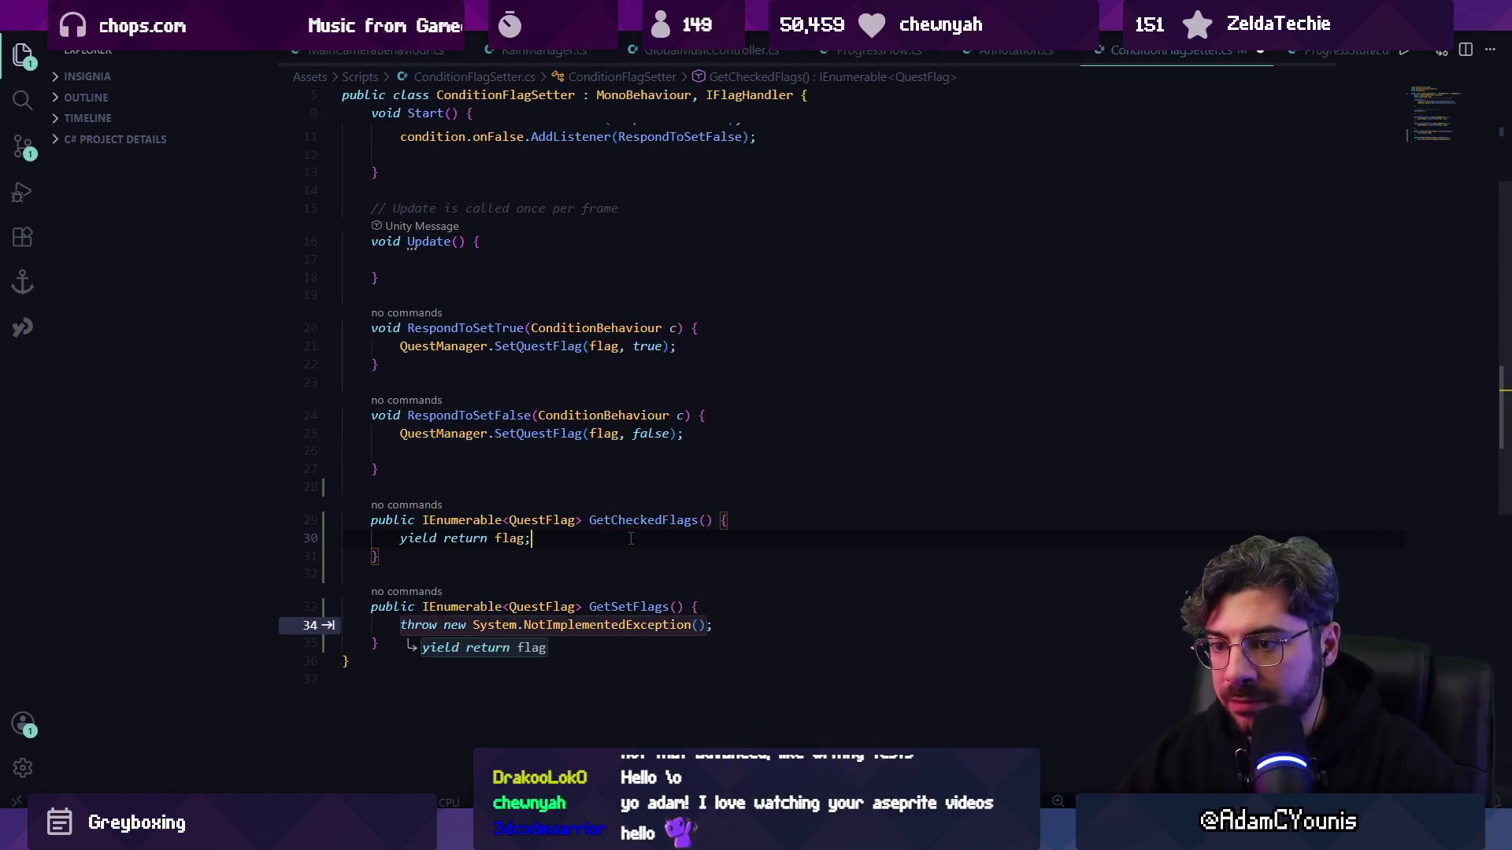
key(Tab)
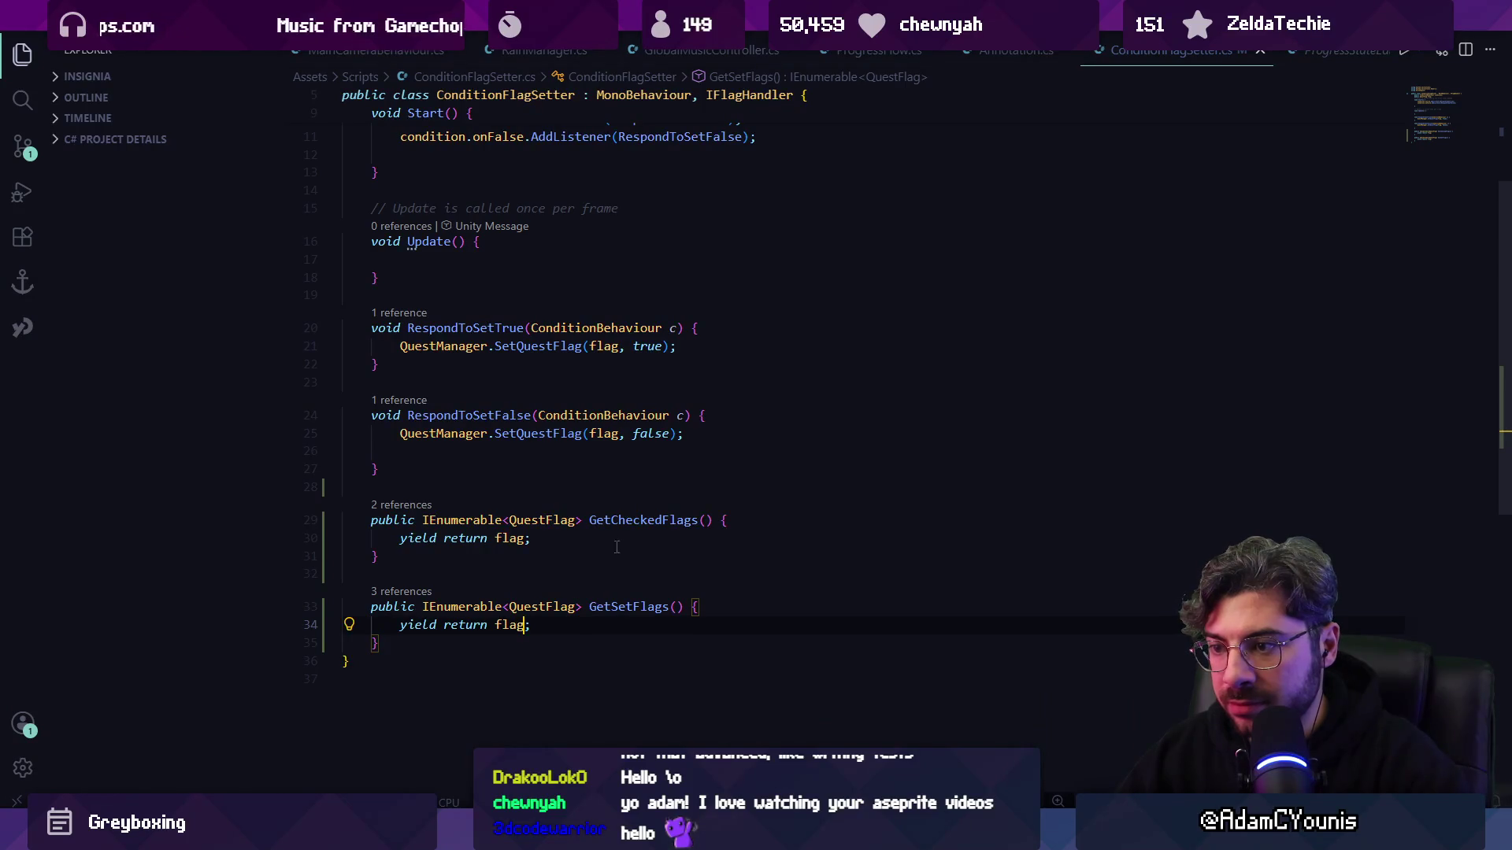
- Delete the existing return line in GetCheckedFlags
scroll(583, 524, up, 5)
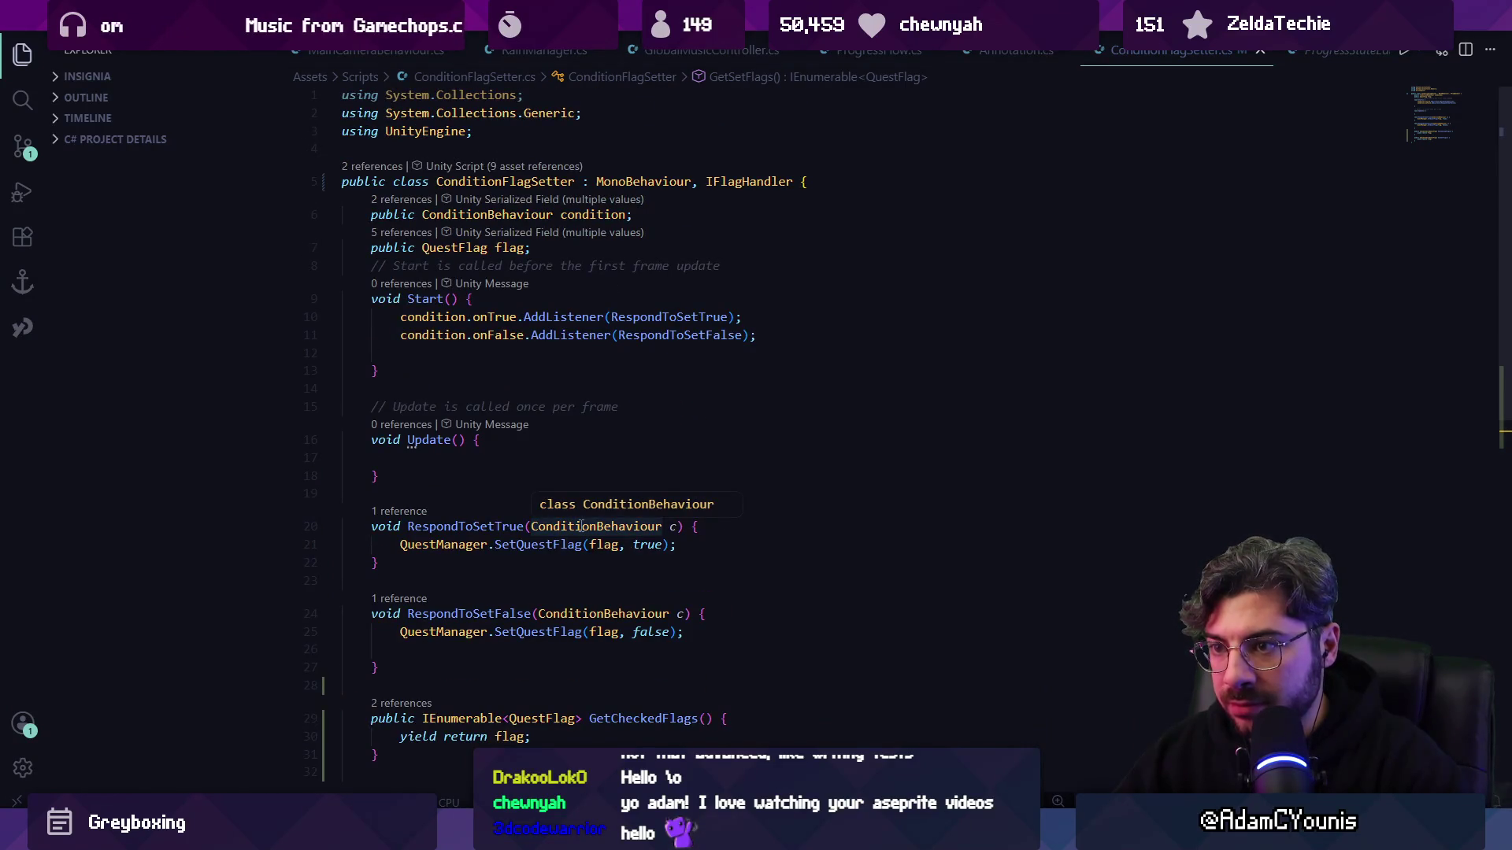
scroll(581, 526, down, 4)
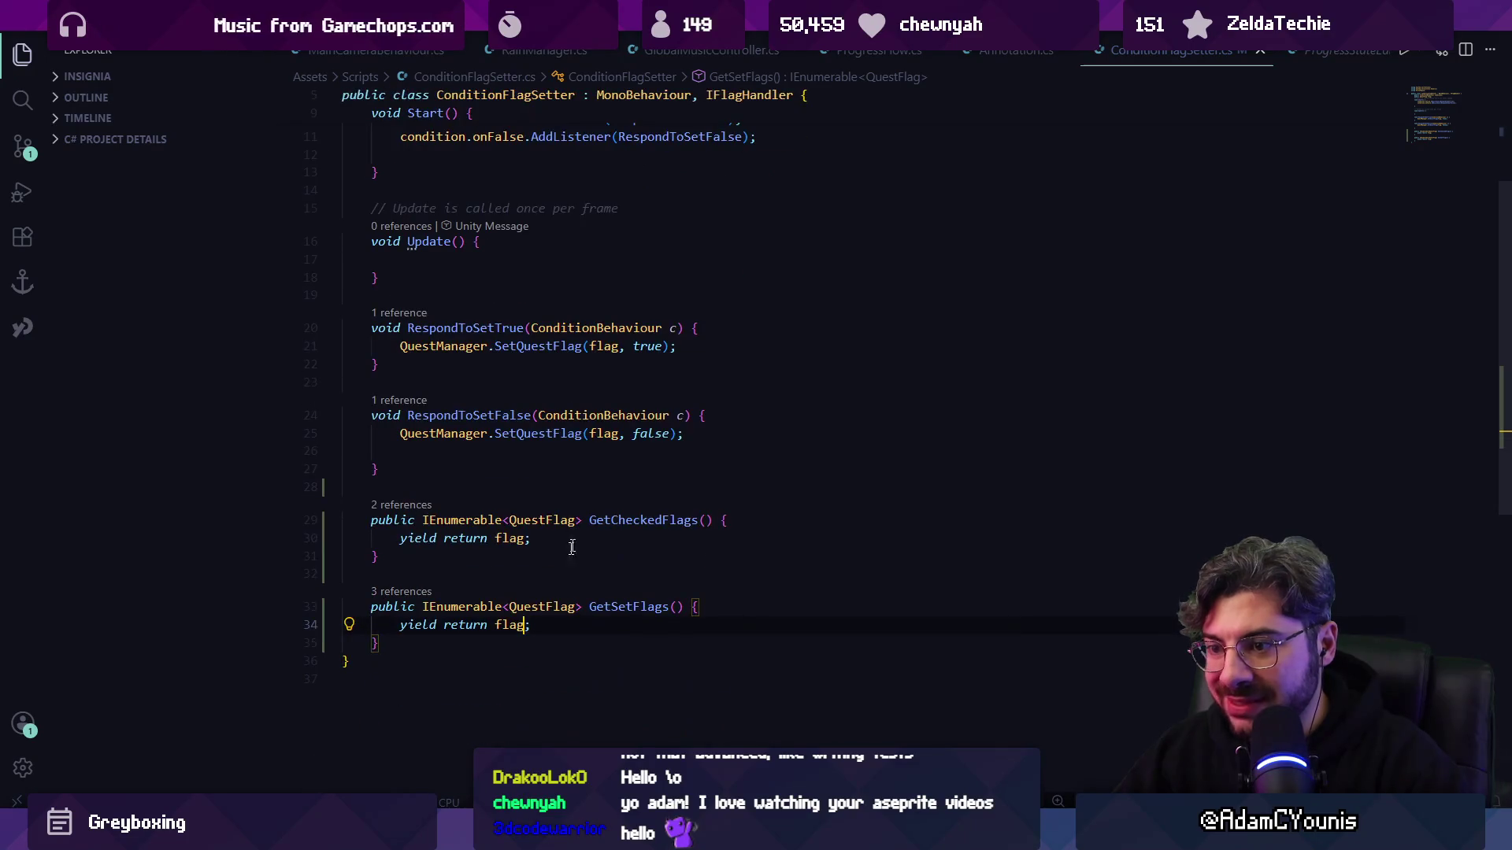
triple_click(573, 538)
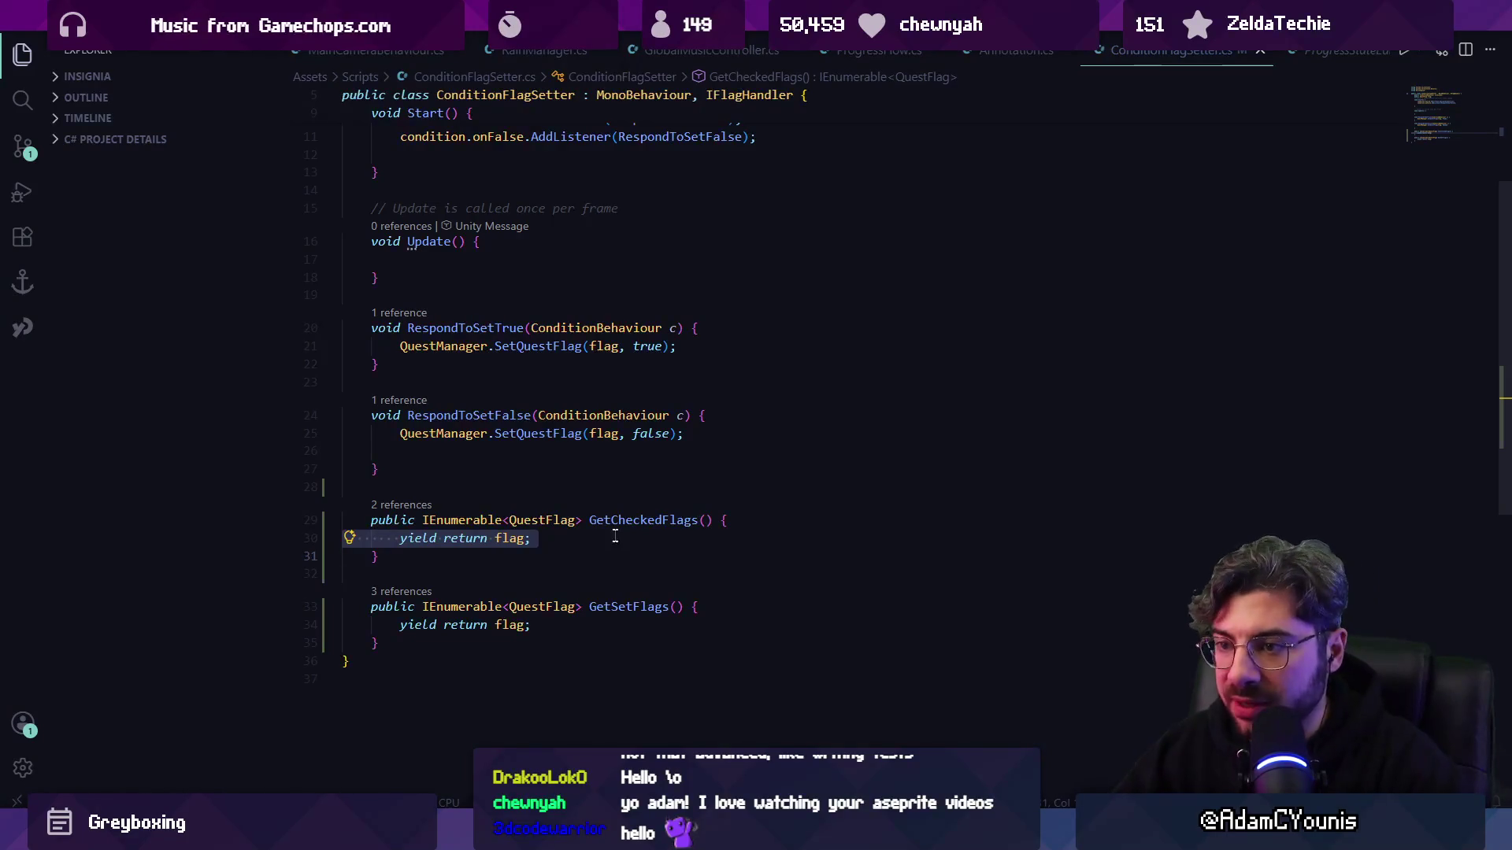
scroll(626, 538, up, 2)
scroll(583, 520, up, 2)
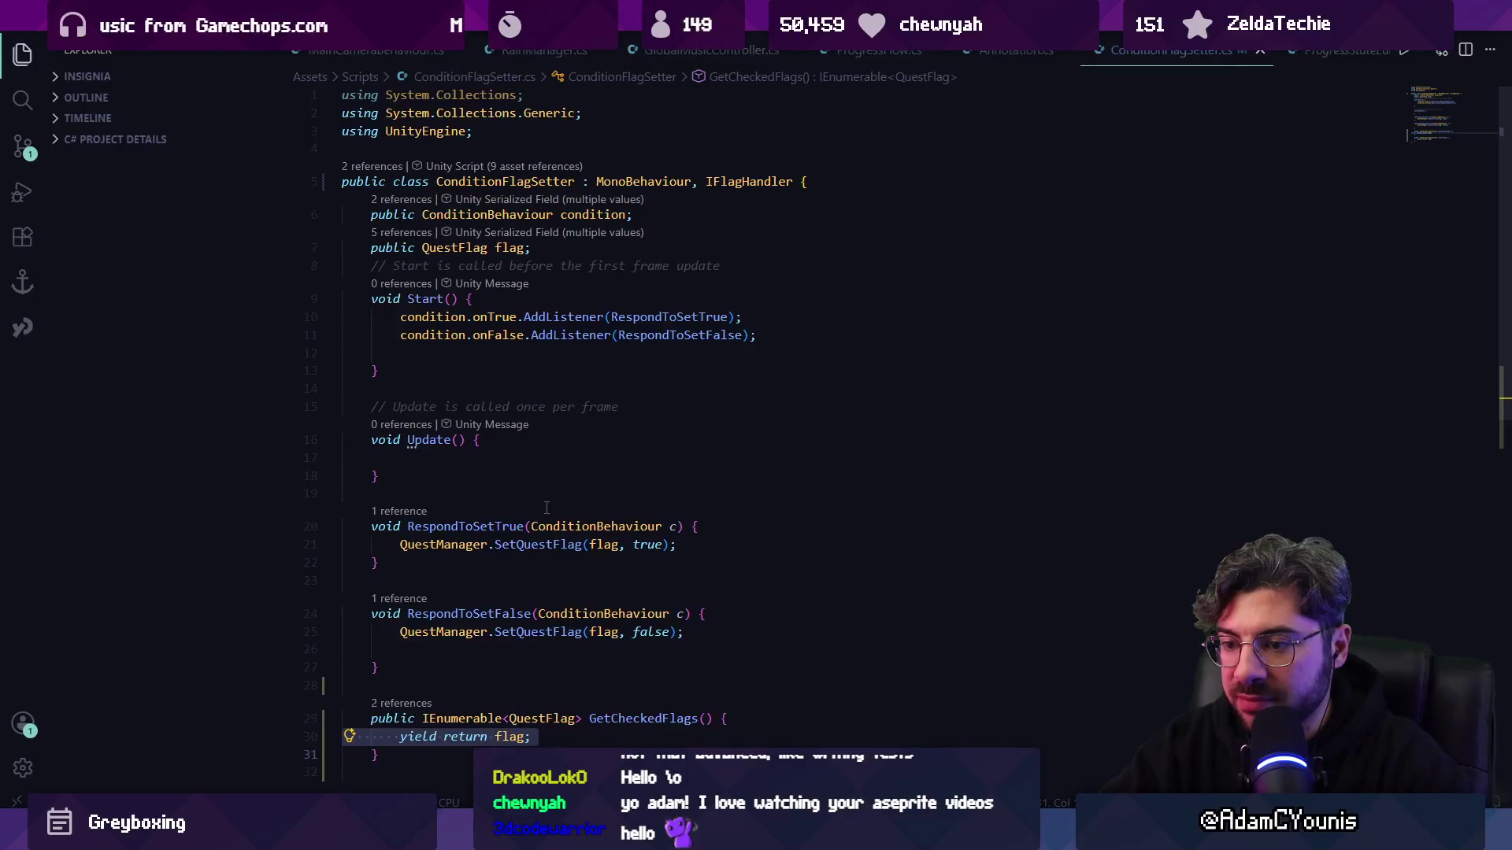
scroll(547, 508, down, 1)
key(BackSpace)
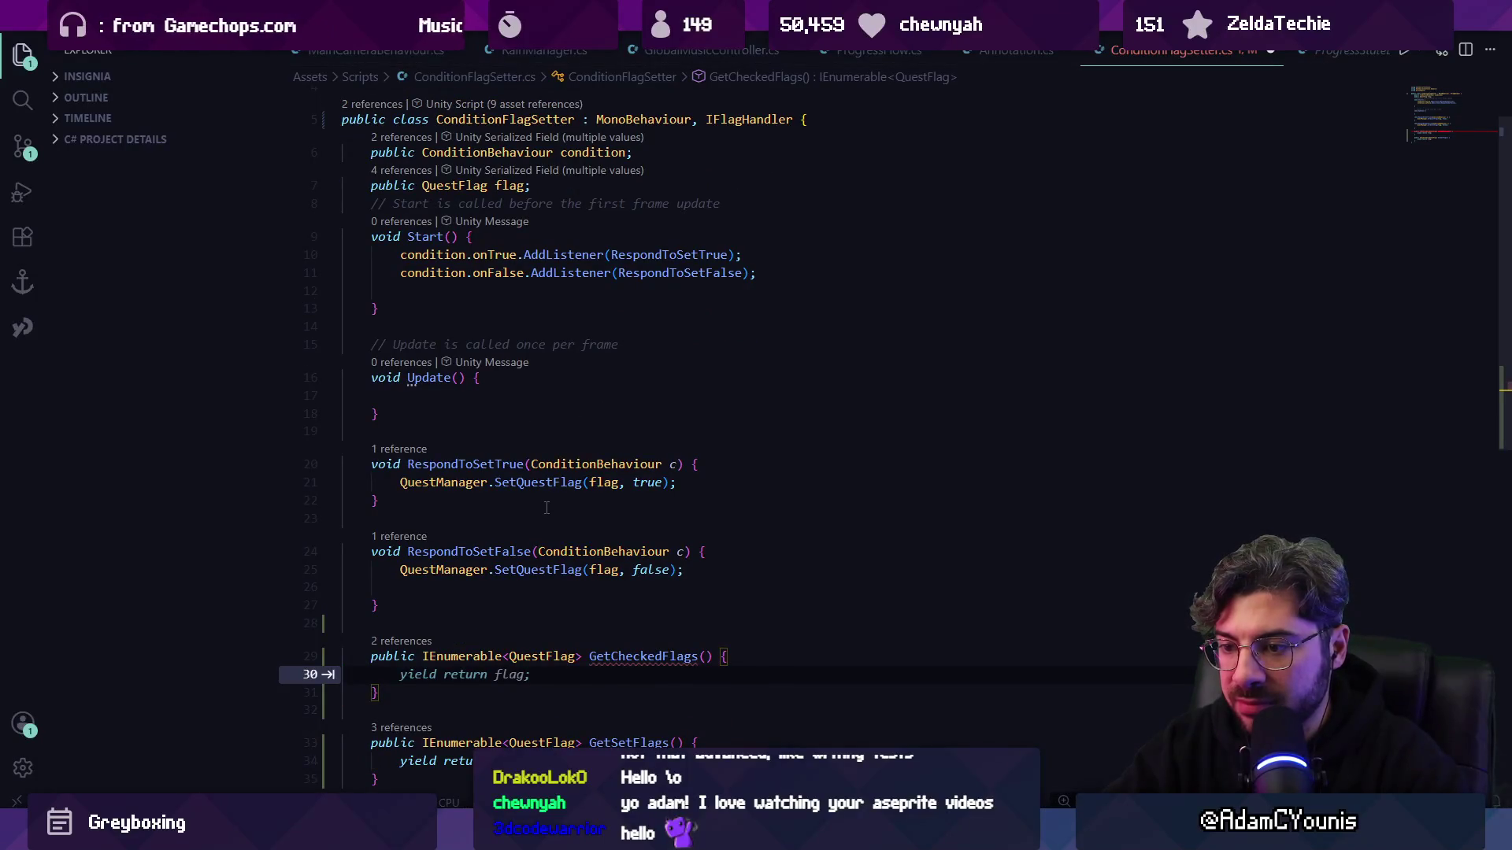
- Make GetCheckedFlags return an empty new QuestFlag[] {} array
text(yield rte)
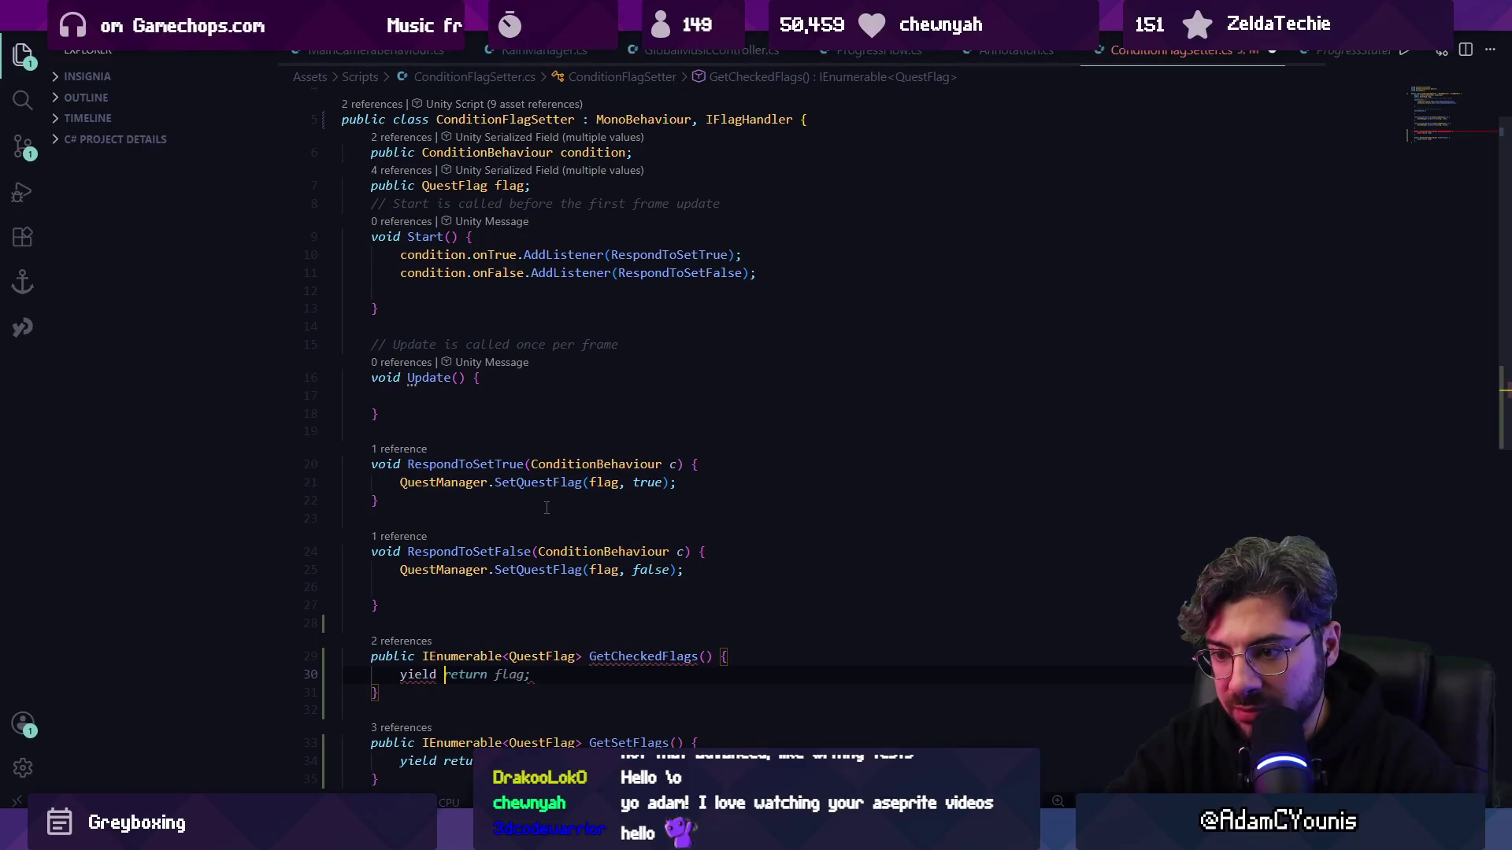
key(BackSpace)
key(BackSpace)
text(e)
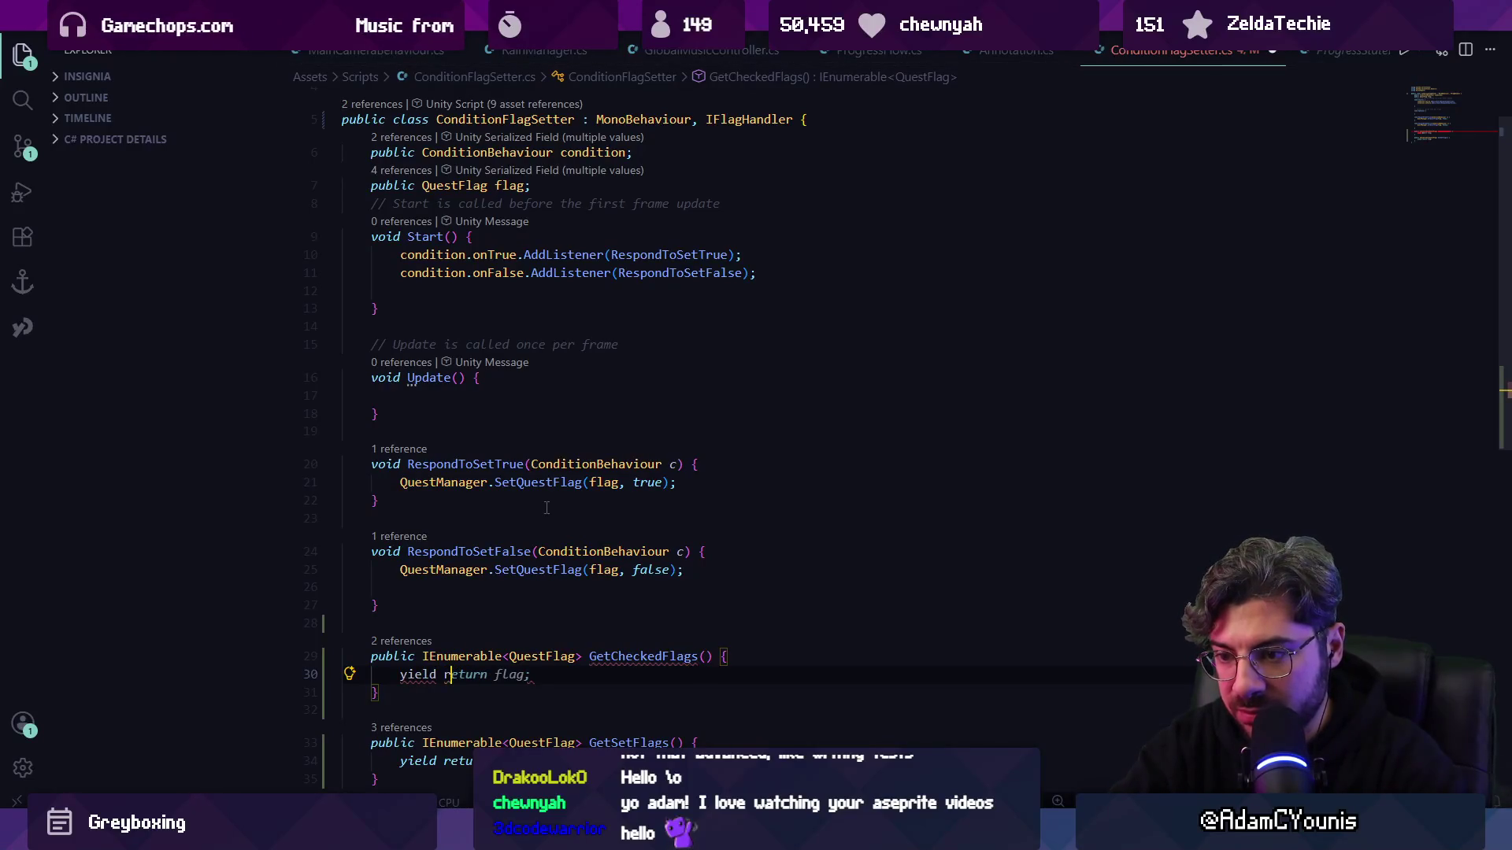
text(turn new)
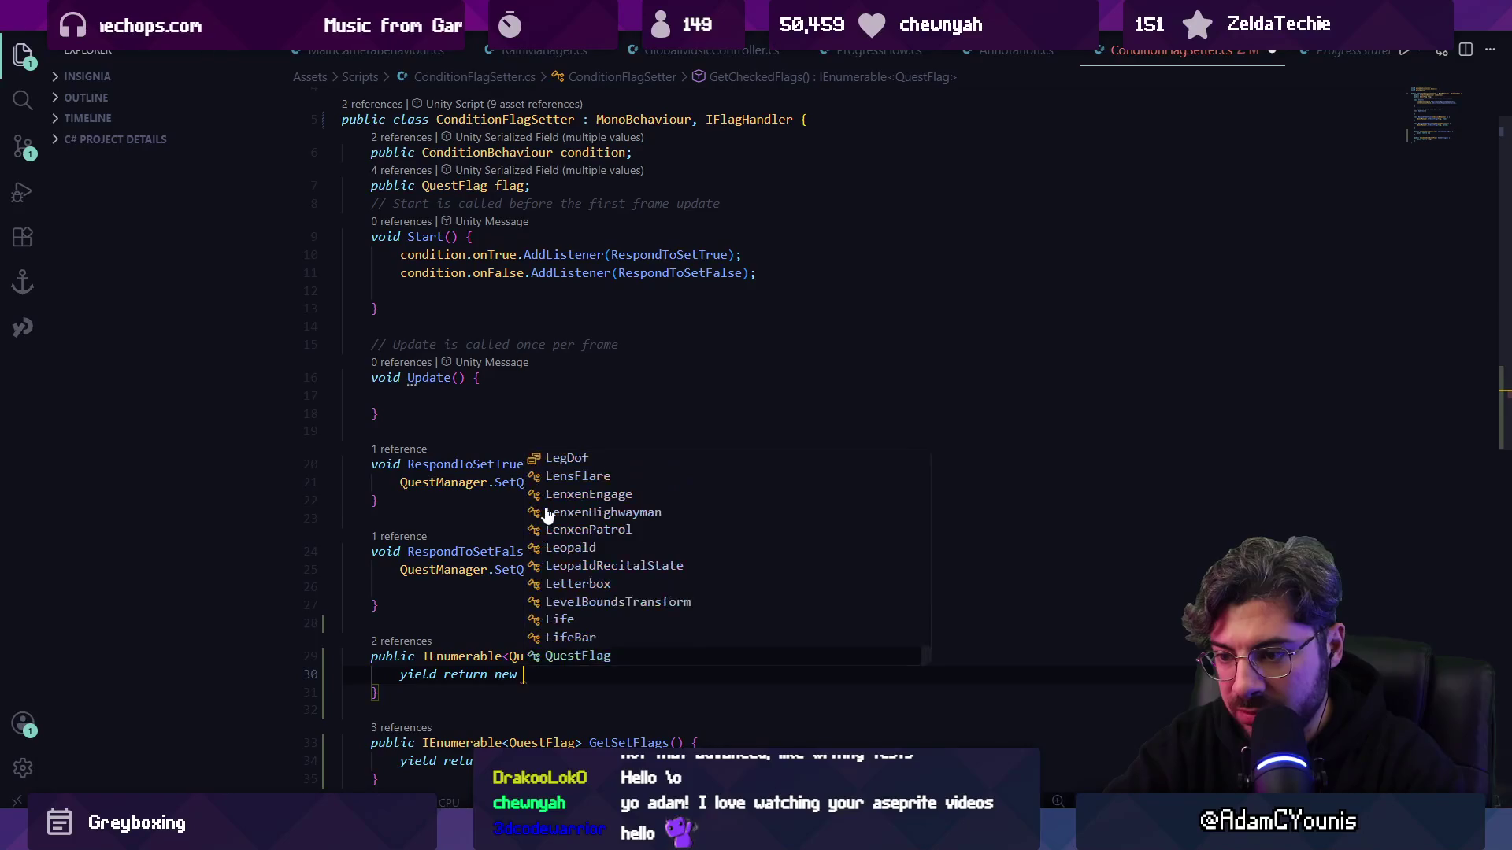
key(Return)
scroll(523, 523, down, 2)
click(437, 595)
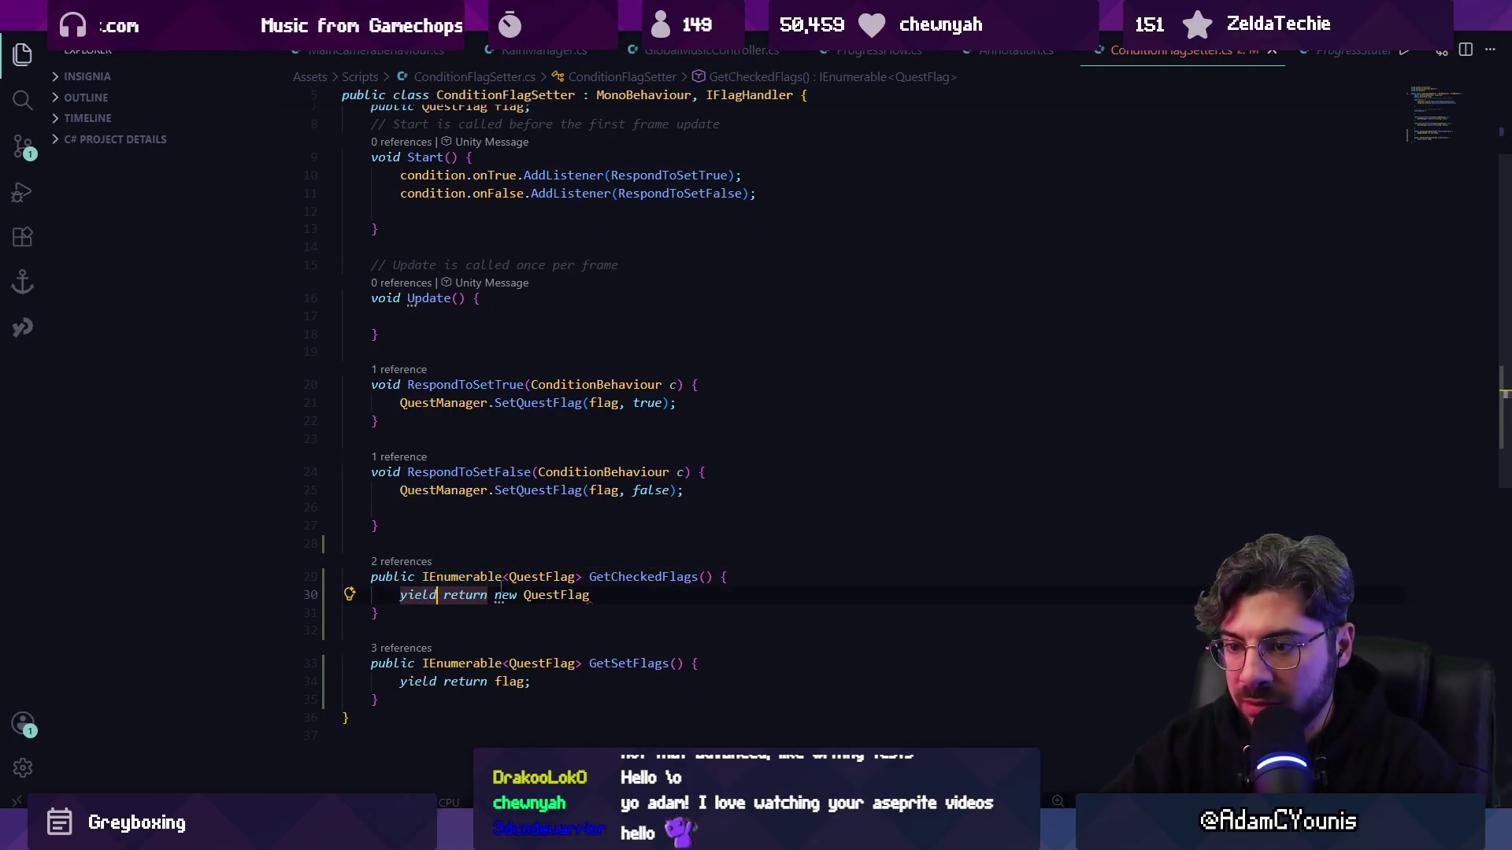
key(BackSpace)
key(BackSpace)
key(BackSpace)
key(ctrl+Right)
key(ctrl+Right)
key(ctrl+Right)
text([] {)
- Make GetSetFlags return an array containing flag, then switch back to Unity
key(Tab)
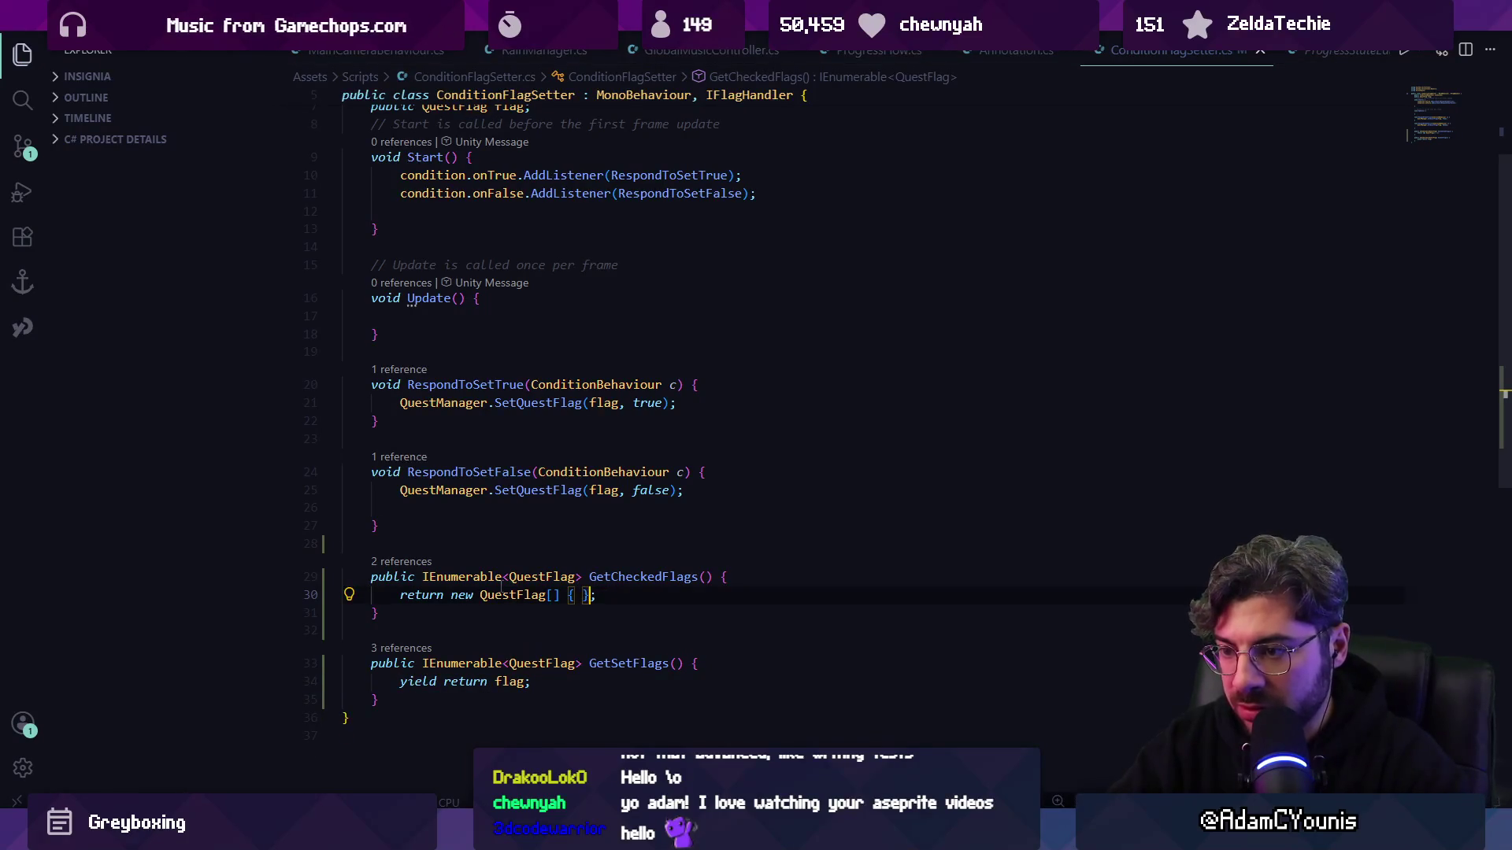
key(Home)
key(ctrl+Delete)
text(retuirnm)
key(BackSpace)
key(BackSpace)
key(BackSpace)
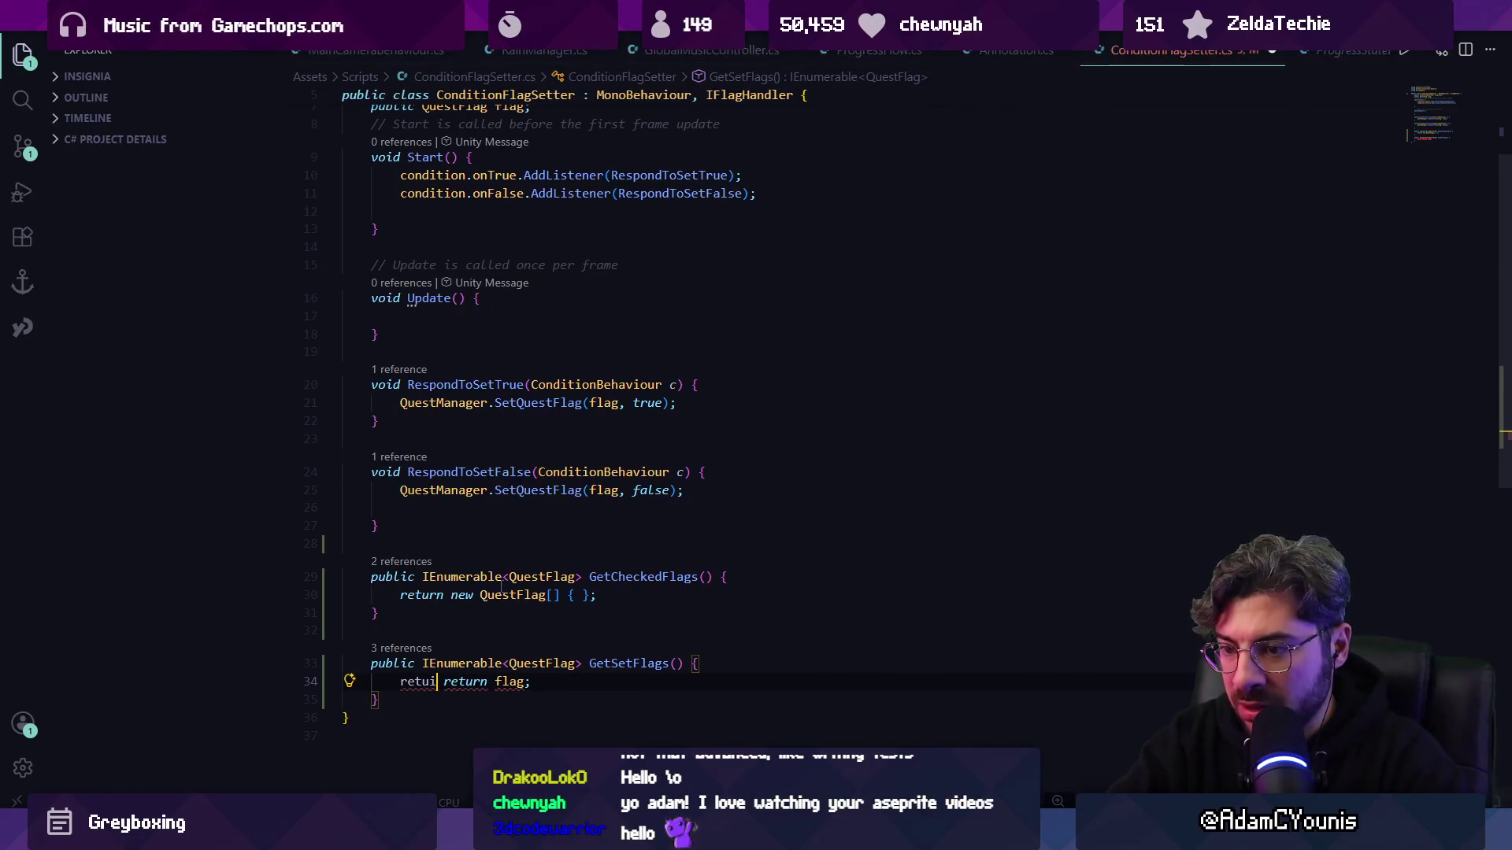
key(ctrl+z)
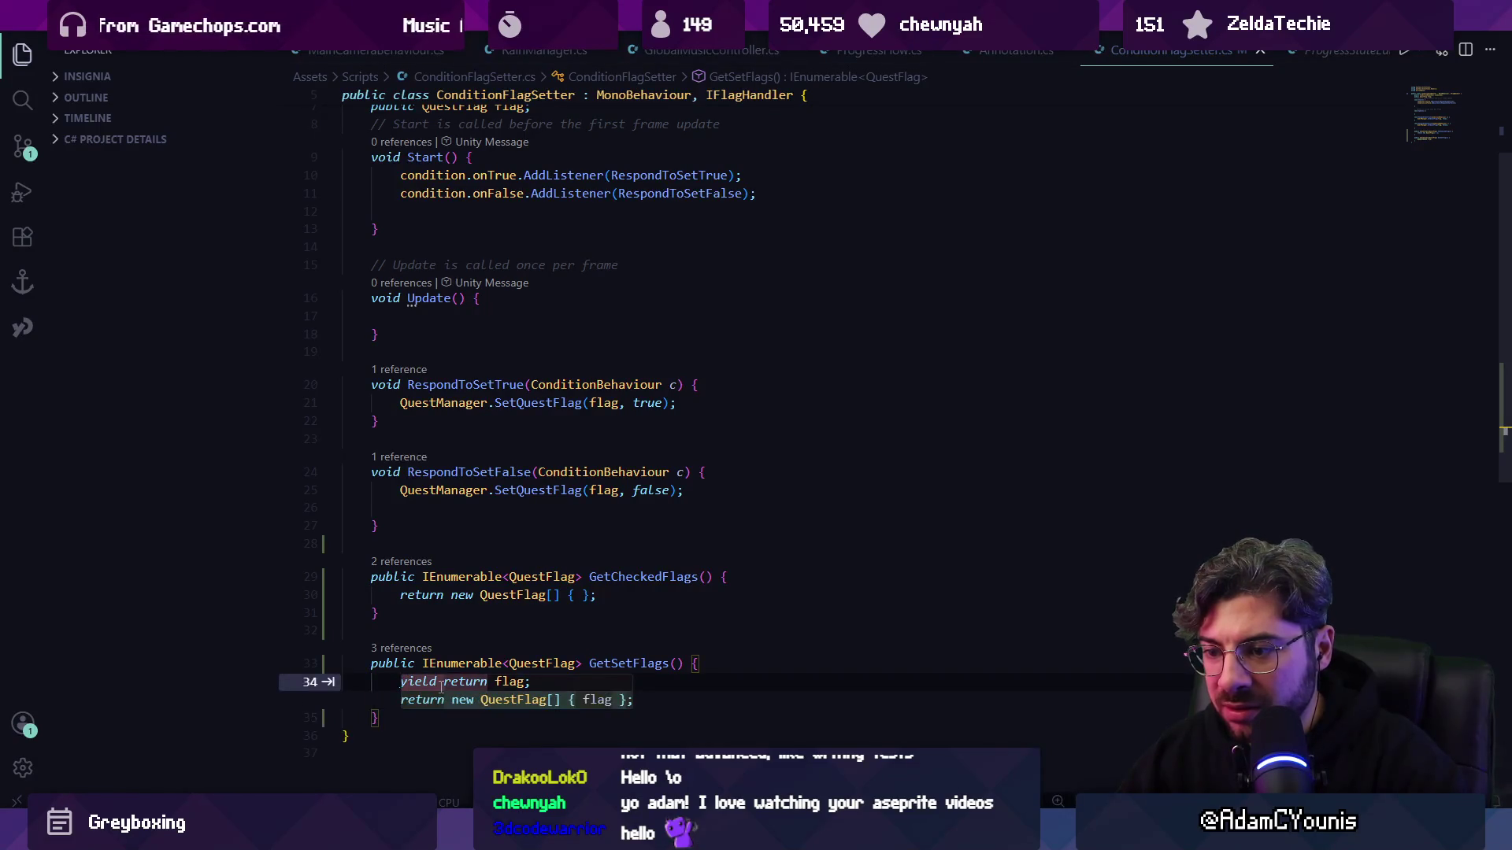
key(Tab)
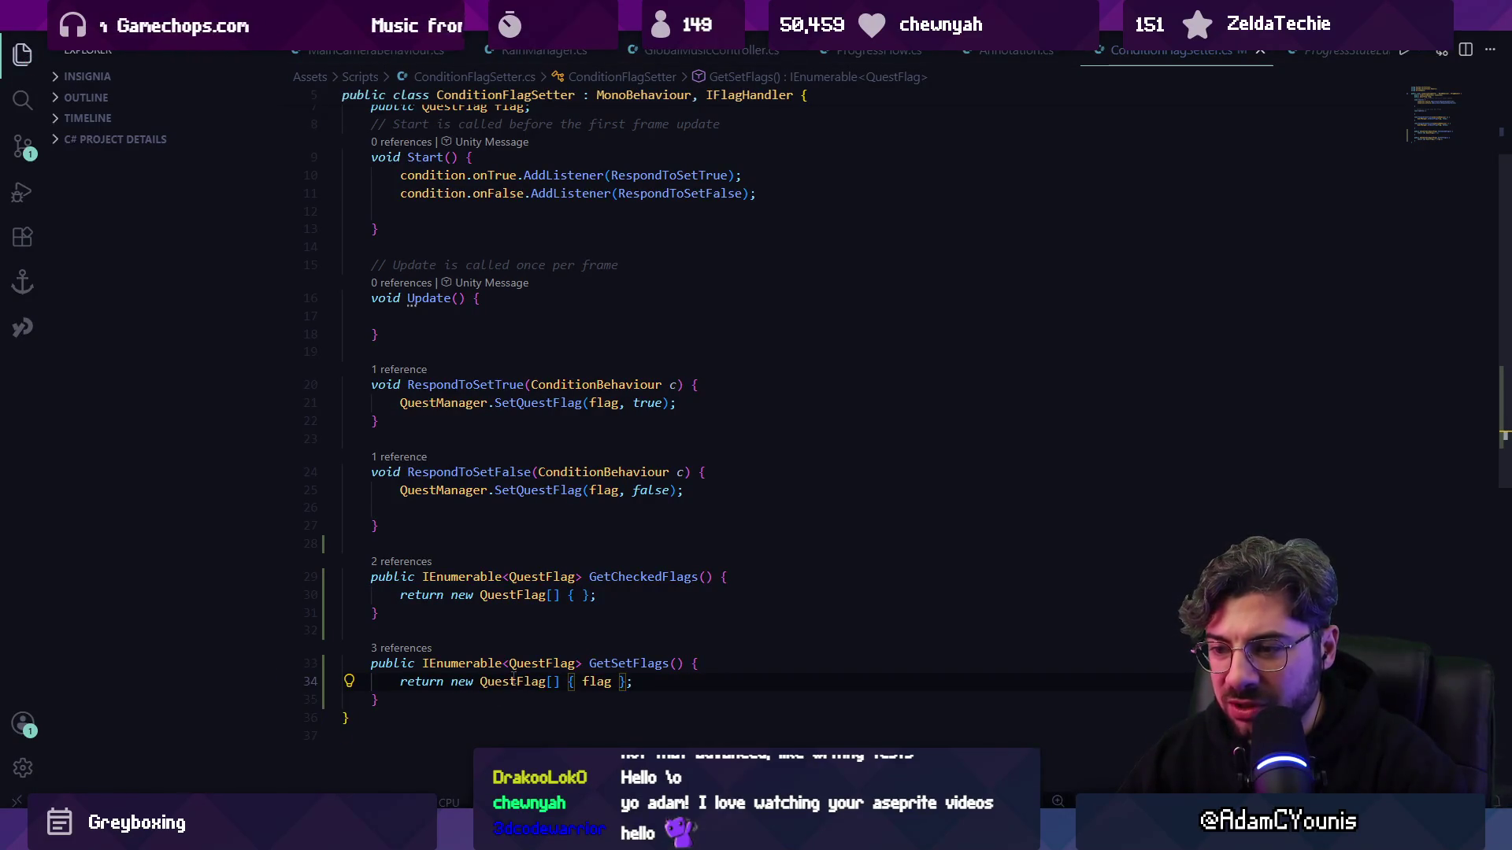
key(alt+Tab)
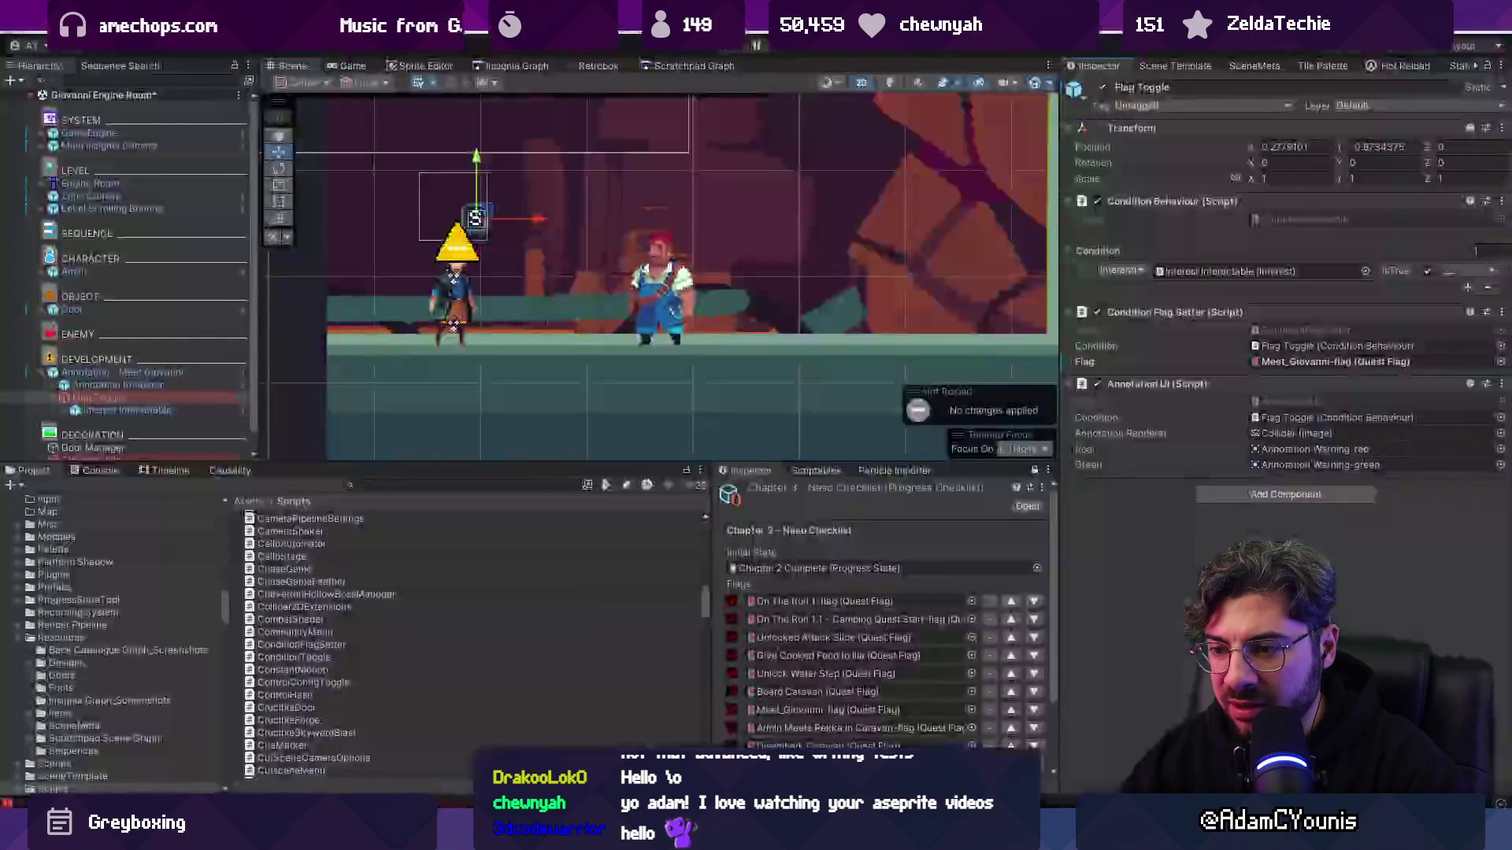
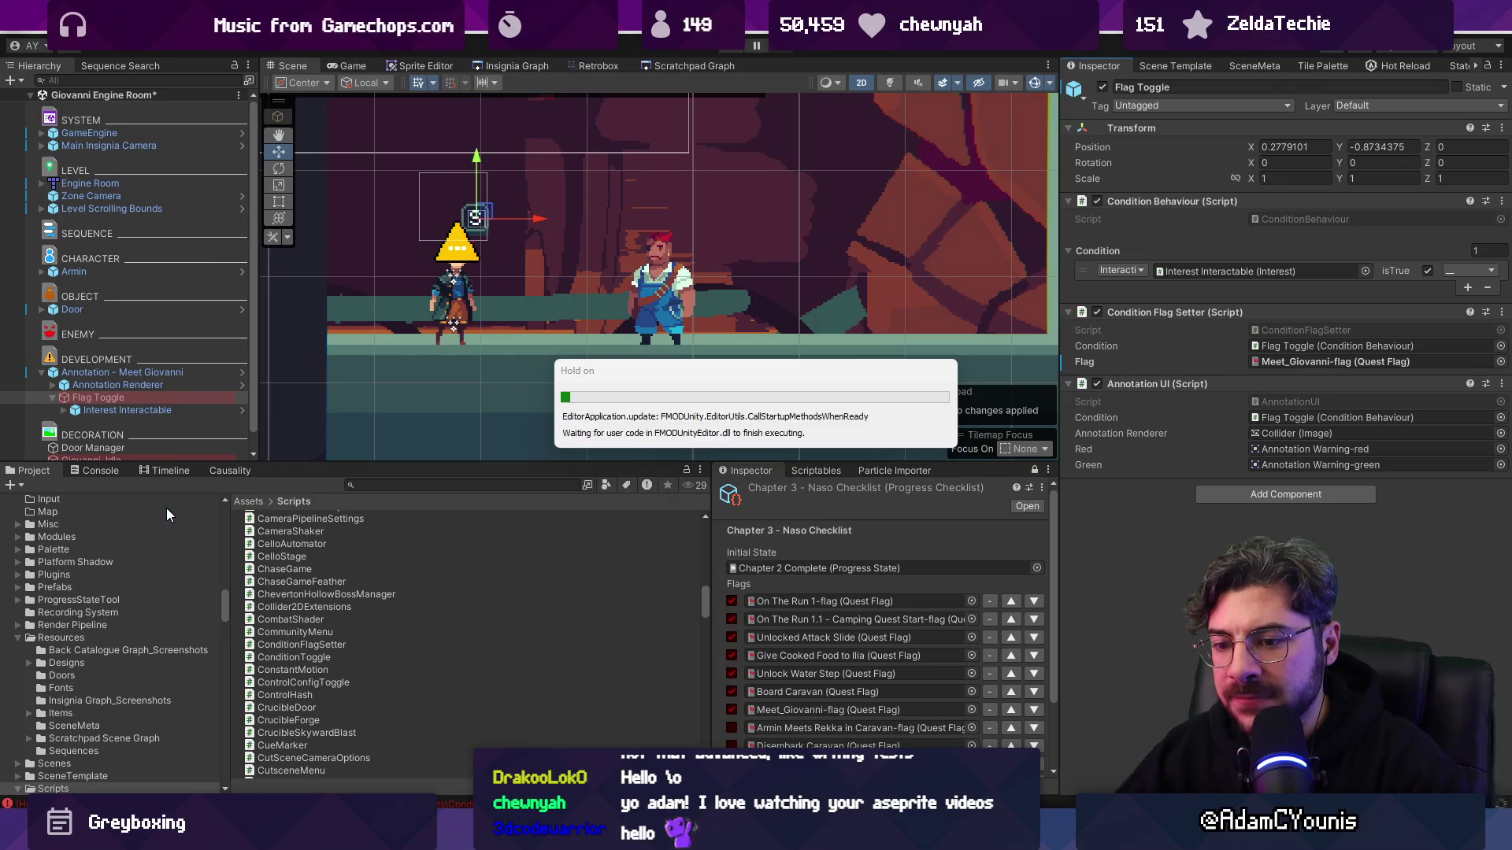
- Inspect the Board Caravan and Meet_Giovanni-flag quest flags, then jump to the Flag Toggle that sets Meet_Giovanni
click(86, 471)
click(34, 470)
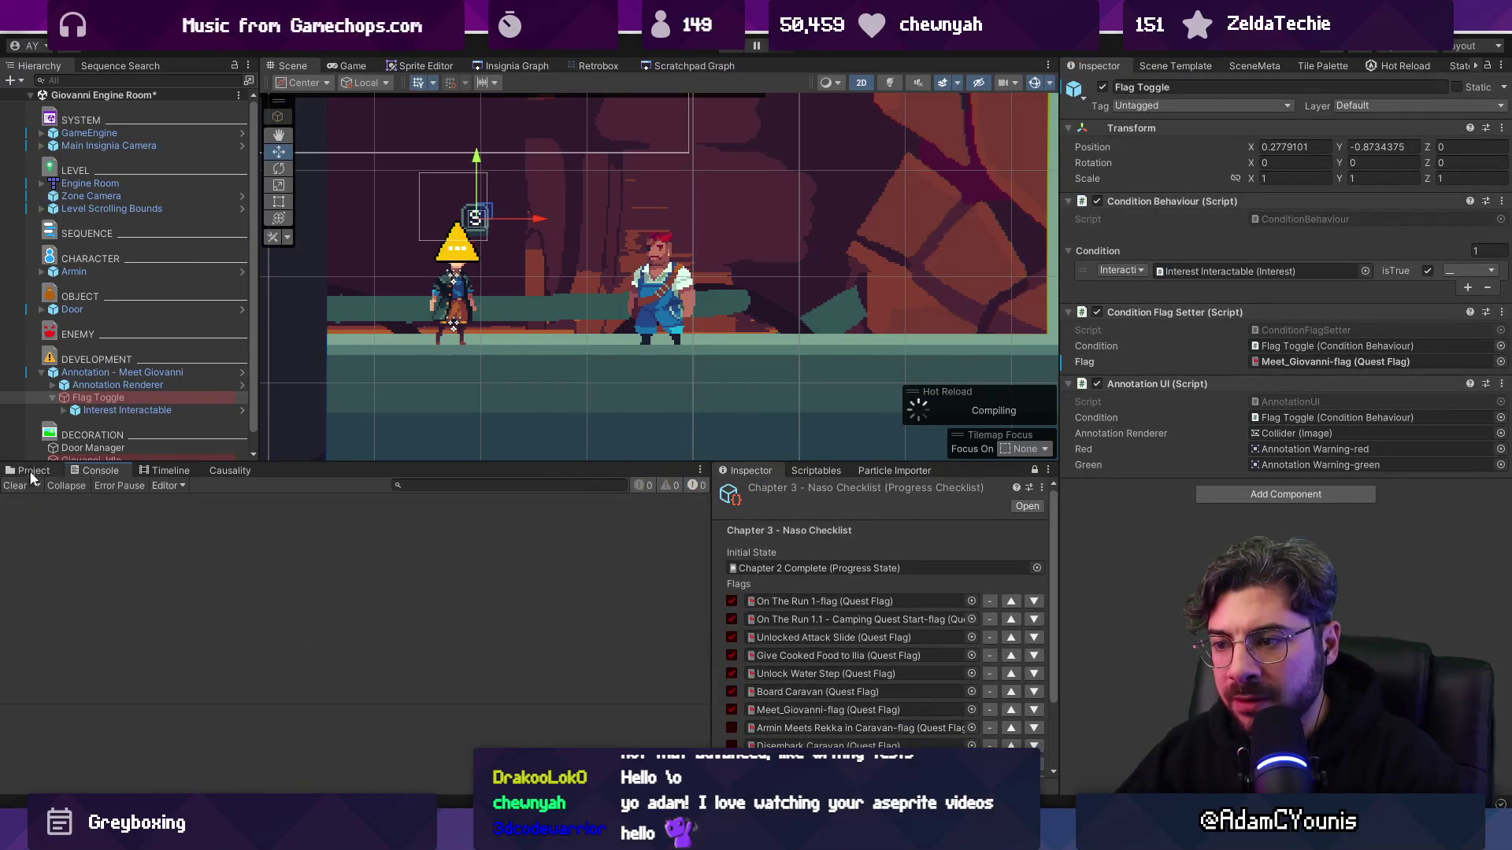
double_click(838, 692)
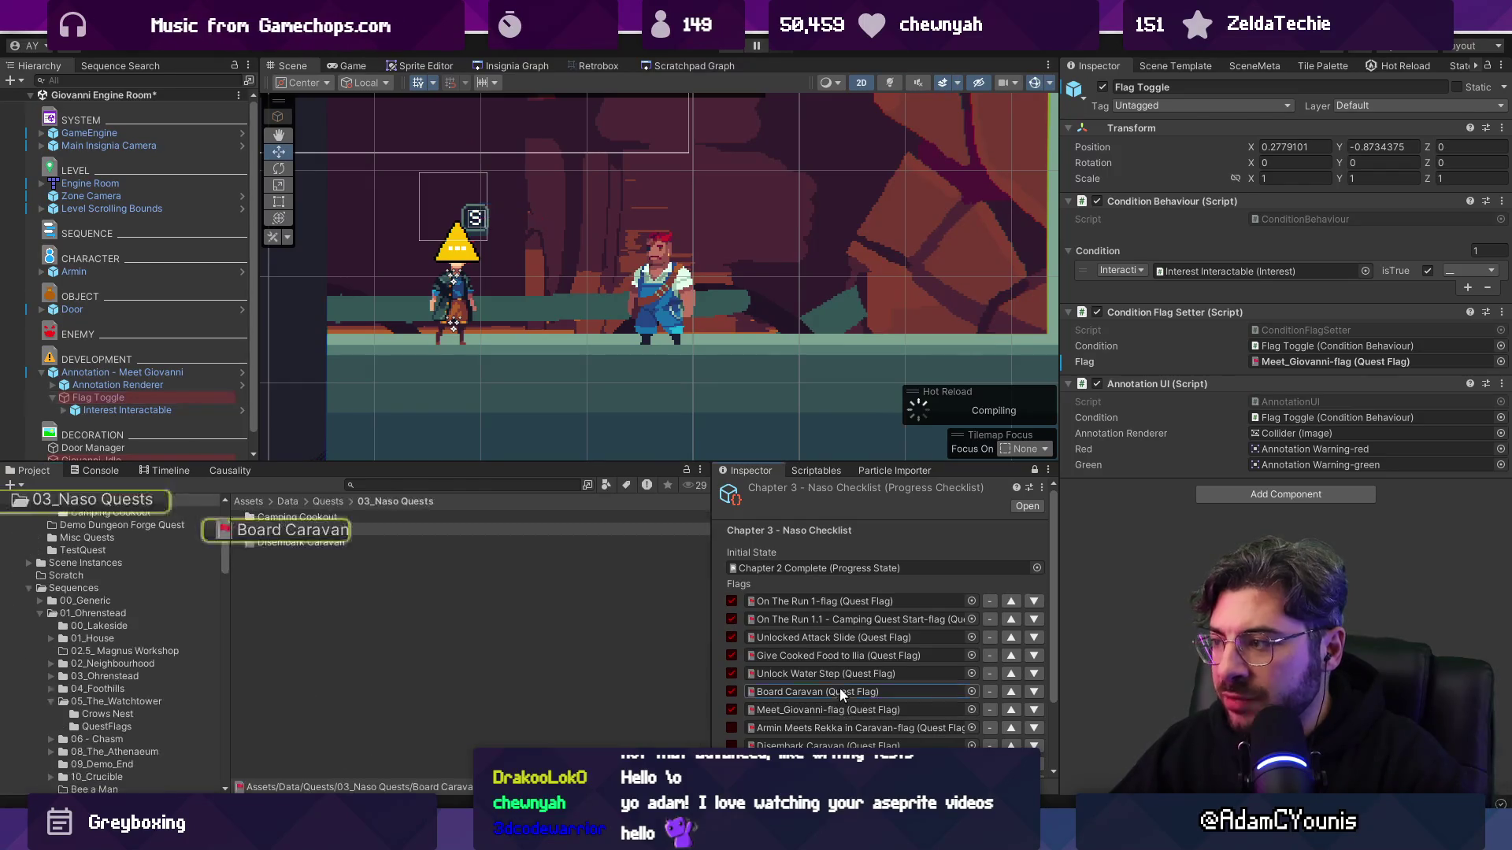
scroll(584, 210, down, 2)
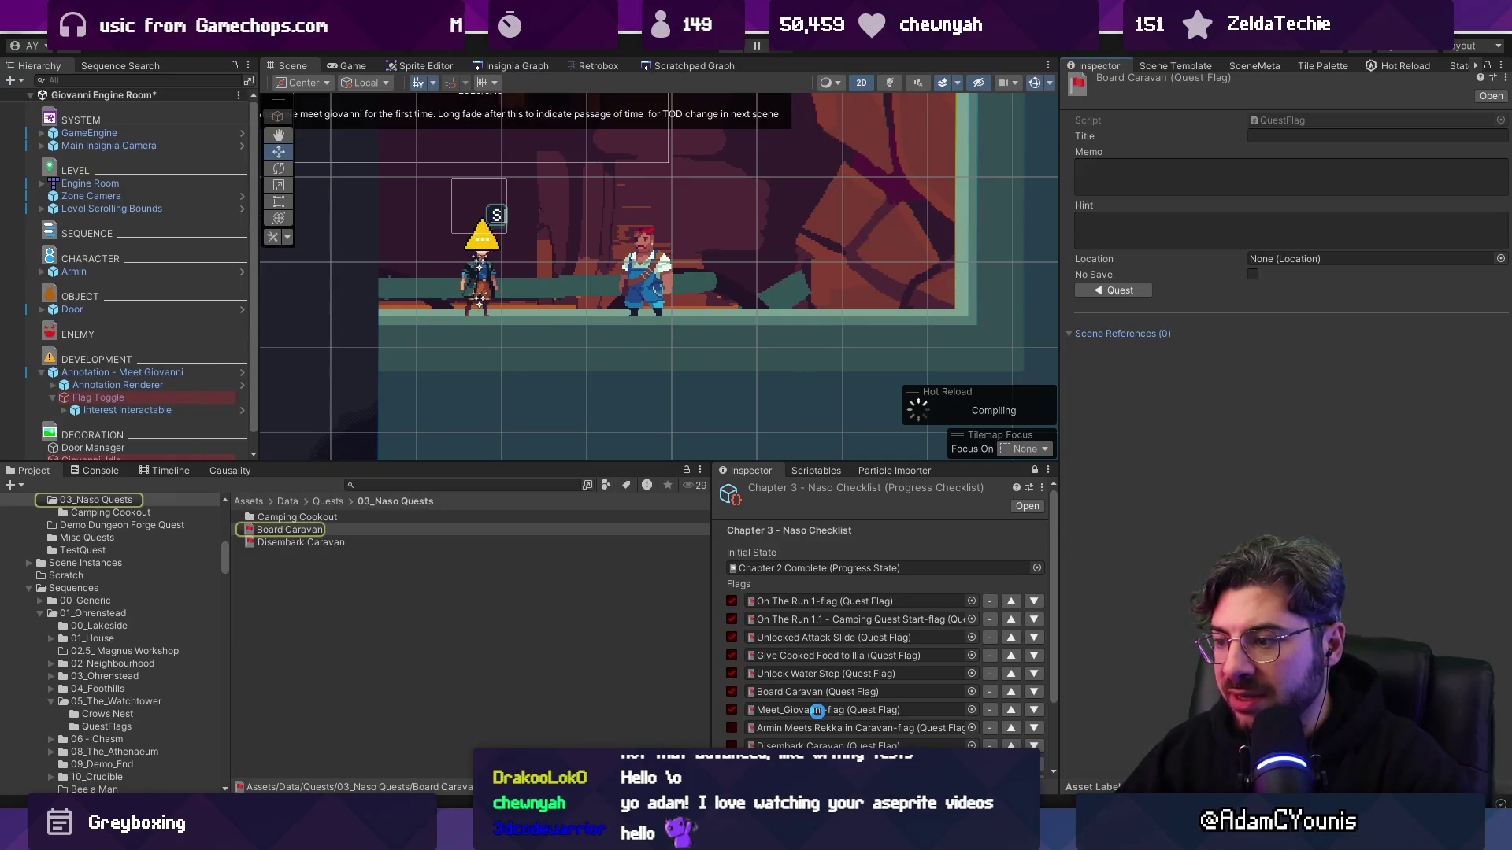
double_click(815, 710)
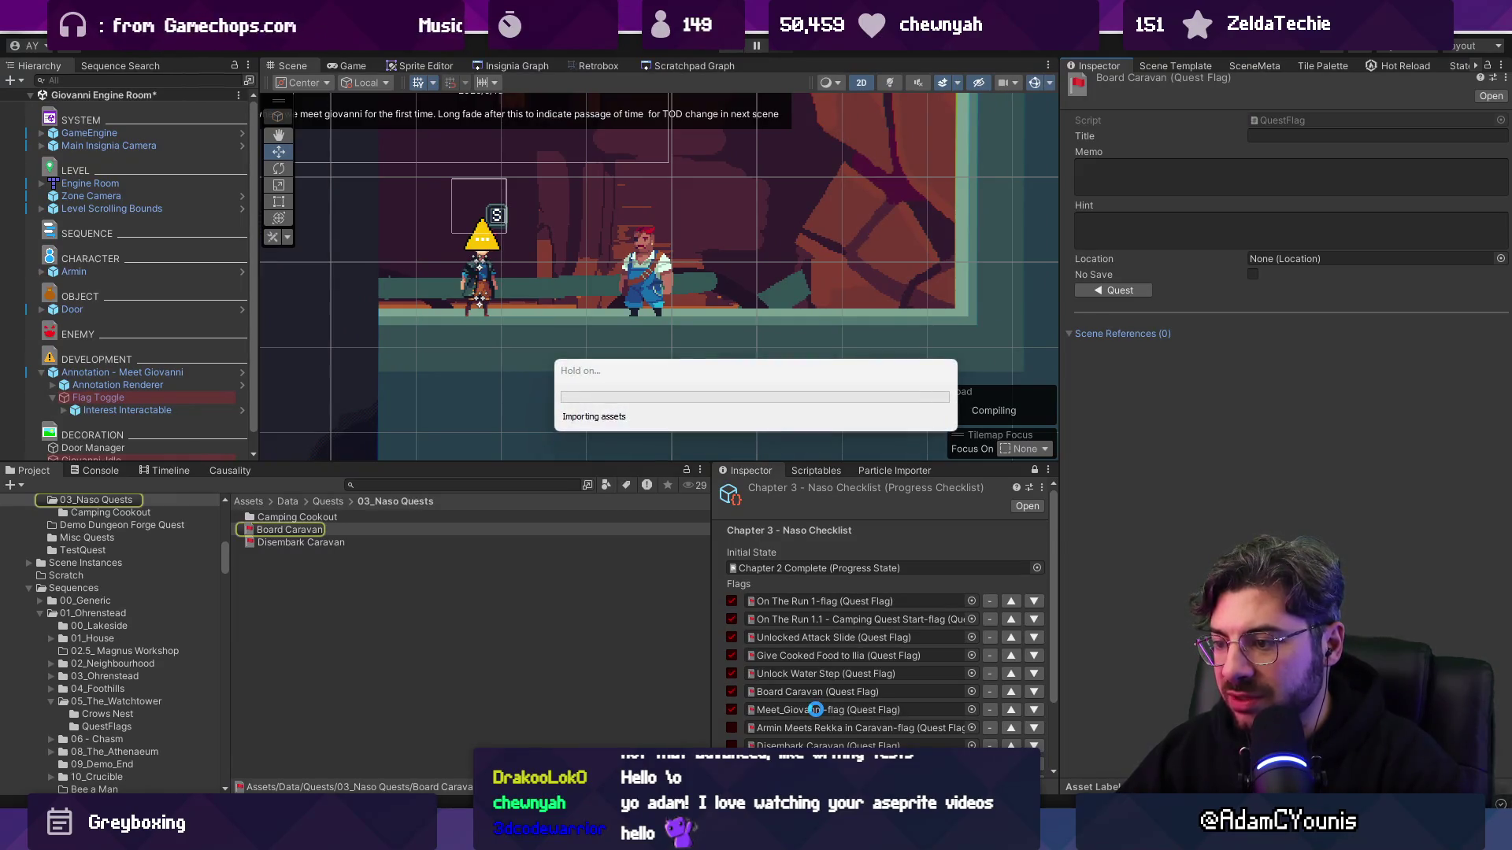
click(1102, 337)
click(1191, 374)
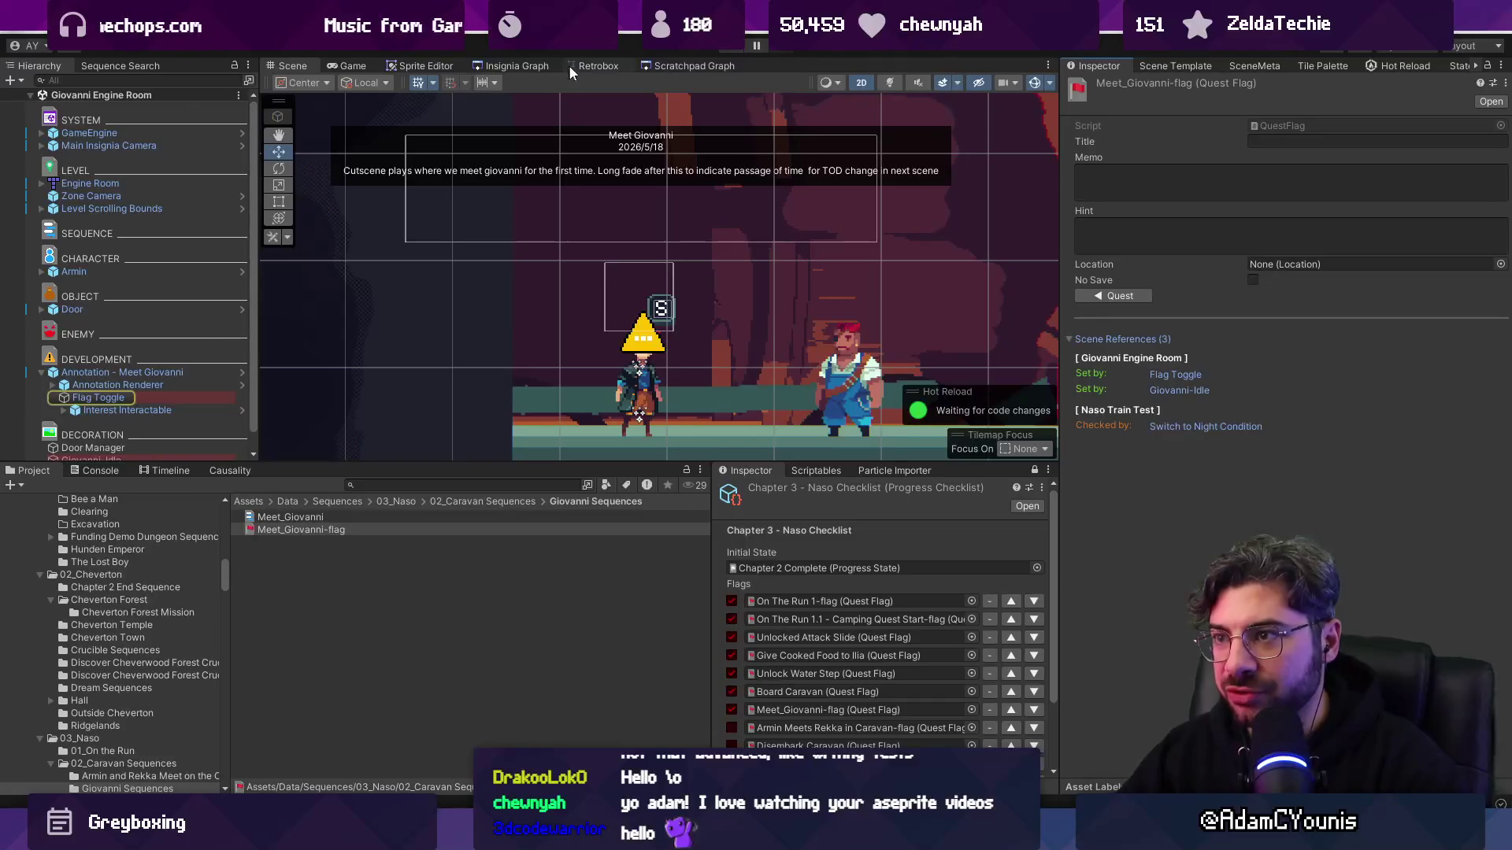
- Load the East Desert Limits scene from the Insignia Graph and search the project for 'chapter 4'
click(524, 66)
scroll(630, 344, down, 5)
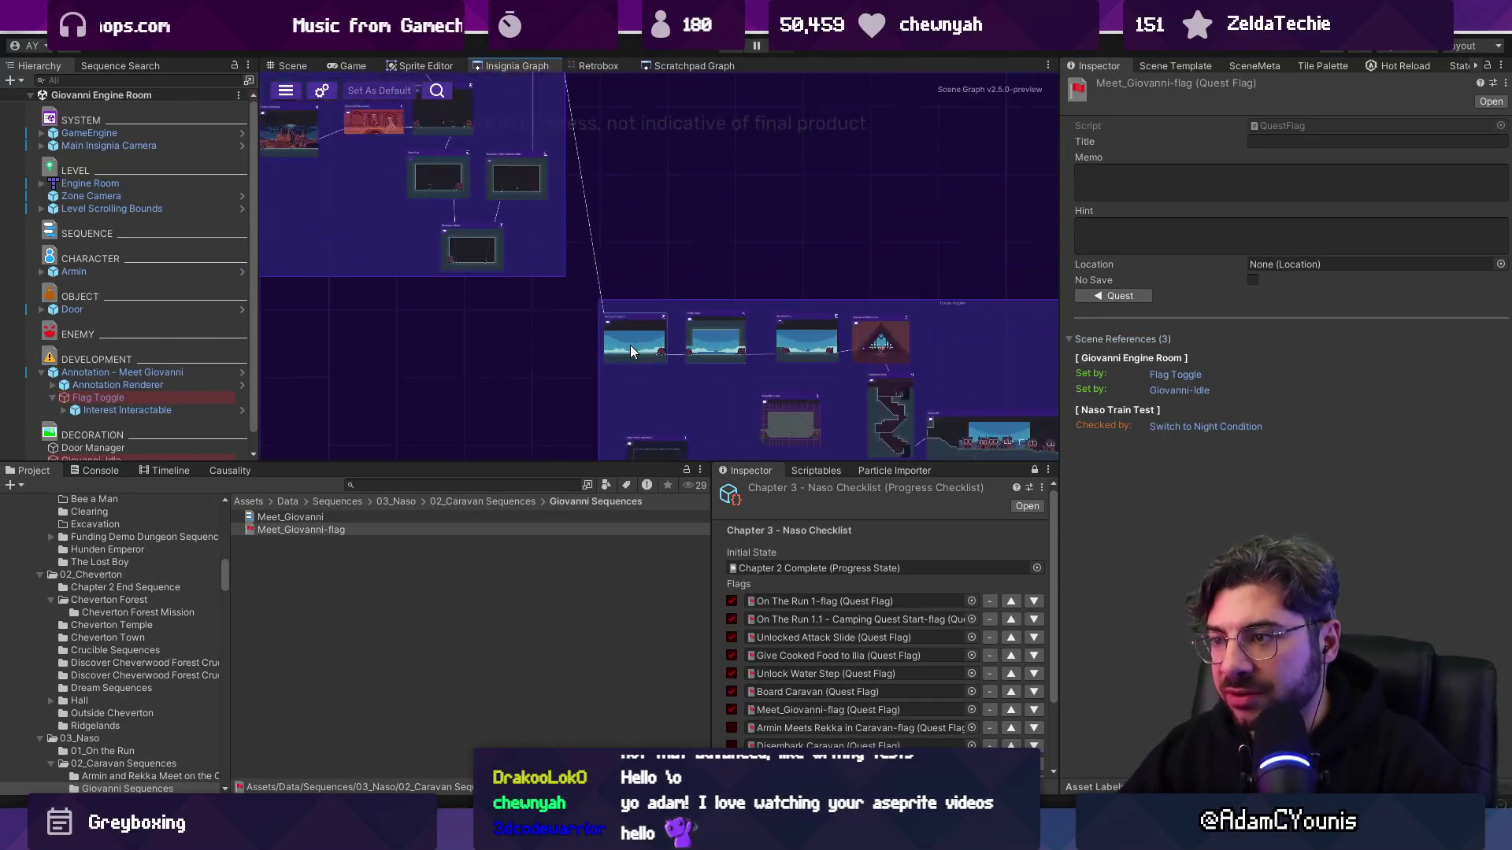
scroll(742, 239, up, 2)
scroll(386, 209, up, 5)
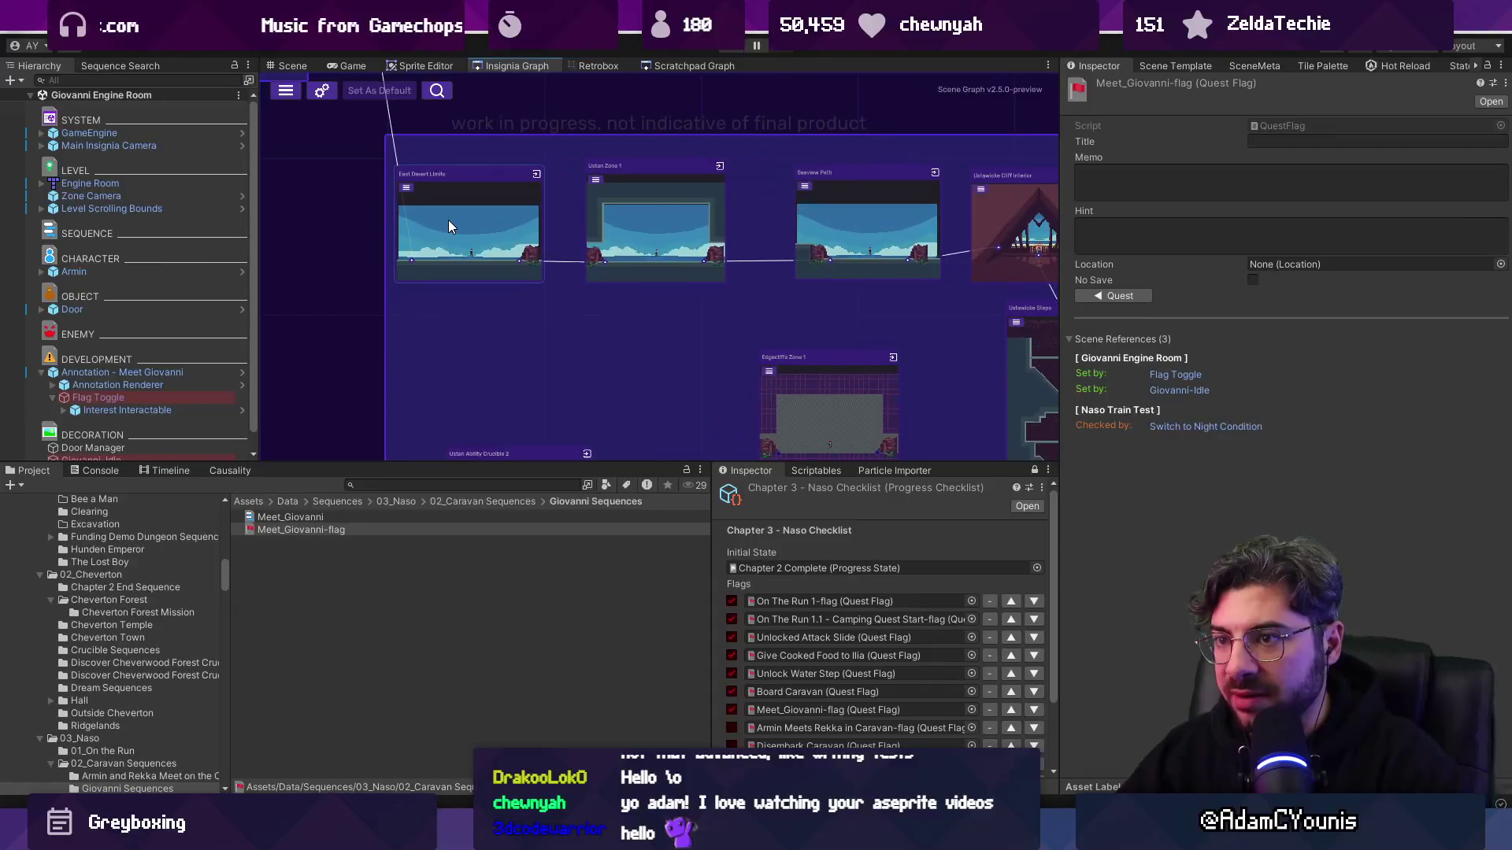
click(447, 220)
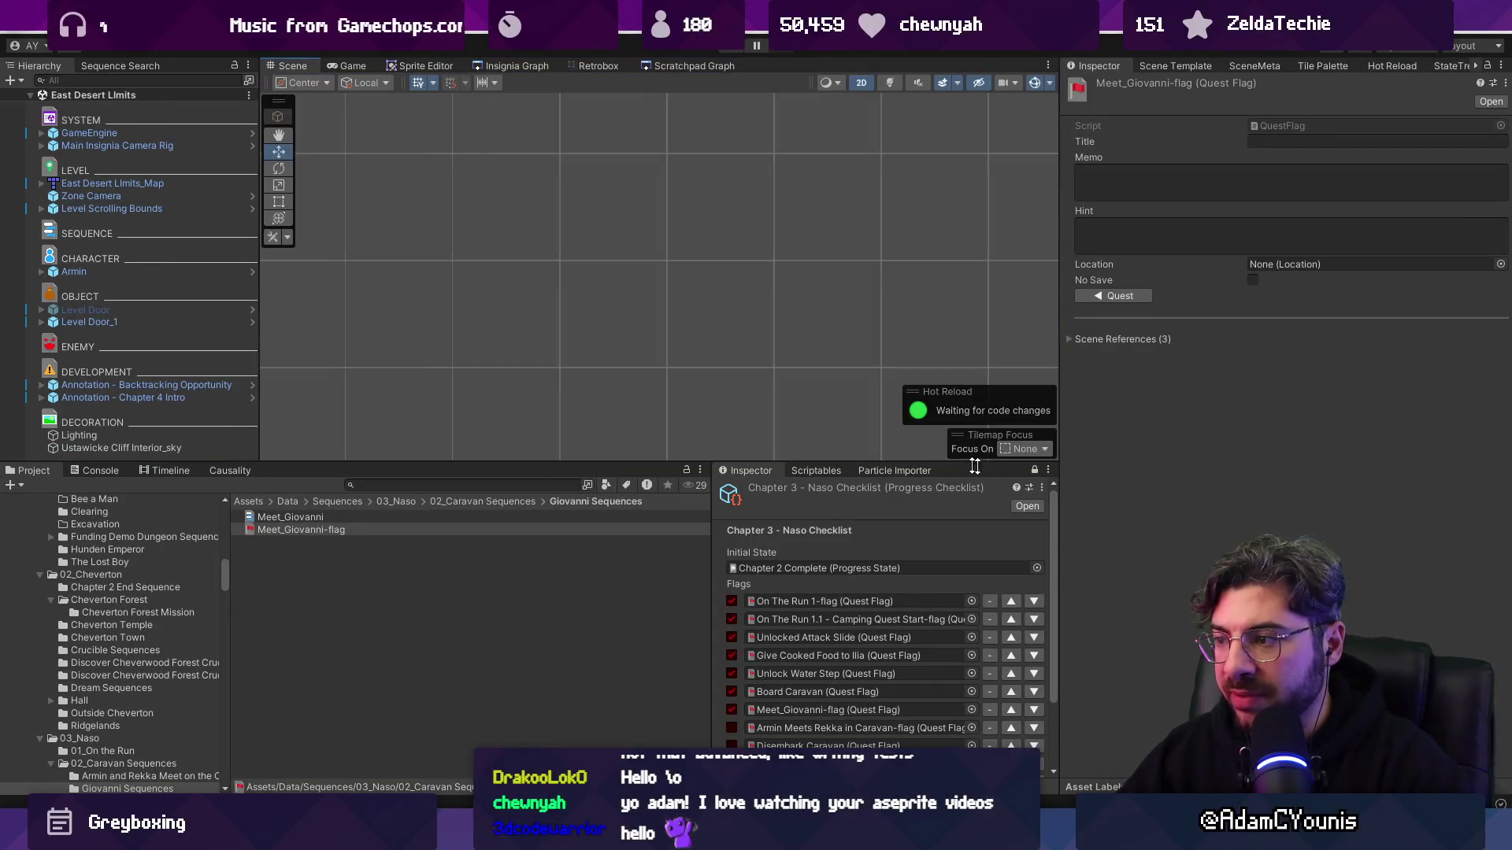
click(1035, 470)
click(534, 483)
text(chapter 4)
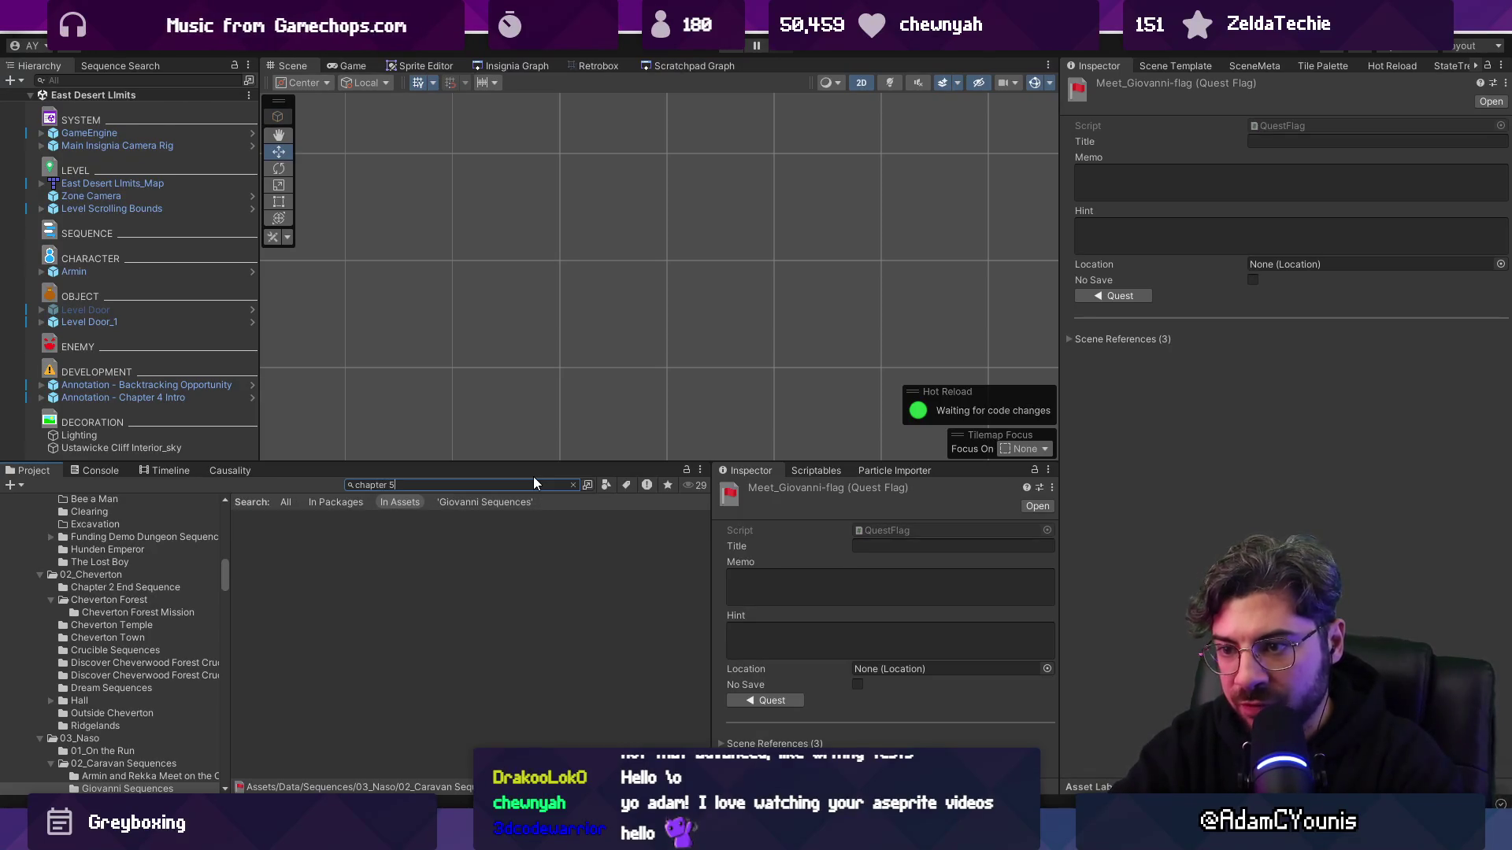
- Open the Chapter 4 - Ustawicke Checklist, inspect the C4.1.2 Meet_Goro flag, and load Hana's Shop
click(383, 543)
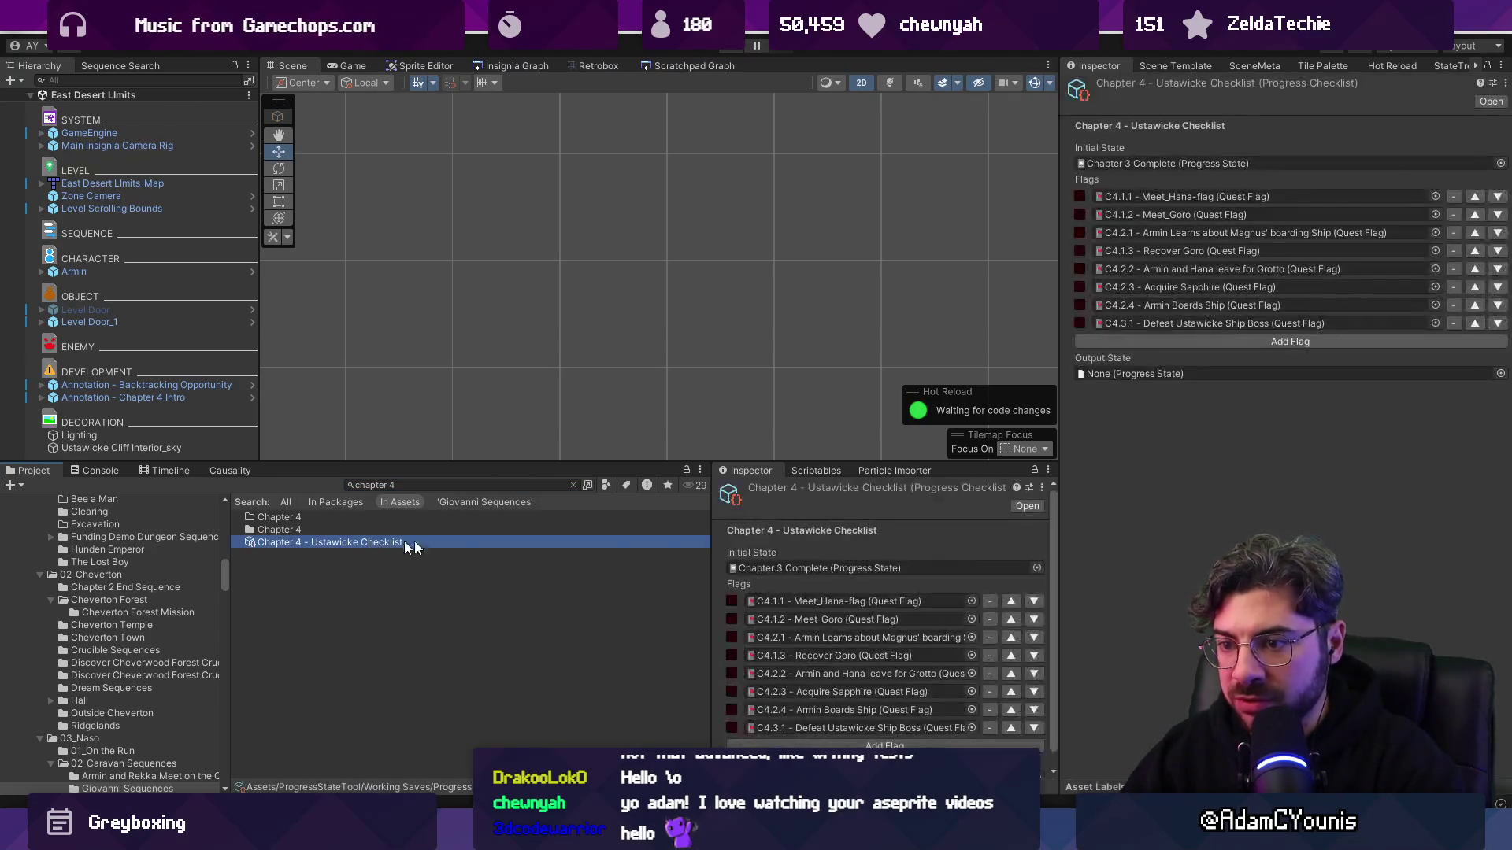
double_click(811, 619)
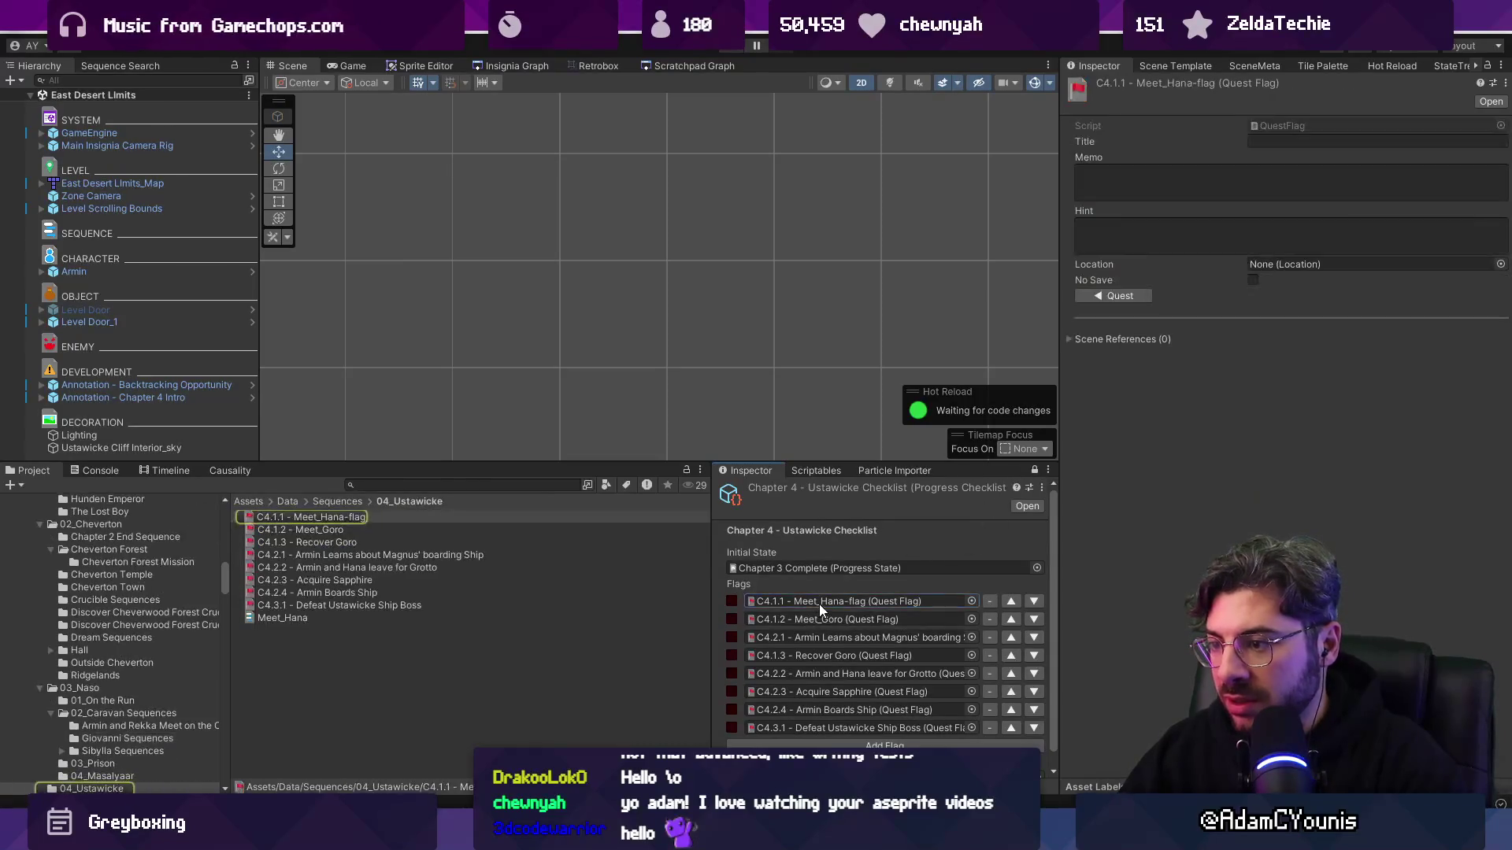
click(512, 66)
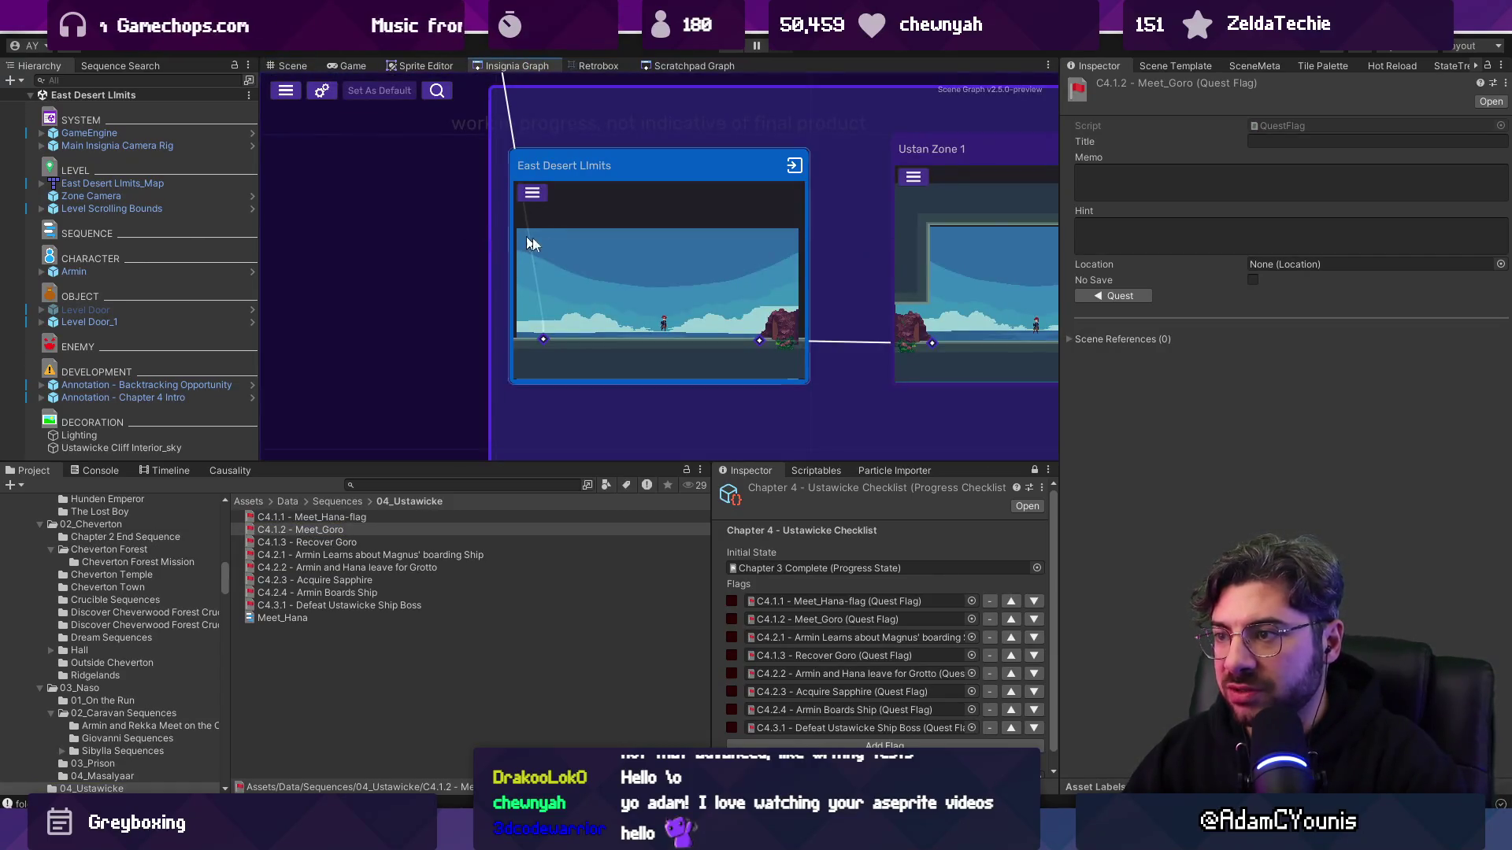
double_click(550, 267)
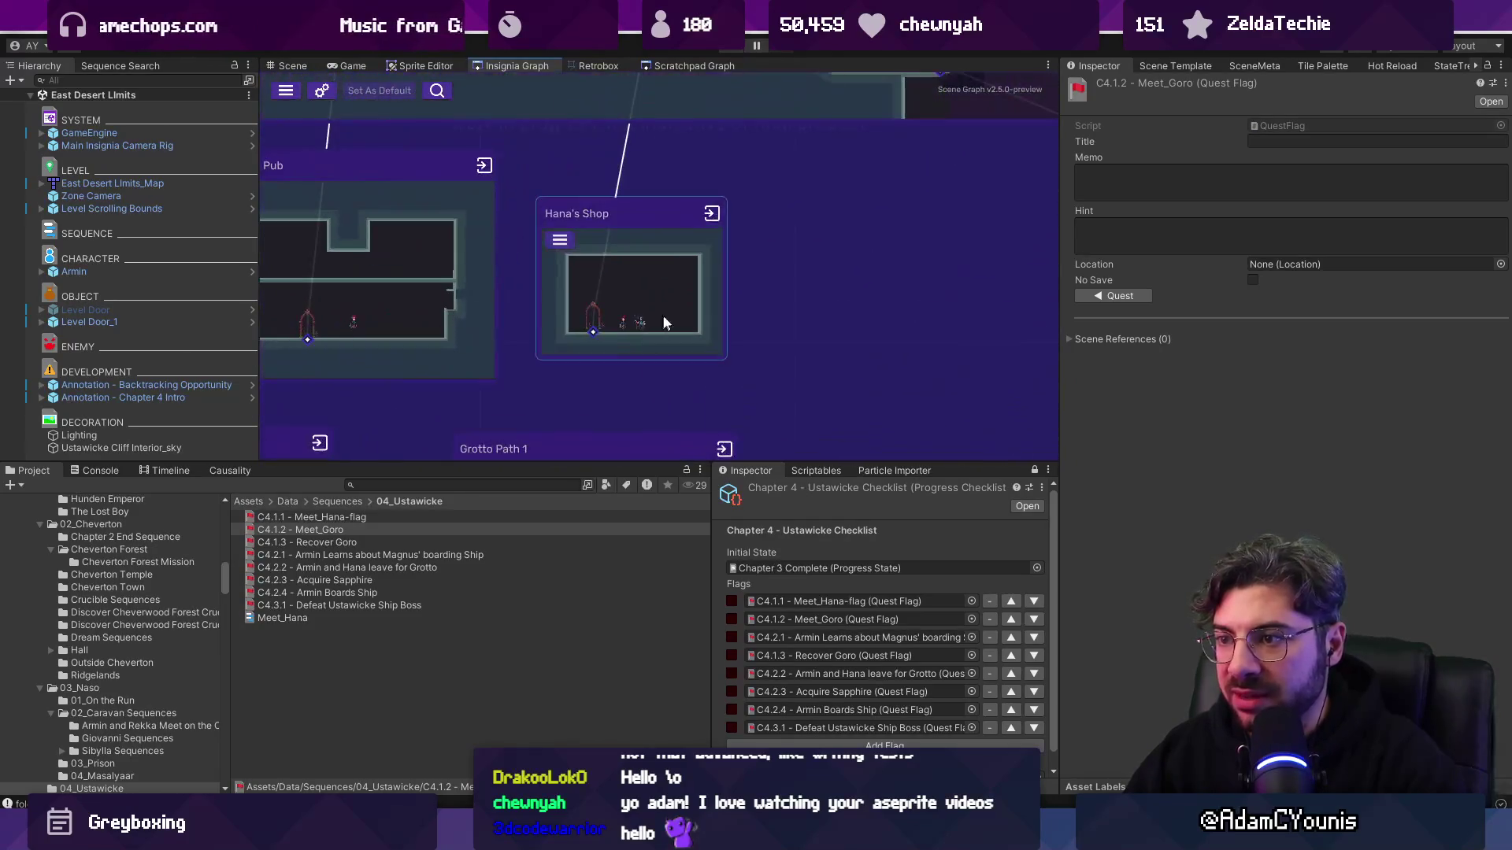
- Select the Flag Toggle under Annotation - Meet Hana and confirm it sets C4.1.1 Meet_Hana-flag
click(144, 374)
scroll(610, 279, down, 3)
key(f)
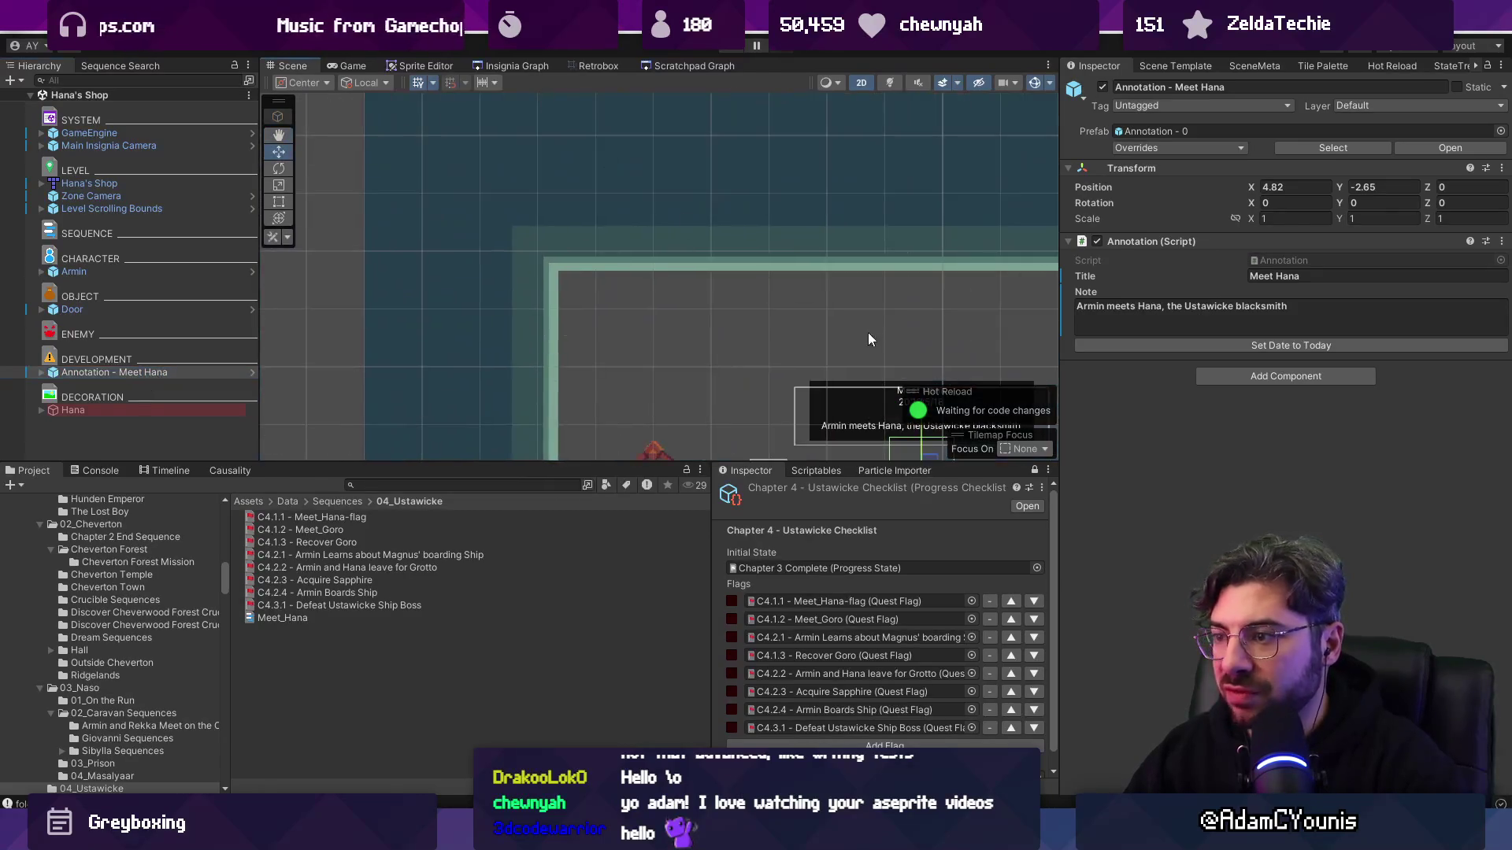
click(42, 372)
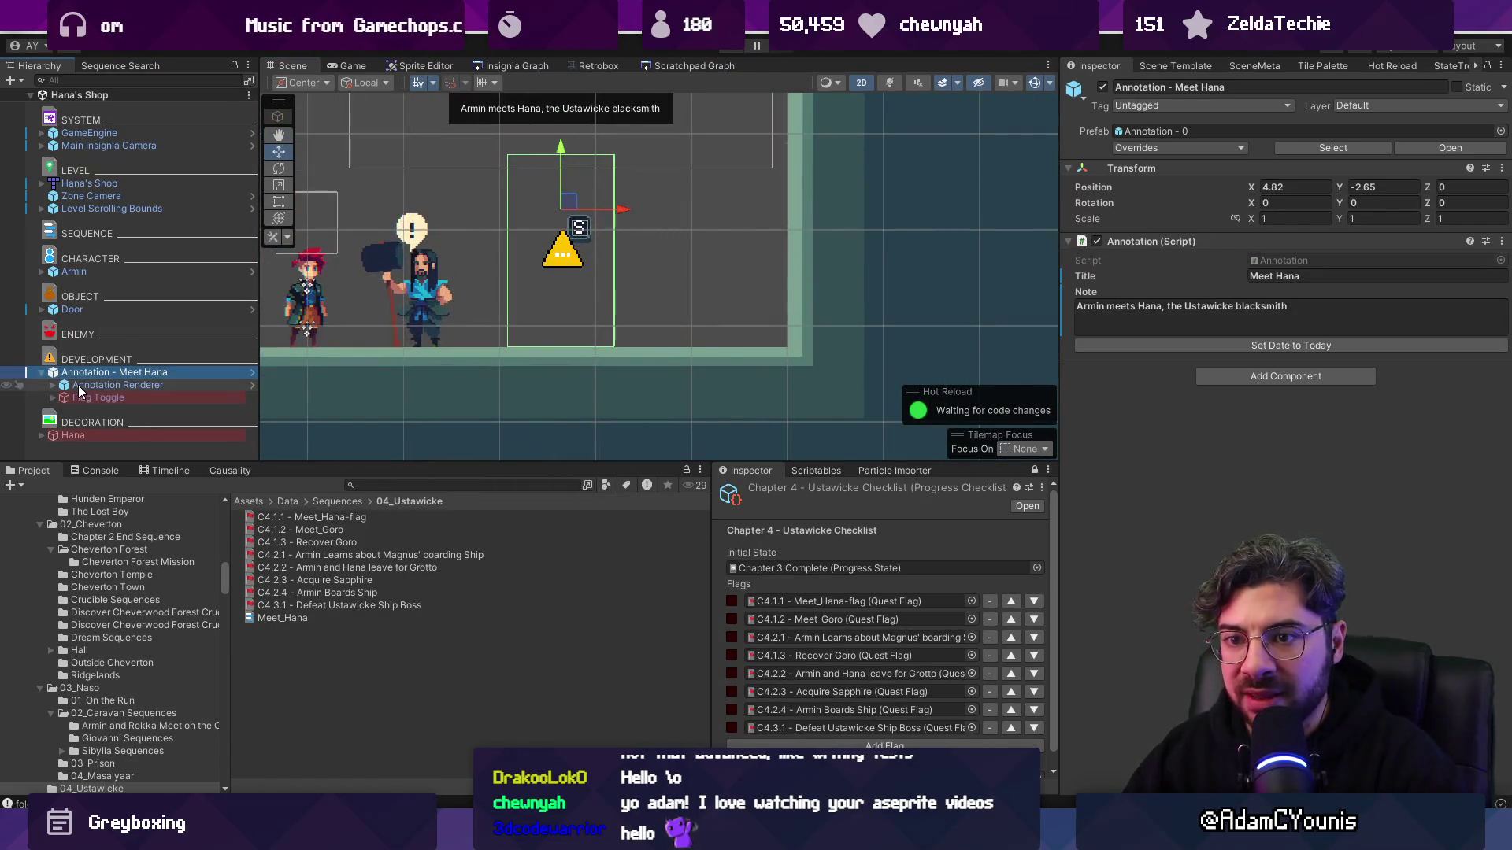
click(93, 386)
click(93, 396)
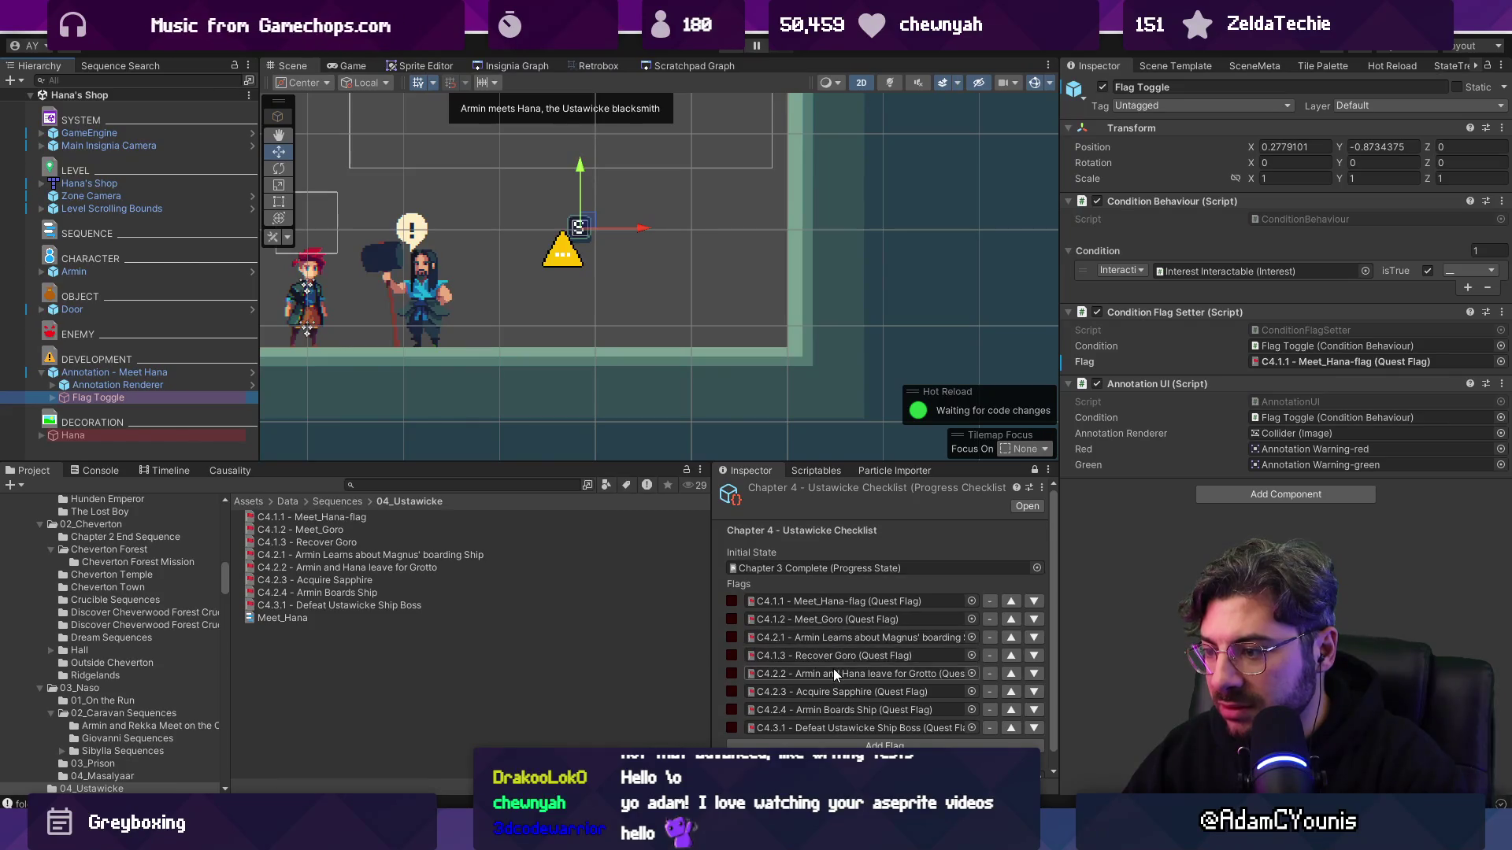
double_click(838, 603)
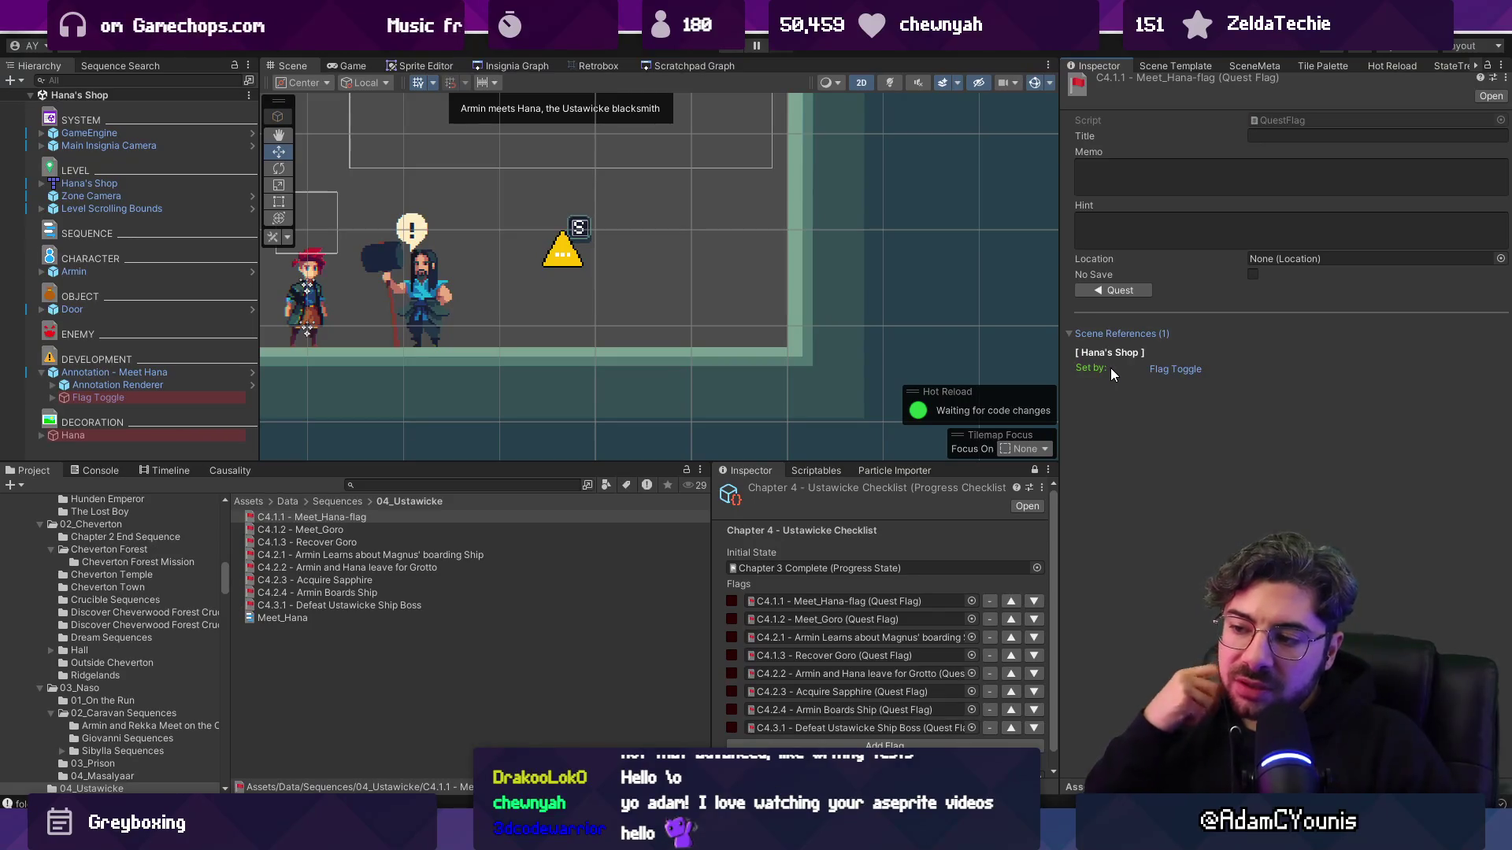
- Enlarge the lower panels so the whole eight-flag checklist is visible
drag(527, 463, 528, 360)
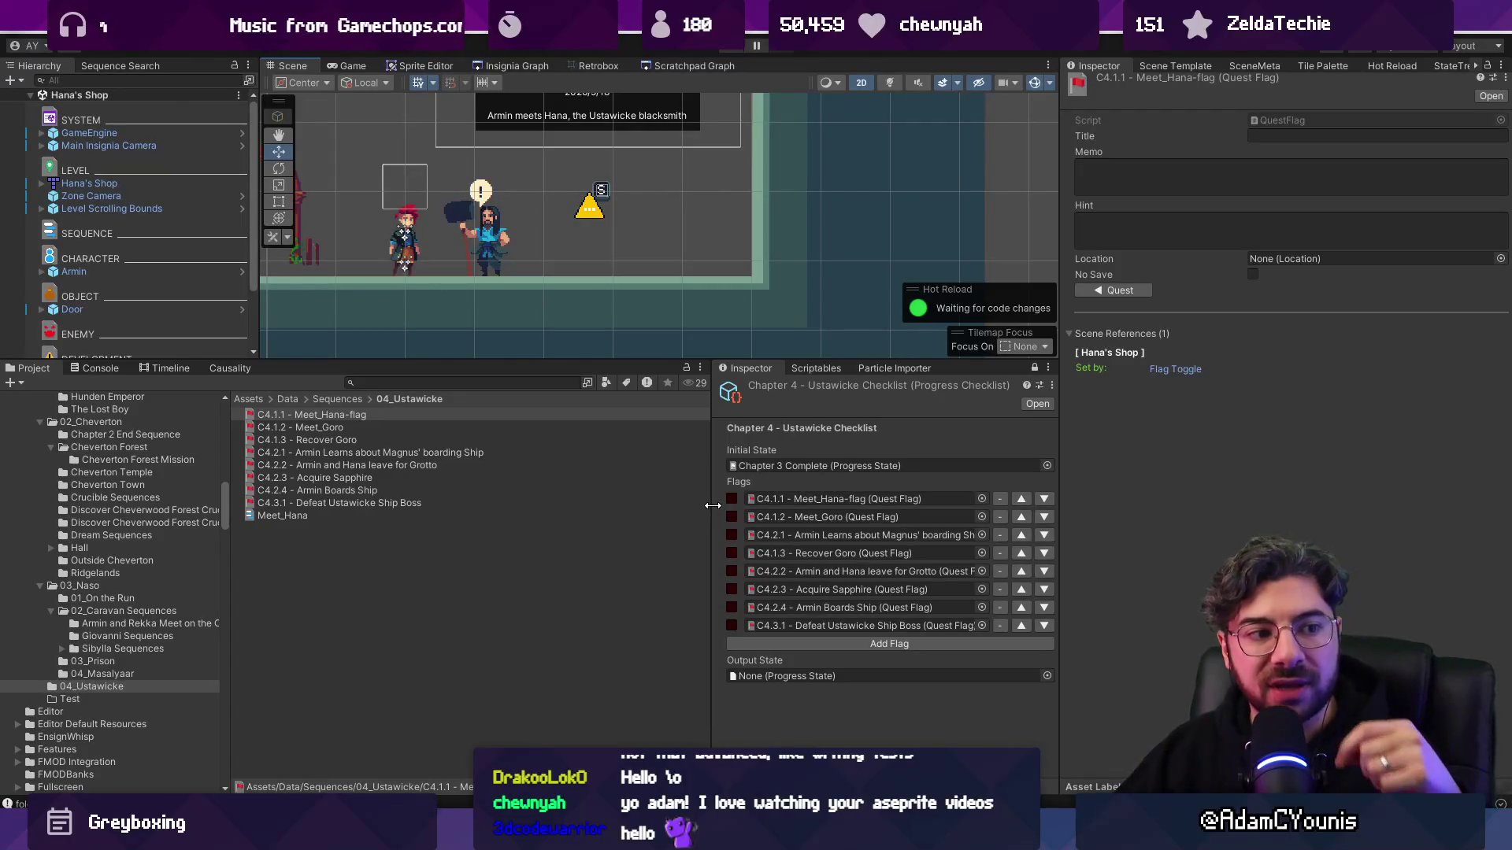
mouse_move(549, 838)
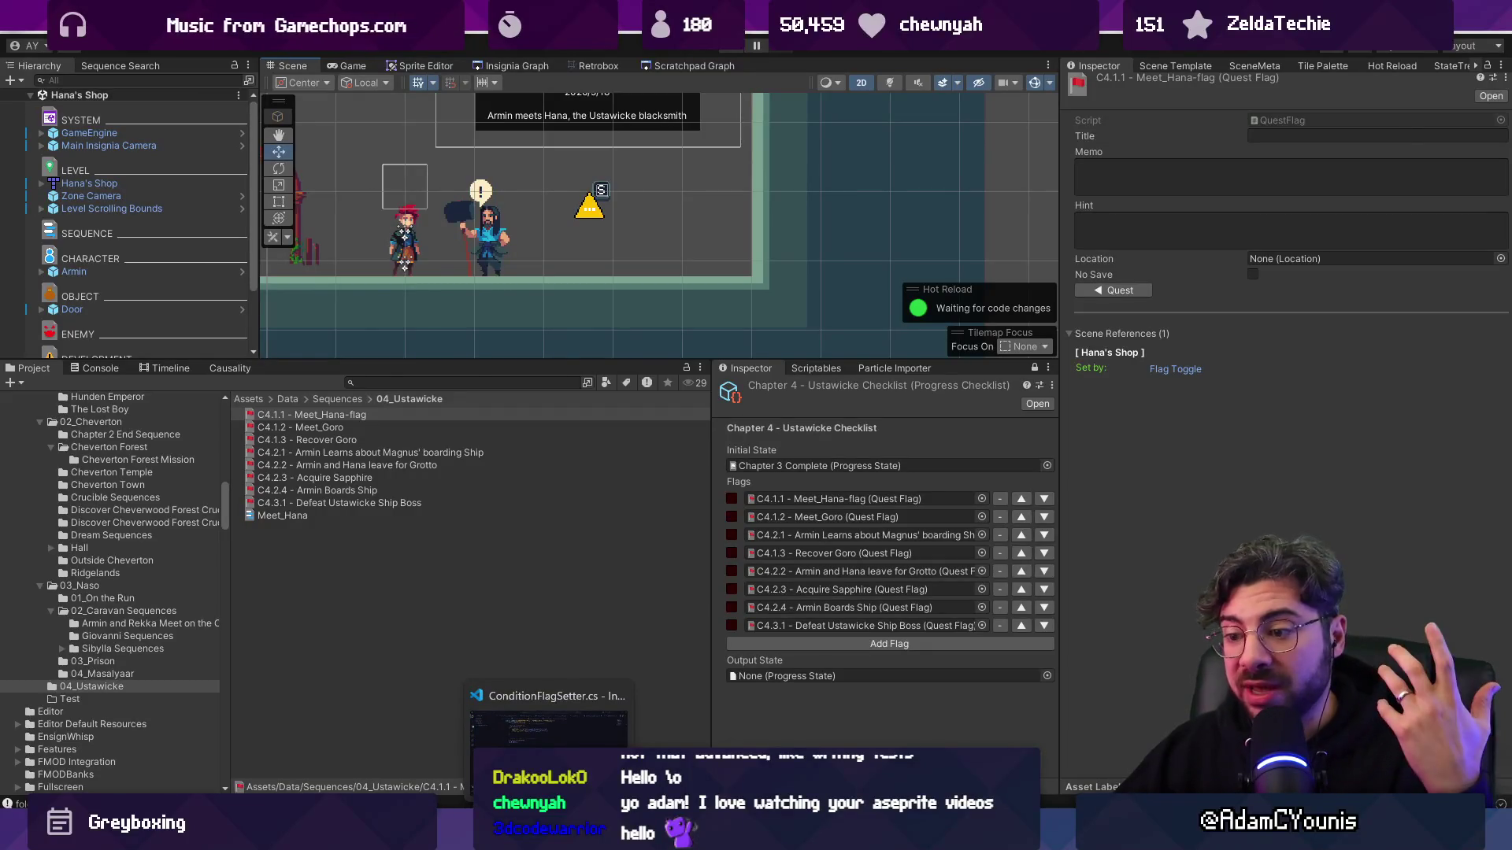
click(549, 720)
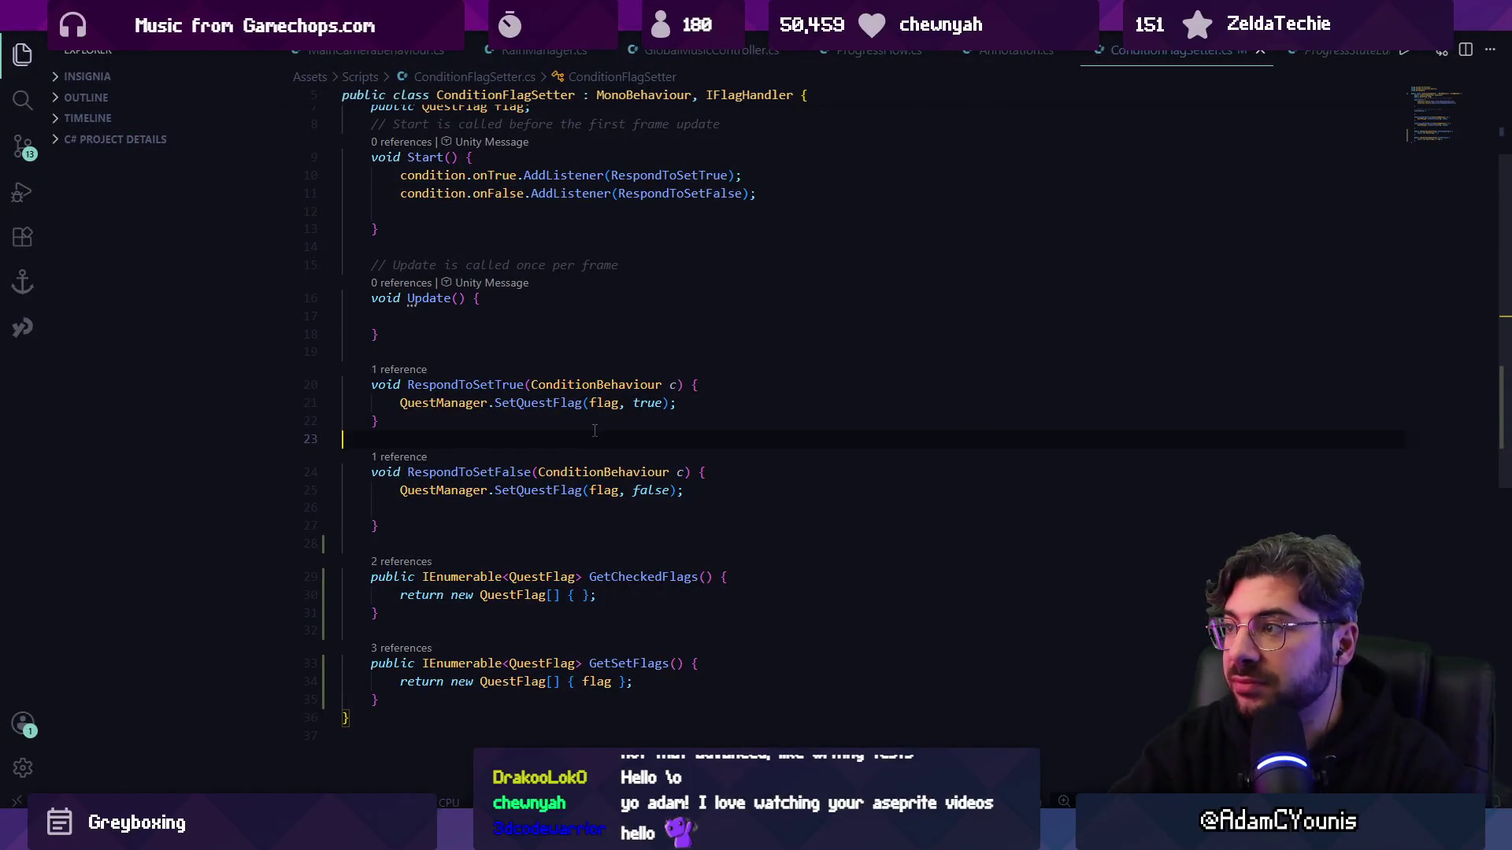
- Close extra script tabs and find the EditorGUILayout.Toggle call on line 190 of ProgressFlow.cs
key(ctrl+w)
key(ctrl+w)
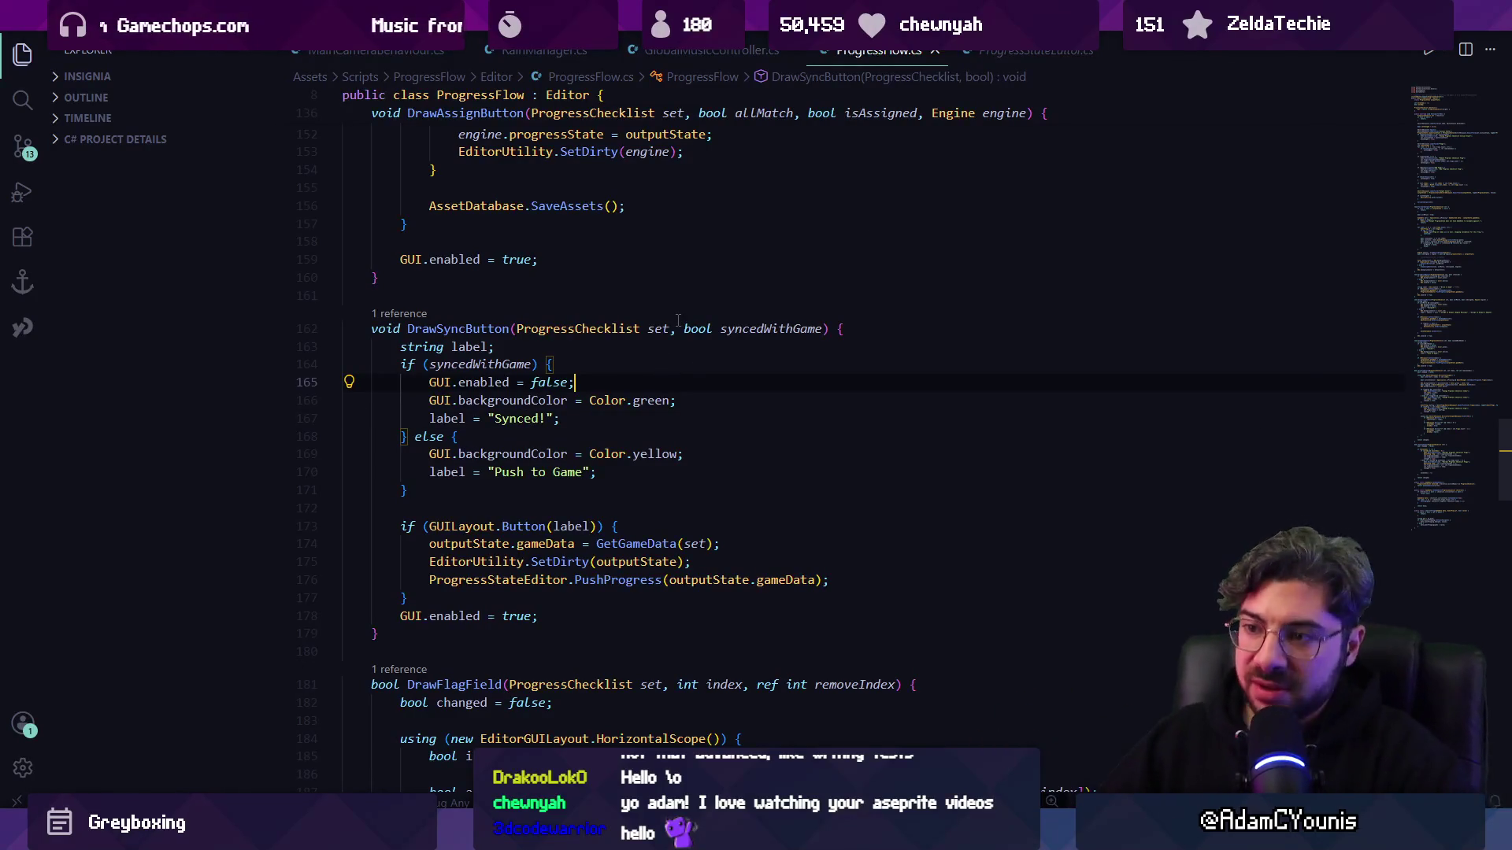
click(603, 340)
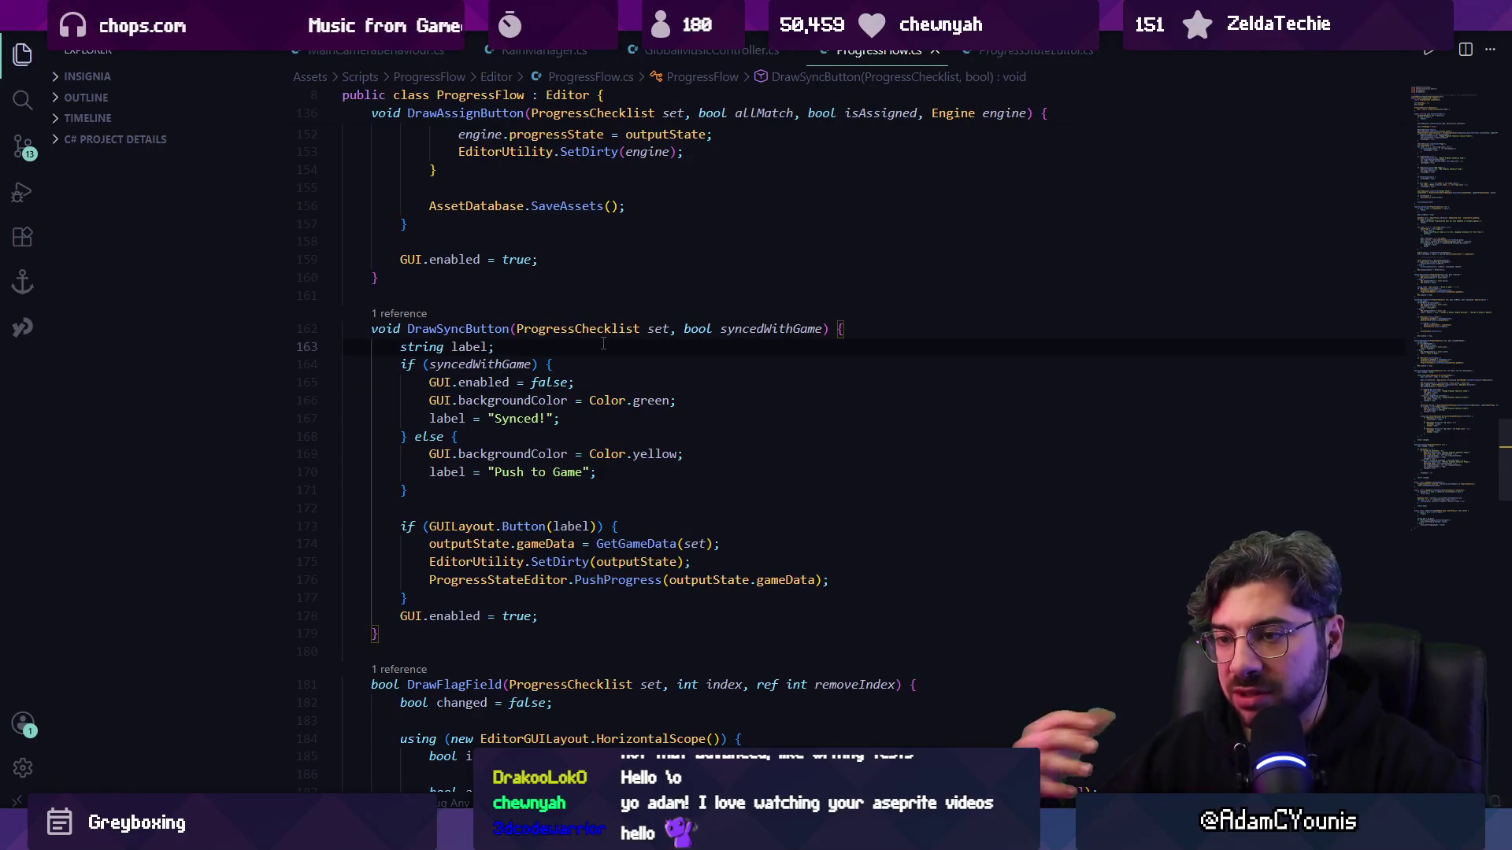
key(ctrl+f)
text(syncwith)
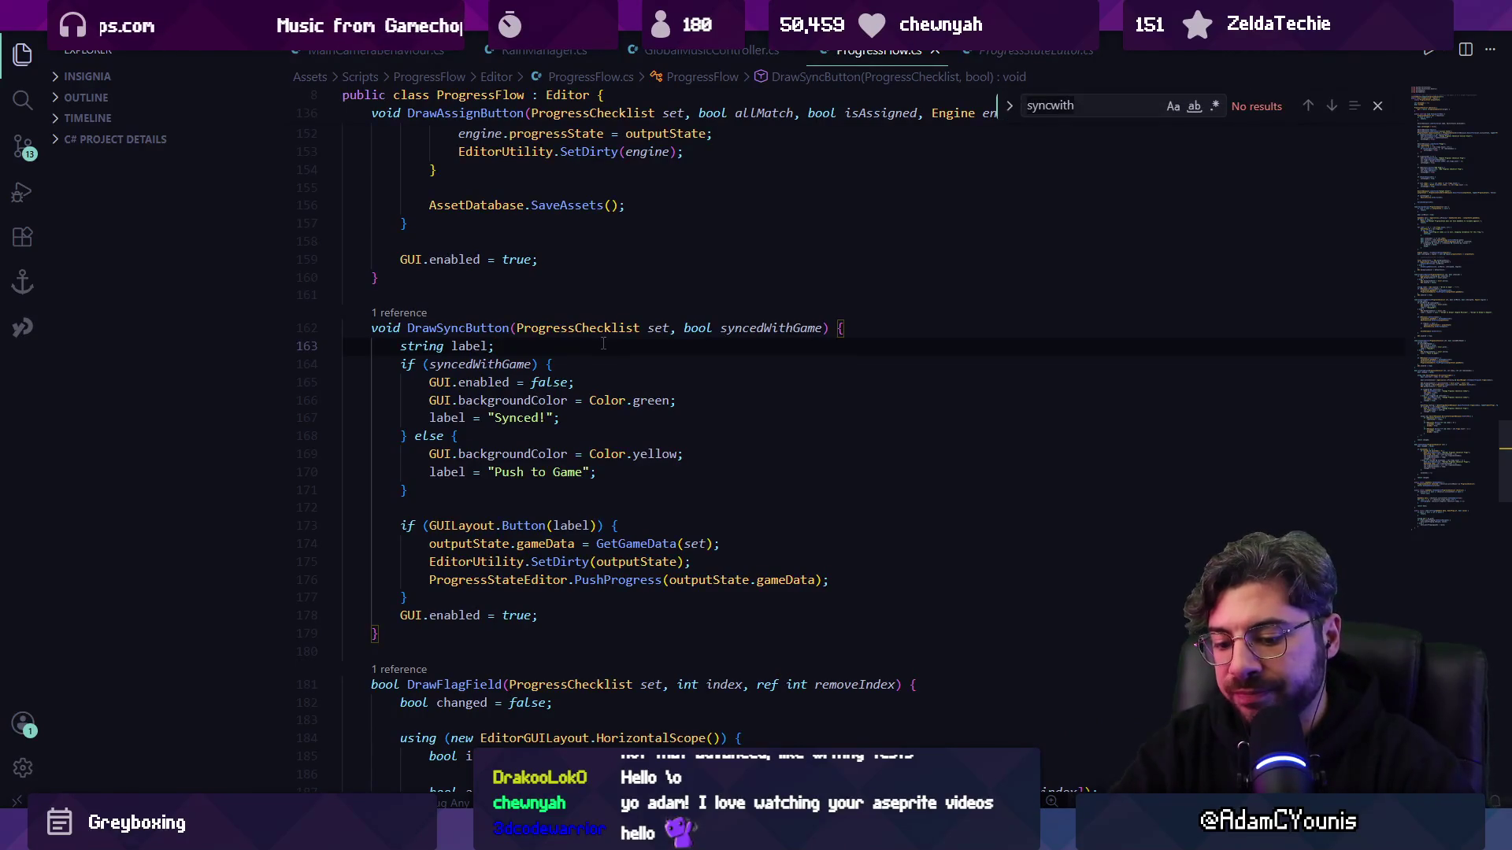
text(toggle)
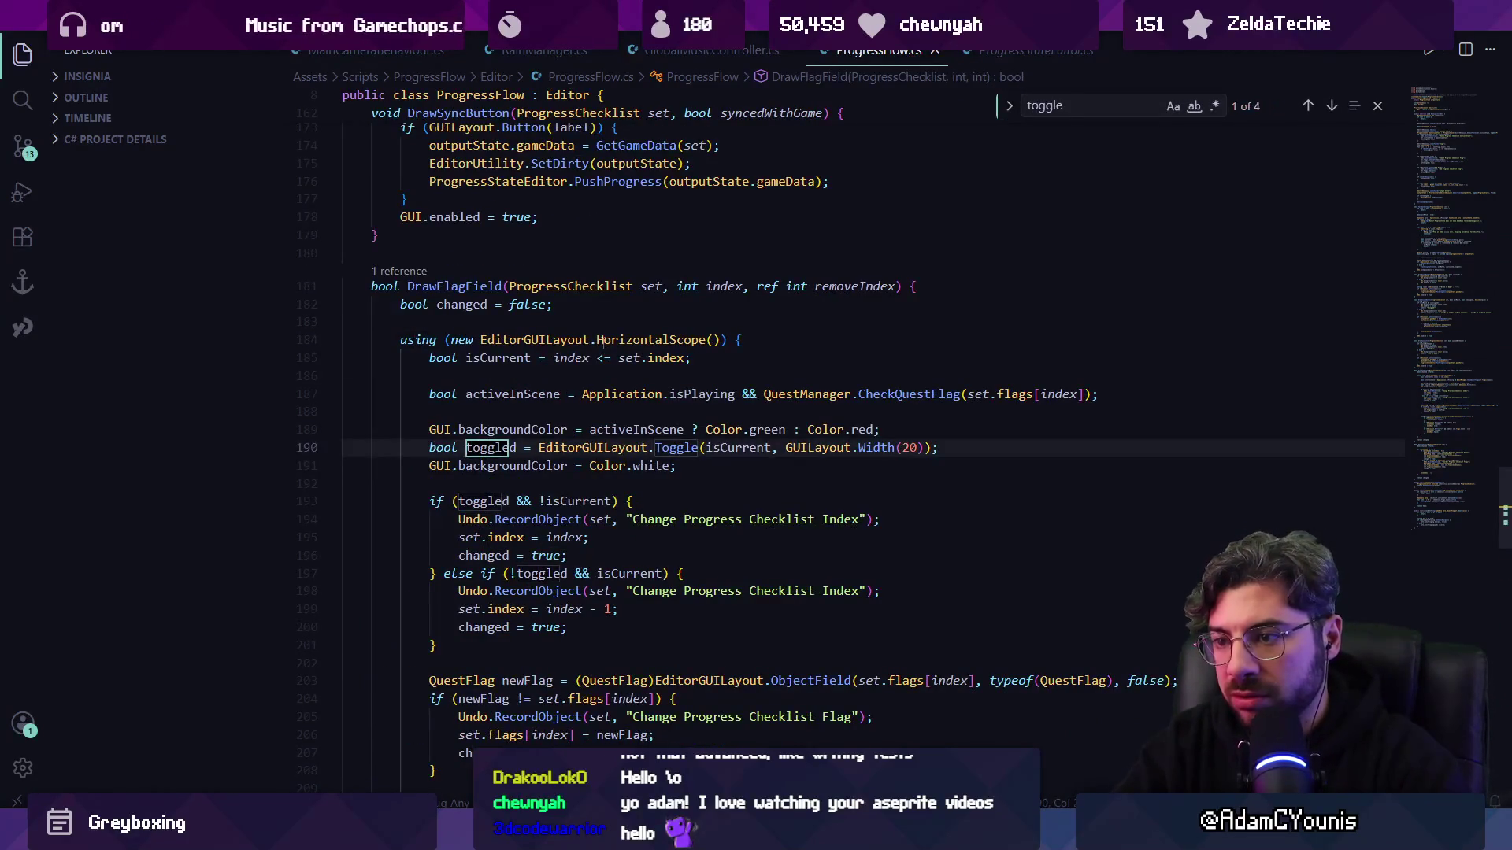
key(alt+Tab)
key(ctrl+f)
text(editorguilayout.)
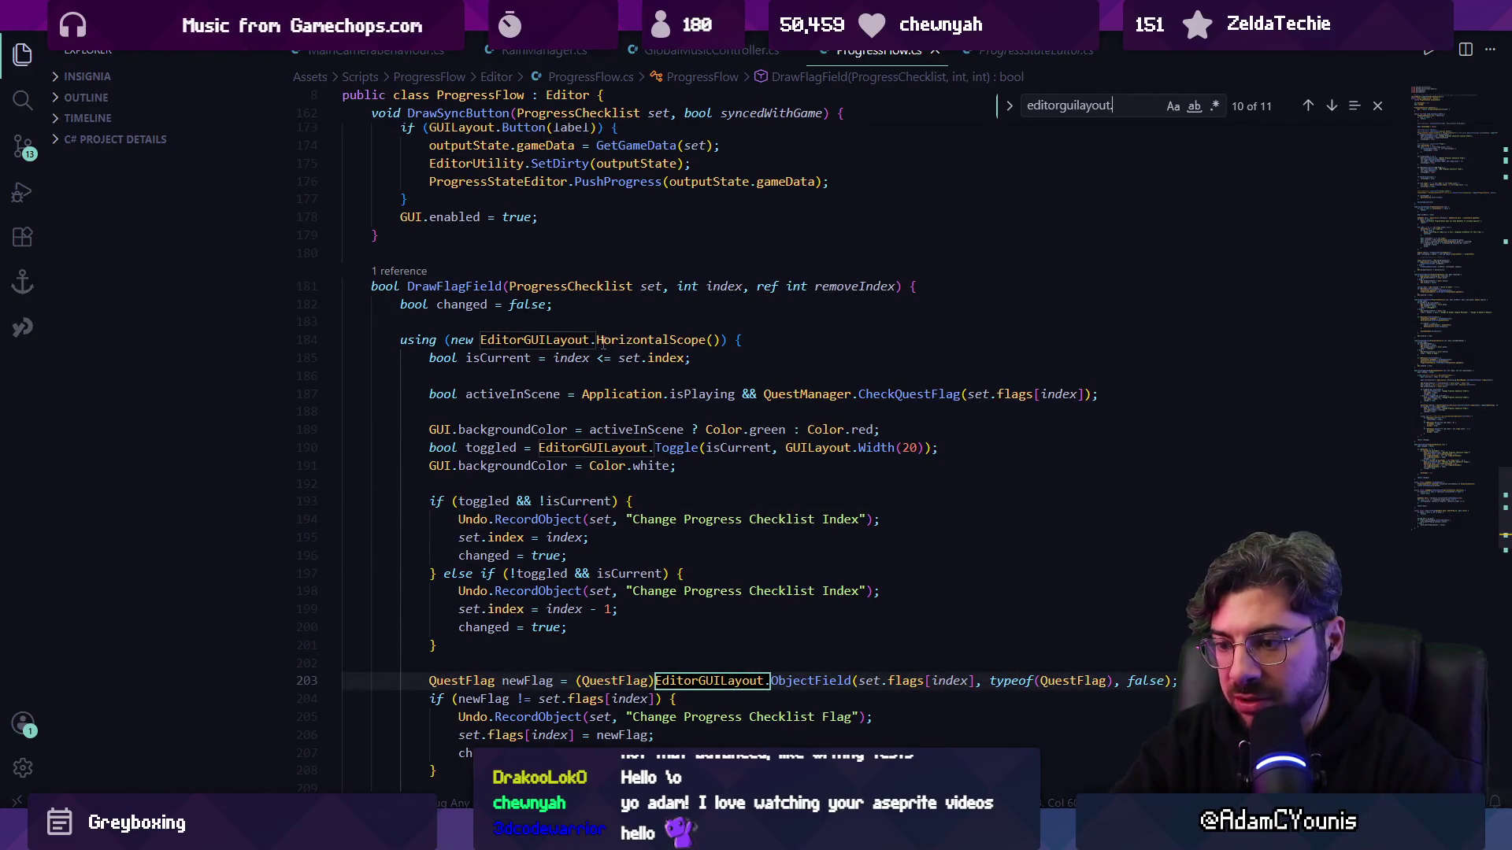
text(toggg)
key(Escape)
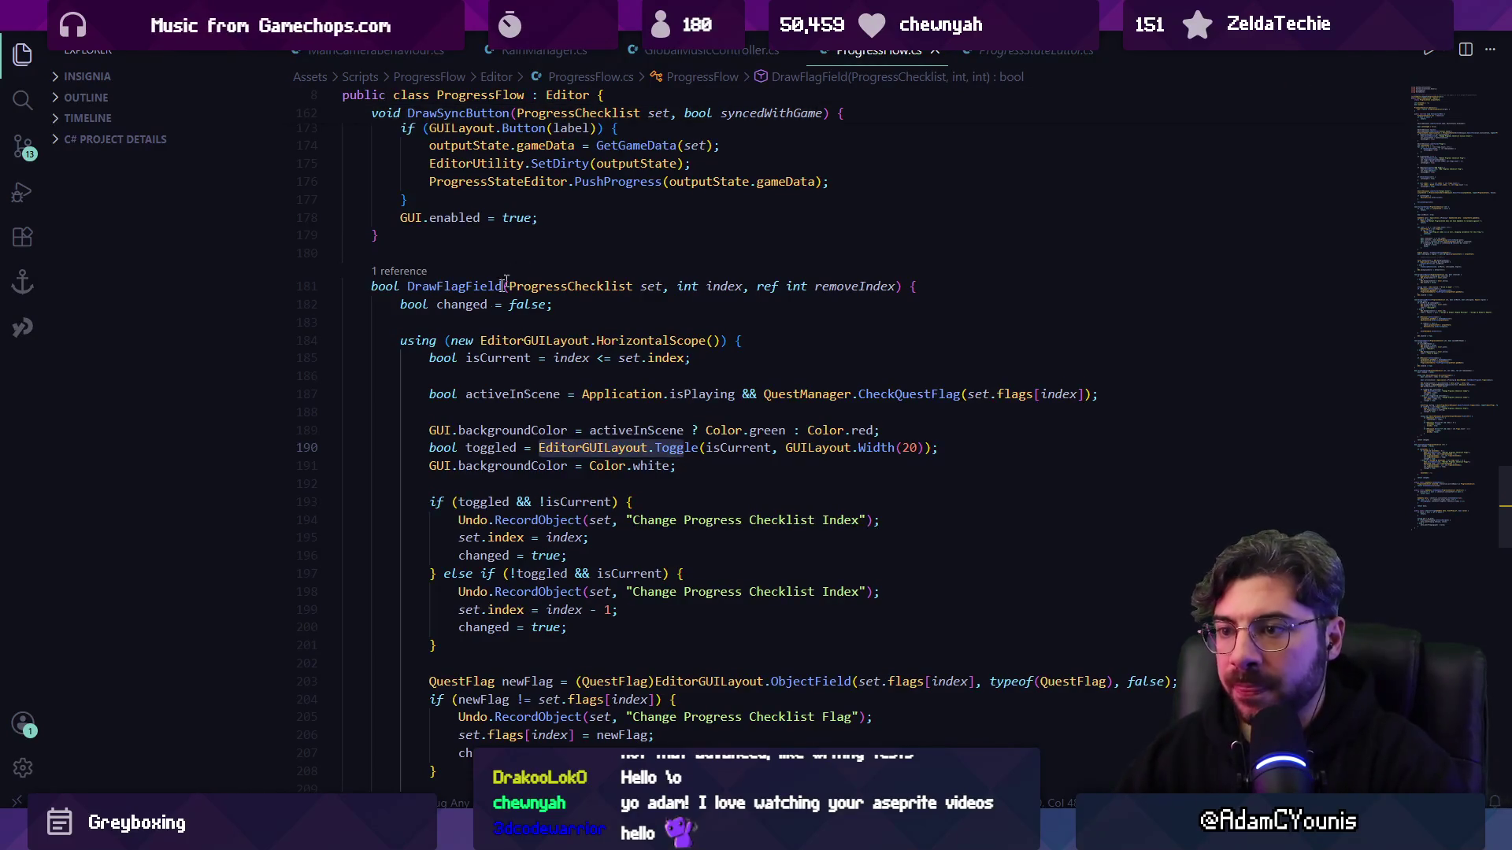
- Insert a DrawImplementationStatusLight() call at the start of the flag row in DrawFlagField
click(628, 404)
key(Up)
key(BackSpace)
key(Down)
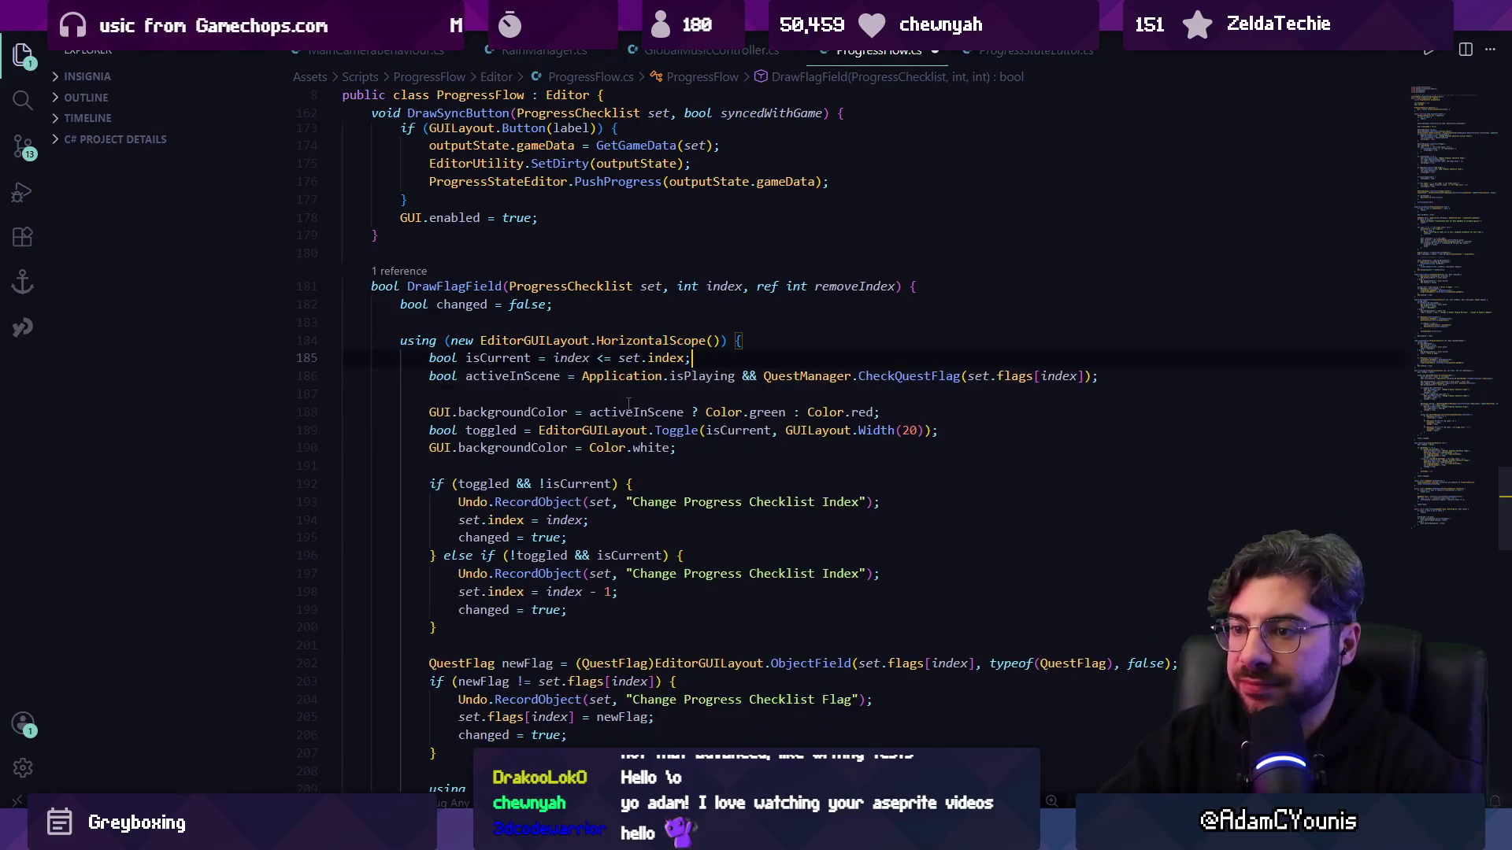
key(Return)
key(Return)
key(Return)
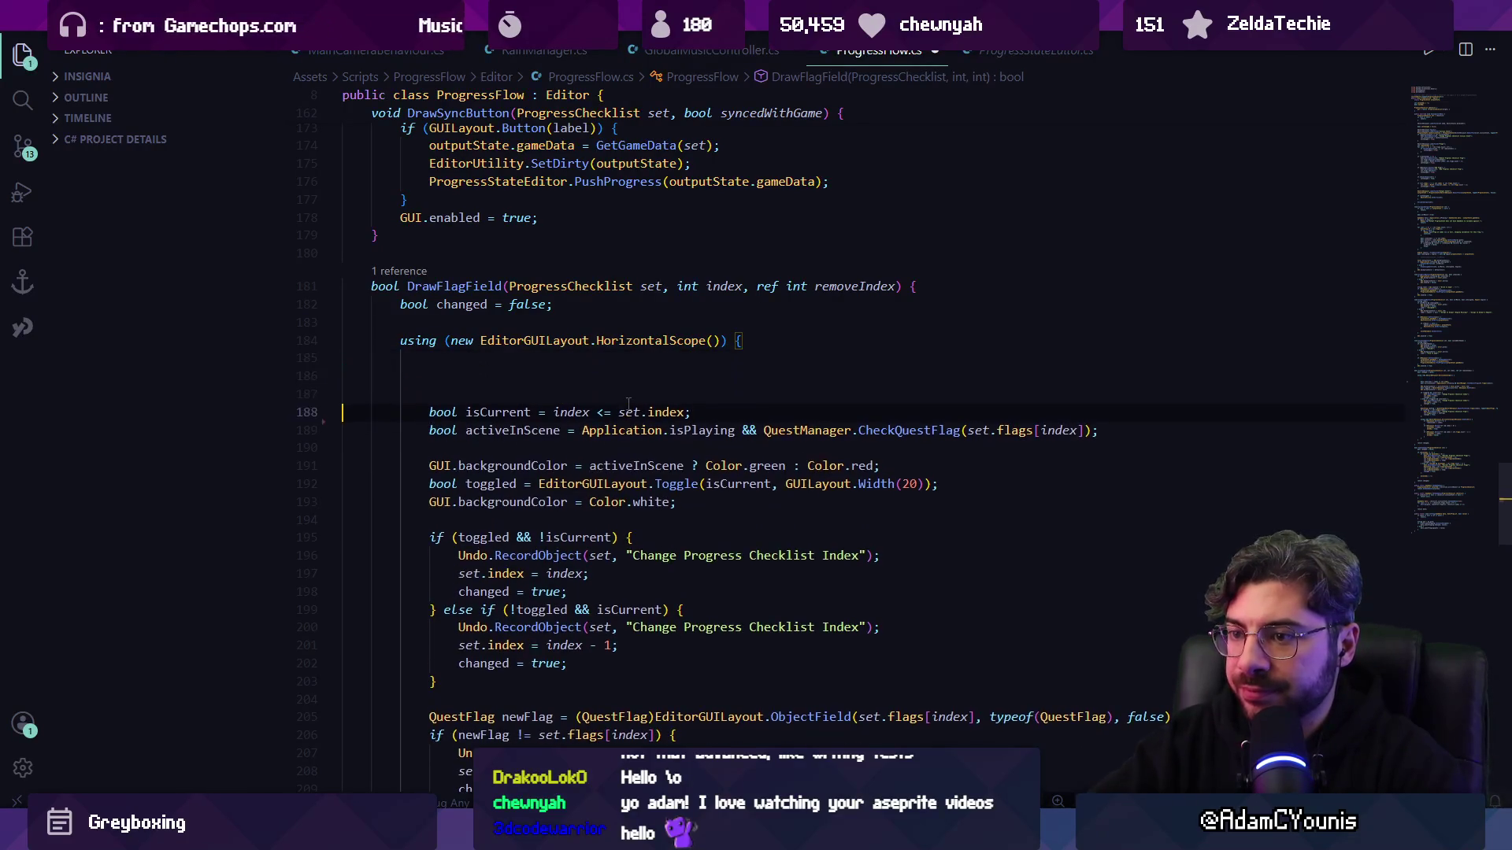
text(Drwa )
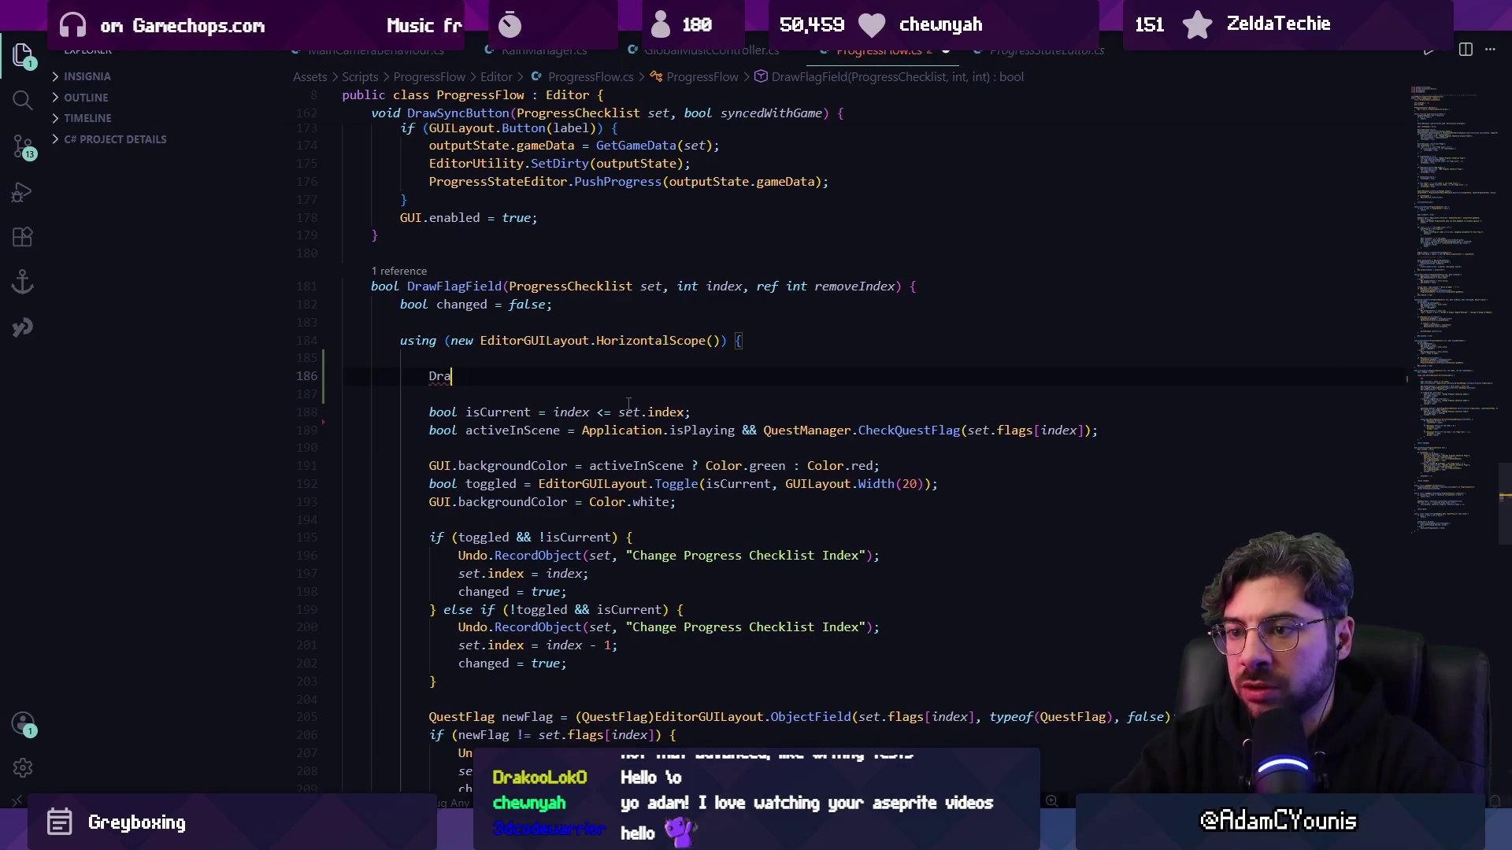
text(S)
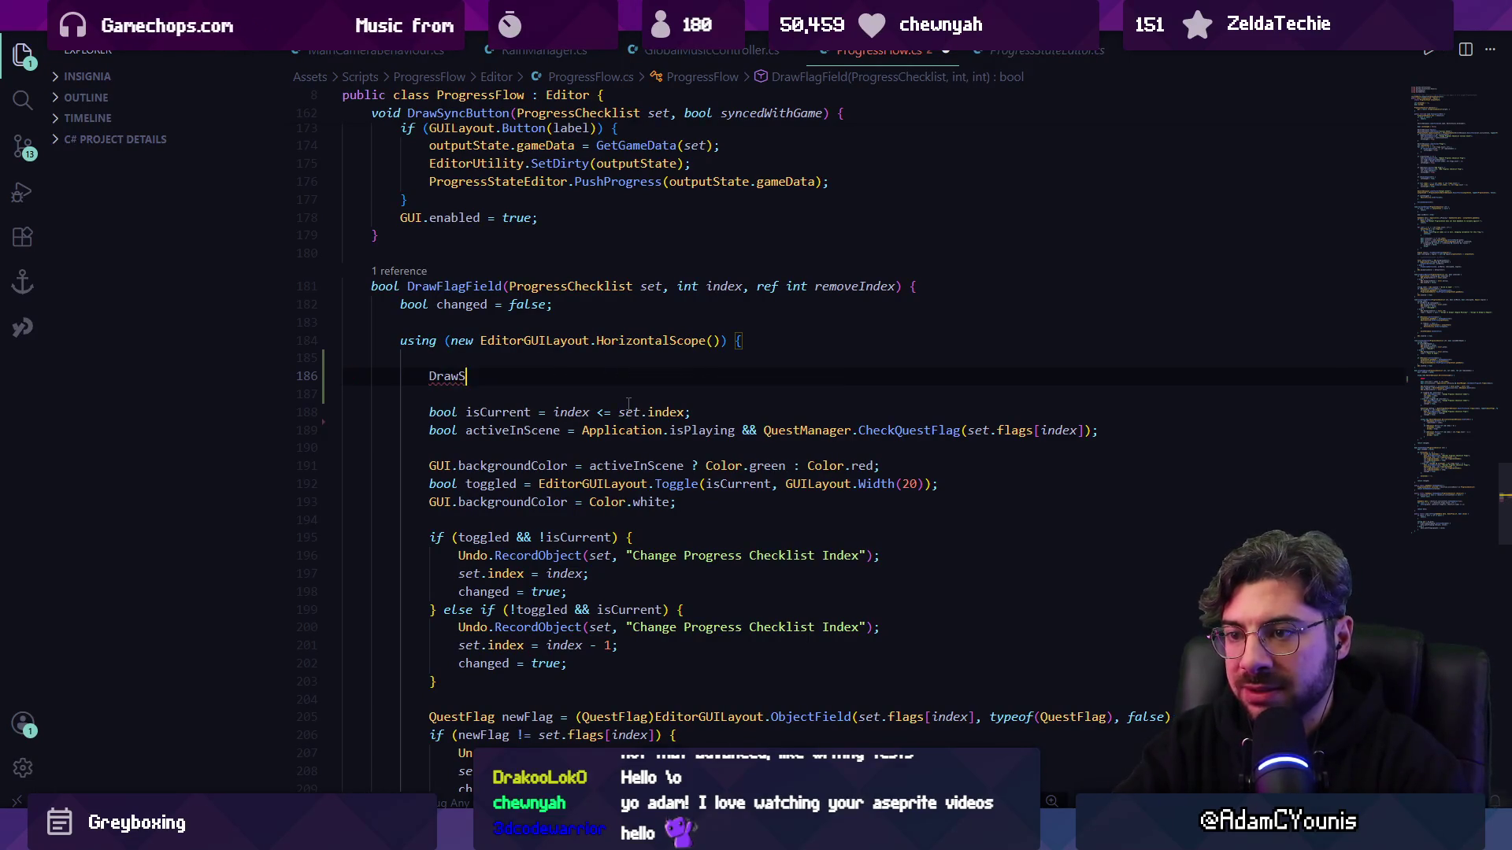
text(sLight()
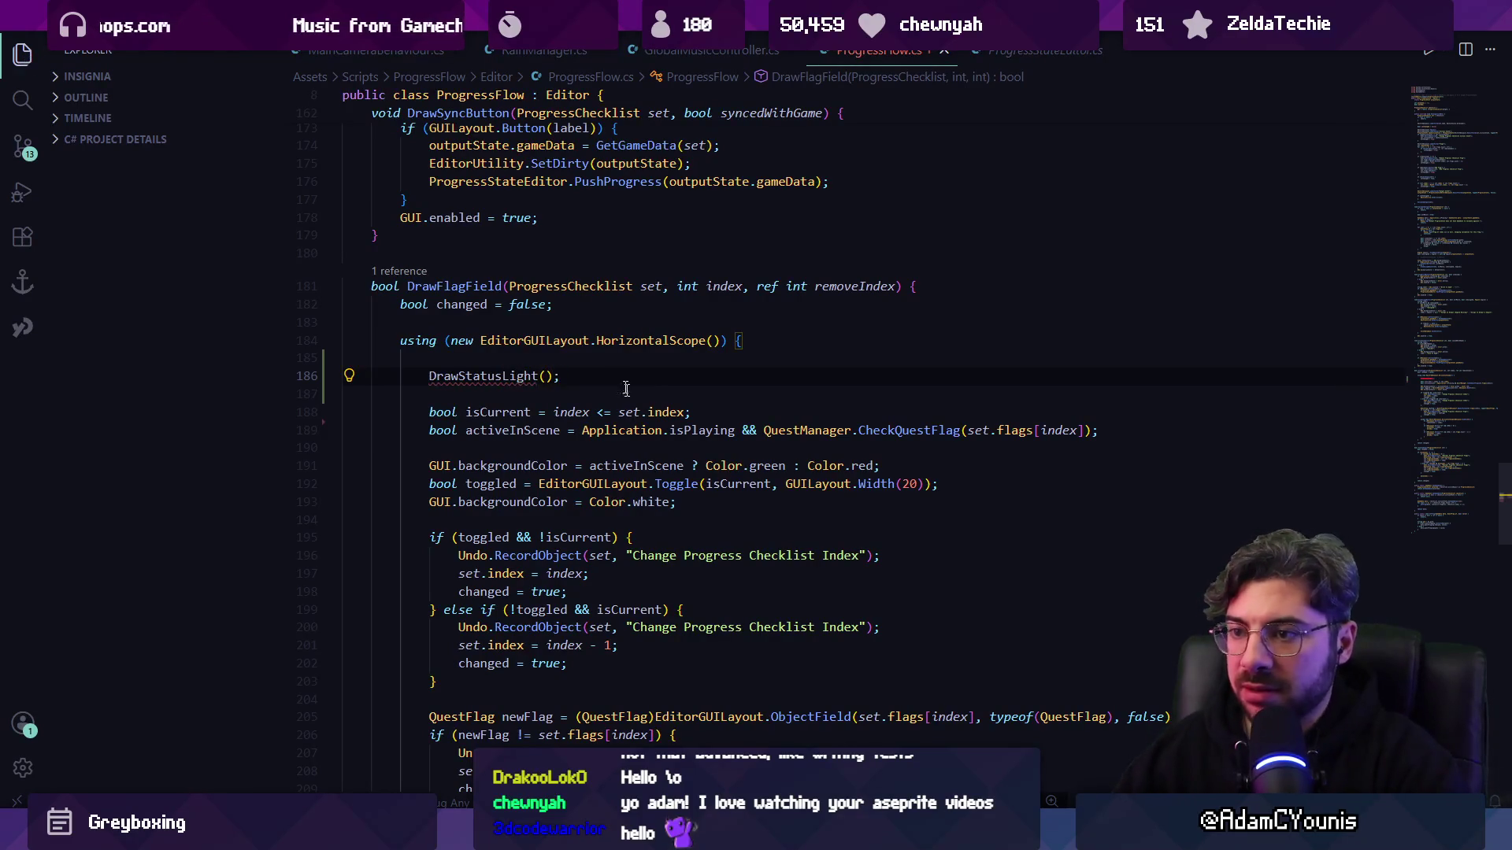
text(Implementation)
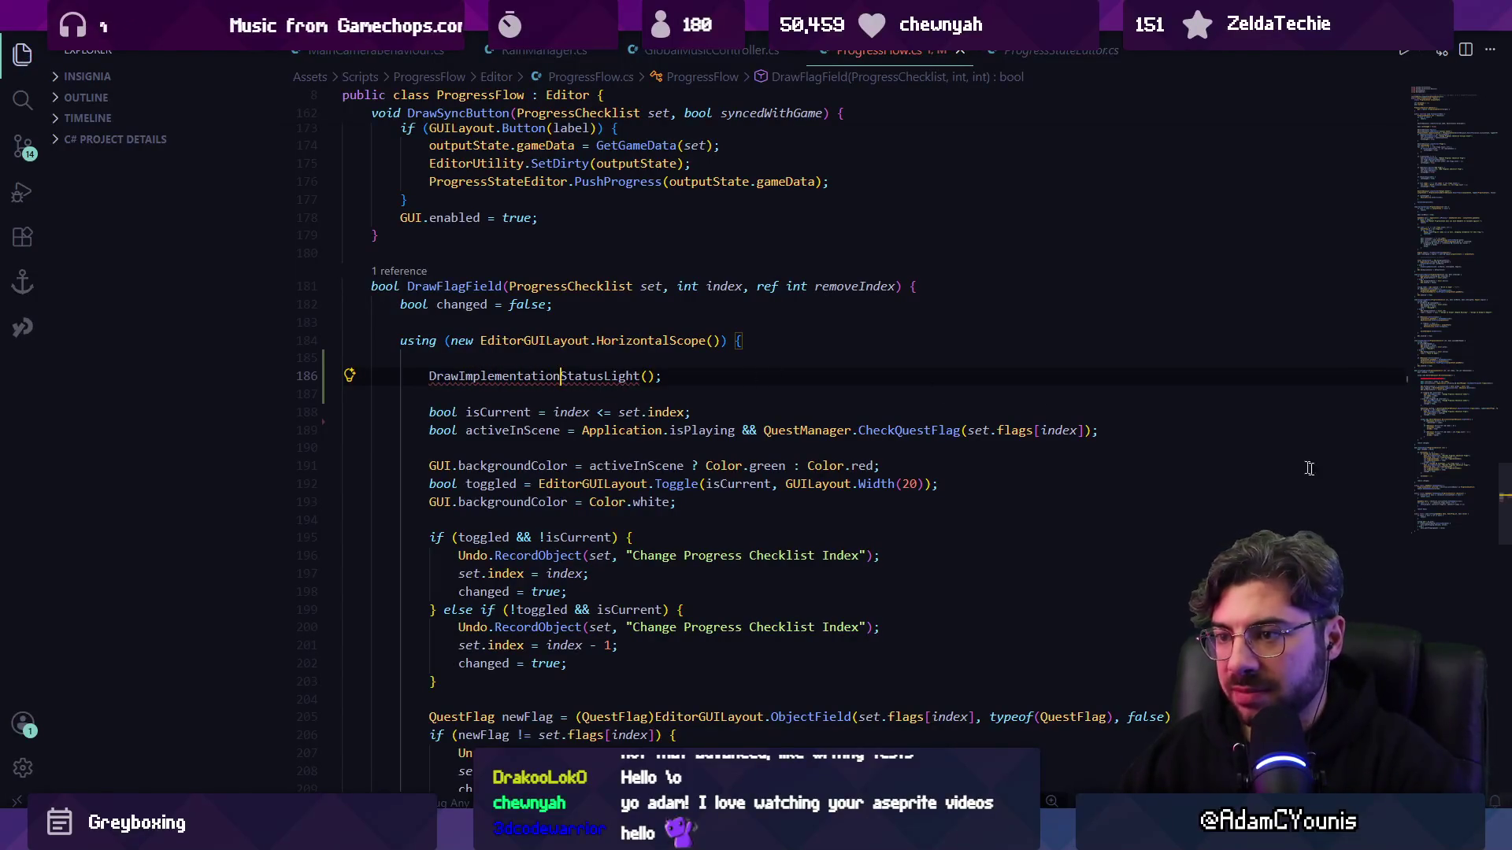
scroll(1292, 462, down, 20)
click(520, 564)
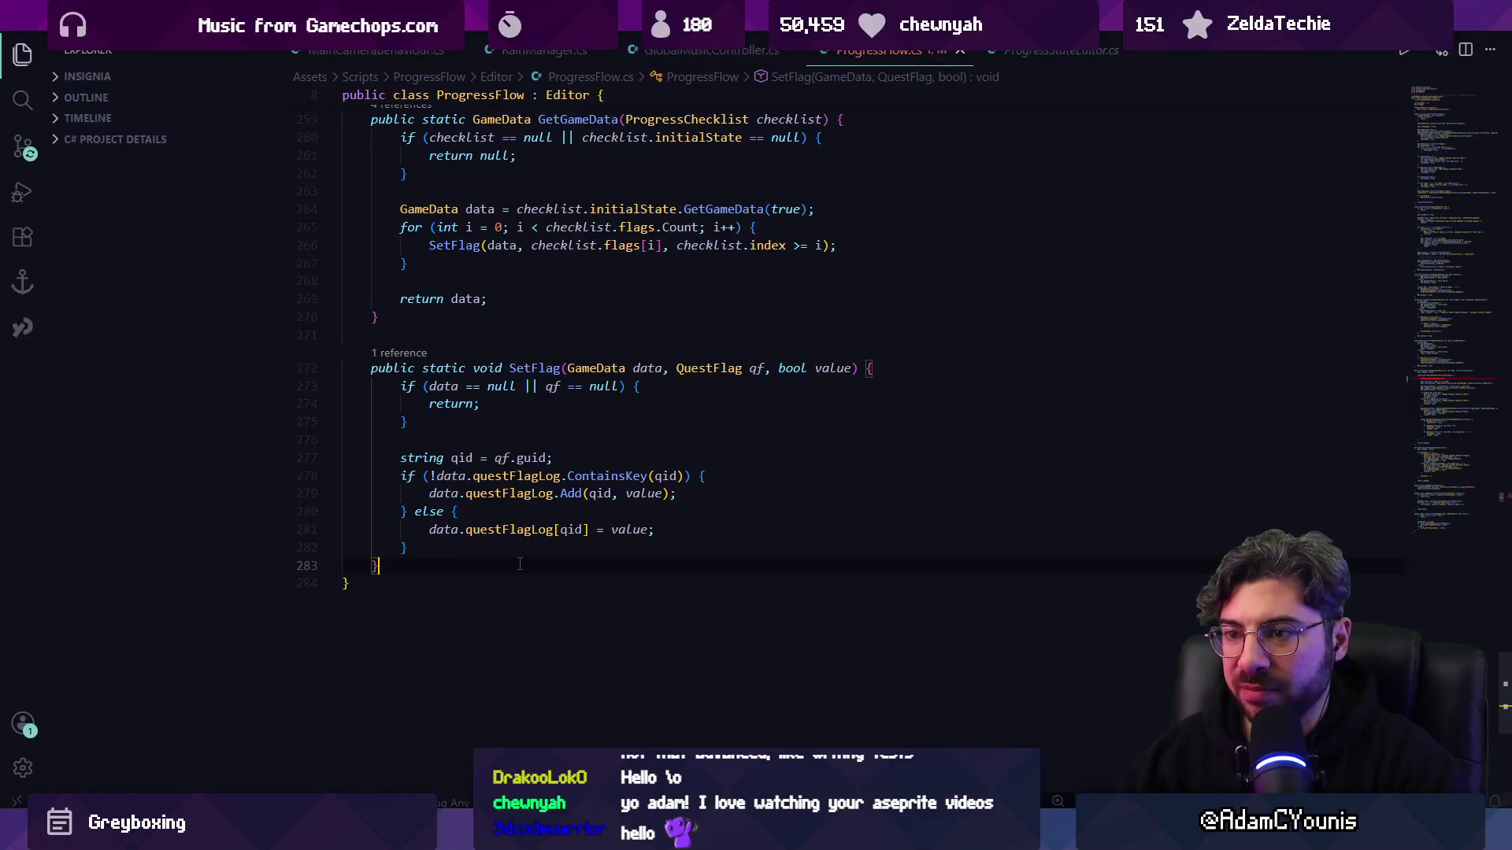
- Create a DrawImplementationStatusLight method stub after the SetFlag method
key(Return)
key(Return)
text(public void S)
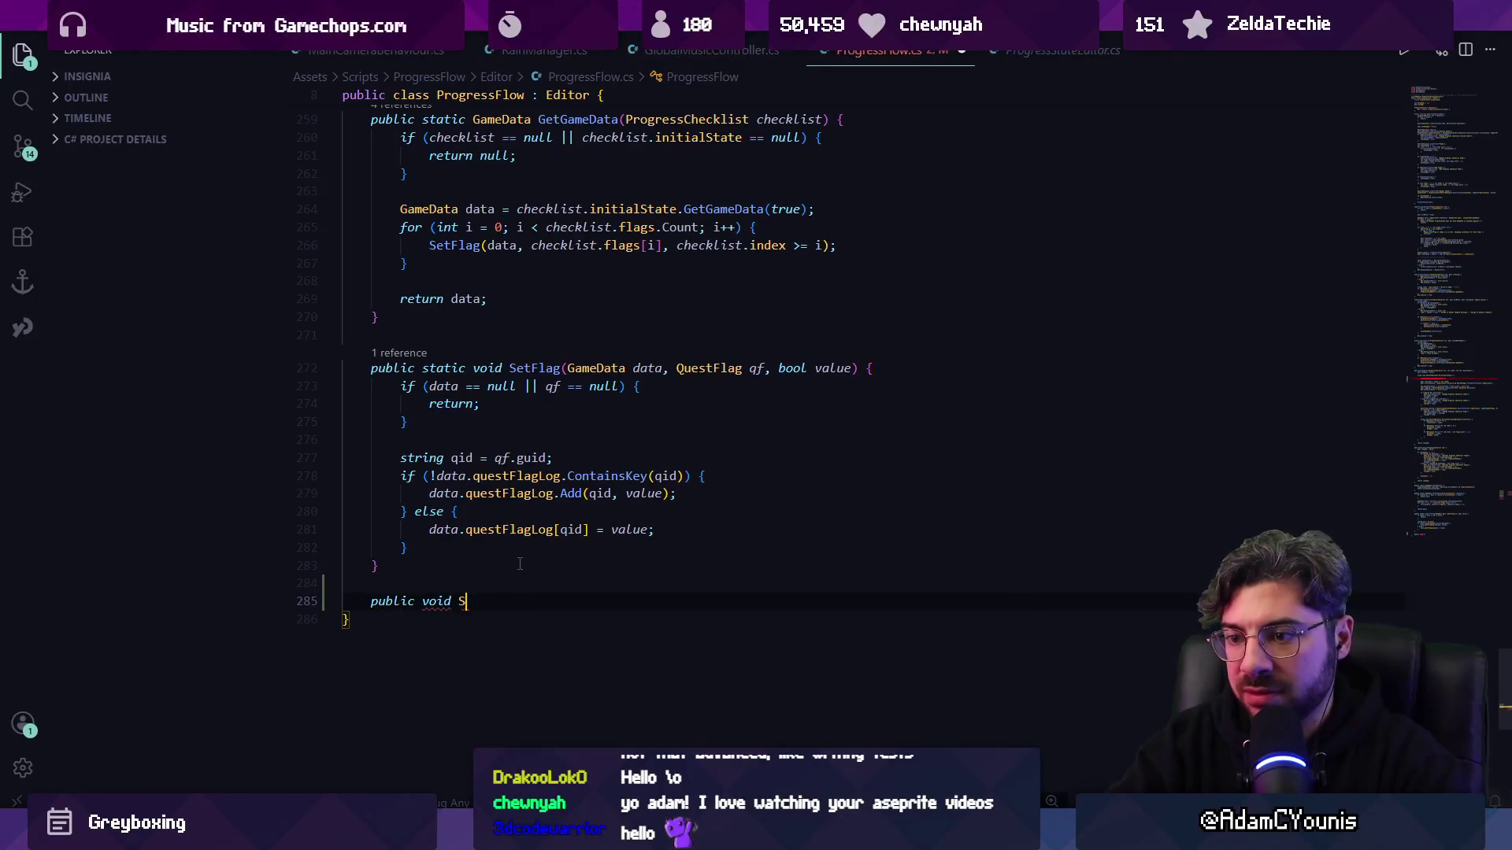
key(BackSpace)
text(Draw)
key(Tab)
scroll(551, 567, down, 2)
click(686, 572)
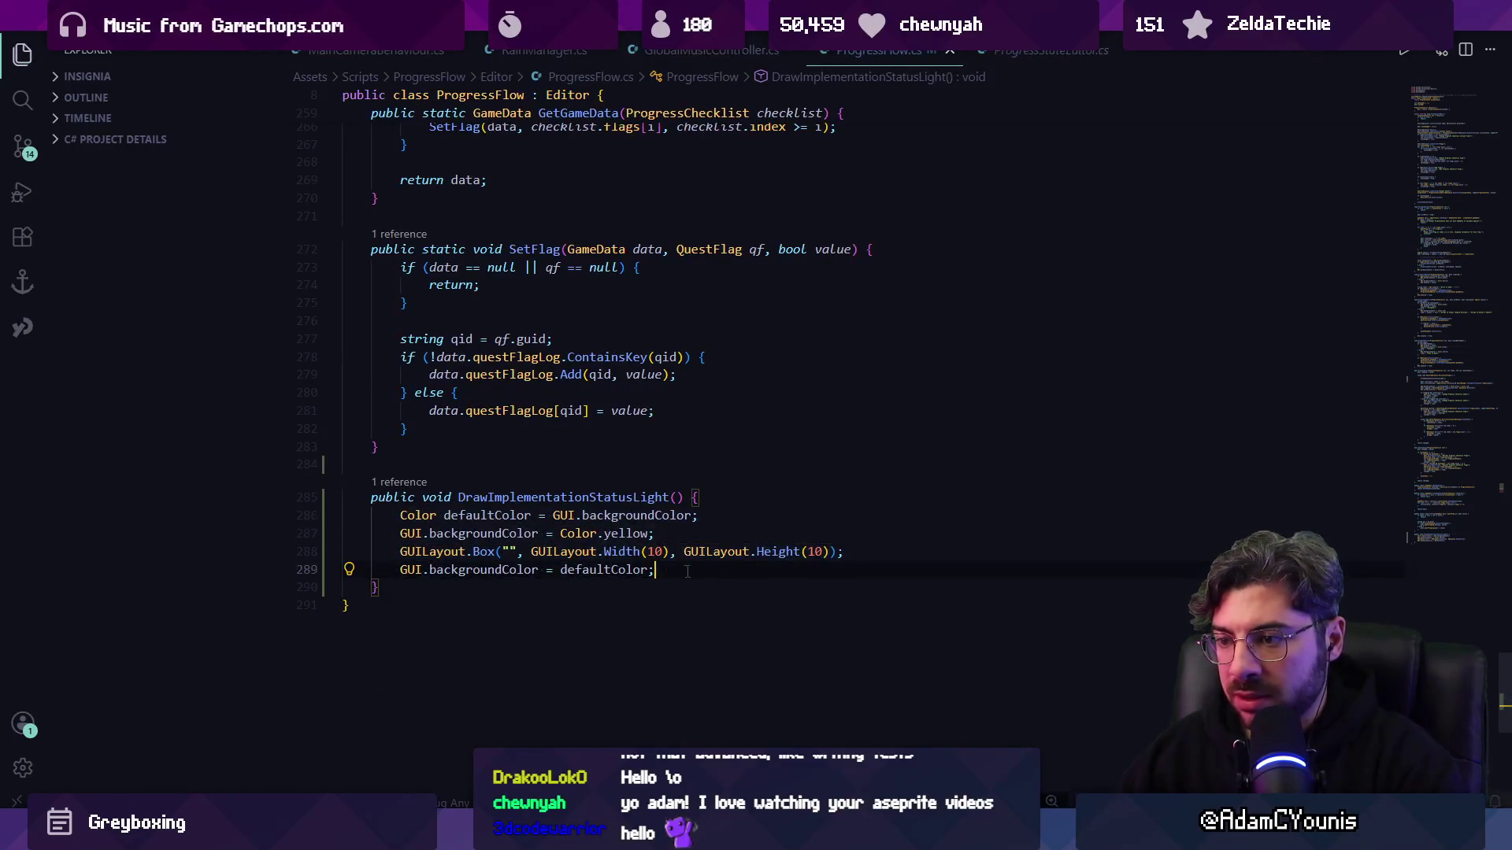
drag(686, 571, 390, 515)
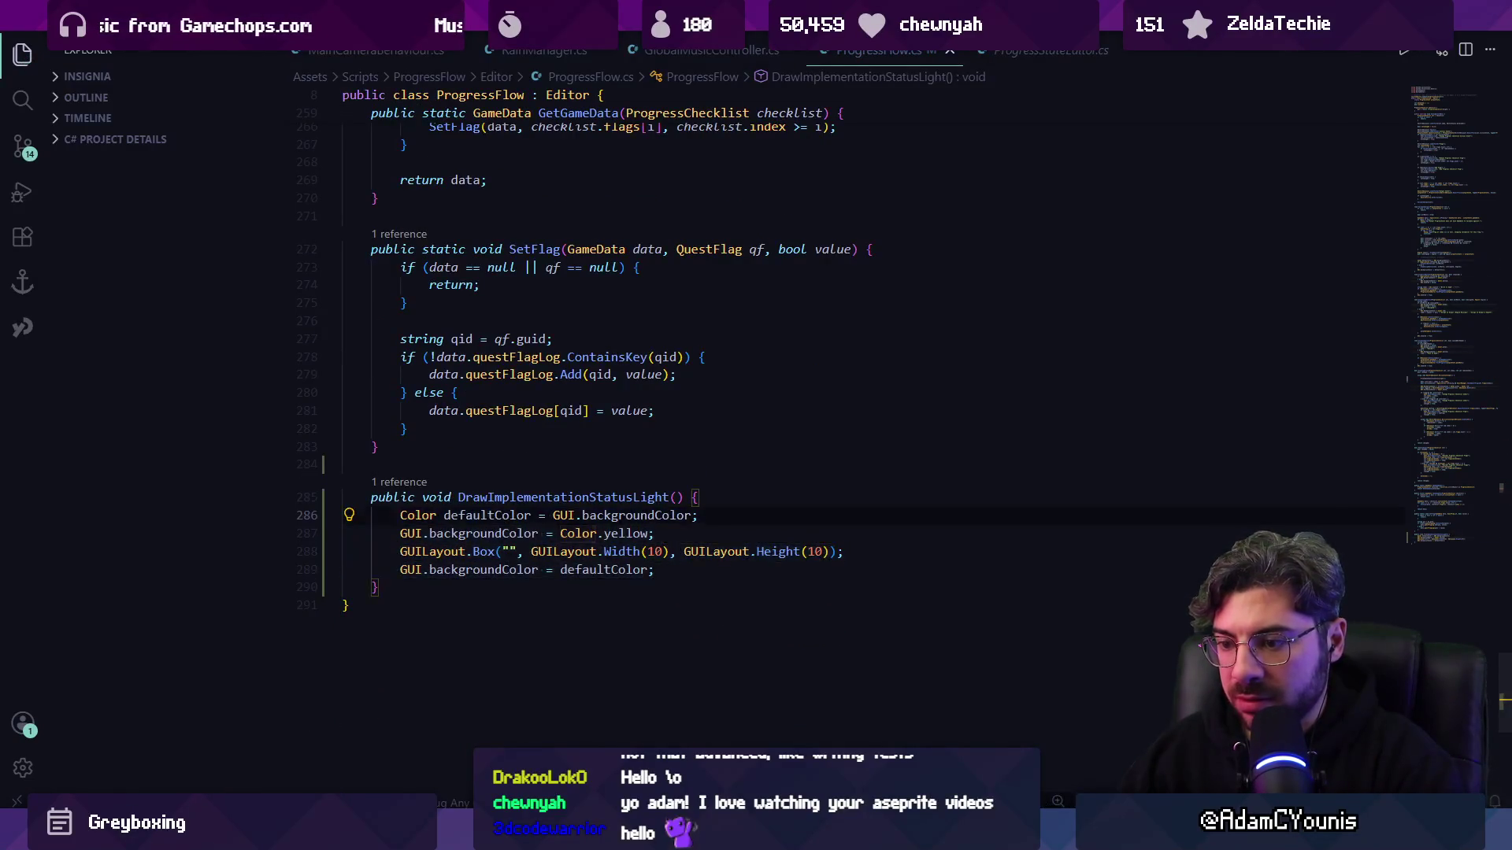
- Replace the method body with a '//circle ascii character' circle comment and save the script
key(alt+Tab)
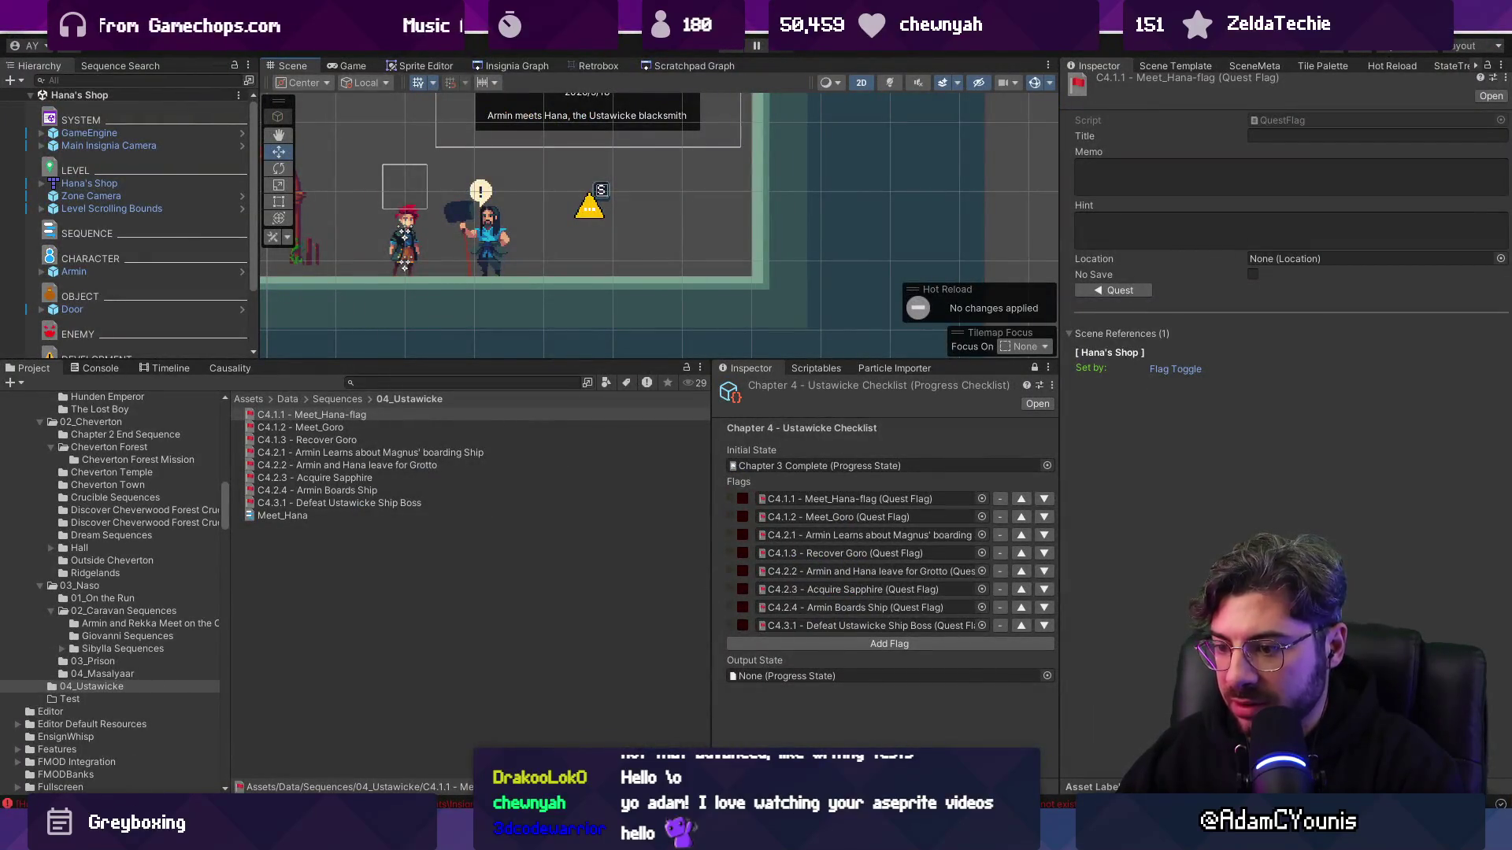
key(alt+Tab)
click(690, 569)
drag(690, 570, 407, 516)
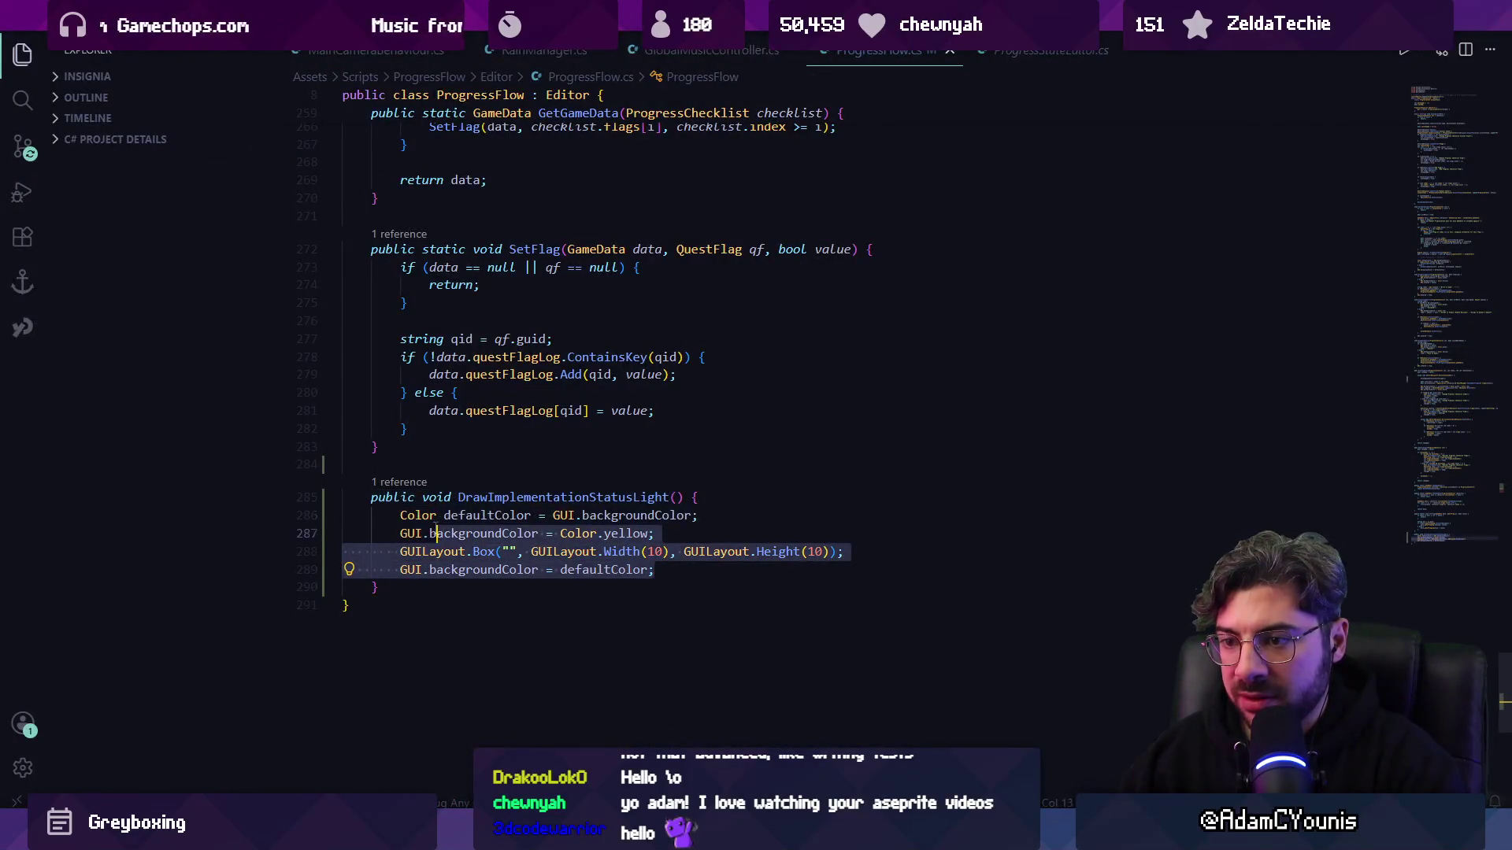
text(//circle ascii character)
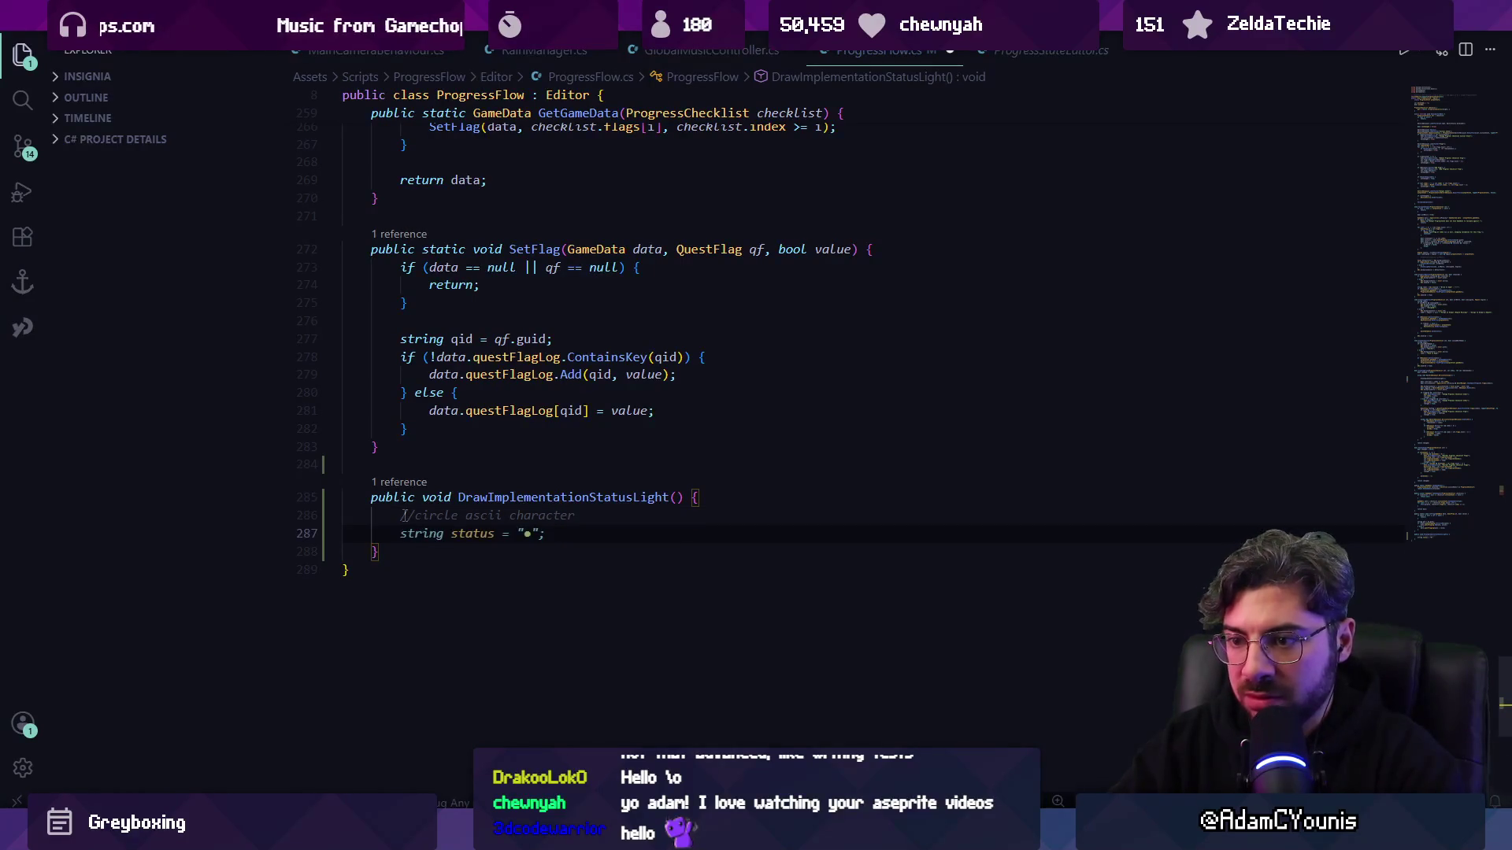
key(ctrl+s)
- Fill the body with a yellow GUIStyle label drawing the • glyph at width 20
key(Tab)
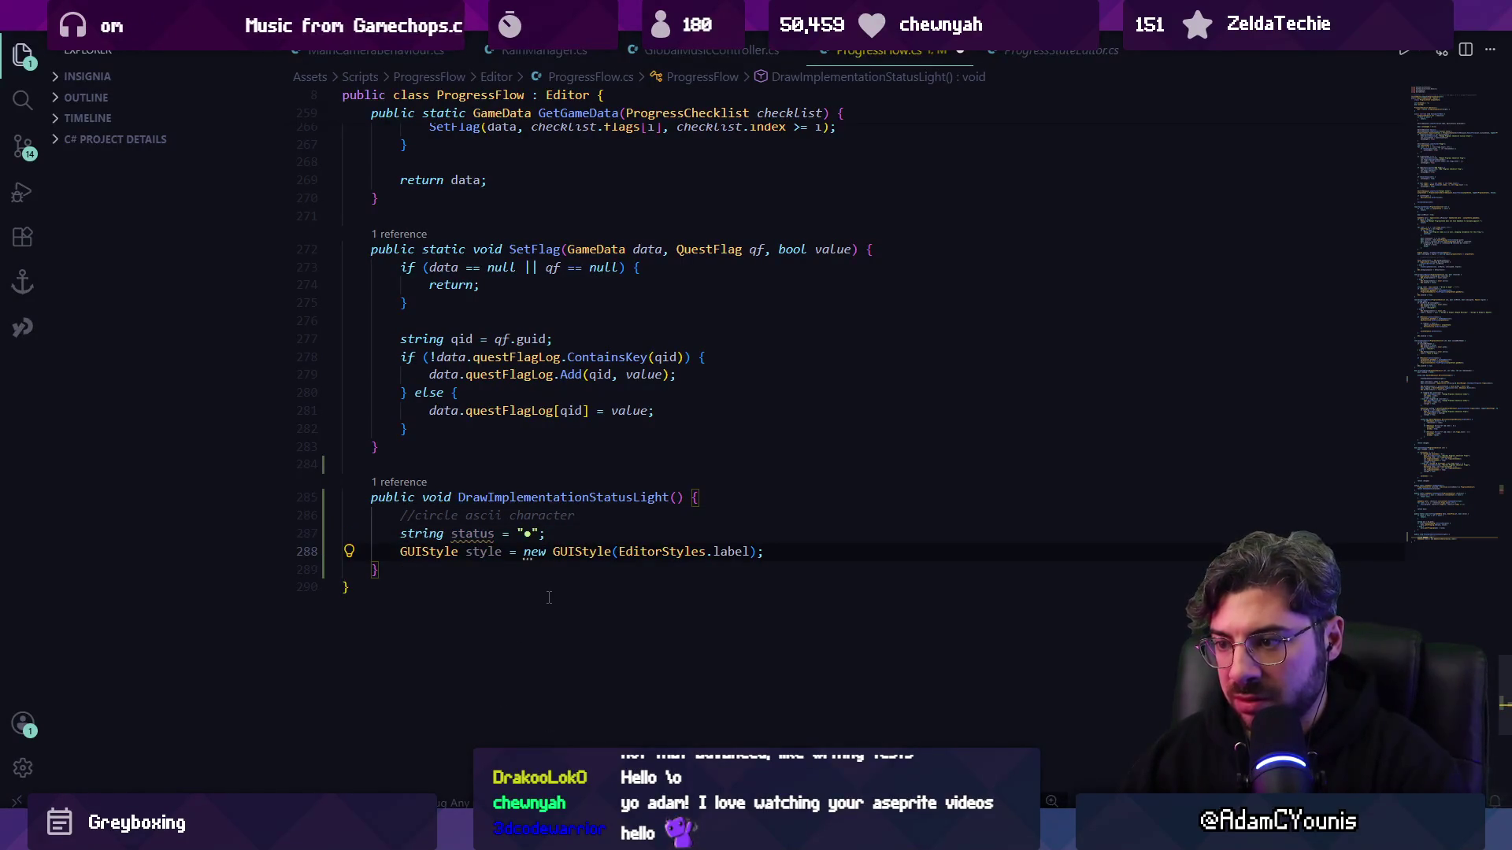
key(Return)
key(Tab)
key(Return)
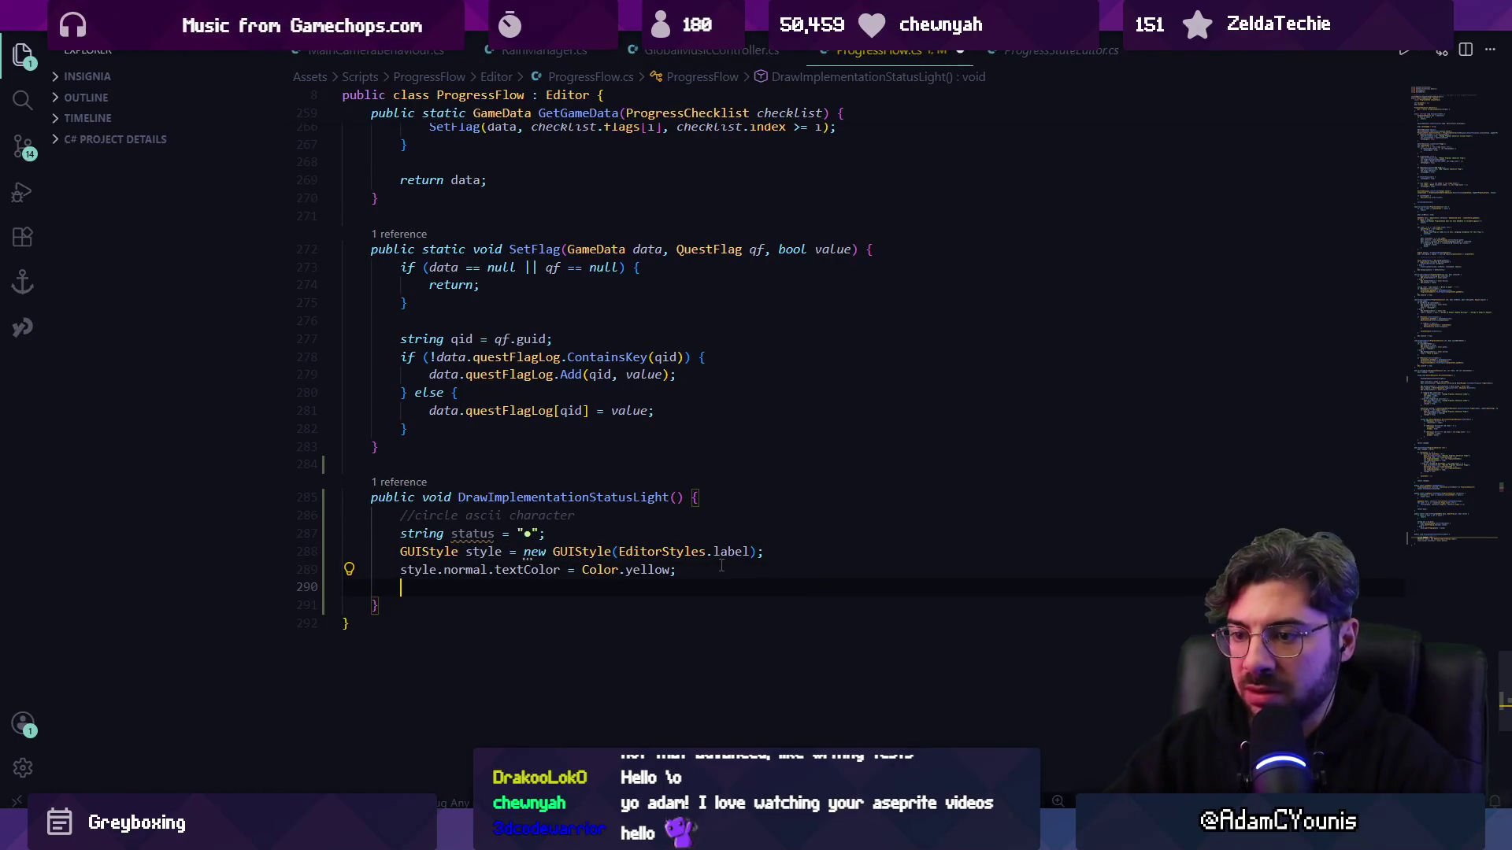
key(Return)
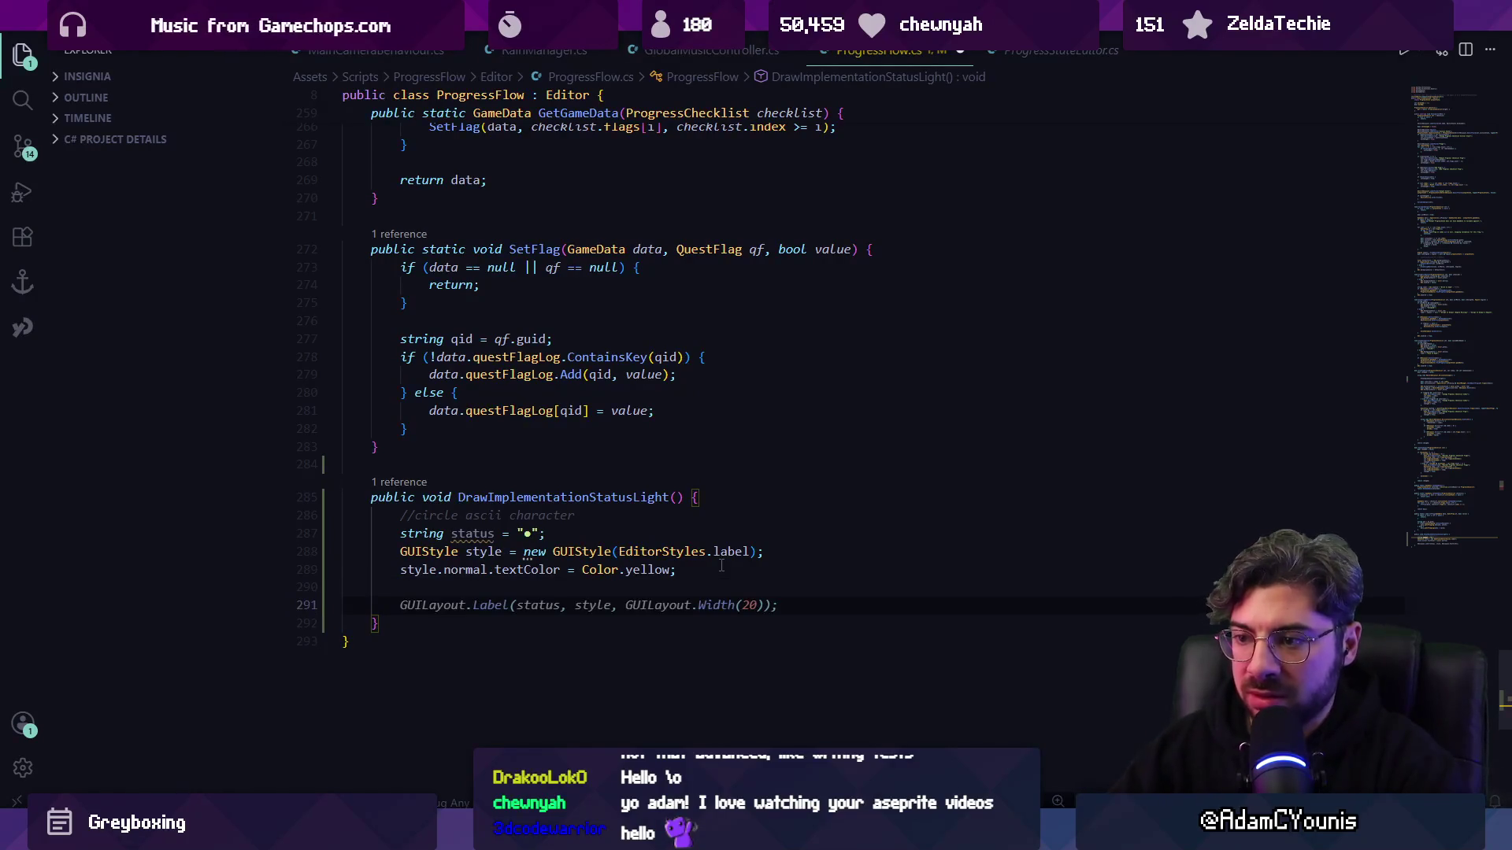
key(Tab)
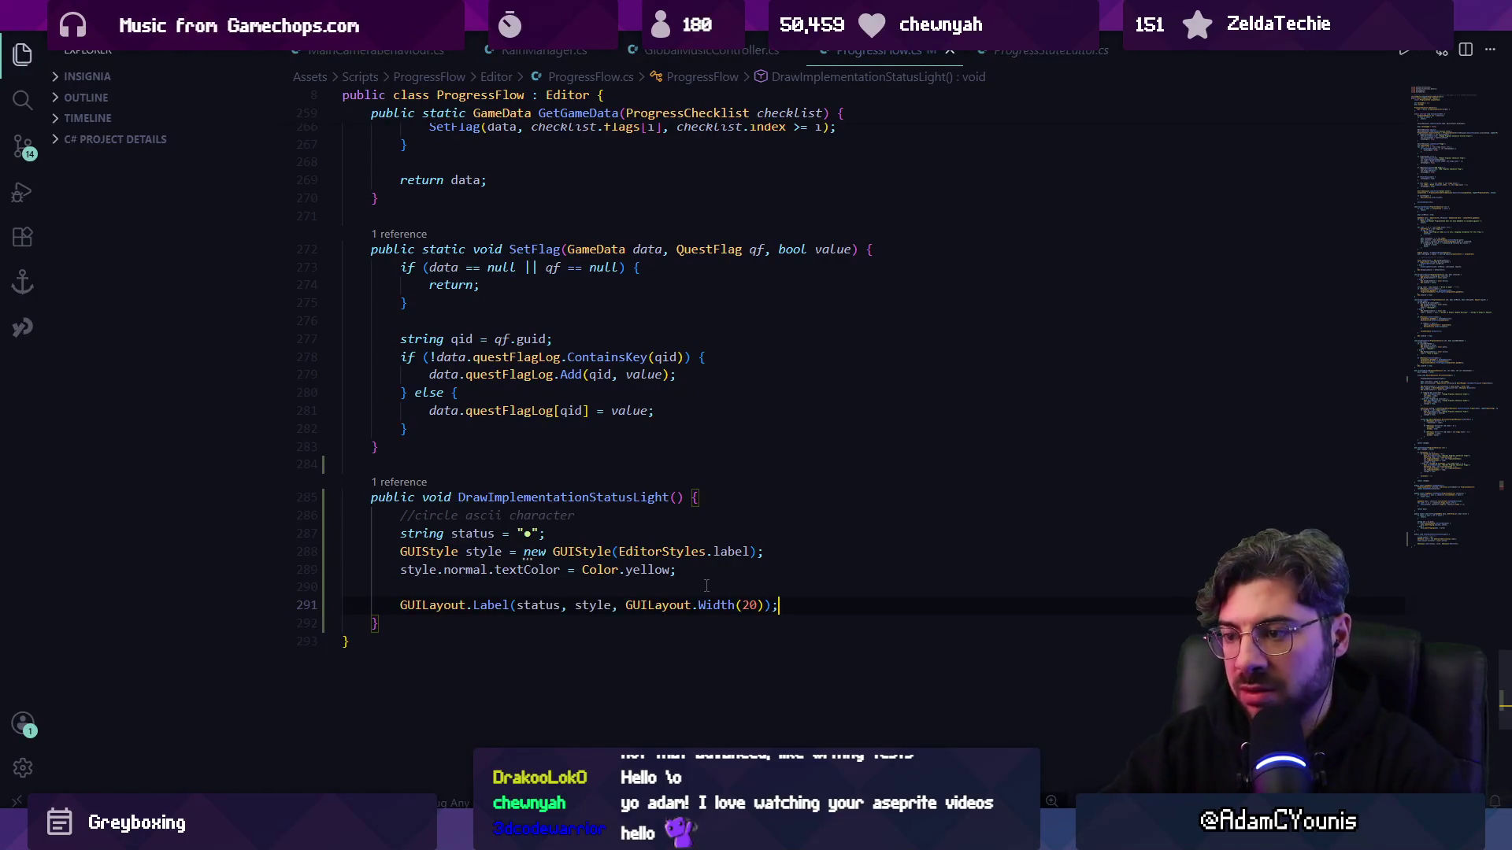
click(706, 586)
key(BackSpace)
key(alt+Tab)
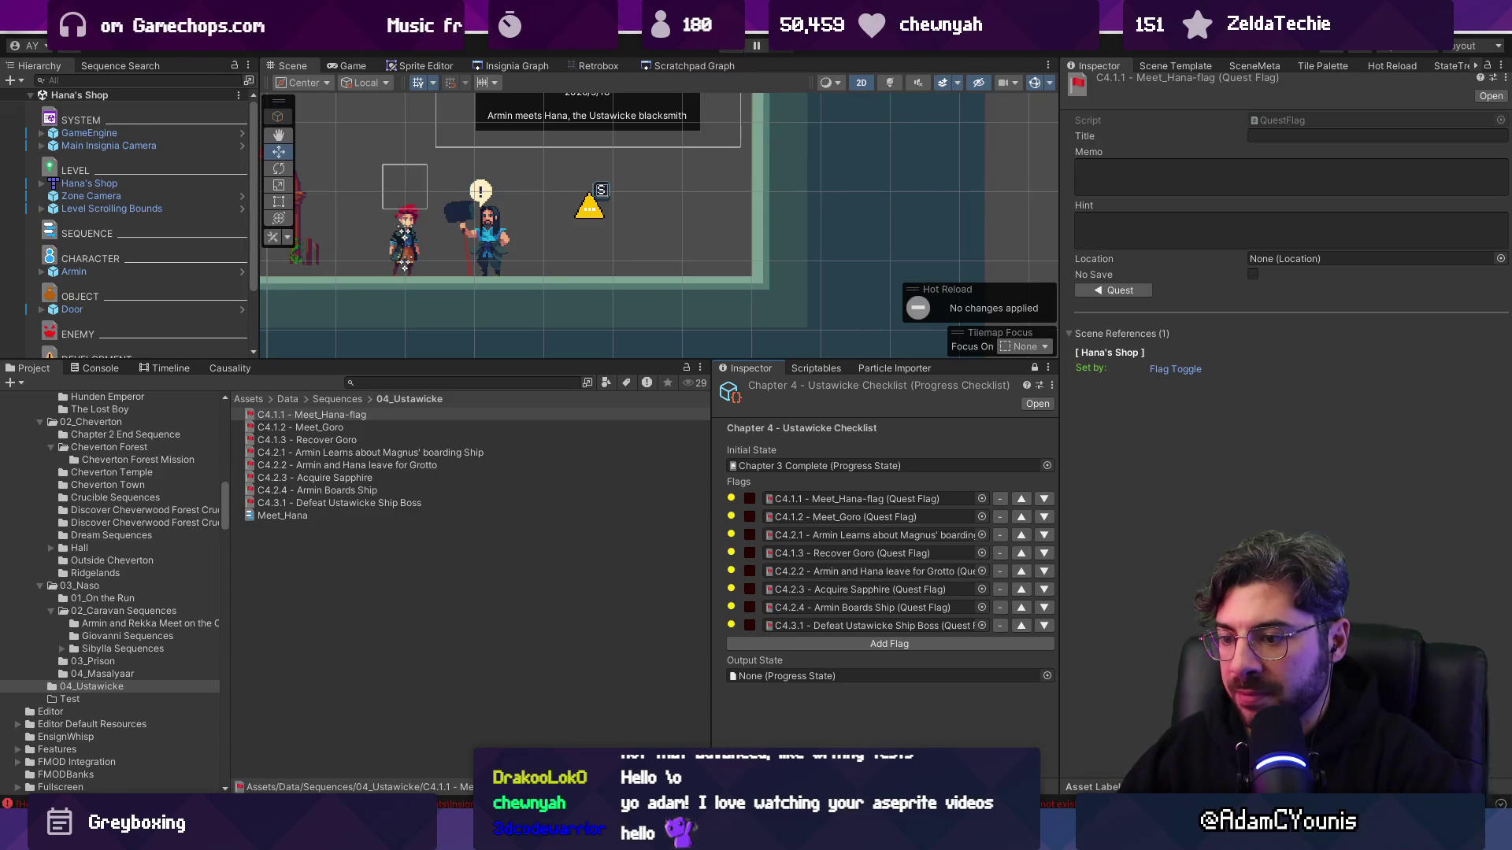
- Locate the yellow text colour line in DrawImplementationStatusLight
key(alt+Tab)
click(735, 552)
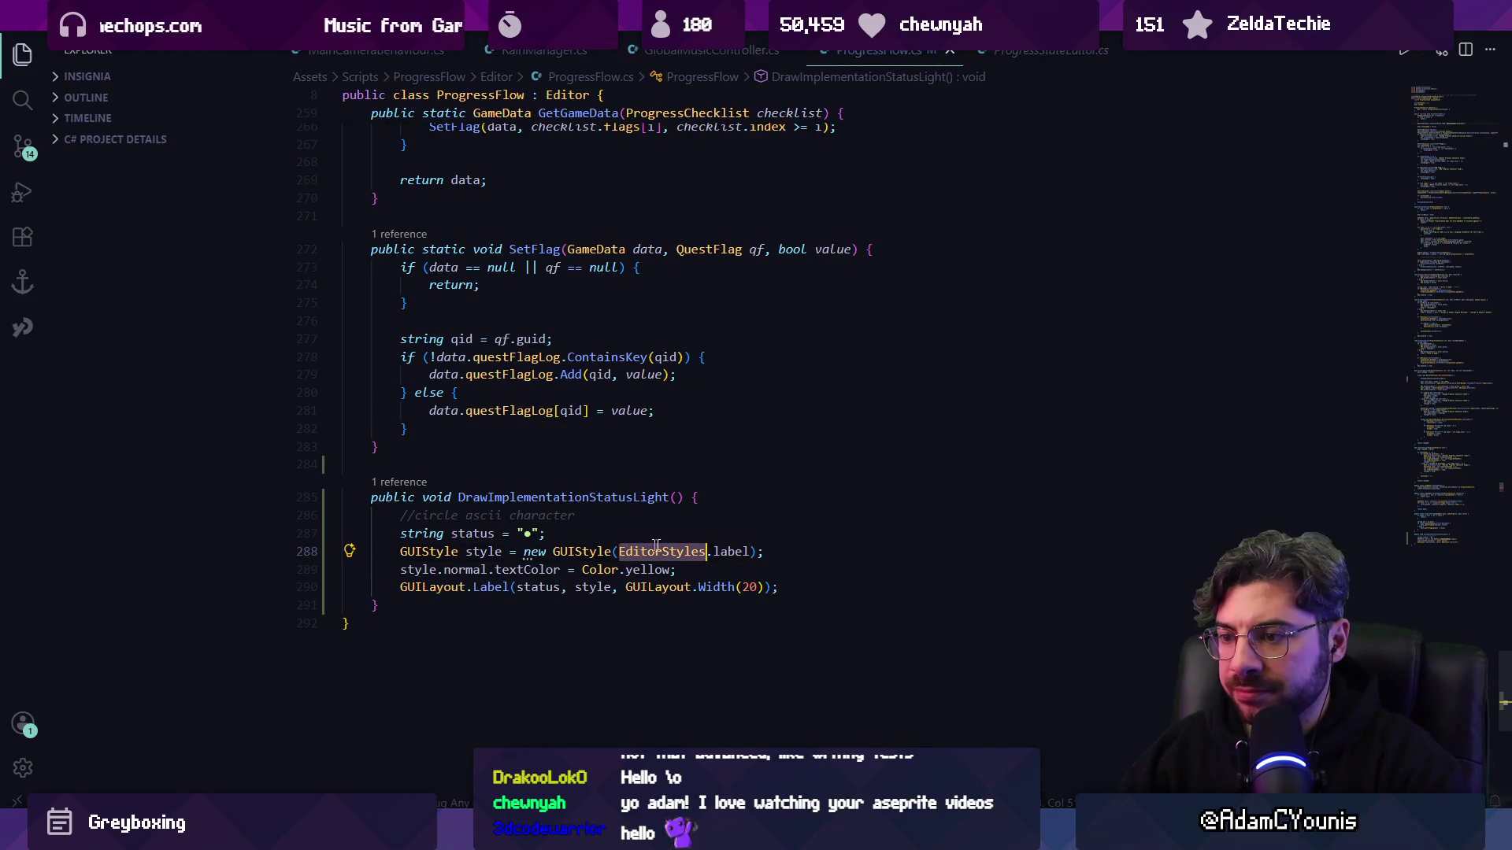
click(681, 569)
click(603, 587)
click(682, 536)
triple_click(648, 570)
click(730, 574)
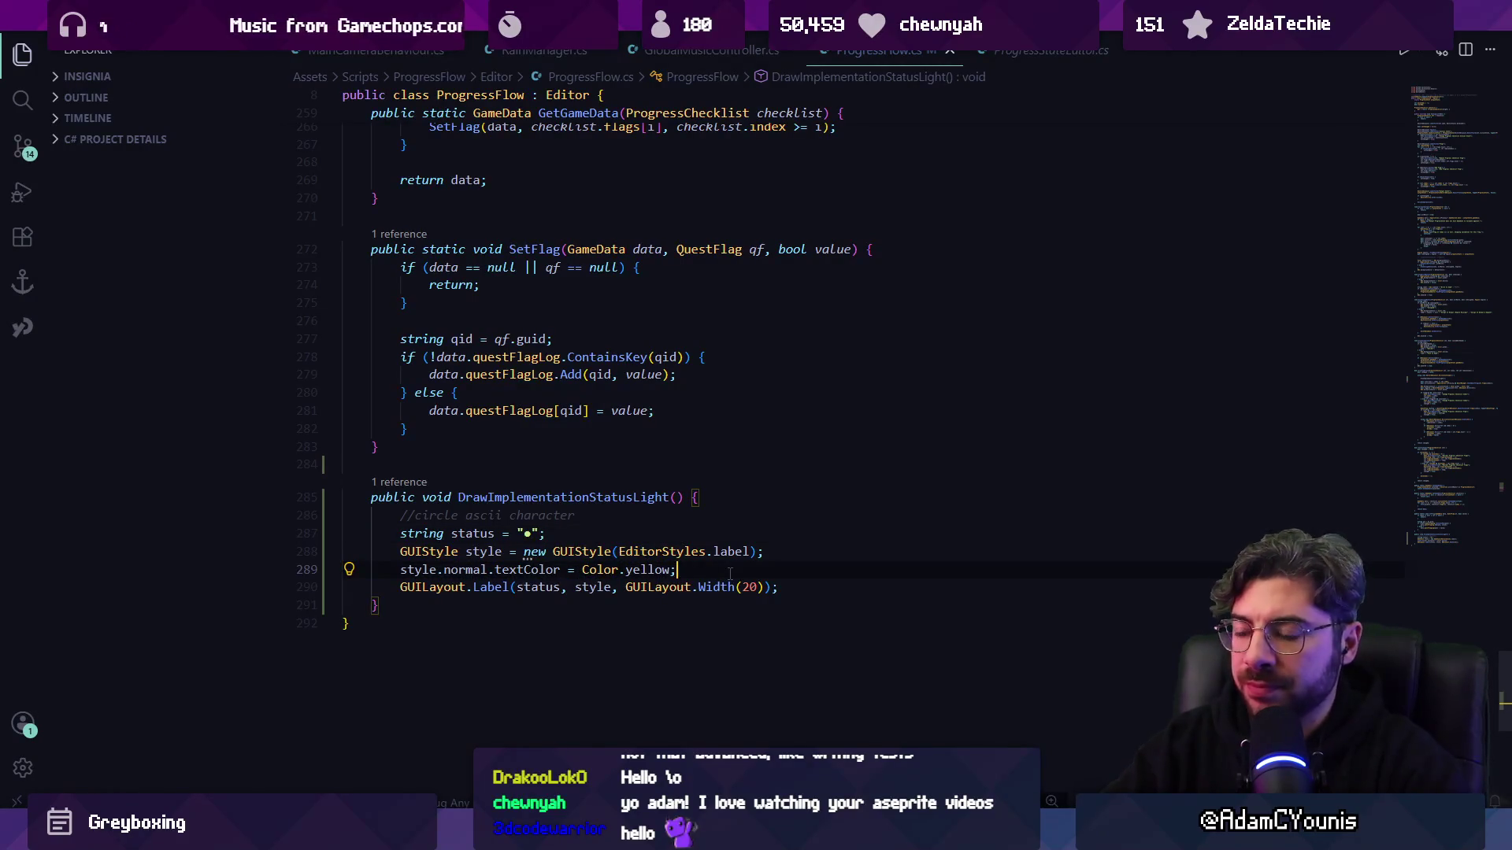
key(ctrl+Left)
key(ctrl+Left)
key(ctrl+Left)
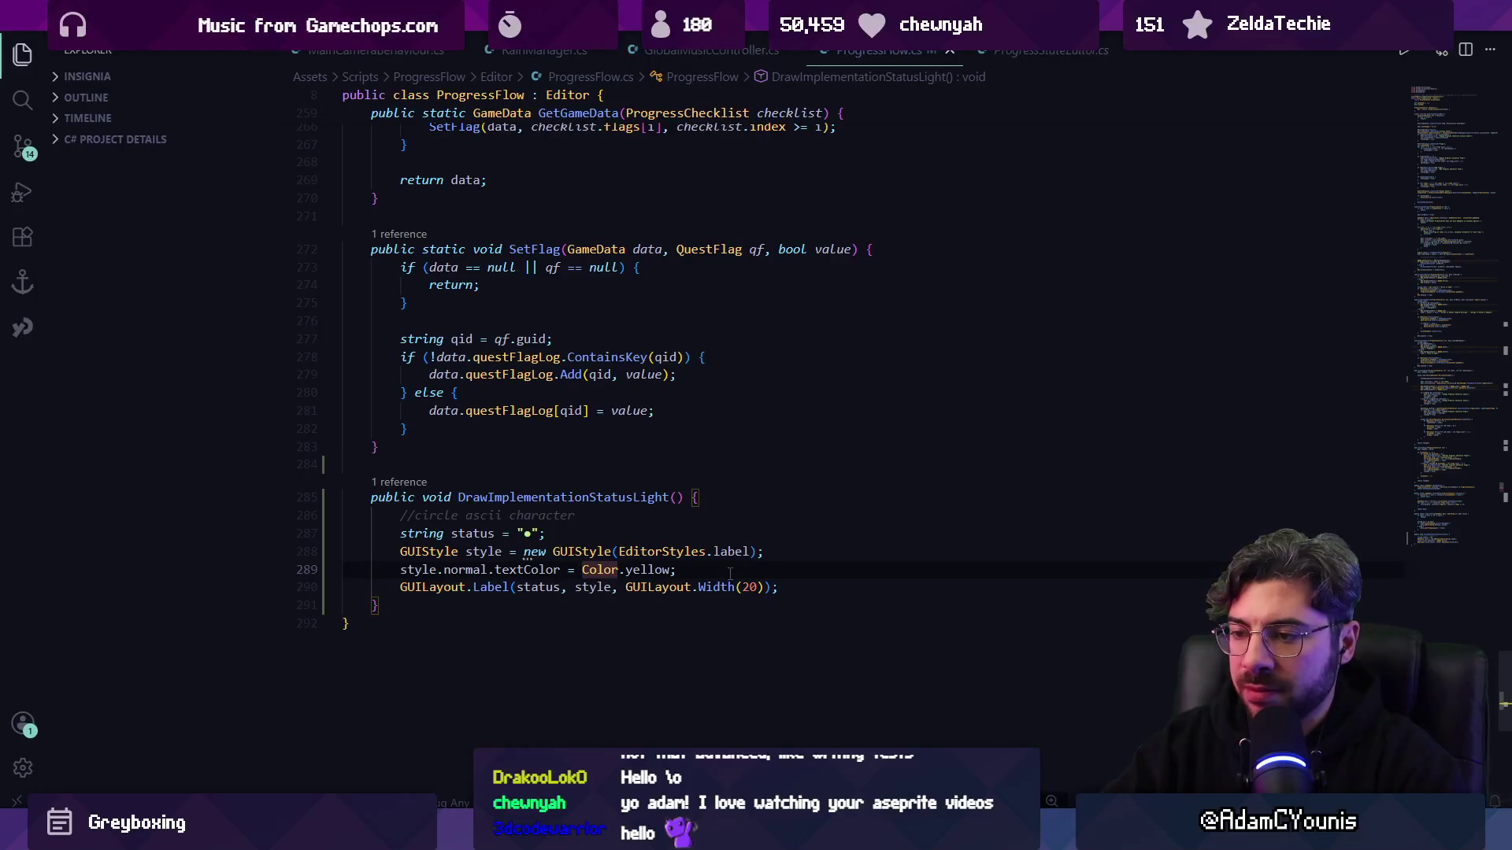
- Add bool implemented = true and set textColor to Color.green or Color.red accordingly, then save
key(Home)
key(Home)
key(Return)
key(Return)
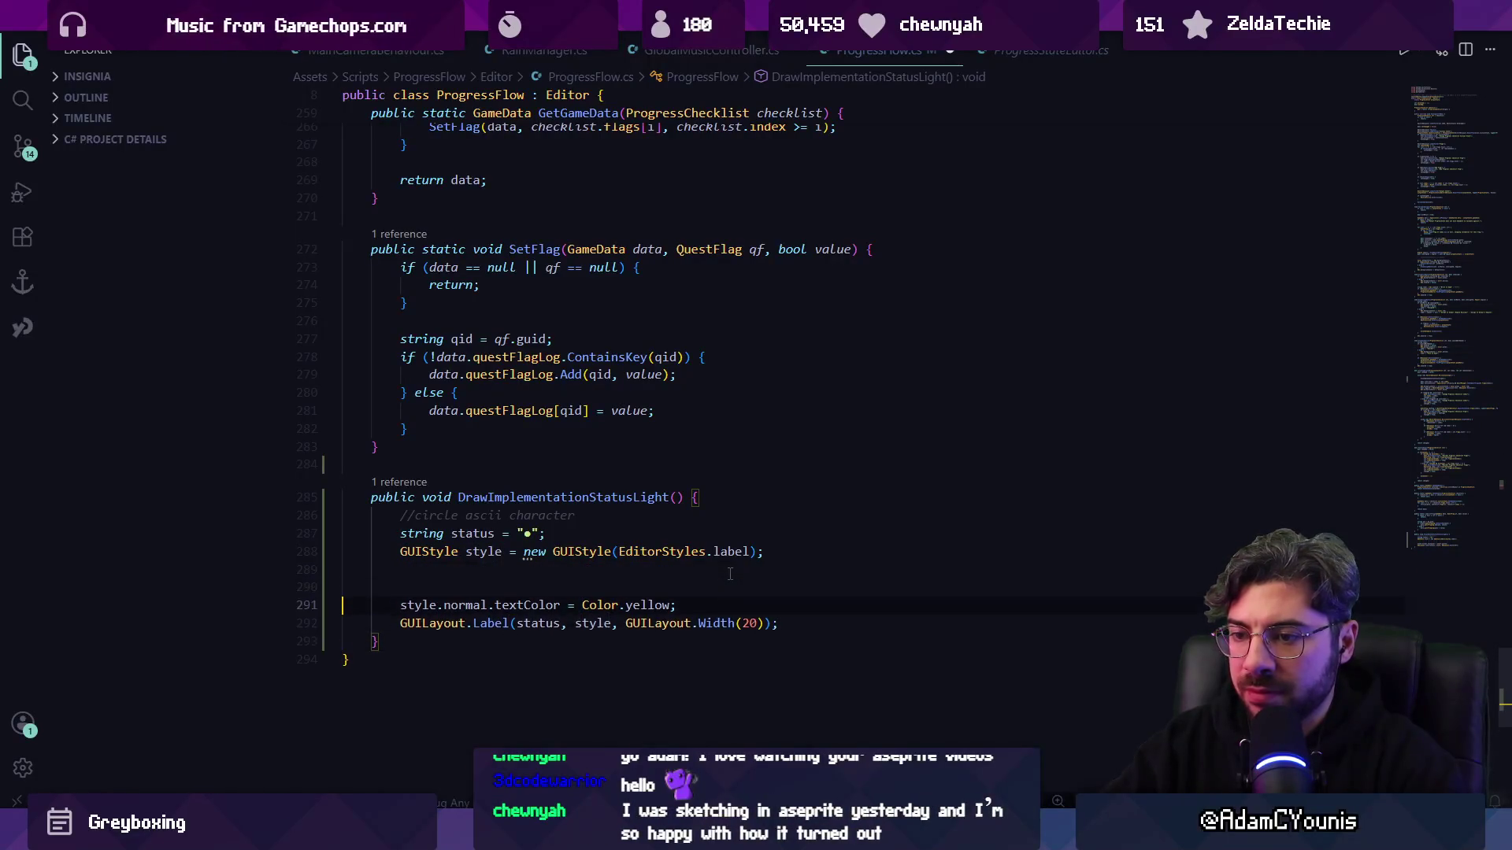
key(Tab)
text(b)
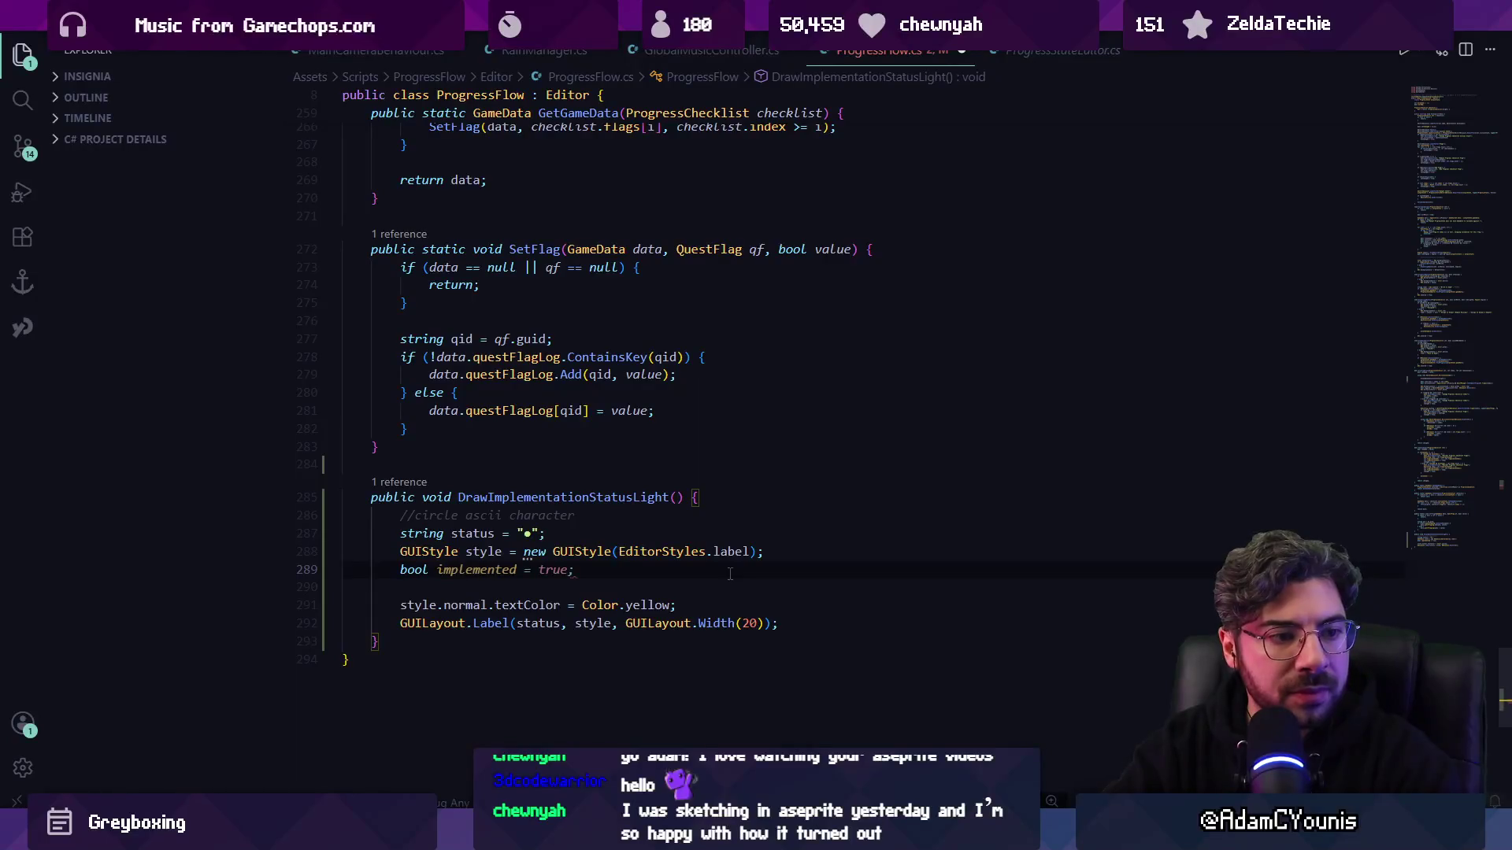
key(ctrl+BackSpace)
key(ctrl+BackSpace)
key(ctrl+BackSpace)
text(statusGoo)
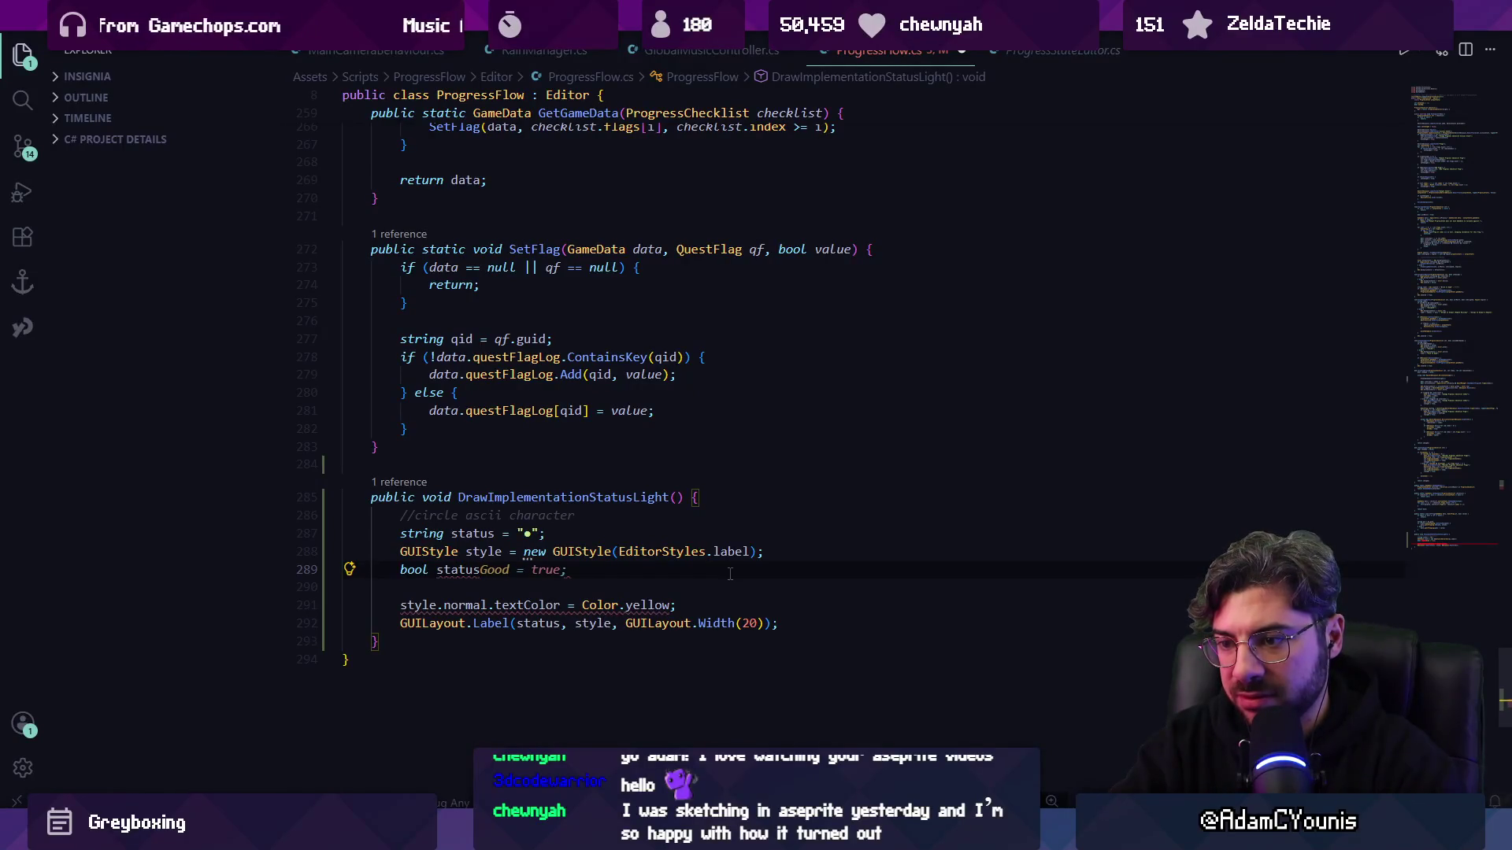
key(BackSpace)
key(BackSpace)
key(BackSpace)
text(implemente)
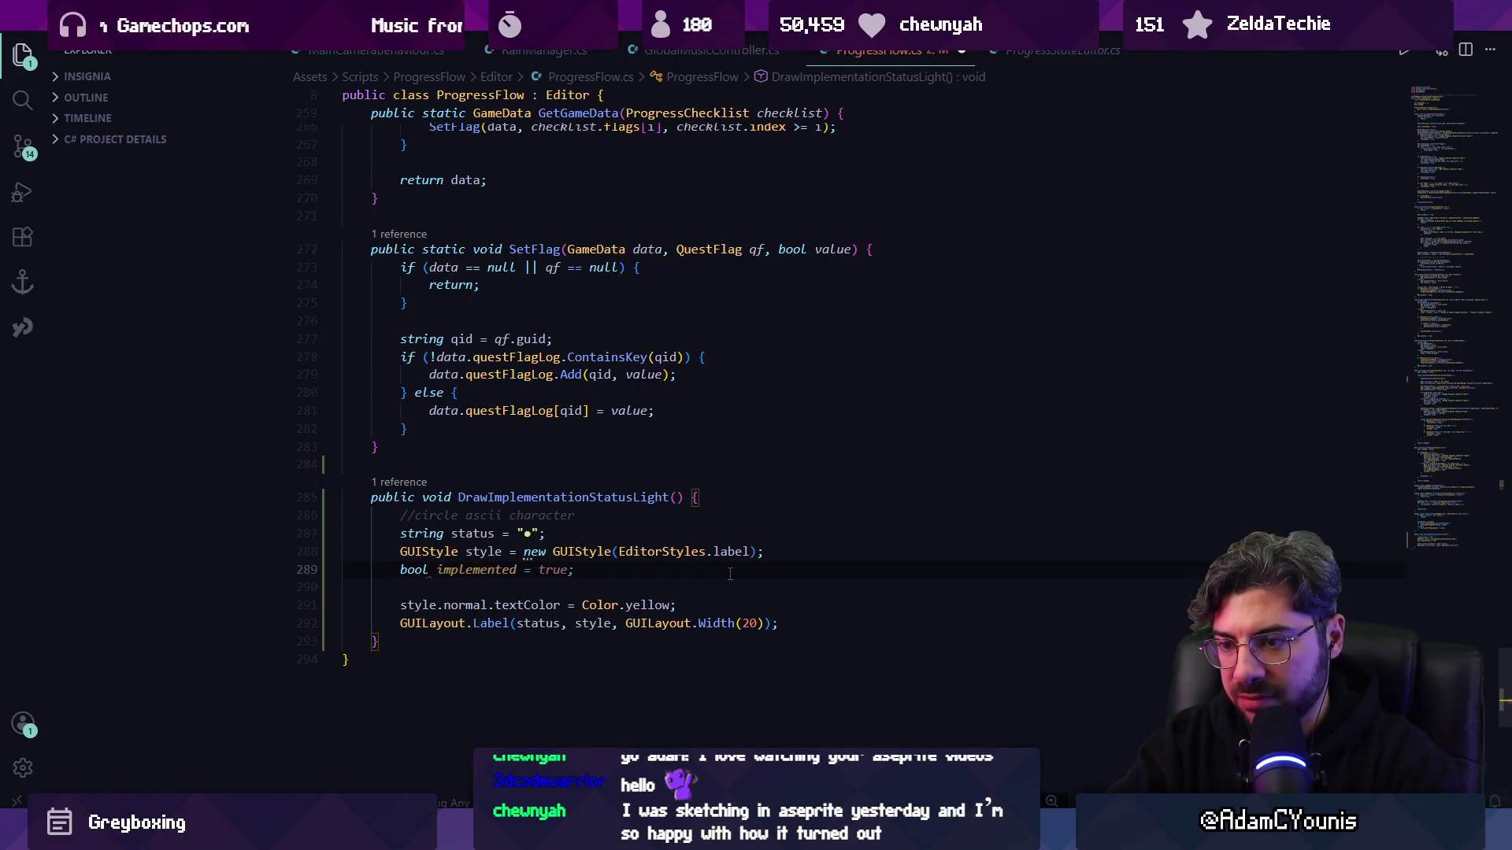
key(Tab)
key(Tab)
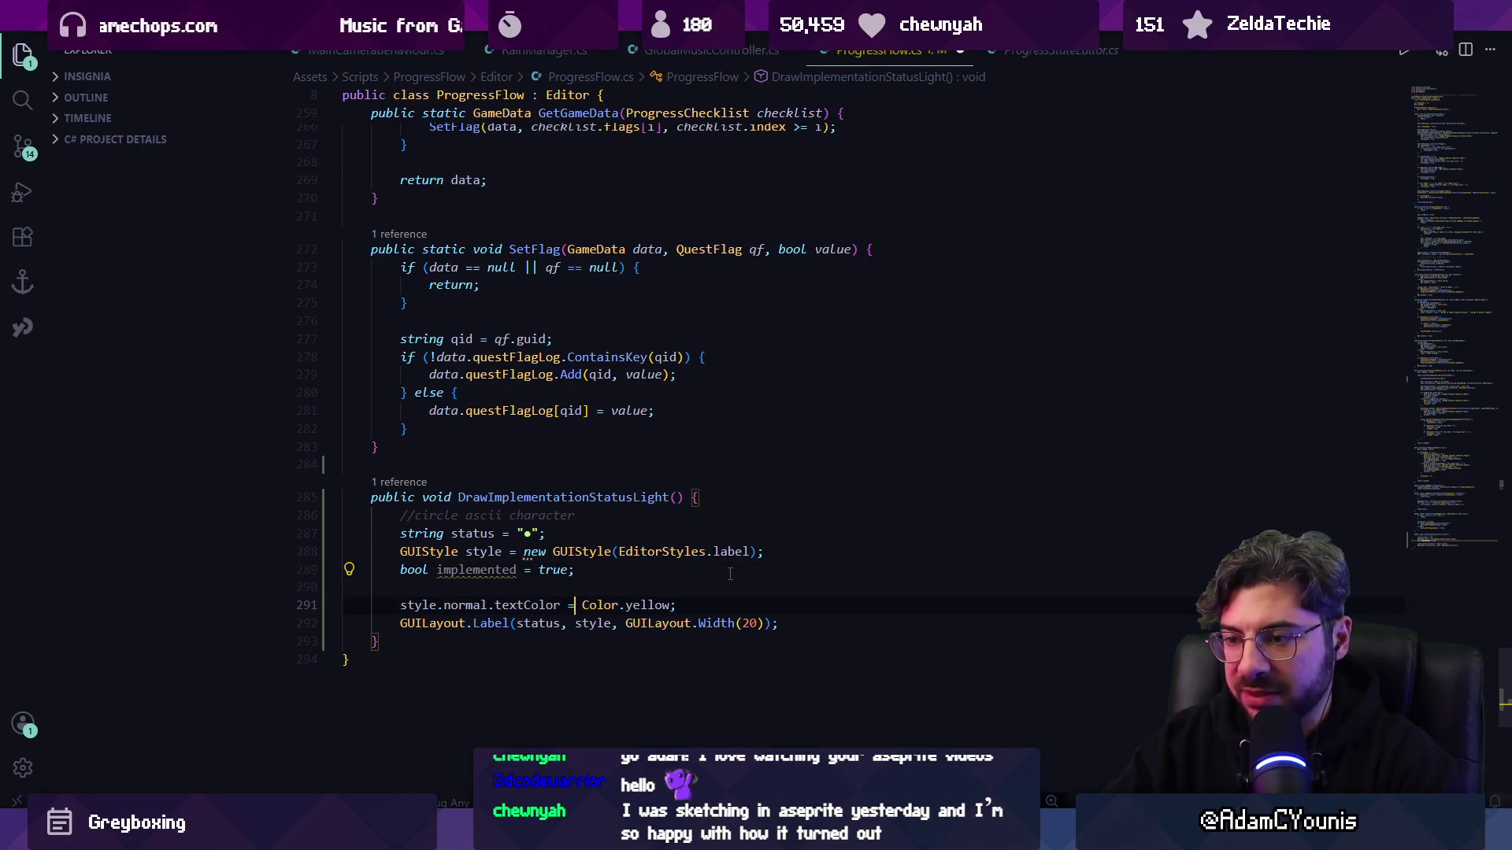
key(Tab)
key(ctrl+s)
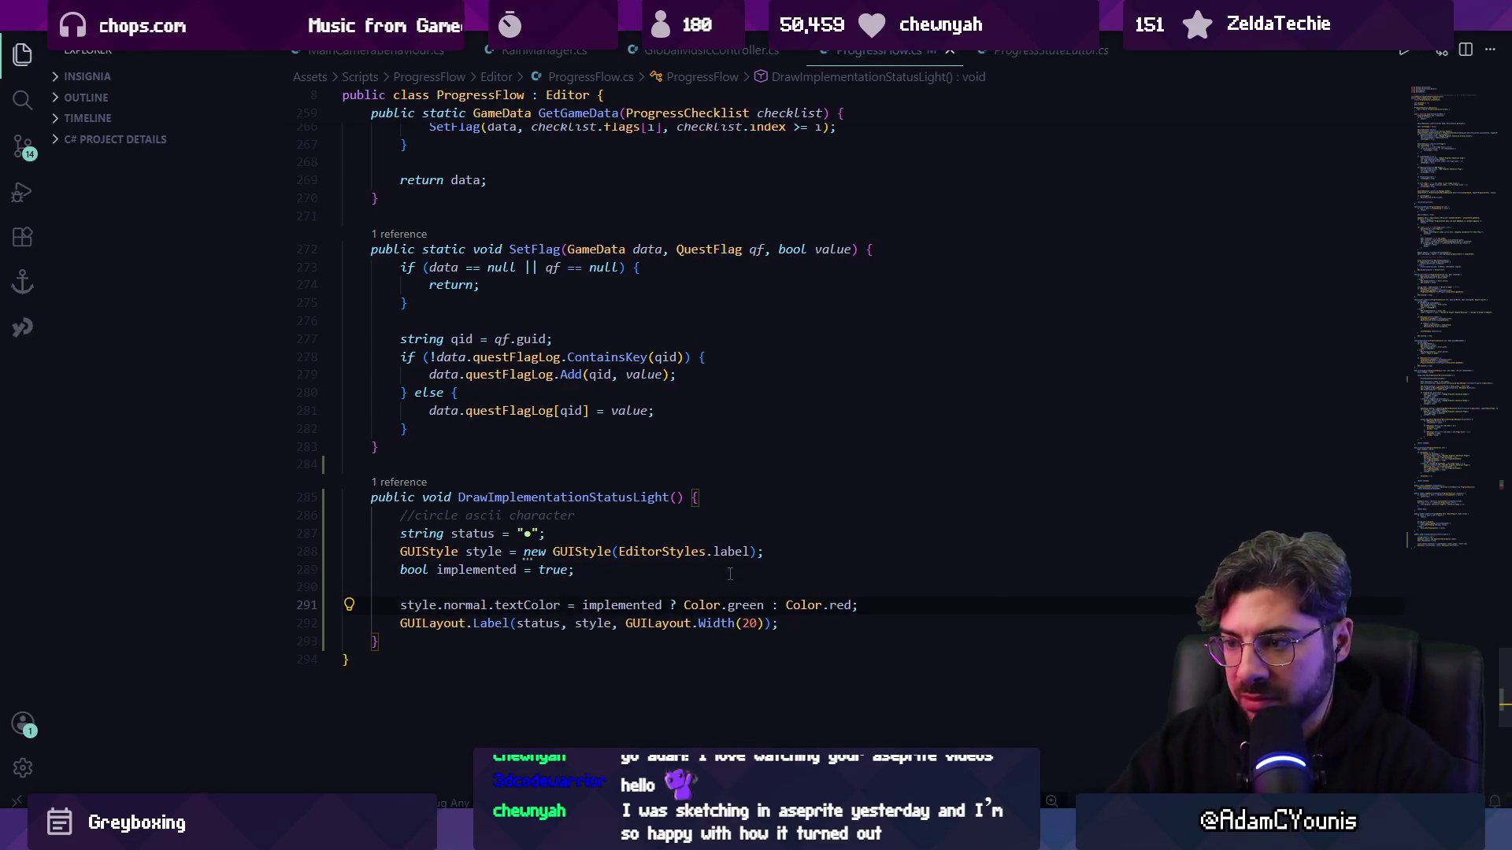
key(alt+Tab)
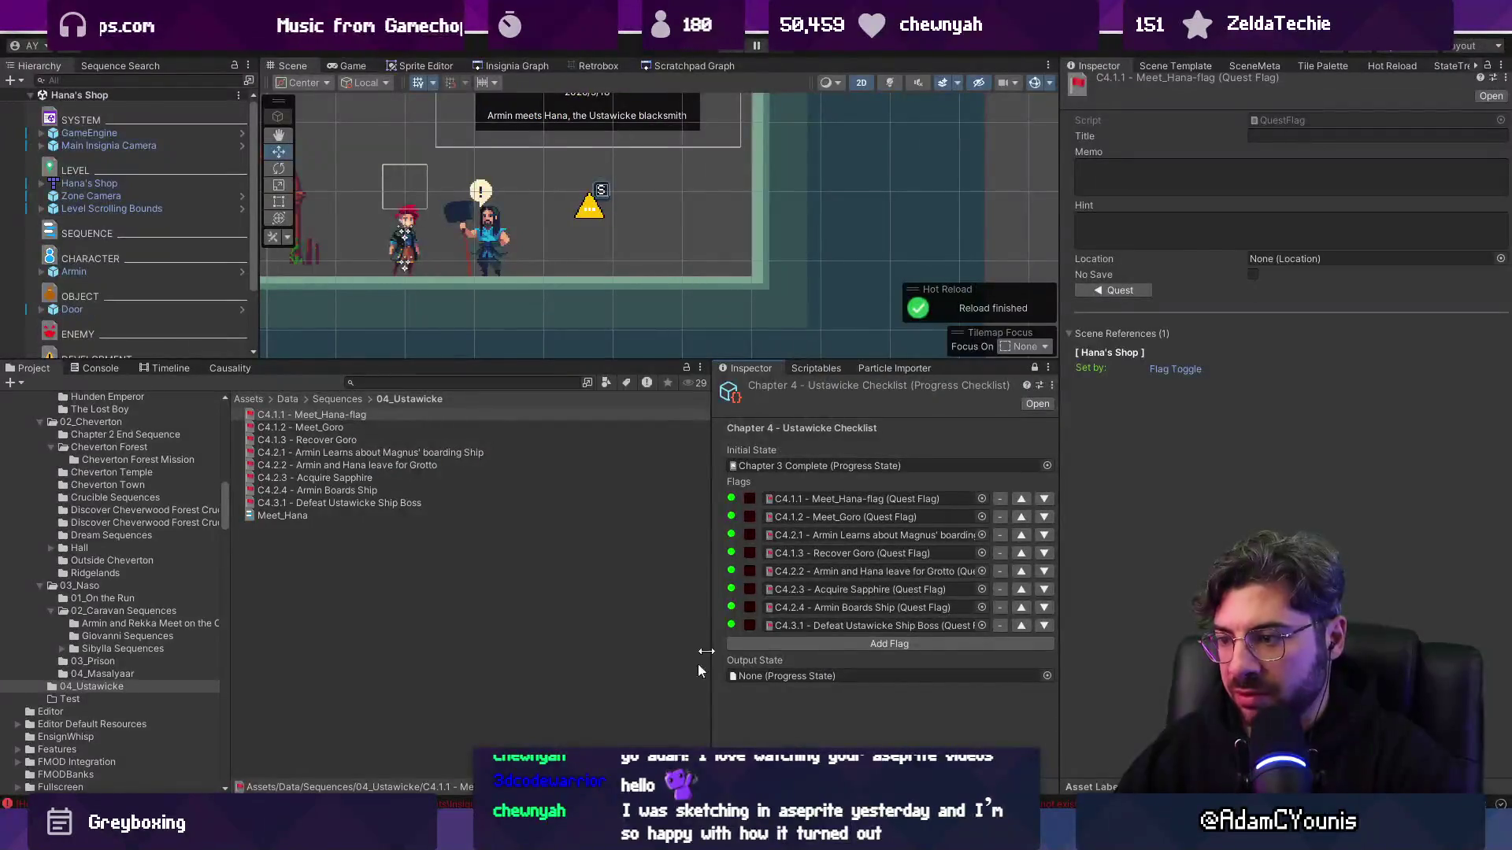
key(alt+Tab)
click(508, 585)
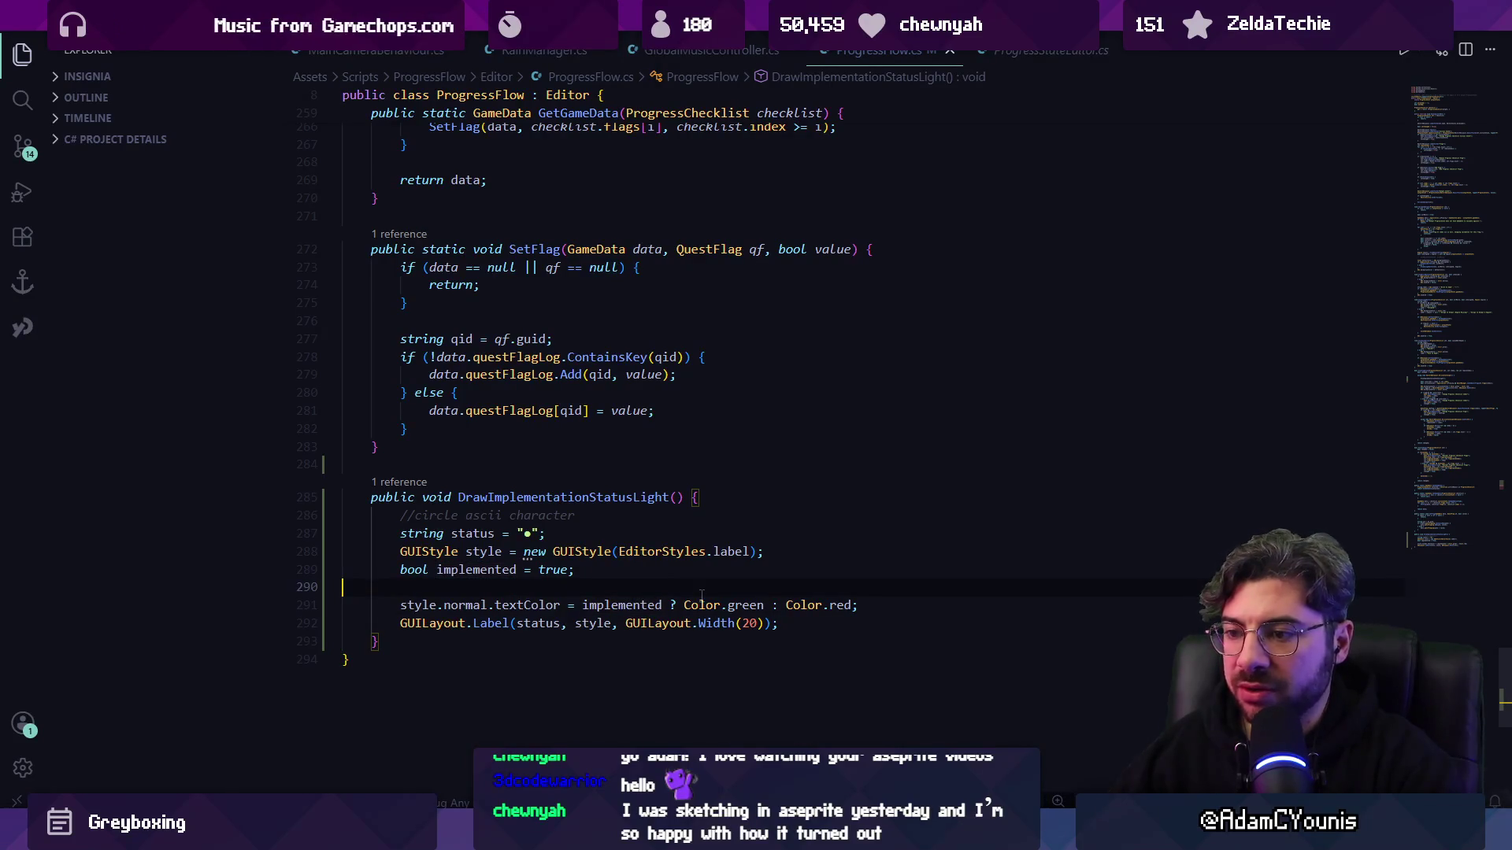
- Write a '//check causality' comment explaining the light turns red when the flag is unimplemented
key(Tab)
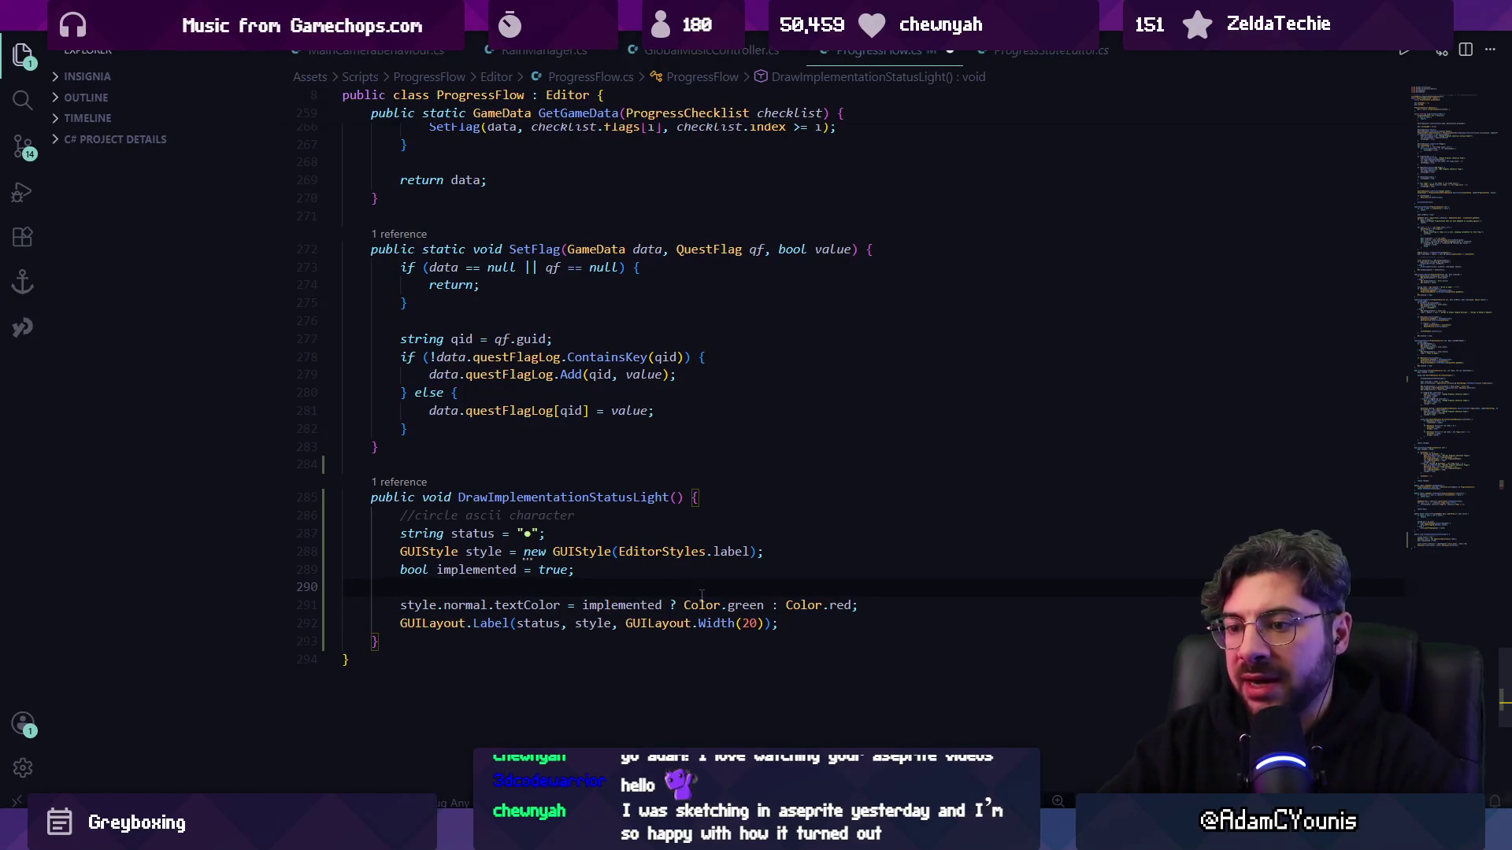
text(//SECTION)
key(shift+Home)
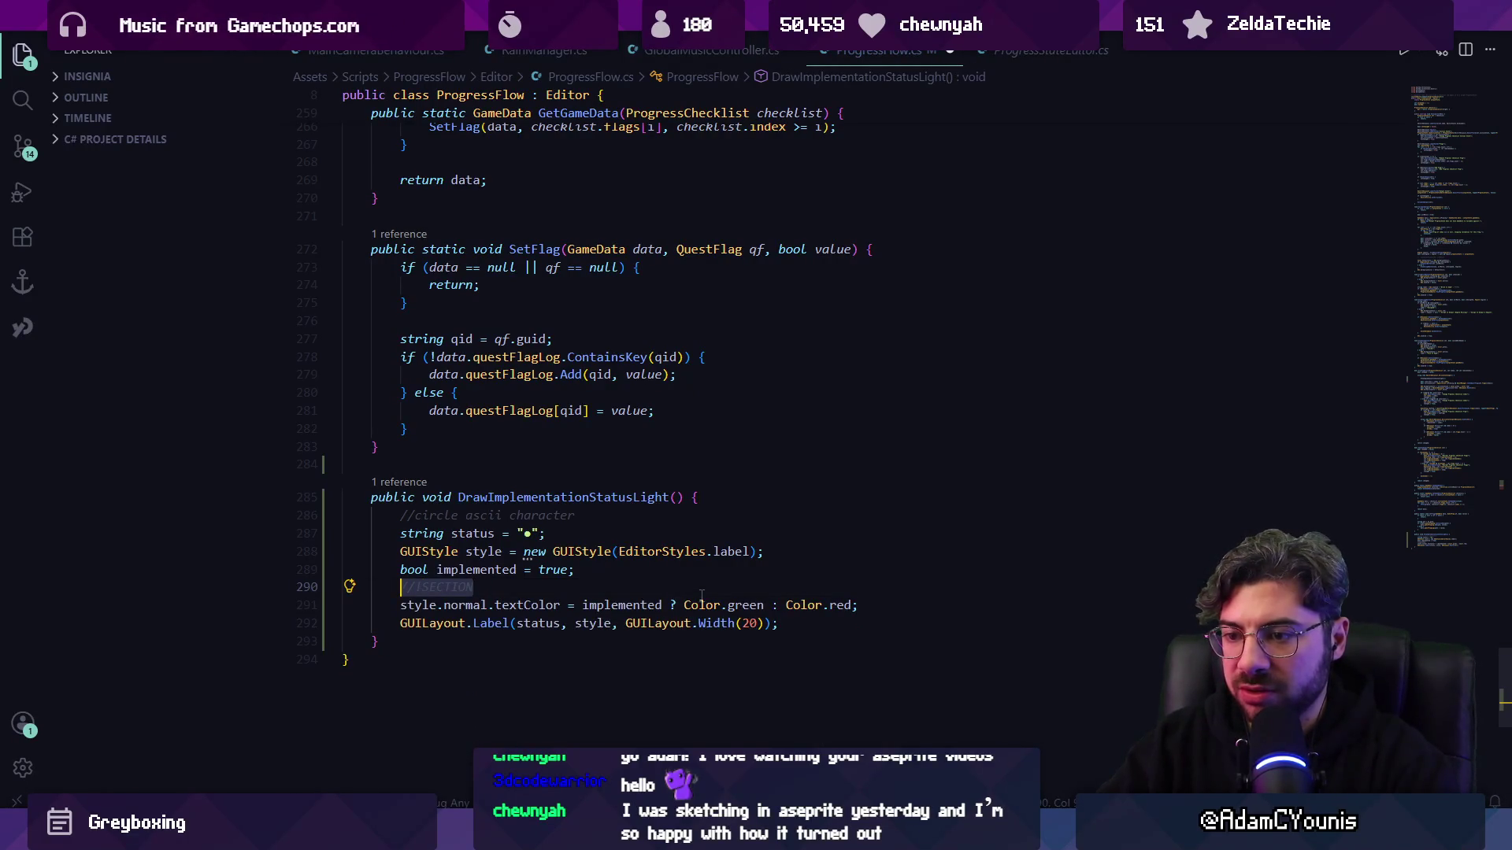
text(//)
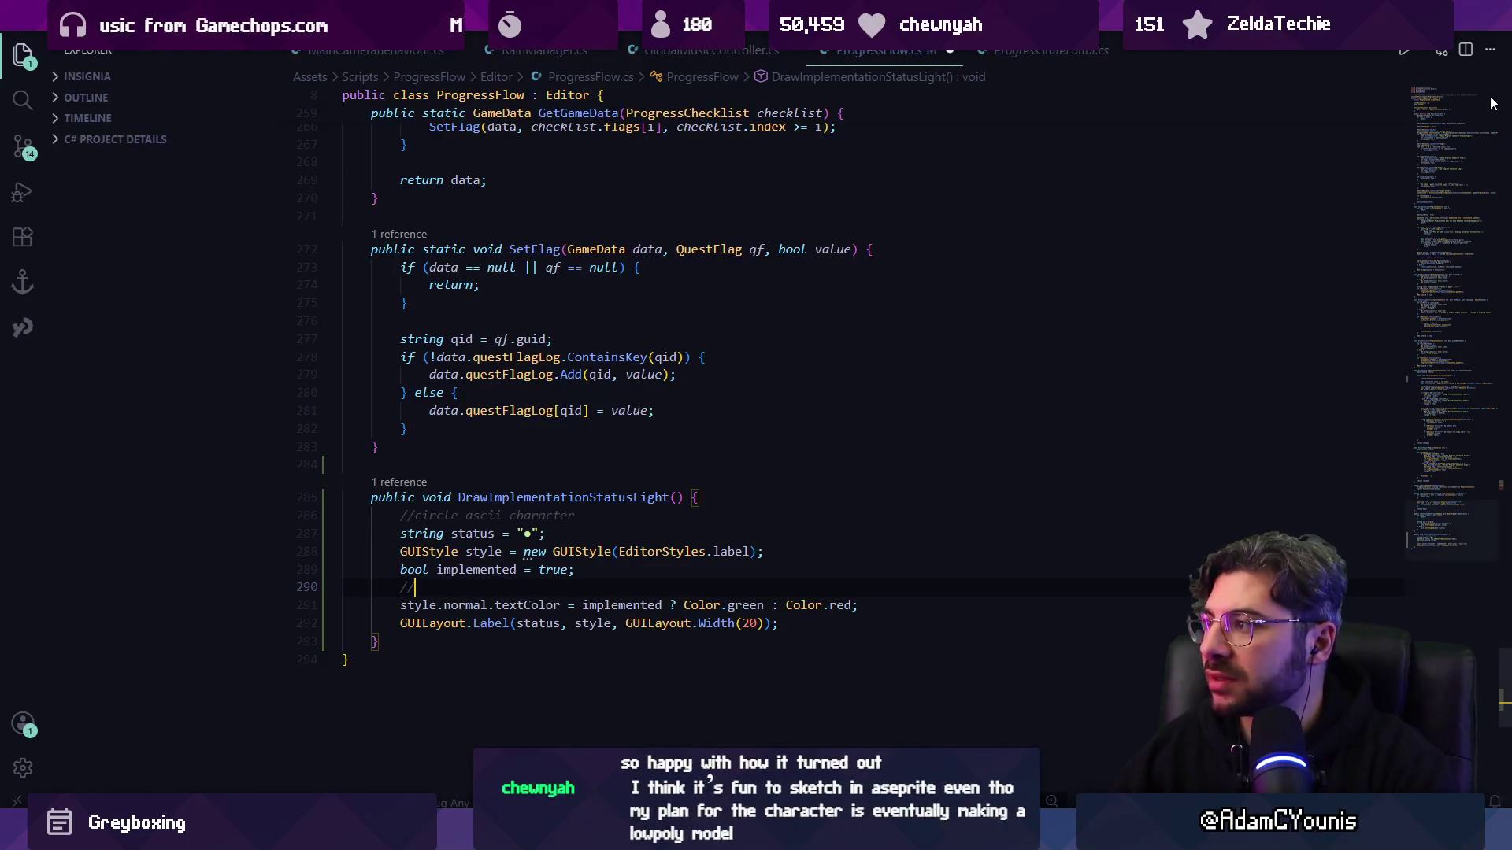
click(1494, 103)
mouse_move(1452, 97)
mouse_down()
mouse_move(1446, 474)
mouse_move(1429, 518)
mouse_up()
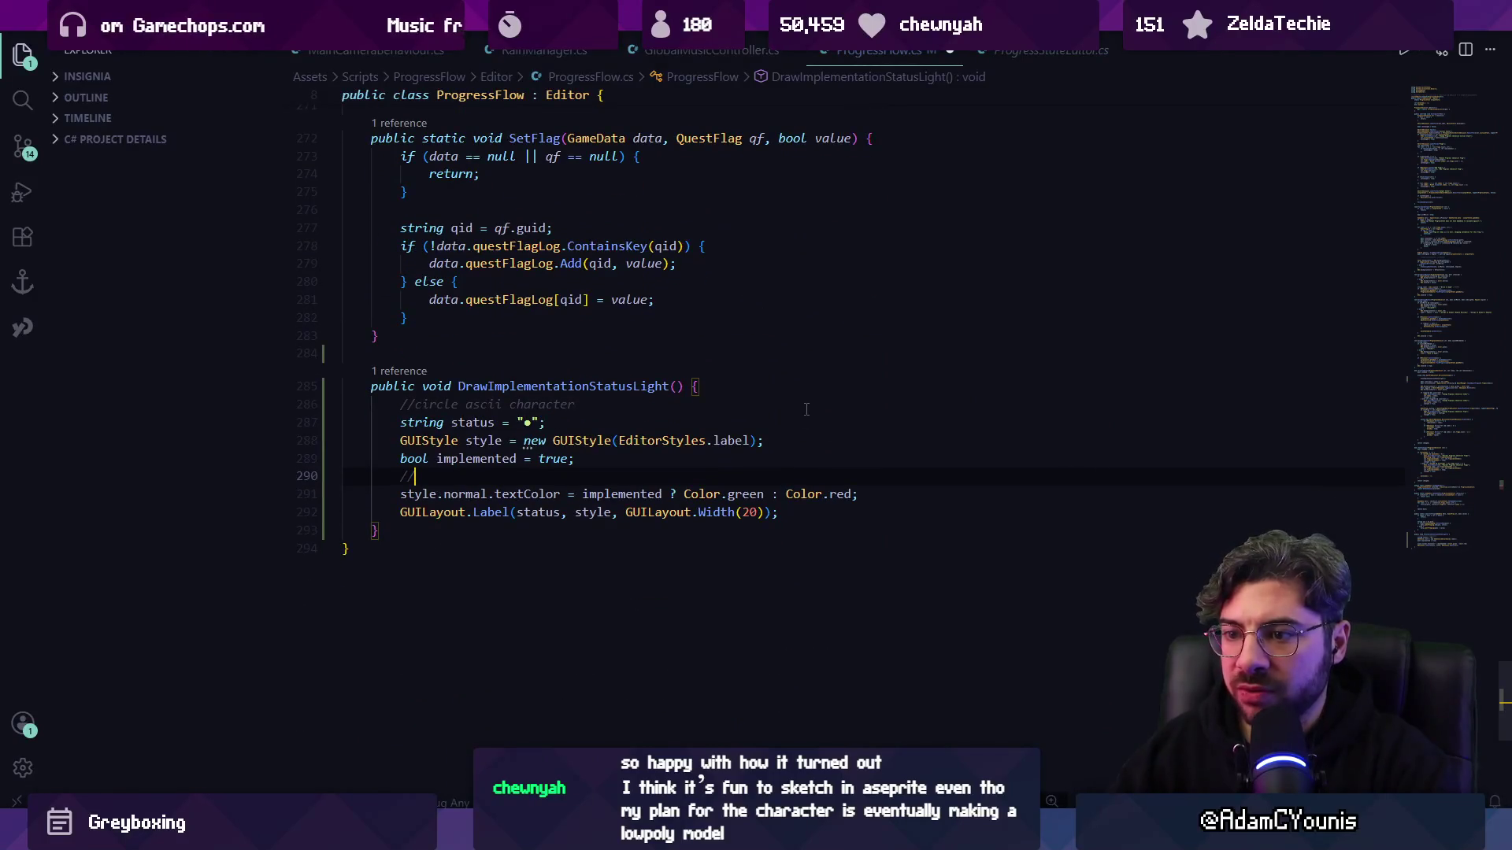
text(check cau)
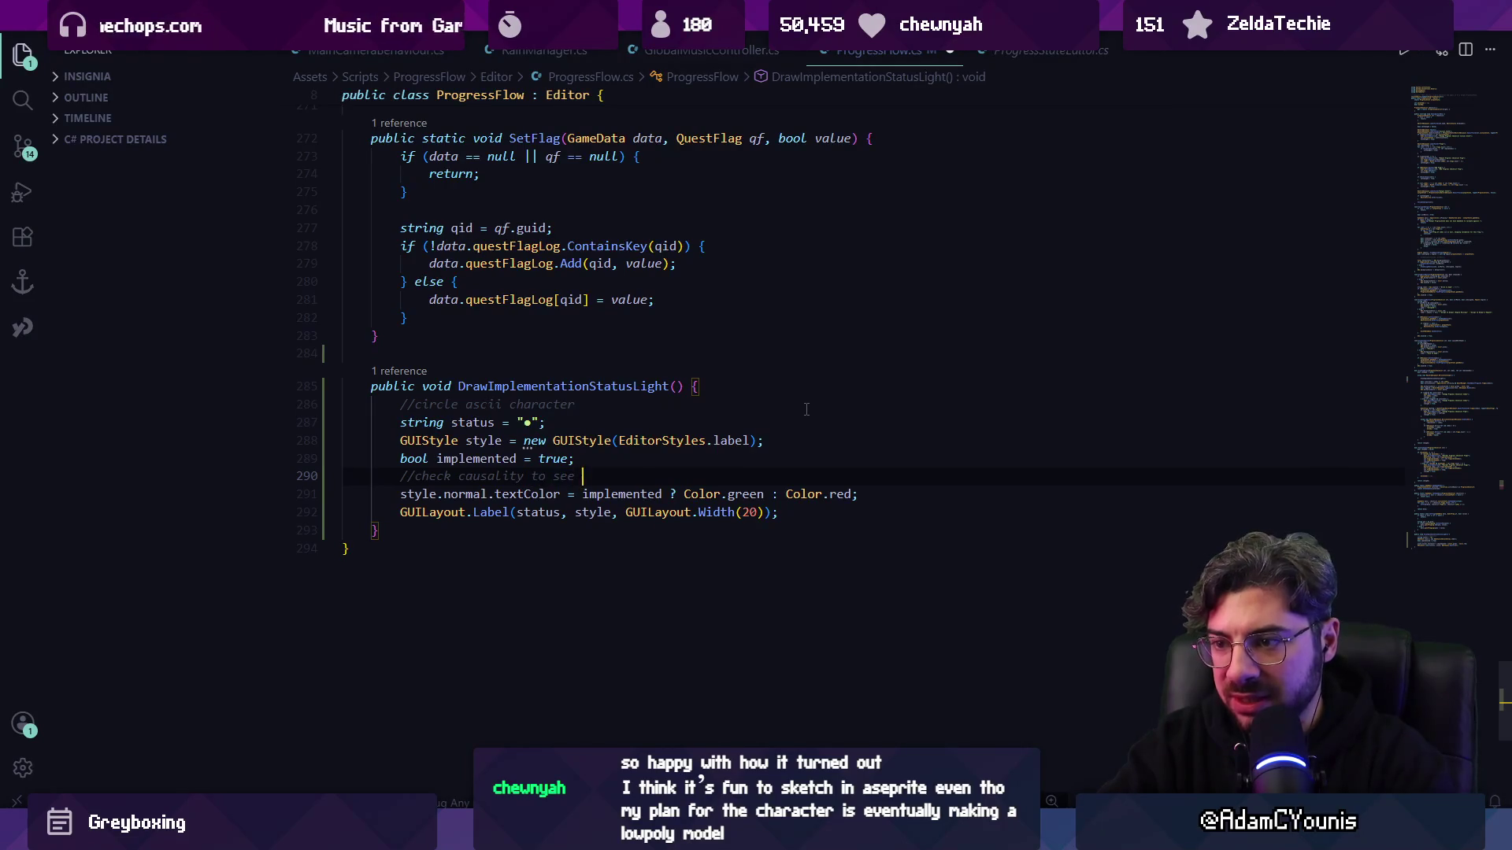
text(sality)
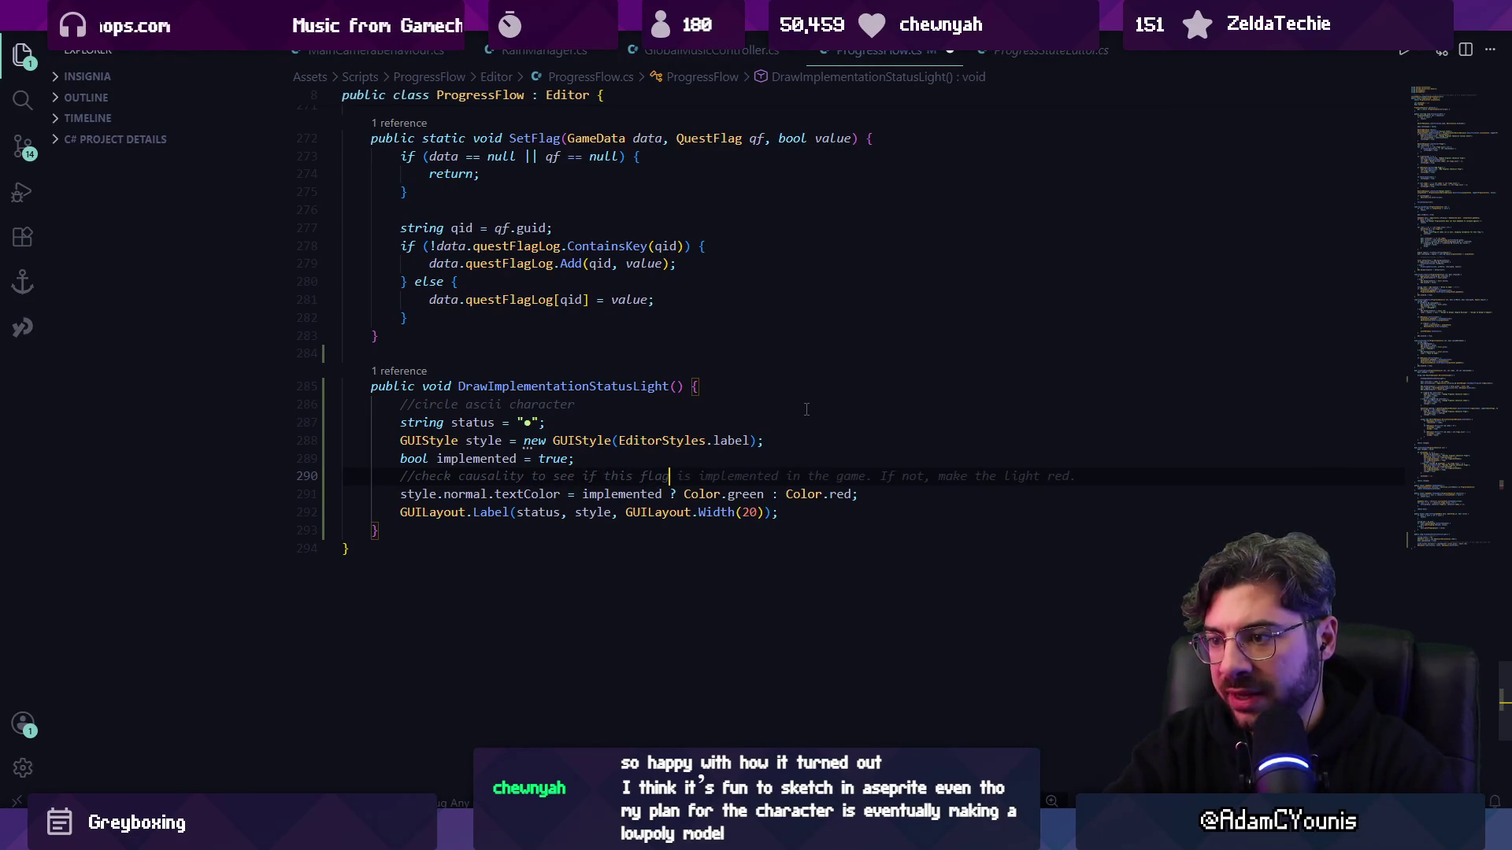
key(Tab)
key(Return)
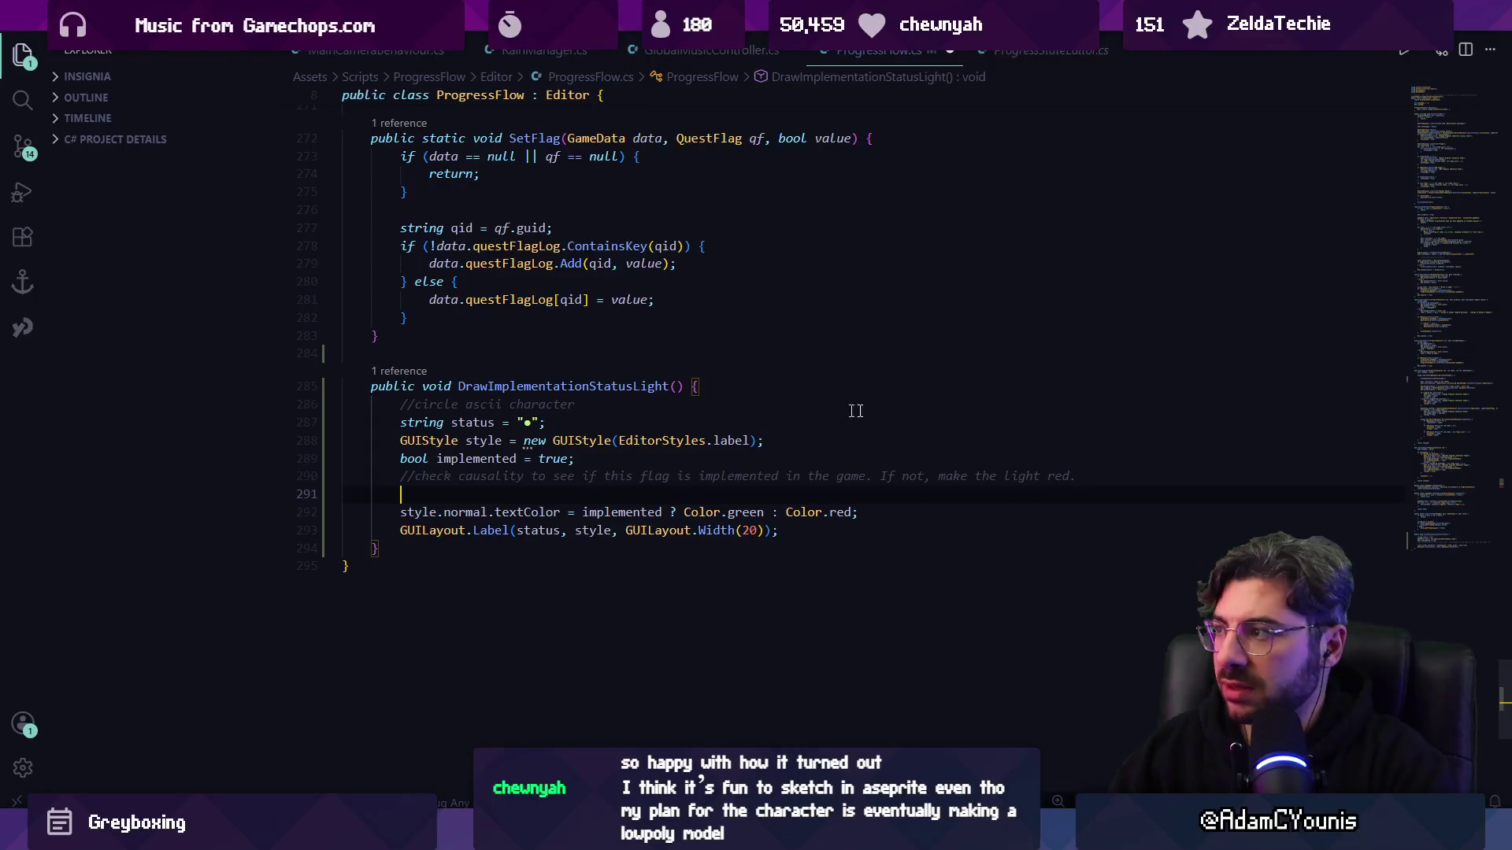
- Begin a new line beneath the comment reading InsigniaData.library.ca
click(1457, 99)
drag(1435, 88, 1408, 494)
text(InsigniaData)
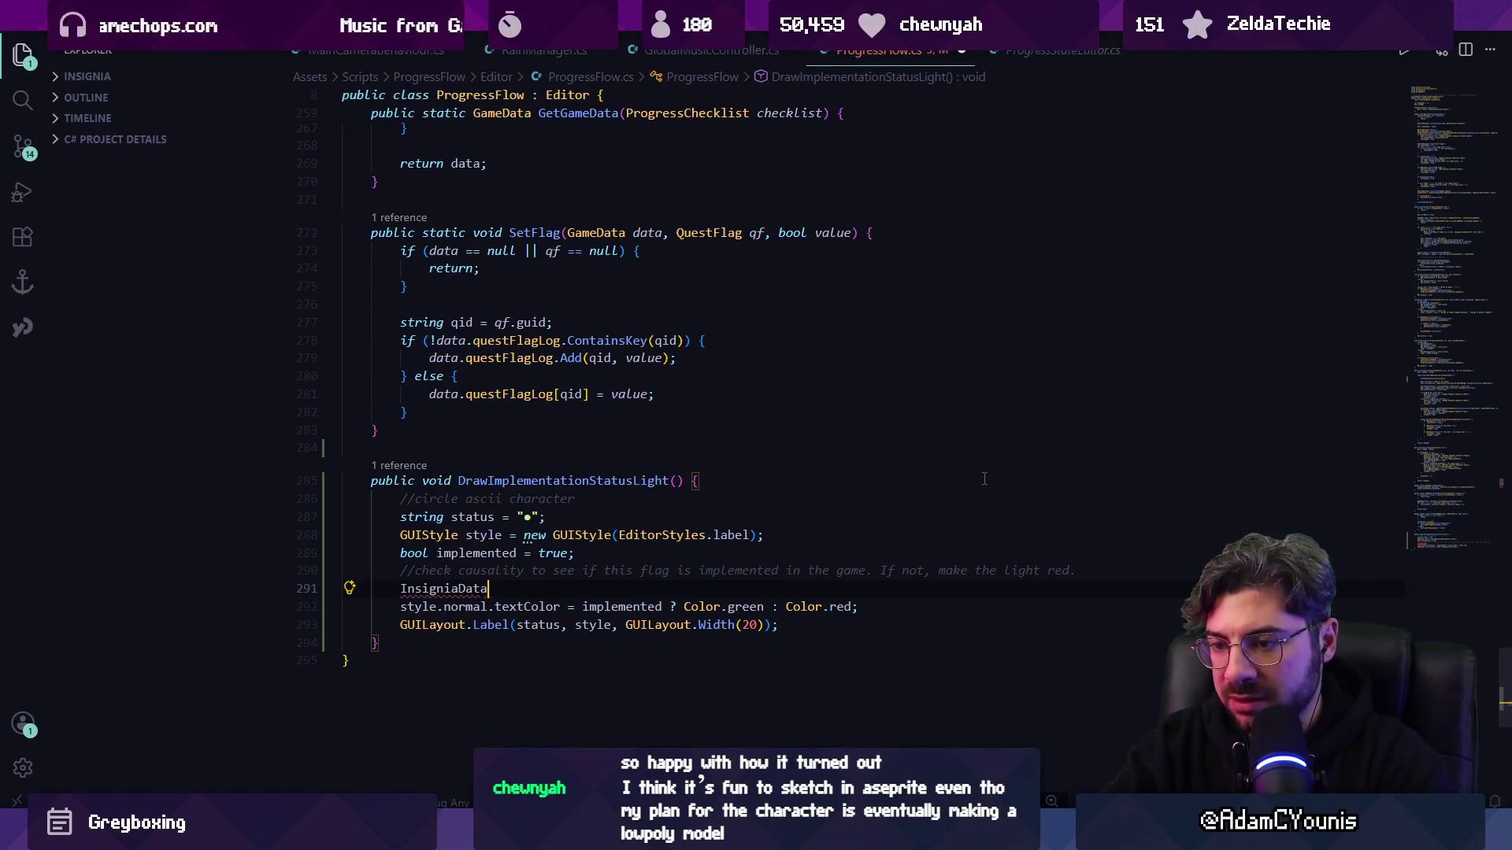
text(.)
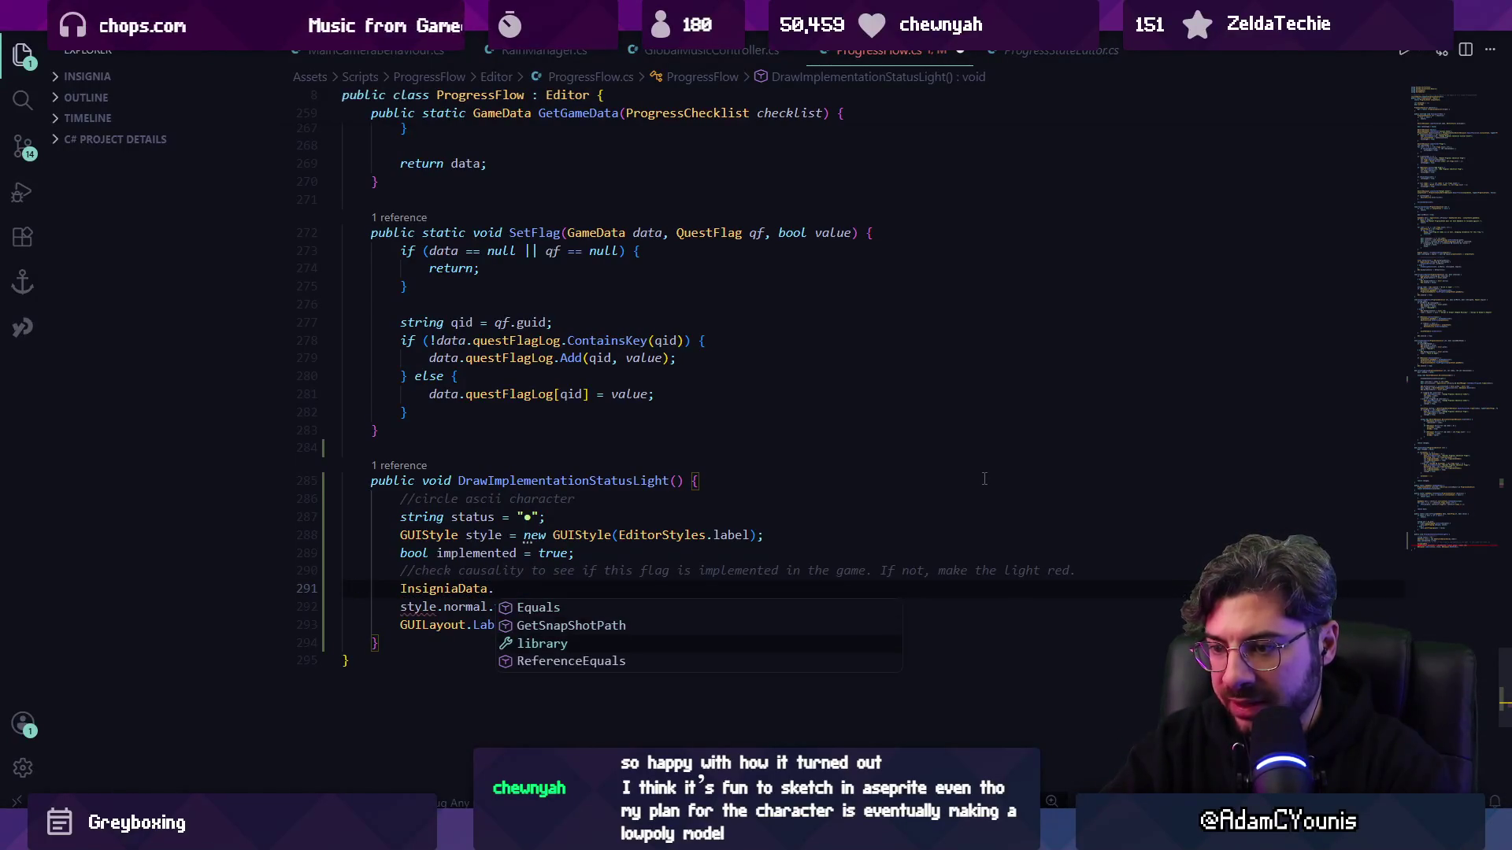
text(library.ca)
- Trim line 291 back to InsigniaData and inspect the InsigniaData and SceneInstanceCollection definitions
key(BackSpace)
key(BackSpace)
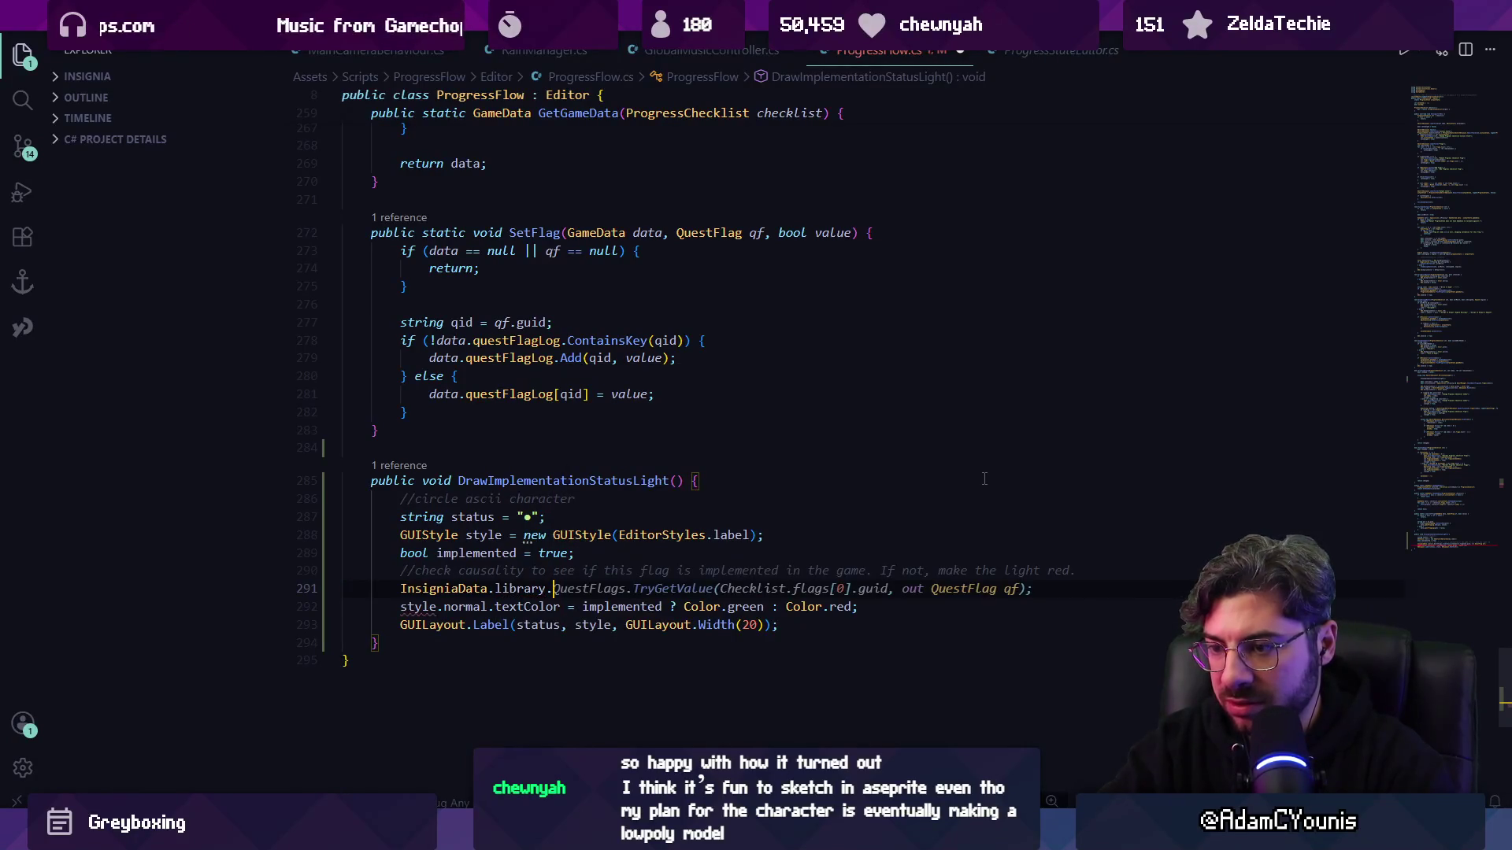
key(BackSpace)
key(BackSpace)
key(BackSpace)
text(c)
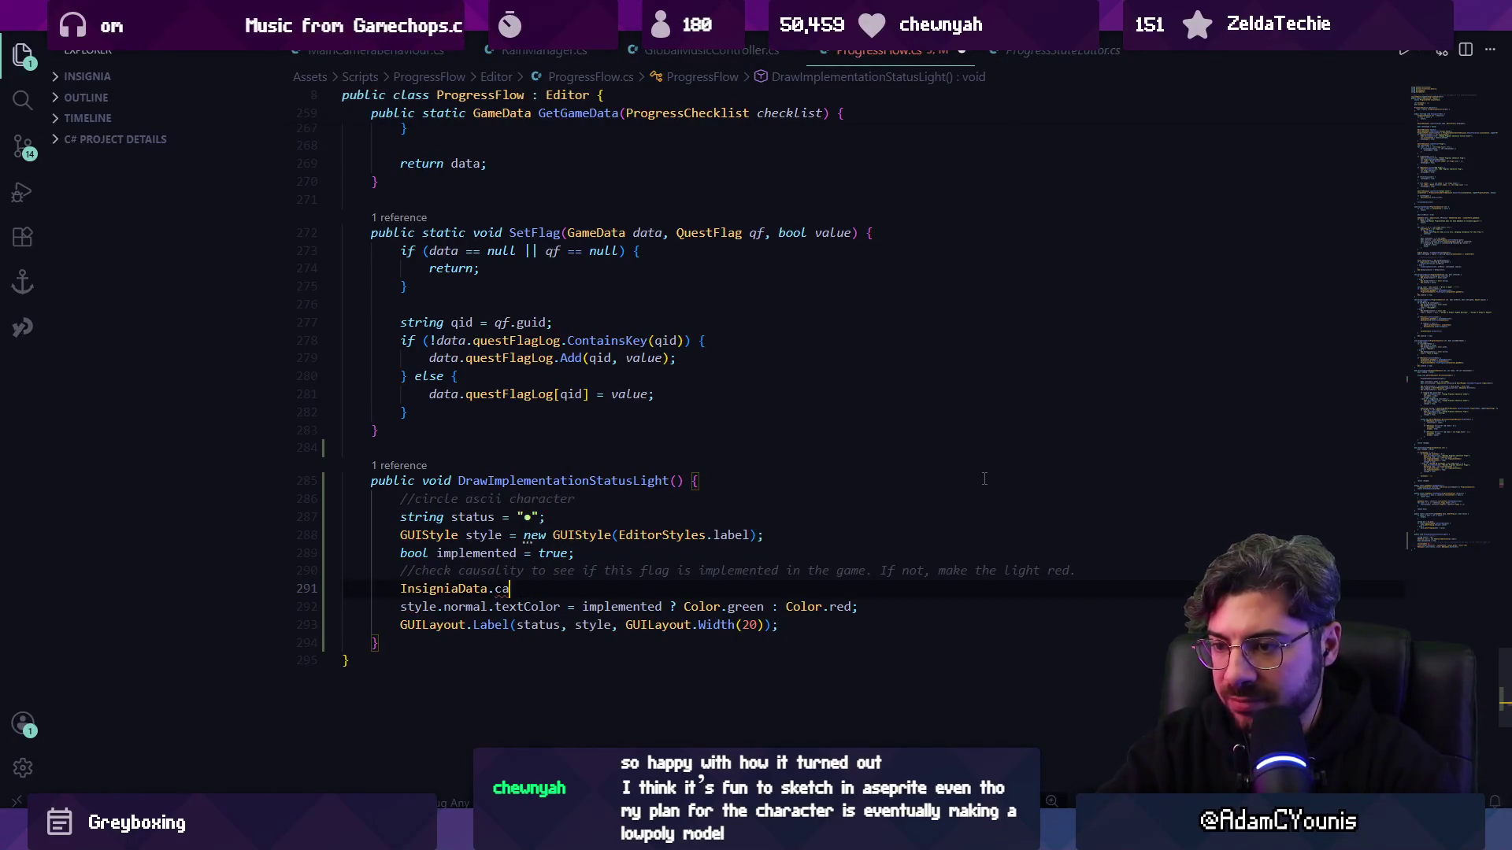
key(BackSpace)
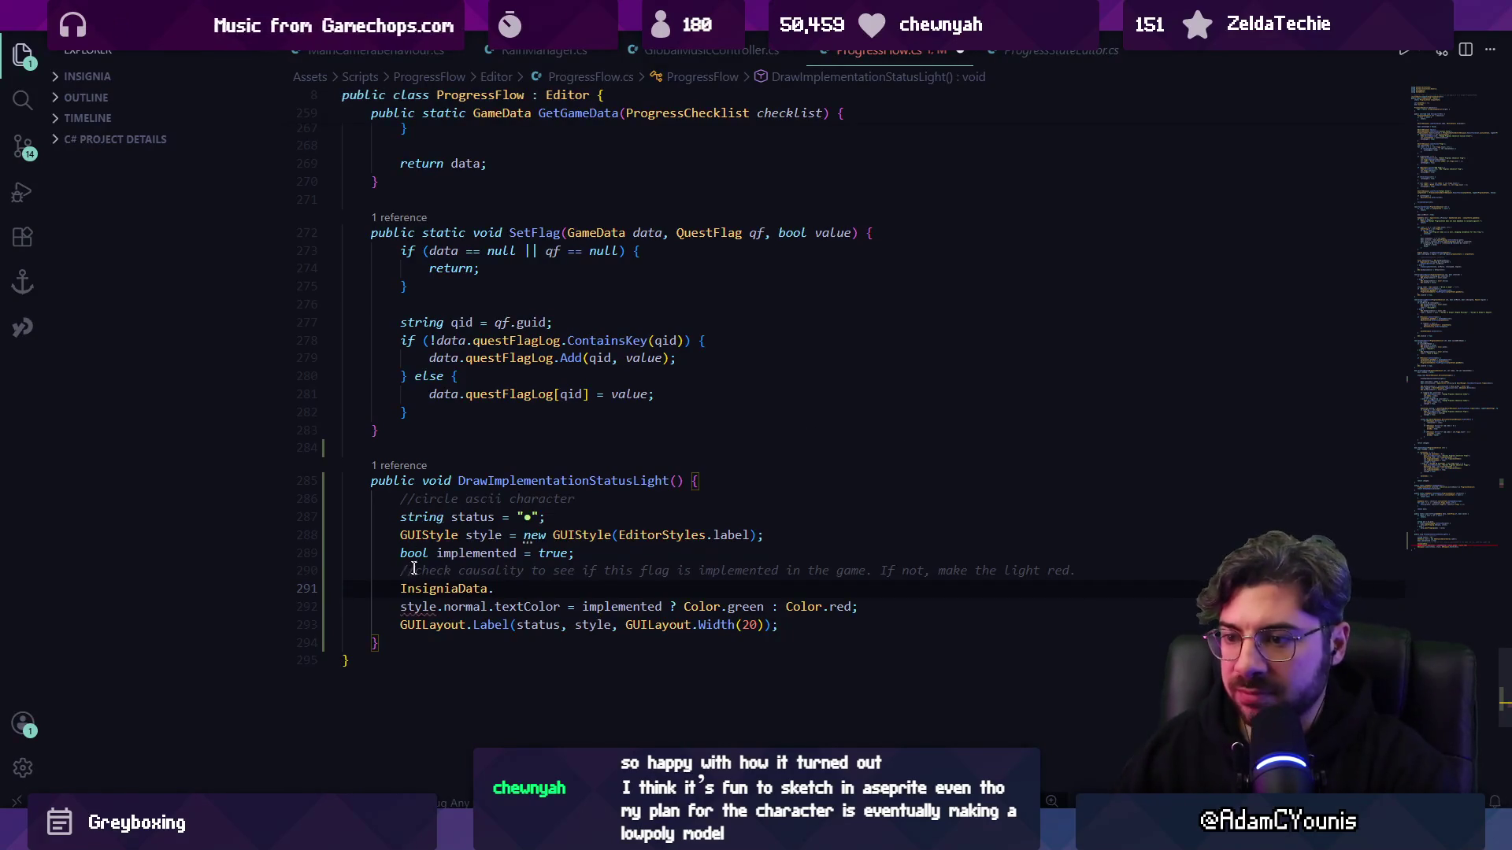
key(F12)
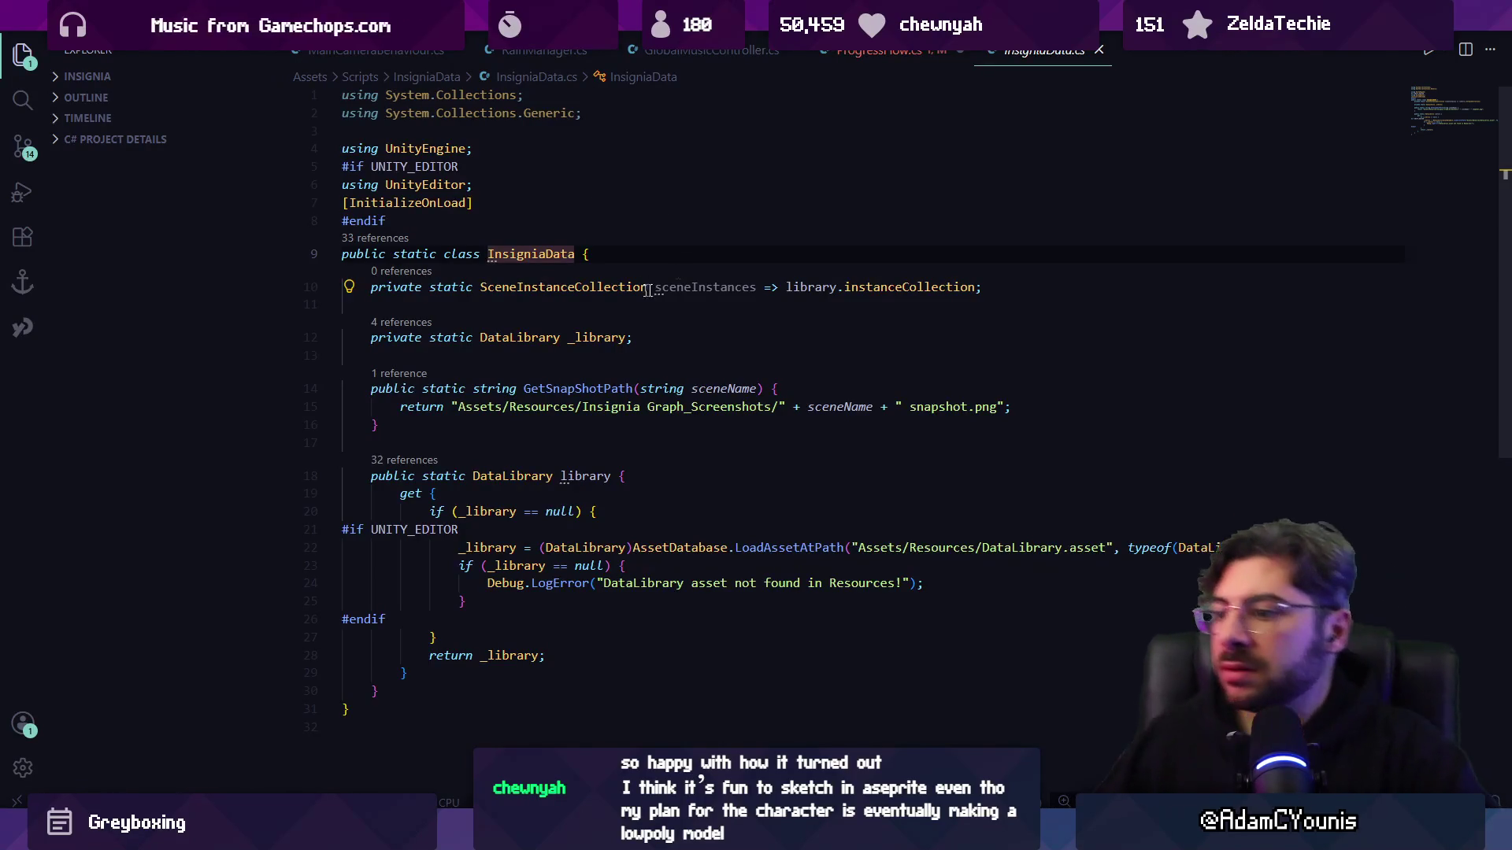
ctrl+click(616, 287)
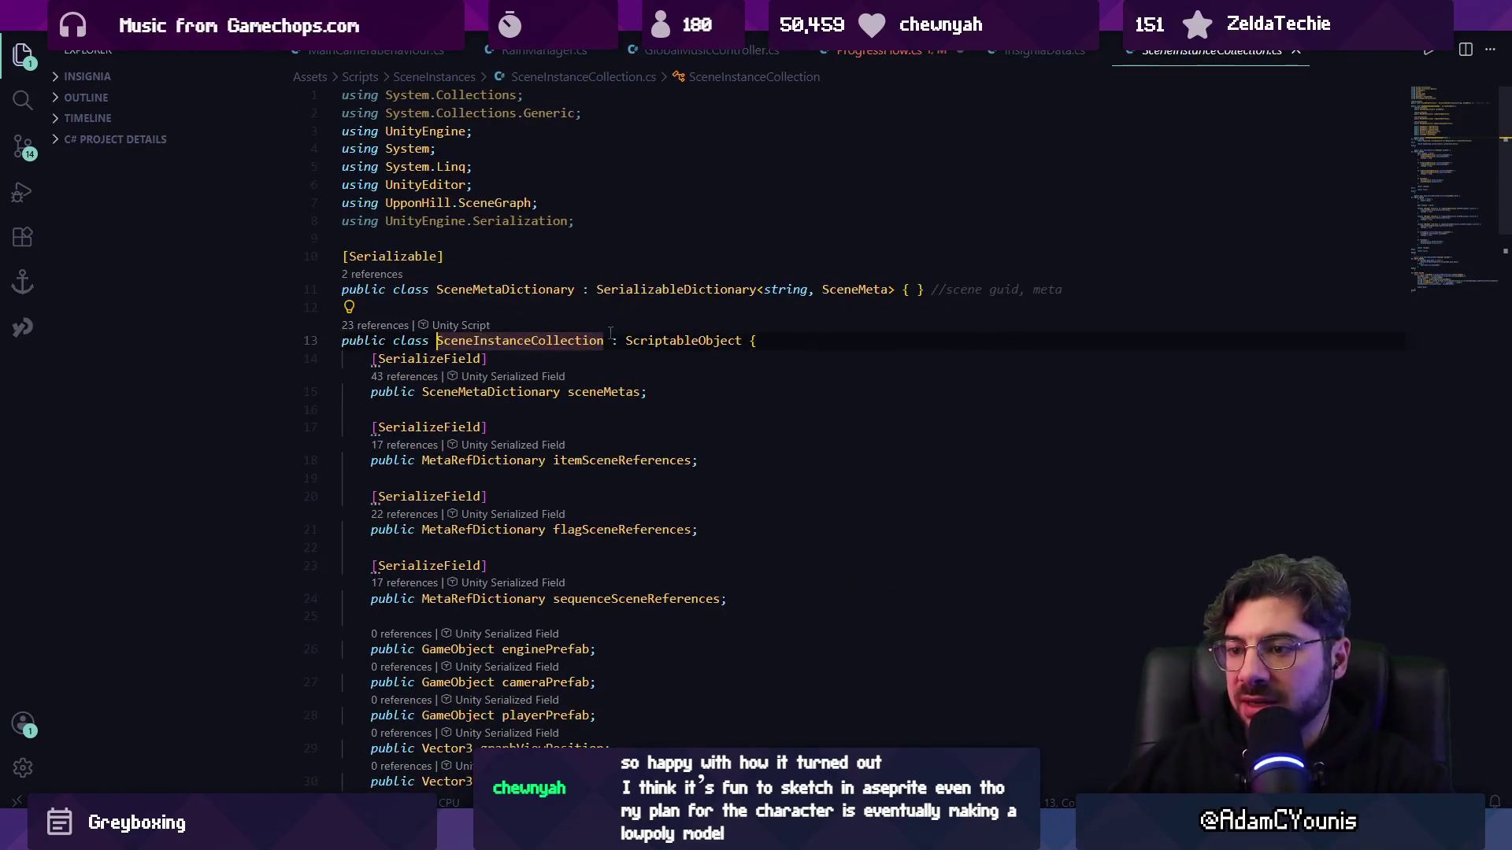
key(alt+Left)
key(alt+Left)
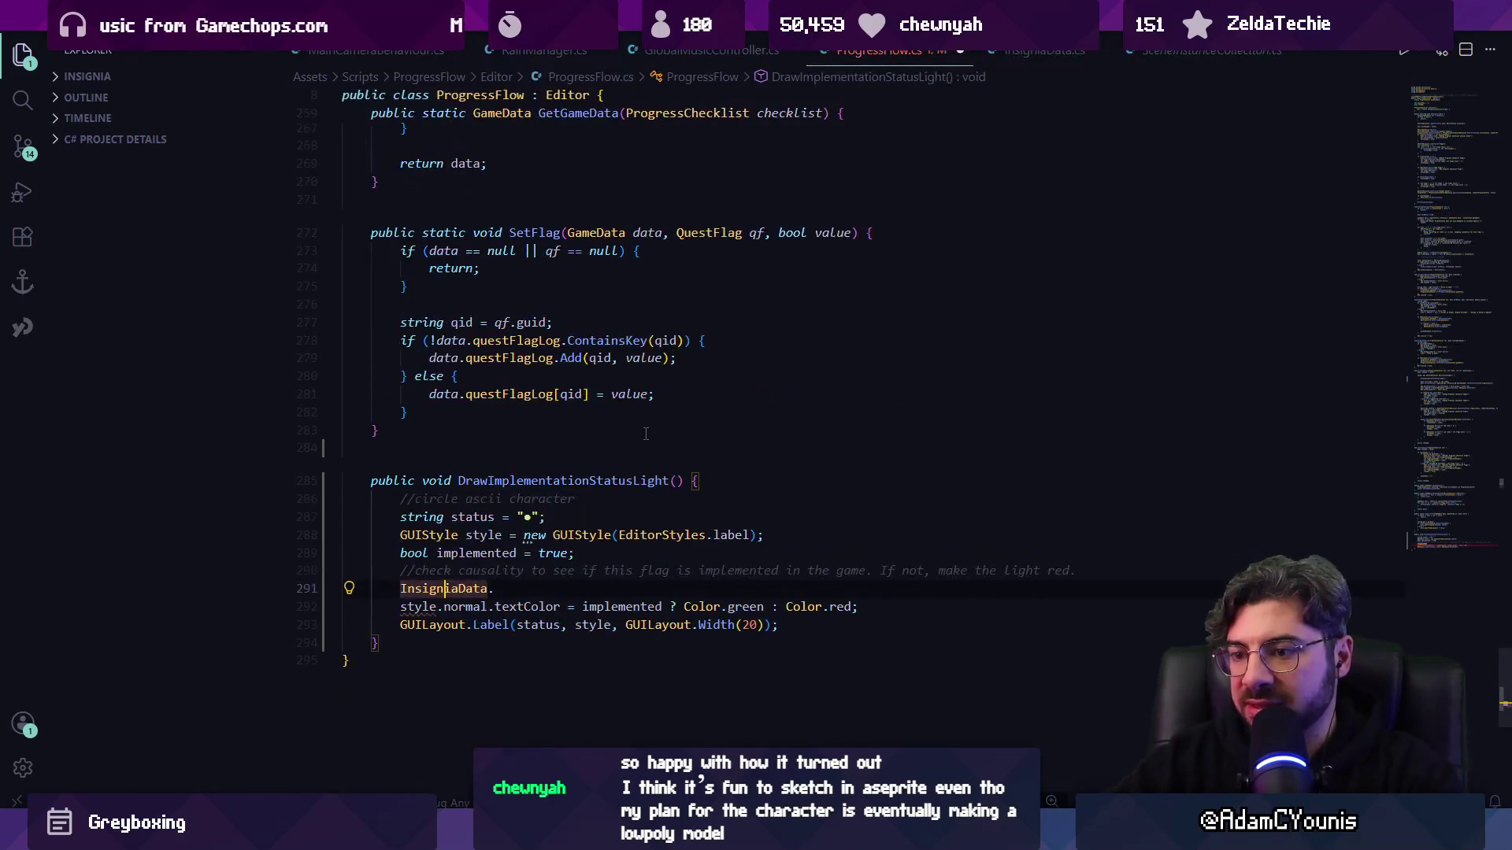
- Remove the partial sceneInstance member from line 291 and recheck the InsigniaData class
text(scene)
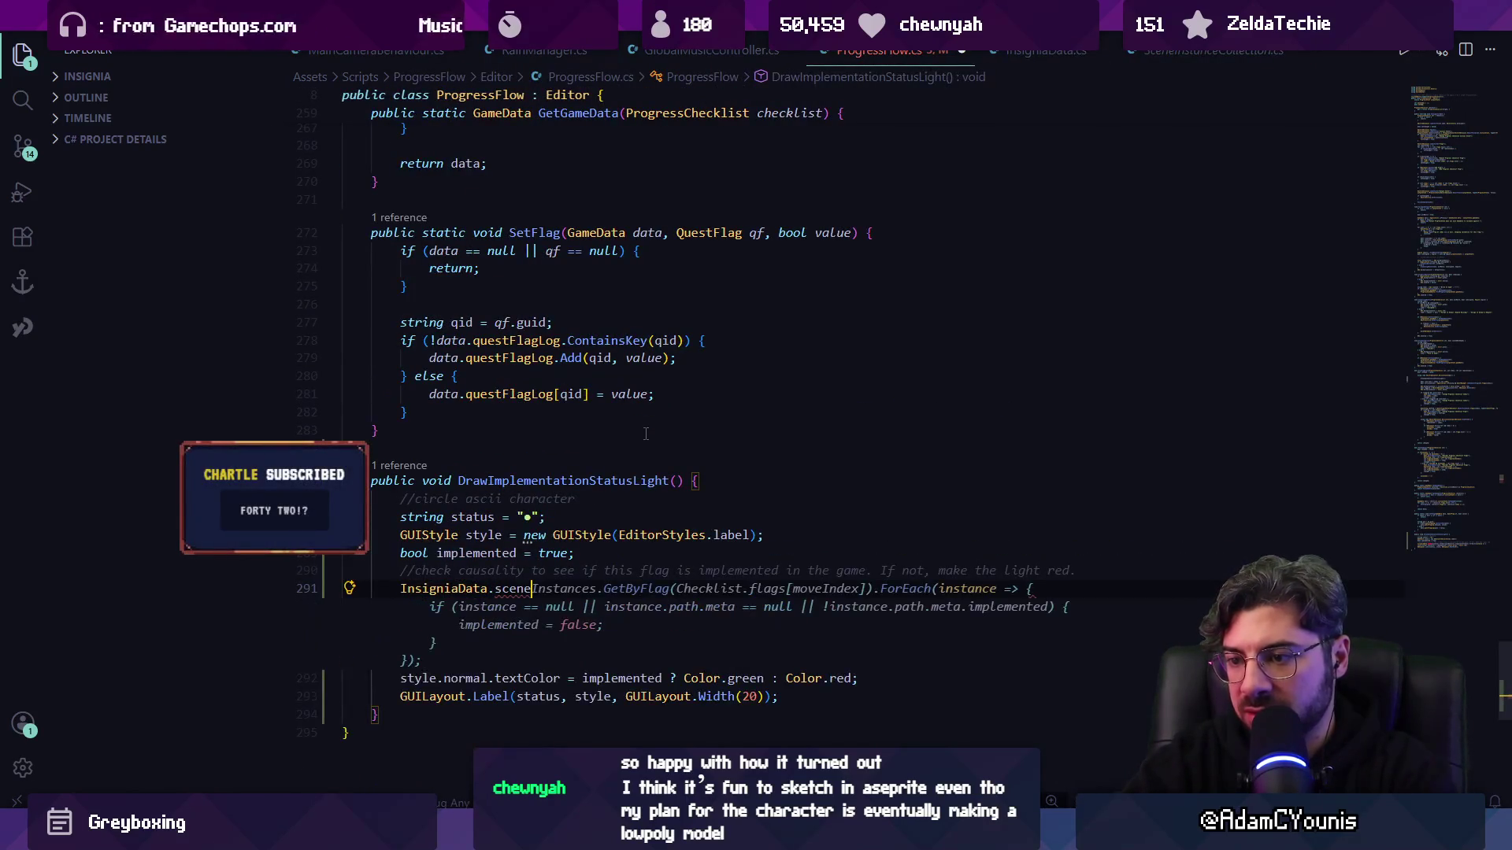
text(Instances)
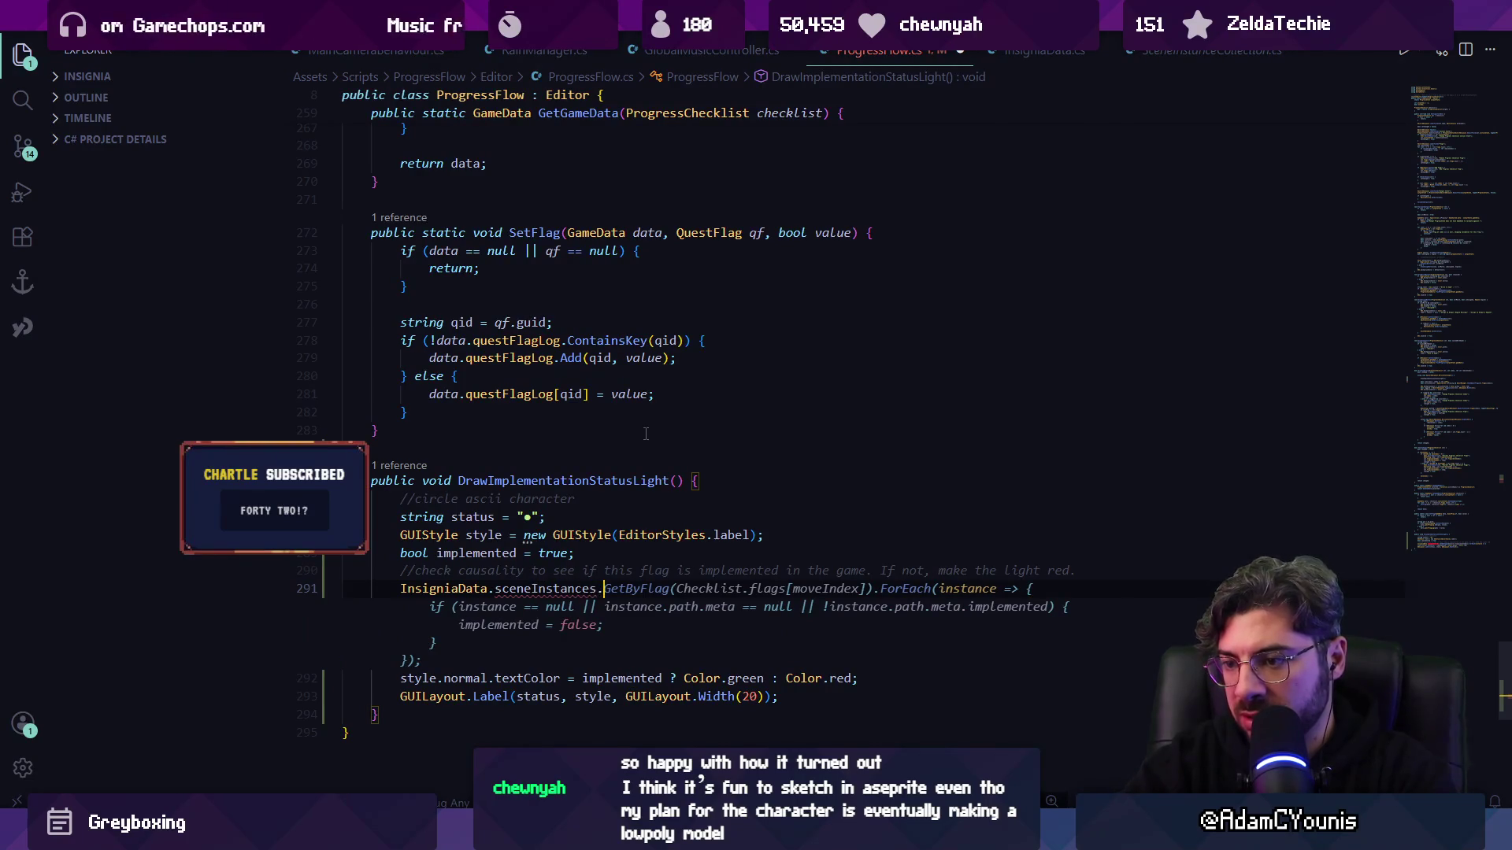
key(BackSpace)
key(ctrl+Left)
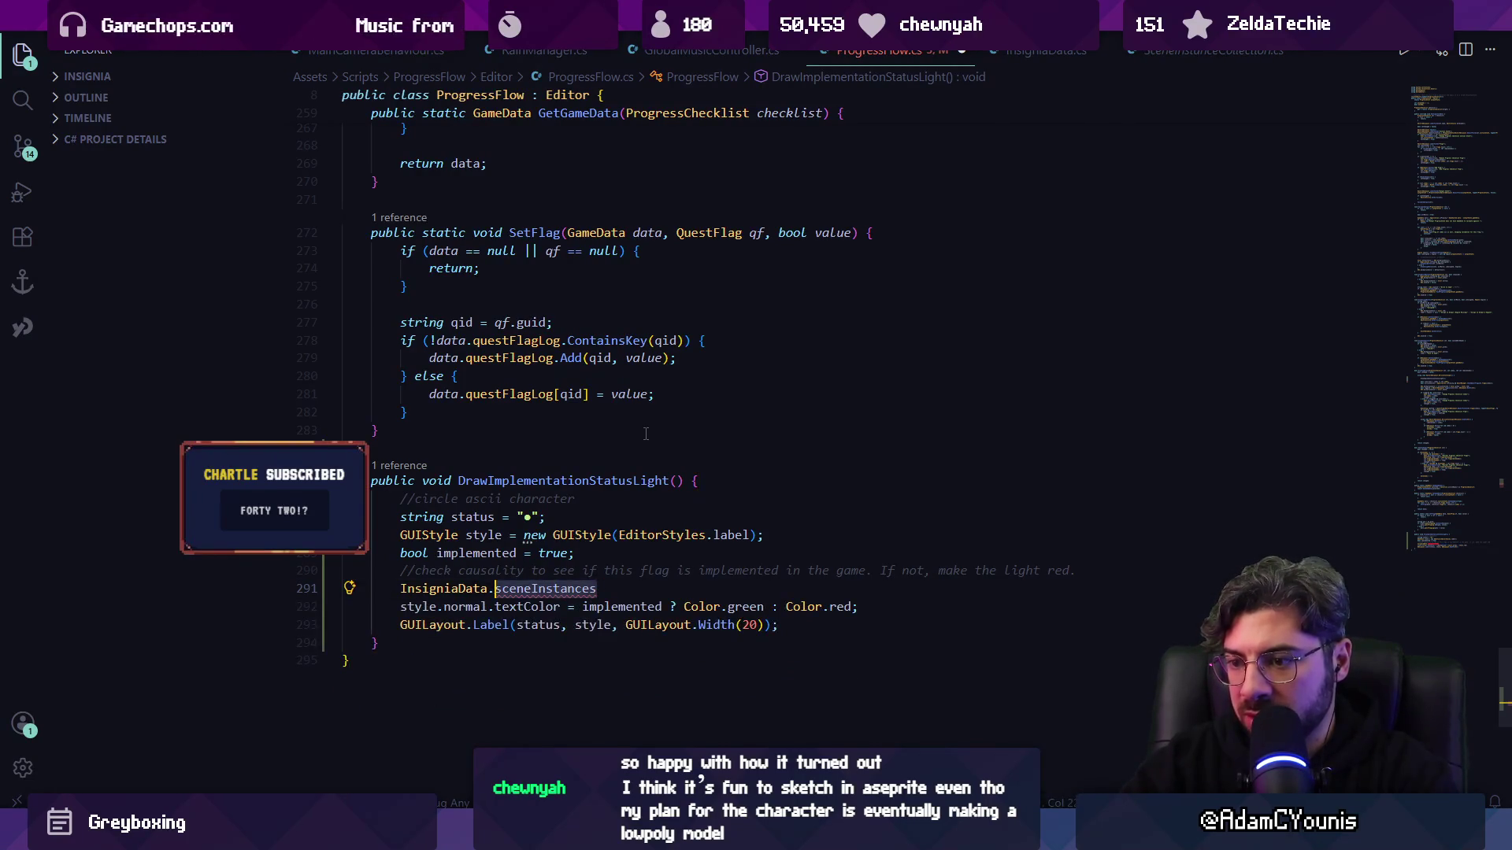
key(ctrl+Delete)
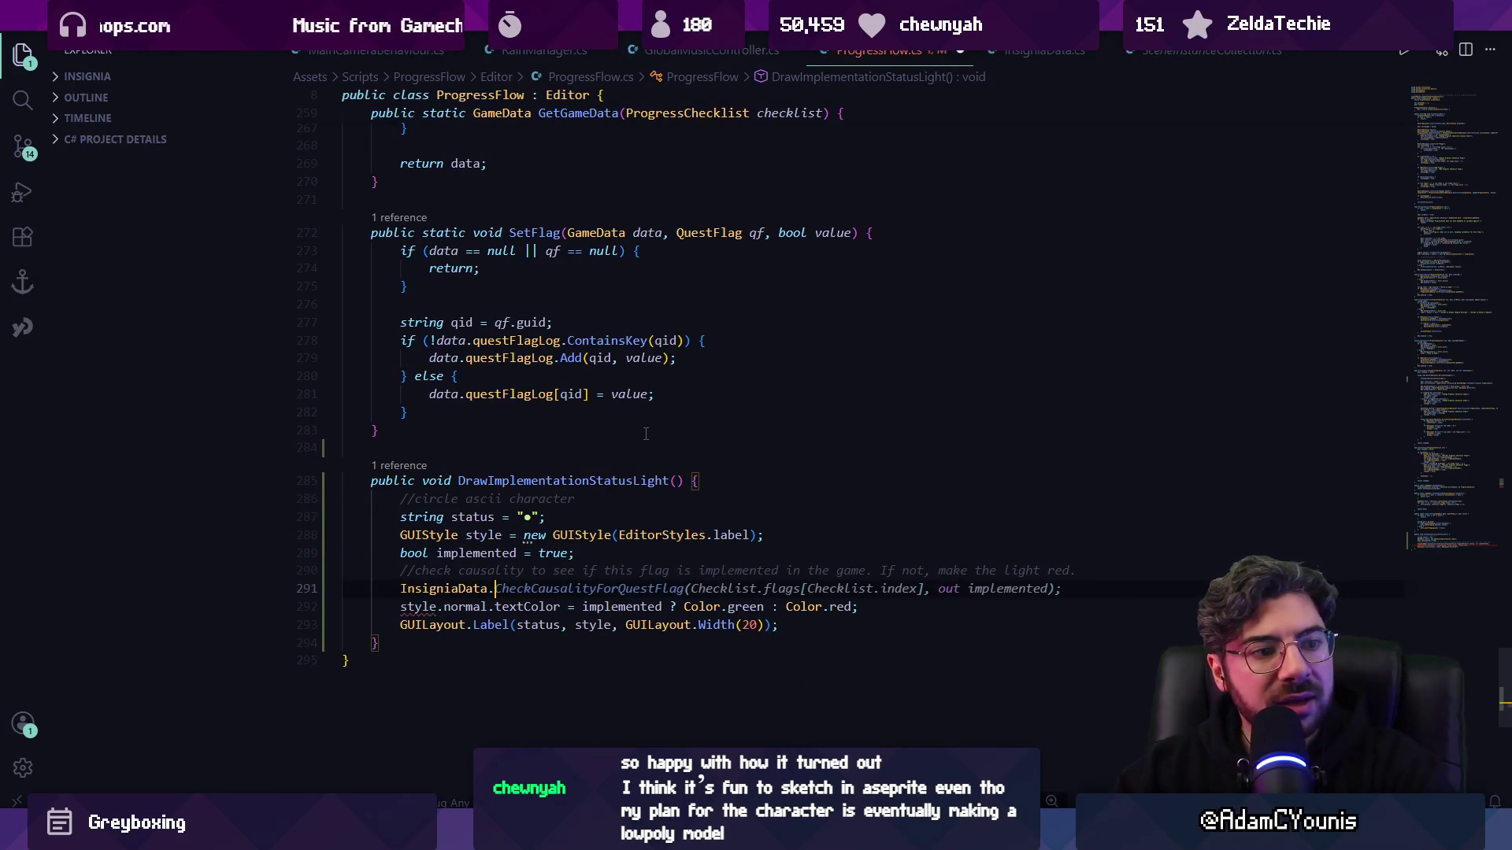
ctrl+click(441, 588)
key(alt+Left)
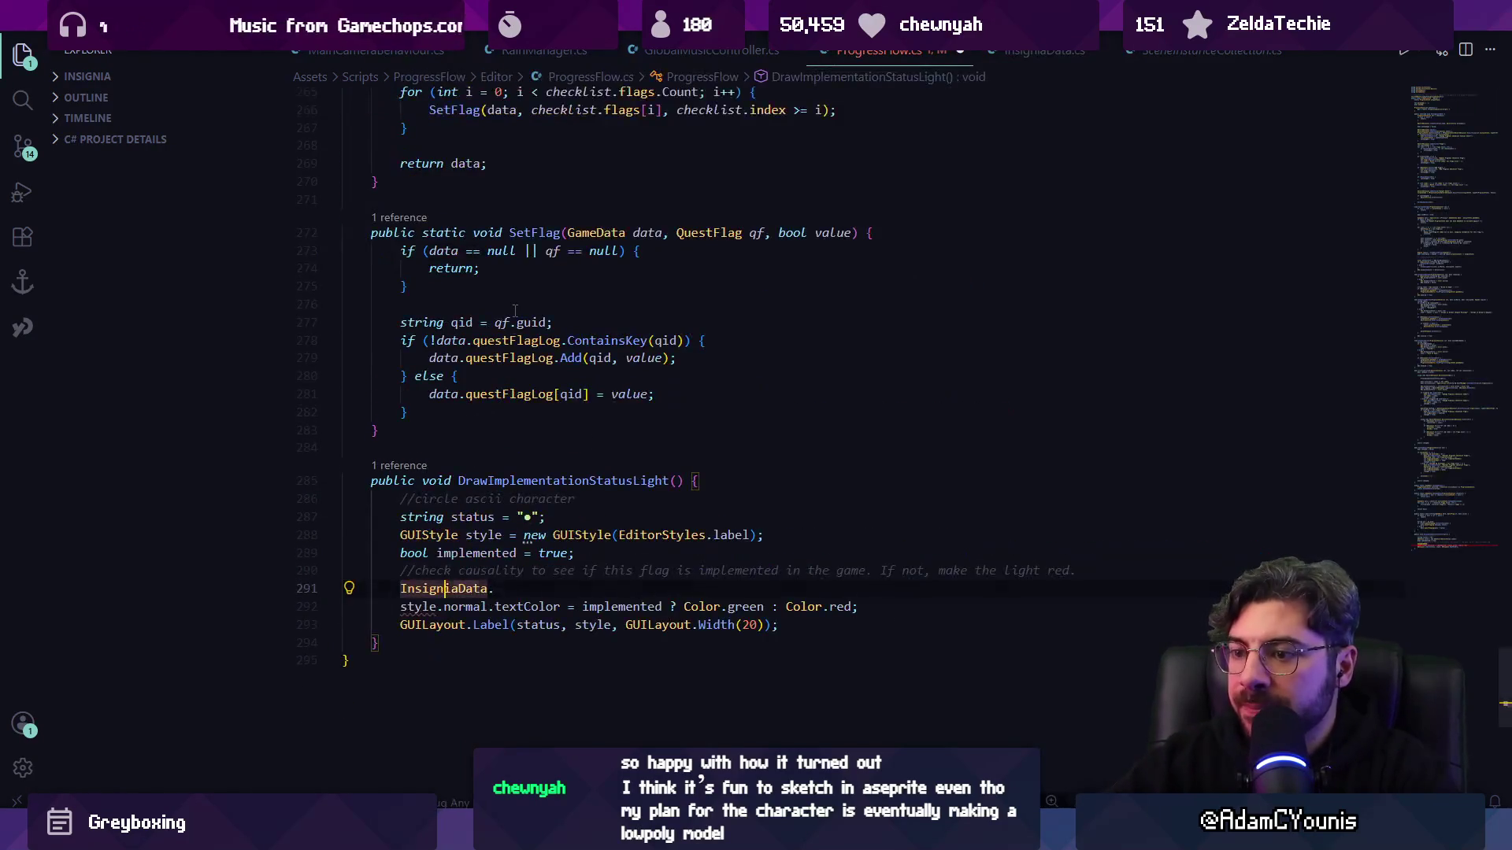
- Make line 291 read InsigniaData.sceneInstances, undoing the suggested ForEach block and .Get call
text(scenbe)
key(BackSpace)
key(BackSpace)
text(eInstances.Get)
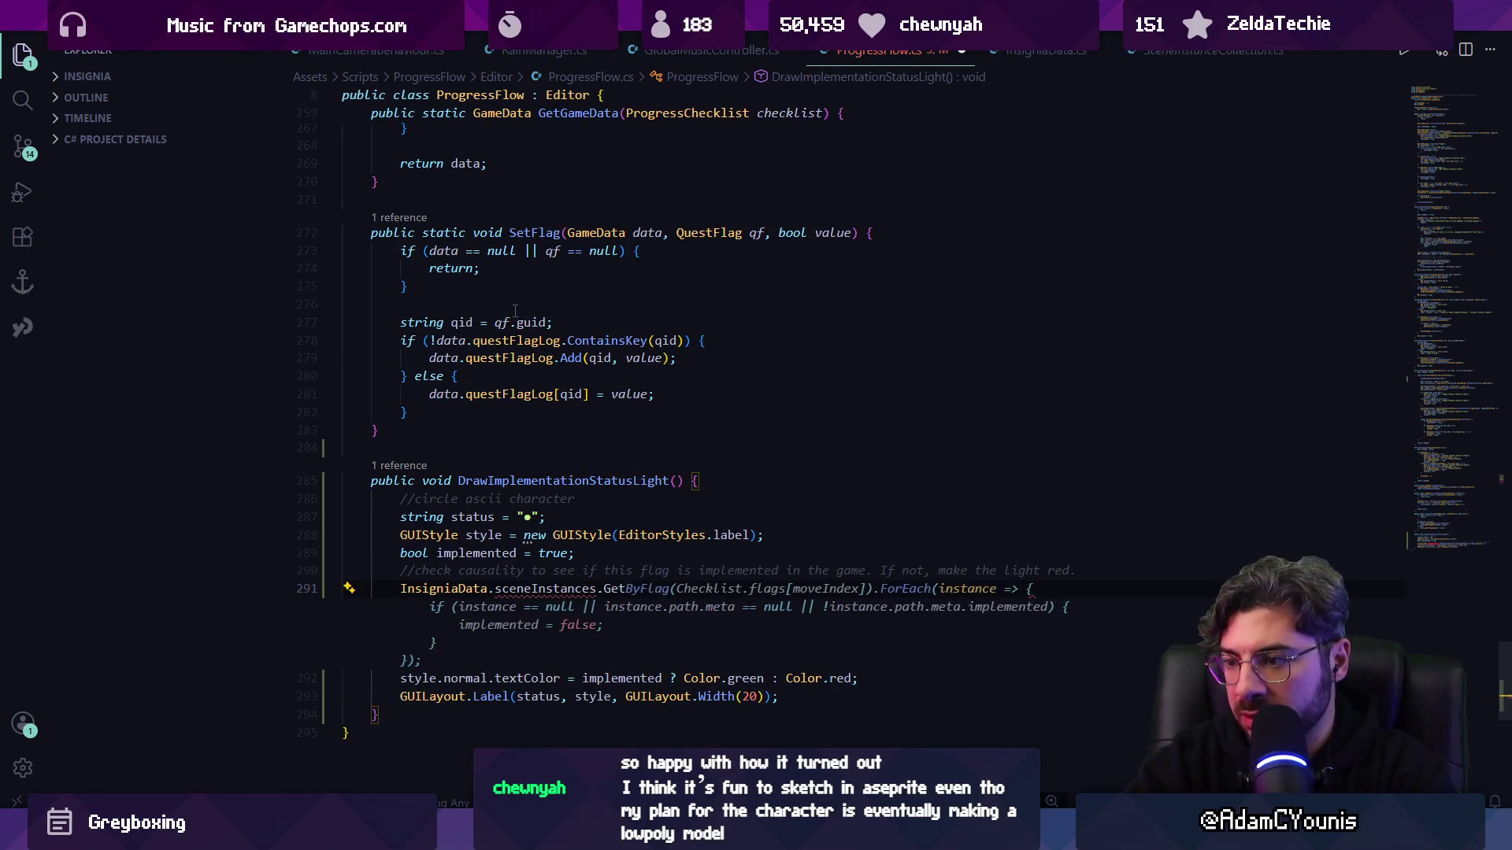
key(Tab)
key(ctrl+z)
key(F12)
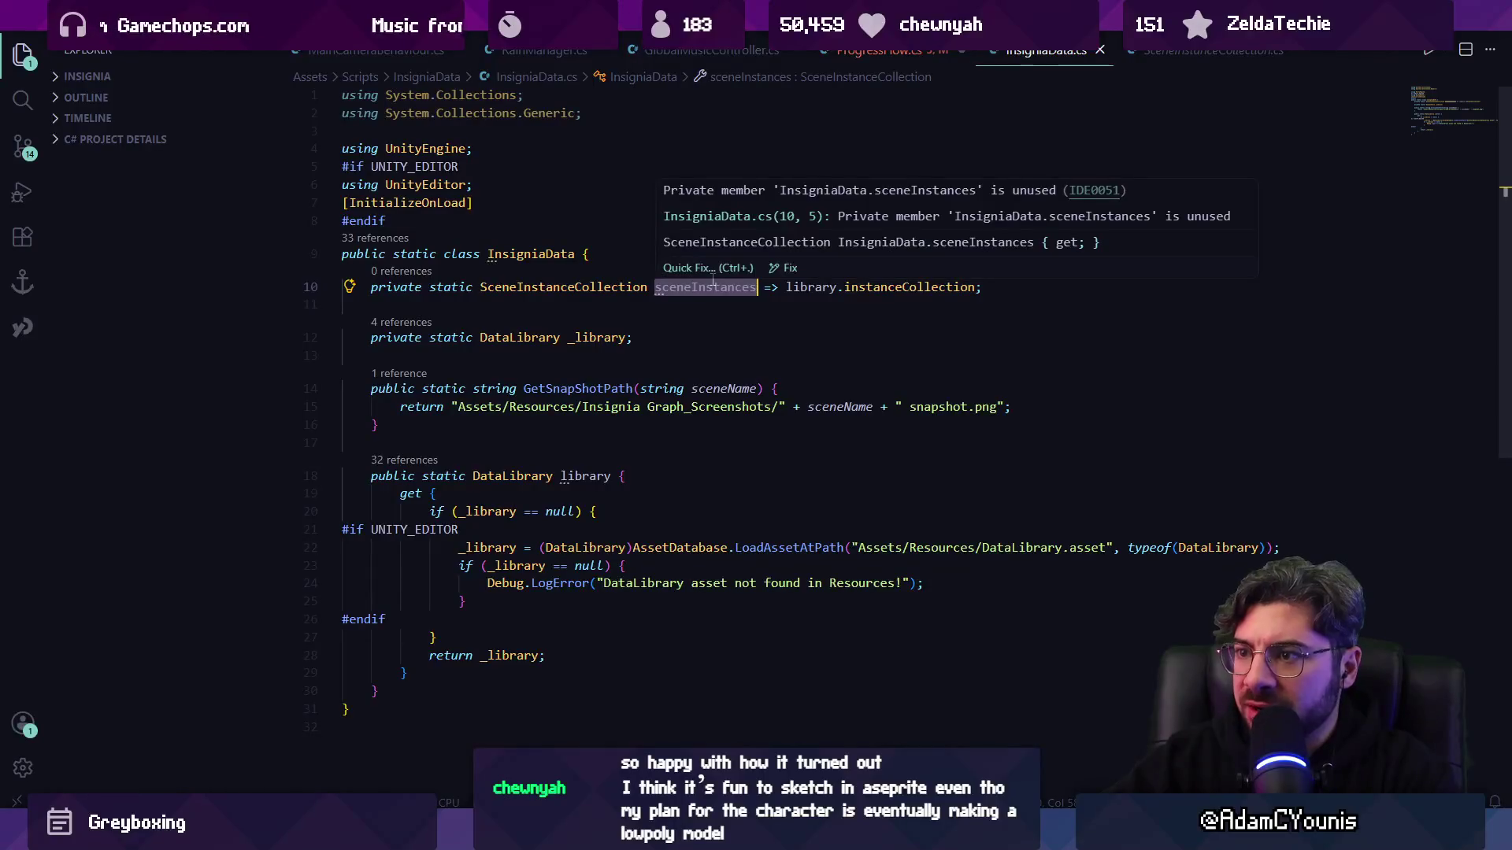
key(alt+Left)
key(ctrl+Right)
key(ctrl+Right)
key(ctrl+Right)
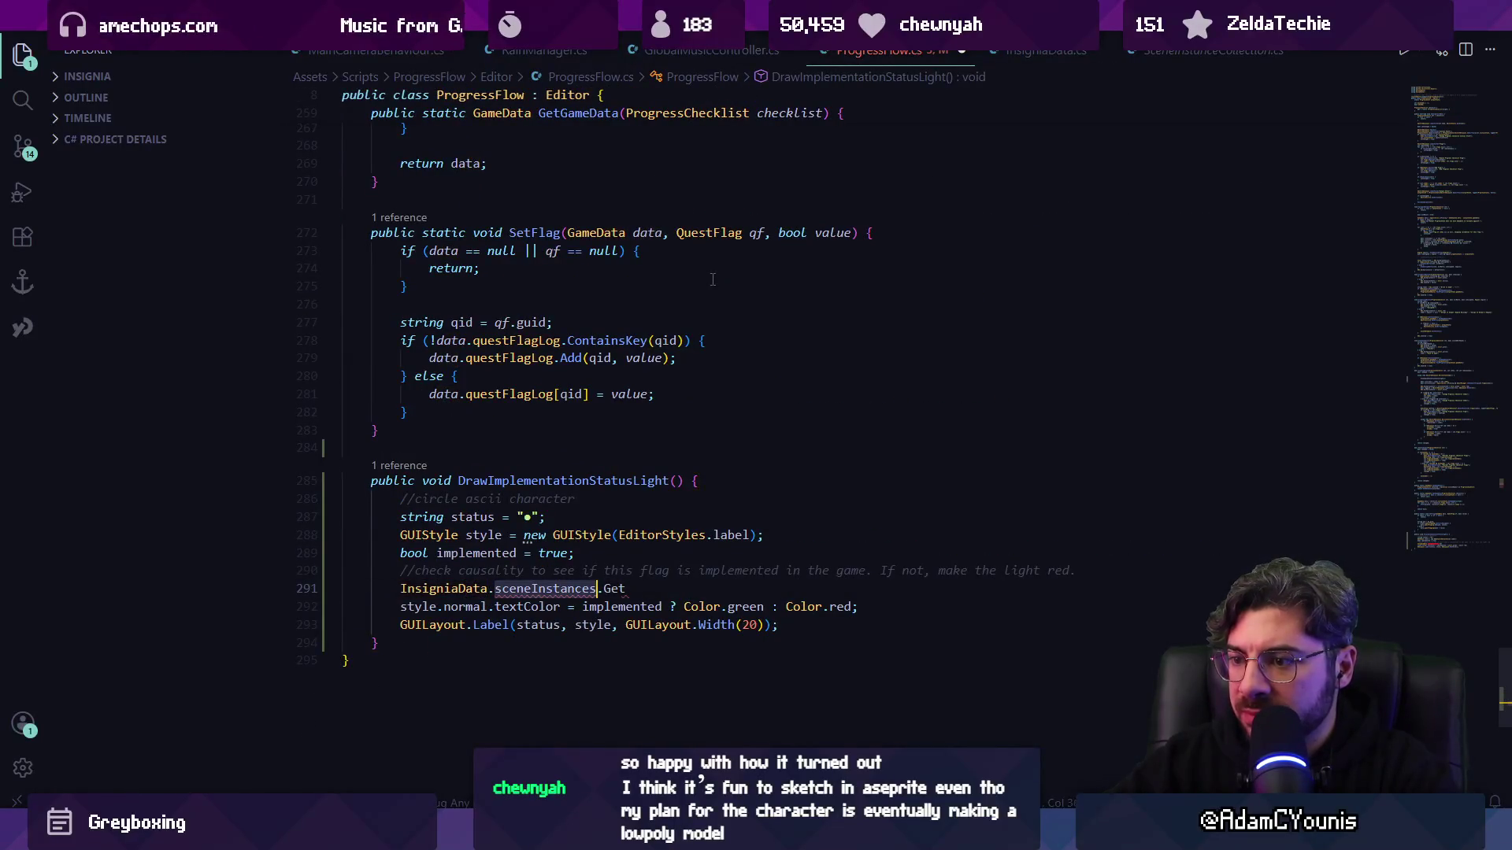
key(ctrl+BackSpace)
key(ctrl+BackSpace)
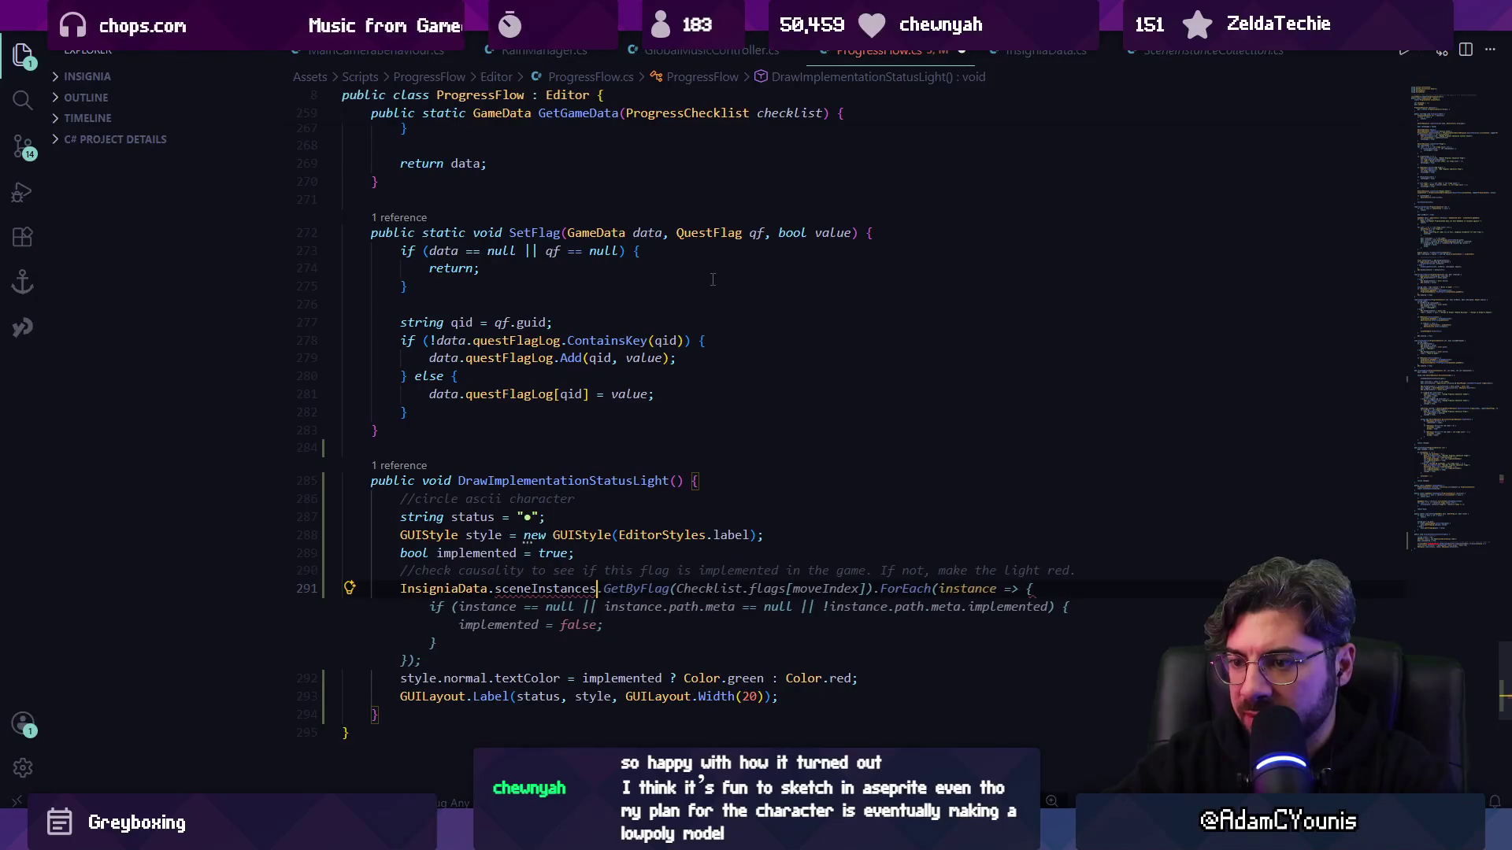
key(Escape)
- Open InsigniaData.cs and select the sceneInstances declaration on line 10
mouse_move(545, 589)
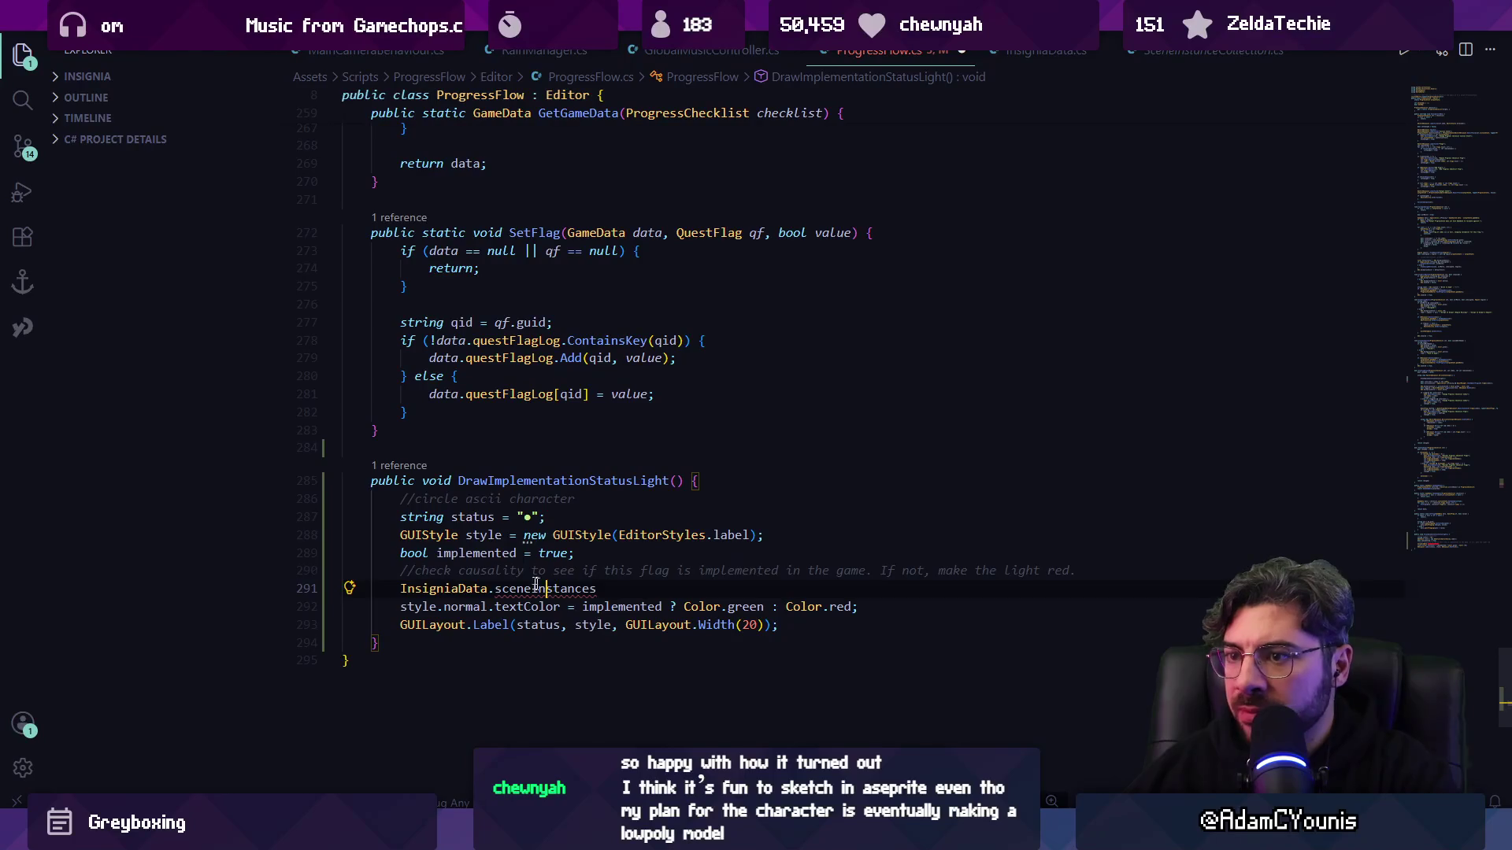
ctrl+click(443, 589)
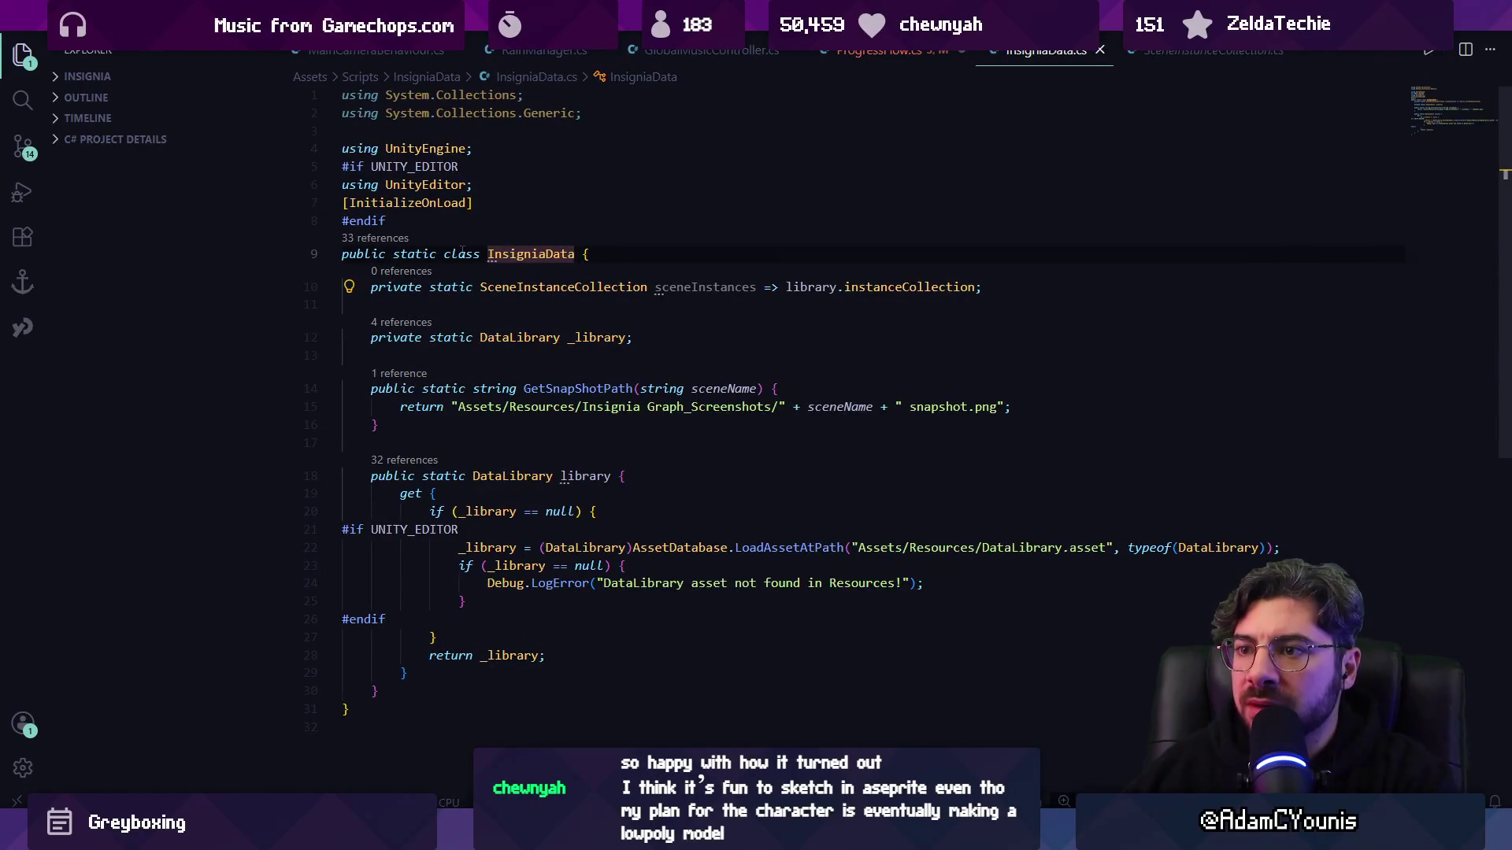
double_click(707, 288)
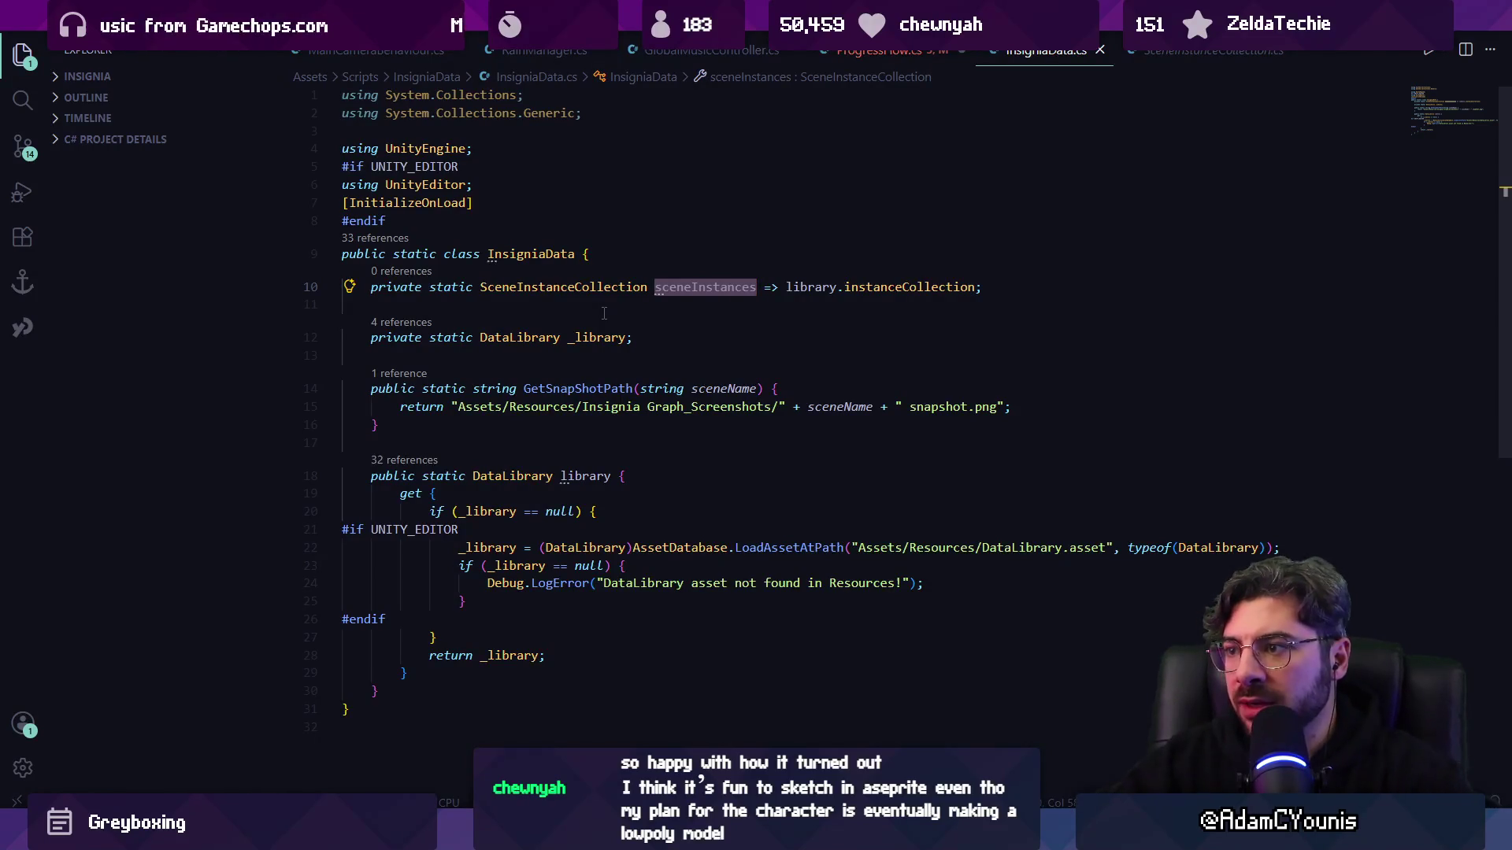
- Change line 291 to InsigniaData.library.instanceCollection.flagSceneReferences.GetByValue( and view GetByValue's definition
key(ctrl+Tab)
key(End)
key(ctrl+shift+Left)
text(library.oi)
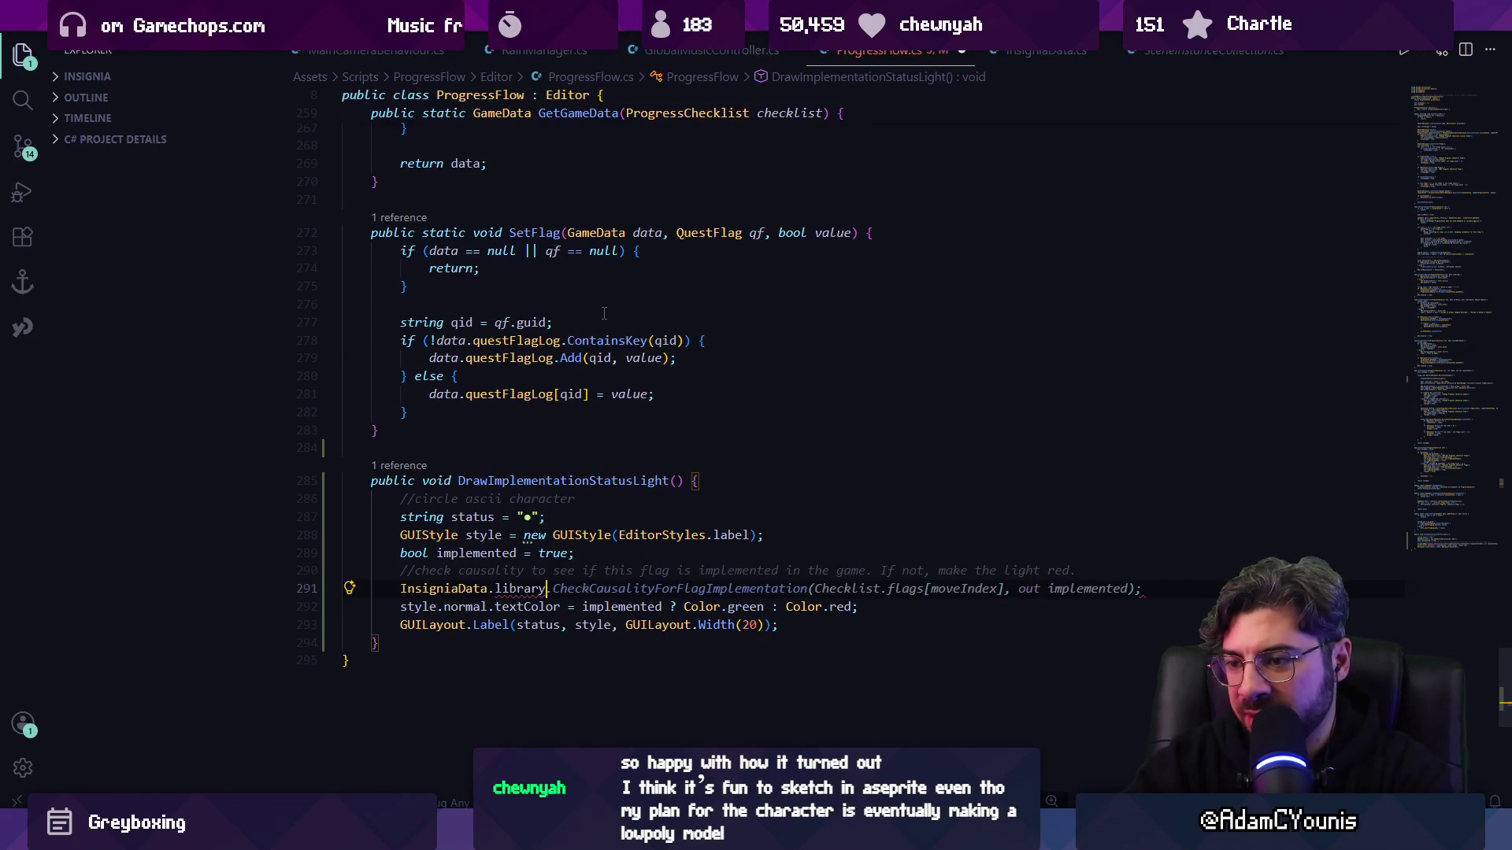
key(BackSpace)
key(BackSpace)
text(insta)
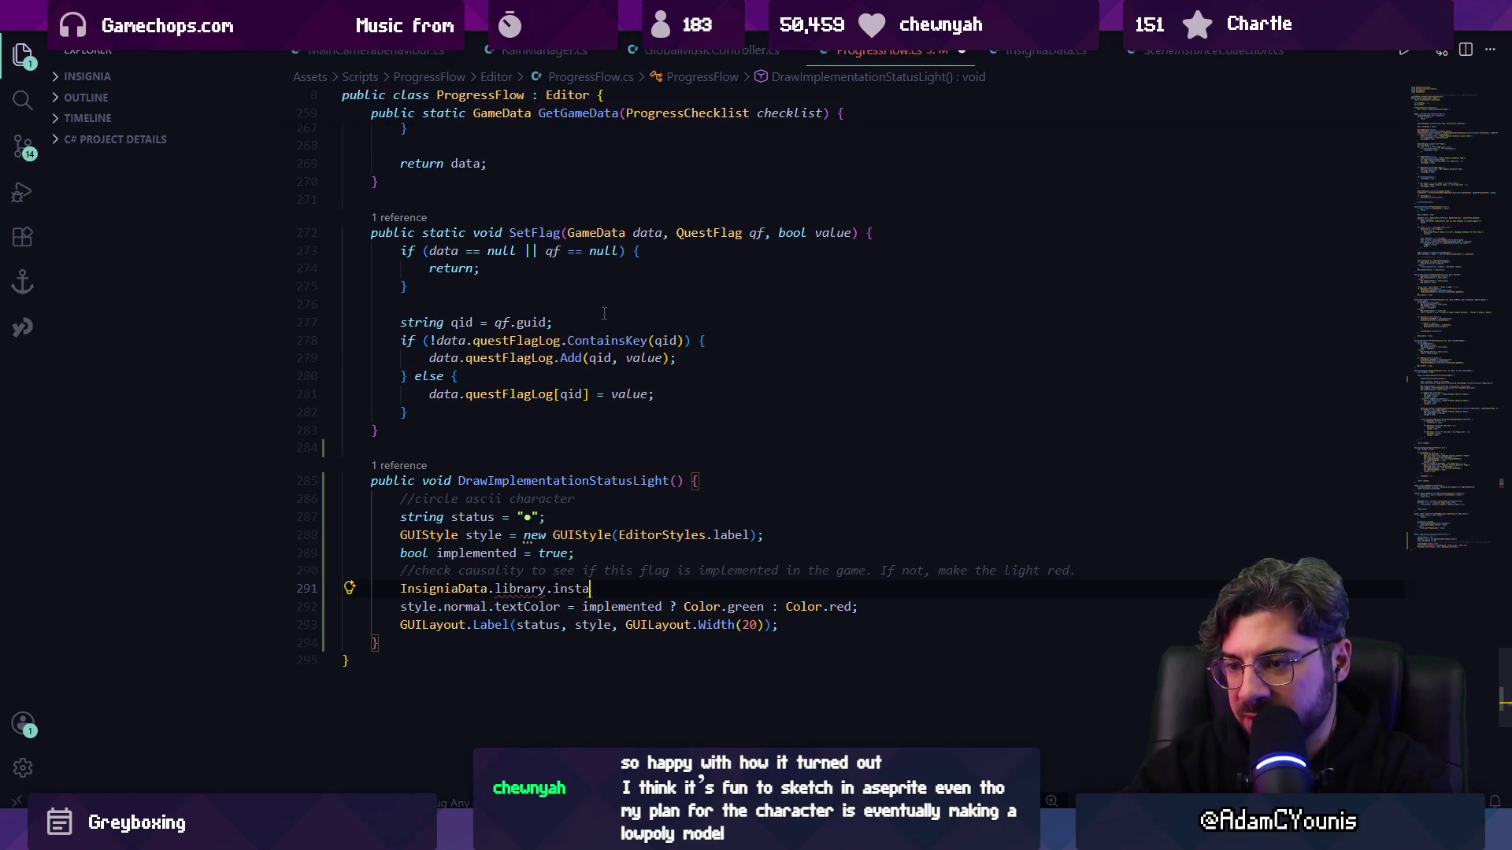
text(nceCollection.fl)
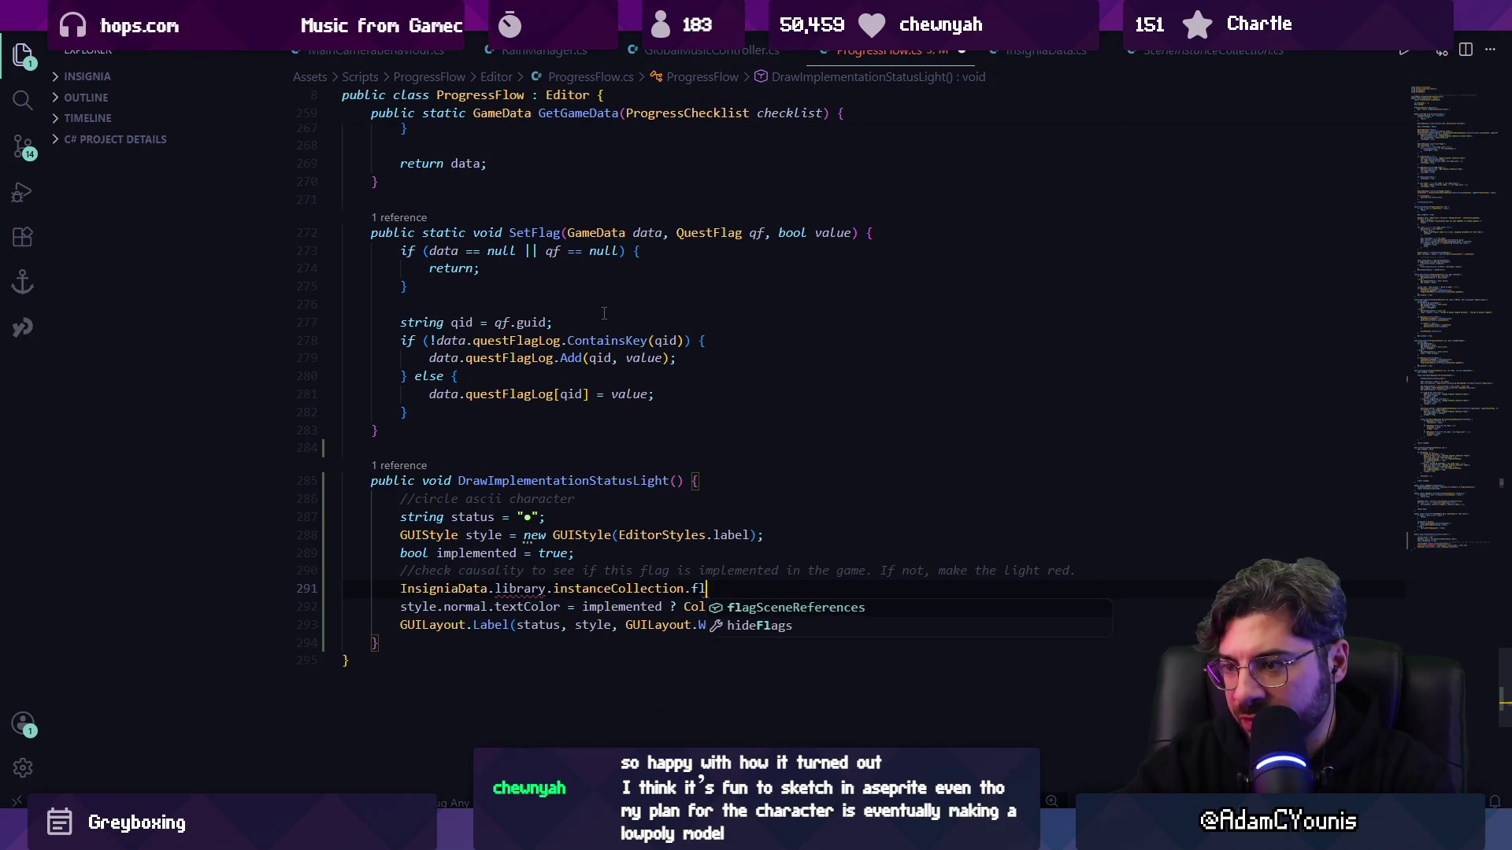
key(Tab)
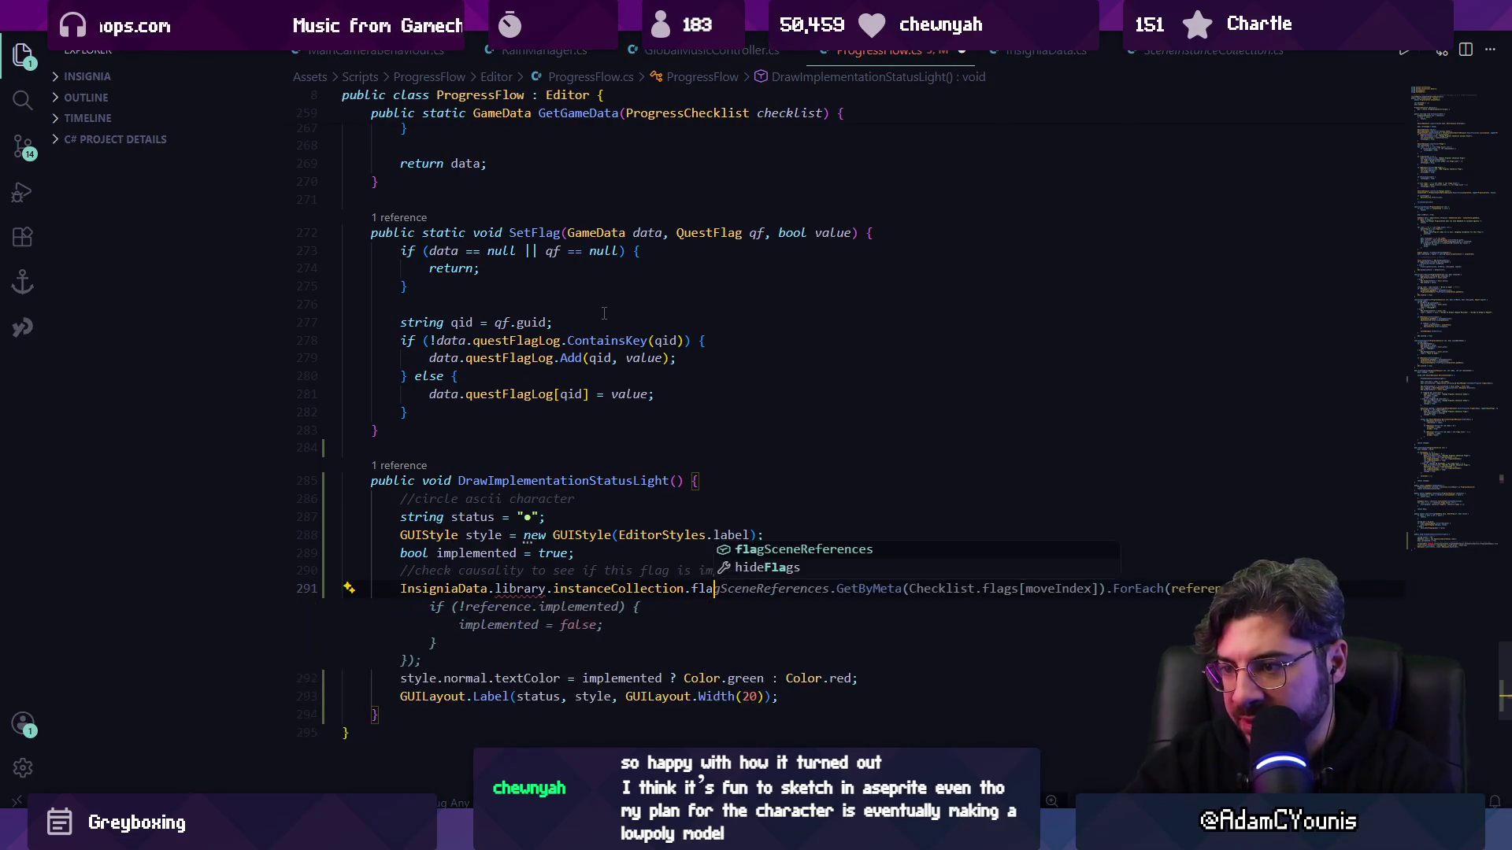
text(.get)
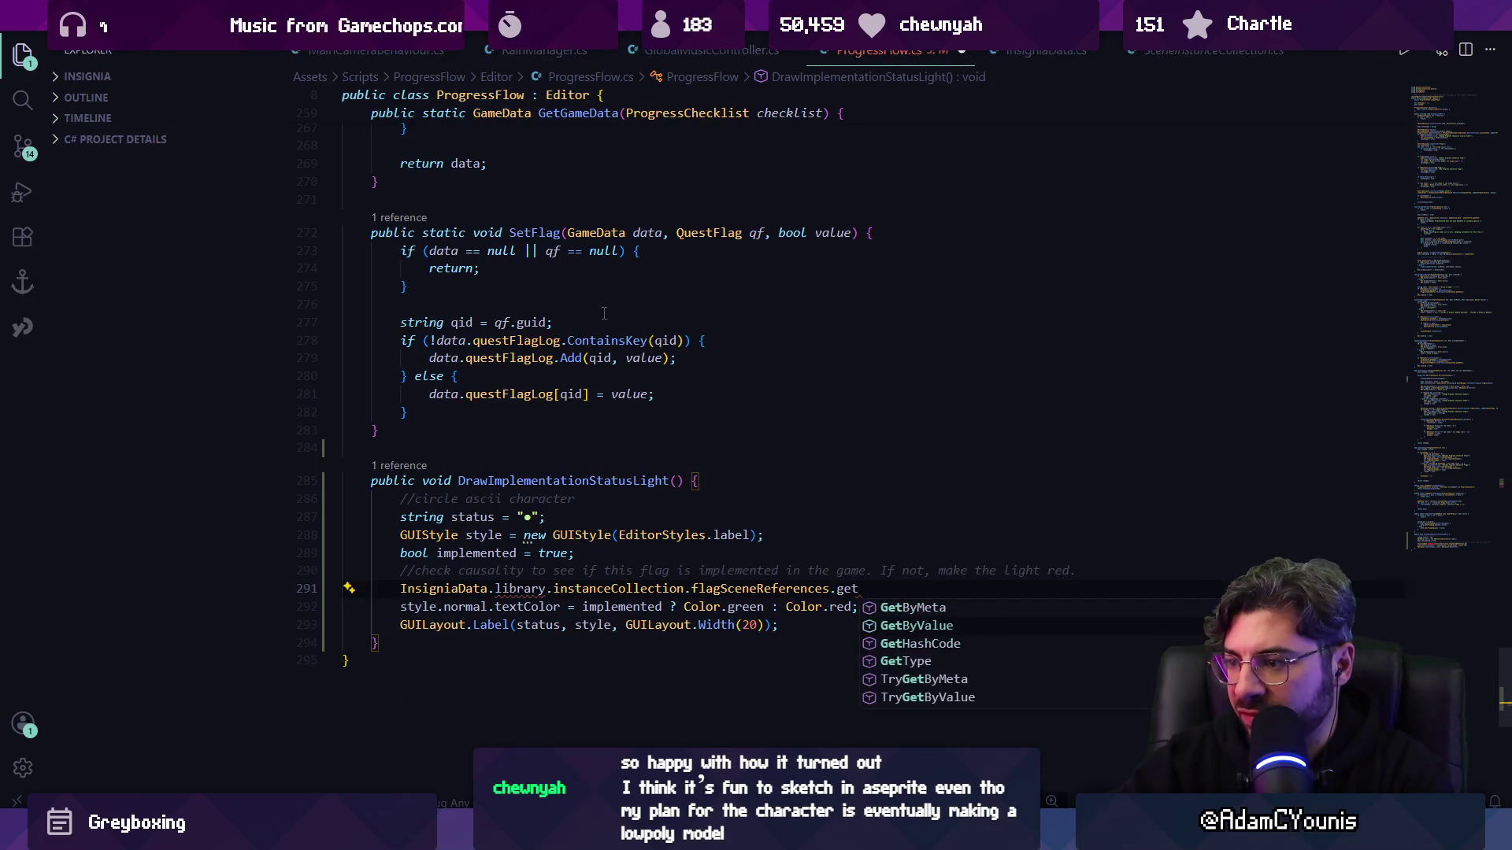
key(Tab)
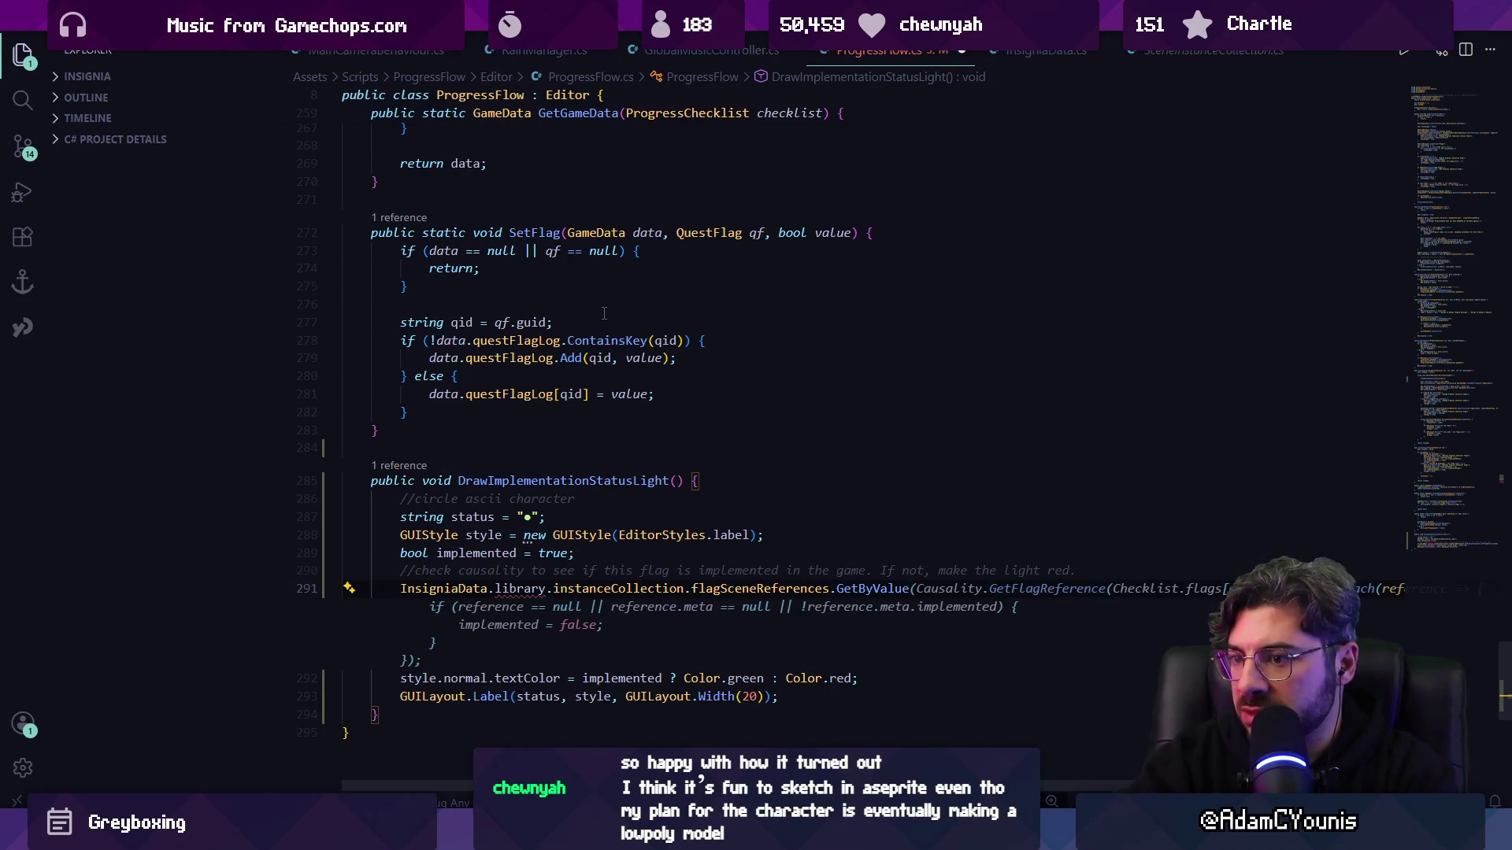
text(()
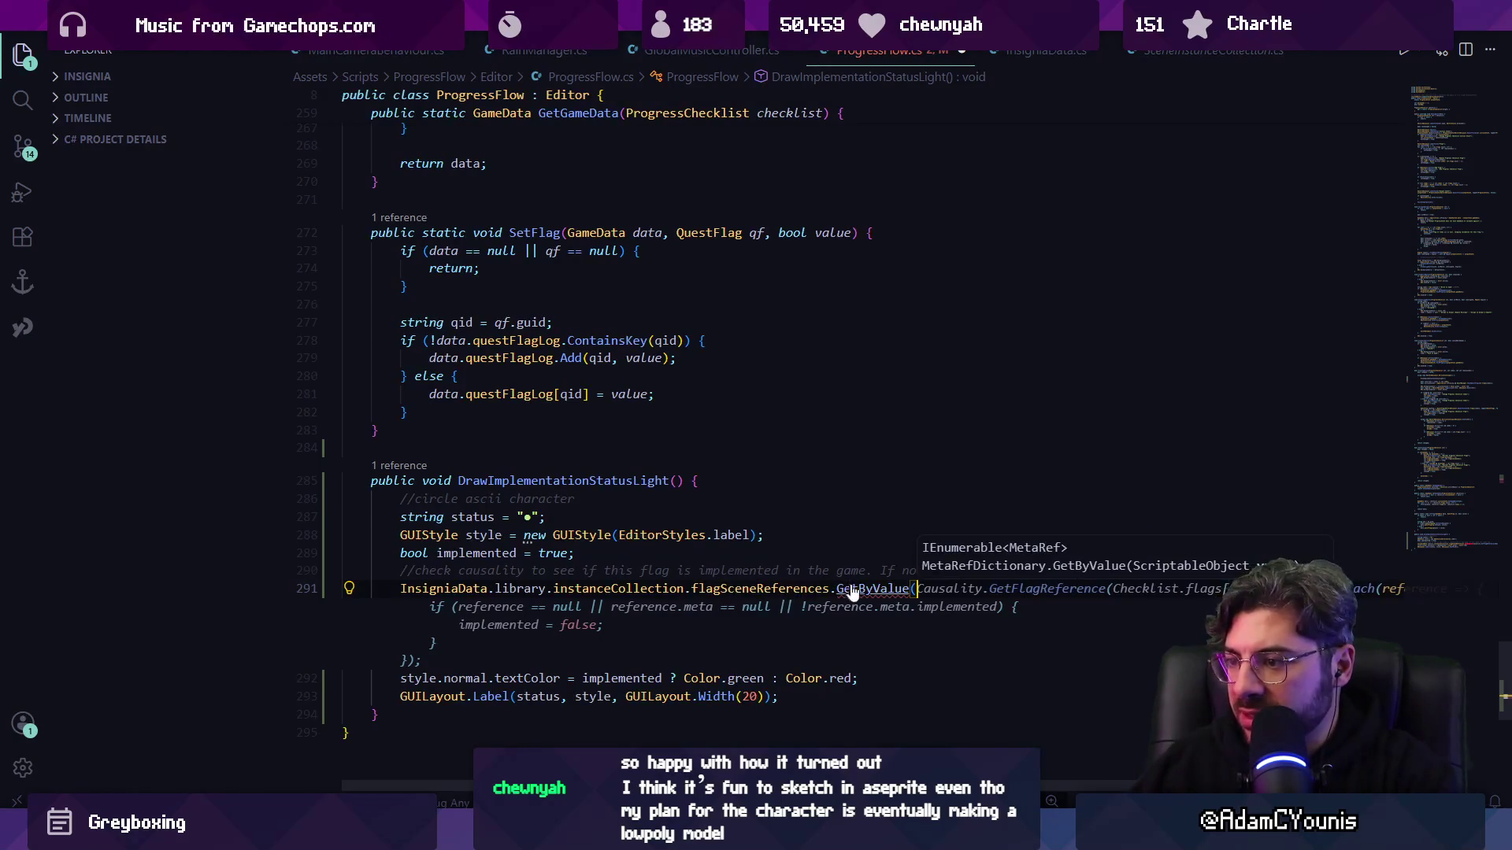
key(F12)
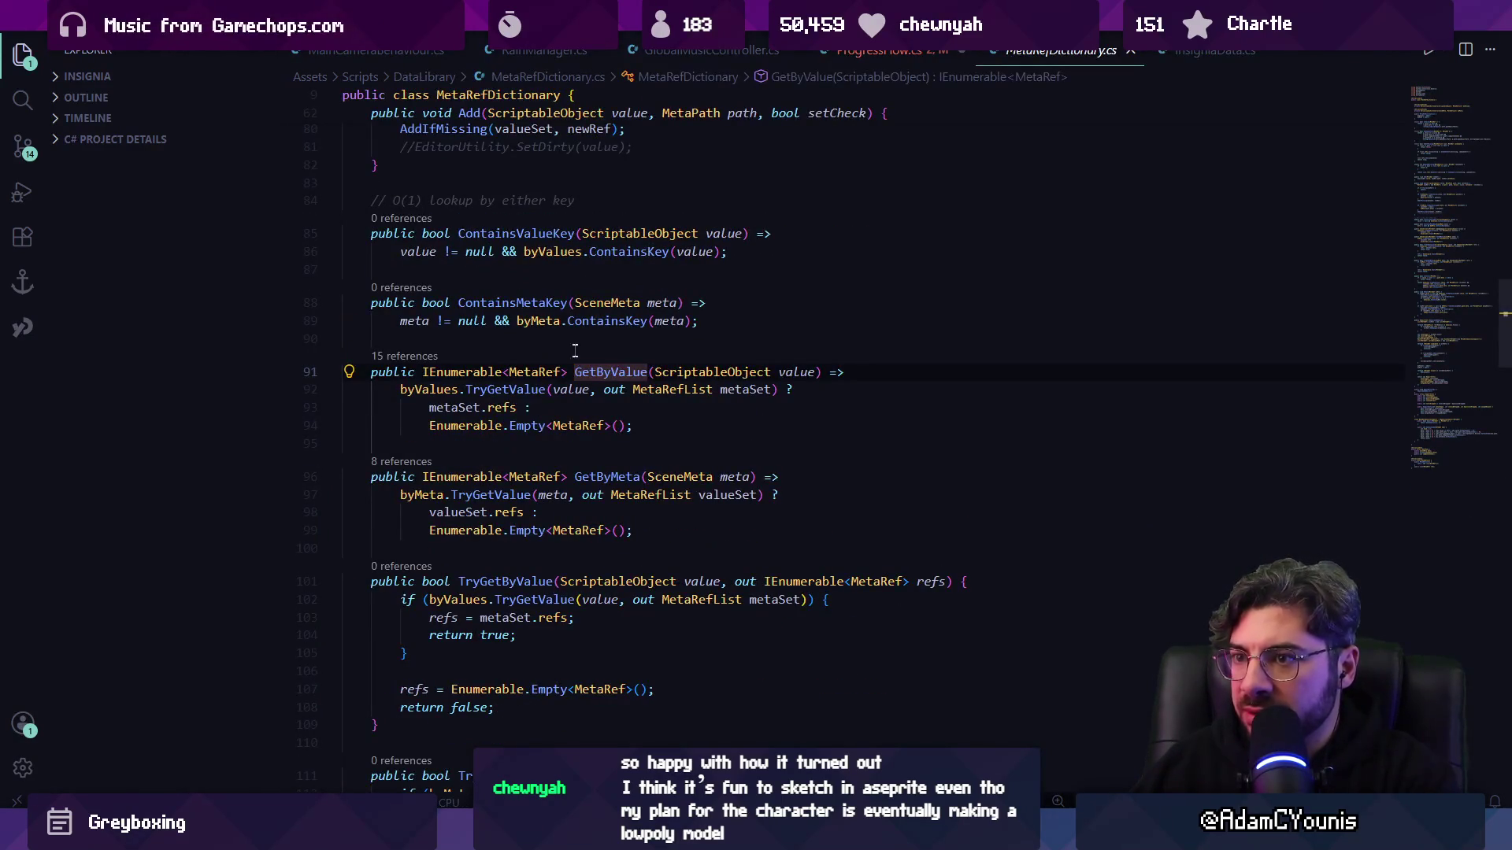
- Inspect the instanceCollection definition in DataLibrary.cs, searching it for 'flagscene'
scroll(575, 350, up, 8)
key(alt+Left)
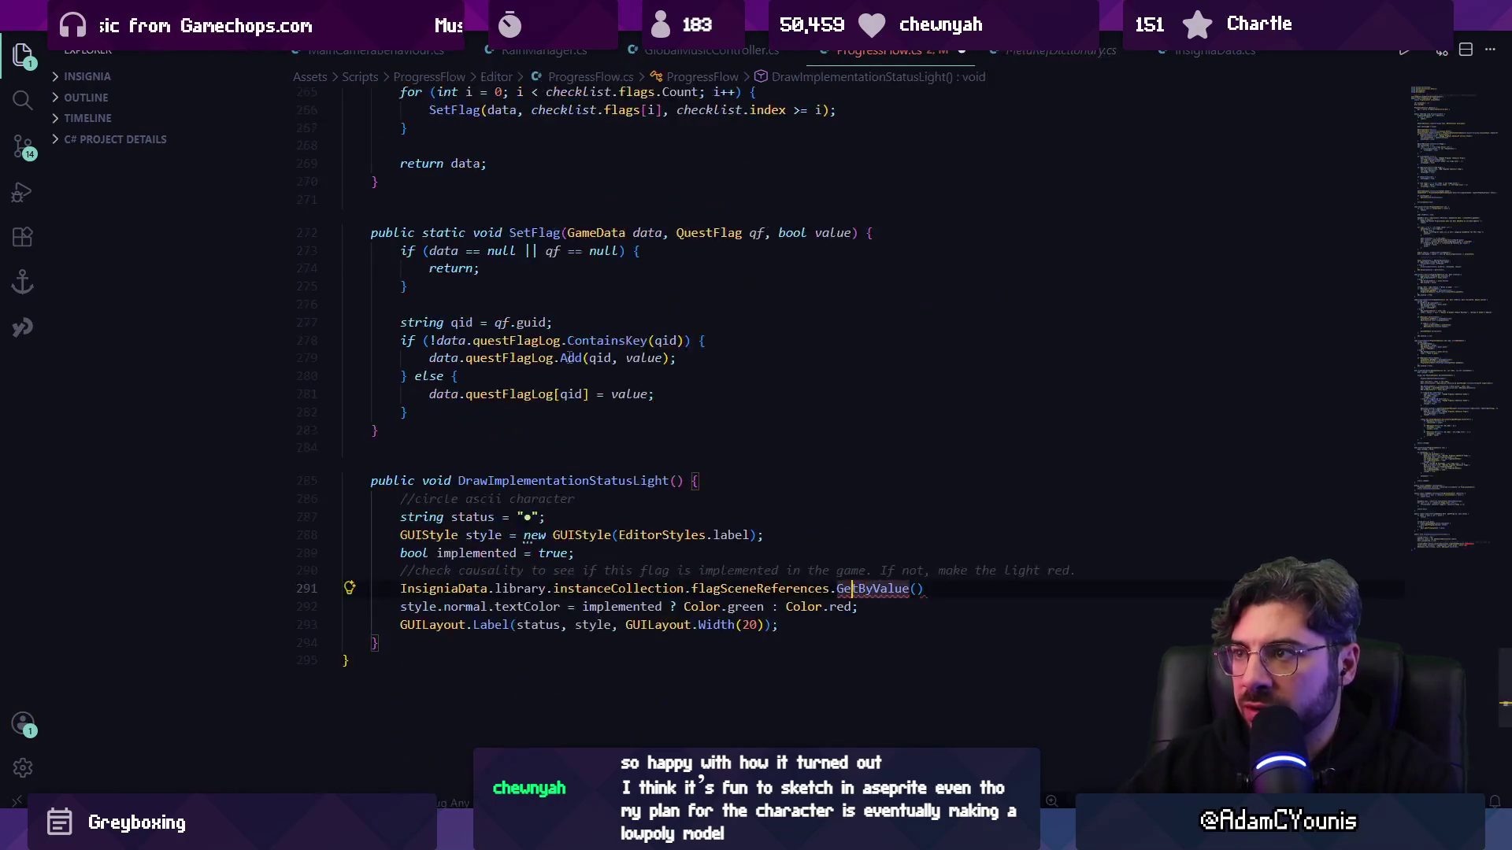
ctrl+click(653, 593)
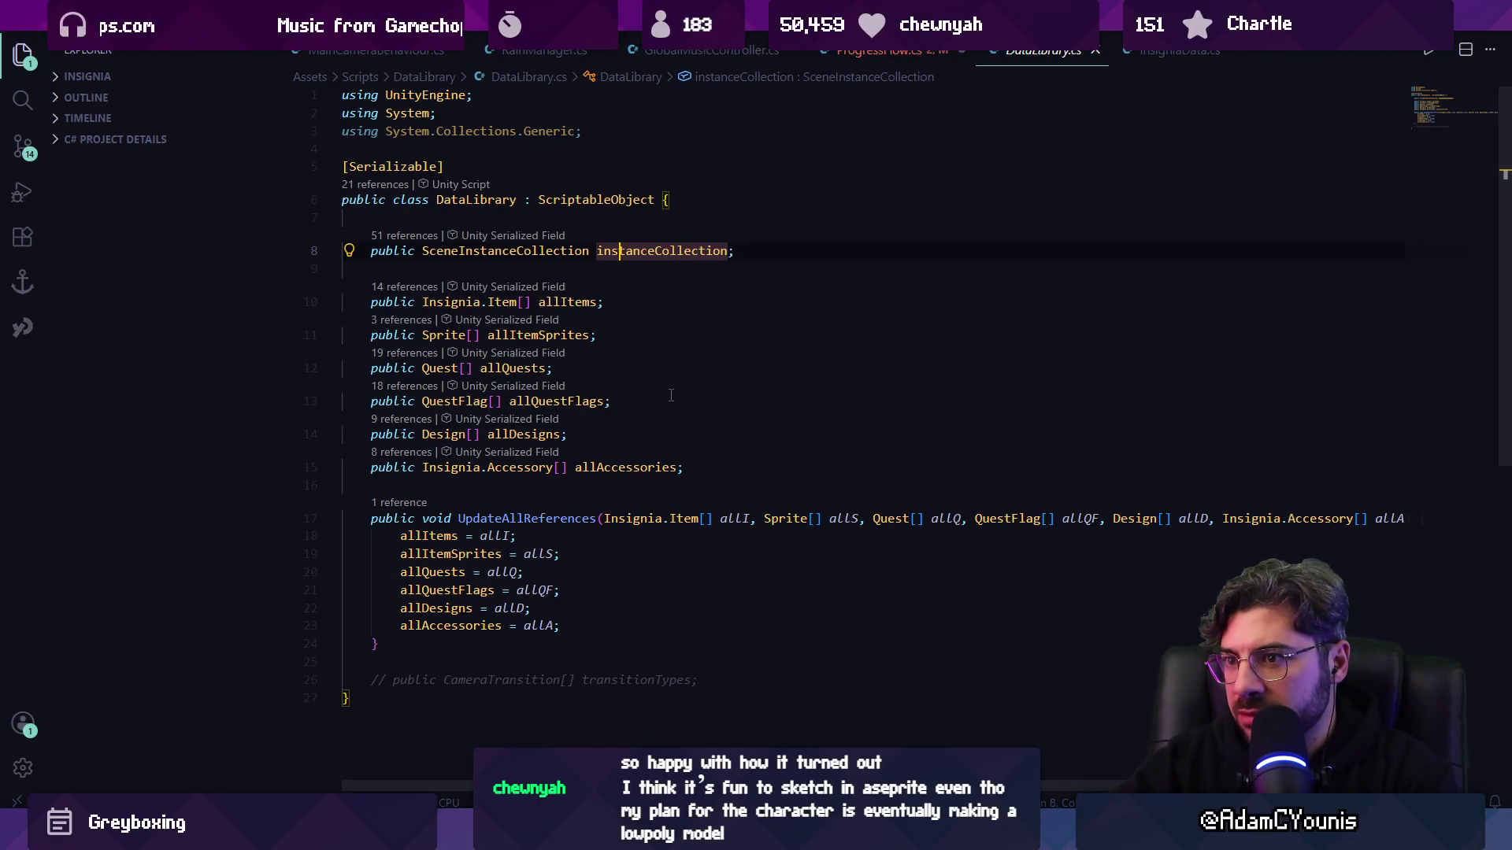
key(alt+Left)
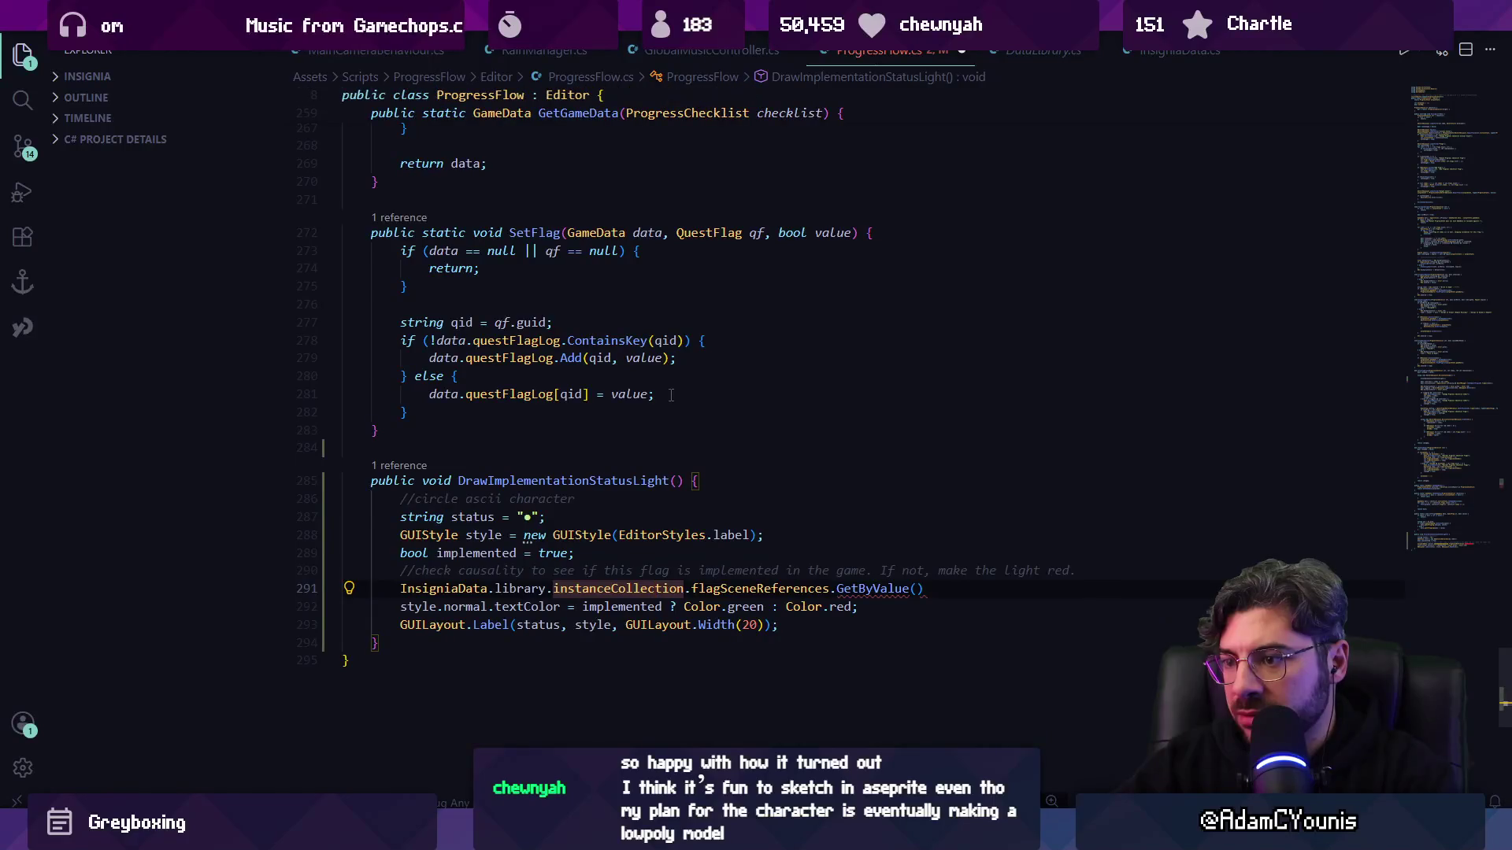
ctrl+click(615, 589)
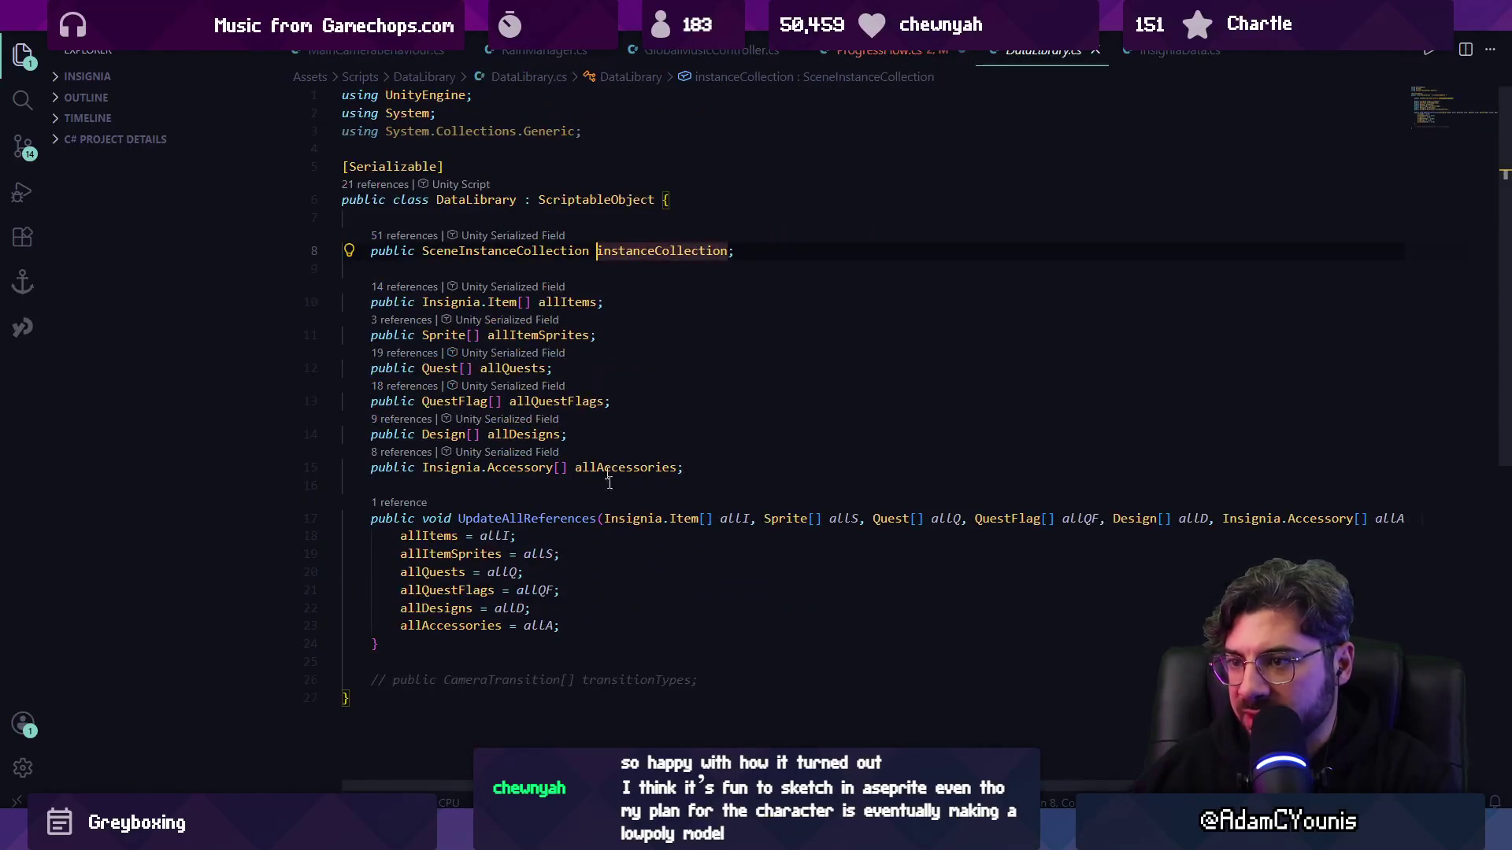
key(ctrl+f)
text(flagscene)
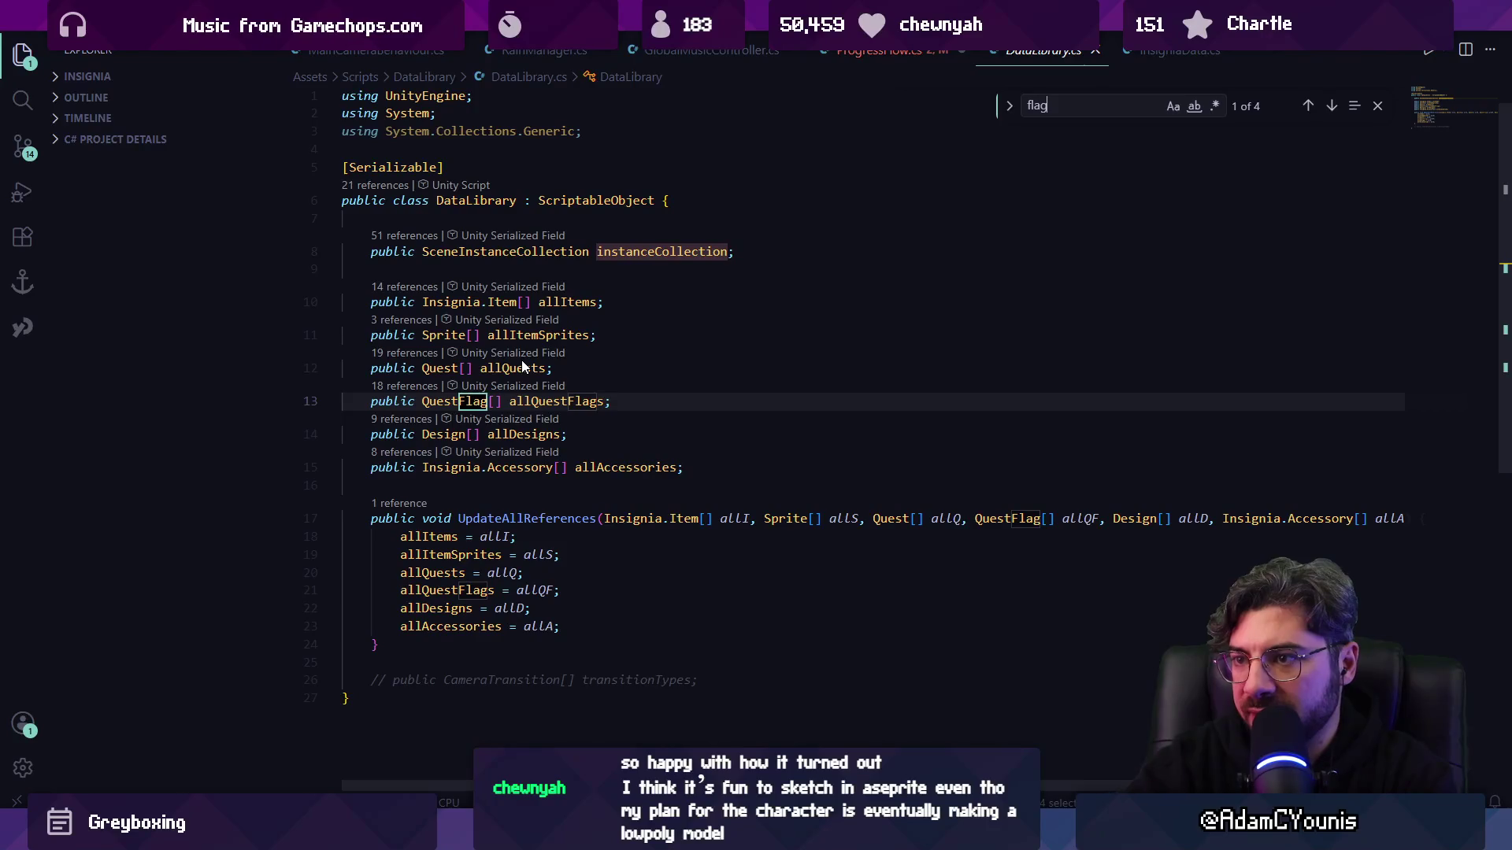
key(Escape)
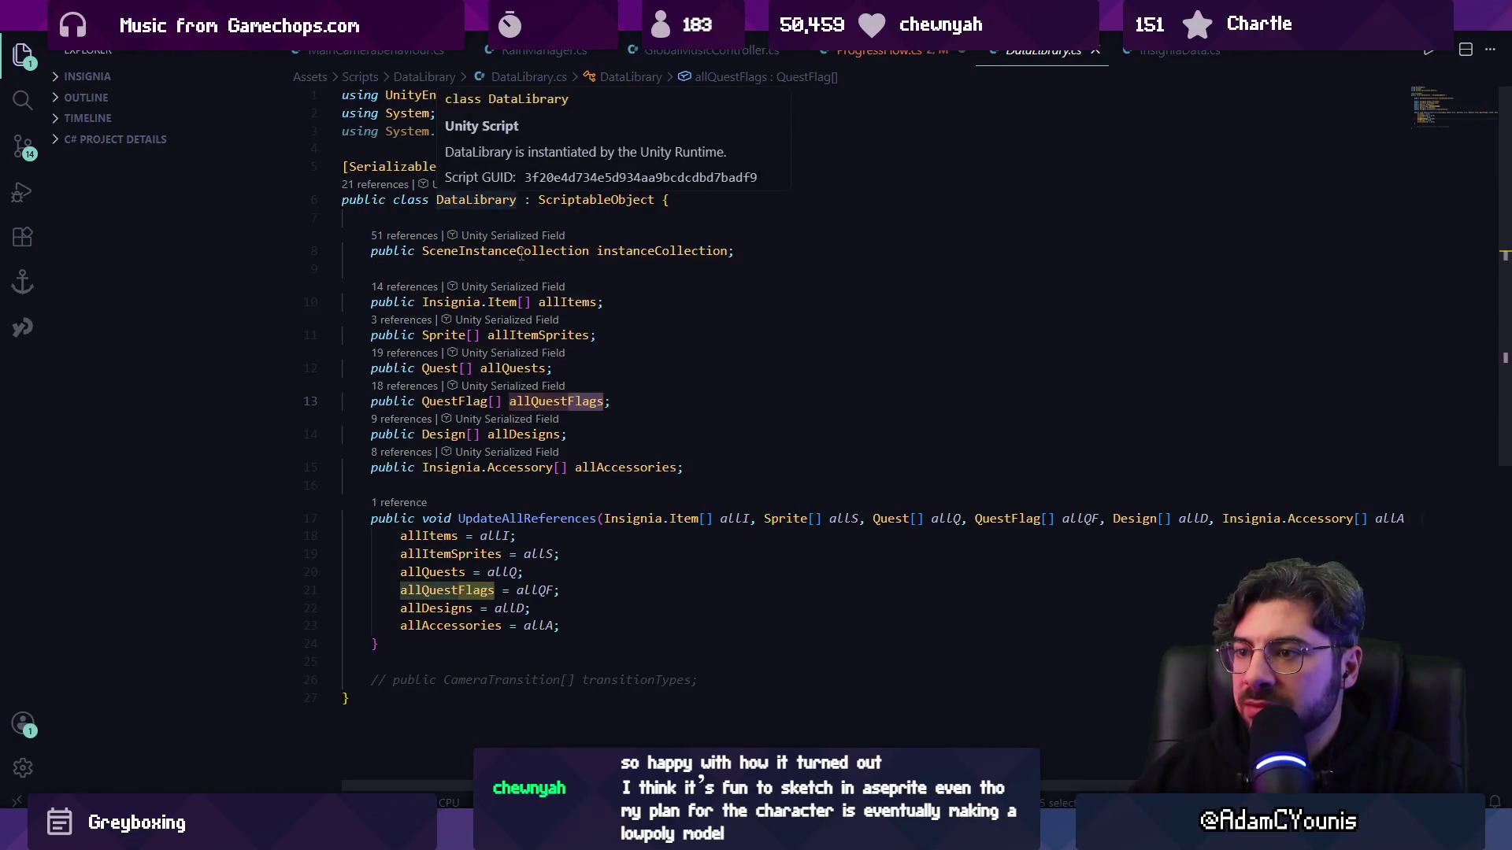
key(alt+Left)
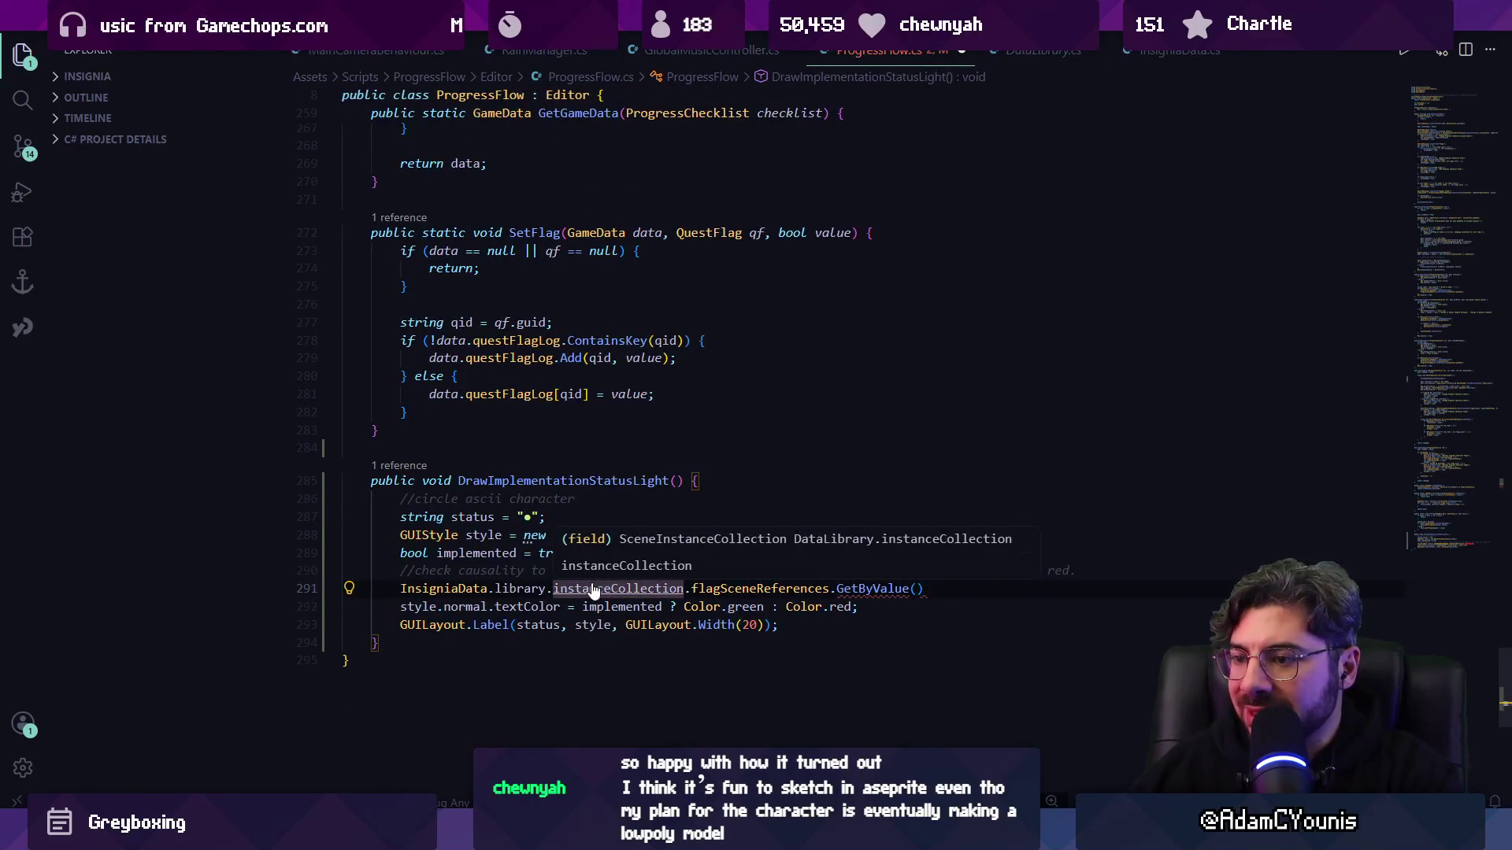
- Open the SceneInstanceCollection and MetaRefDictionary definitions and find where flagSceneReferences is used
ctrl+click(561, 589)
ctrl+click(554, 250)
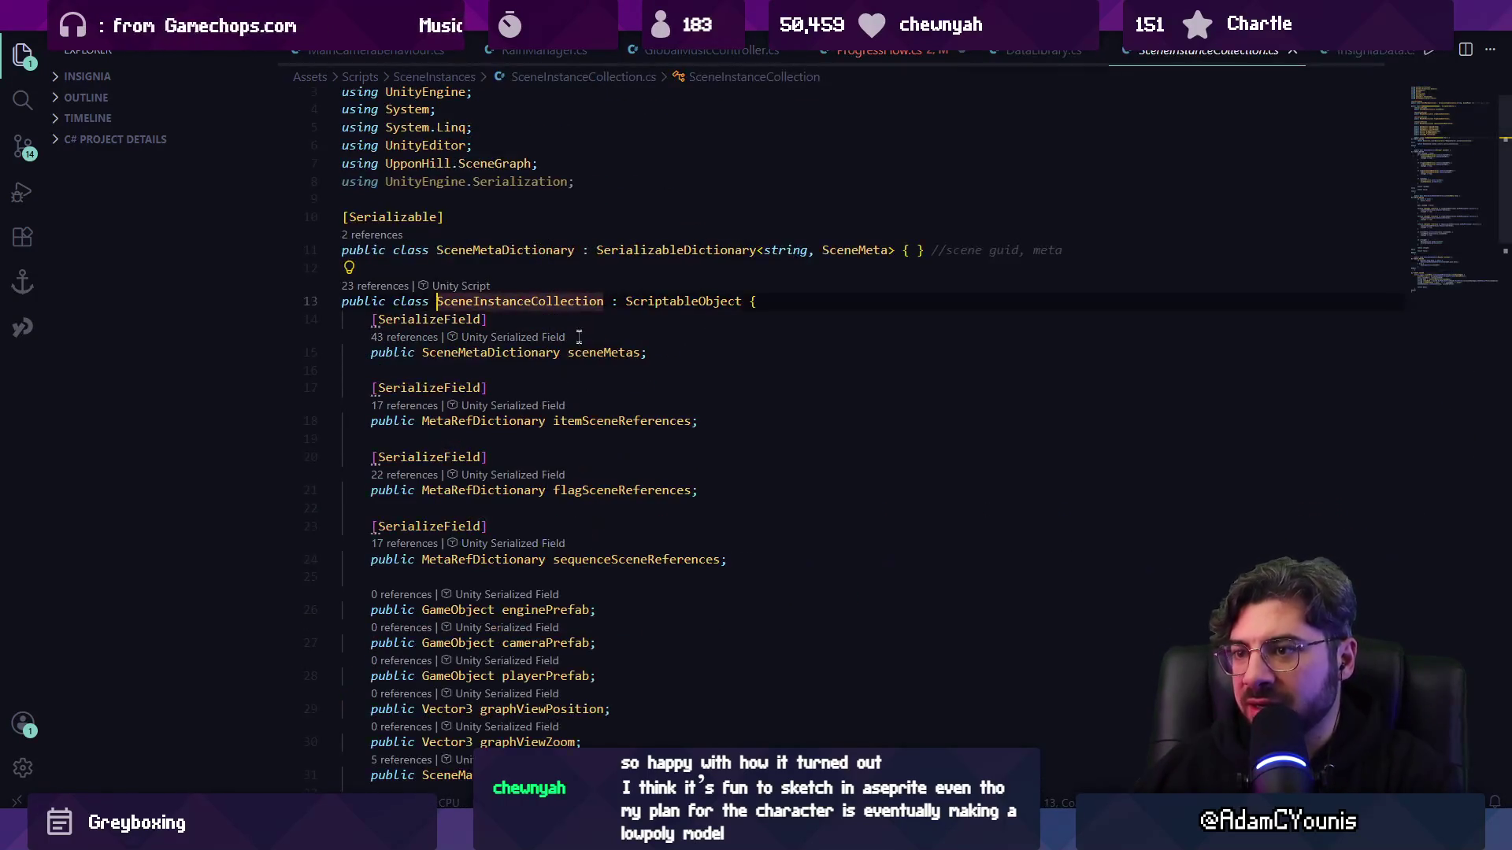
ctrl+click(536, 490)
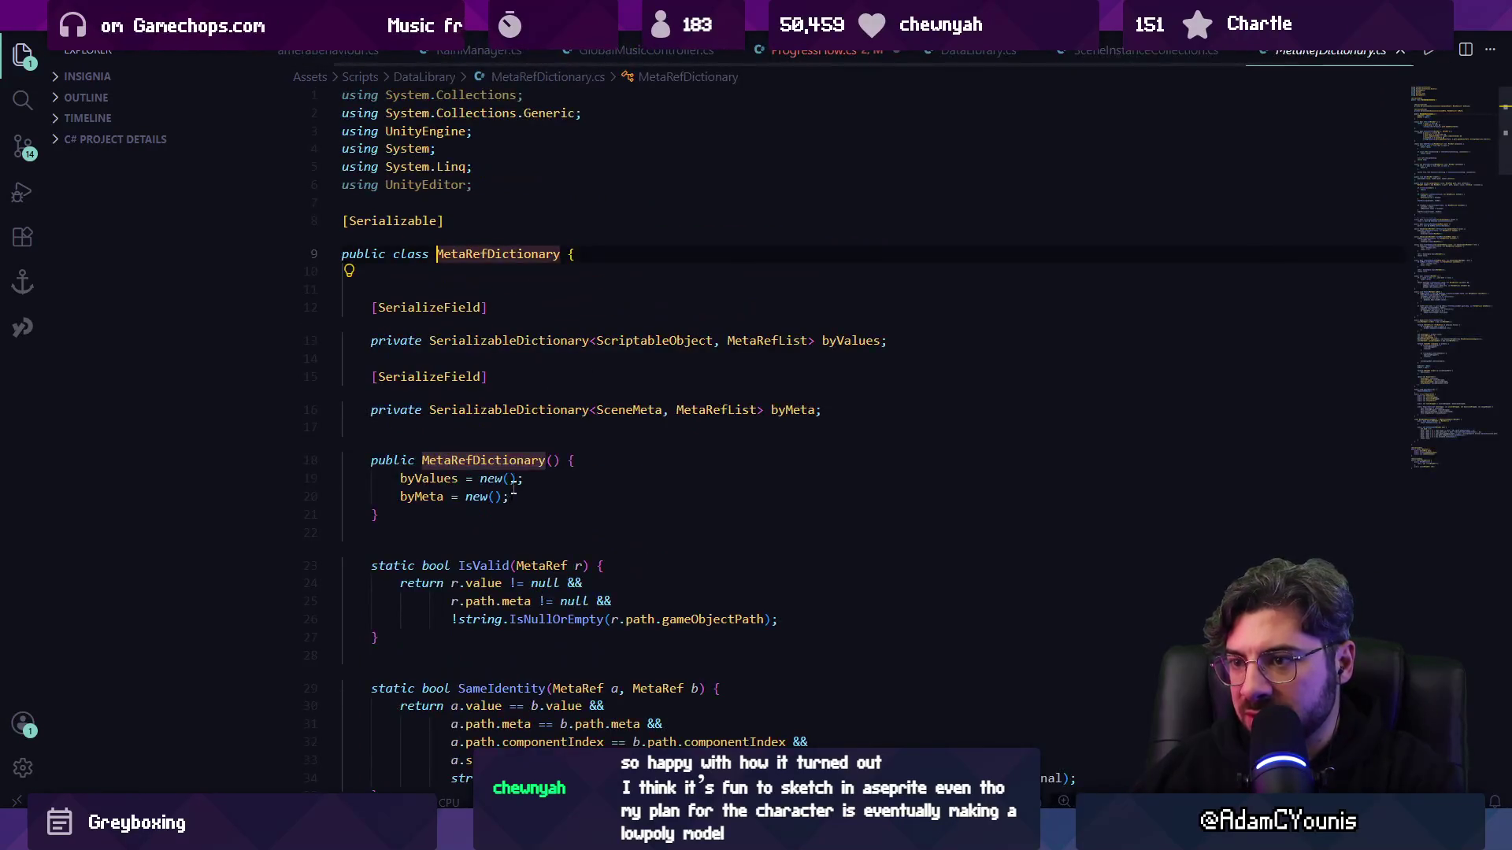
key(alt+Left)
double_click(576, 490)
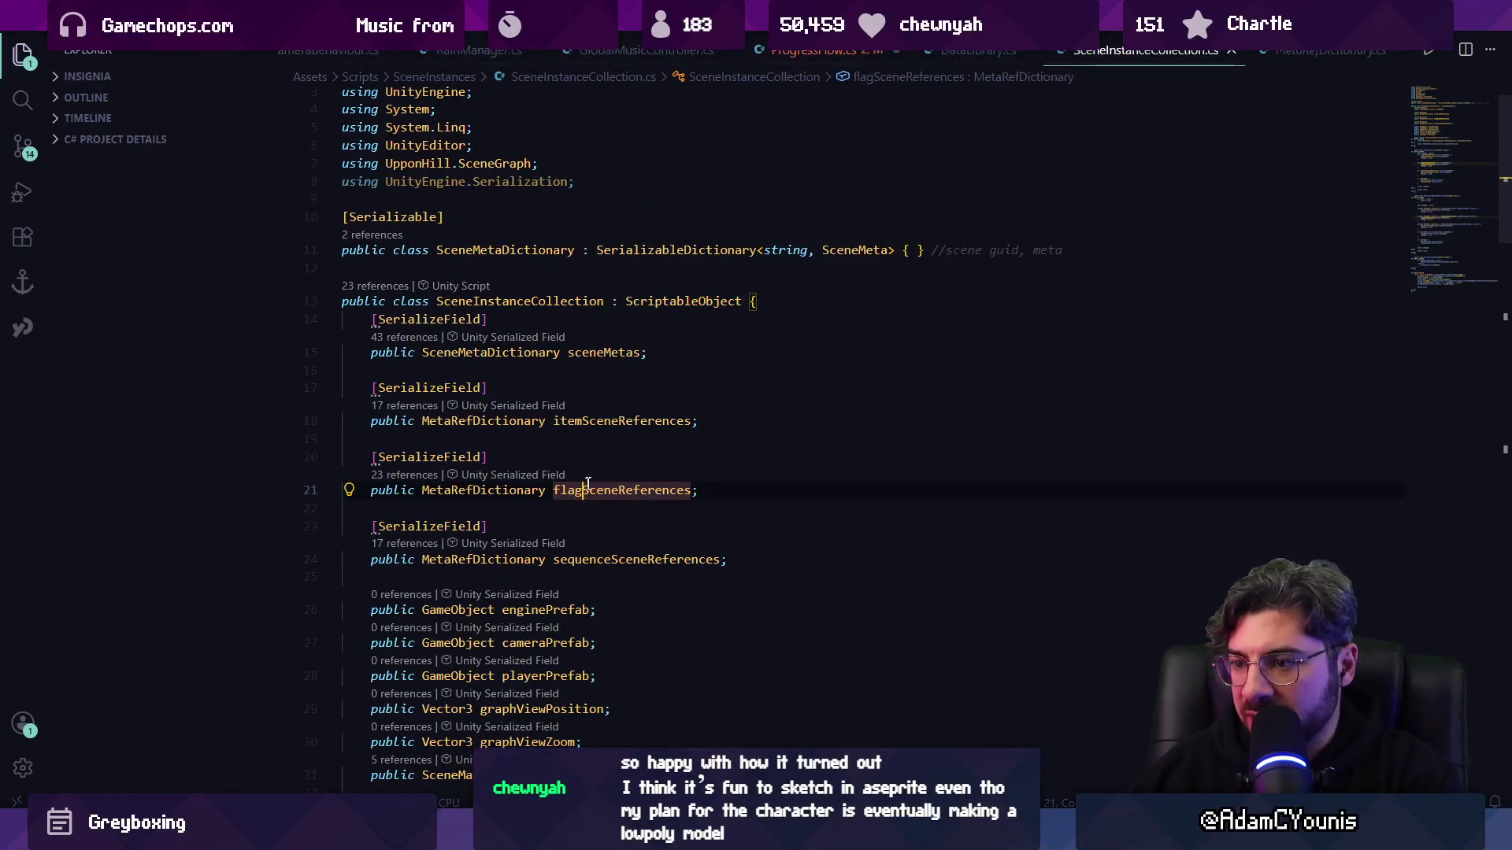
scroll(591, 481, down, 5)
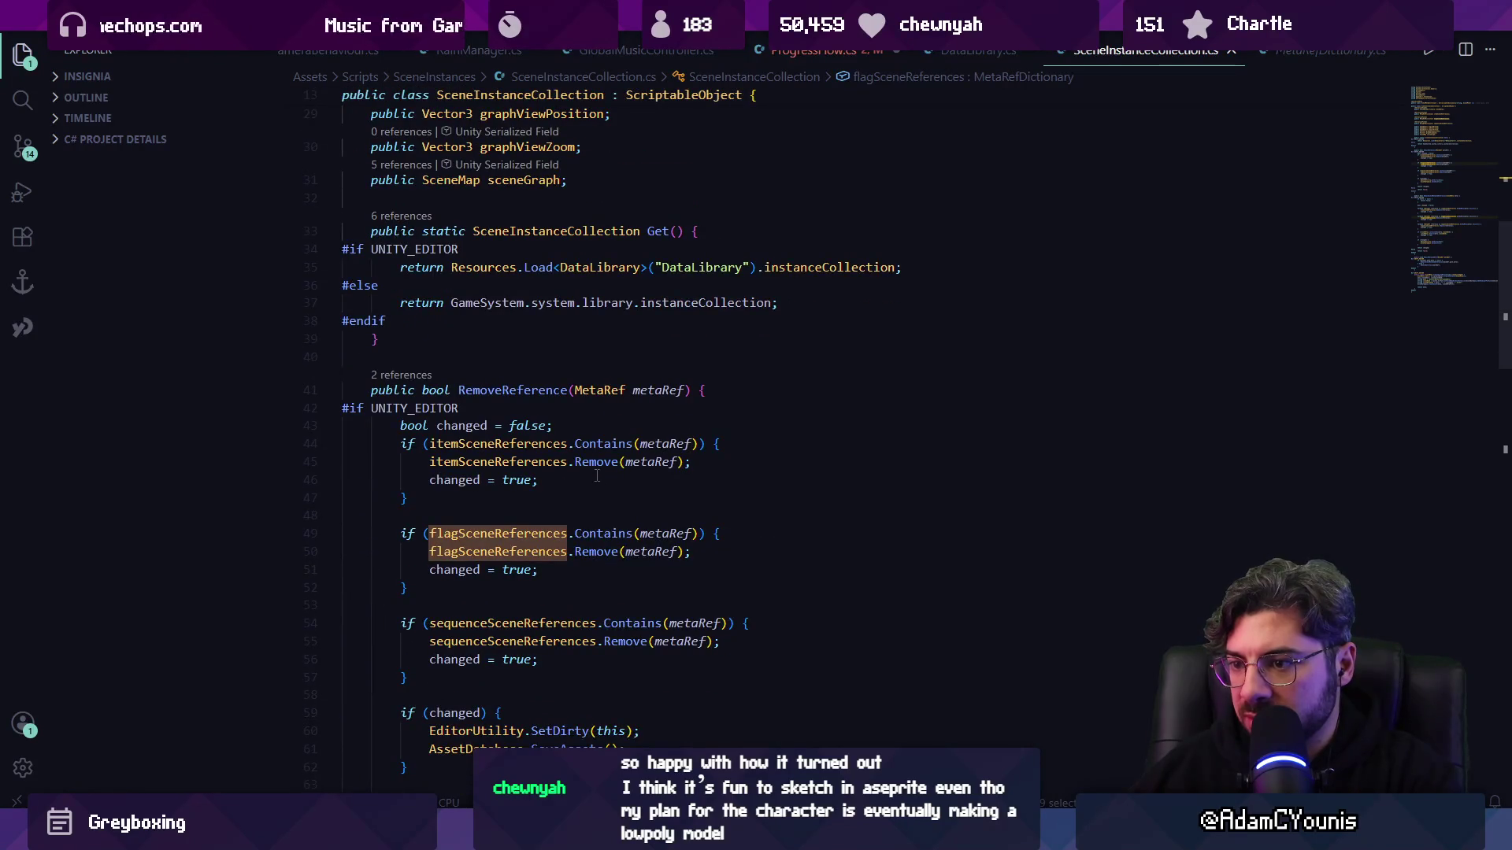
scroll(597, 476, down, 2)
scroll(551, 488, up, 2)
- Inspect MetaRefDictionary's byValues field, ScriptableObject key and MetaRefList, then return to line 291
ctrl+click(526, 504)
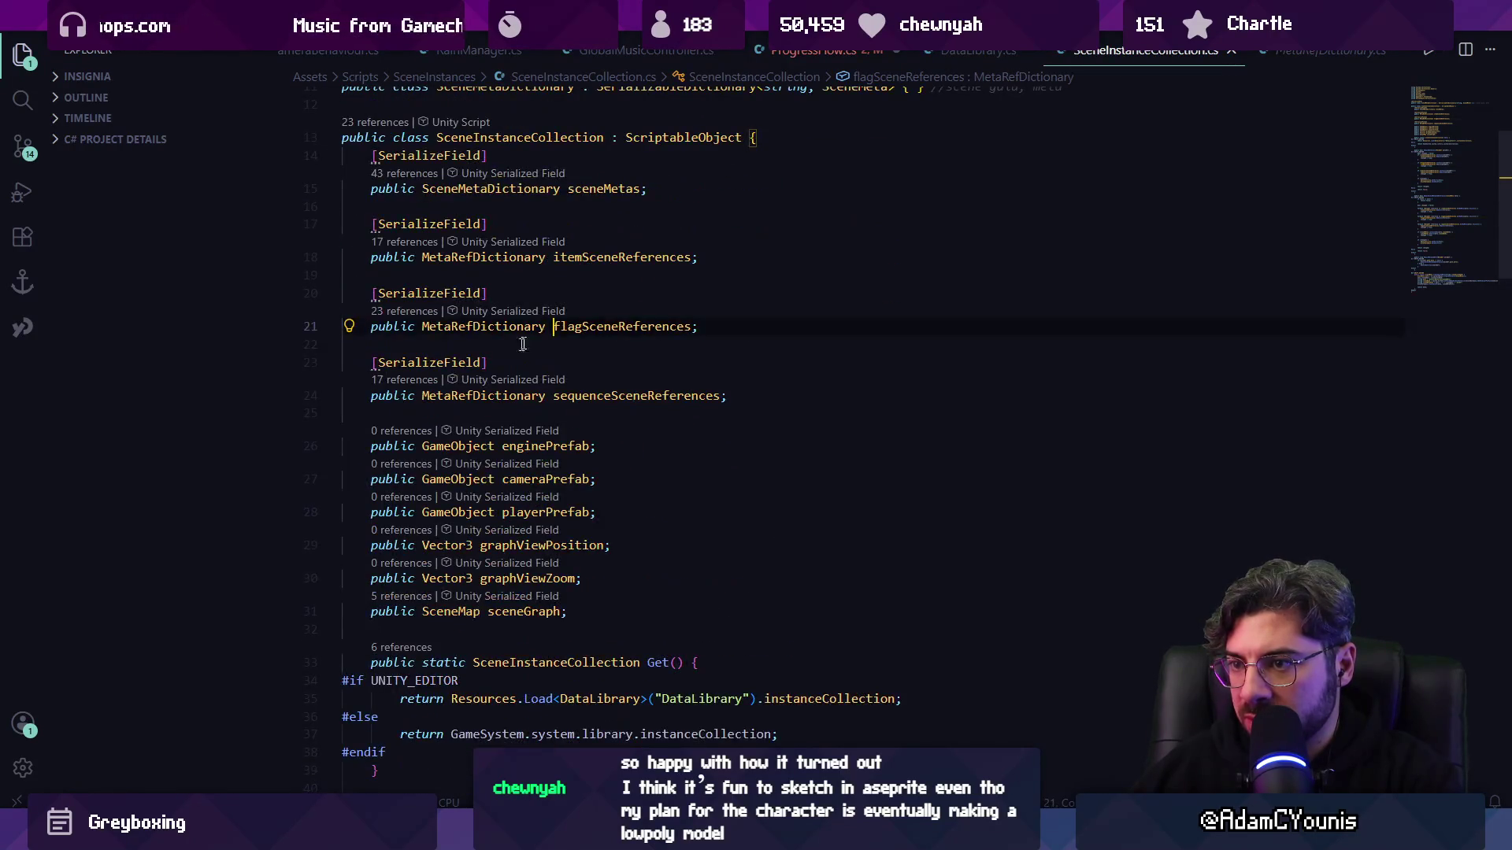
ctrl+click(492, 327)
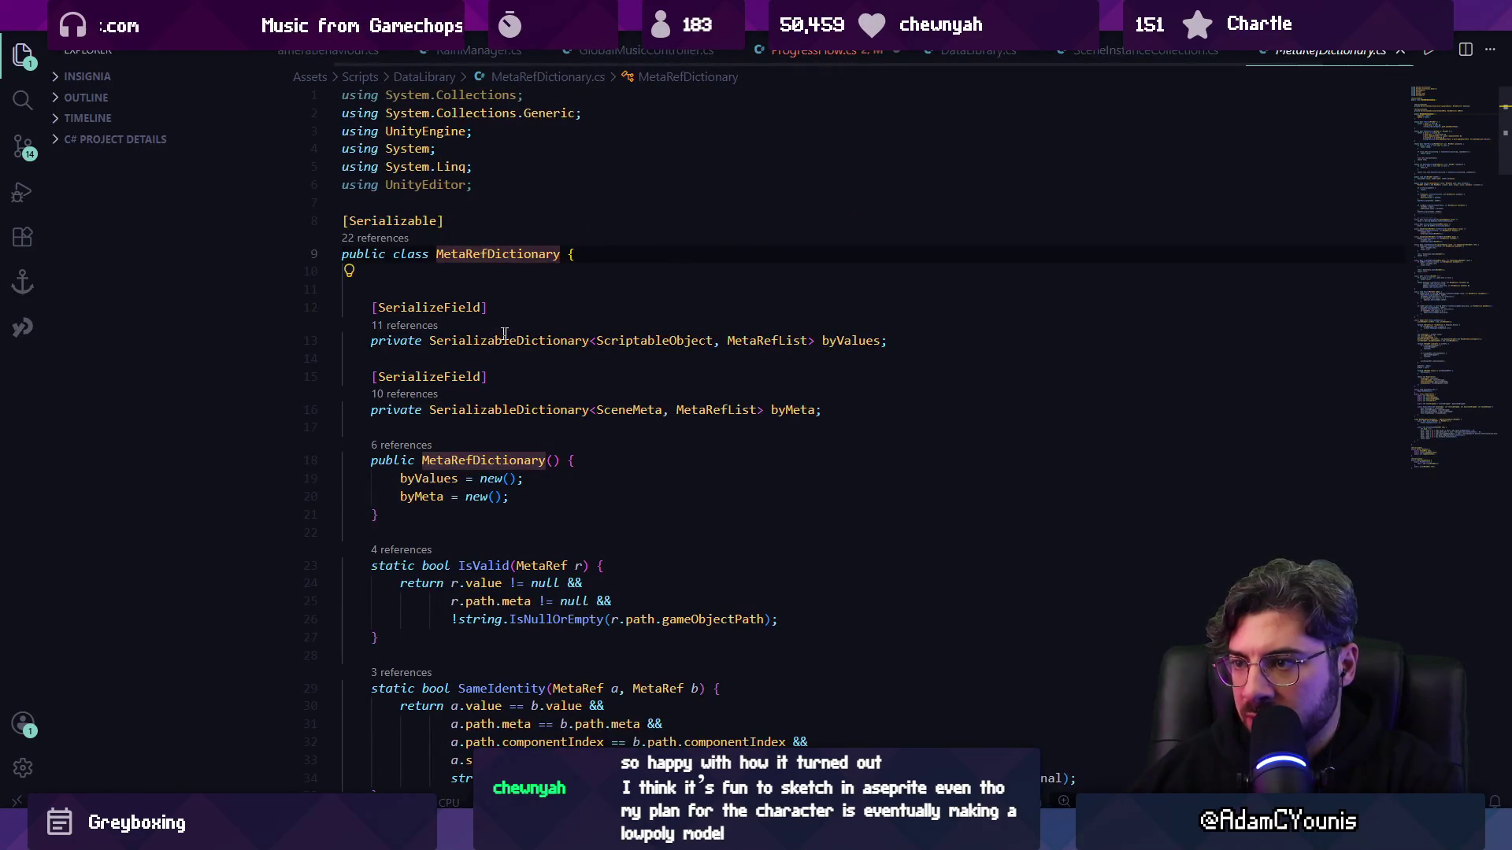
mouse_move(512, 342)
click(454, 478)
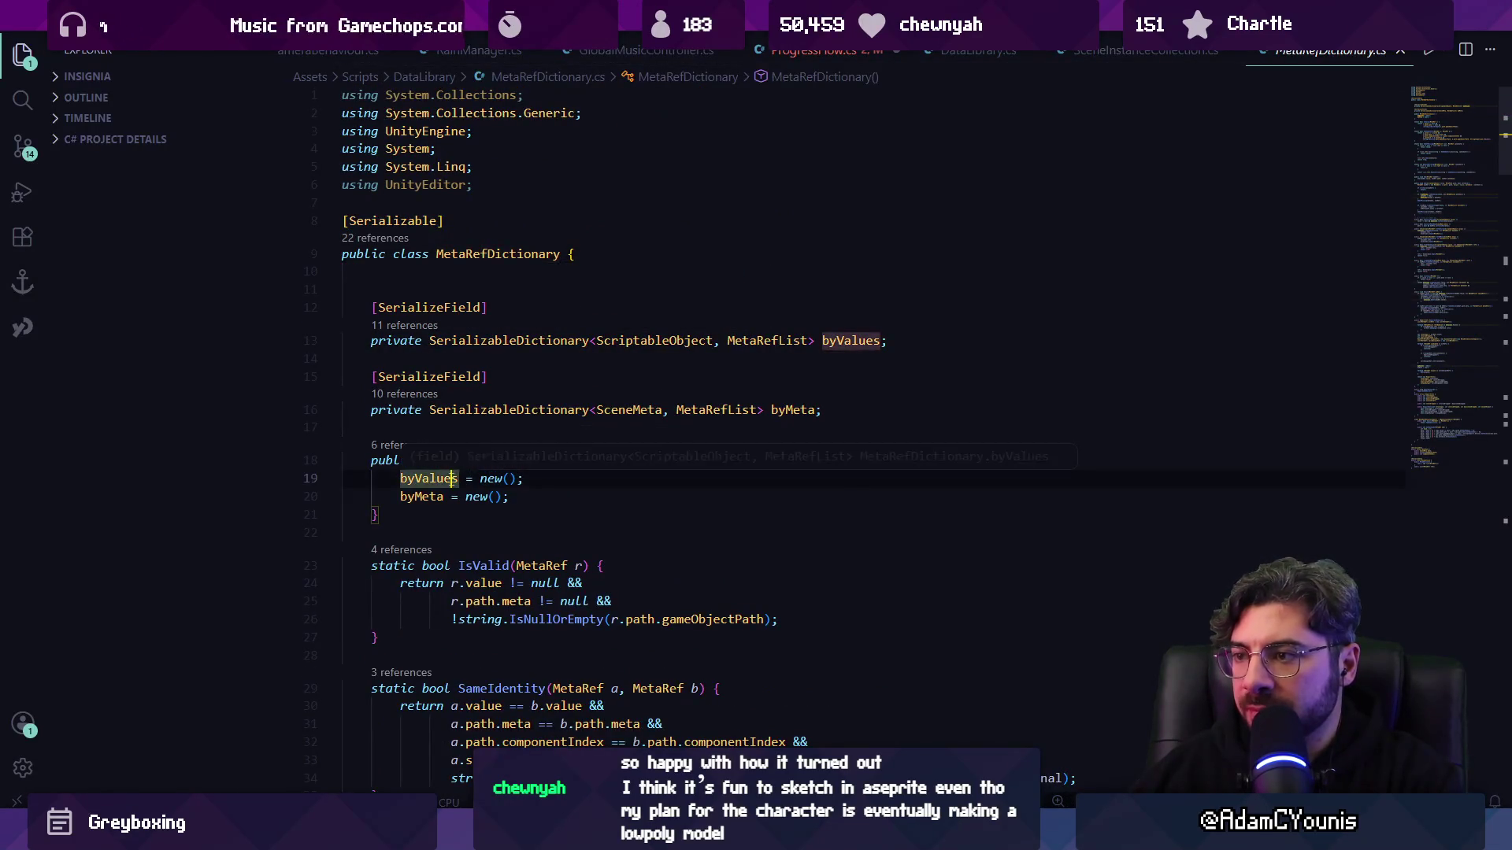
click(655, 345)
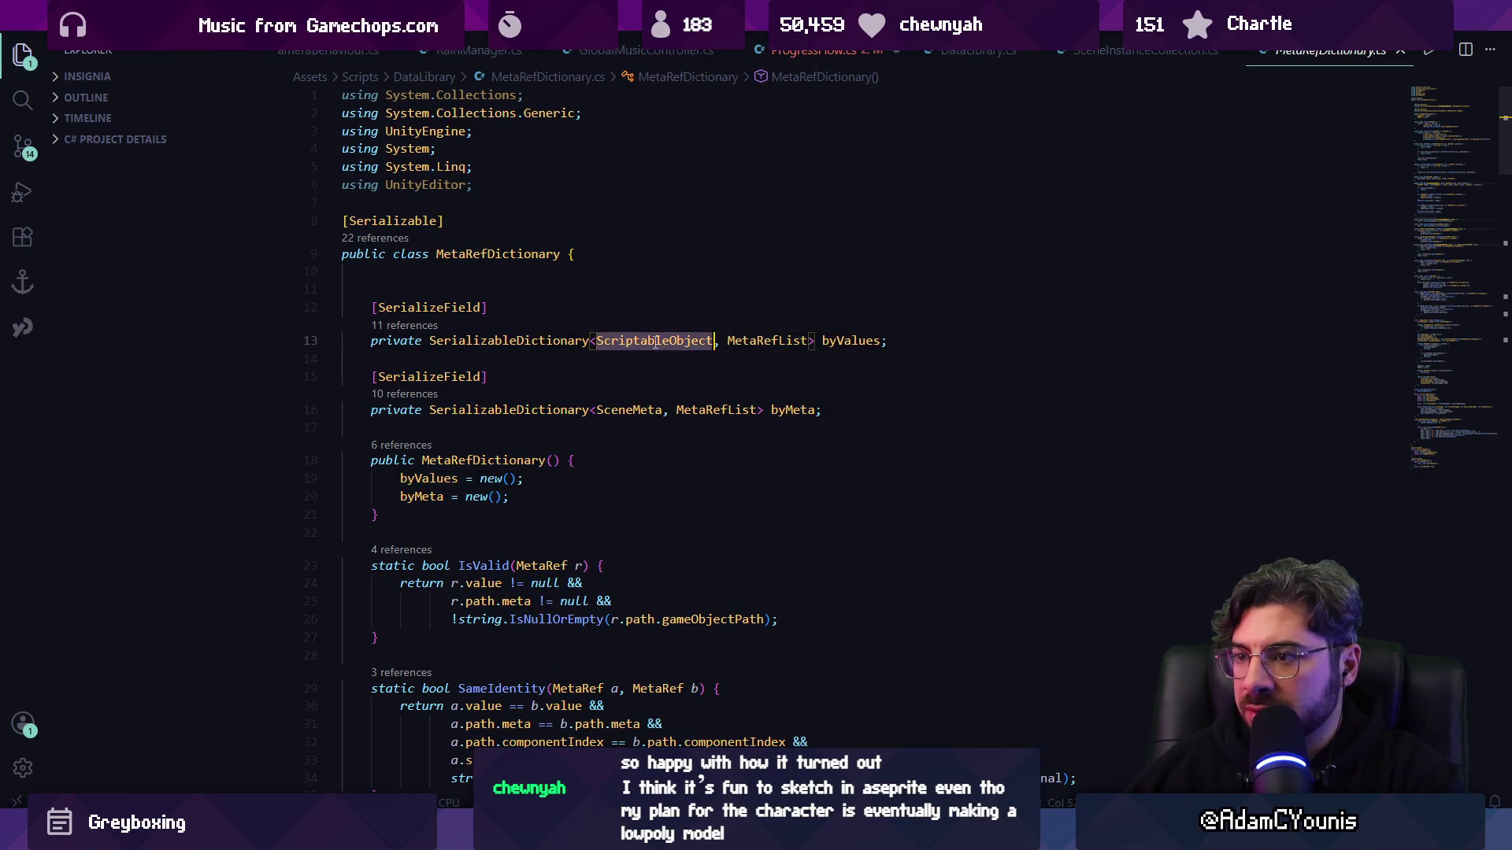
double_click(738, 341)
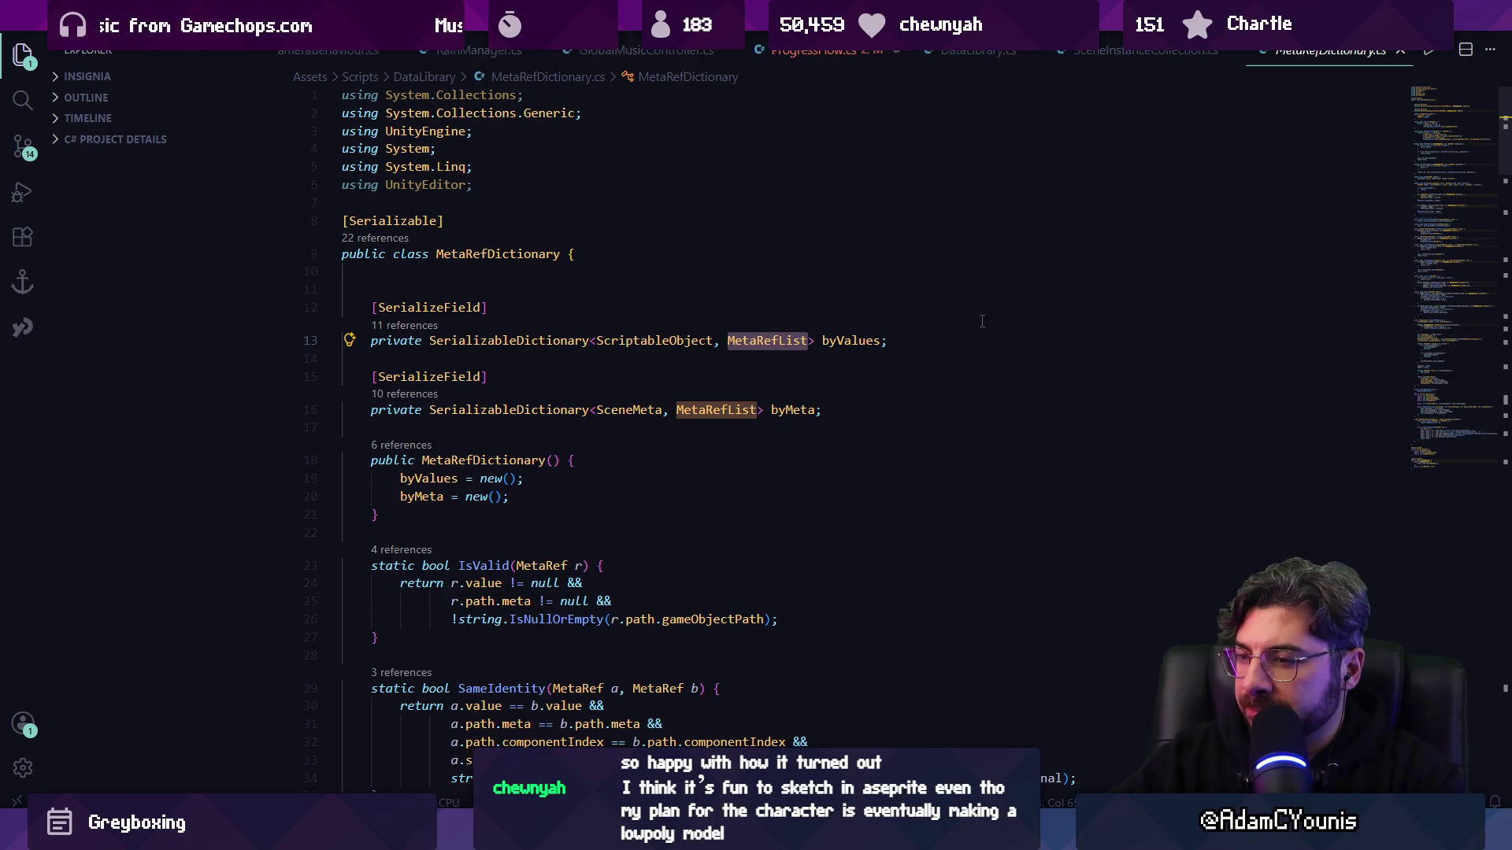
key(Escape)
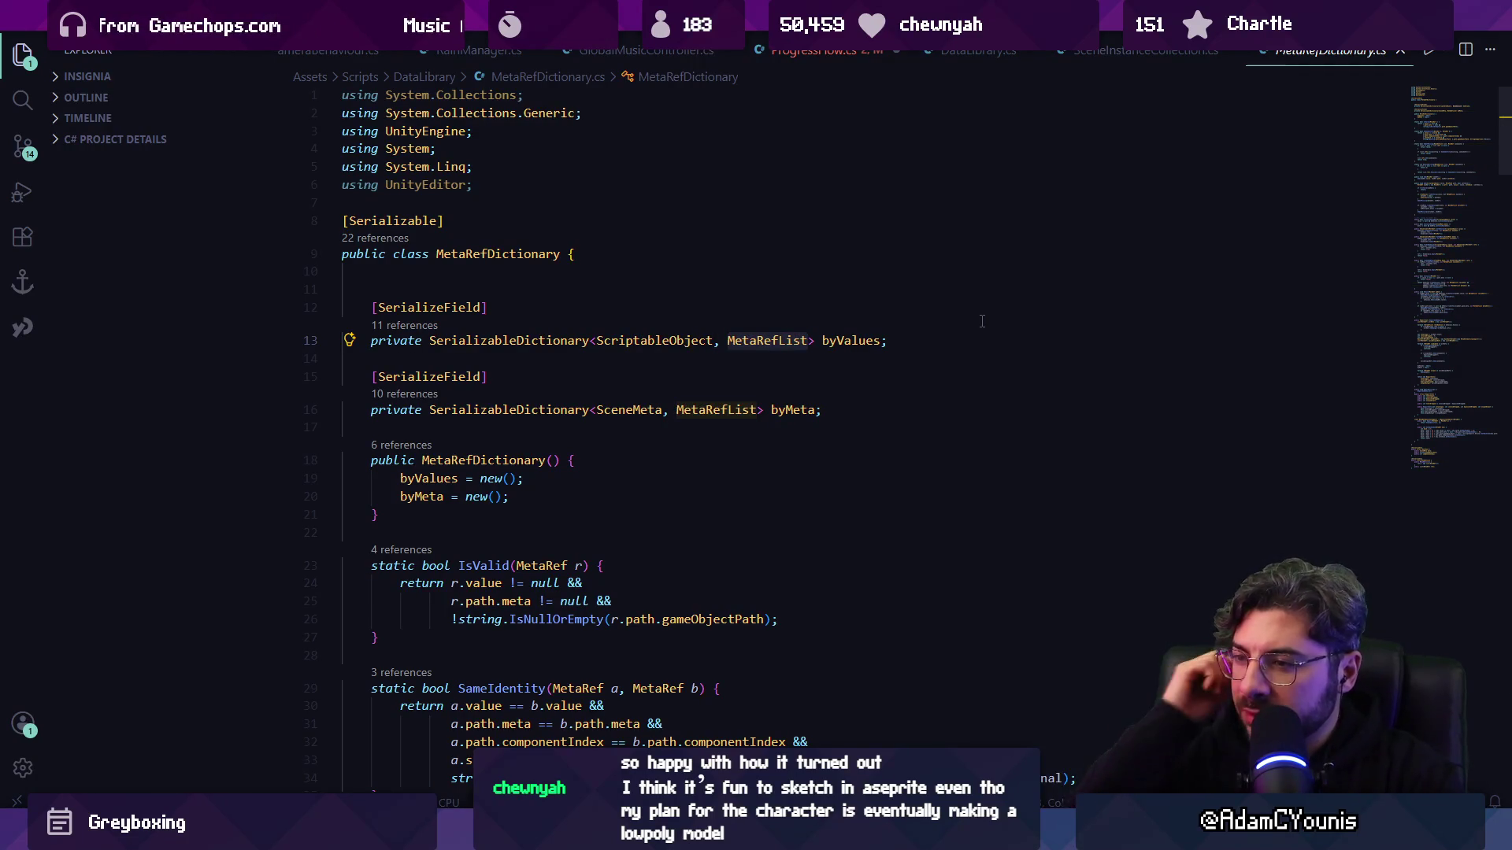
key(ctrl+d)
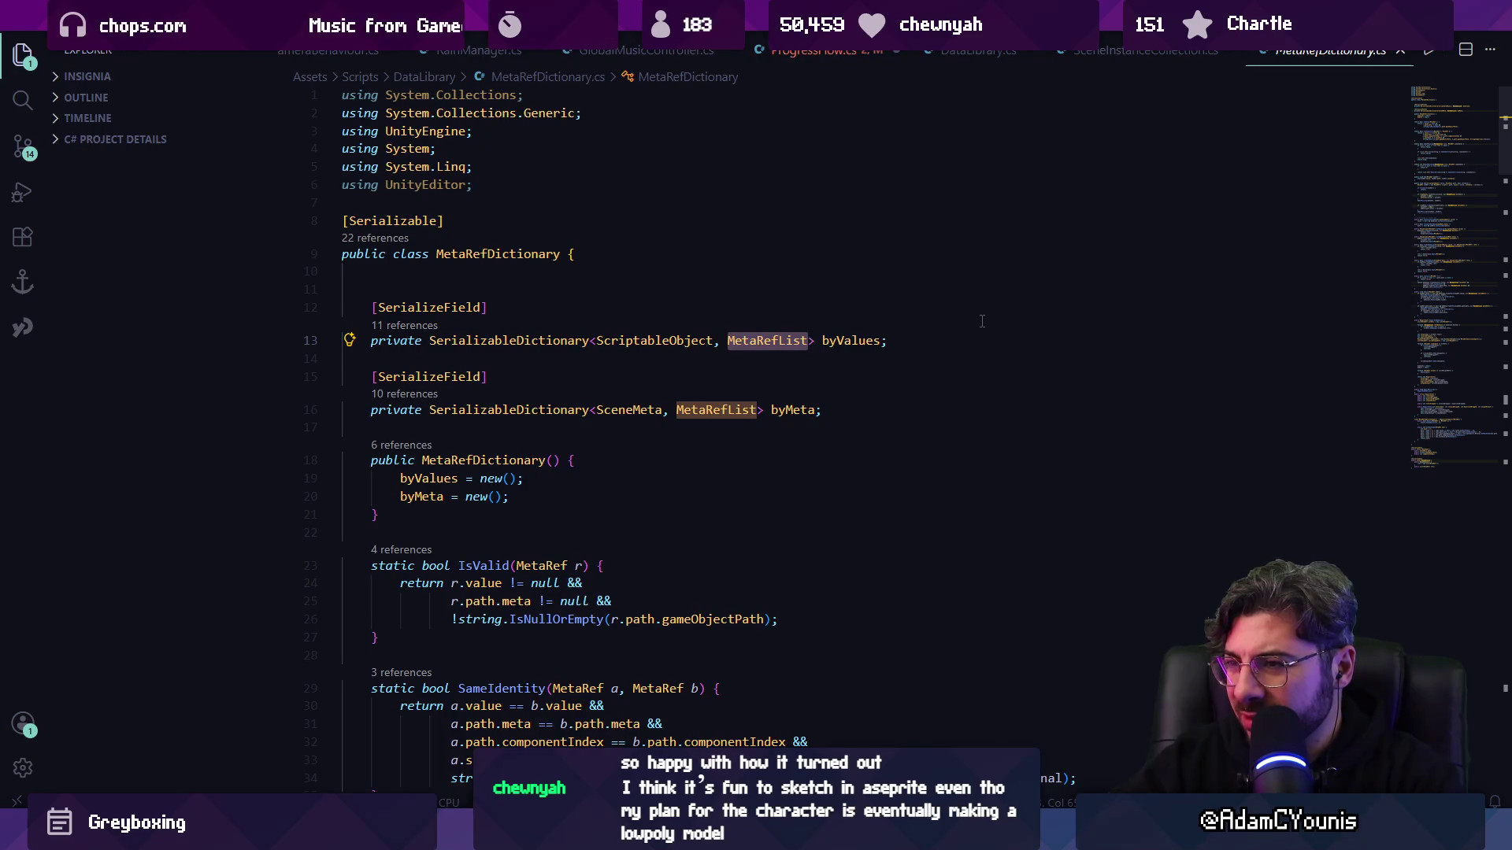
key(alt+Left)
key(alt+Left)
key(alt+Left)
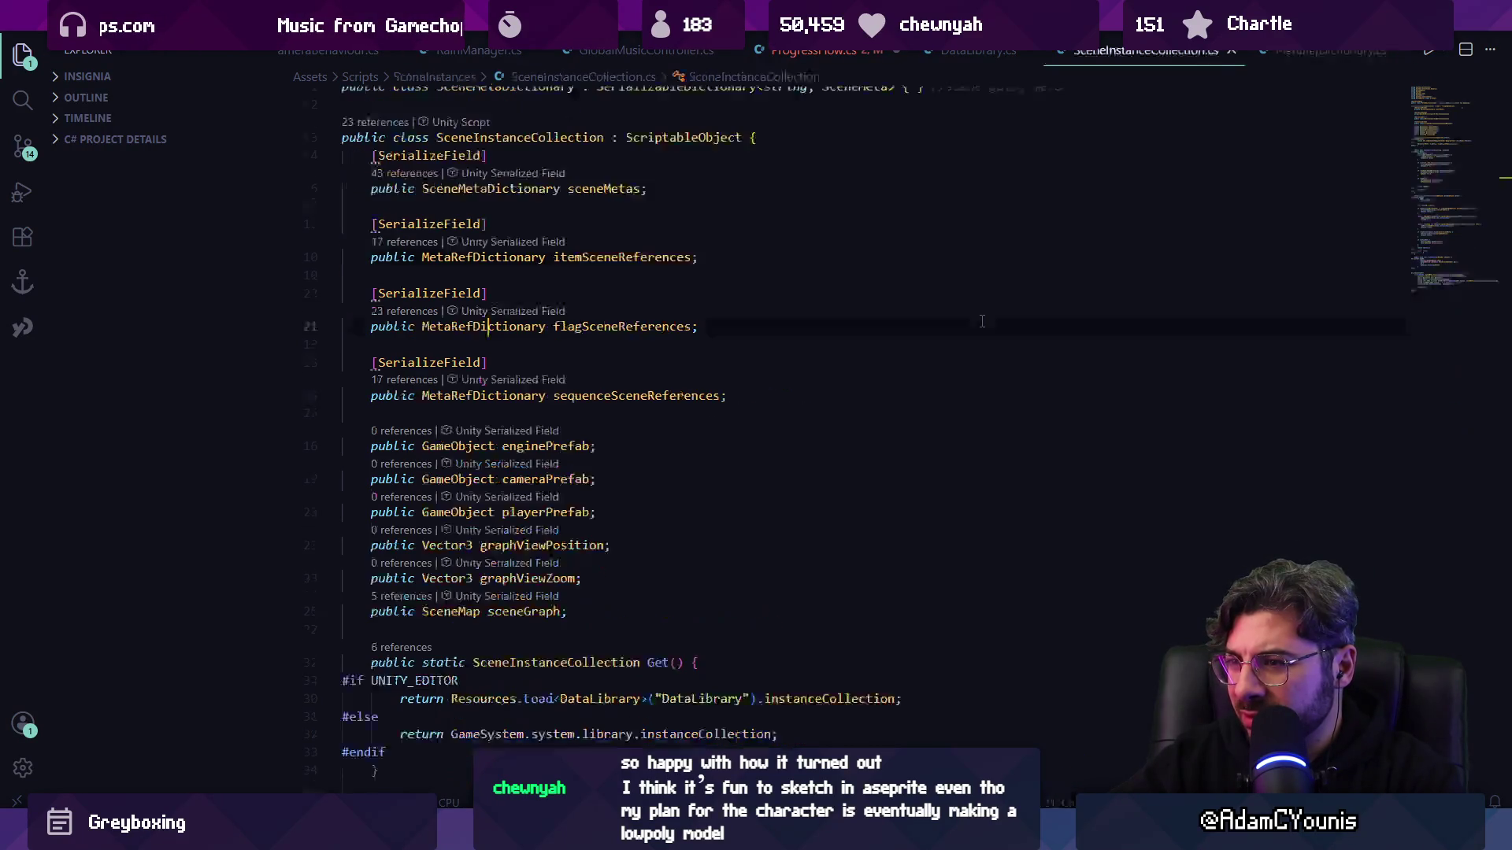
key(alt+Left)
key(alt+Left)
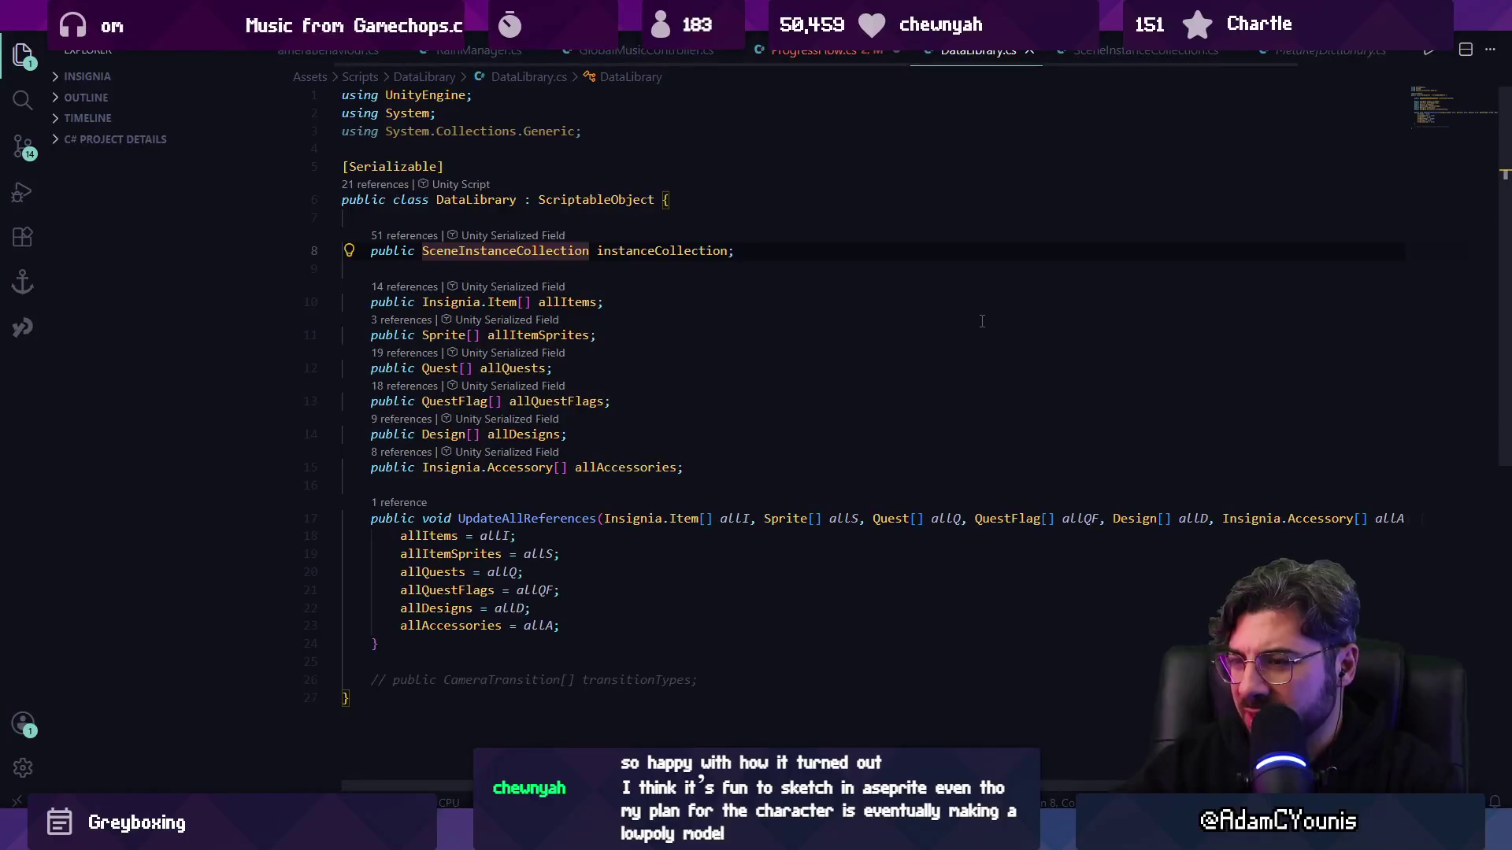
key(alt+Left)
key(alt+Left)
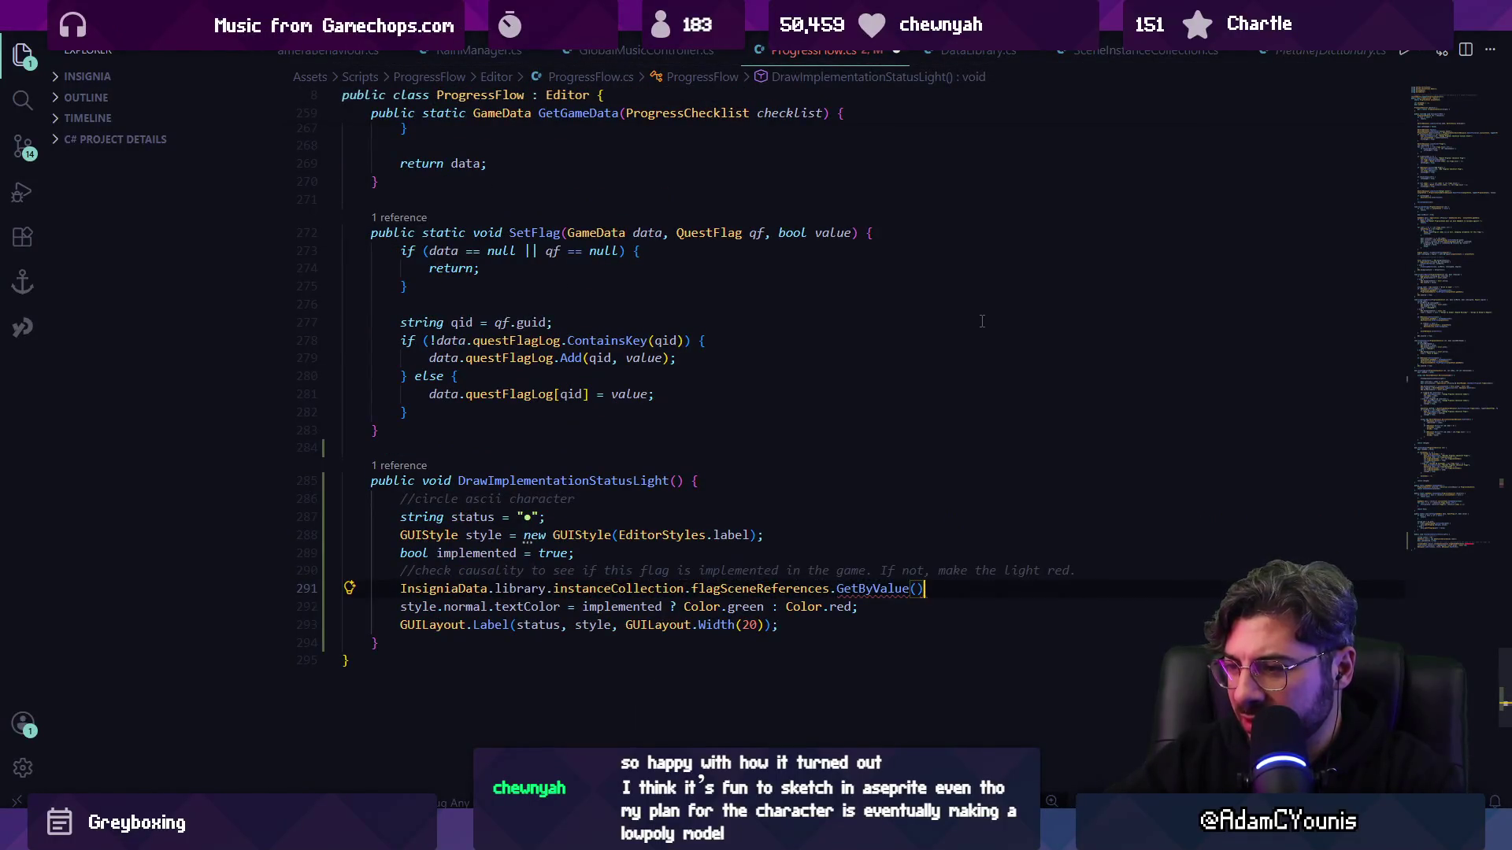
- Change the call on line 291 to TryGetByValue and peek at its definition
text(GetByKey)
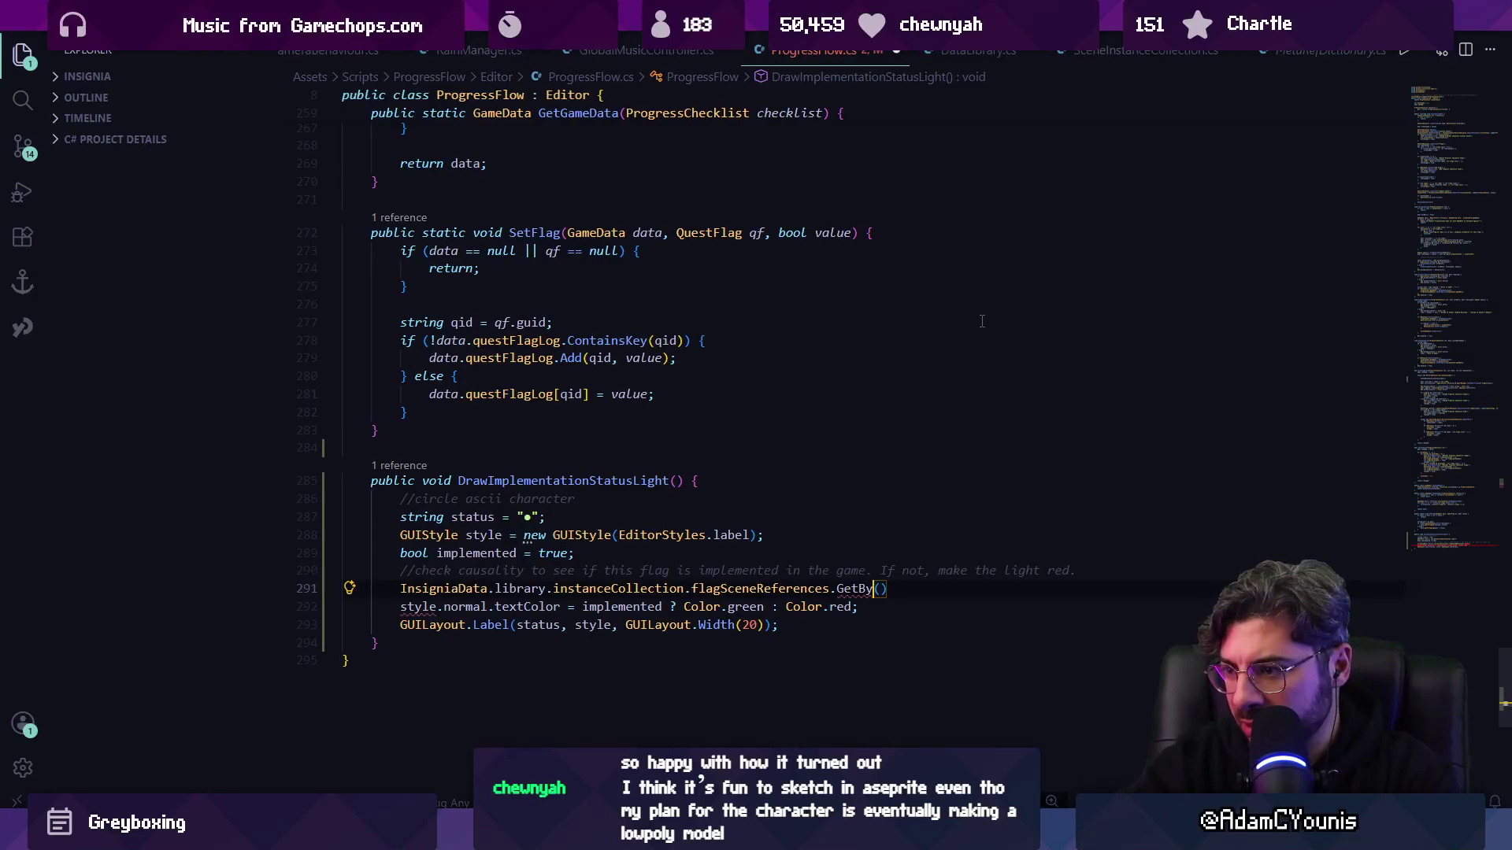
key(BackSpace)
key(BackSpace)
key(BackSpace)
key(ctrl+space)
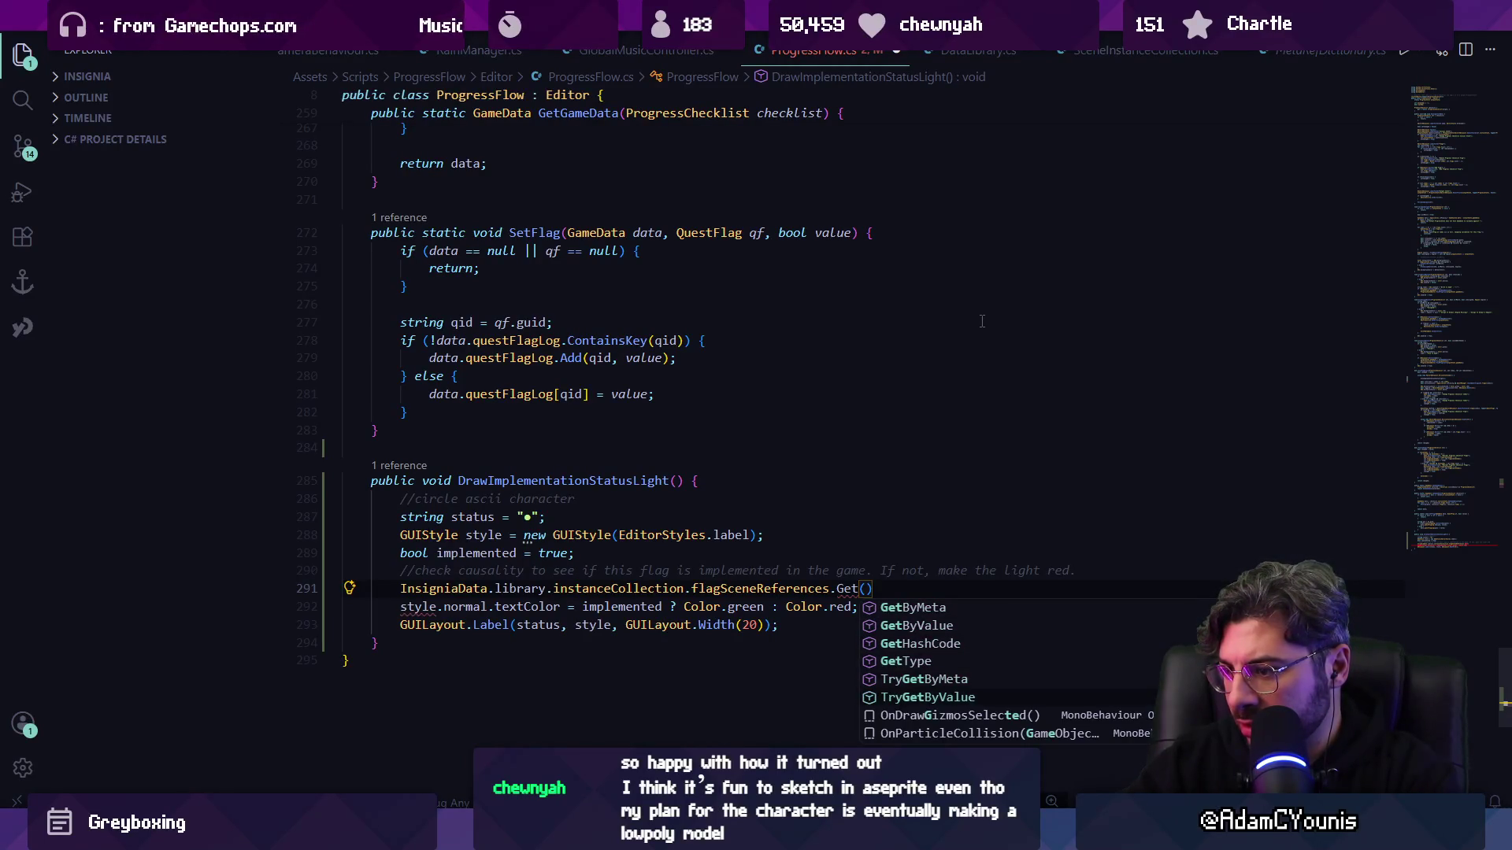
key(Return)
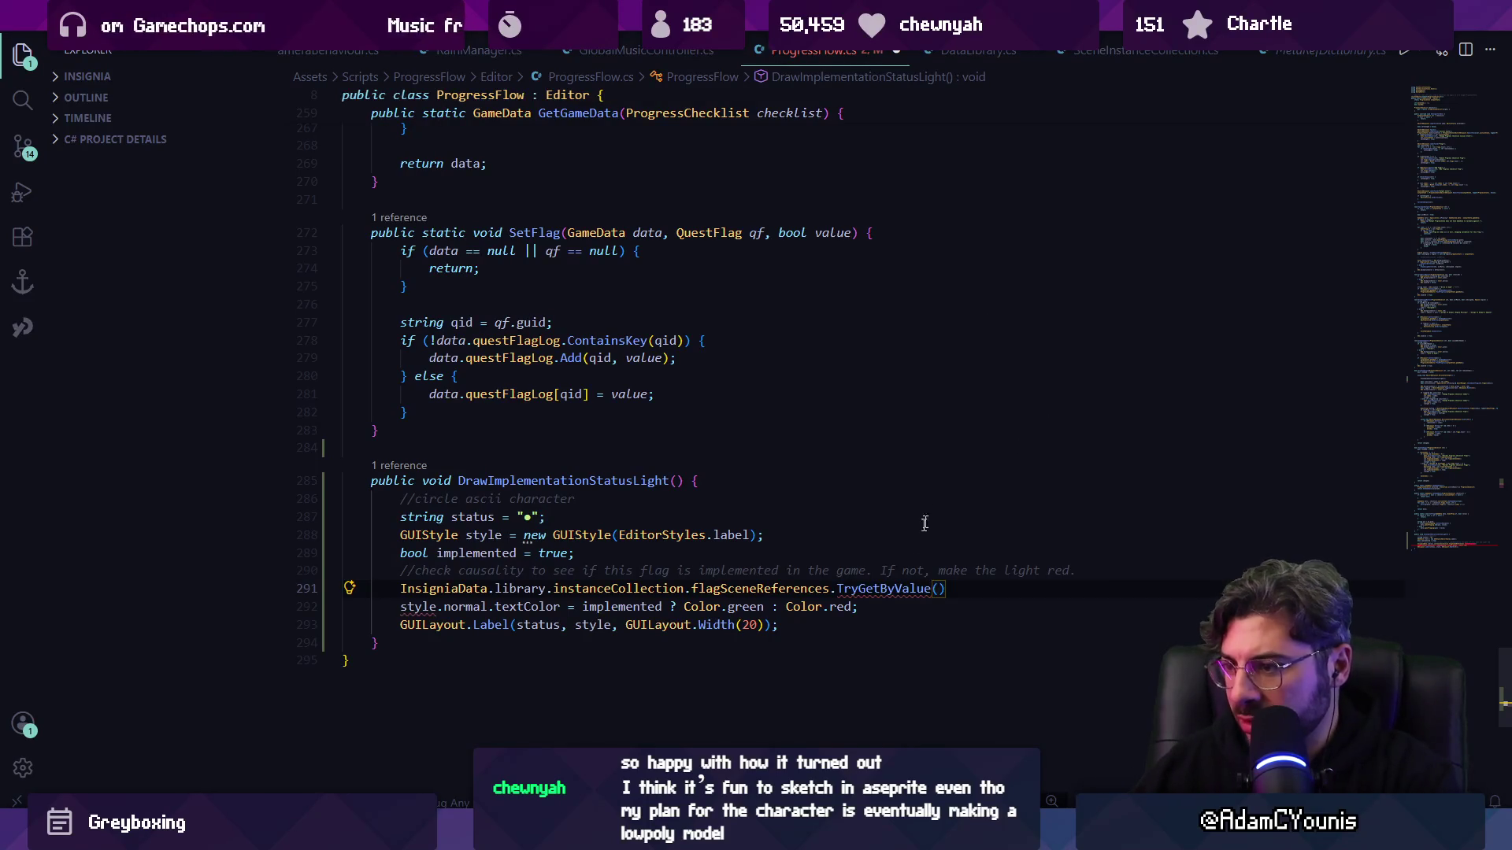
key(F12)
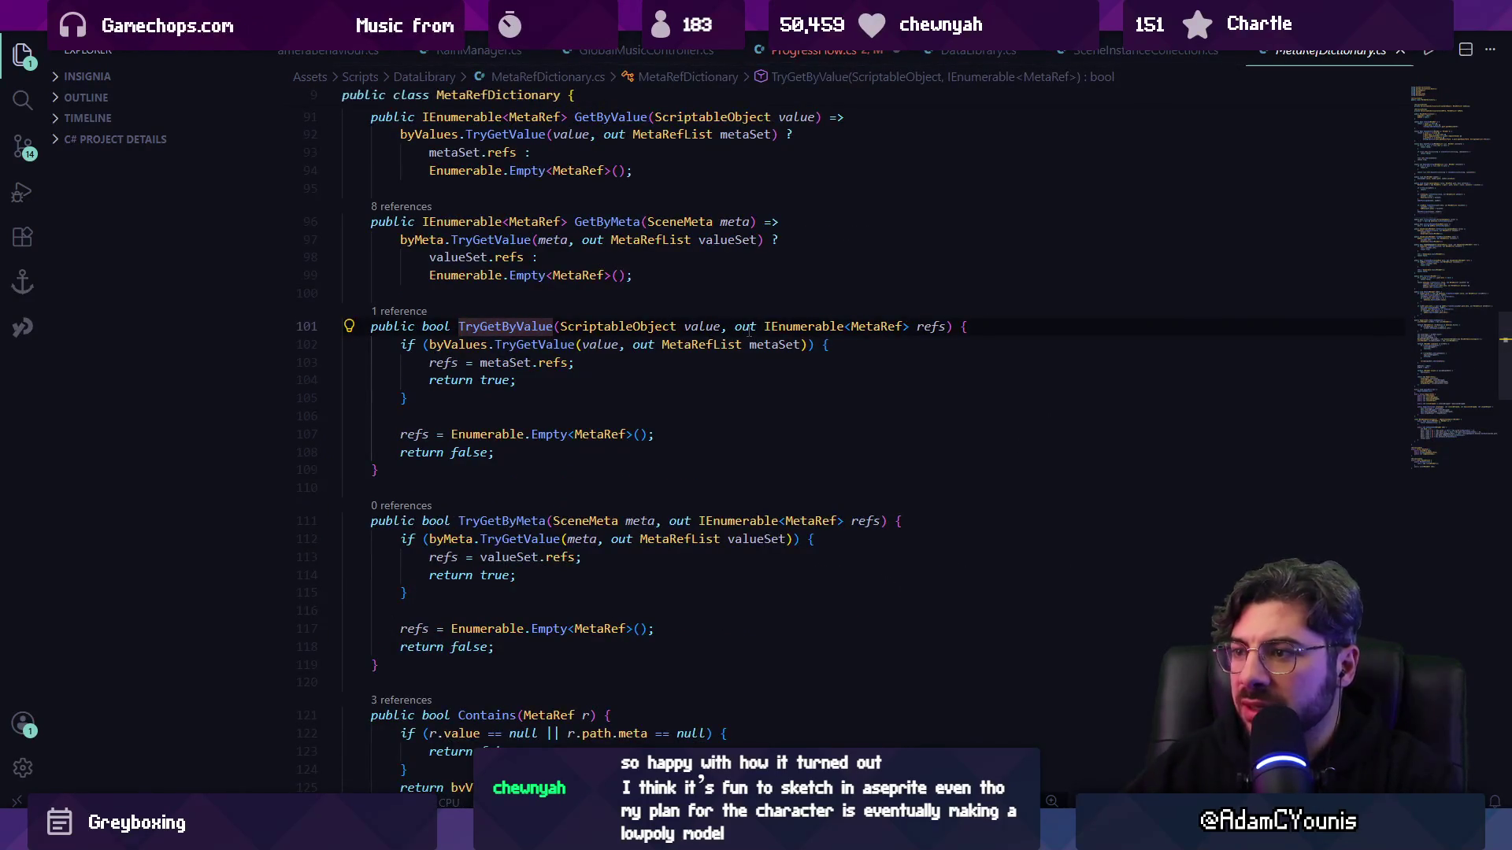
key(alt+Left)
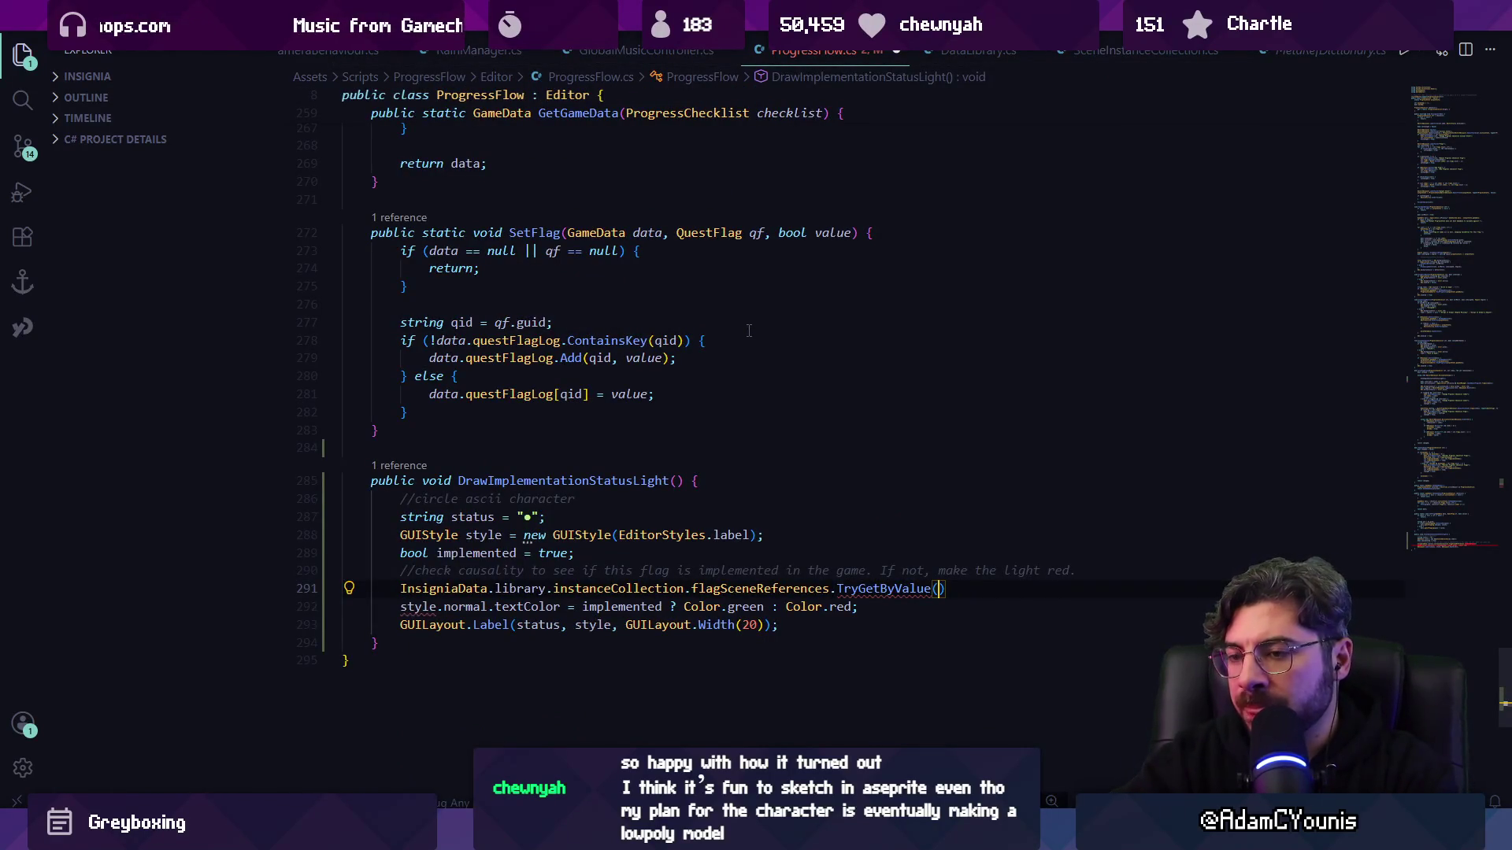
- Add a QuestFlag qf parameter and pass qf with an out references list to TryGetByValue, then save
key(Up)
key(Up)
key(Up)
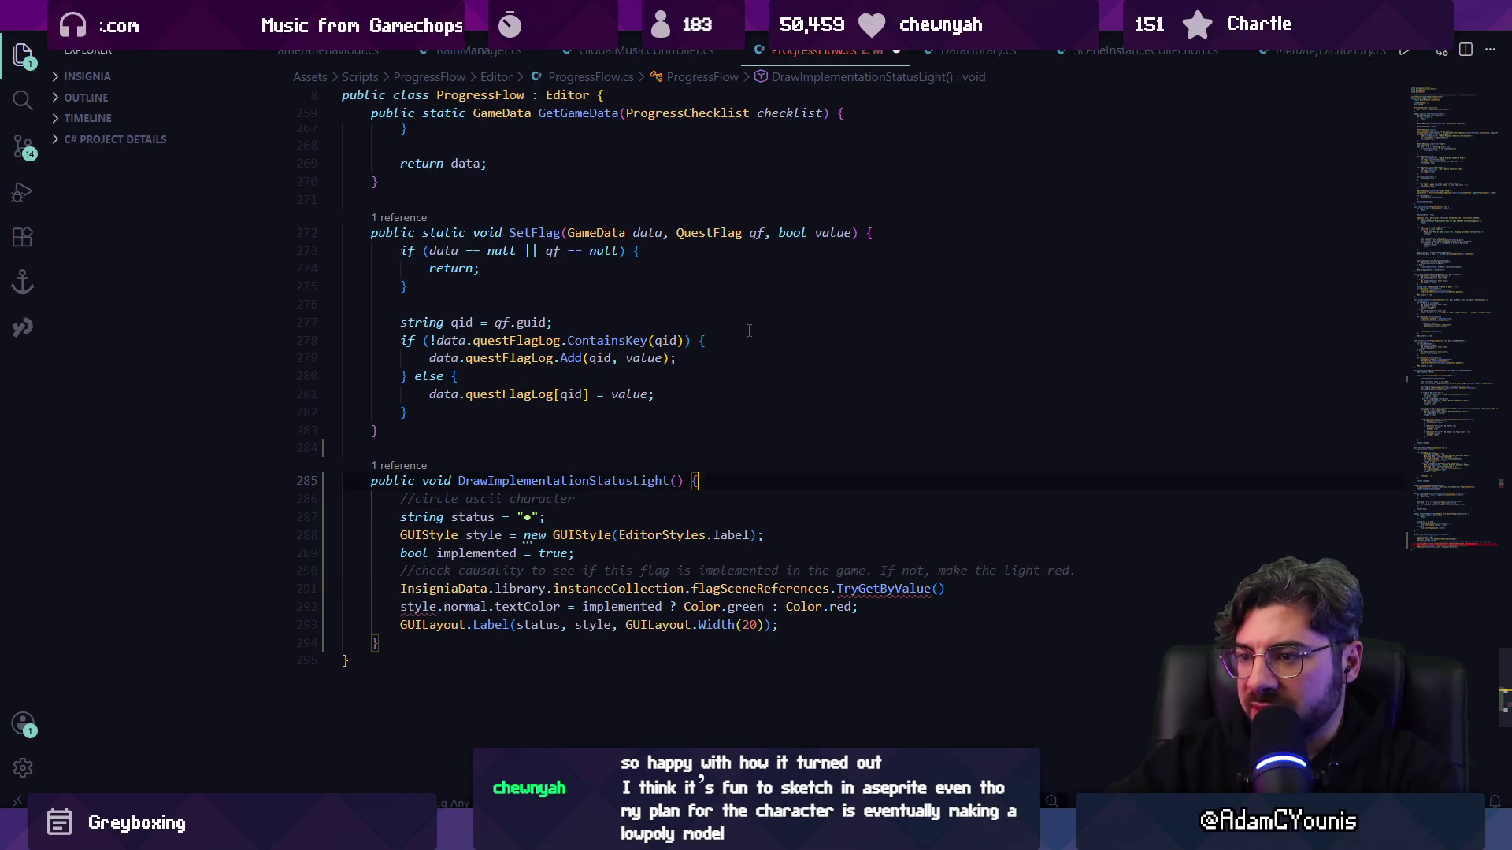
text(QuestFlag)
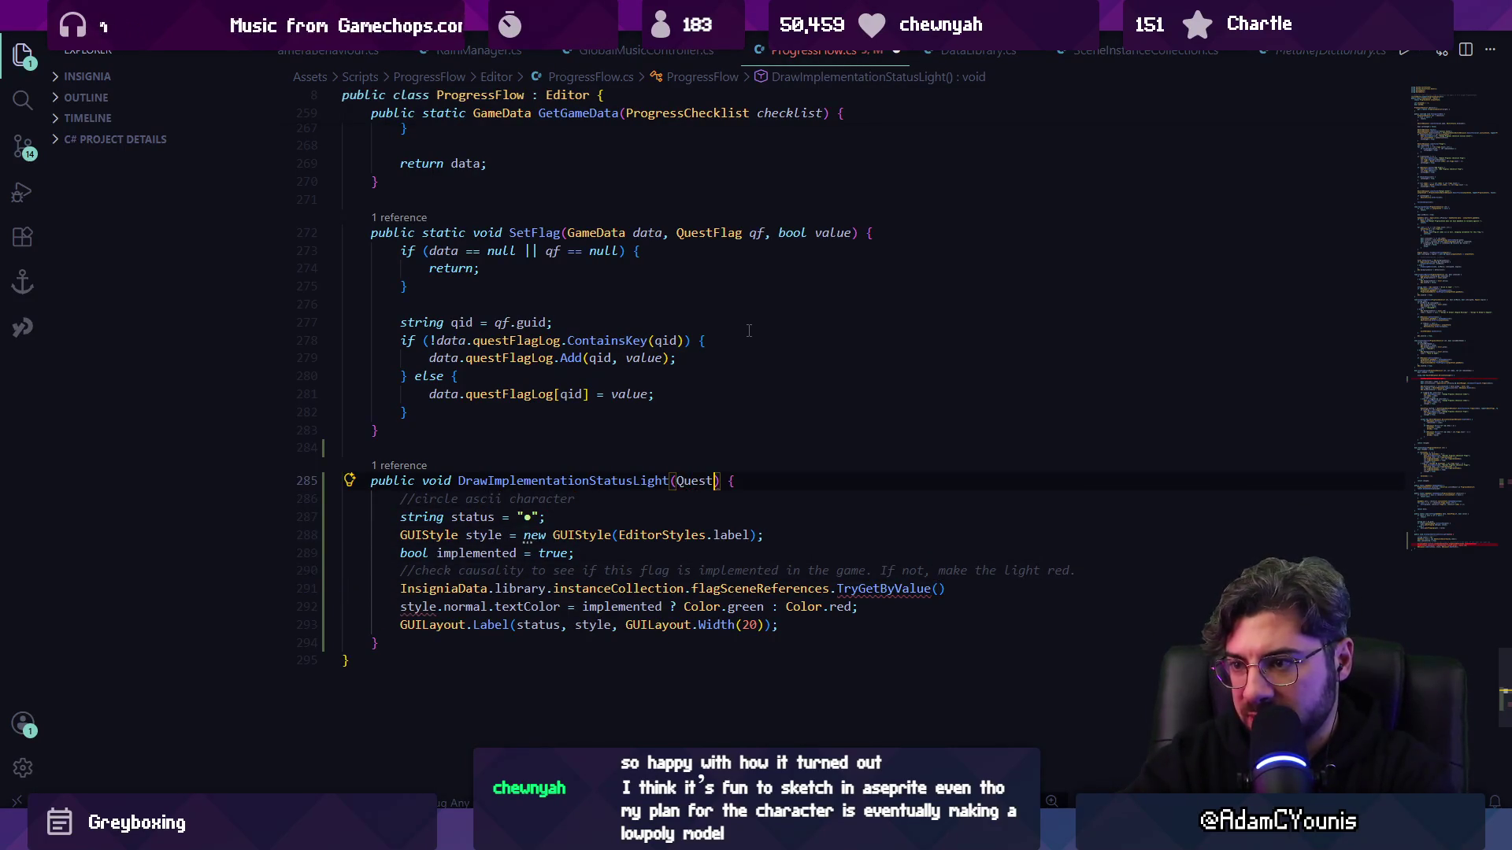
key(Tab)
key(Down)
key(Down)
key(Down)
text(qf)
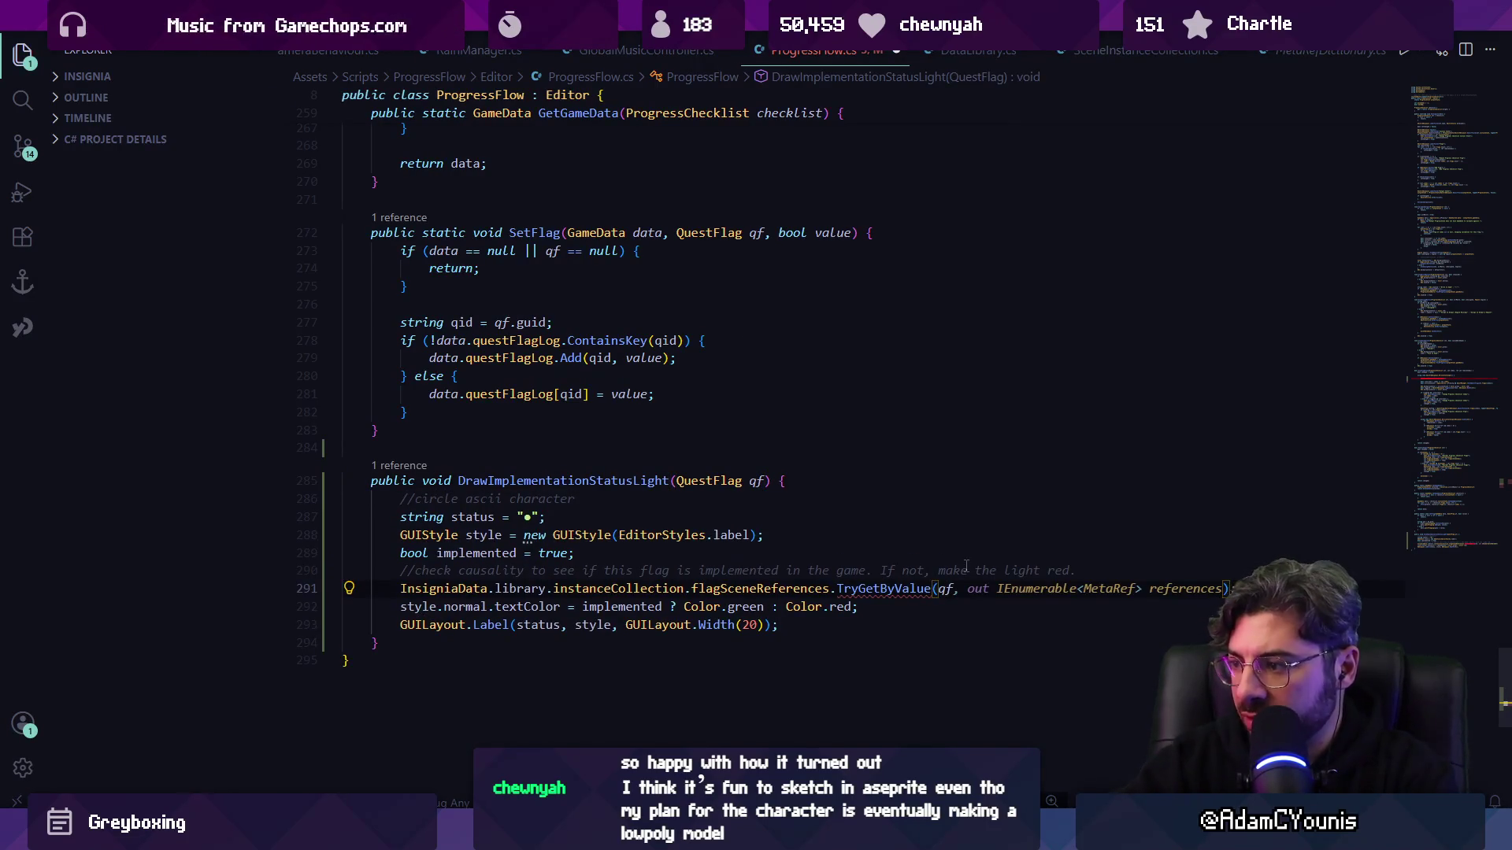
key(Tab)
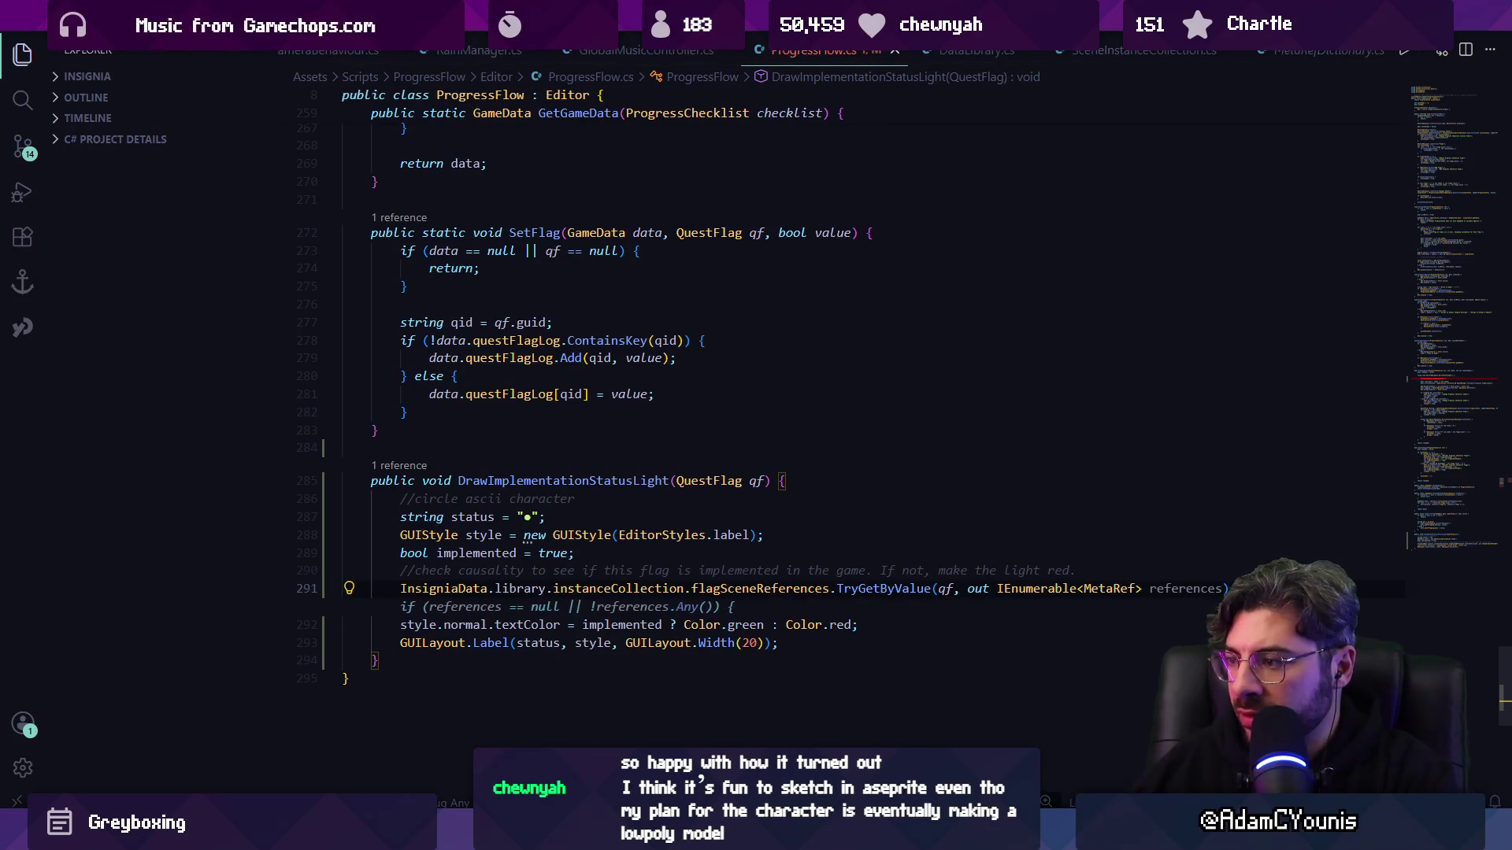
key(Tab)
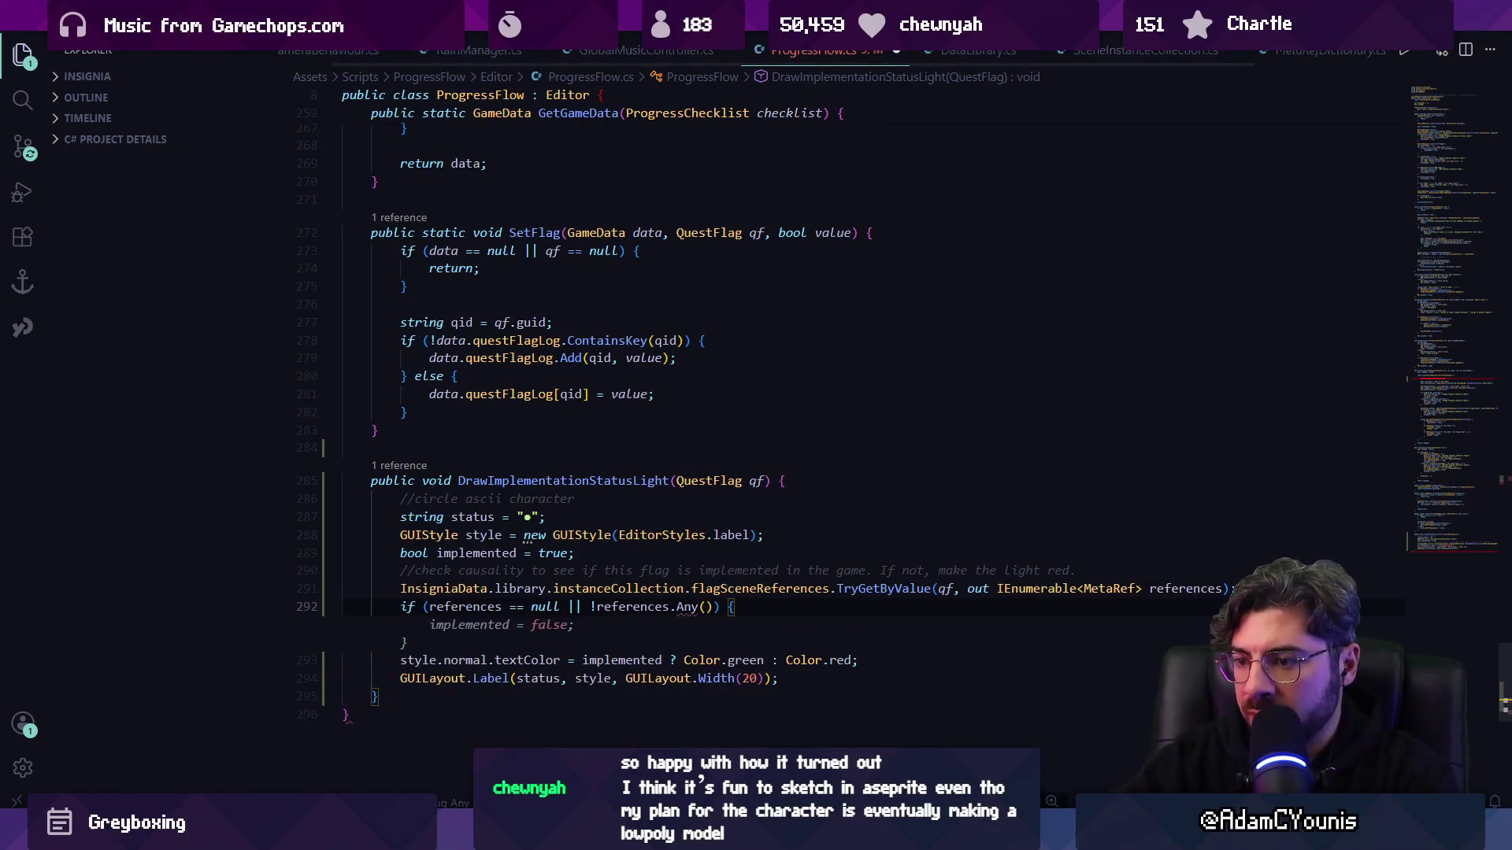
key(ctrl+s)
- Pass set.flags[index] at the line 186 DrawImplementationStatusLight call and accept the implemented = false block
click(507, 553)
click(671, 607)
mouse_move(681, 611)
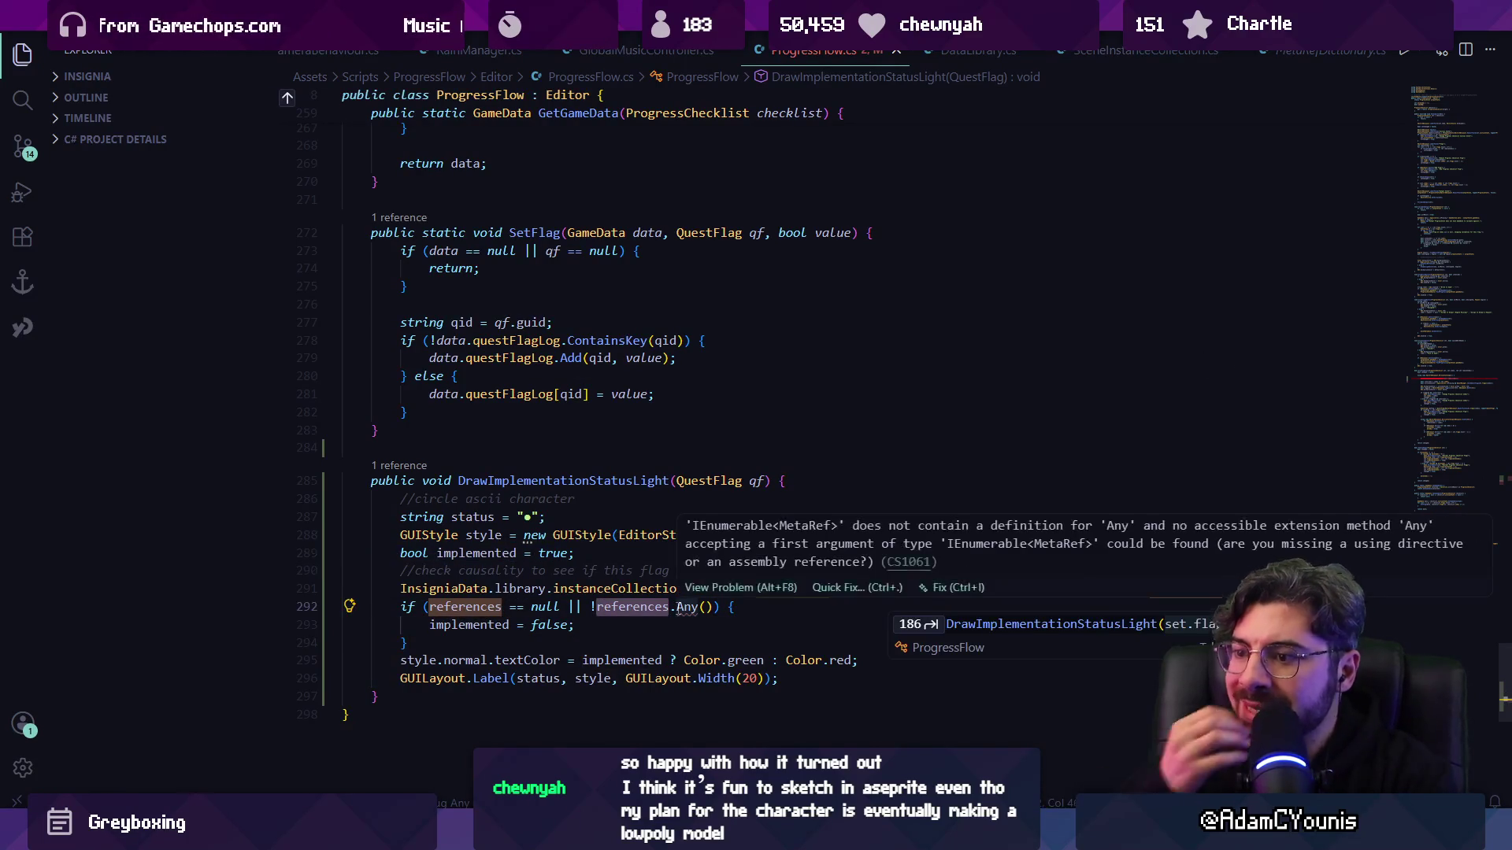
key(Return)
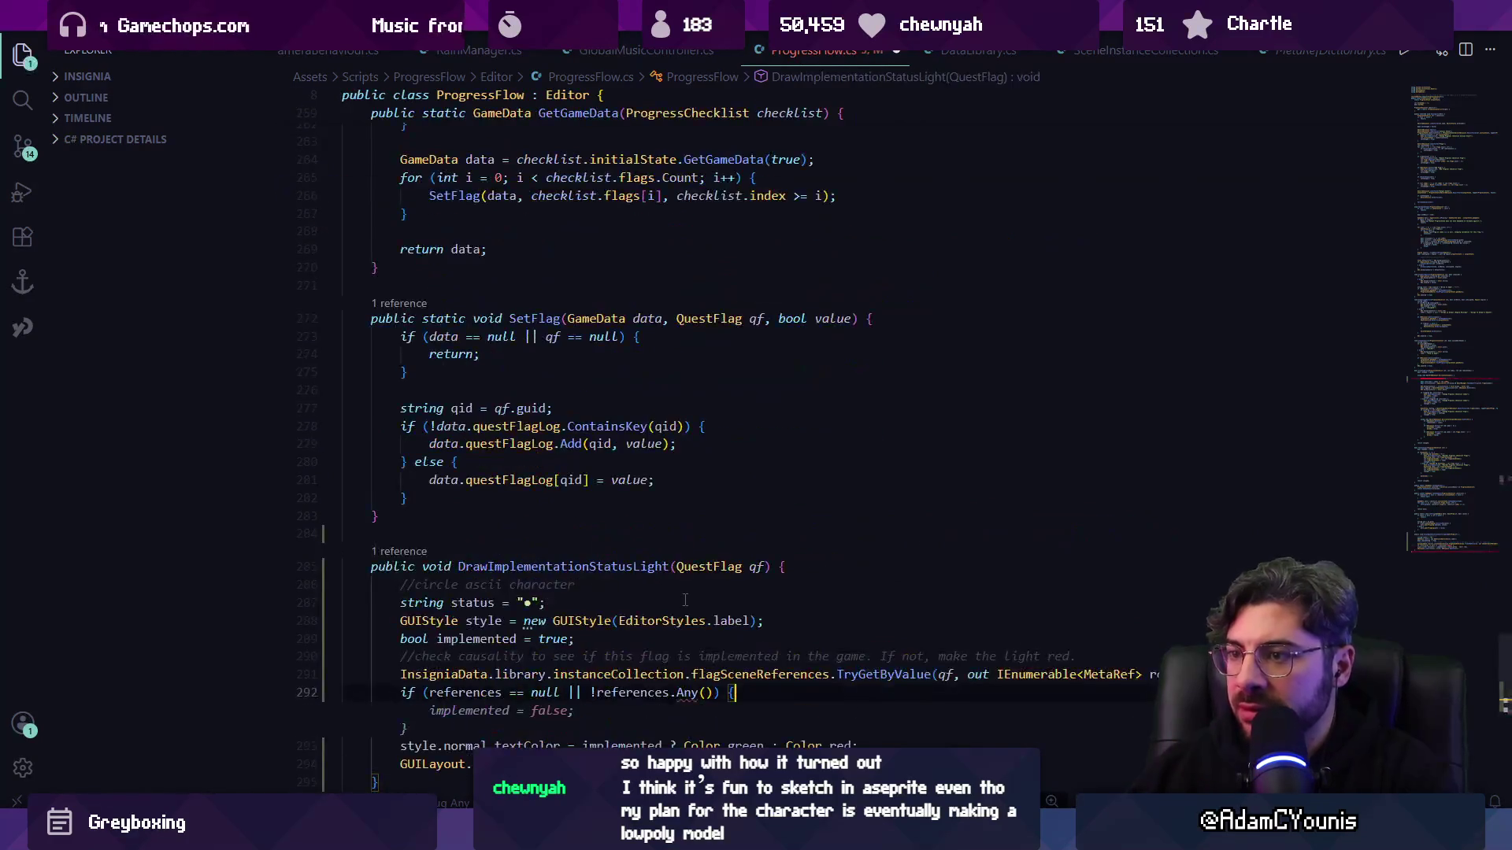
text(set.flags[index]);)
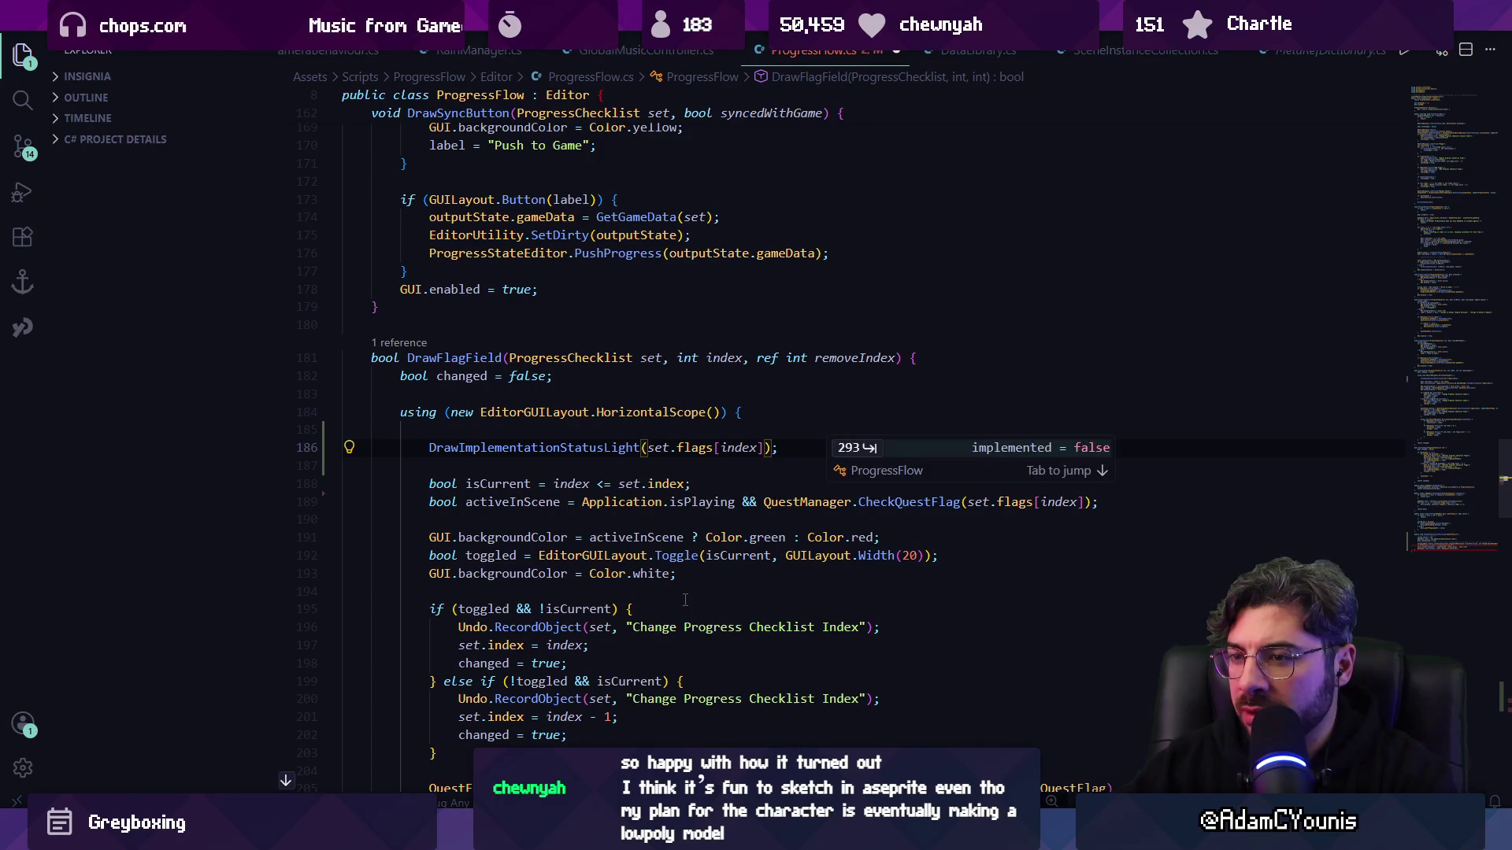
key(Tab)
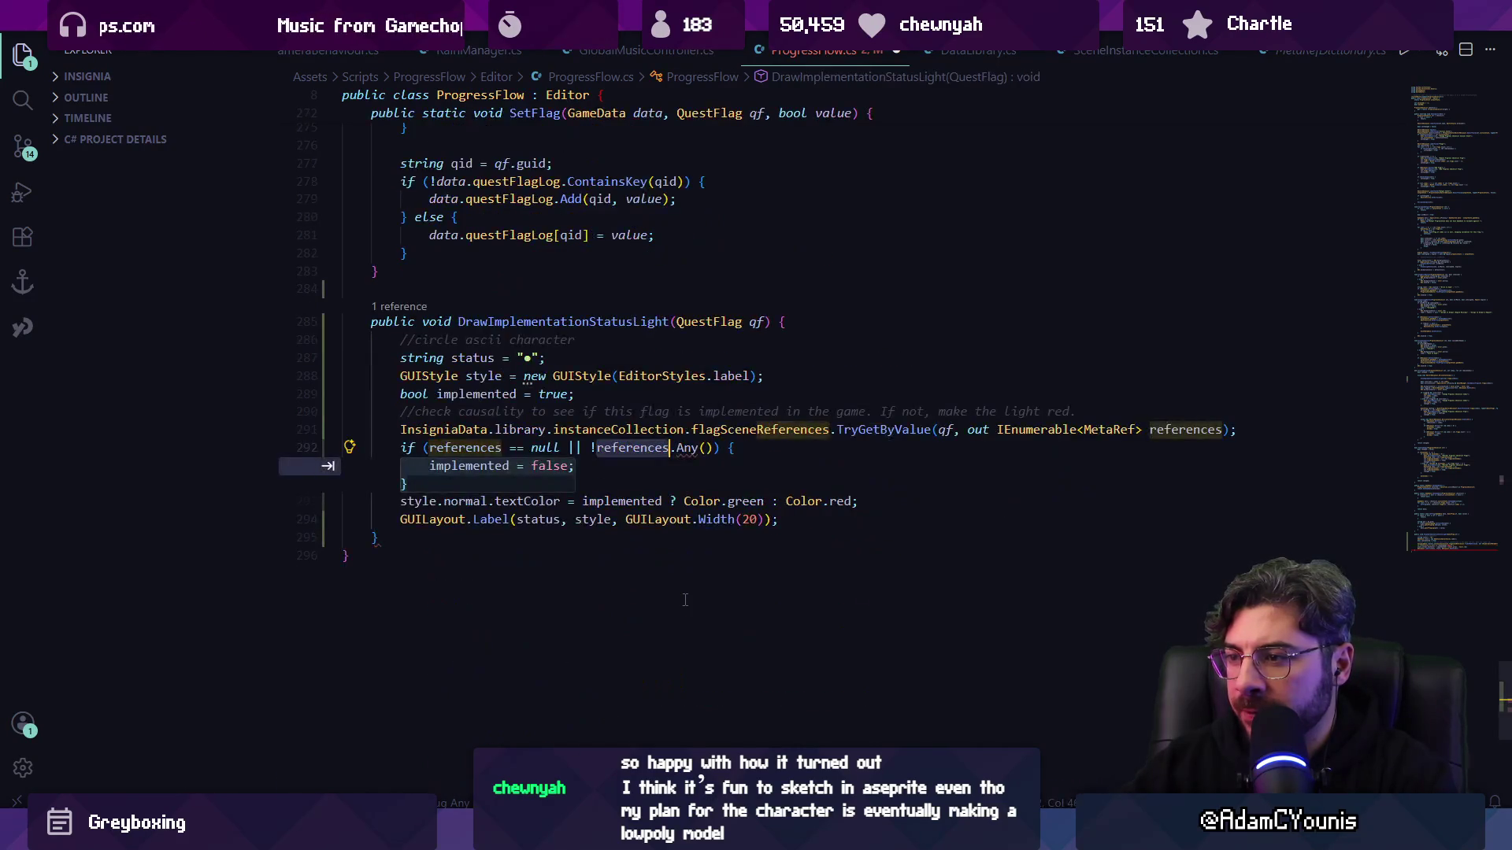
key(Tab)
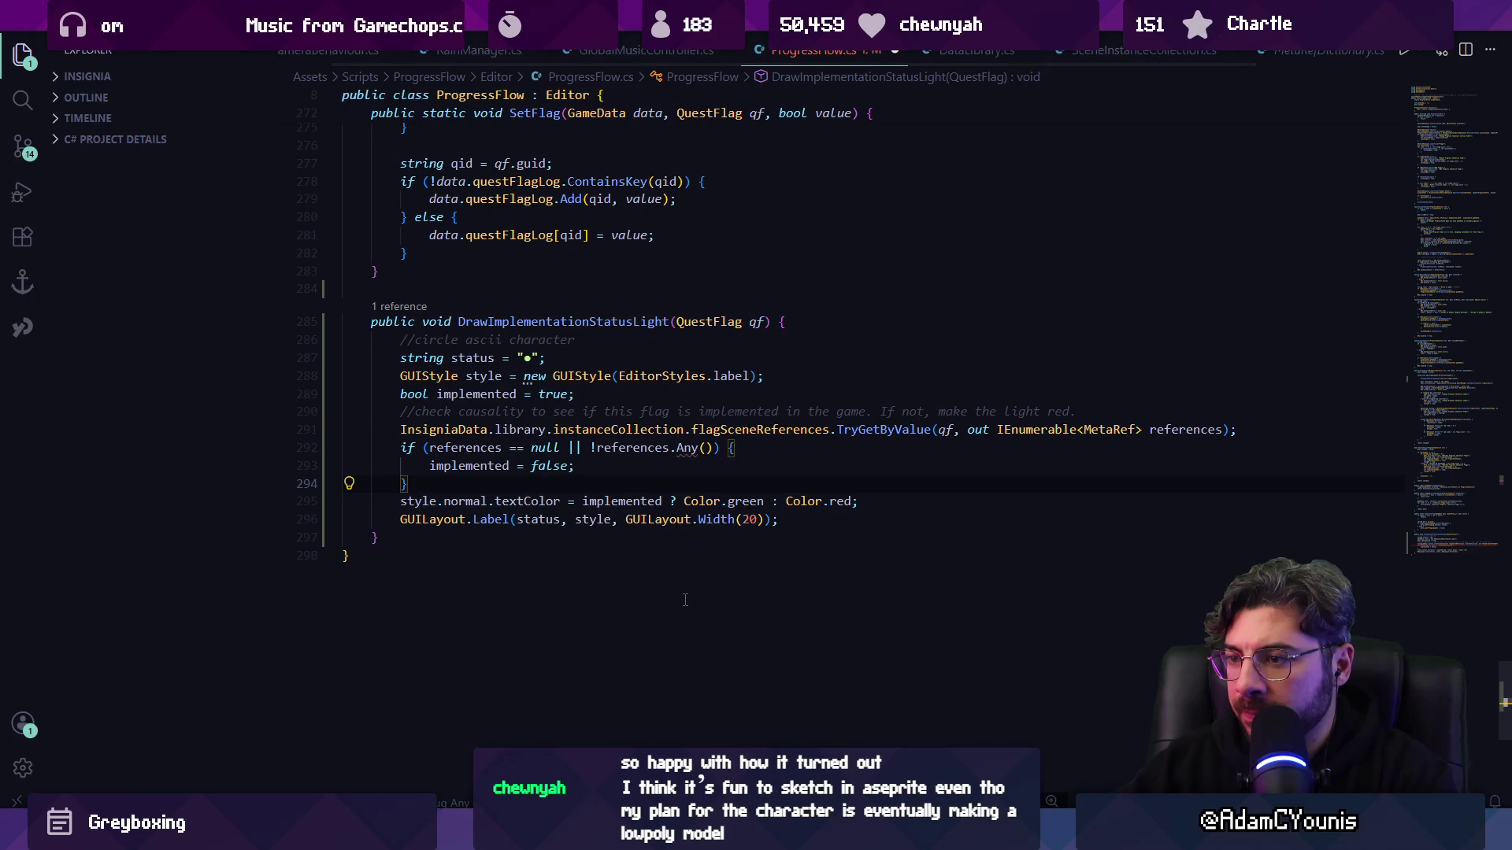
- Move the implemented declaration above the if block and delete that if block
key(shift+Up)
key(shift+Up)
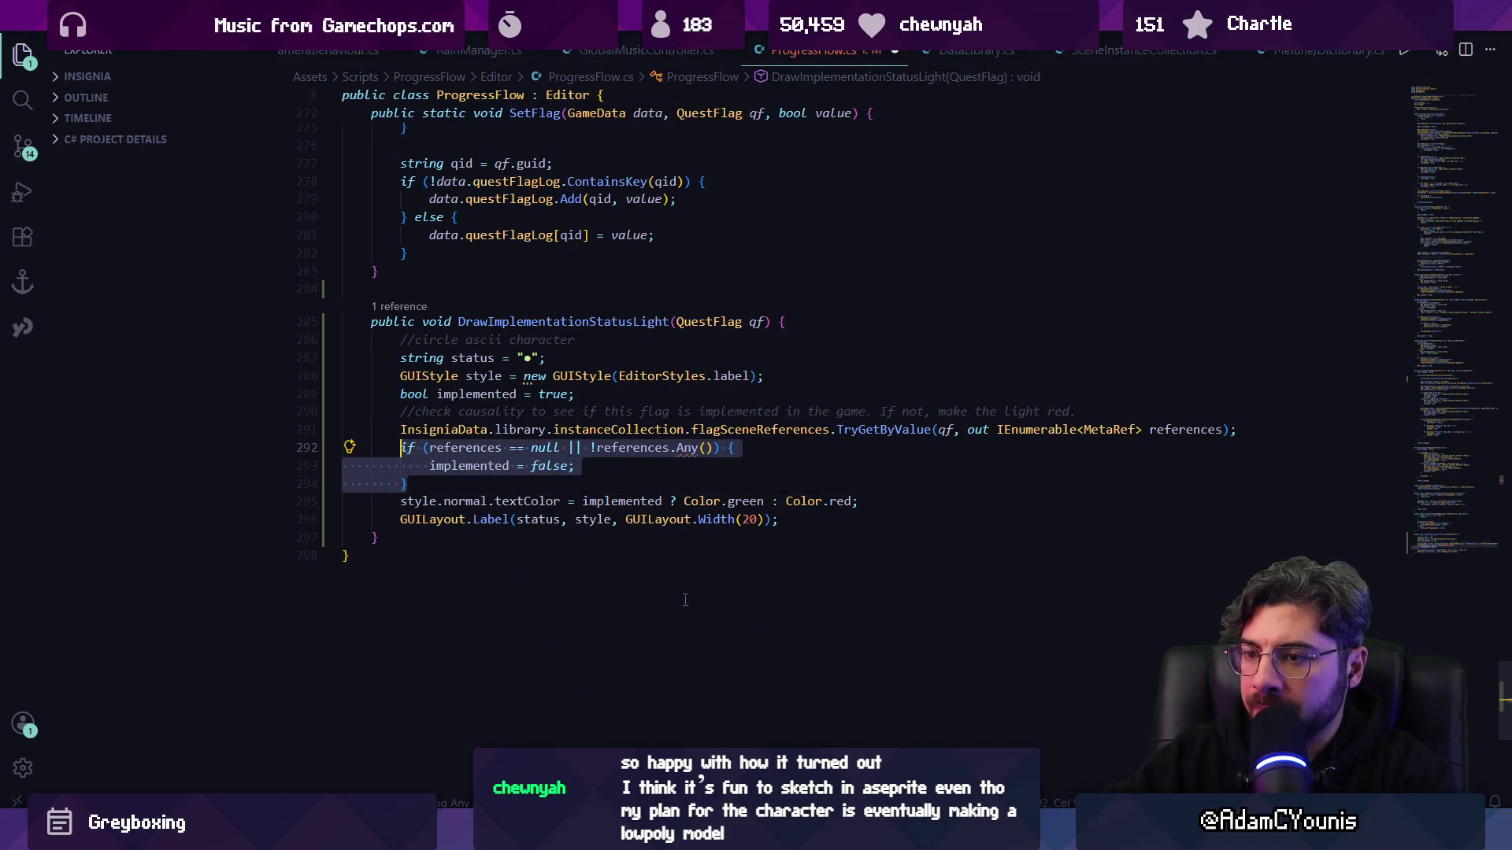
key(Up)
key(Up)
key(Up)
key(alt+Down)
key(alt+Down)
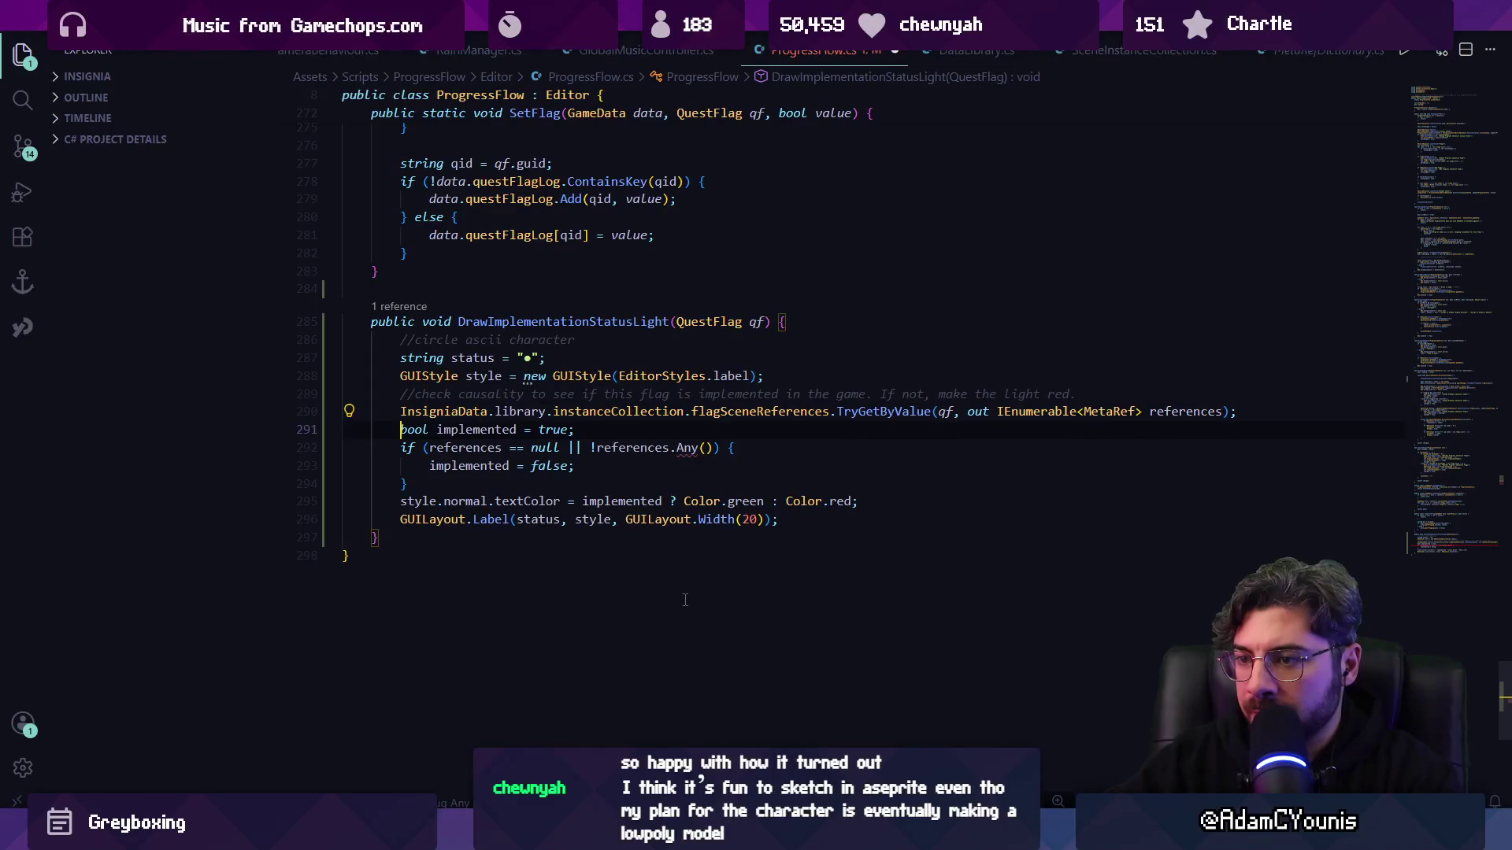
key(Down)
key(Home)
key(Home)
key(shift+Down)
key(shift+Down)
key(shift+Down)
key(Delete)
- Assign implemented = references != null && references.Any() and save the script
key(Up)
key(End)
key(Left)
key(ctrl+shift+Left)
text(references != null && references.Any())
key(ctrl+s)
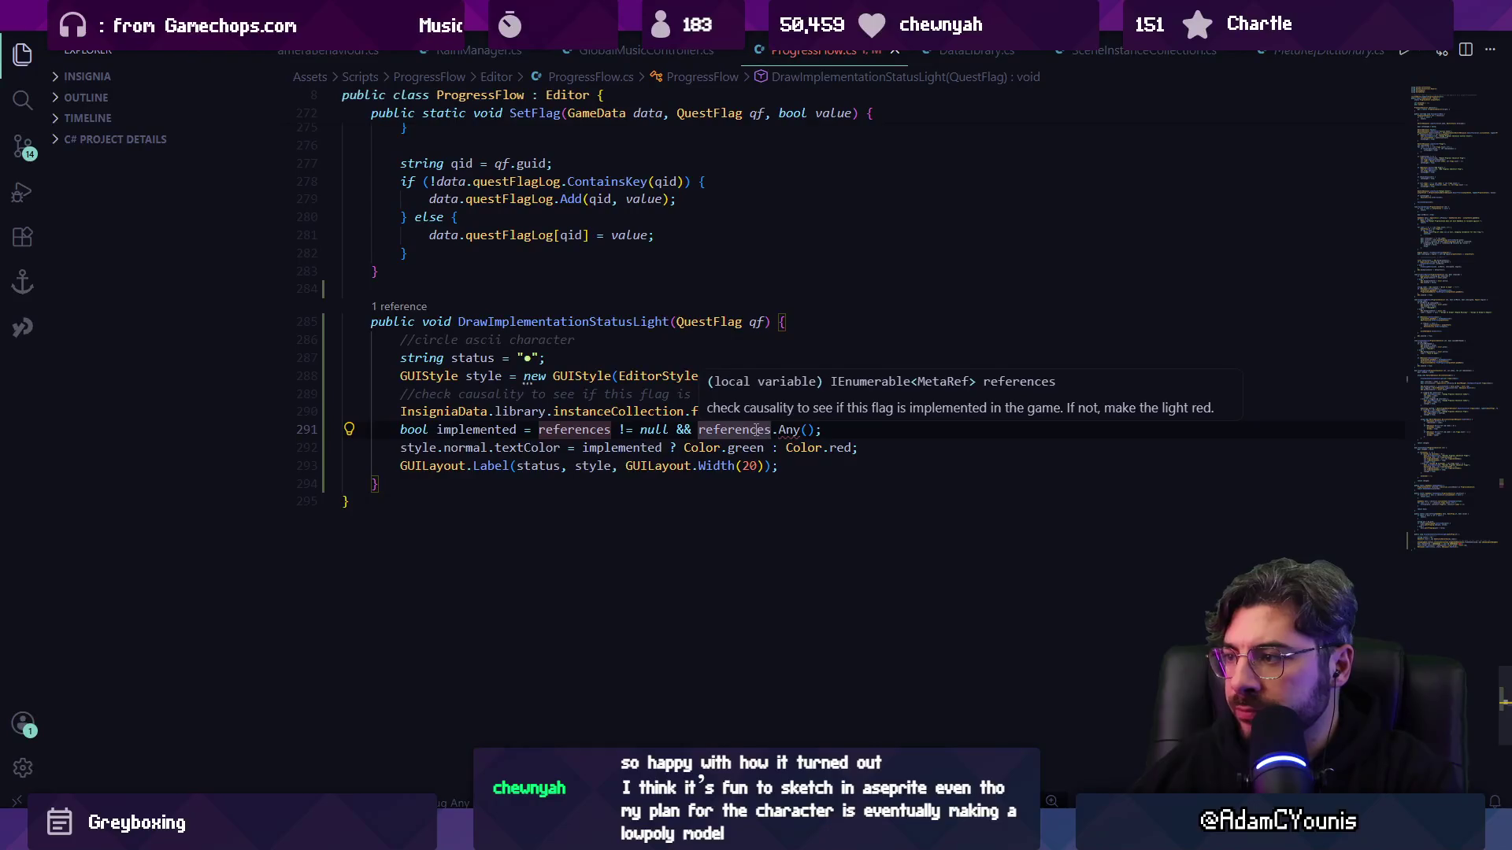
- Try replacing Any() with Count() > 0, then remove the erroring Count call
click(960, 451)
mouse_move(786, 432)
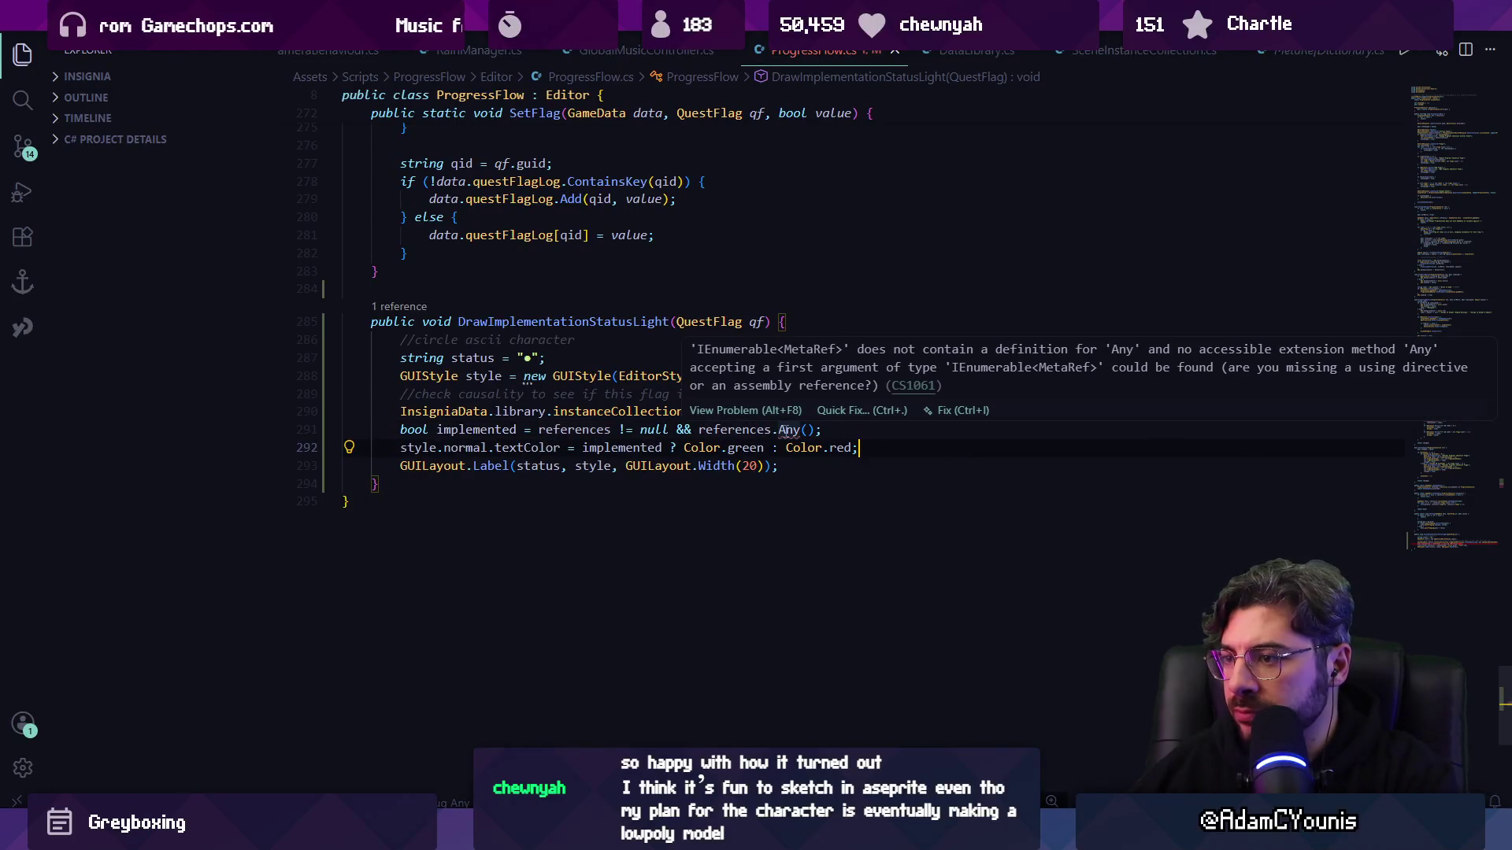
double_click(788, 430)
text(count)
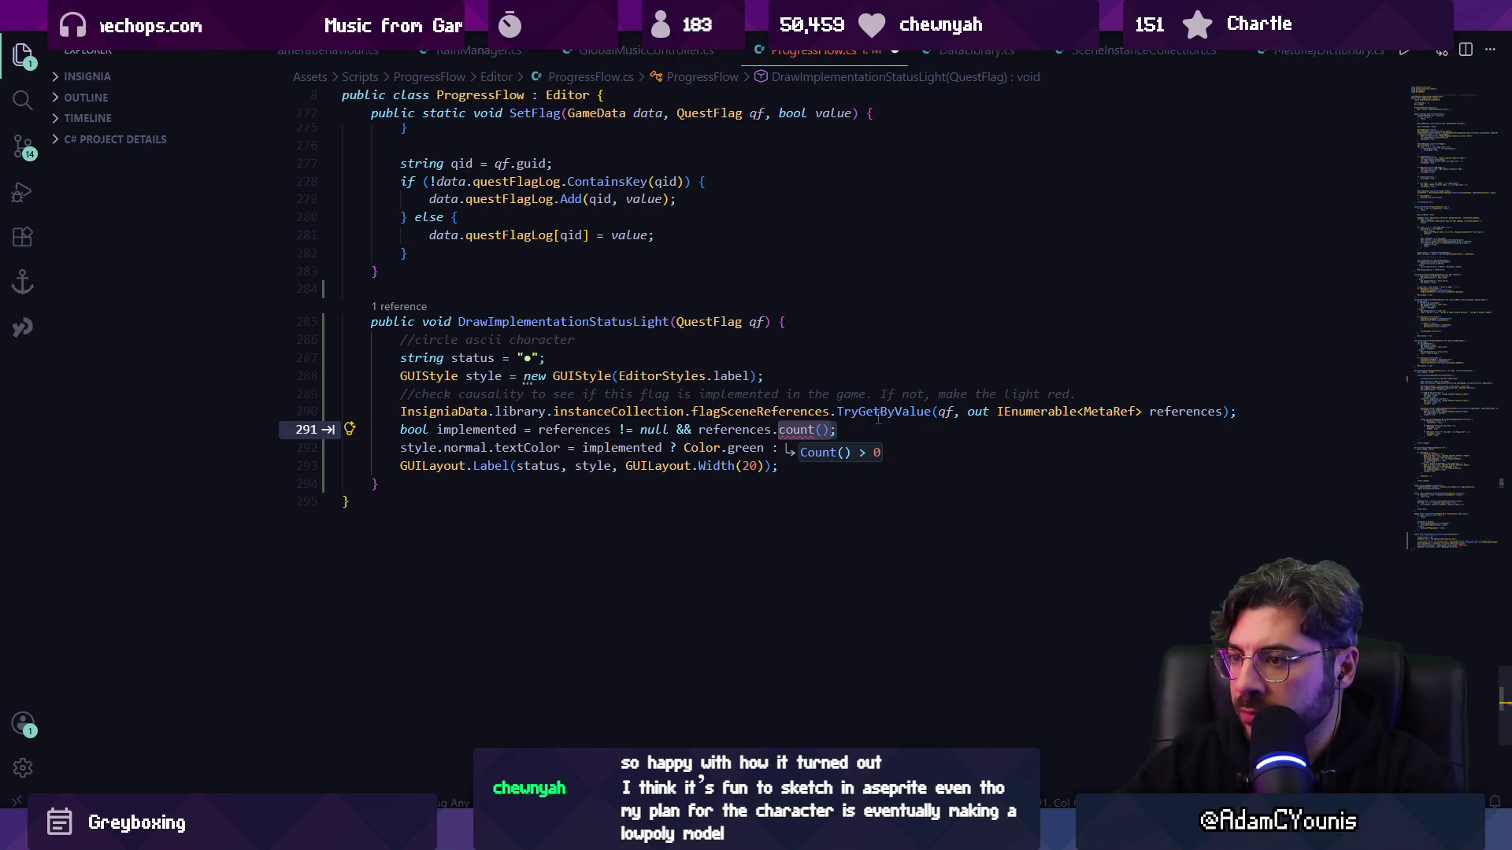
key(Tab)
key(Tab)
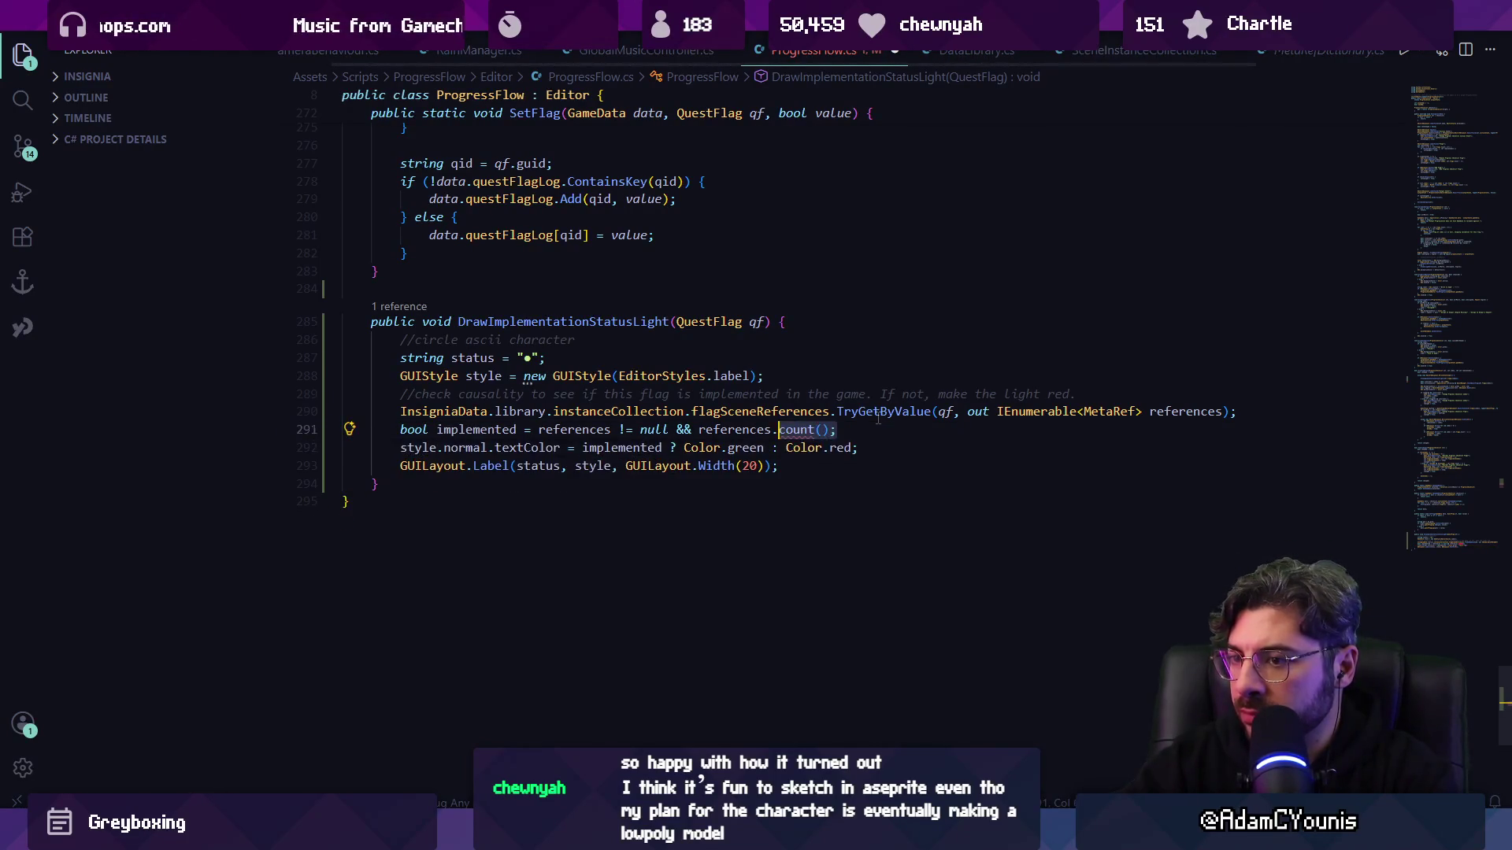
key(Left)
key(Left)
key(Left)
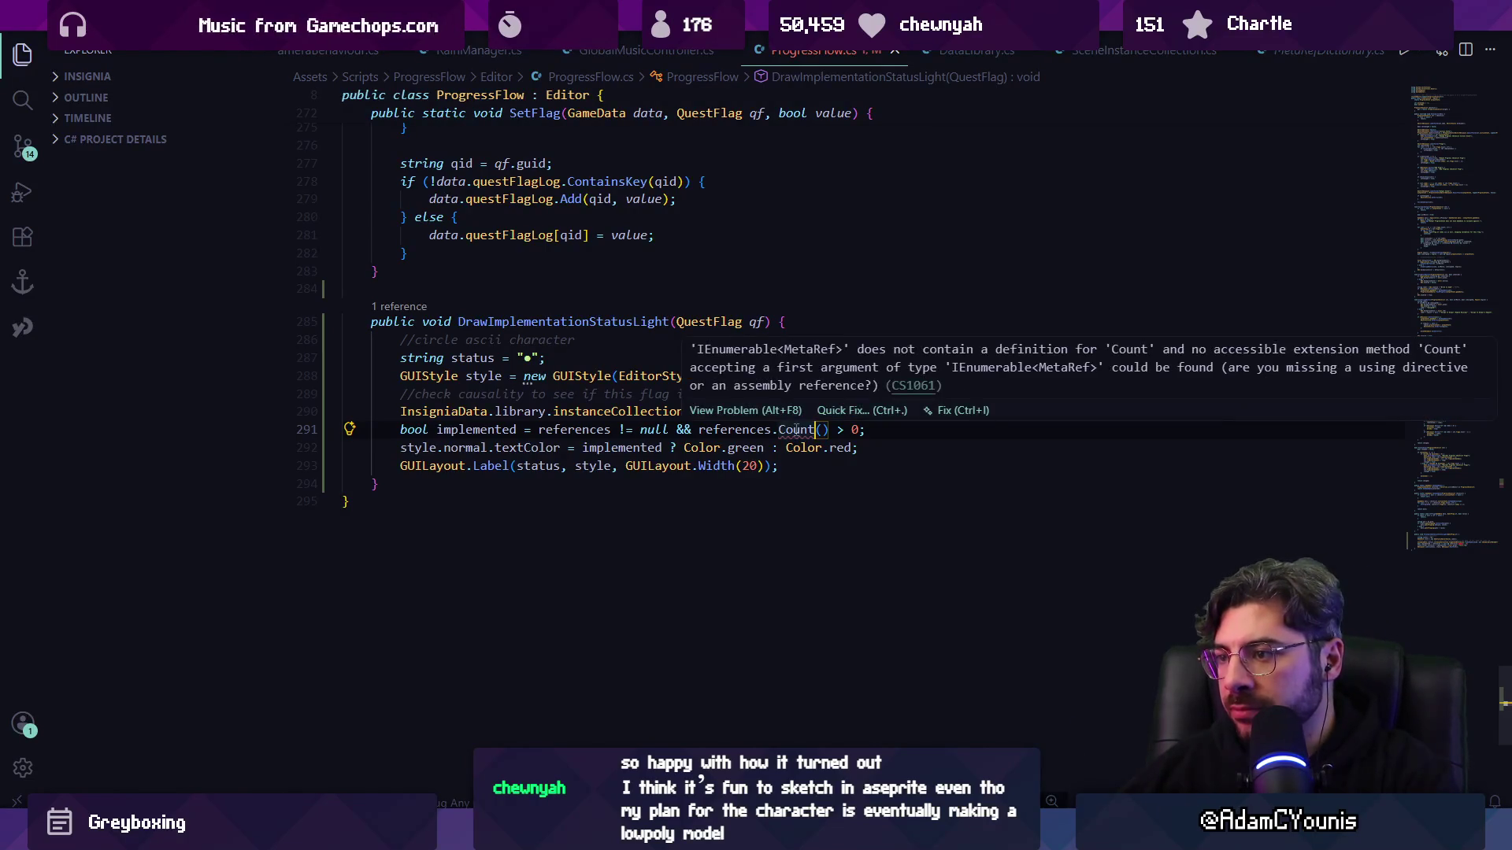
click(794, 429)
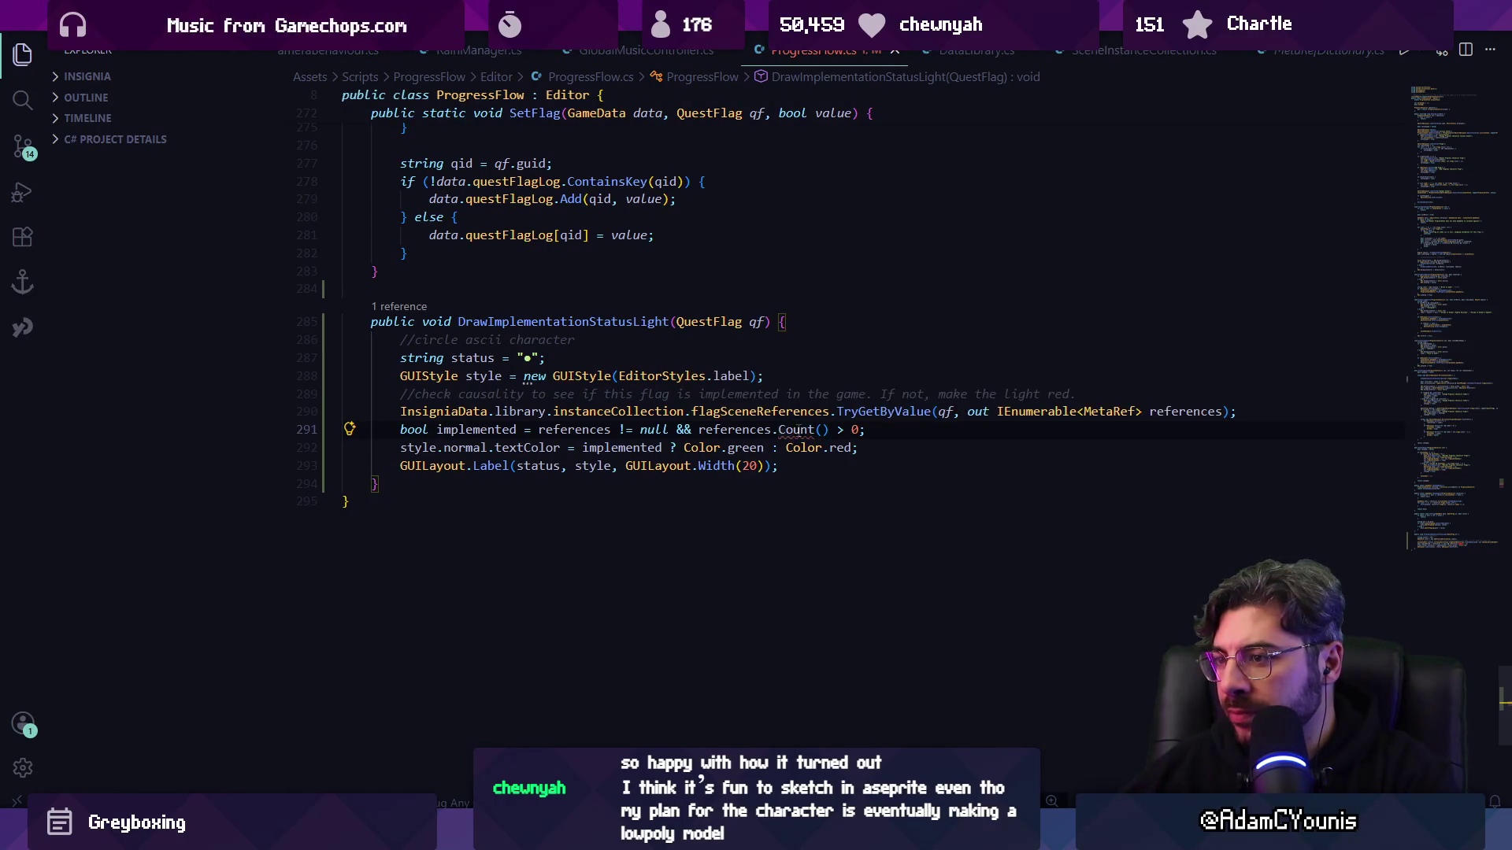
click(861, 418)
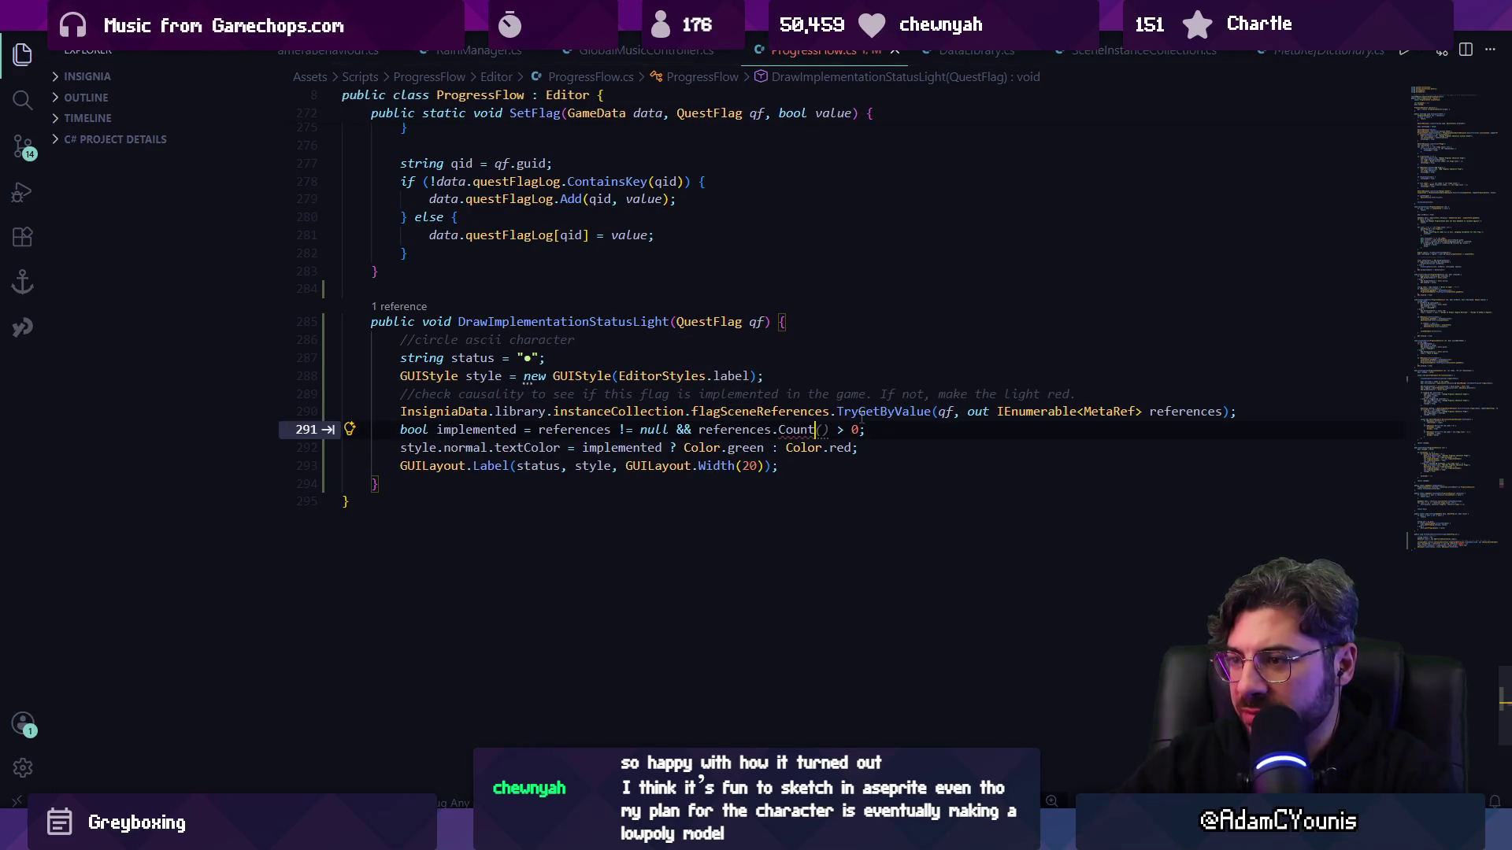
key(ctrl+shift+Left)
key(BackSpace)
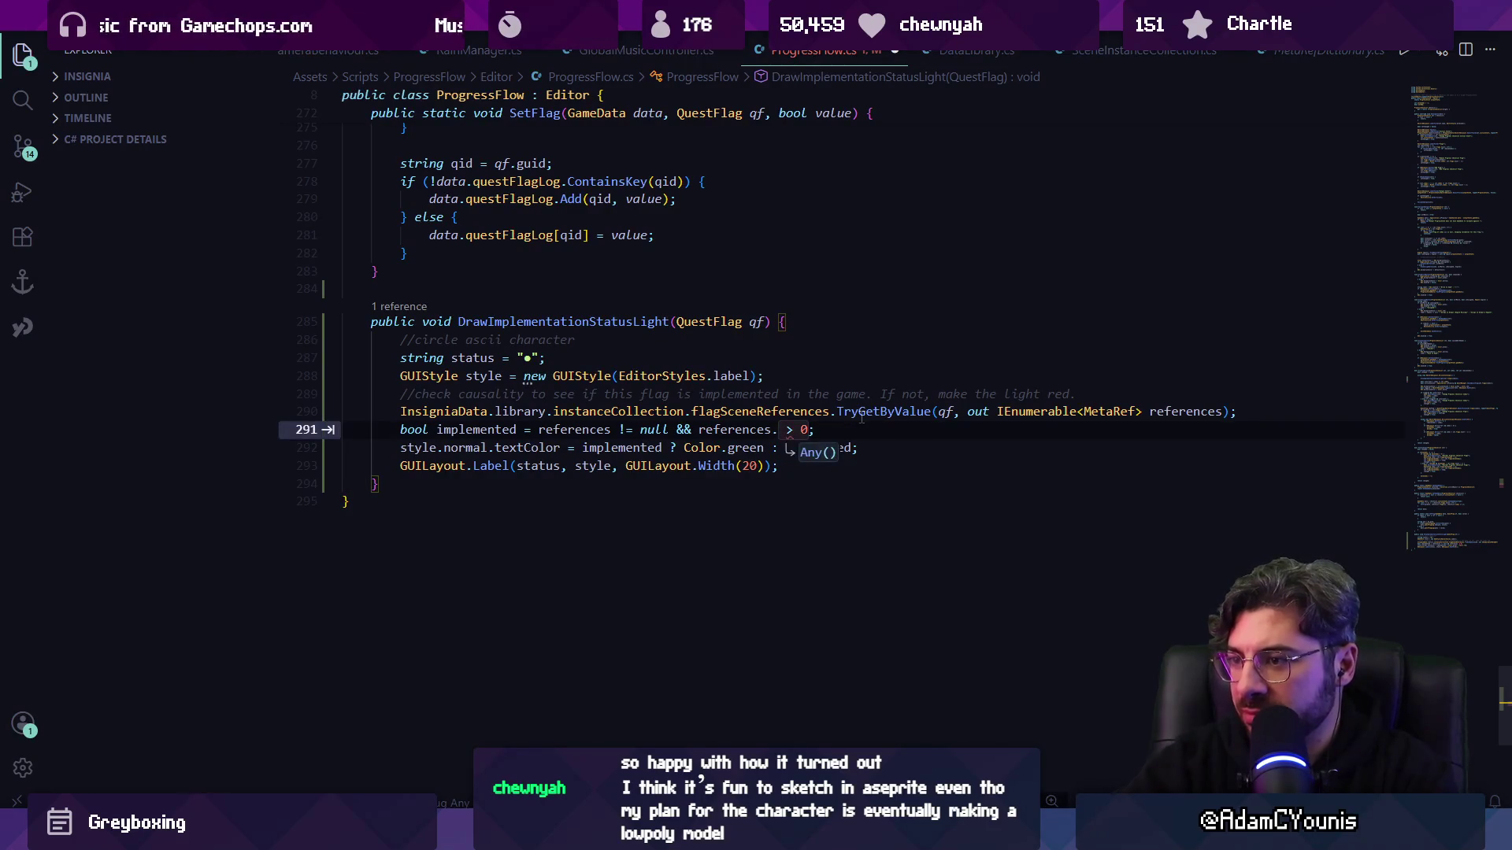
- Check that references is an IEnumerable, try Length, and review the Any() problem details
ctrl+click(703, 425)
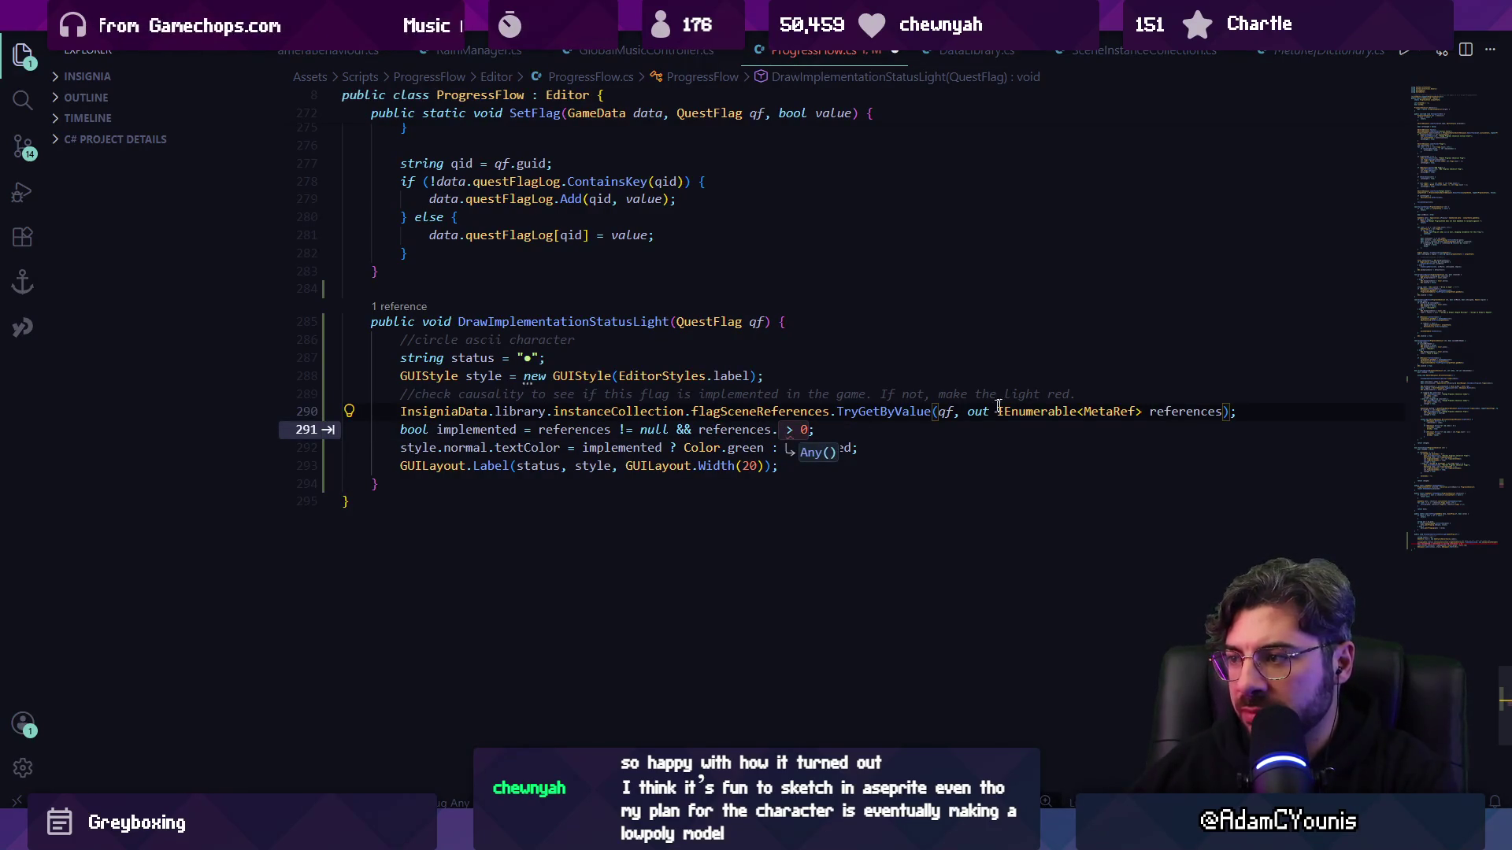
ctrl+click(1035, 412)
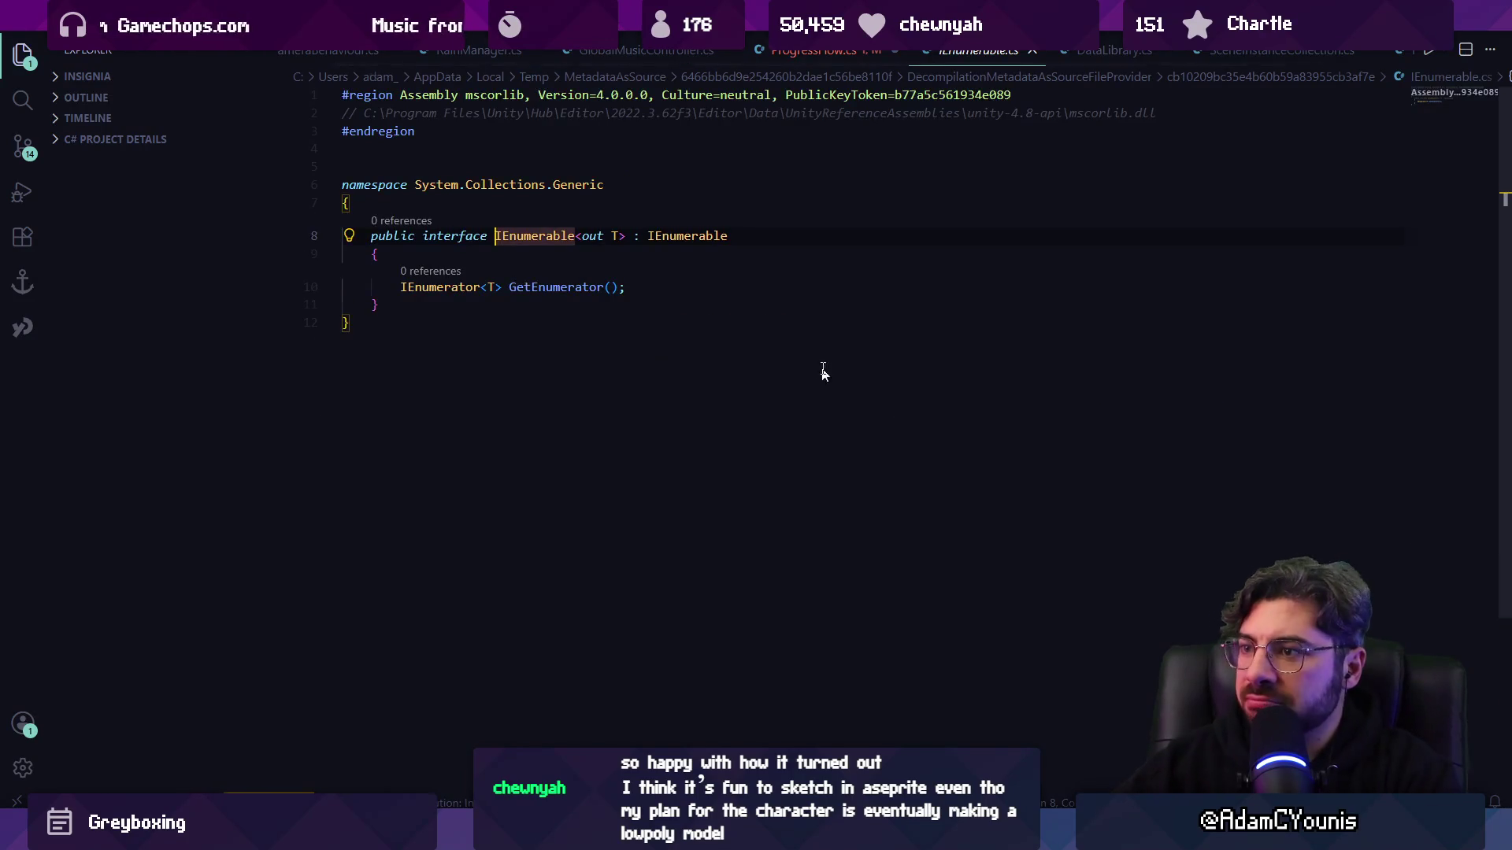
key(alt+Left)
key(alt+Left)
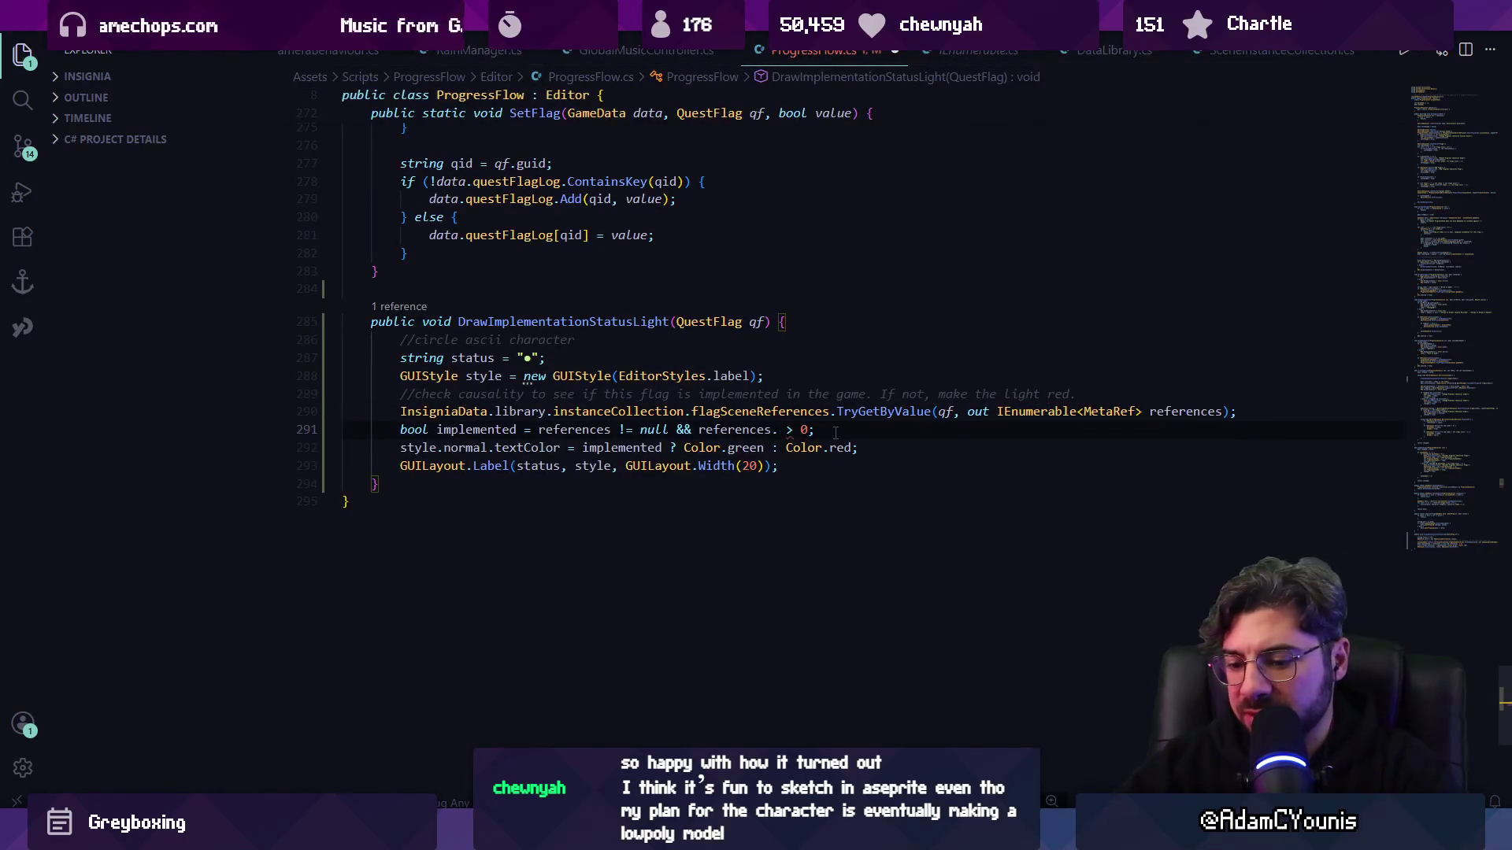
text(Length)
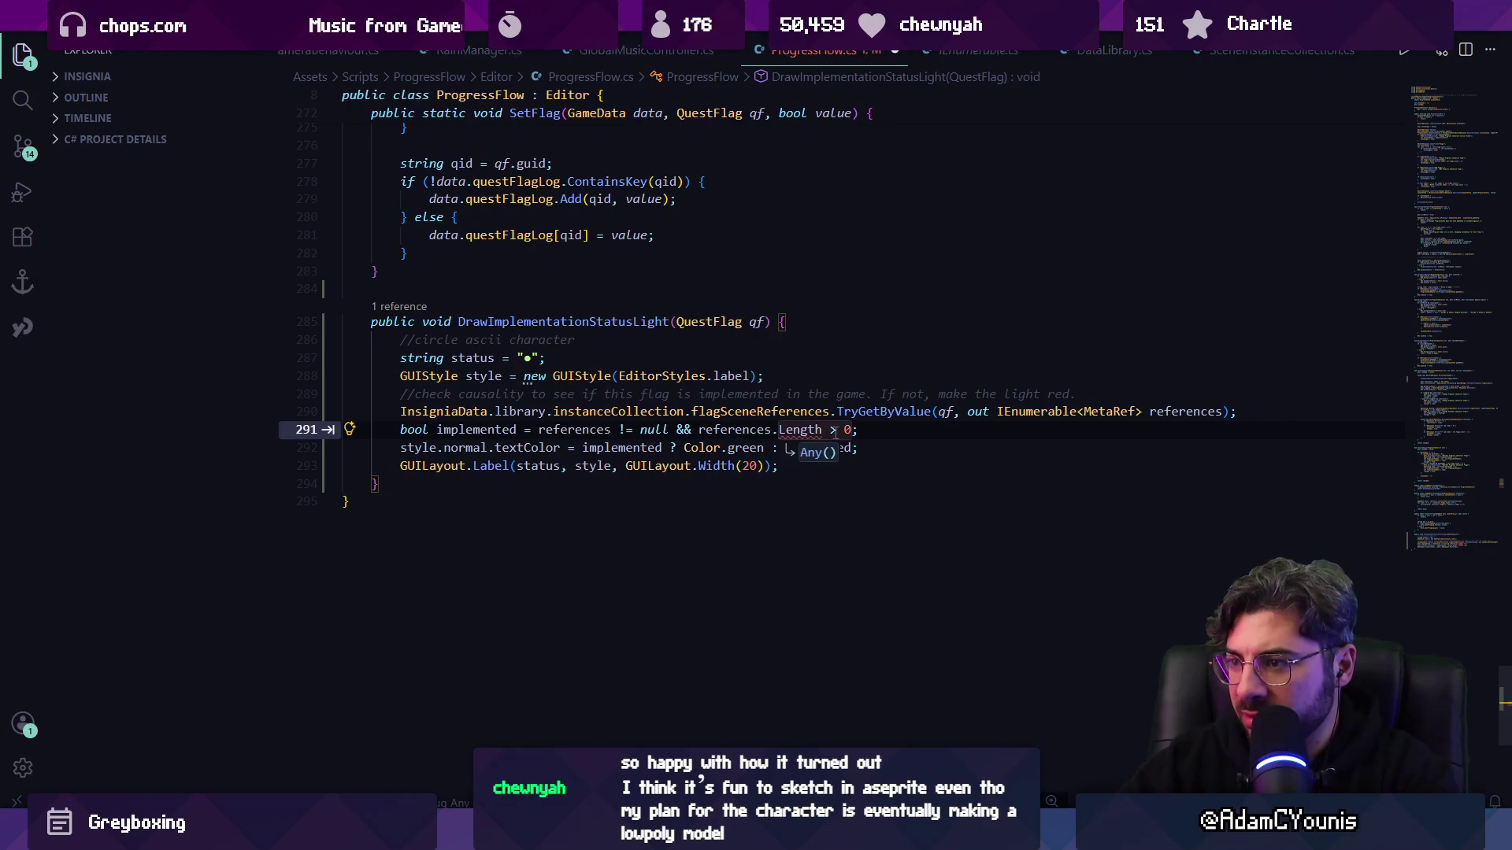
key(Tab)
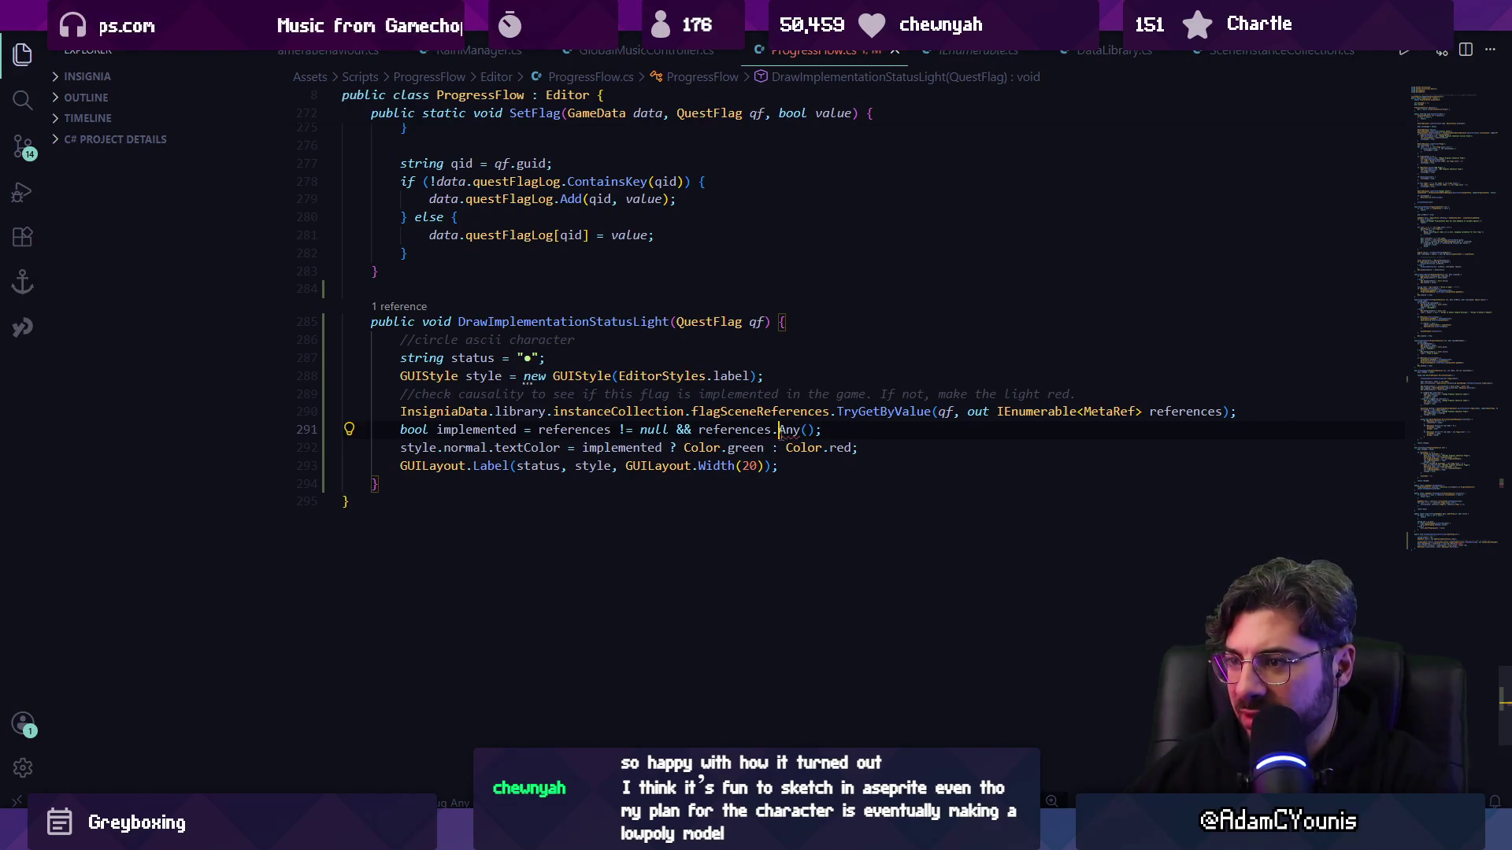
mouse_move(787, 431)
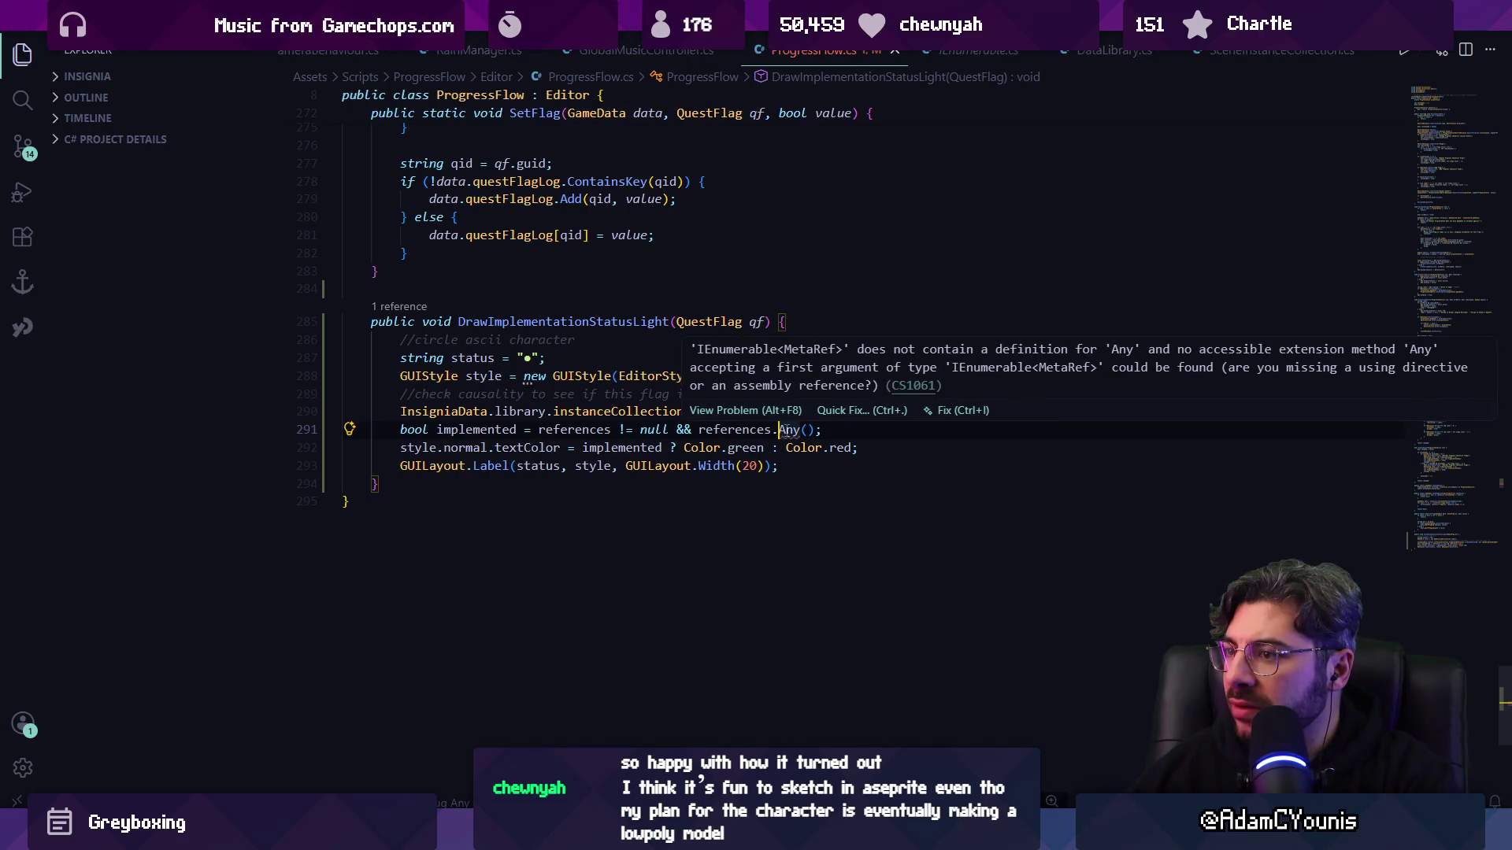
click(787, 430)
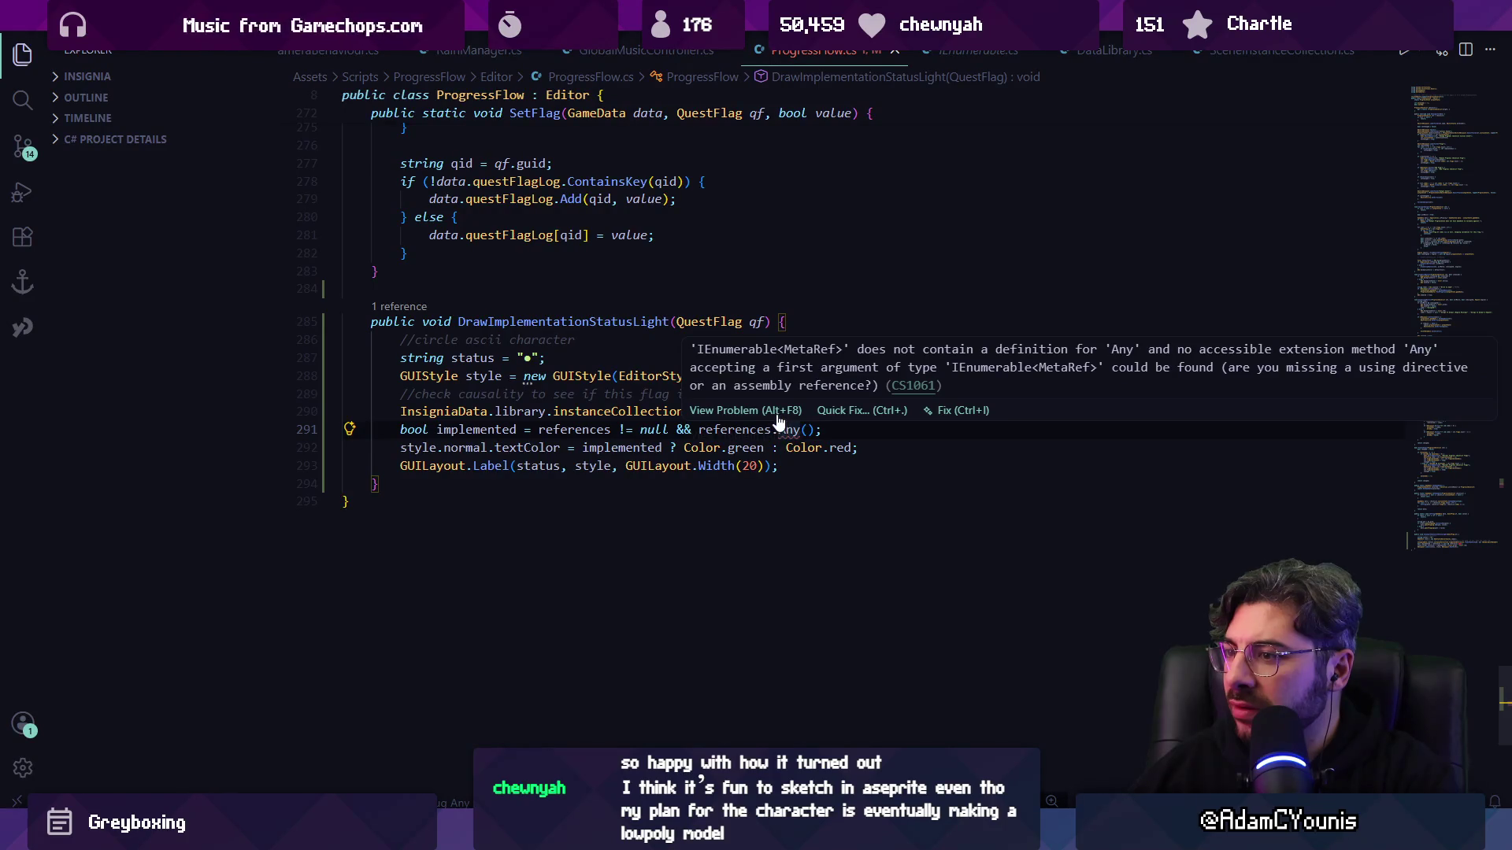
click(776, 413)
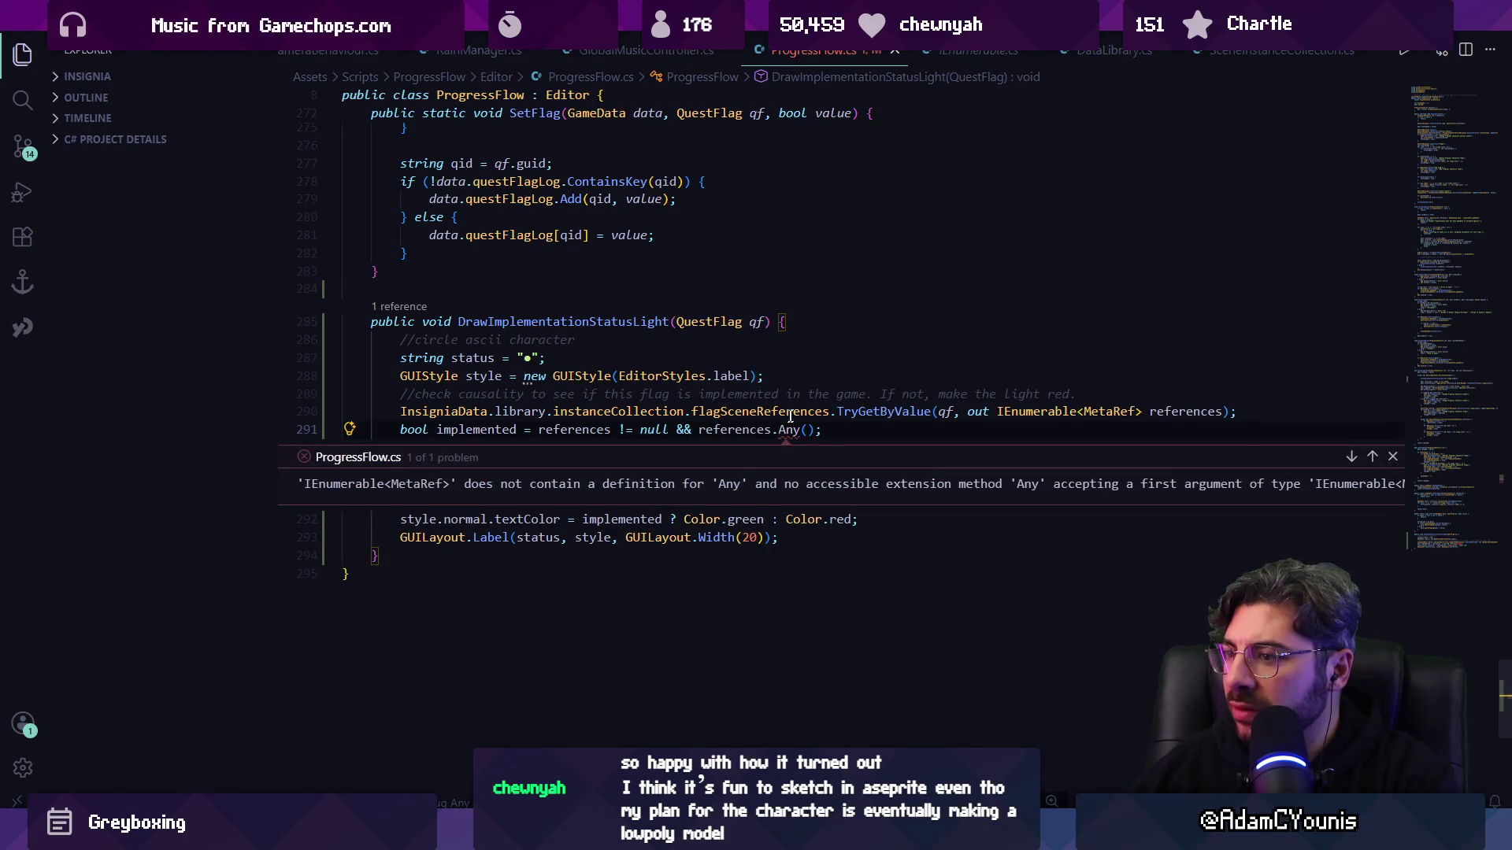
key(Escape)
mouse_move(794, 430)
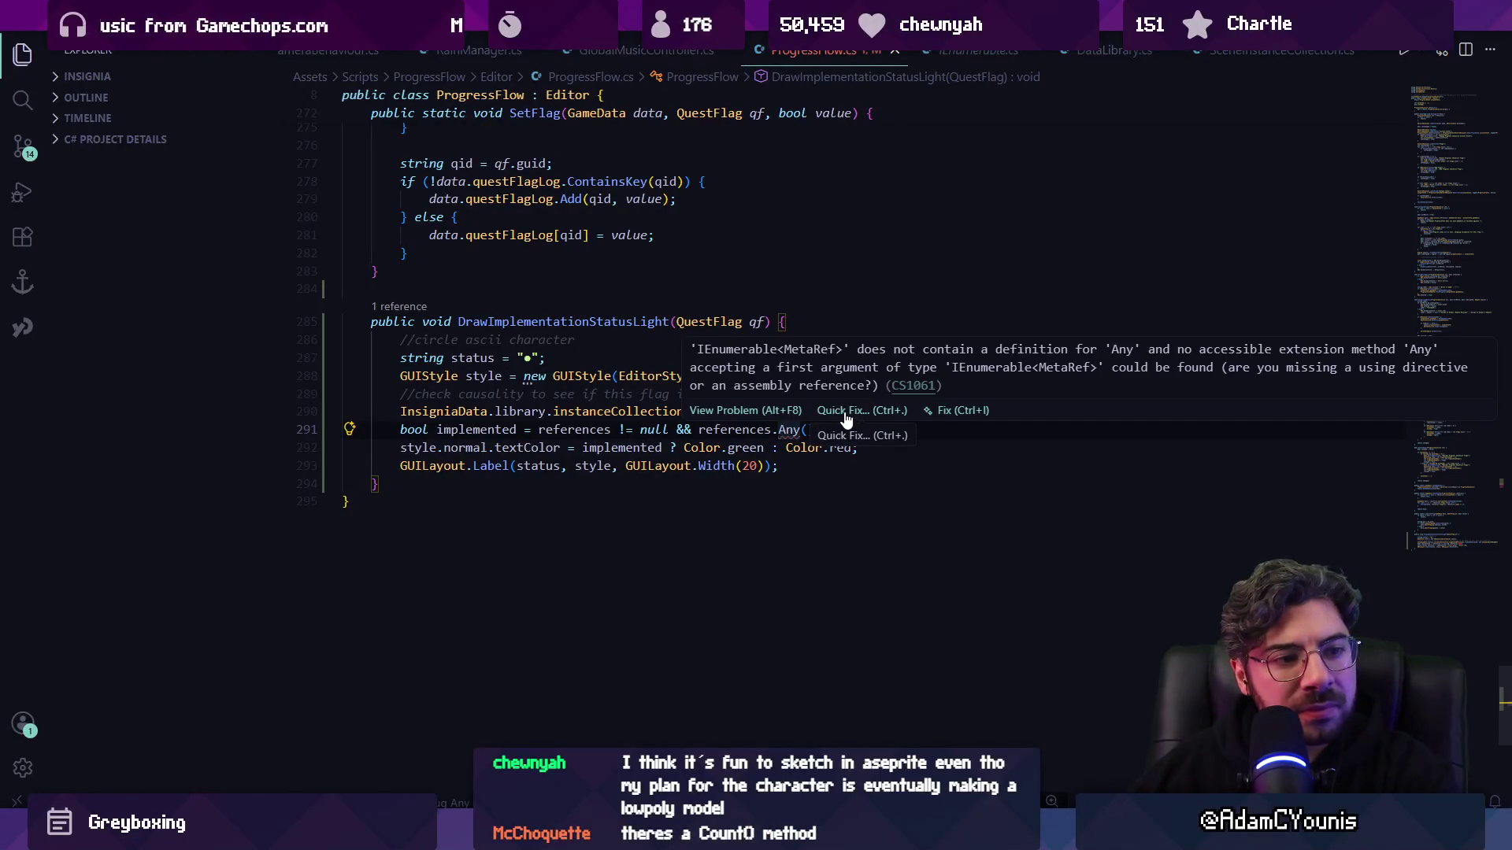
- Rewrite the check as (references.Count() > 0) and move to empty line 5 at the top
text(Count)
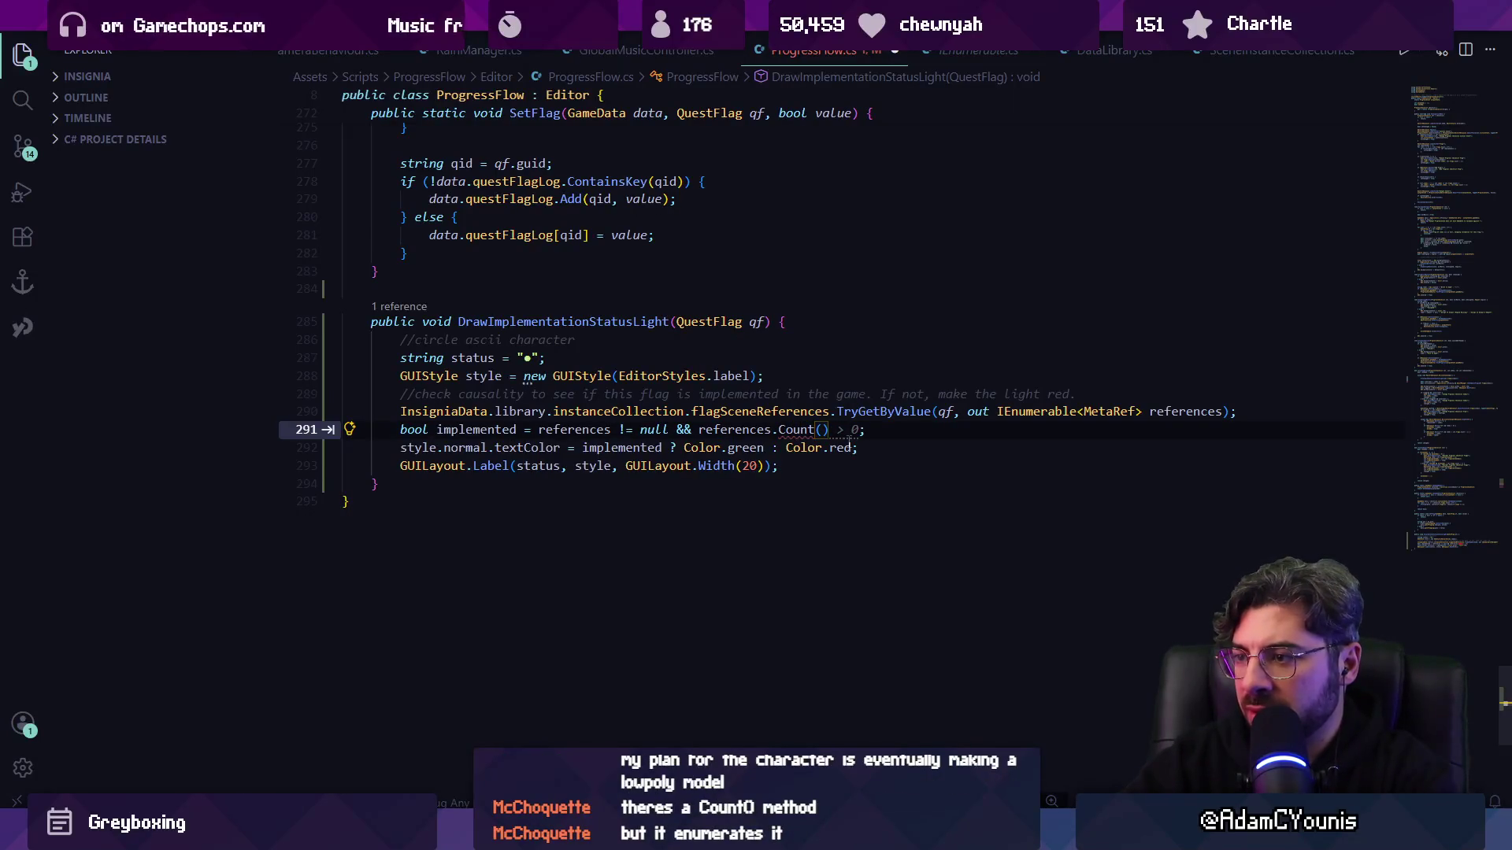
key(Escape)
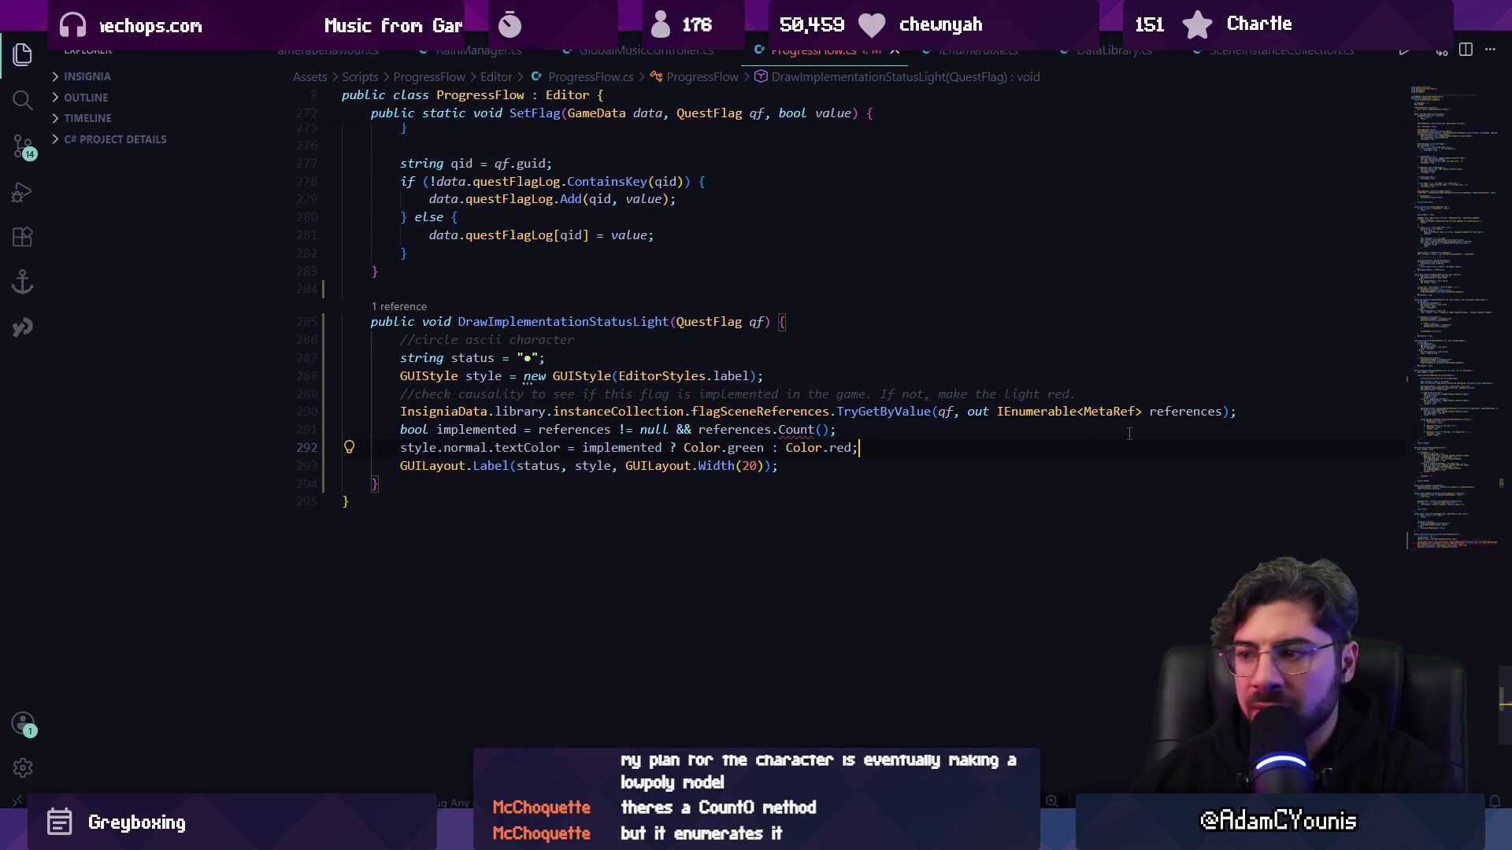
key(Up)
text(> 0)
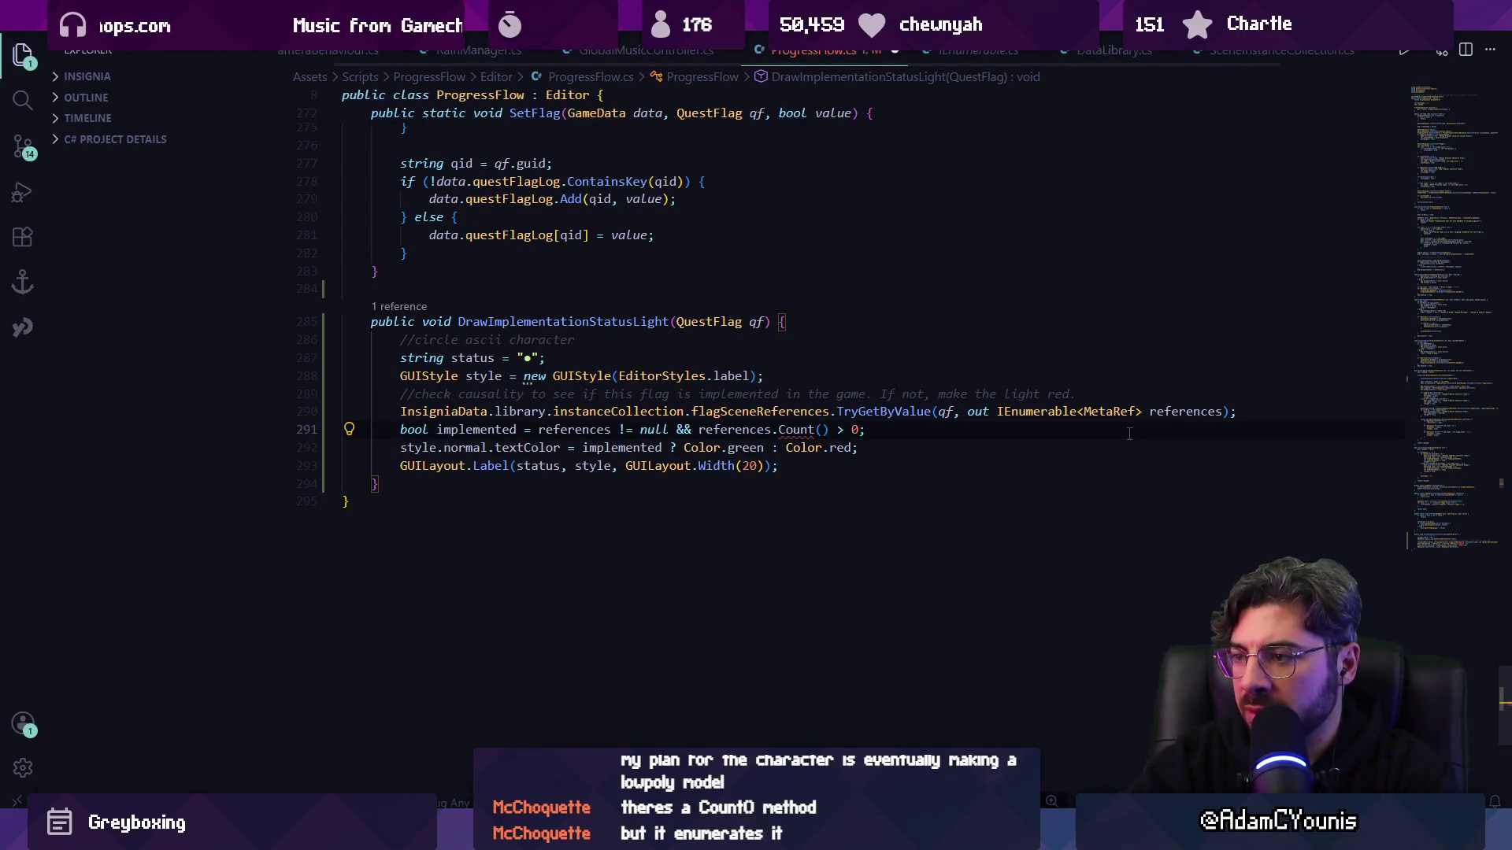
key(ctrl+Left)
key(ctrl+Left)
key(ctrl+Left)
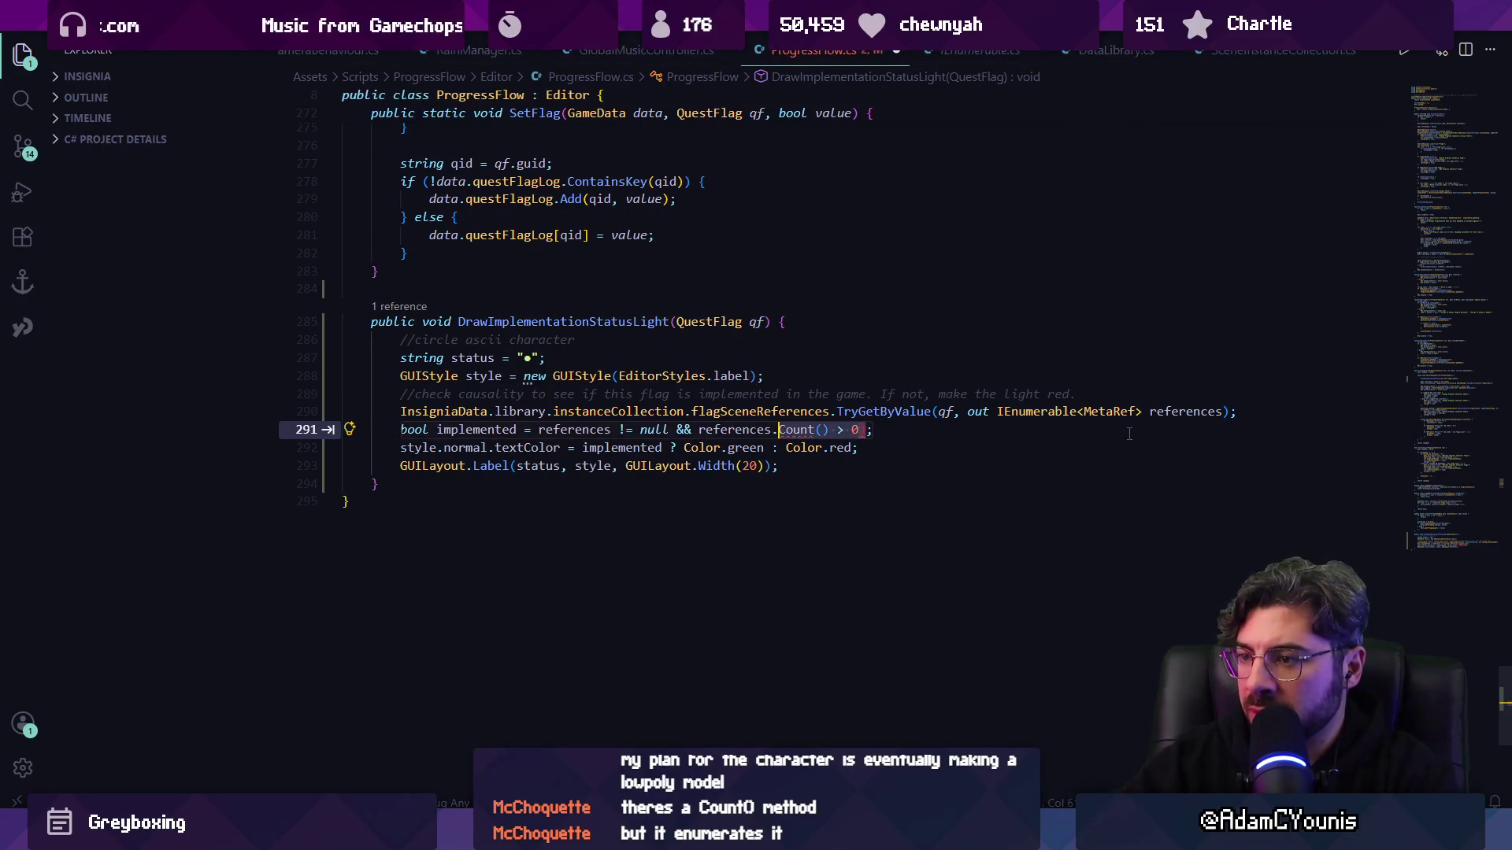
key(Tab)
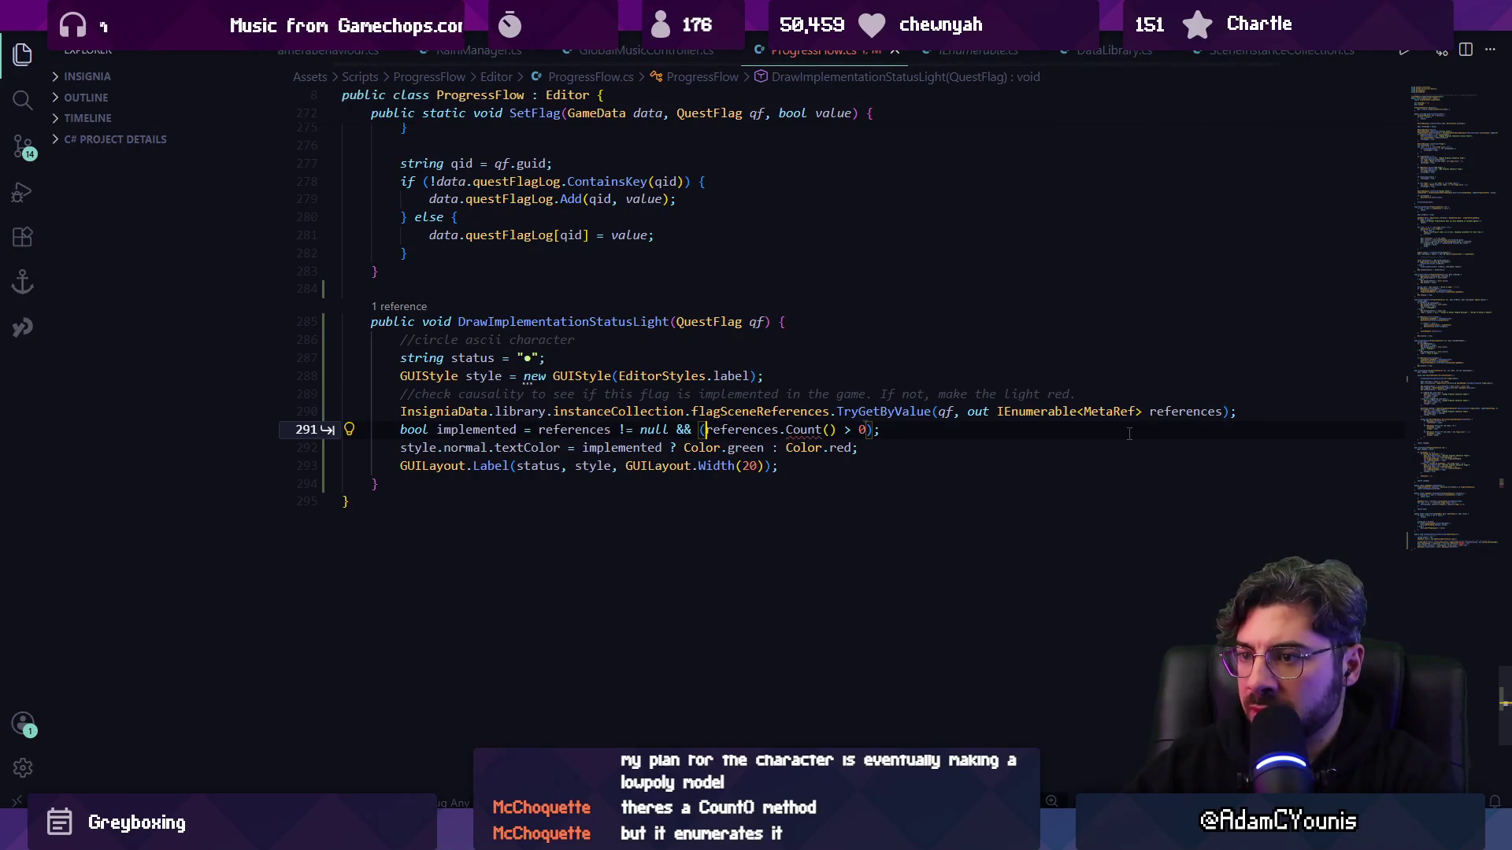
key(ctrl+shift+Right)
key(ctrl+shift+Right)
key(Right)
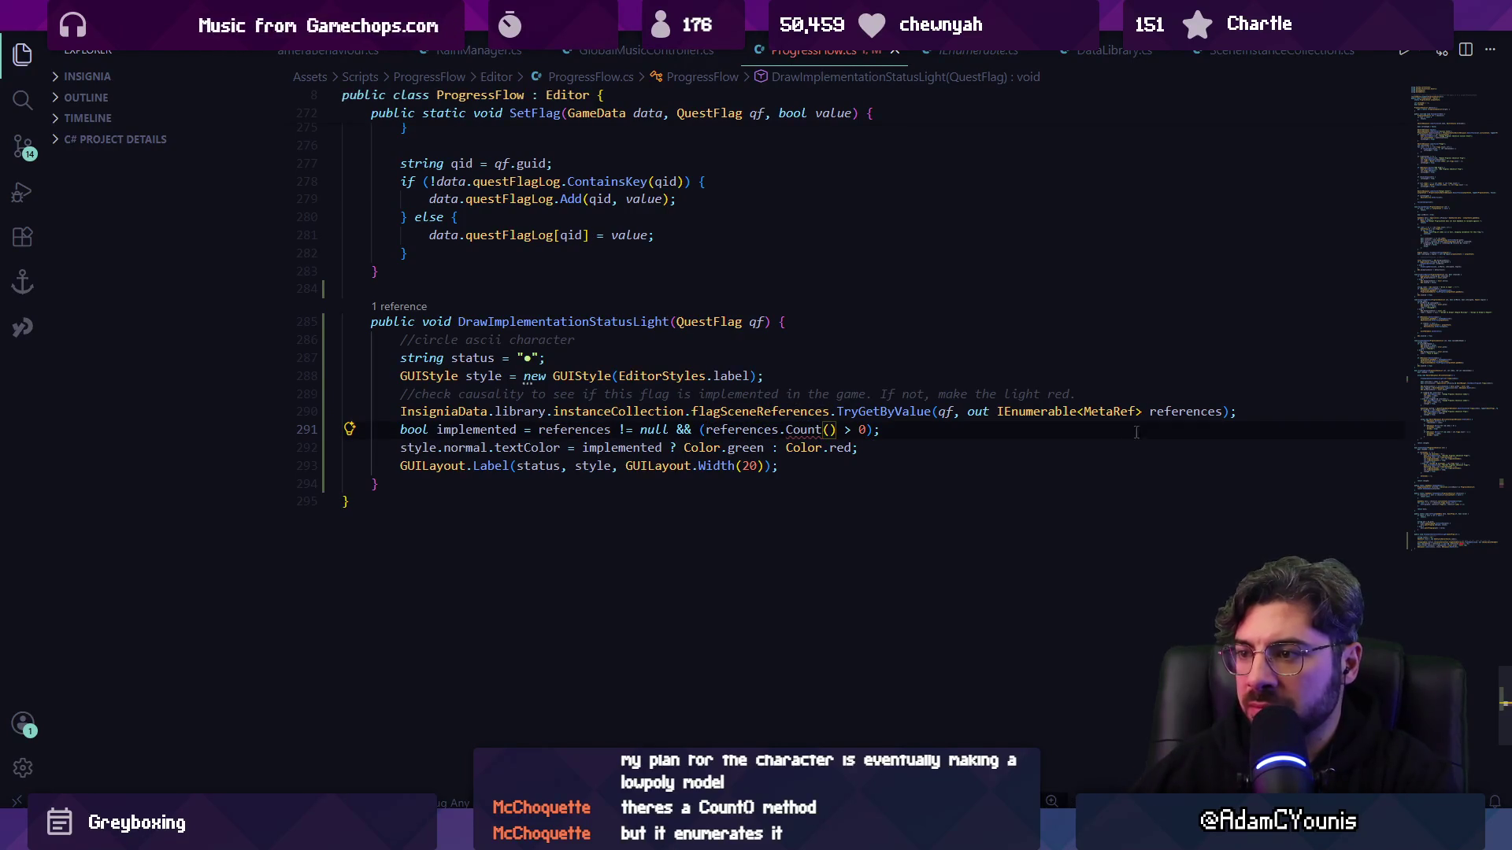
click(882, 442)
click(817, 429)
click(1438, 94)
click(558, 158)
- Add 'using System.Linq;' at the top of ProgressFlow.cs and save
text(usionmg)
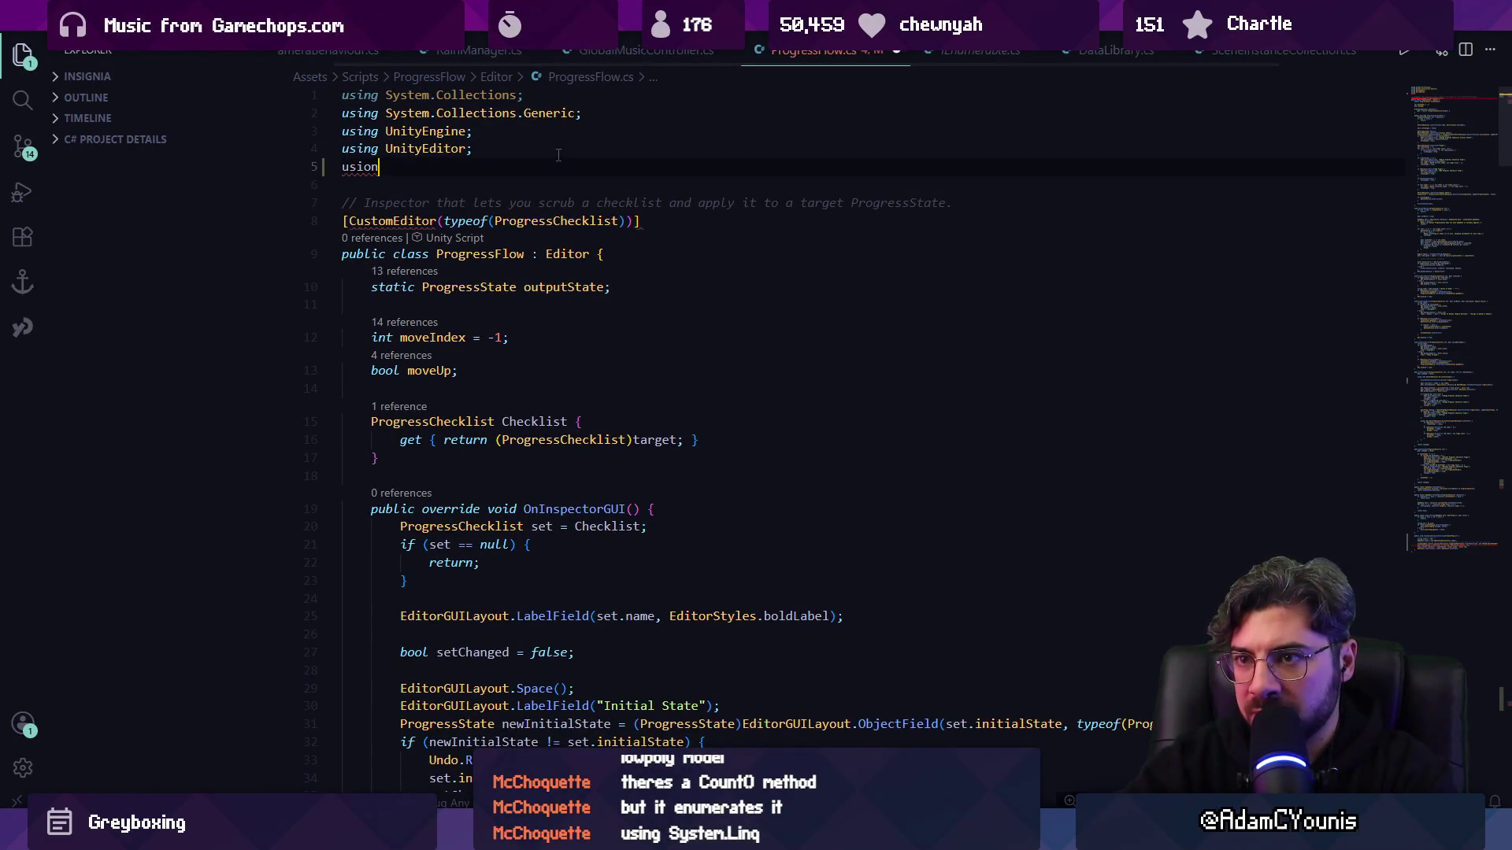
key(BackSpace)
key(BackSpace)
text(ng System.Linq;)
key(ctrl+s)
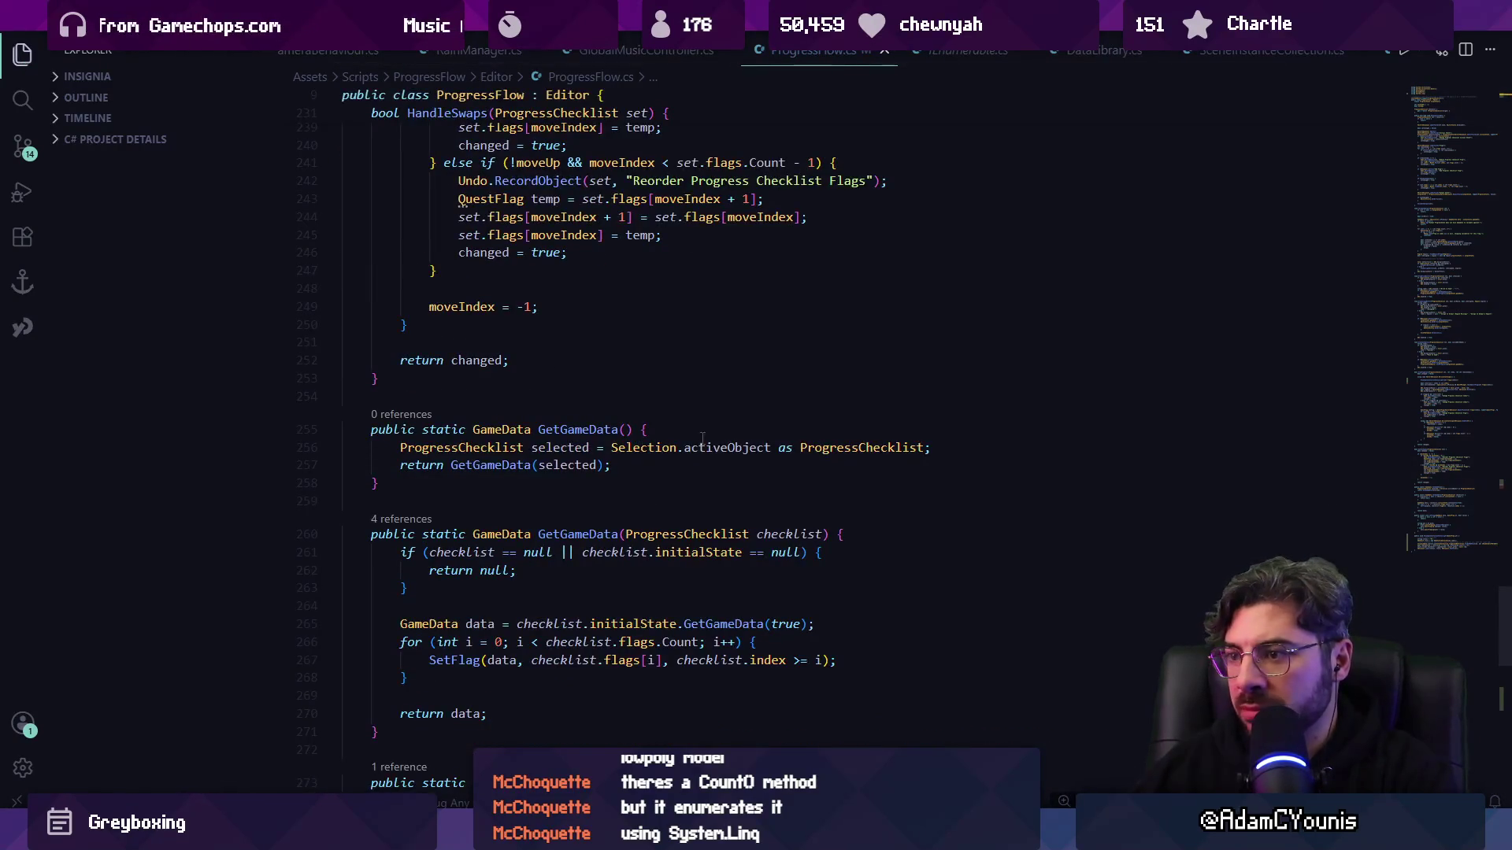
- Find the count( call, restore references.Any() in the implemented check, and return to Unity
key(ctrl+f)
text(an)
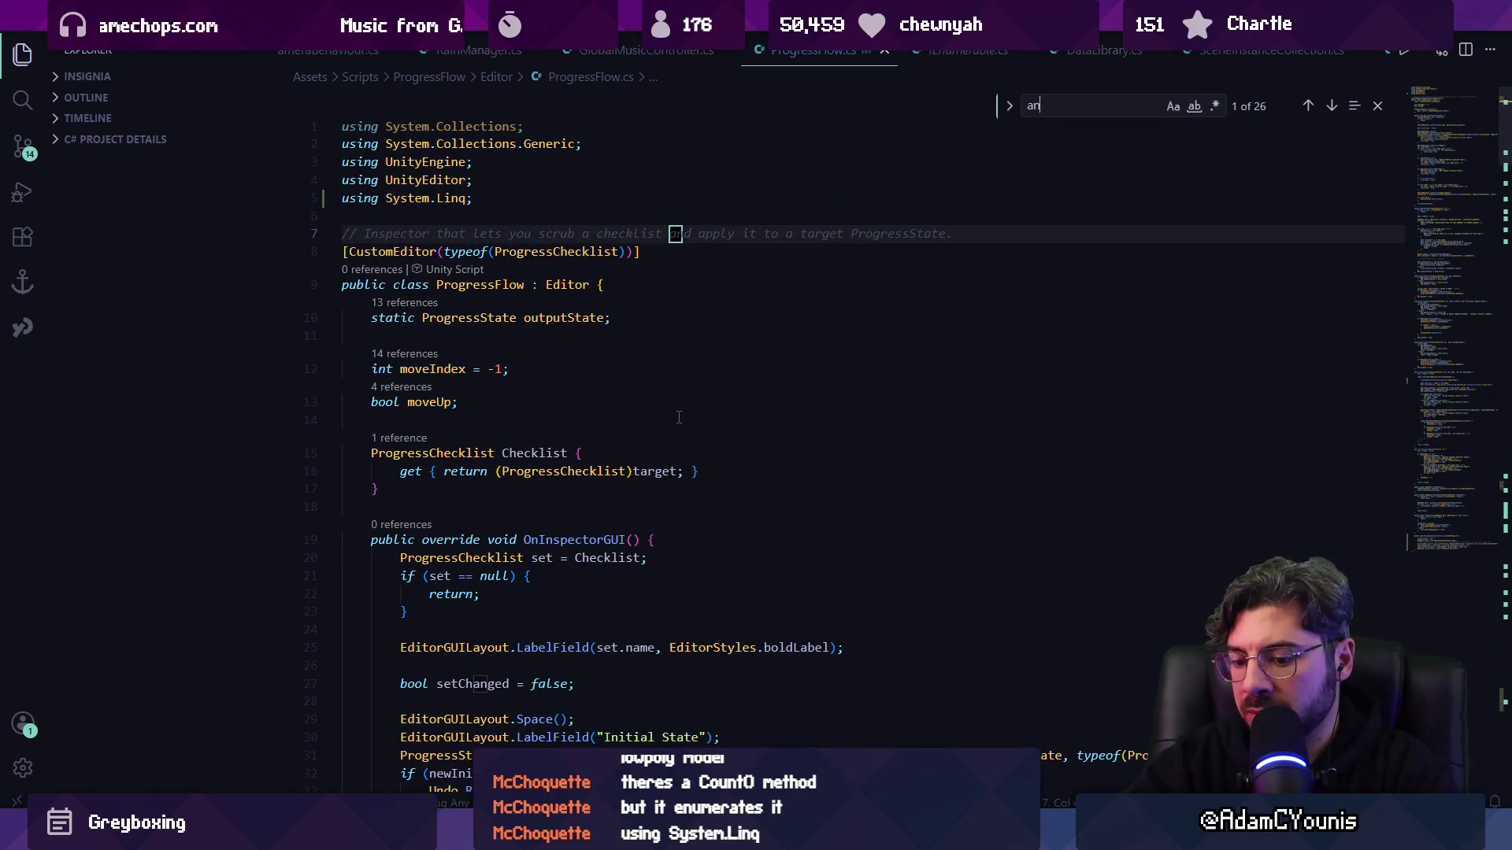
key(BackSpace)
key(BackSpace)
text(count()
key(Escape)
key(Right)
key(Right)
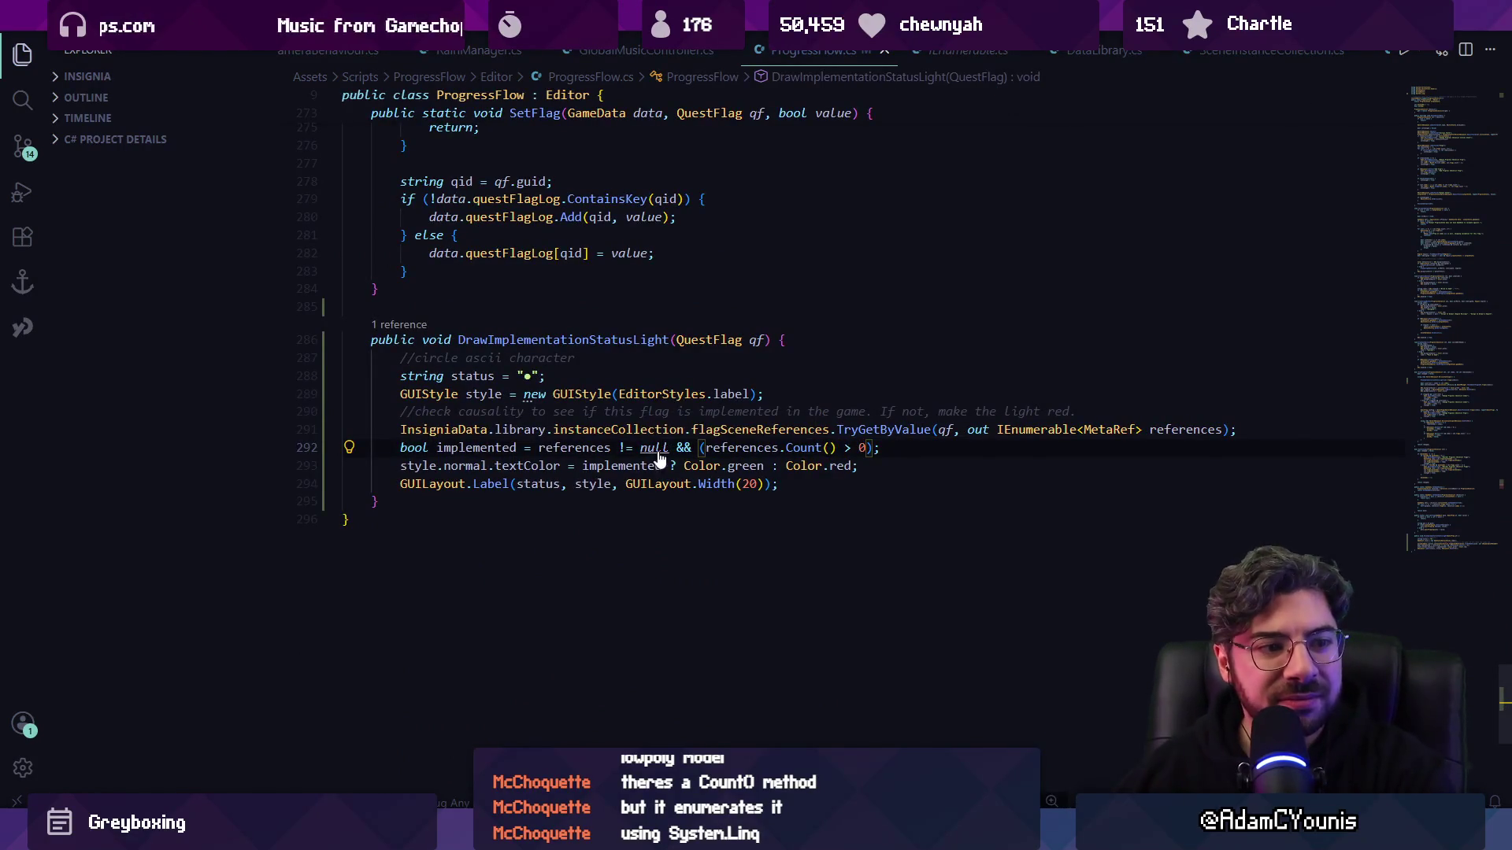
click(947, 452)
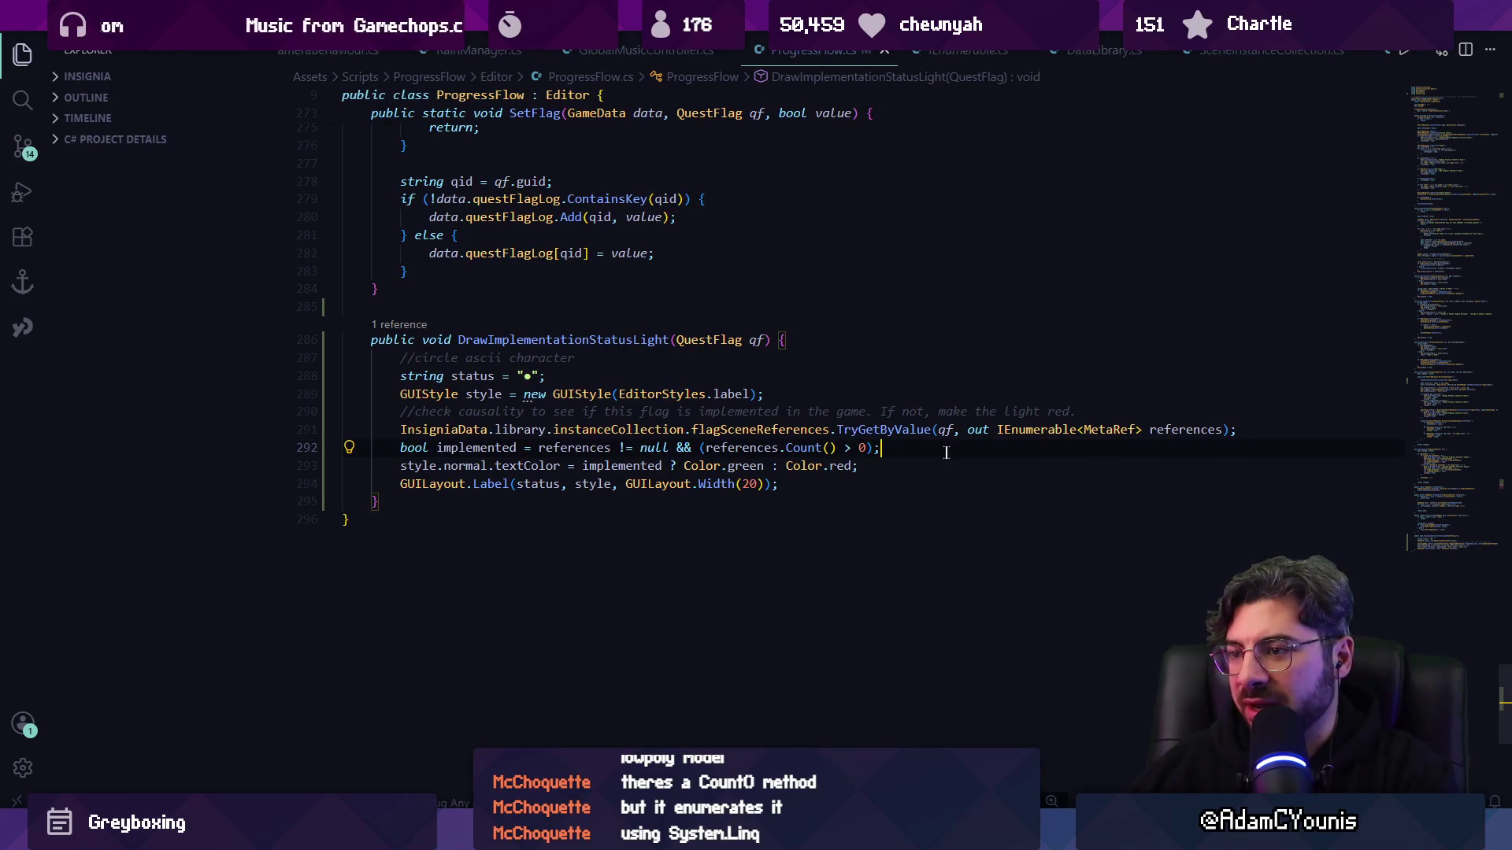
mouse_move(823, 453)
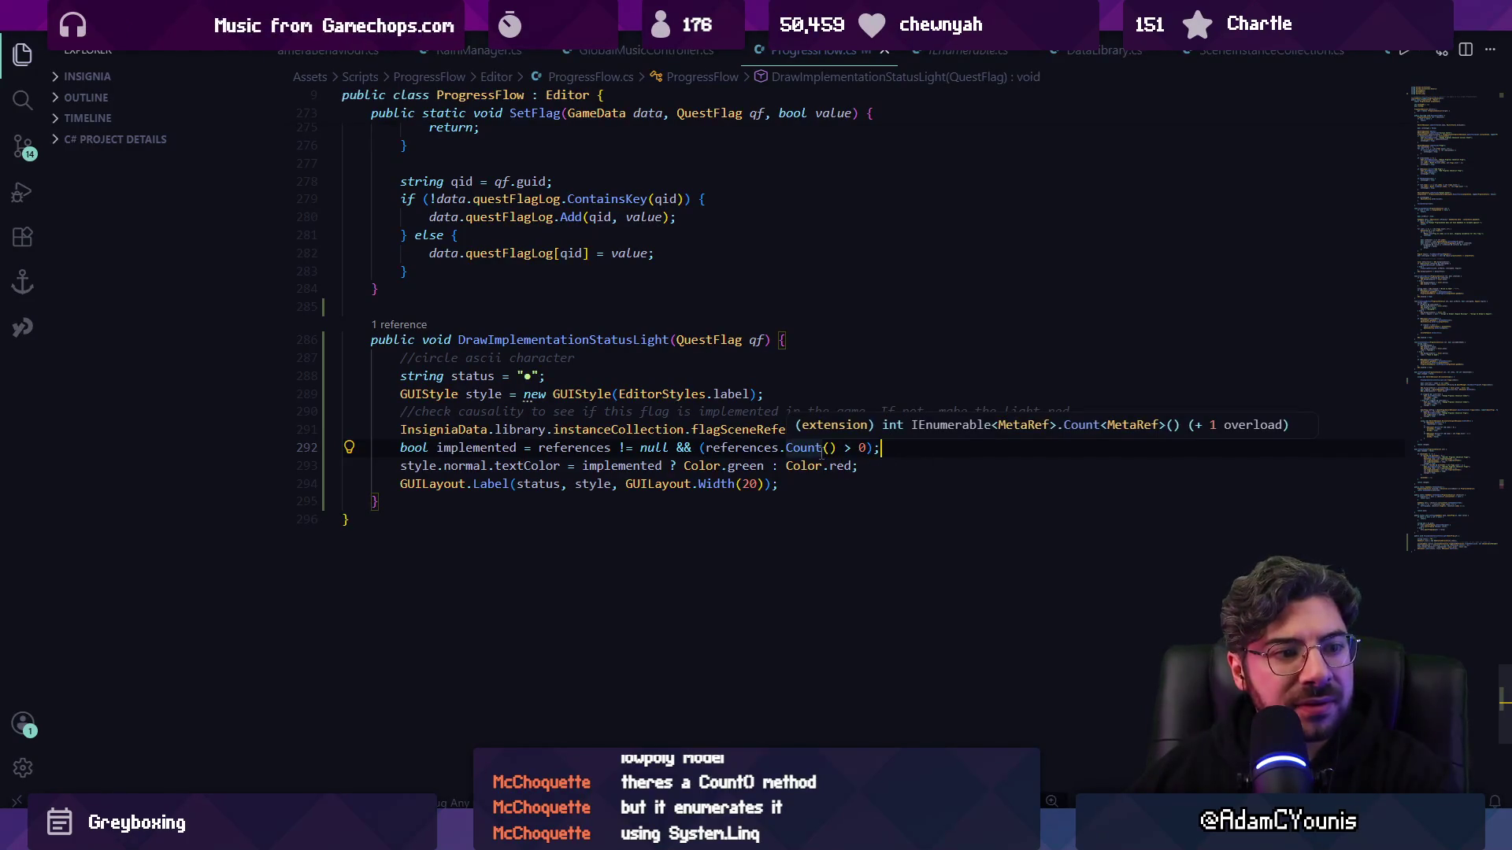
key(Tab)
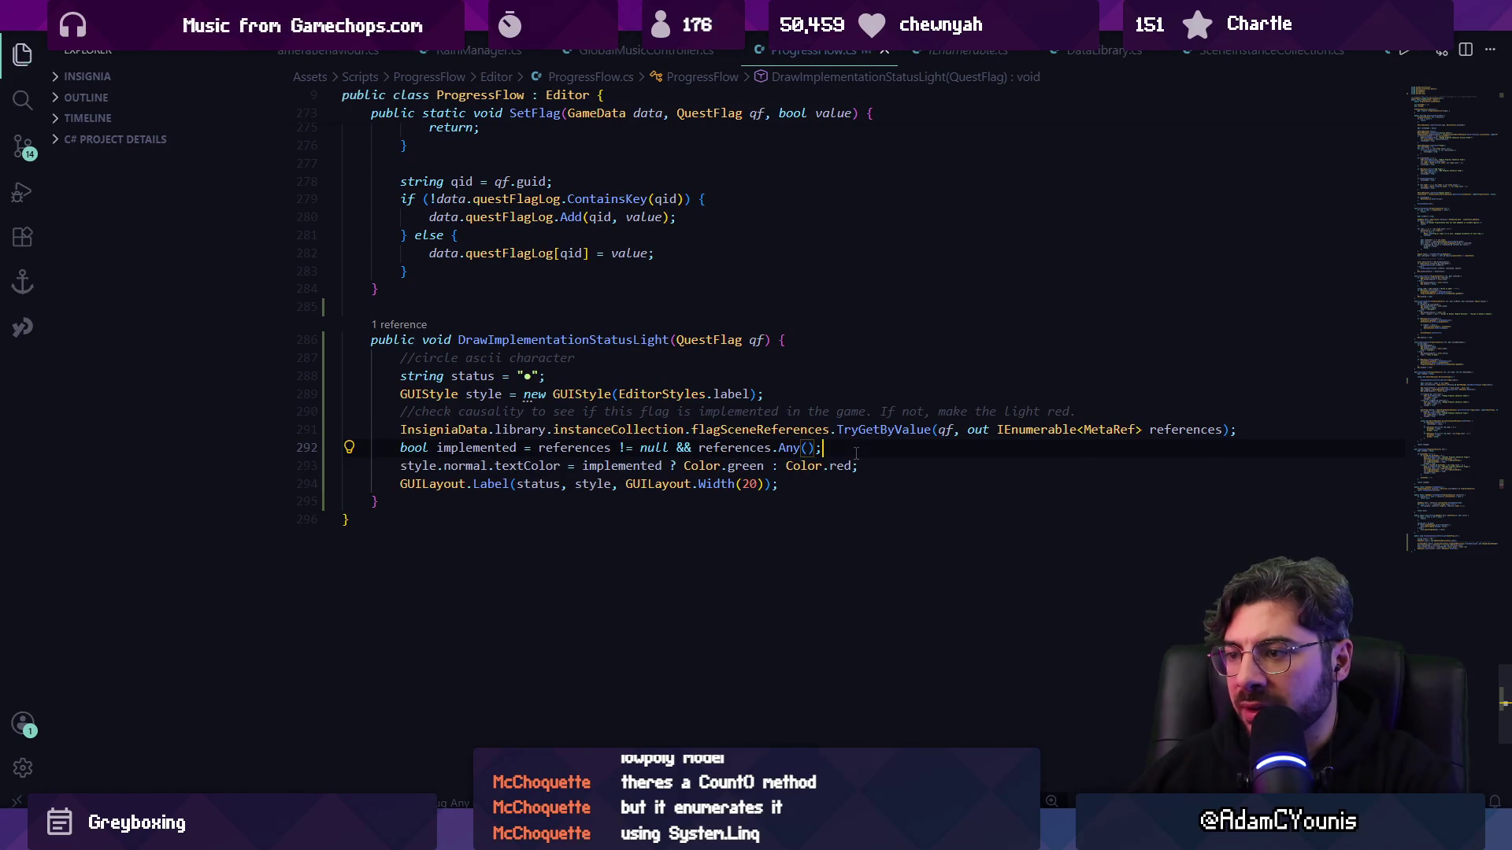
key(alt+Tab)
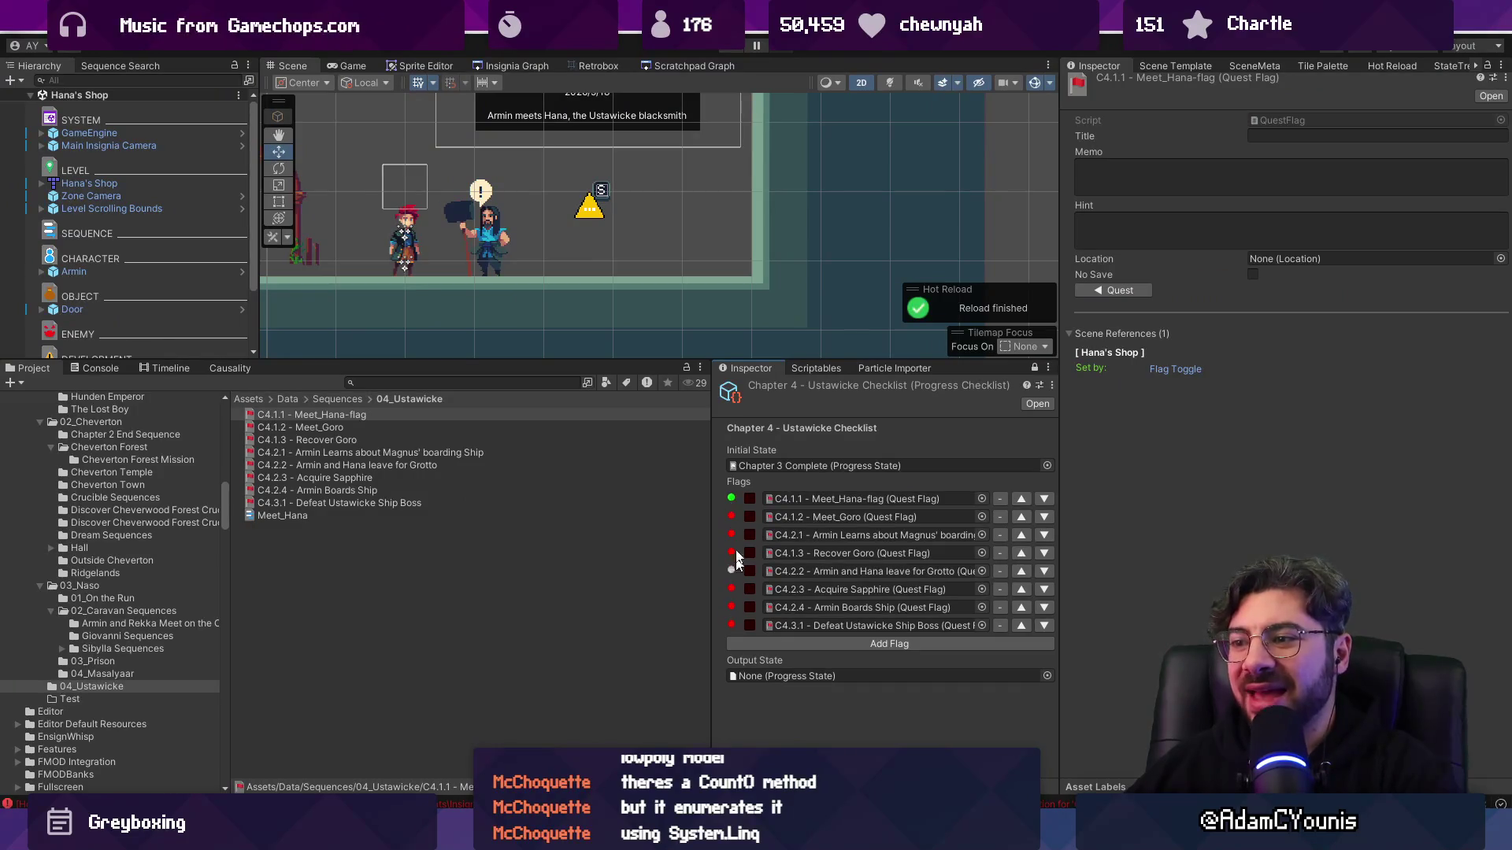
- Clear the Console errors and warnings and show the 04_Ustawicke sequence assets
click(101, 368)
click(28, 383)
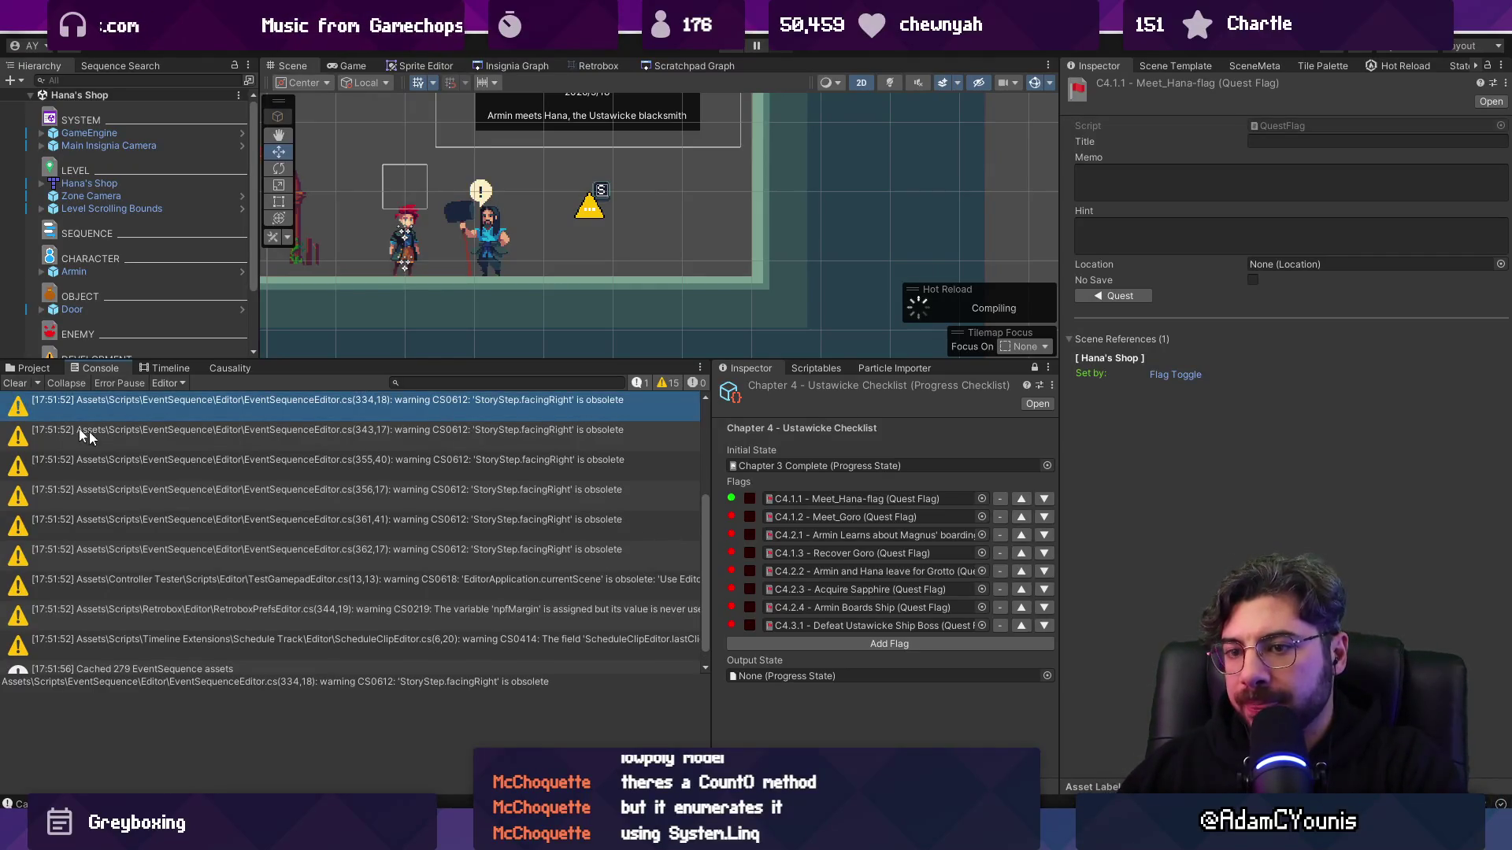
click(14, 383)
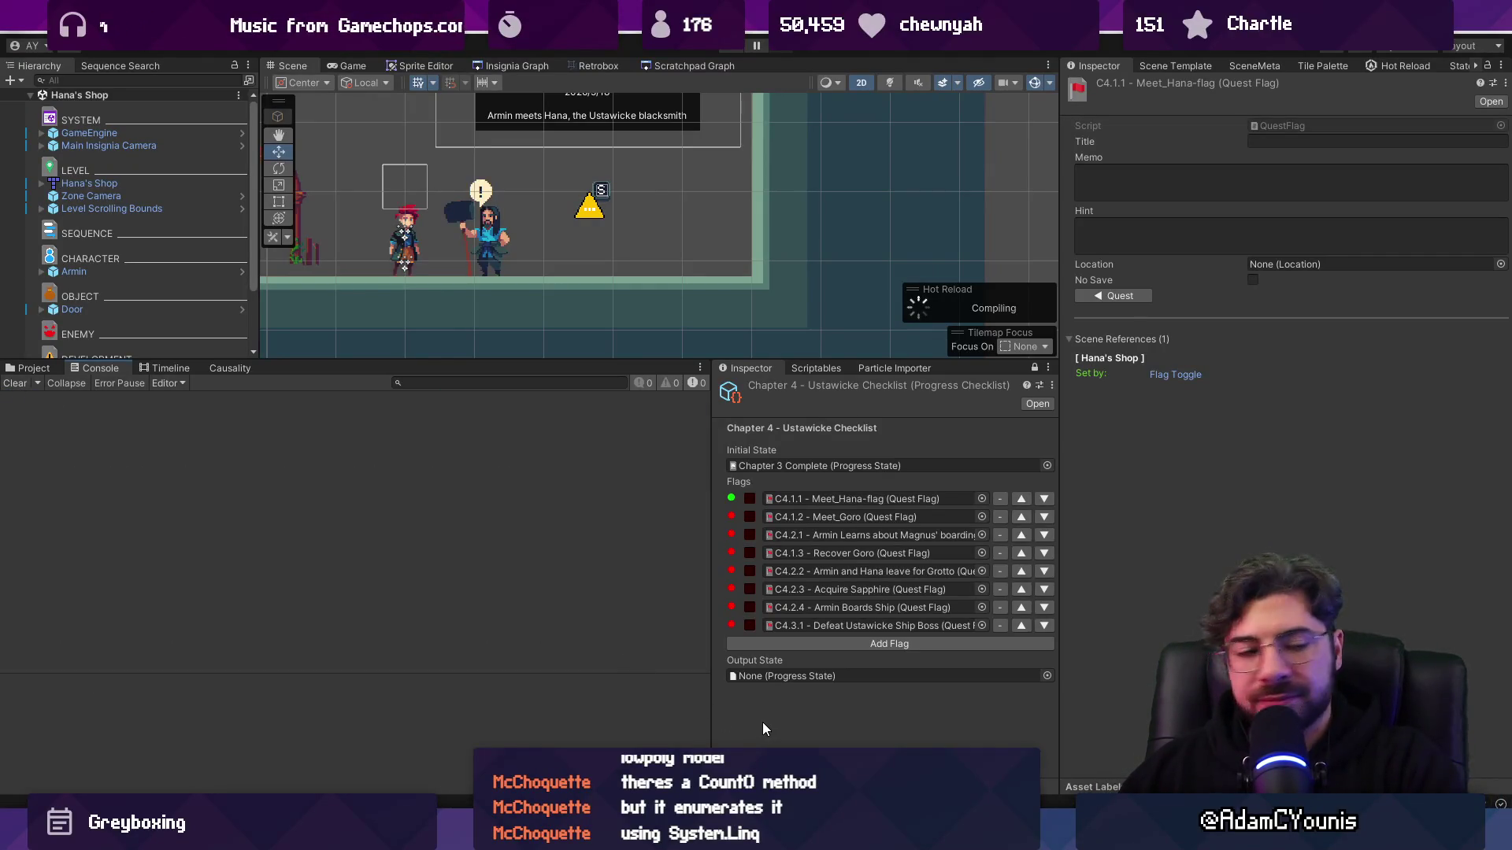
click(30, 368)
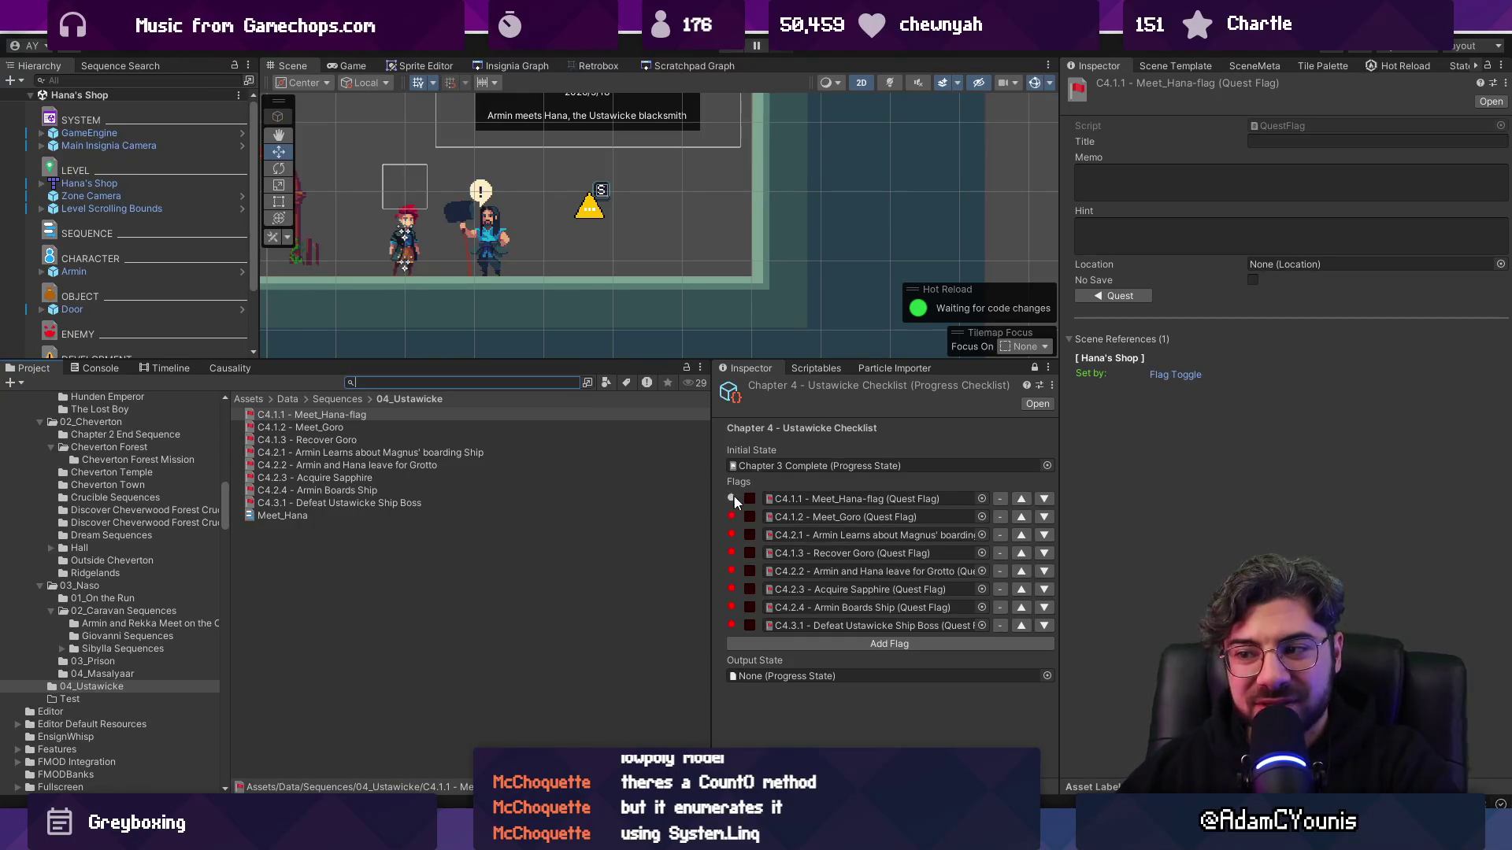
key(alt+Tab)
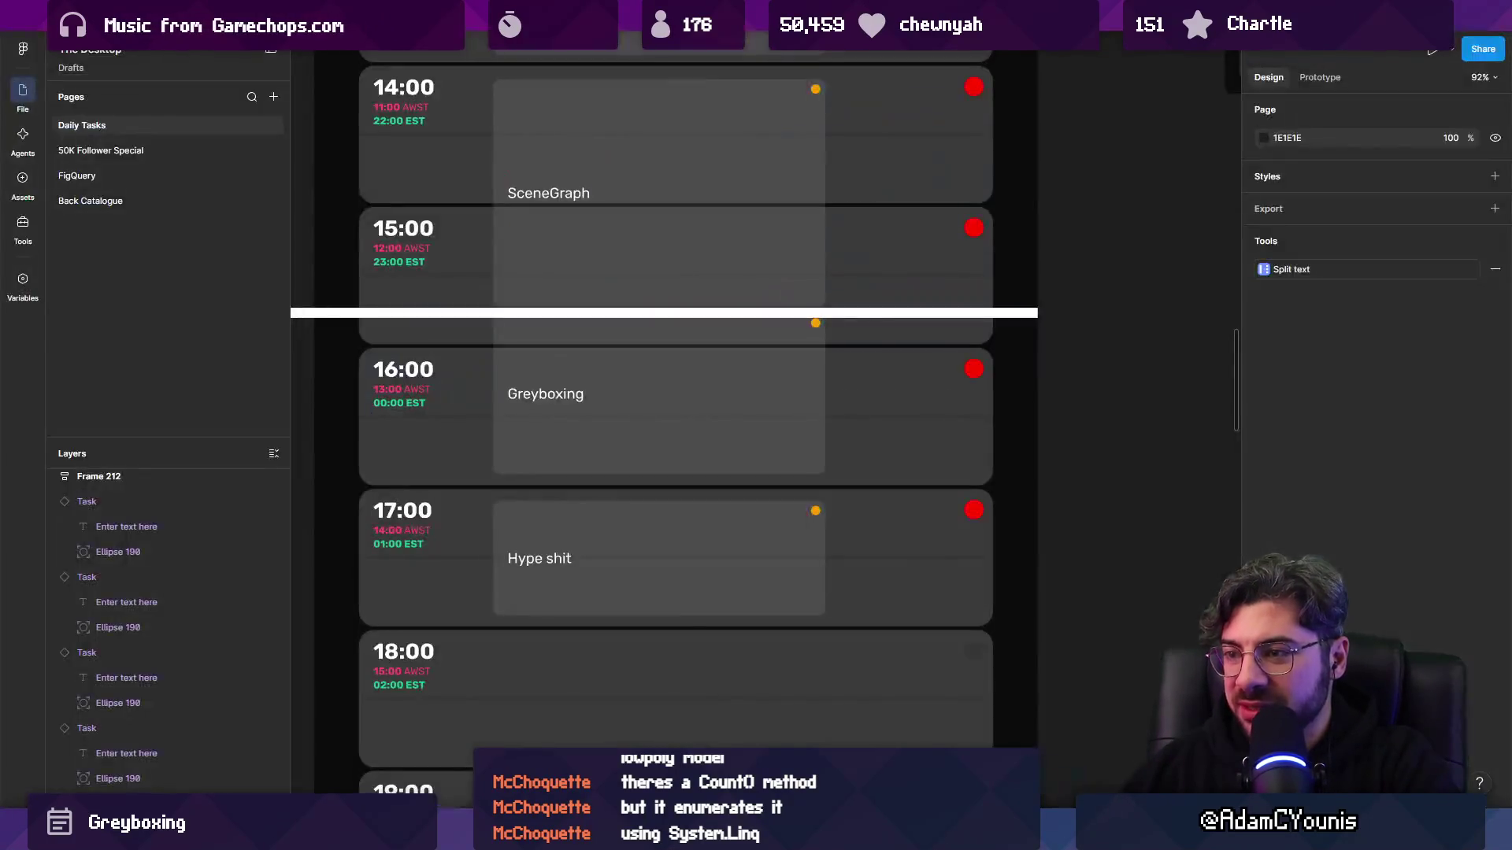
- Open Insignia Sequence World Layout from Recents and inspect the Armin Arrives at Cheverton node
click(761, 16)
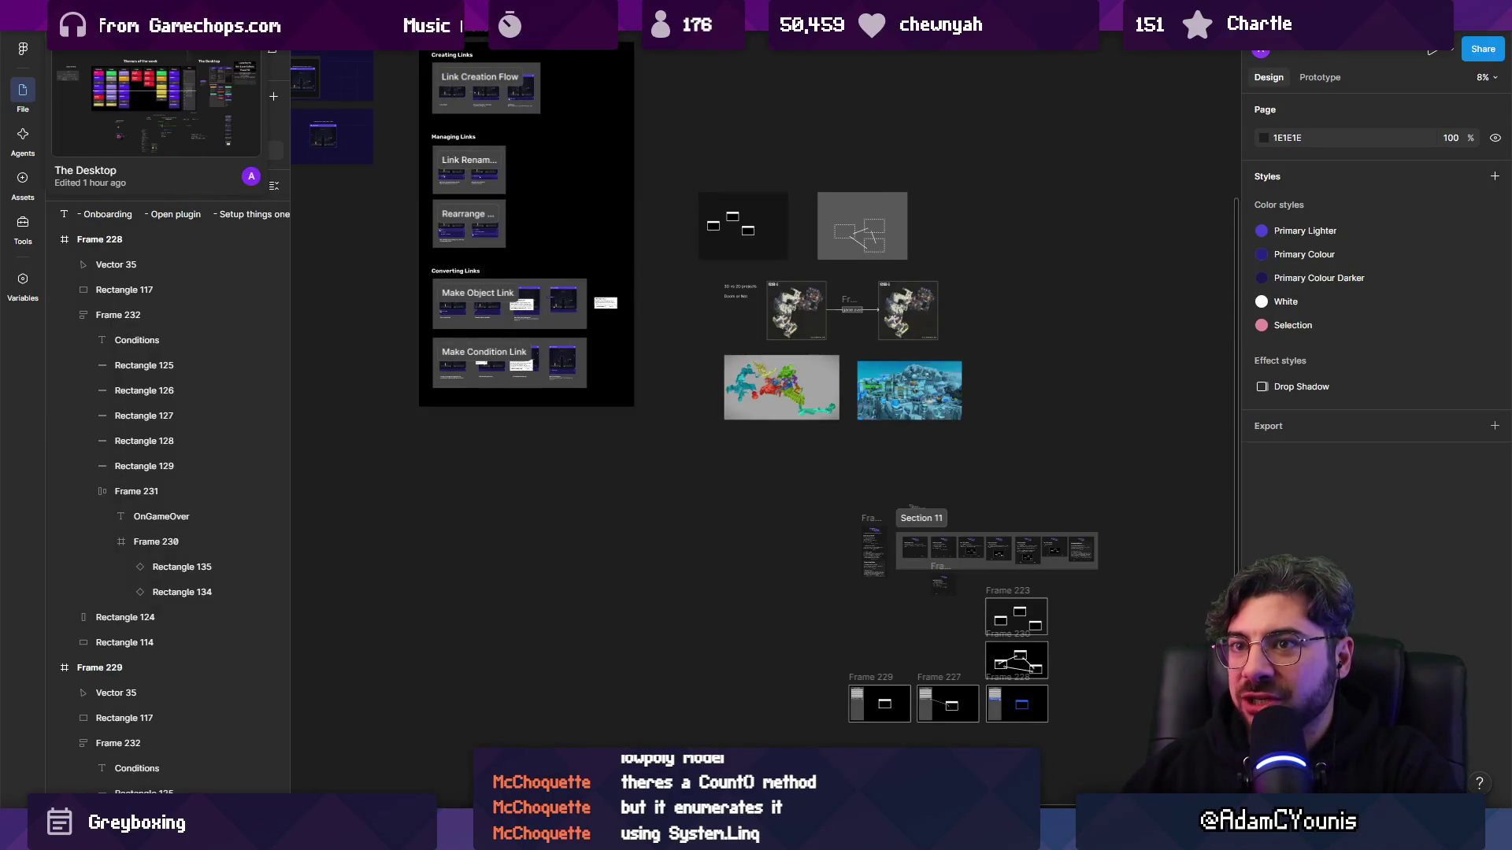
key(ctrl+t)
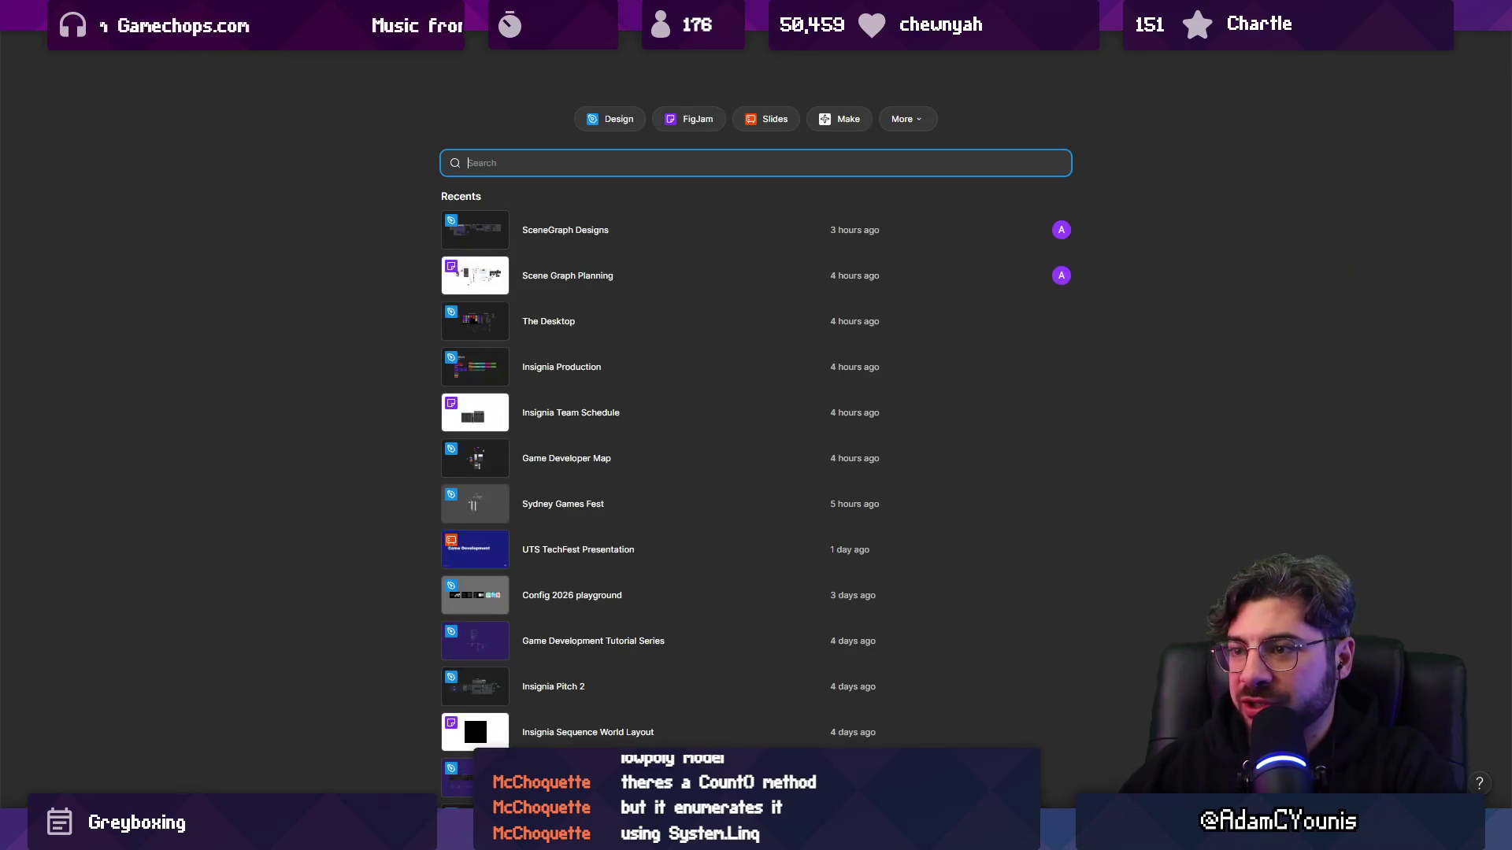
click(529, 687)
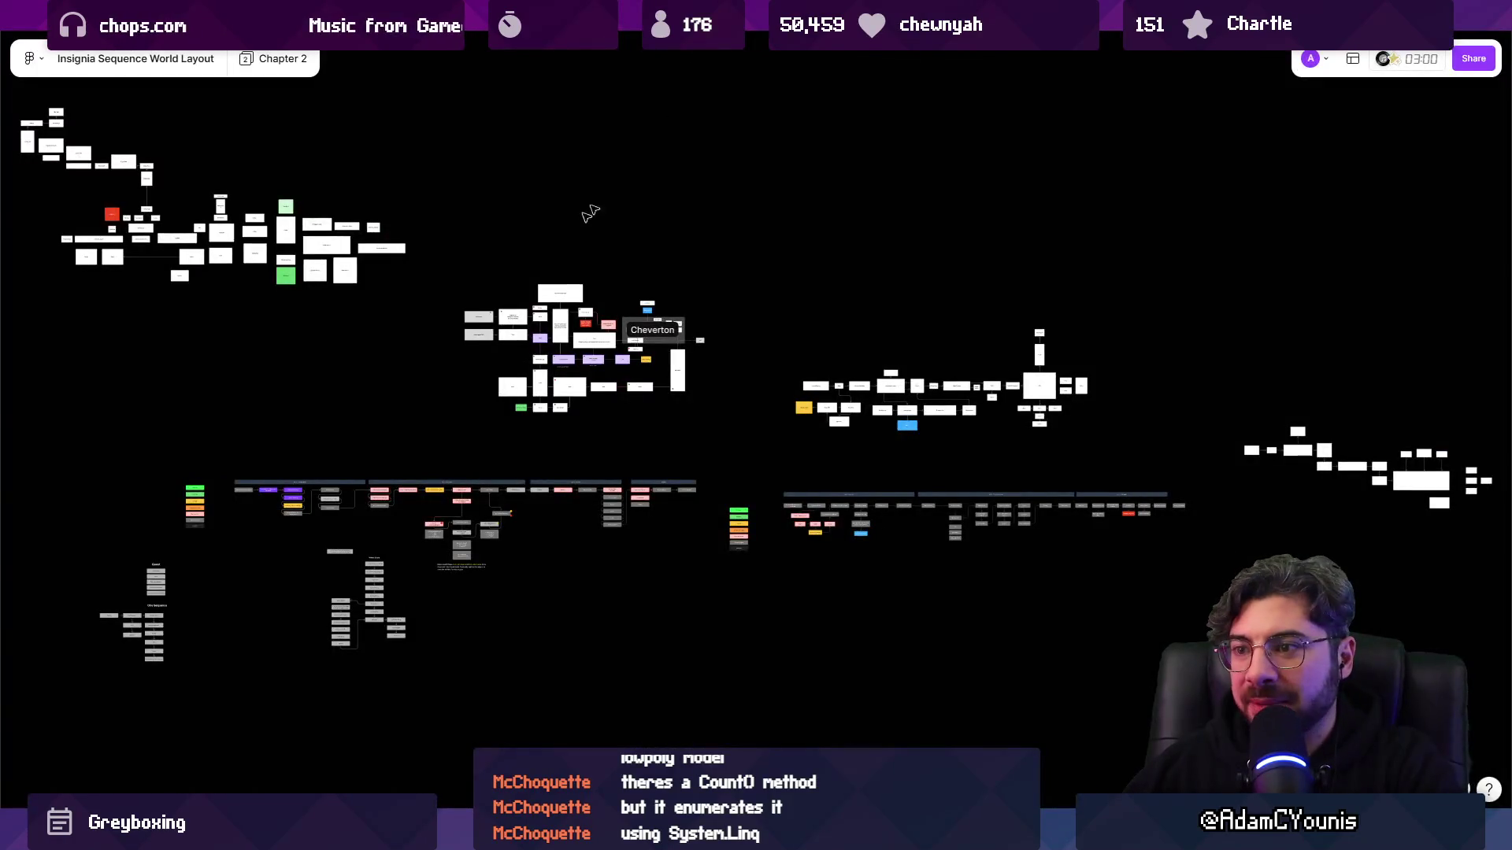
scroll(253, 574, up, 5)
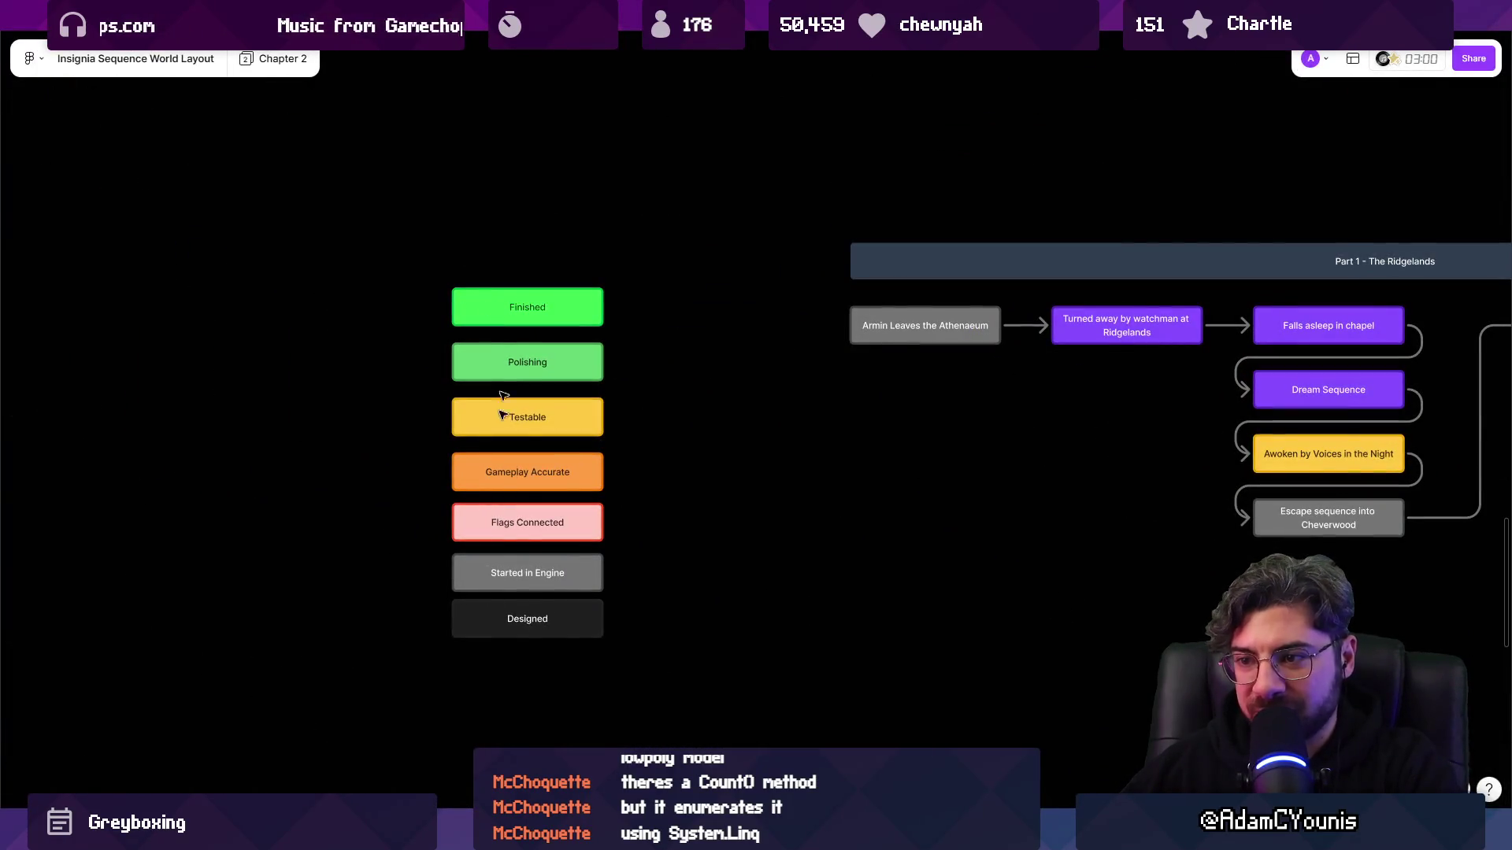
scroll(496, 552, down, 5)
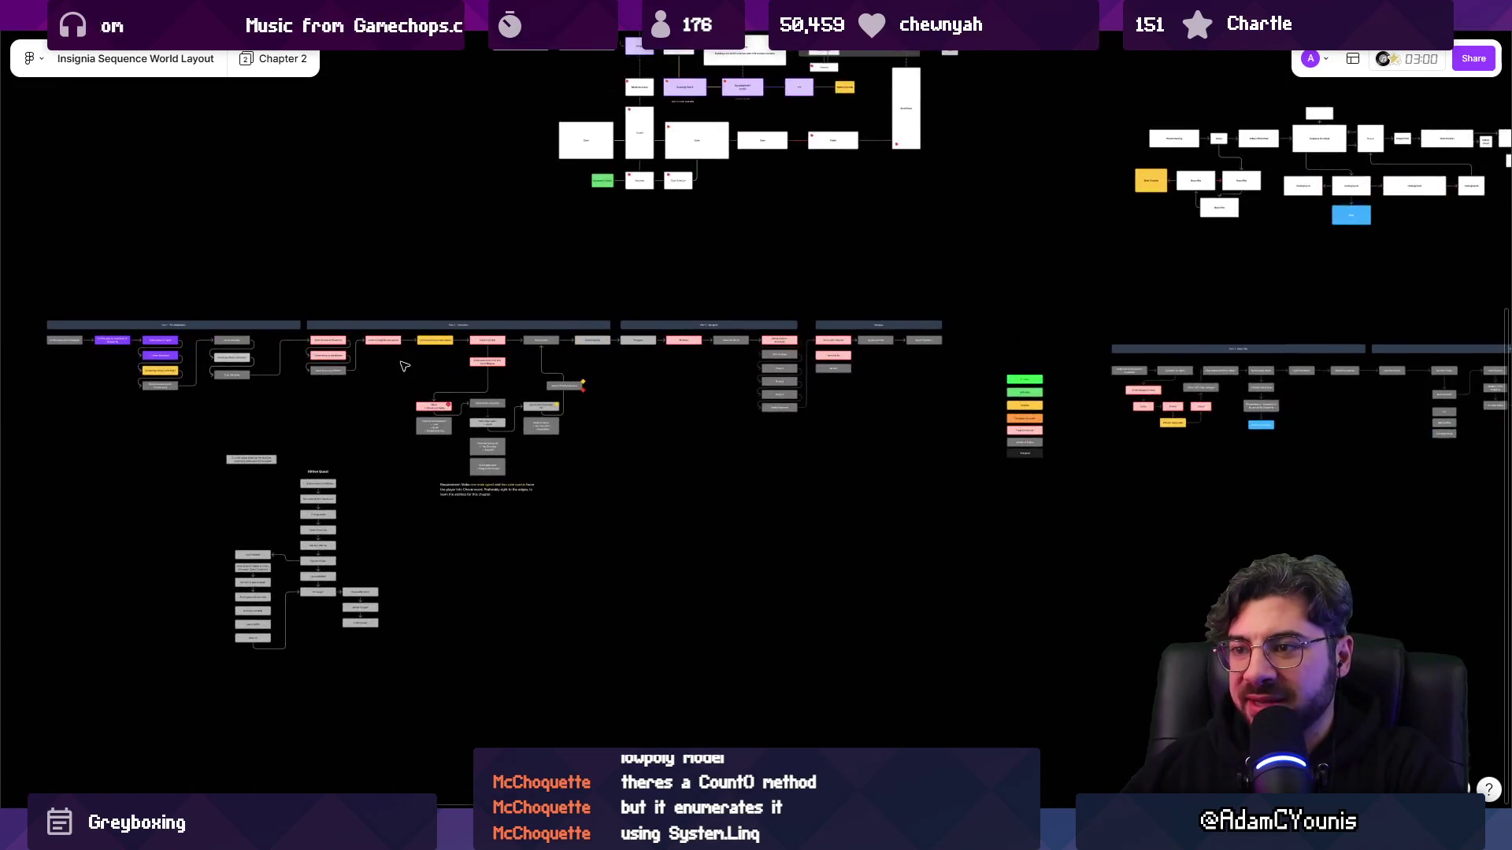
scroll(535, 335, up, 5)
click(544, 342)
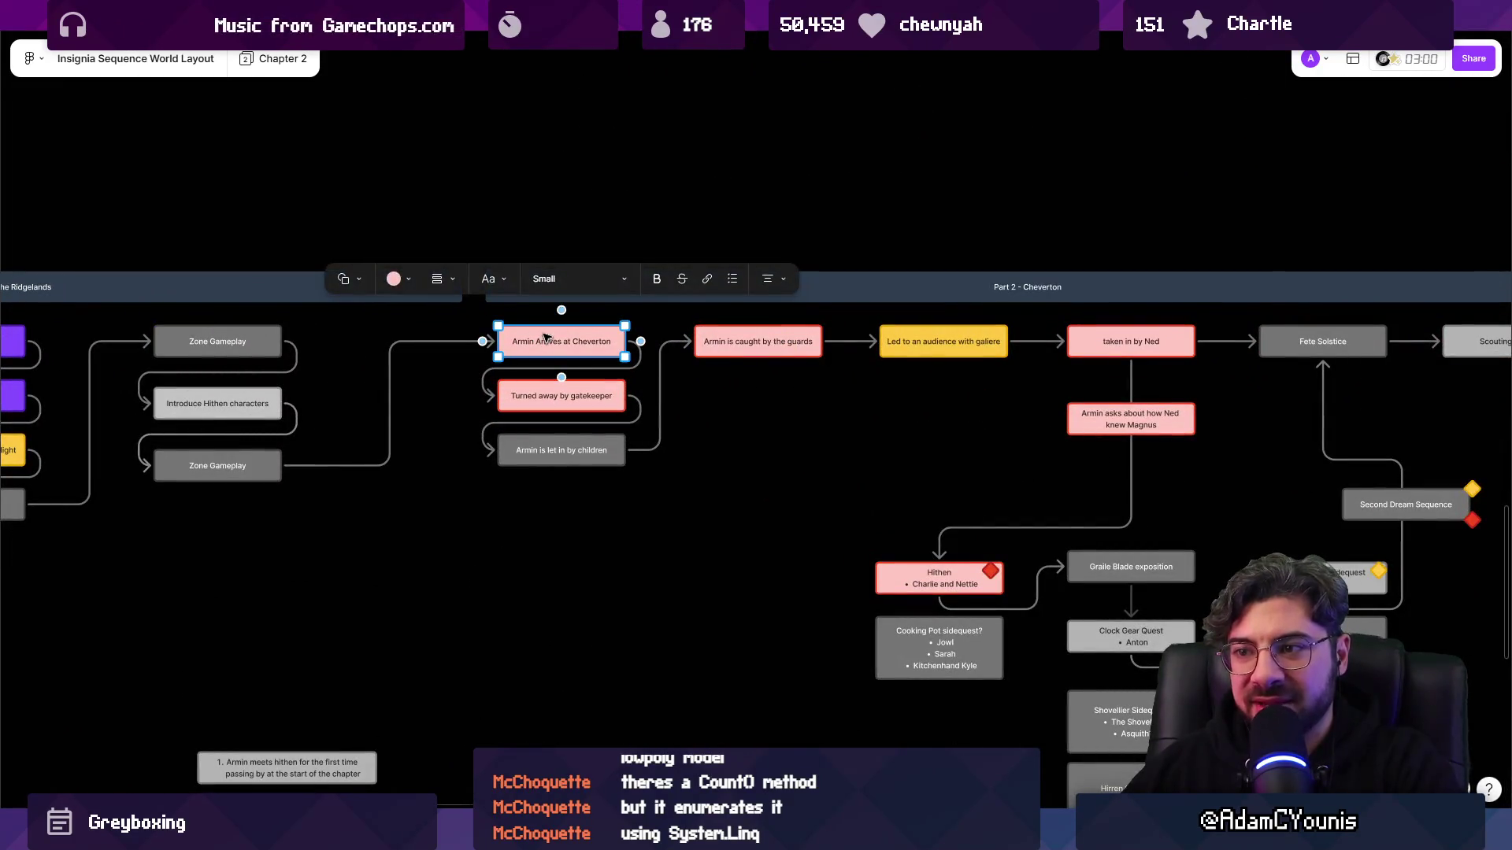
click(391, 284)
click(485, 356)
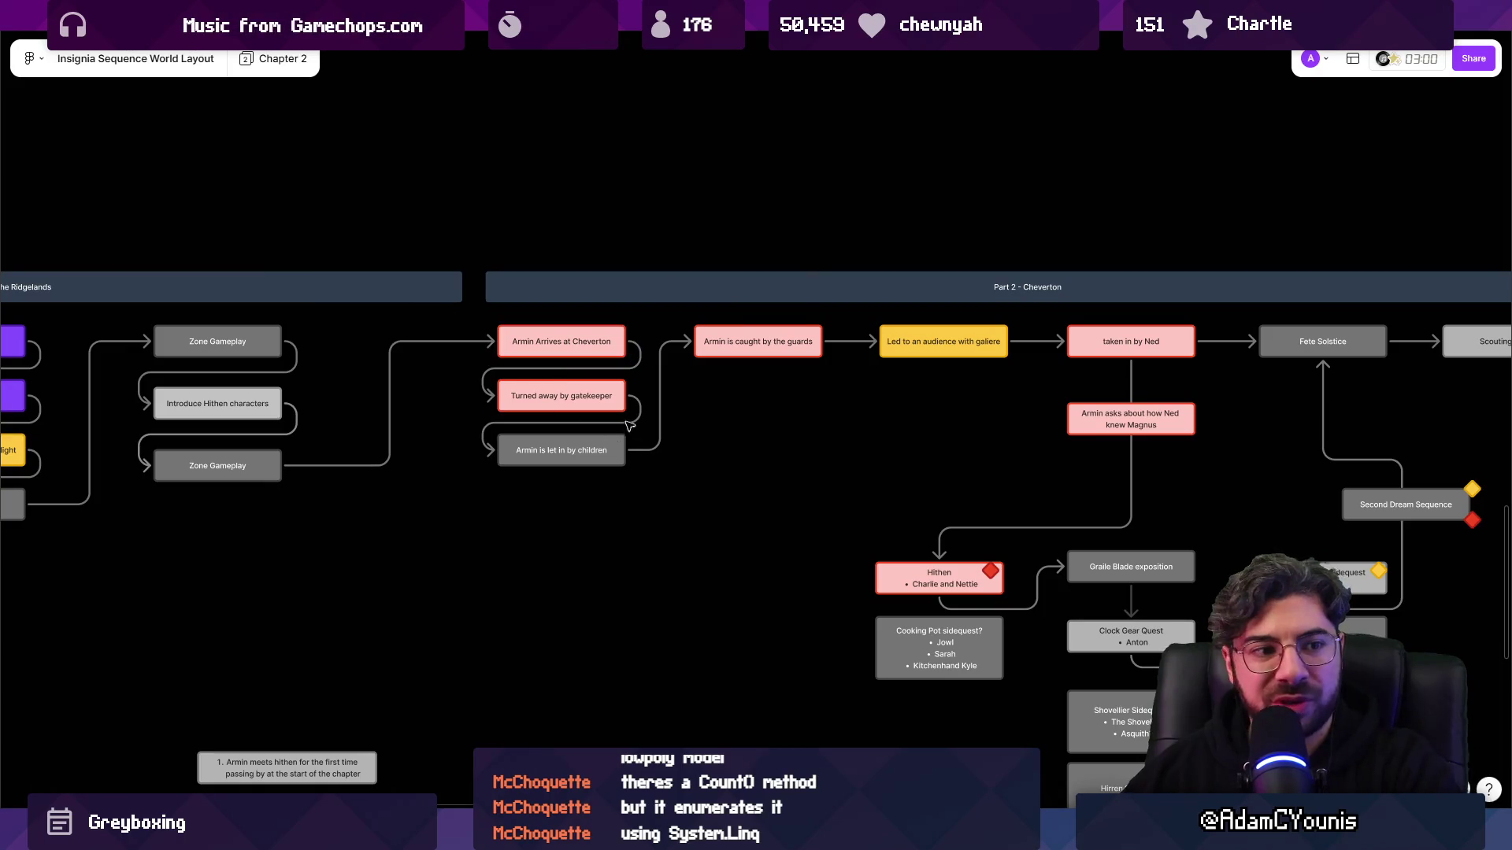
scroll(682, 412, down, 5)
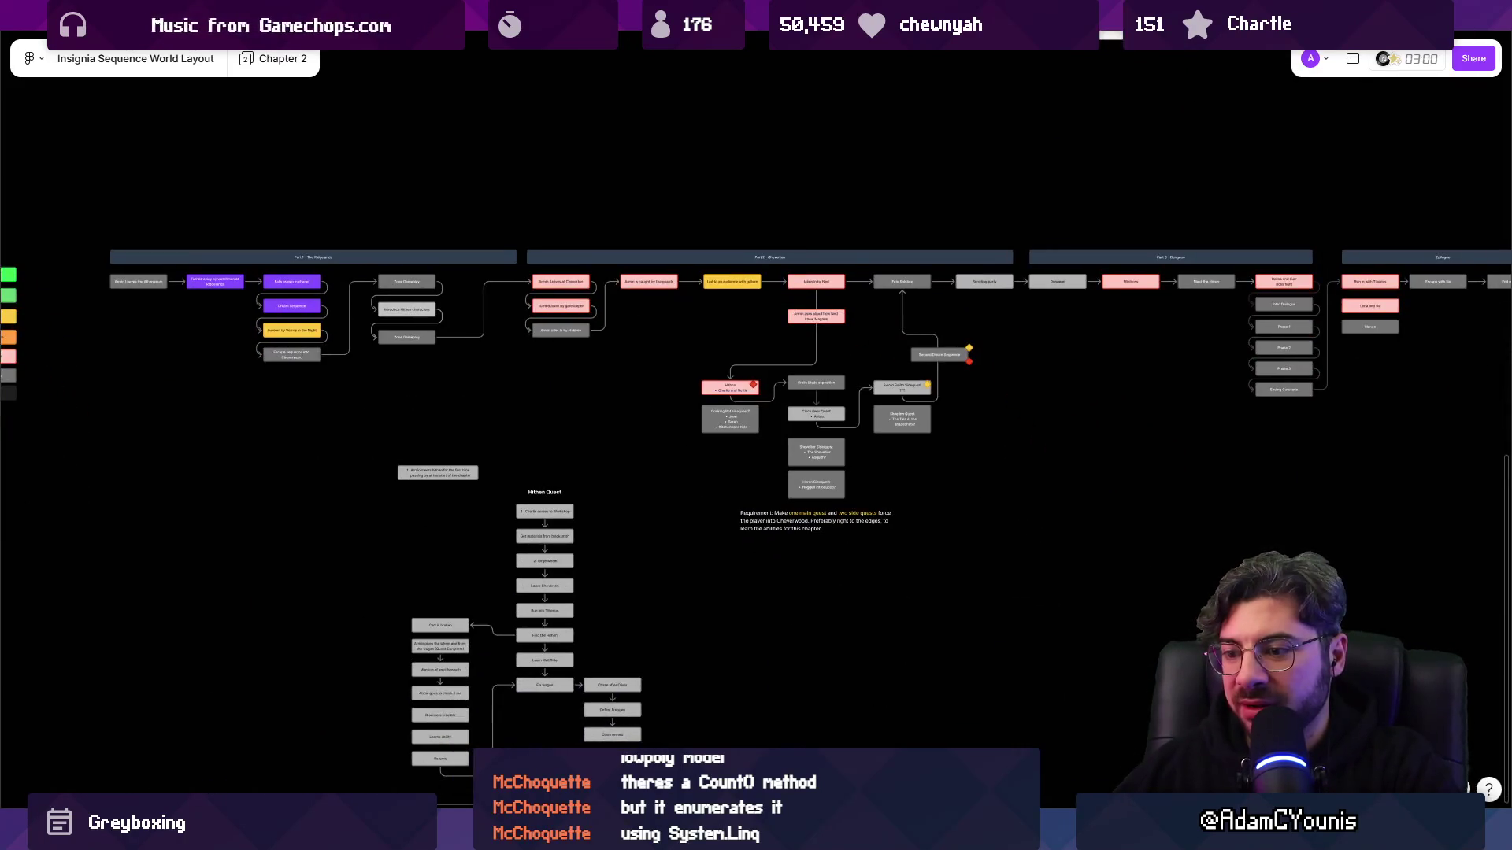
key(alt+Tab)
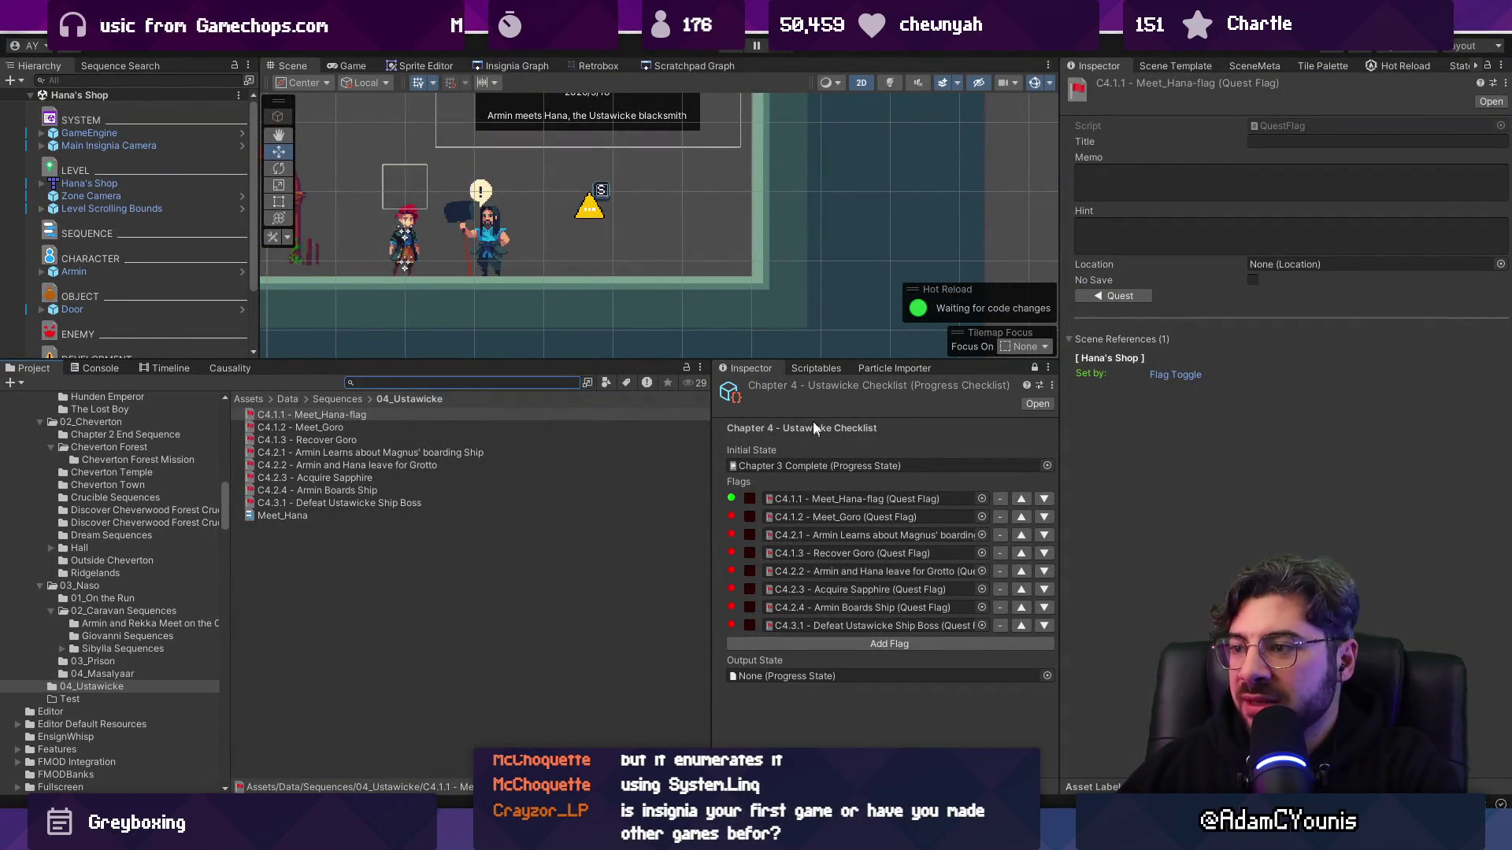
- Glance at the checklist's initial state, then search 'checklist' and open Chapter 2 - Cheverton Checklist
click(1047, 465)
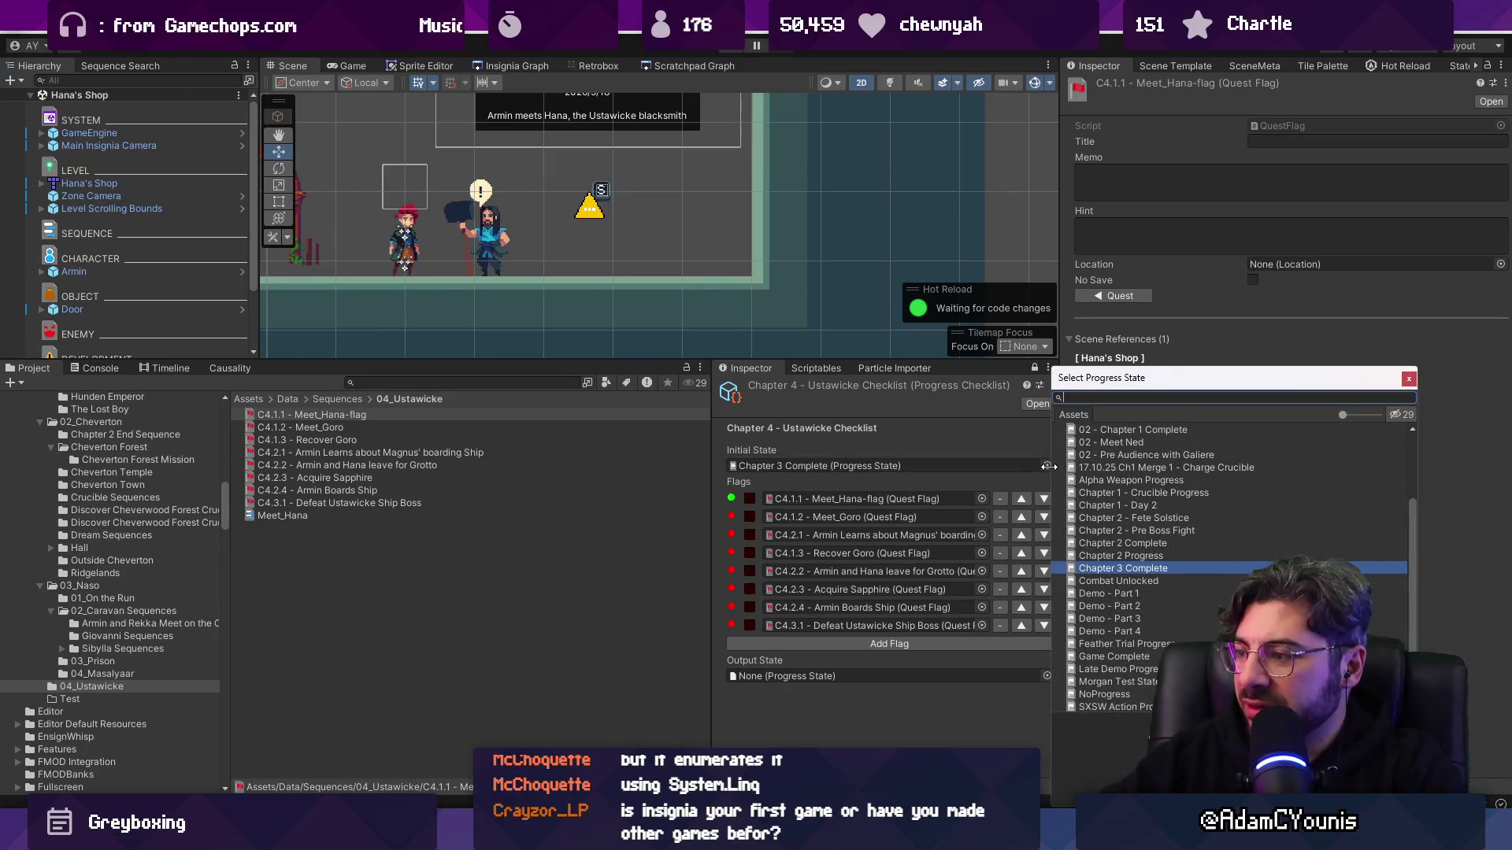
key(Escape)
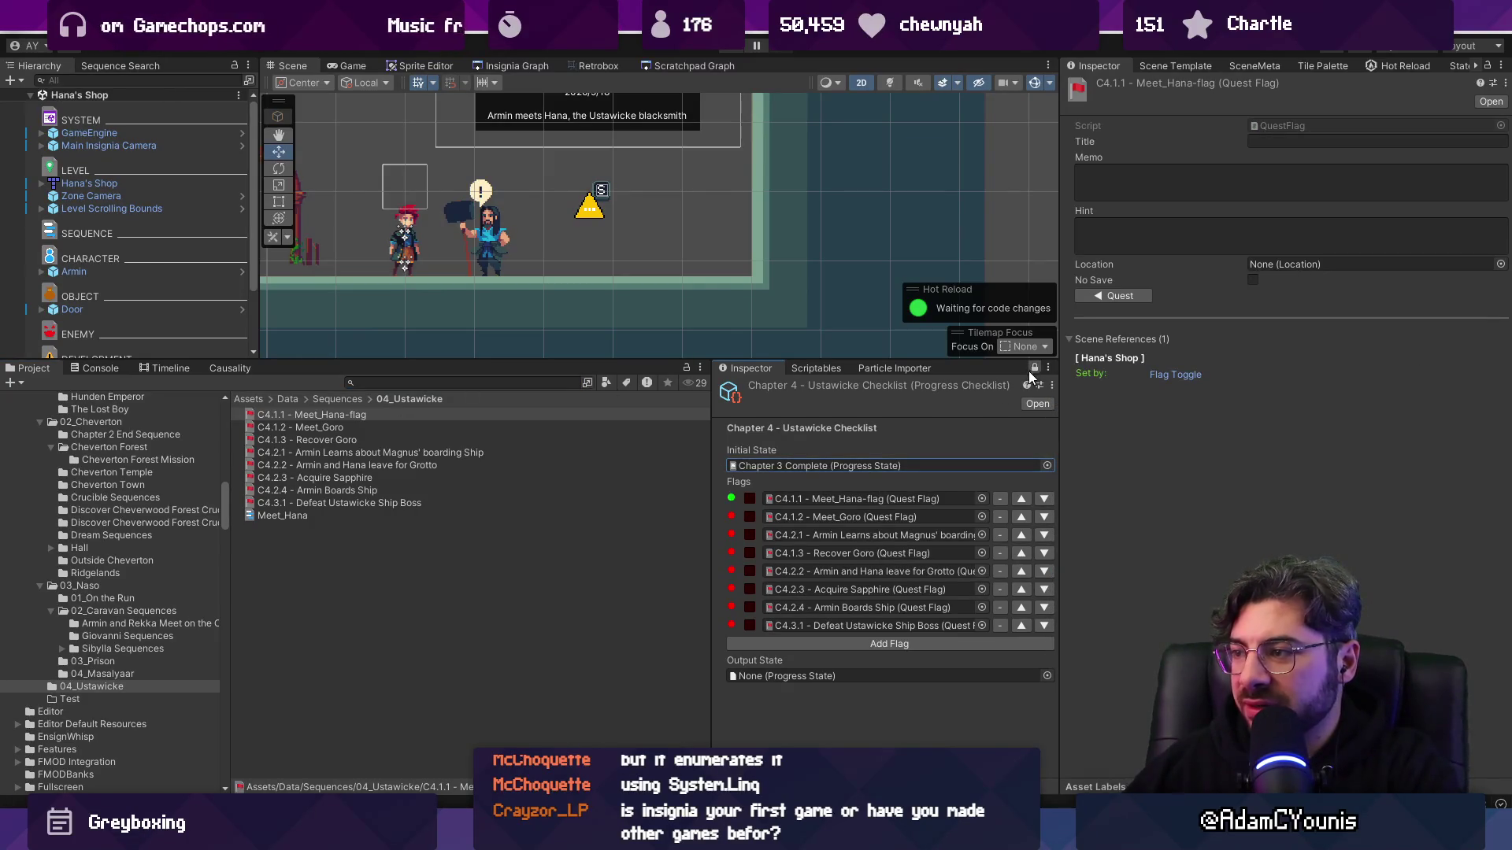
click(1033, 368)
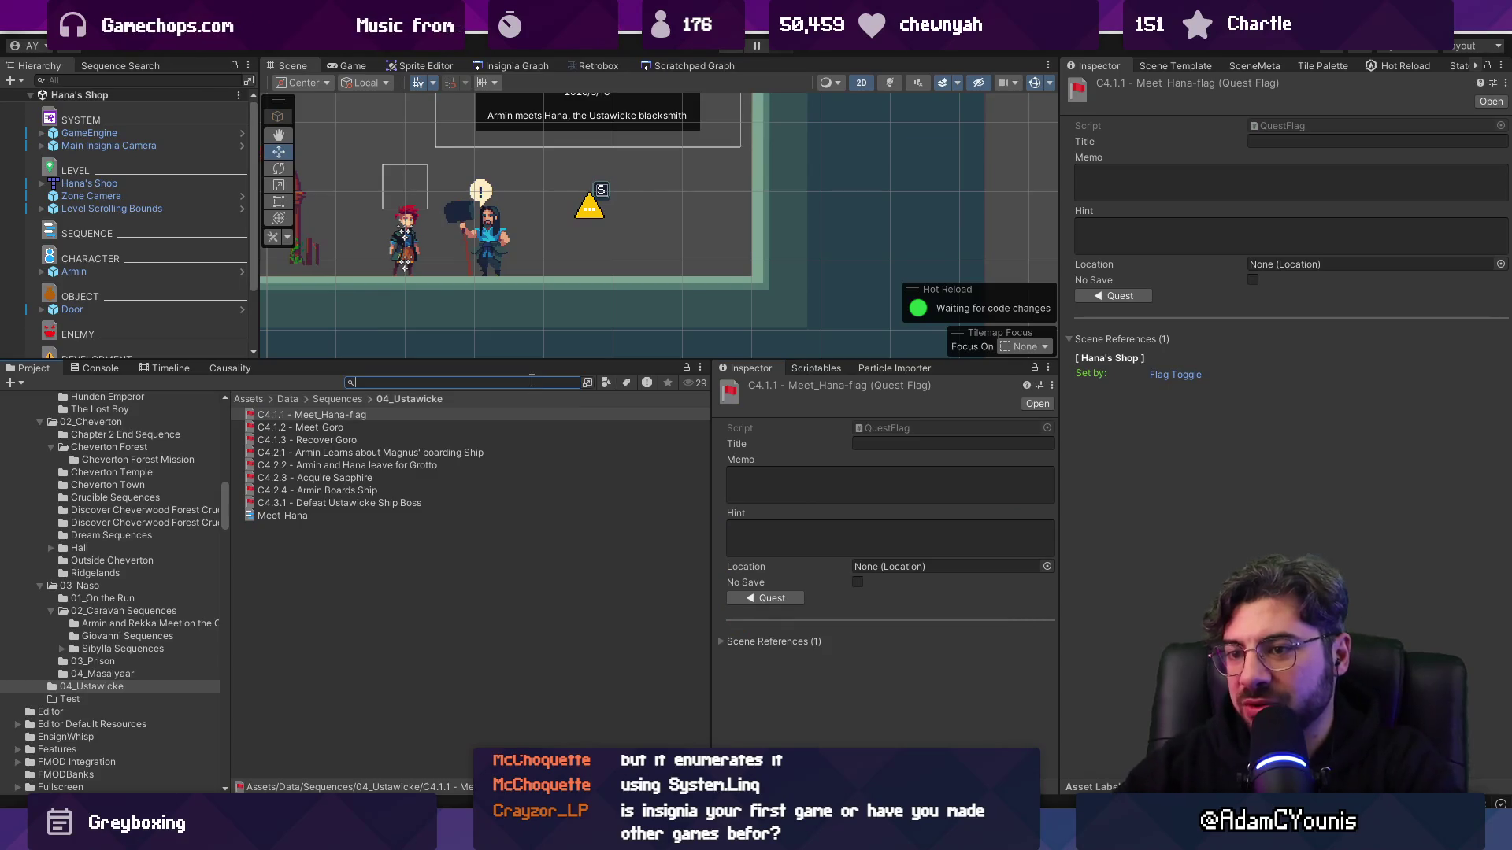
text(chapoter)
key(BackSpace)
key(BackSpace)
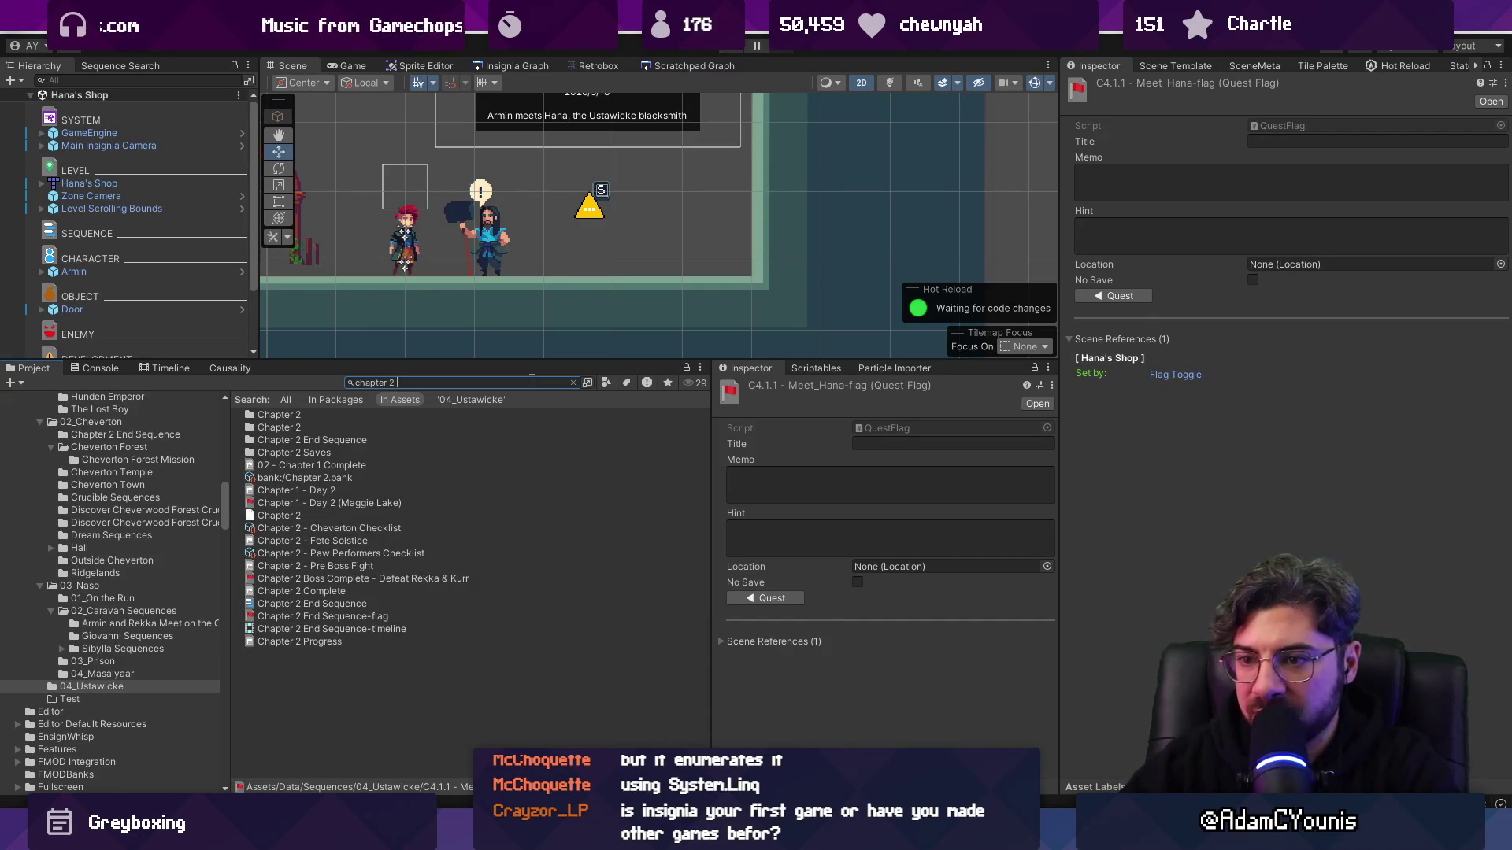
text(checklist)
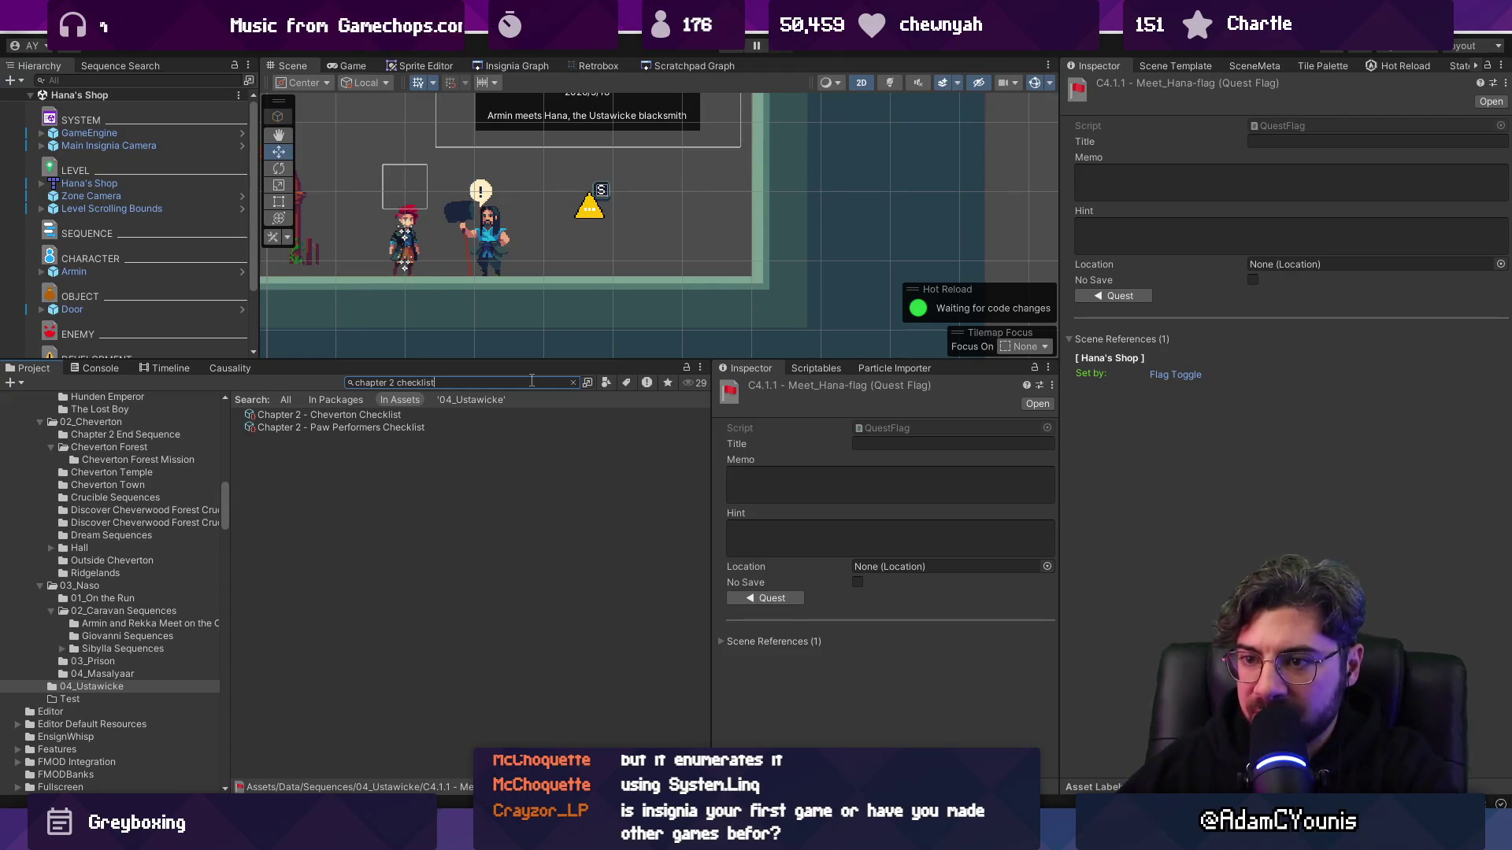
click(375, 415)
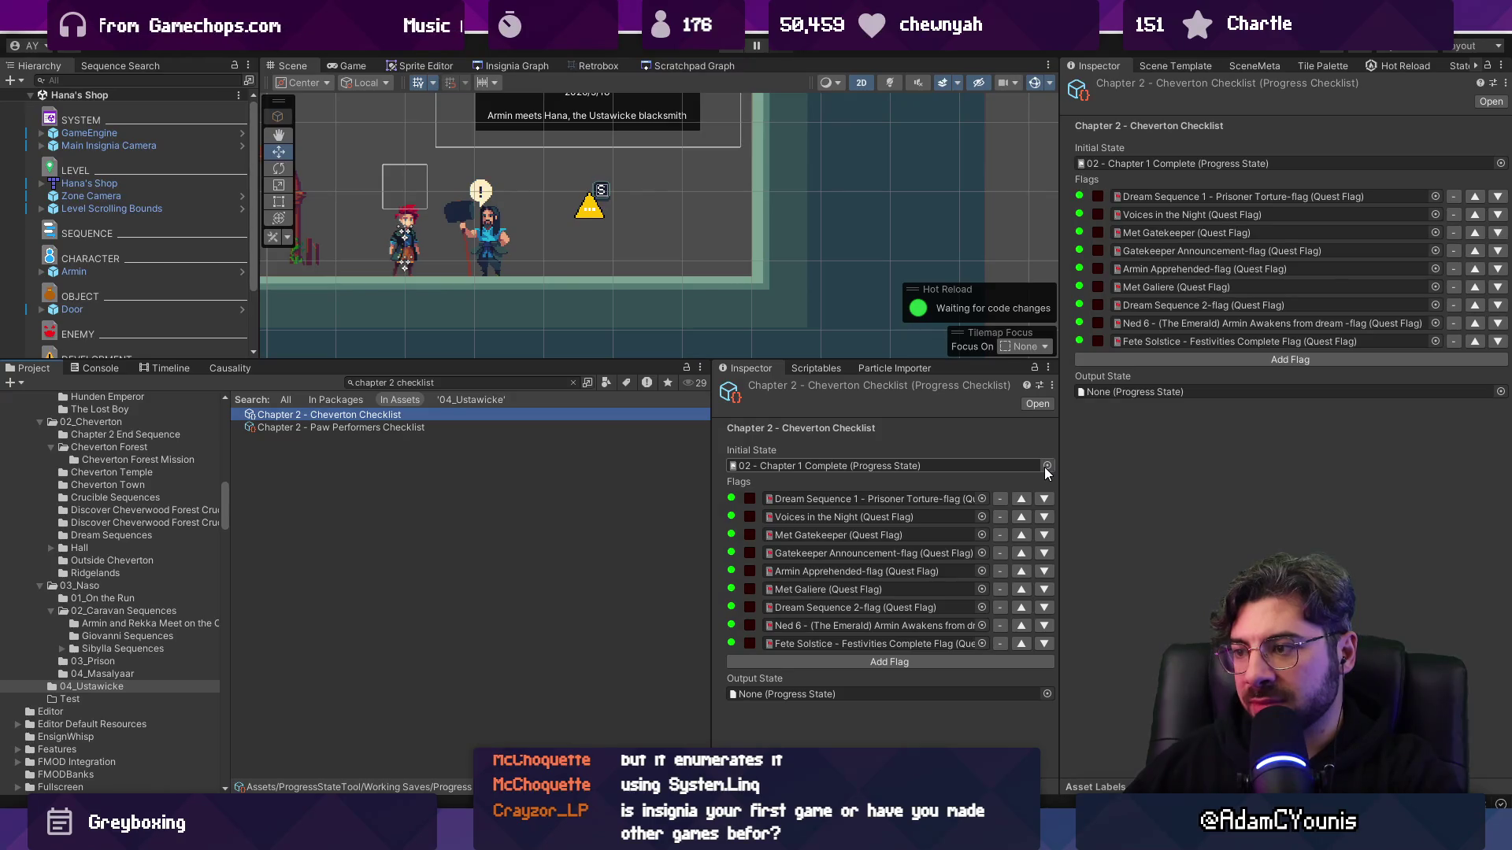
- Change the search to chapter 3, open Chapter 3 - Naso Checklist, and toggle Board Caravan
double_click(390, 383)
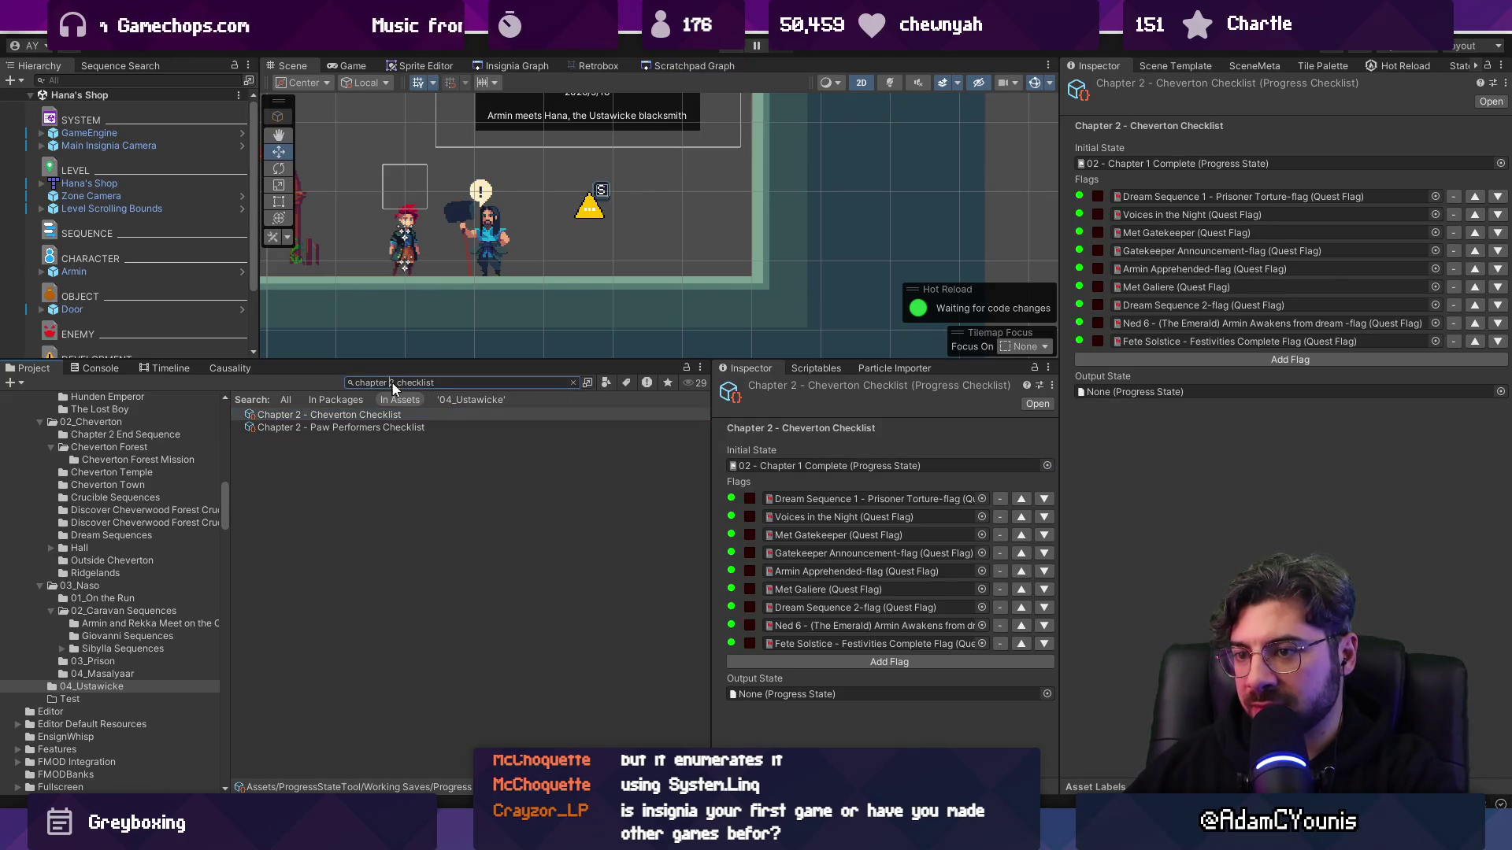
text(3)
click(393, 418)
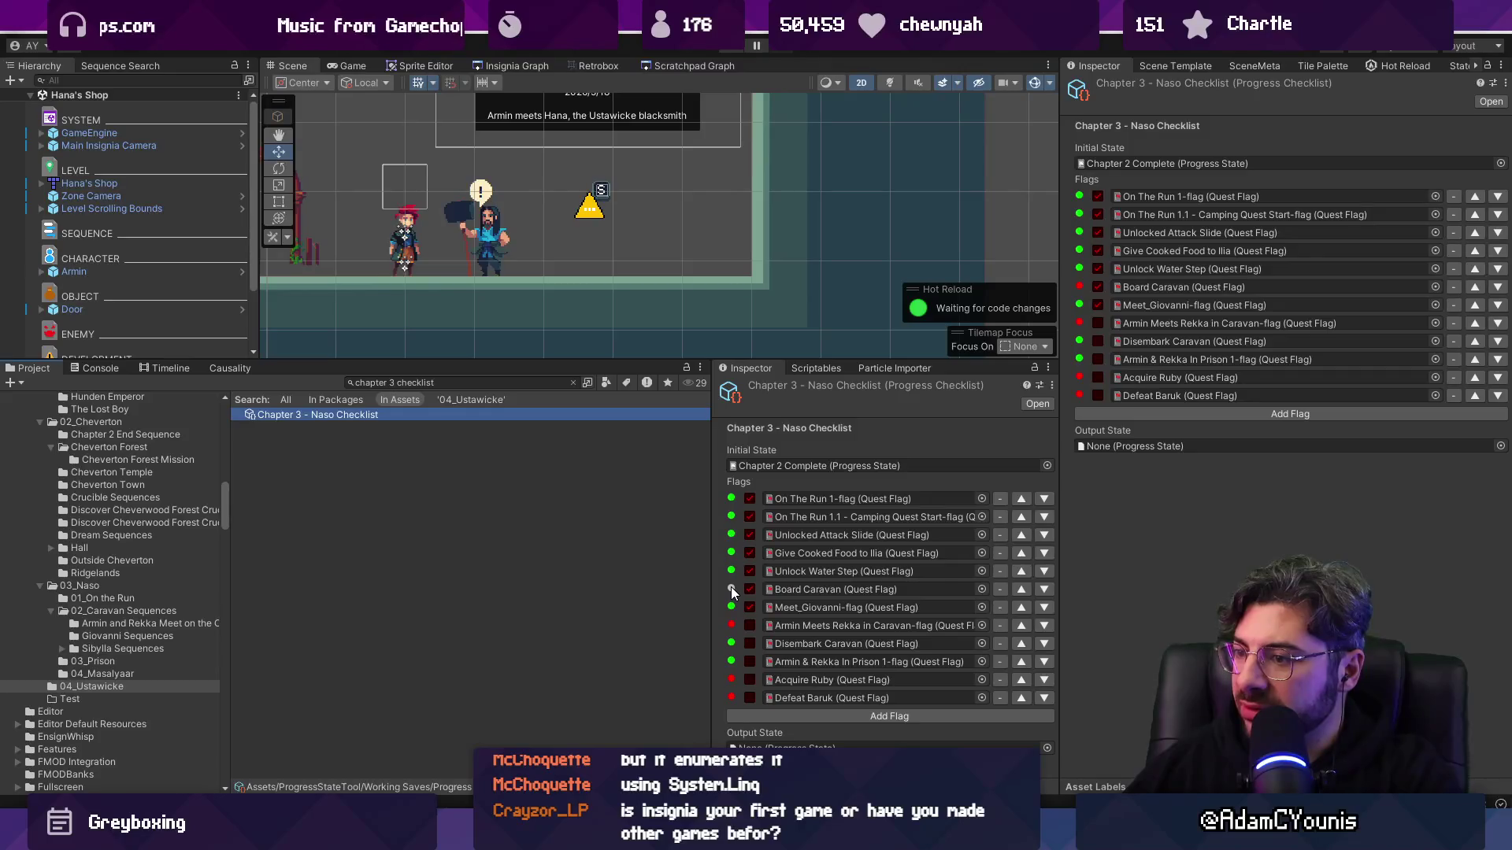
click(1027, 367)
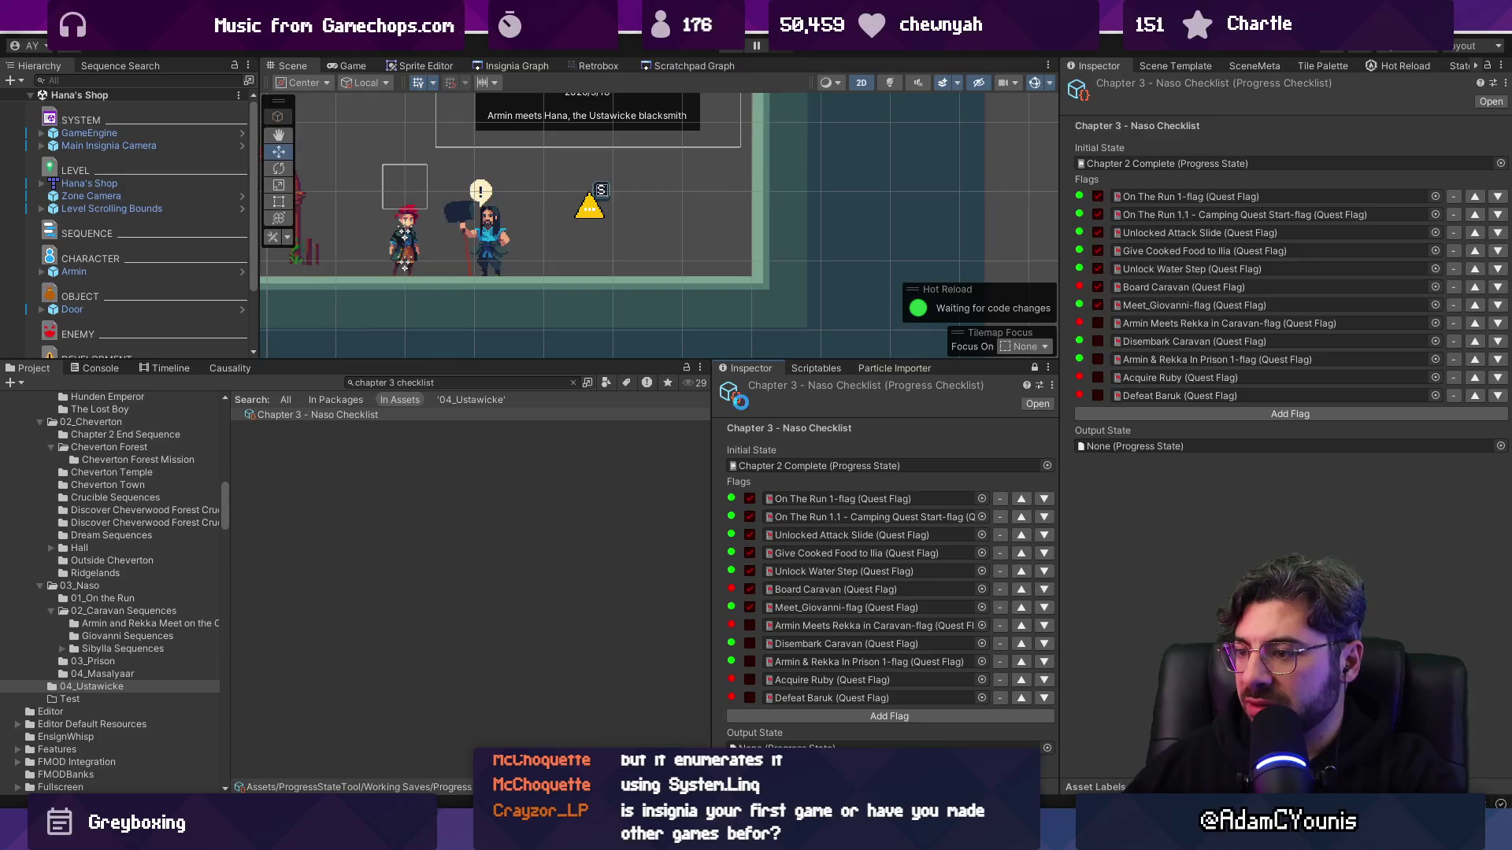
- Load the Outskirts Station level, then the Naso Train Test level, from the Insignia level graph
click(495, 66)
scroll(551, 210, down, 5)
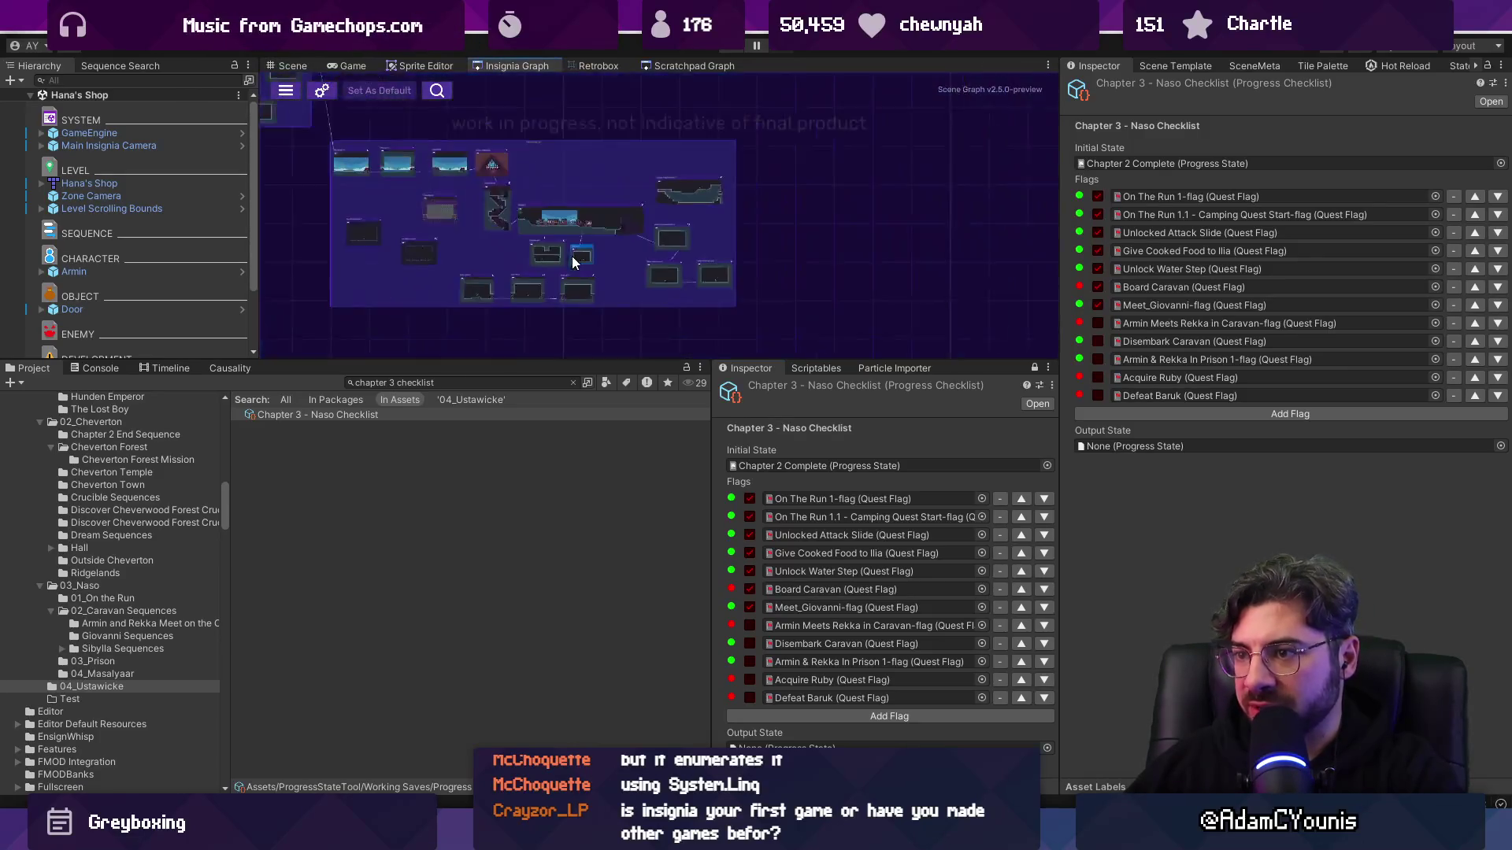
scroll(669, 246, up, 10)
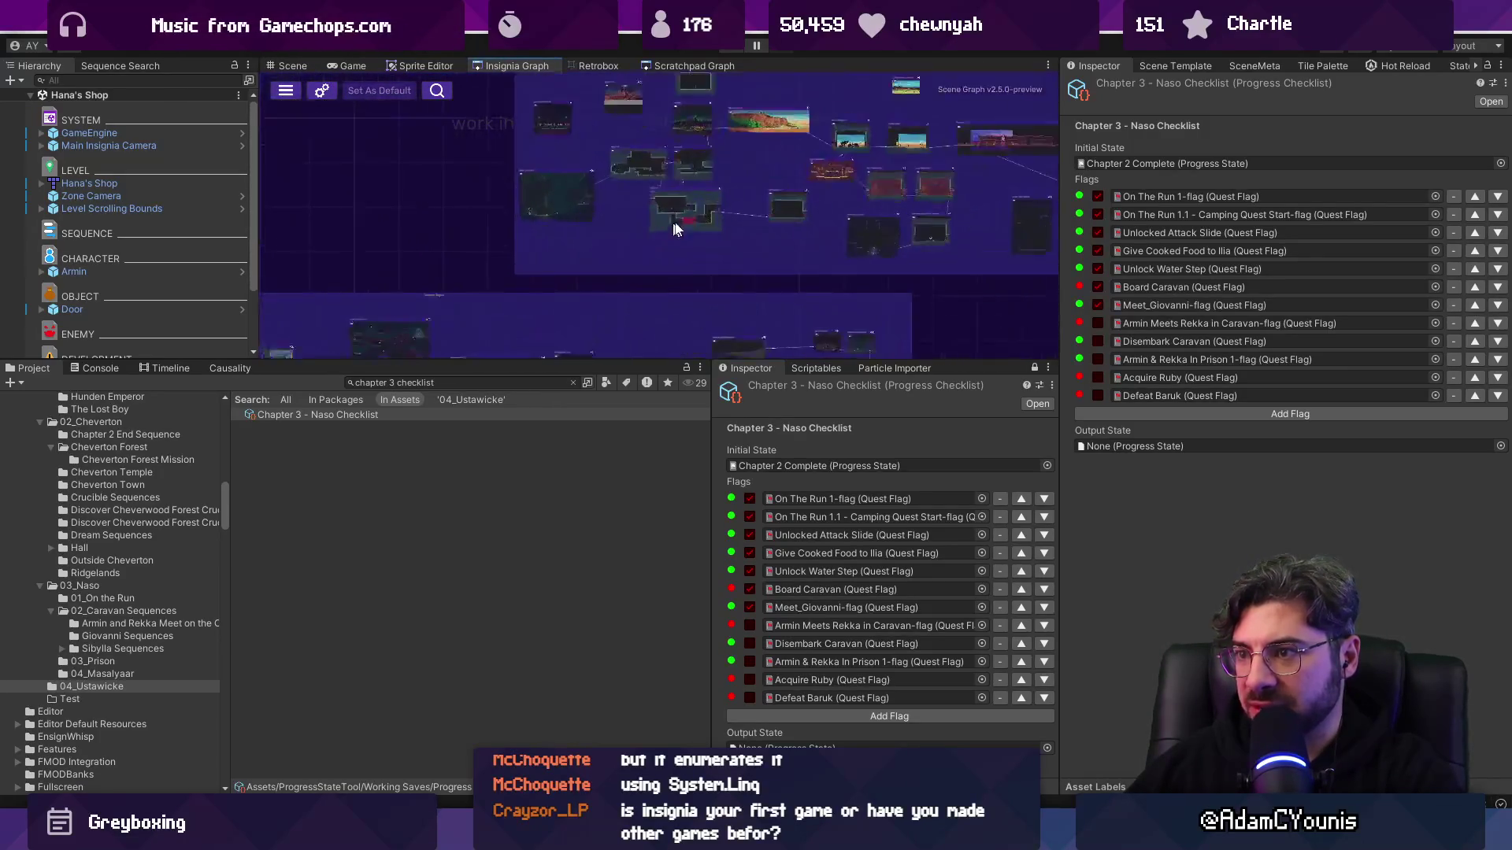
double_click(701, 173)
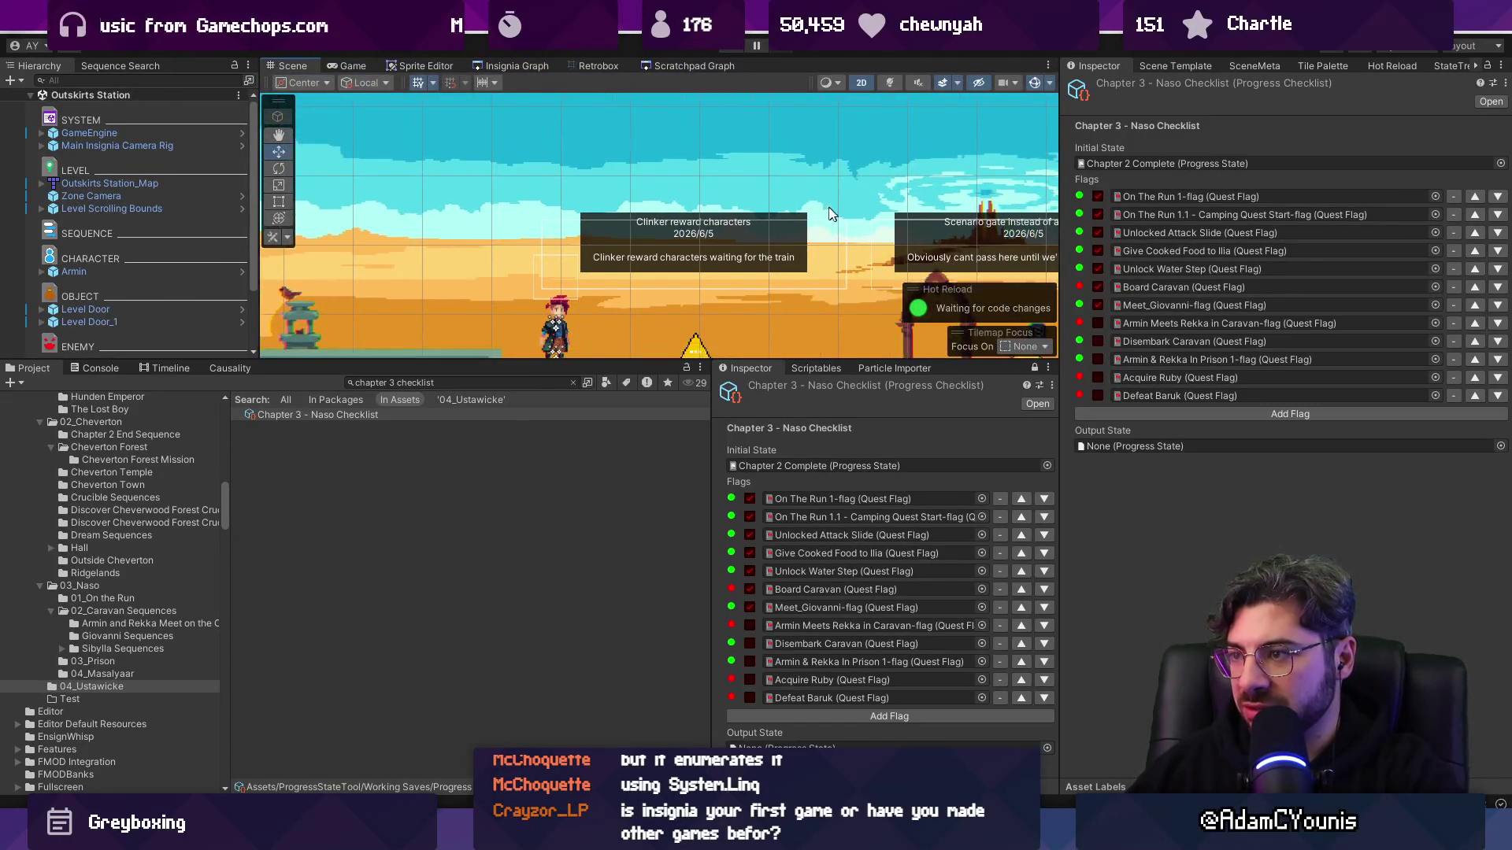
click(547, 65)
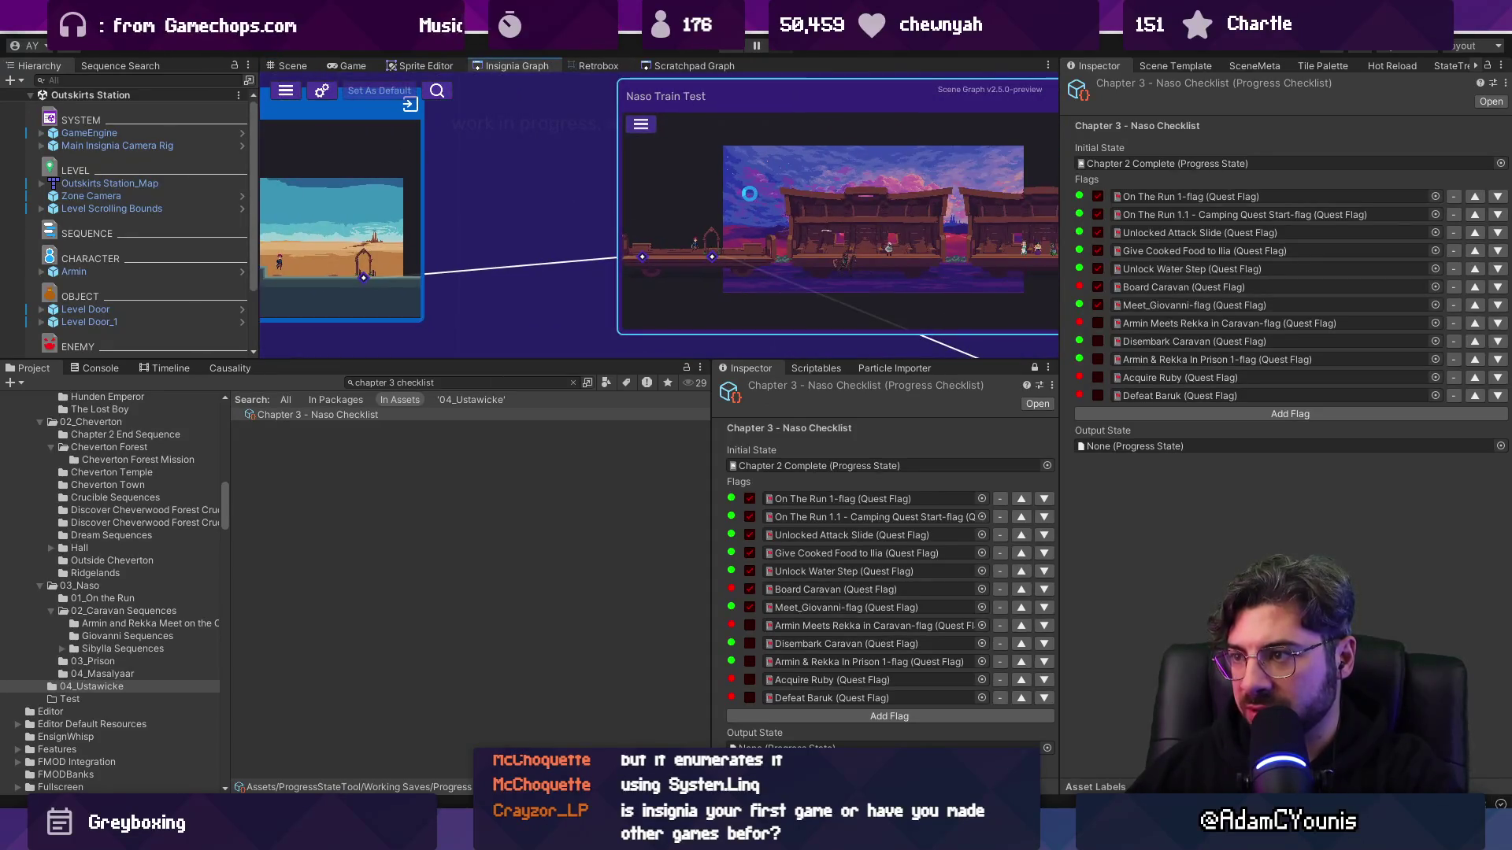
double_click(748, 192)
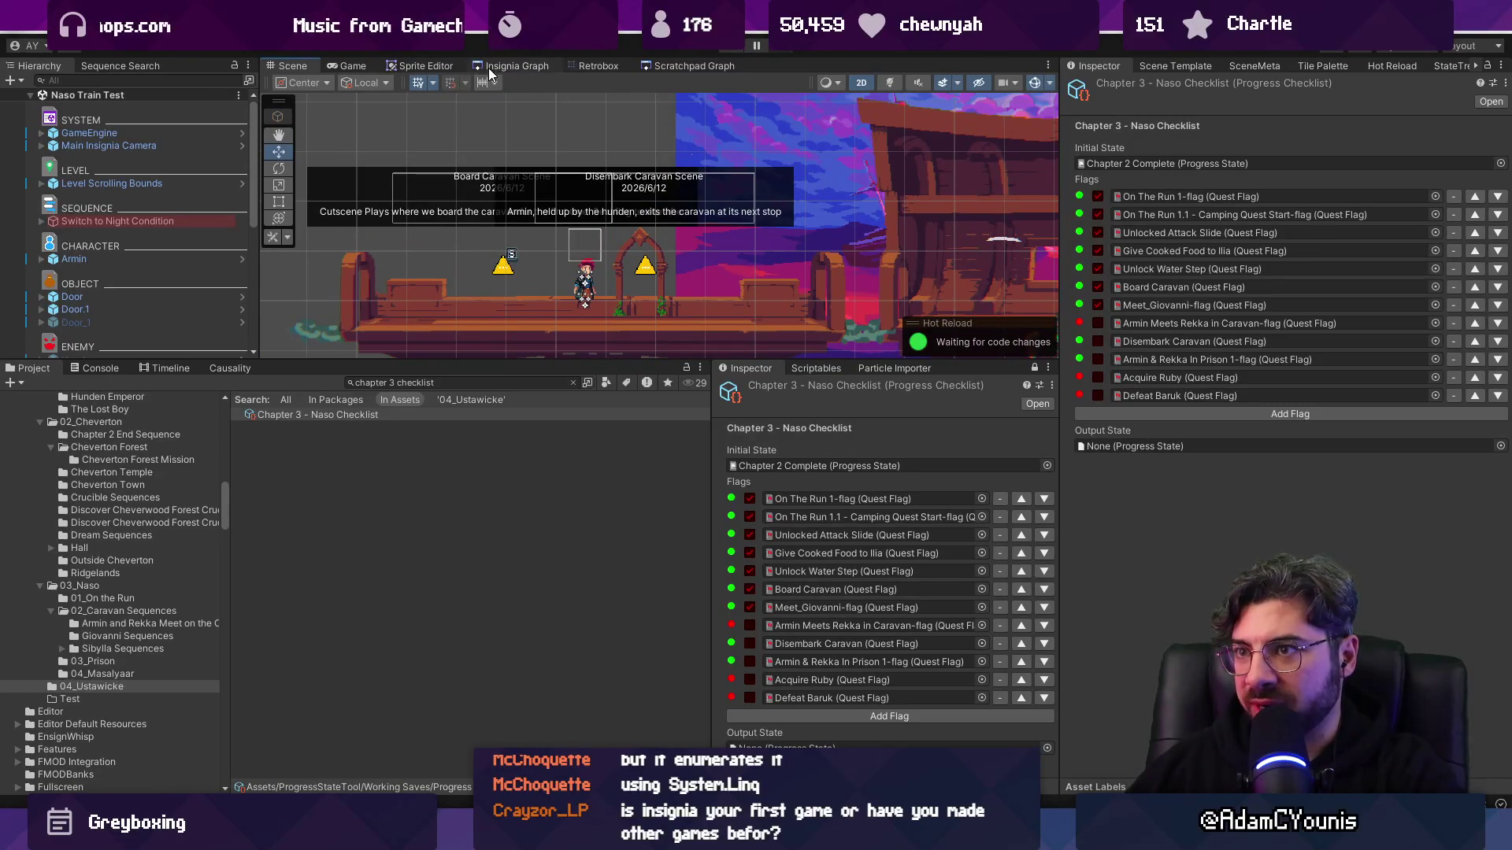
- Inspect Level Scrolling Bounds and the Disembark Caravan Scene annotation's Flag Toggle in the Hierarchy
scroll(520, 224, down, 5)
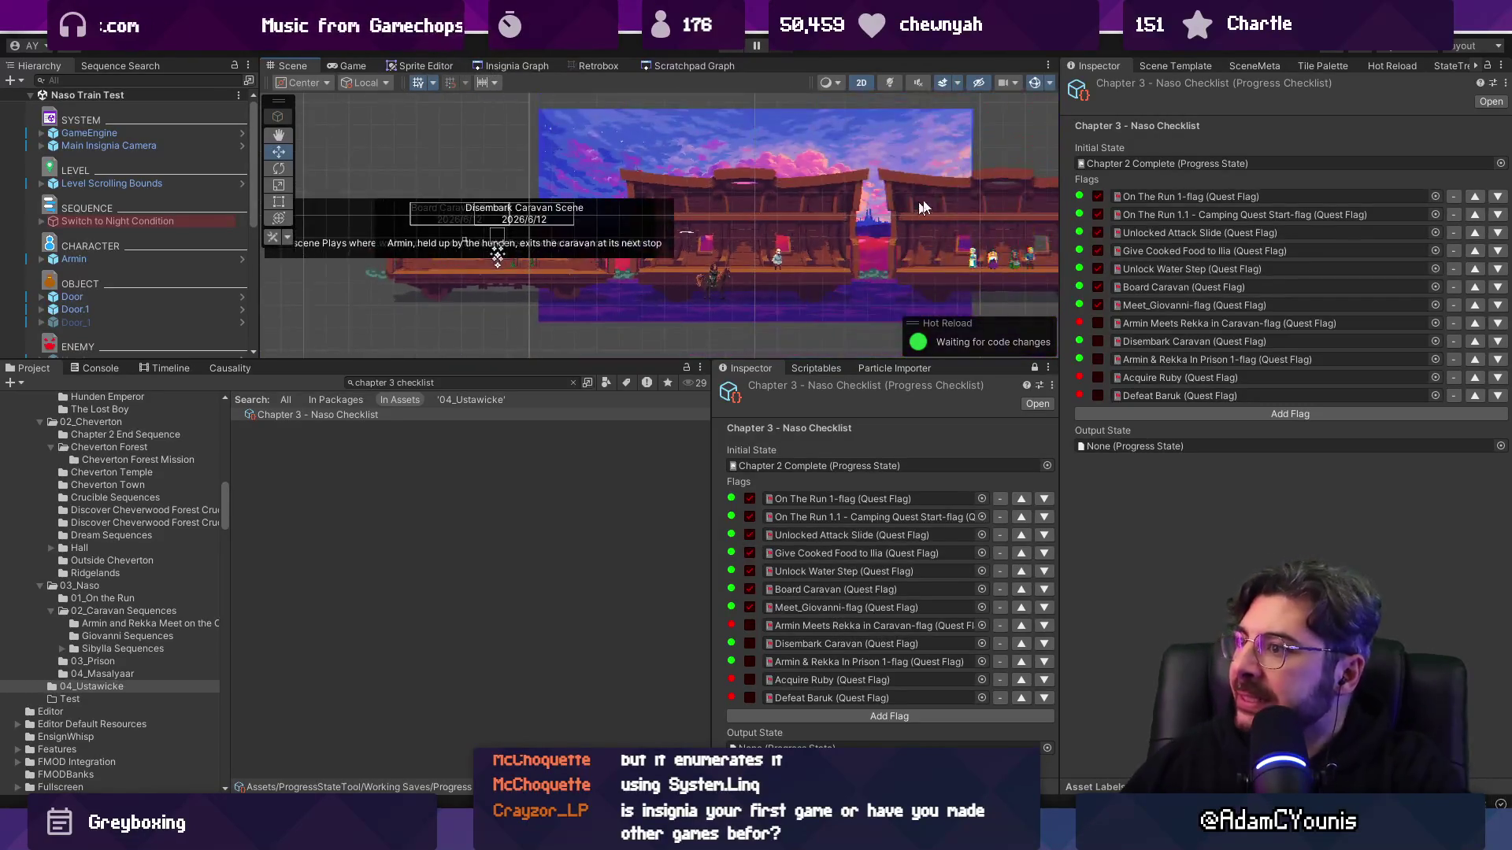
scroll(489, 222, down, 2)
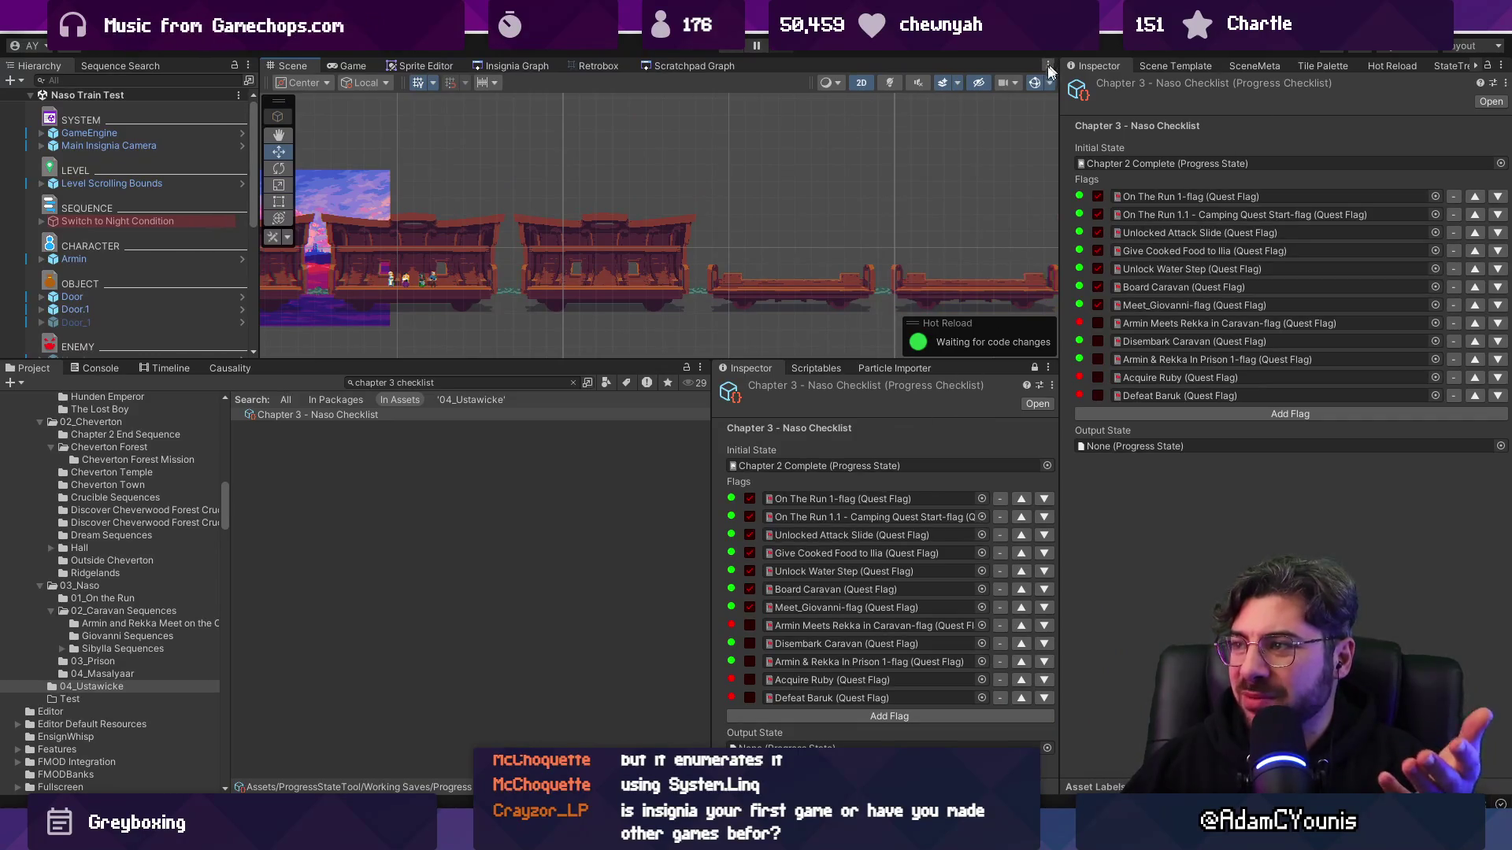
click(106, 175)
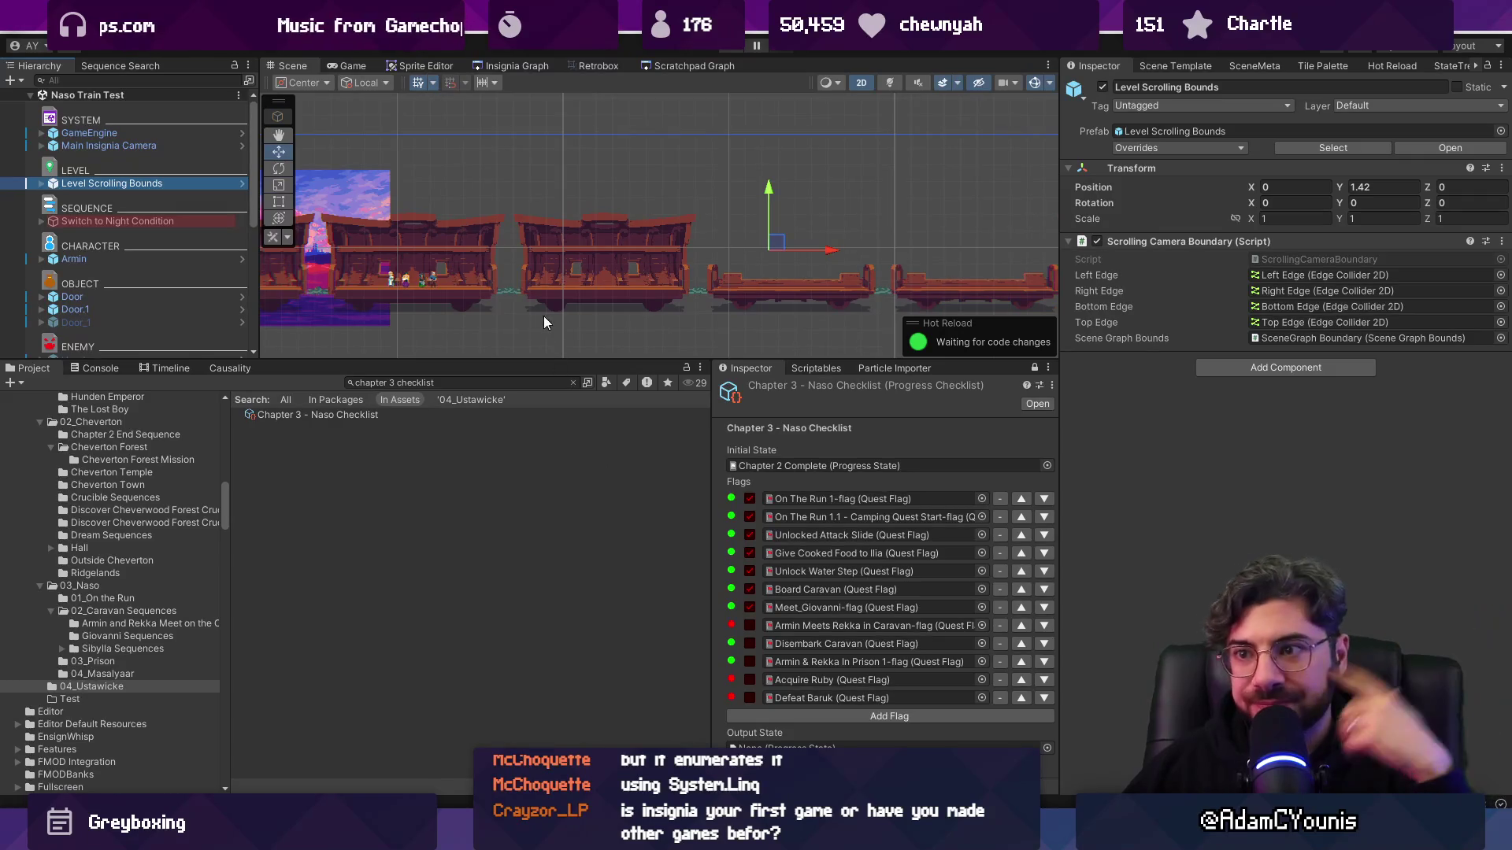
scroll(544, 315, up, 5)
scroll(608, 275, up, 3)
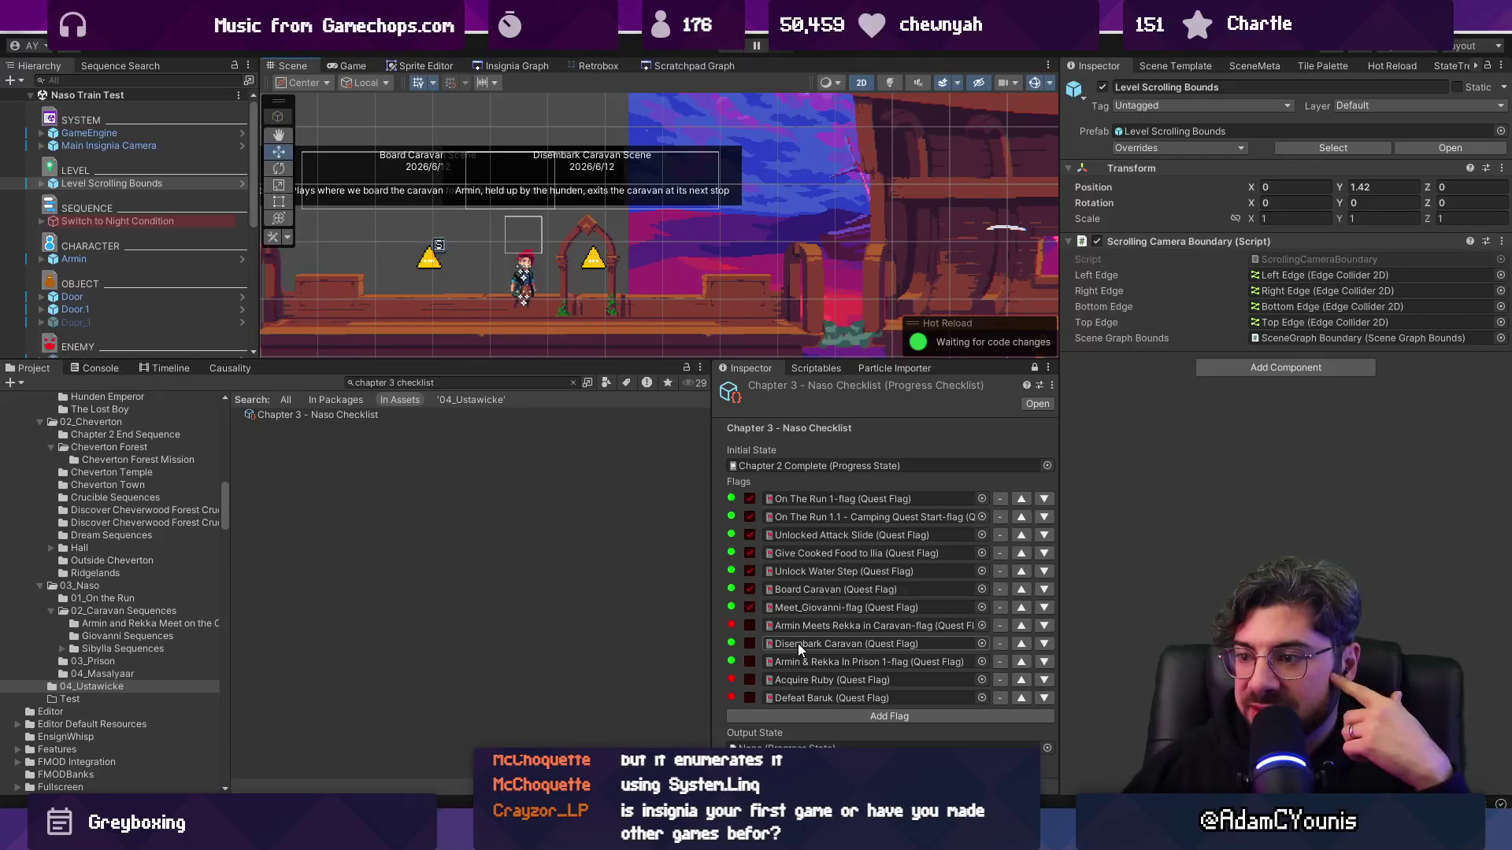
click(596, 258)
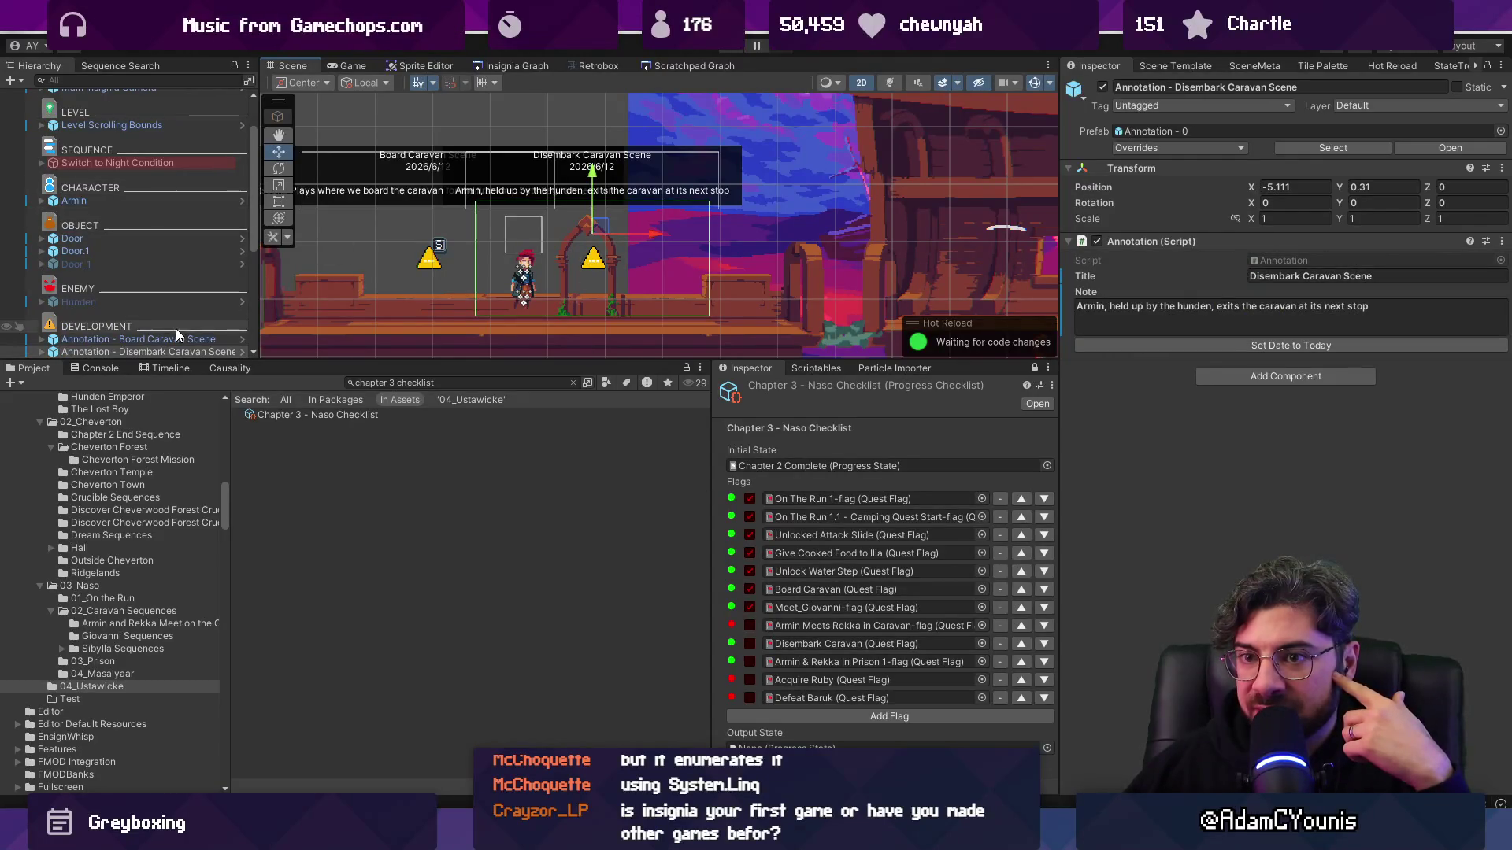
scroll(175, 328, down, 2)
click(180, 301)
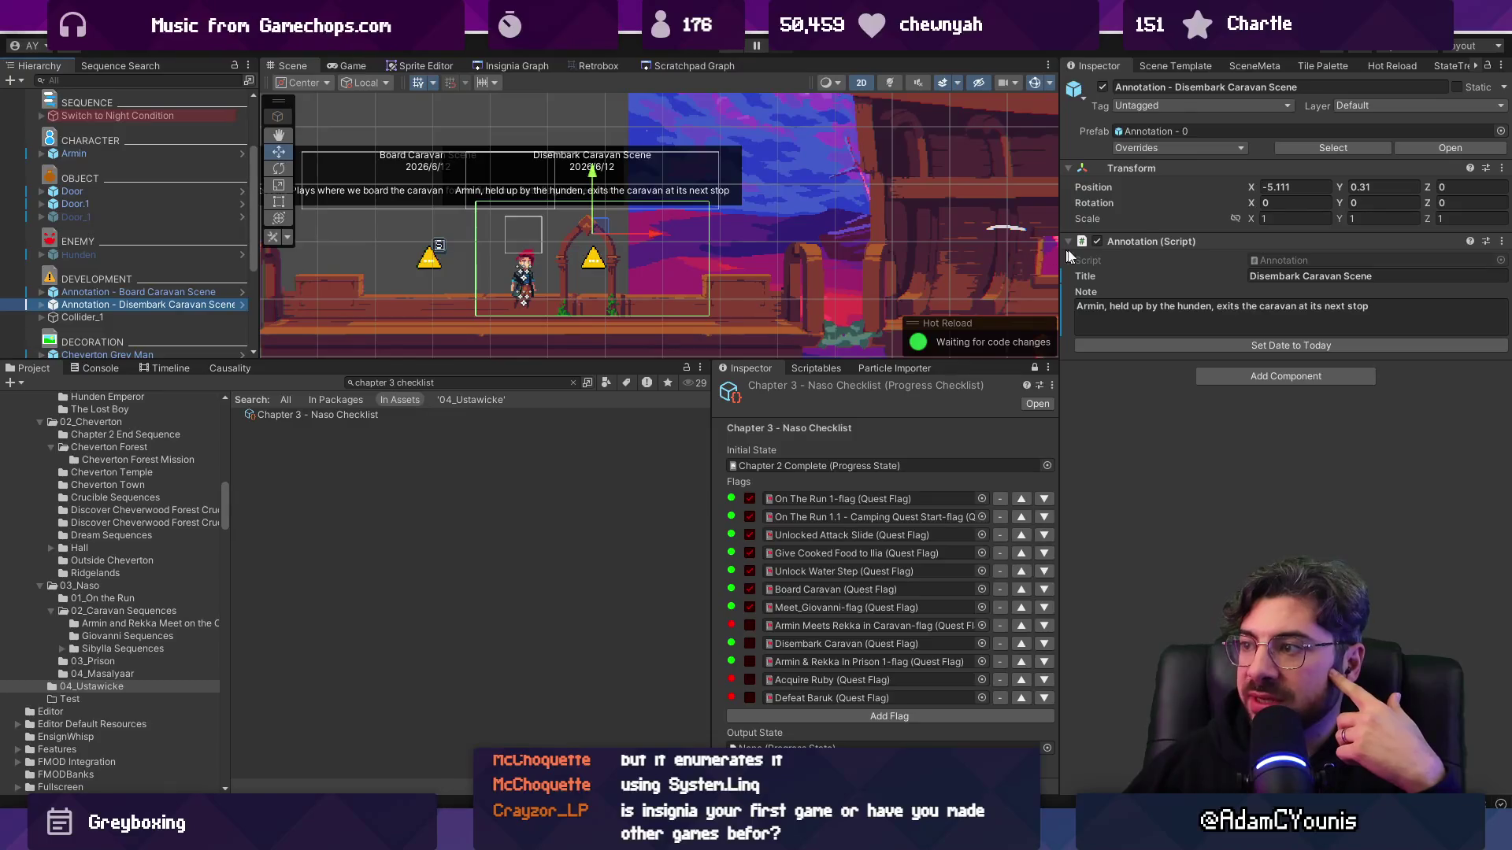
key(Up)
key(Down)
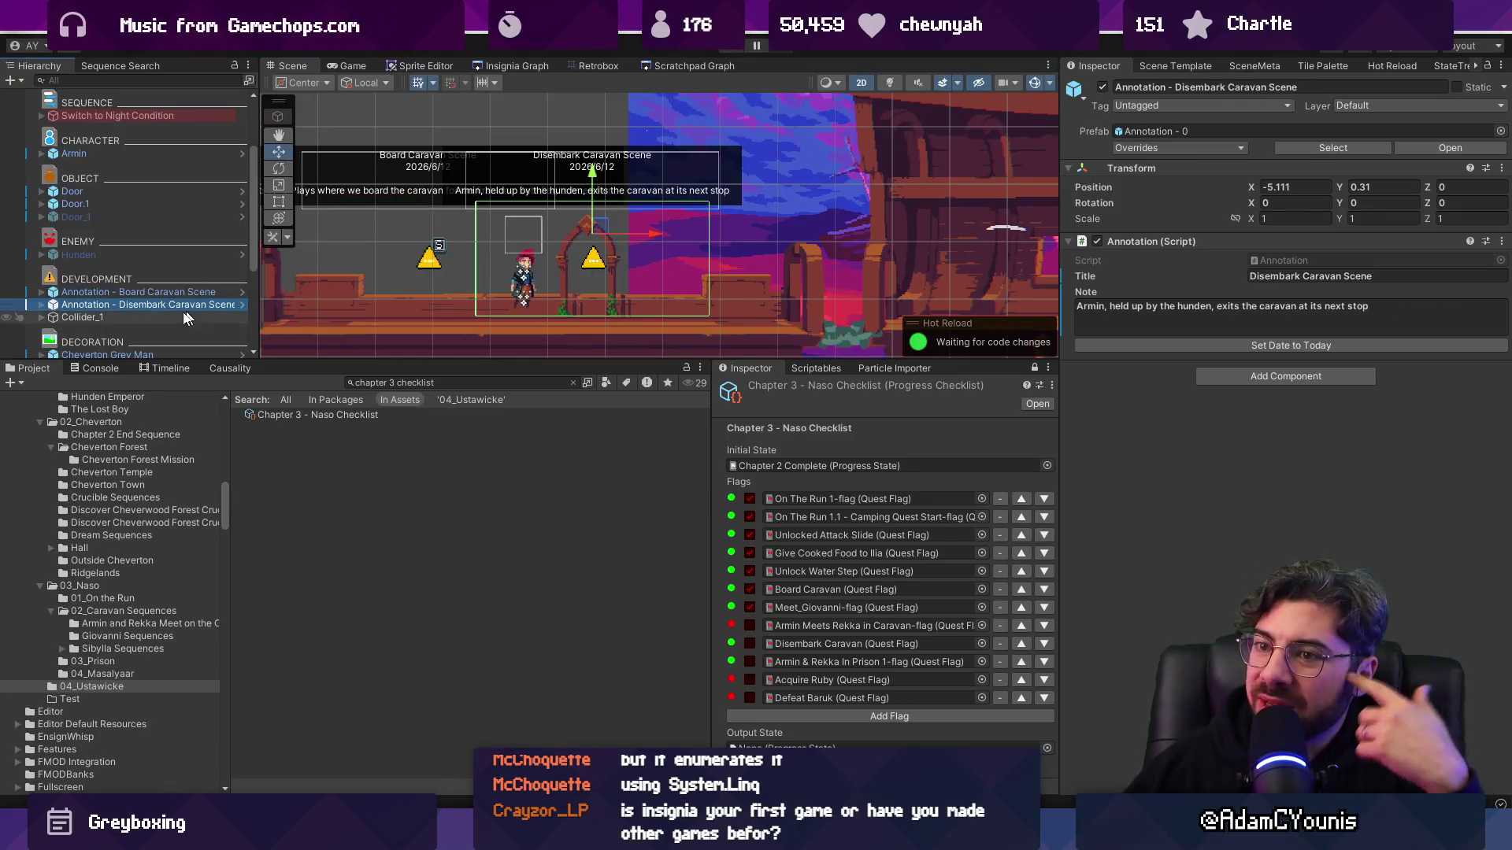
click(41, 305)
click(78, 330)
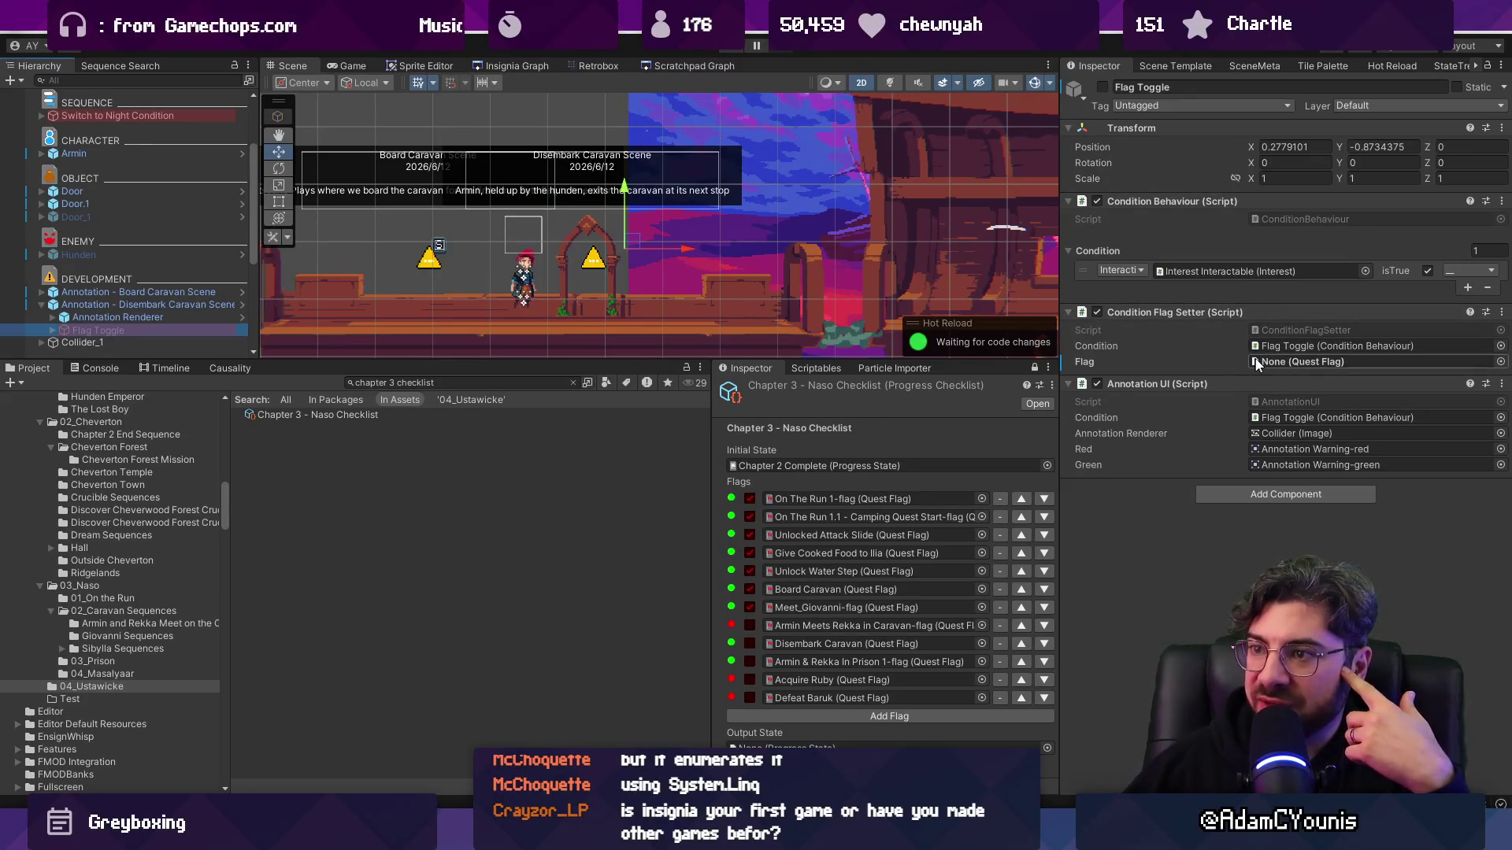
- Expand Switch to Night Condition and inspect its Night Toggle object
scroll(125, 209, up, 3)
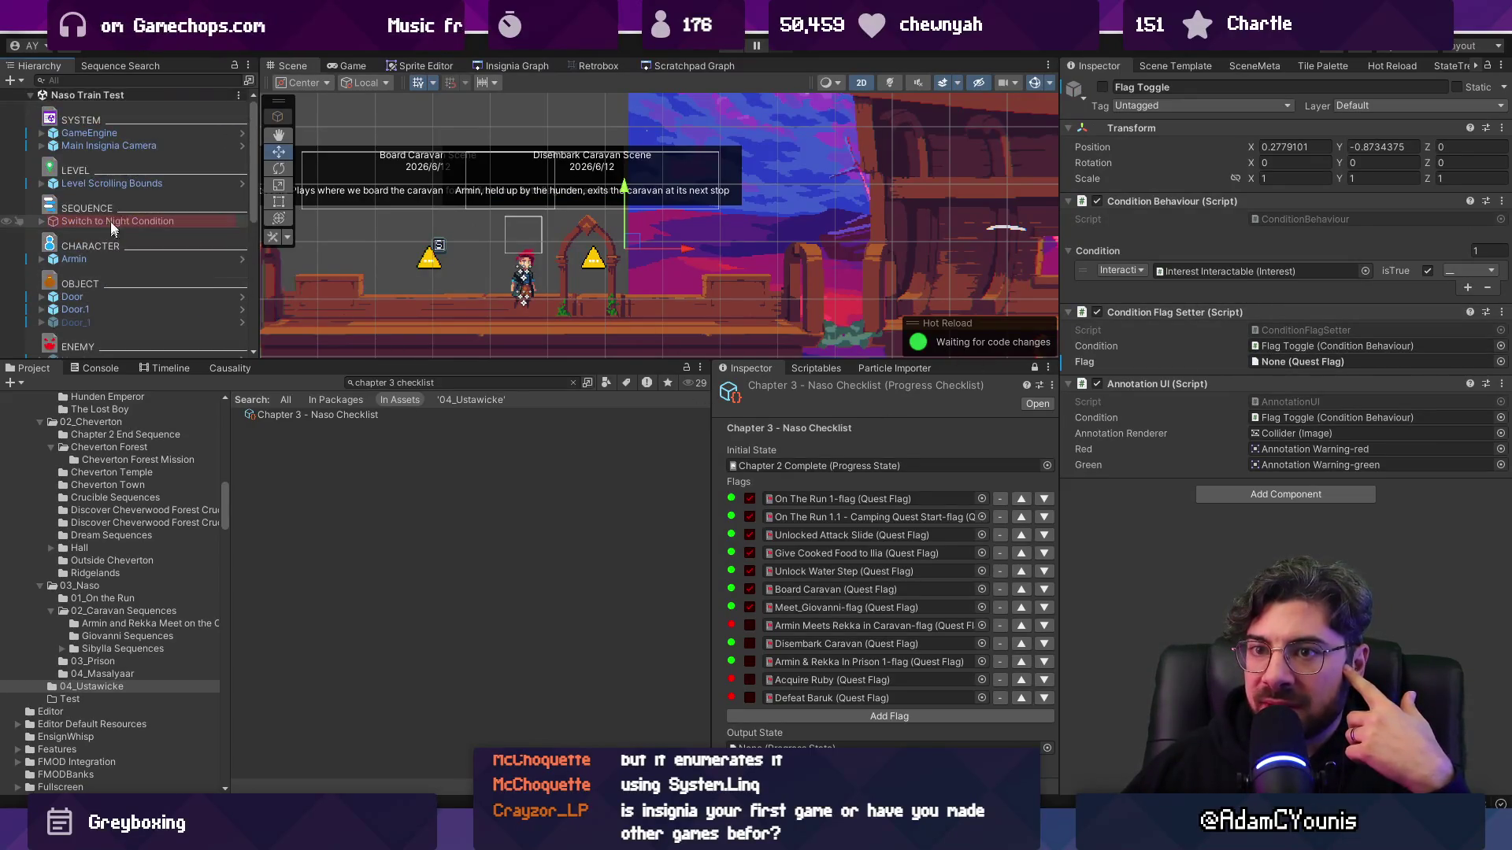
click(47, 224)
click(43, 222)
click(95, 234)
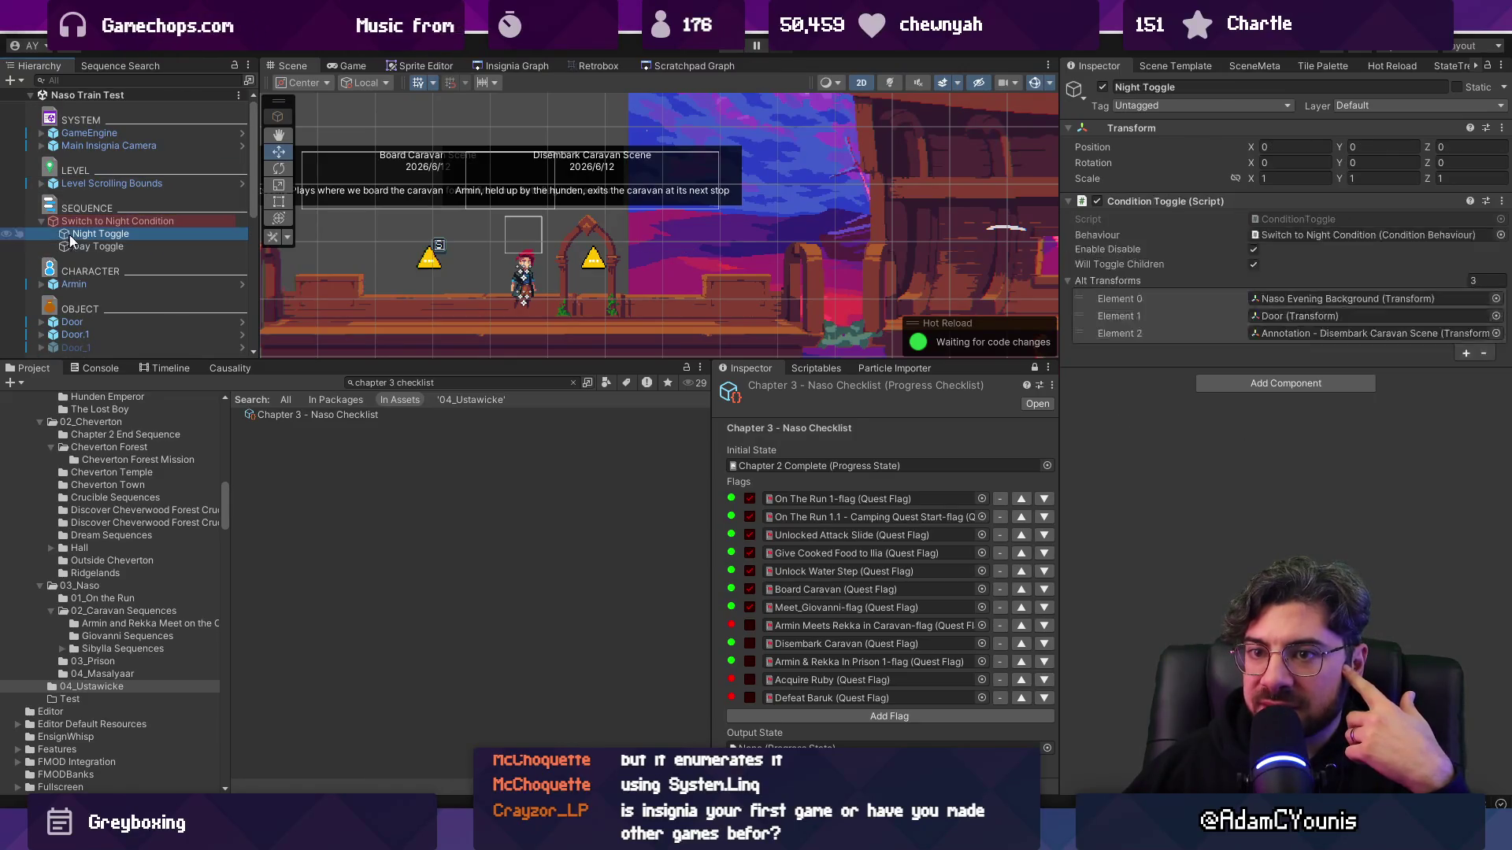
- Pan along the caravan cars, then turn Disembark Caravan's checklist dot from red to green
scroll(630, 271, down, 1)
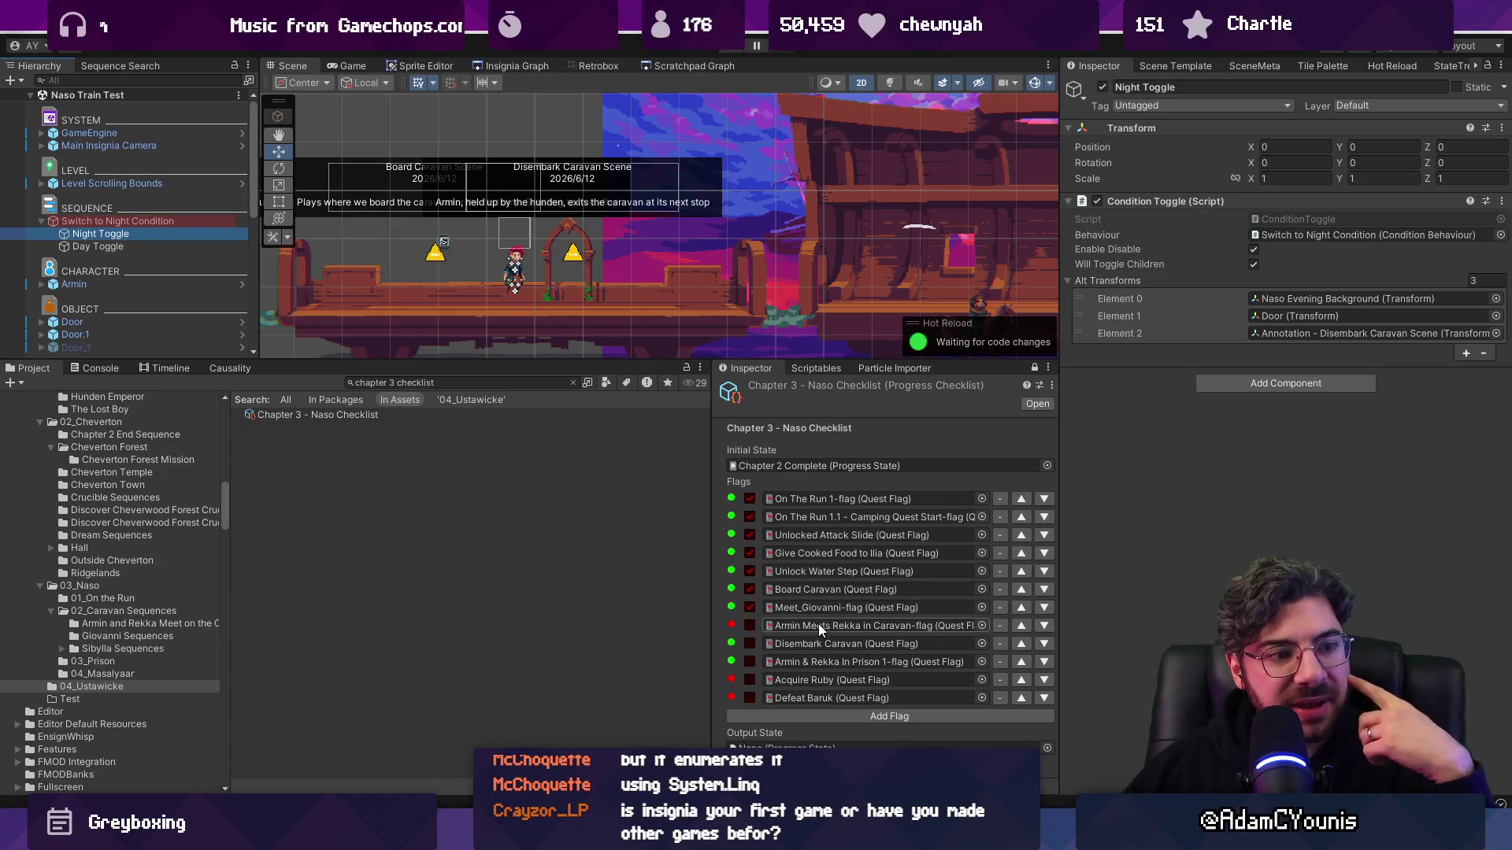
scroll(689, 216, down, 5)
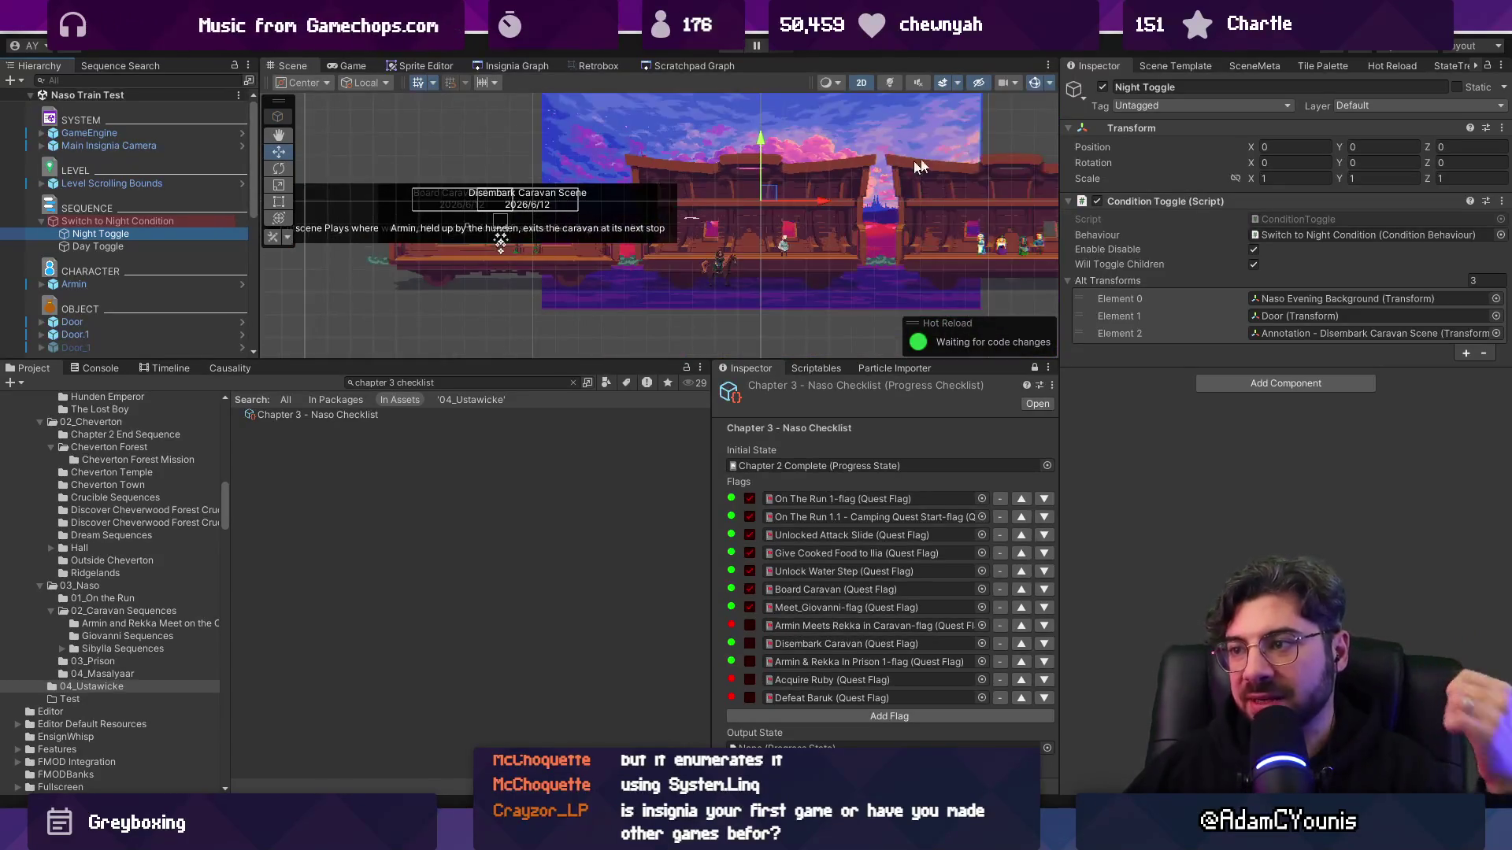
drag(671, 216, 795, 177)
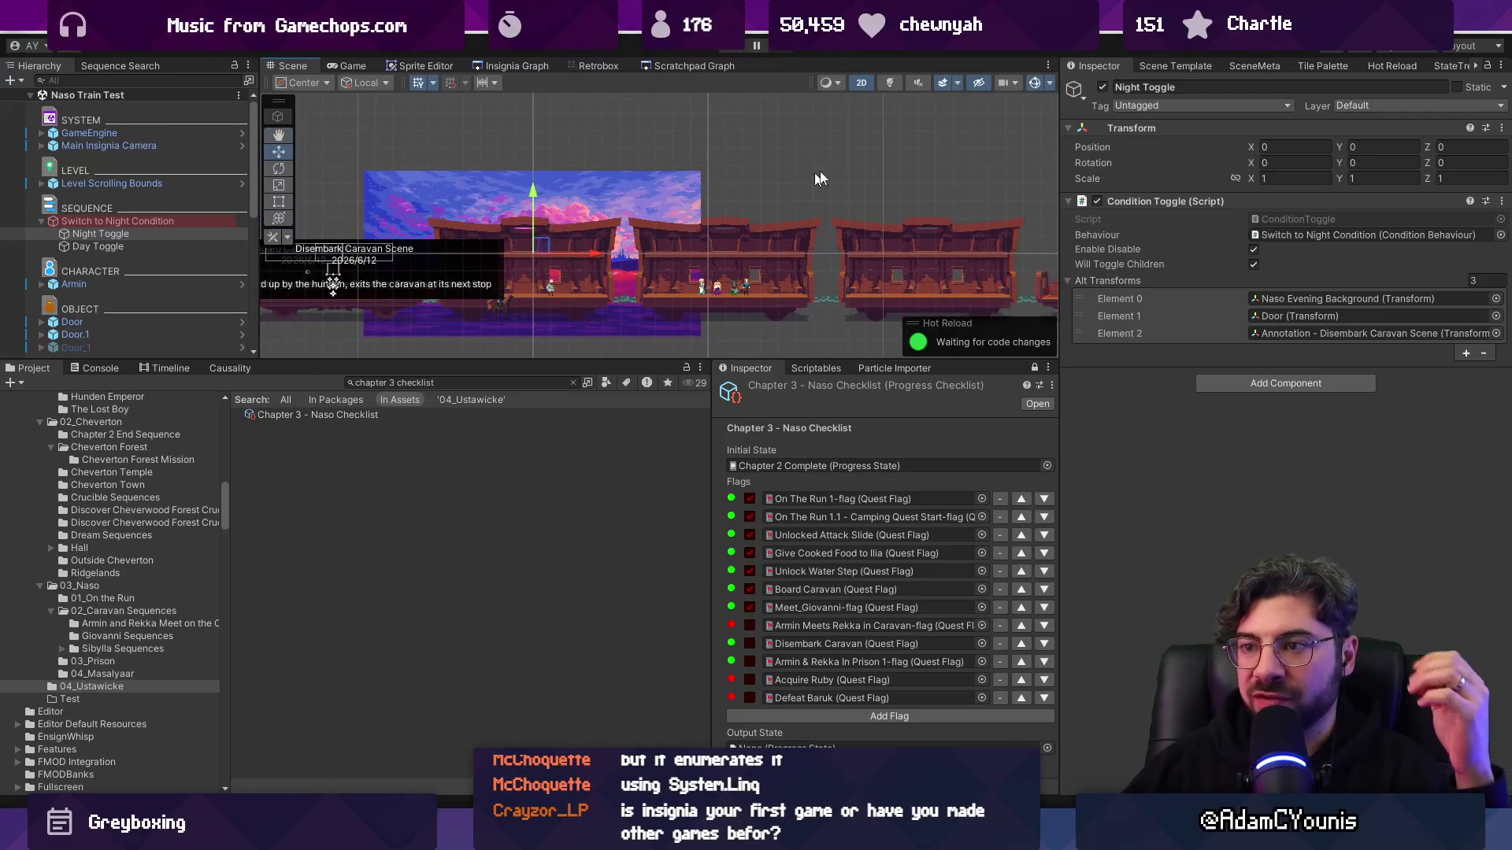
drag(787, 309, 769, 160)
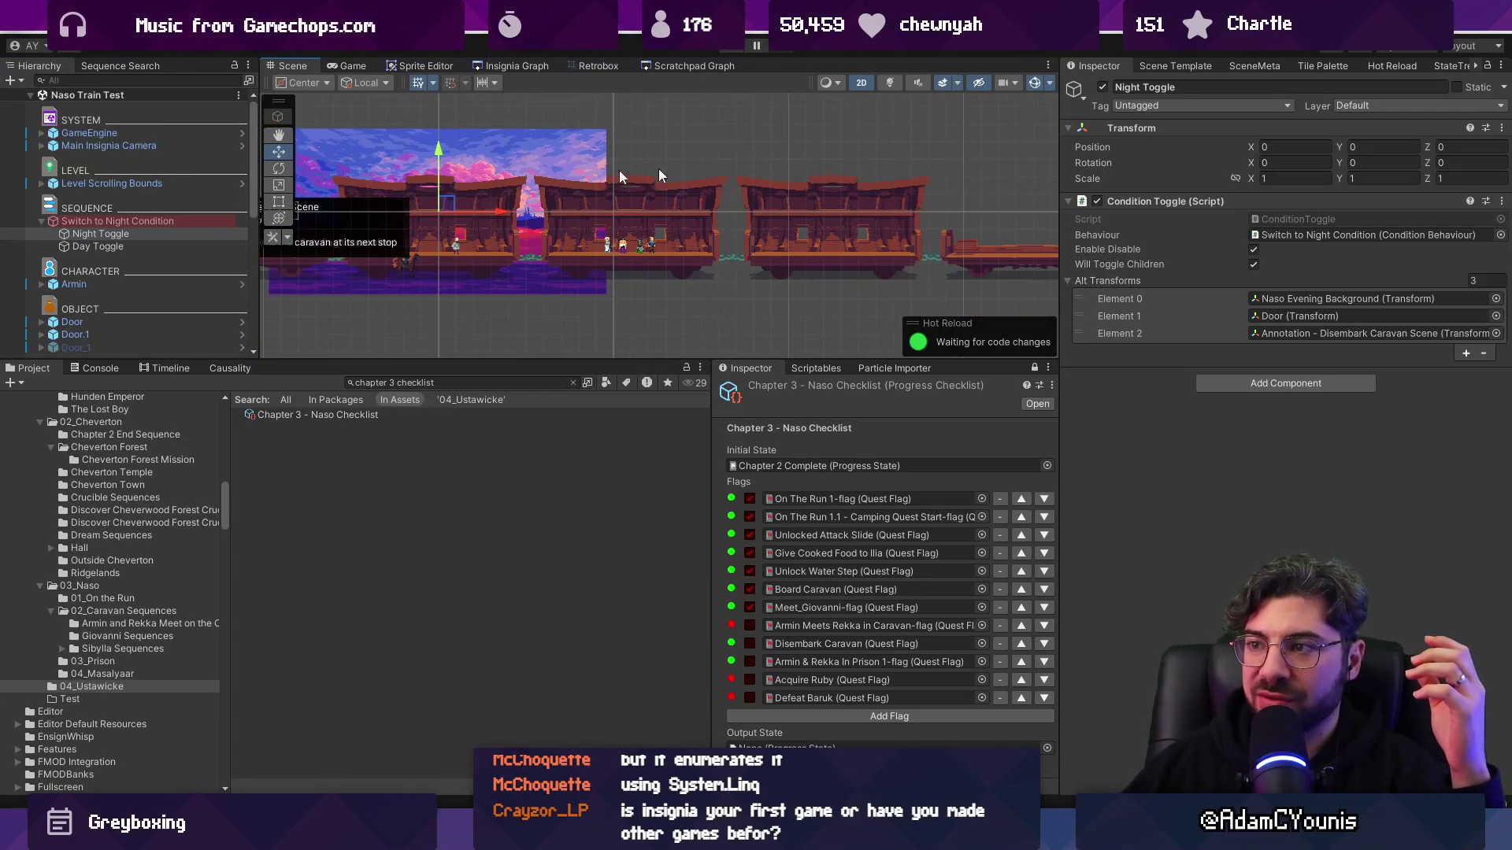
drag(868, 183, 606, 184)
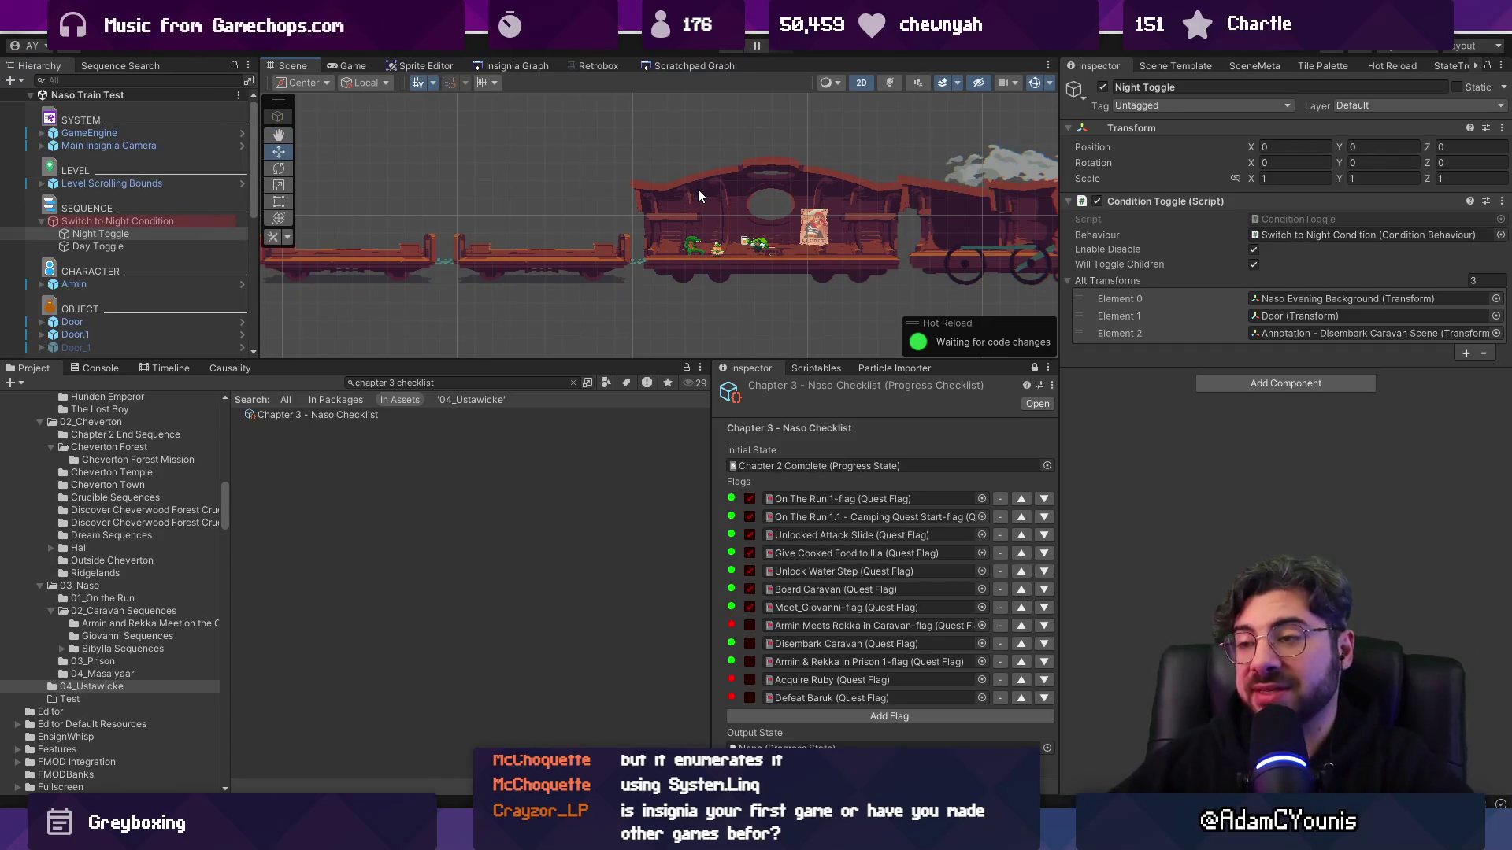
scroll(796, 192, up, 2)
scroll(798, 197, up, 2)
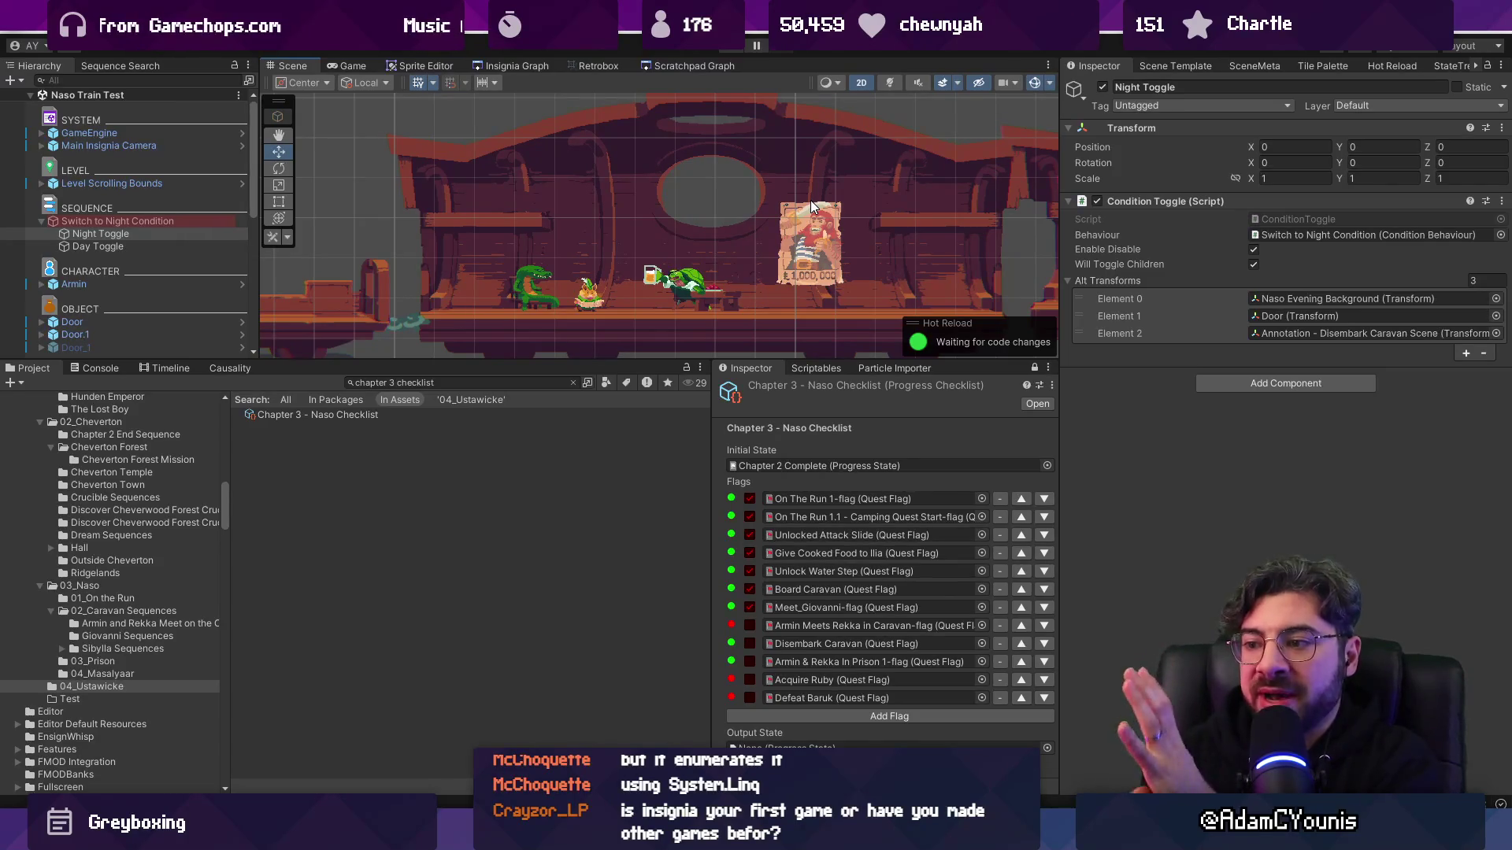
click(731, 644)
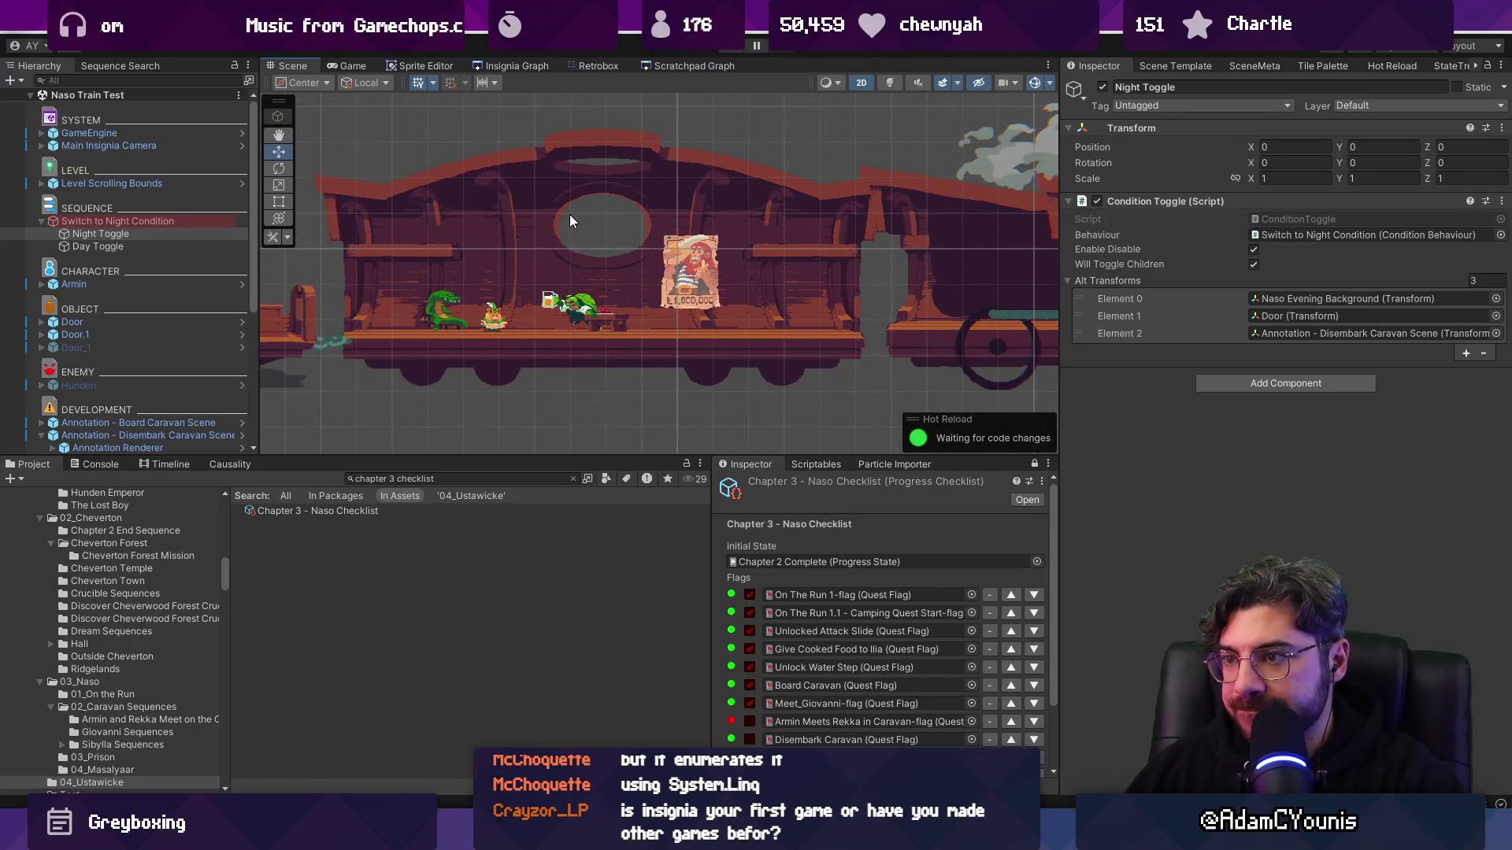
- Clear the chapter 3 checklist search, deselect Night Toggle, enlarge the scene view, and collapse the Disembark annotation
scroll(570, 214, up, 1)
click(570, 476)
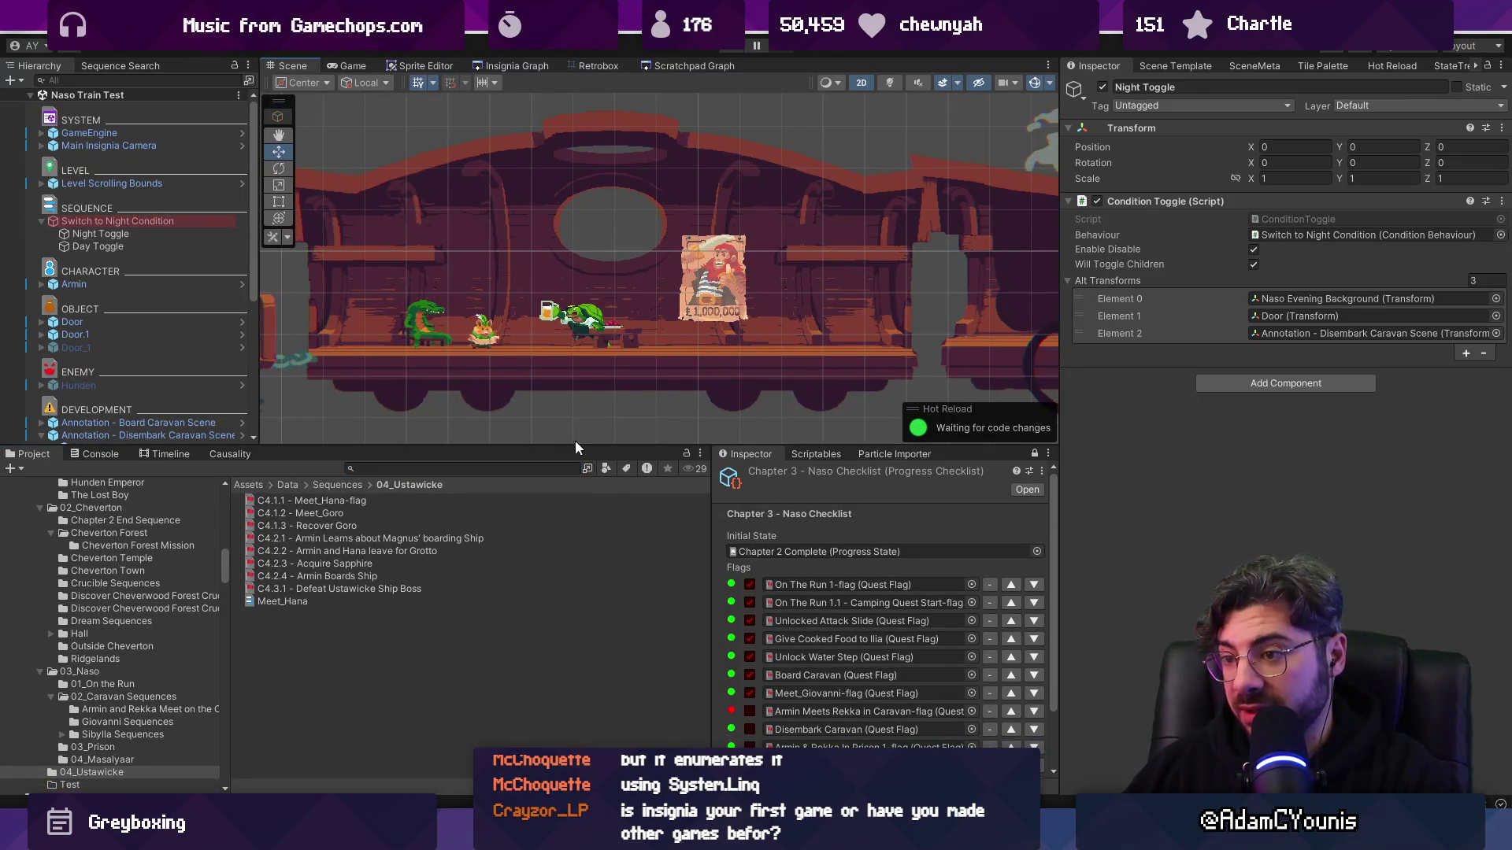
click(575, 439)
drag(575, 445, 575, 474)
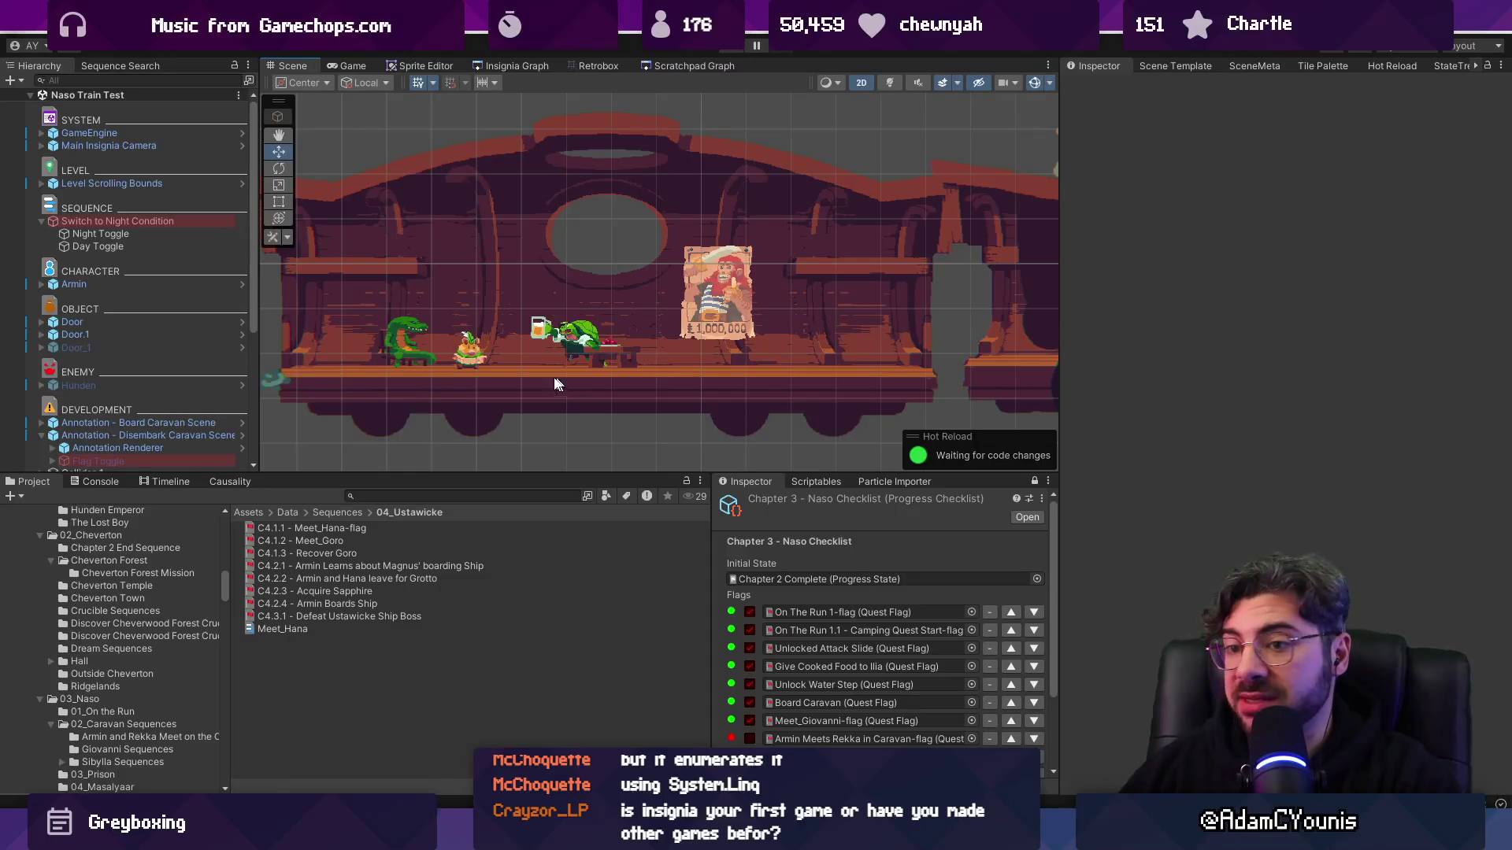
click(41, 438)
scroll(754, 607, down, 3)
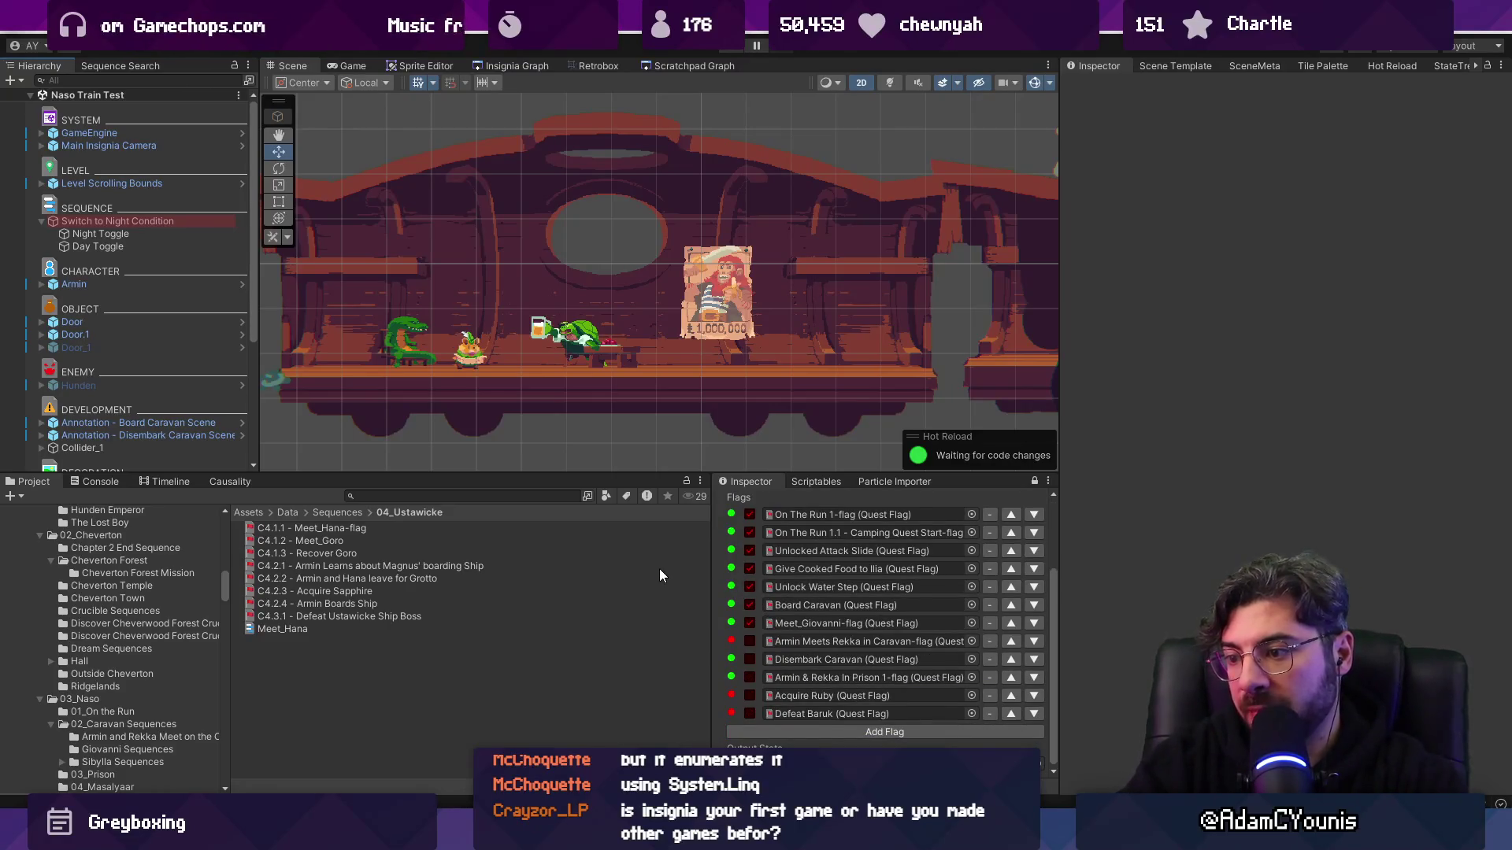
key(alt+Tab)
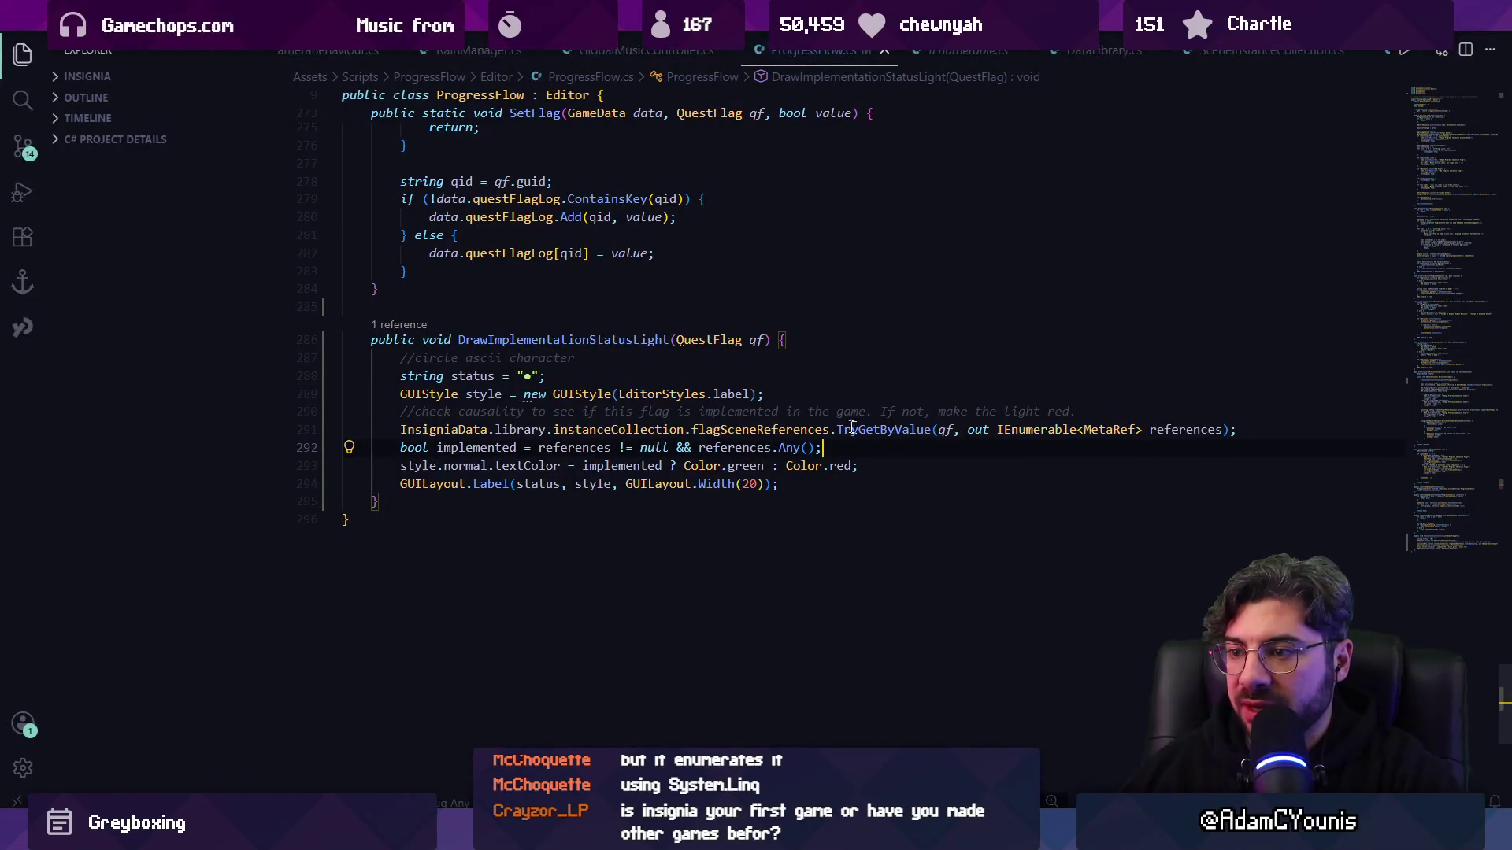
- Check Unity, then duplicate the GUILayout.Label line in ProgressFlow.cs and undo the copy
mouse_move(817, 434)
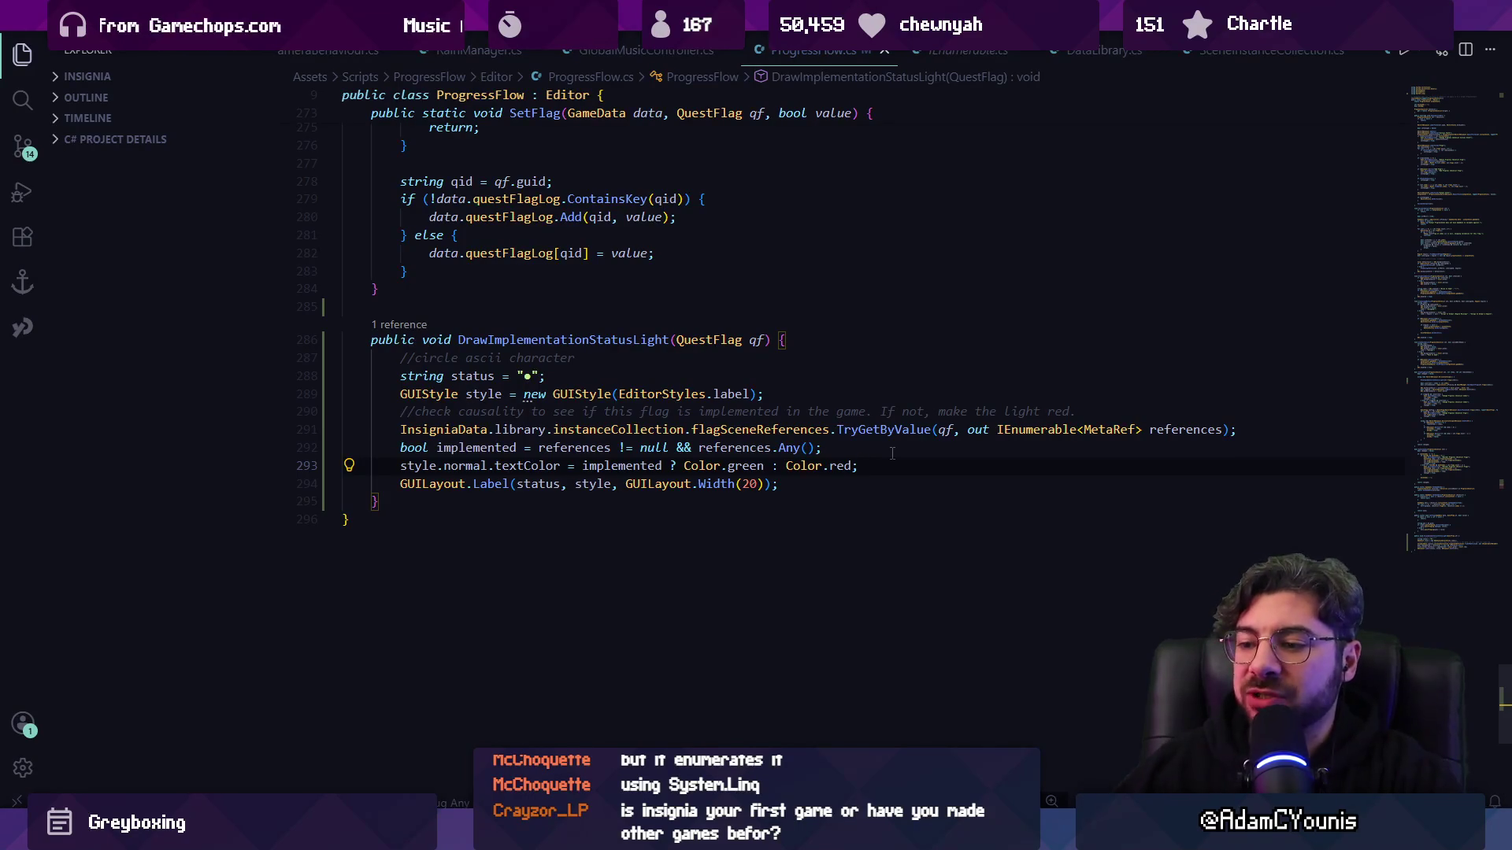
key(alt+Tab)
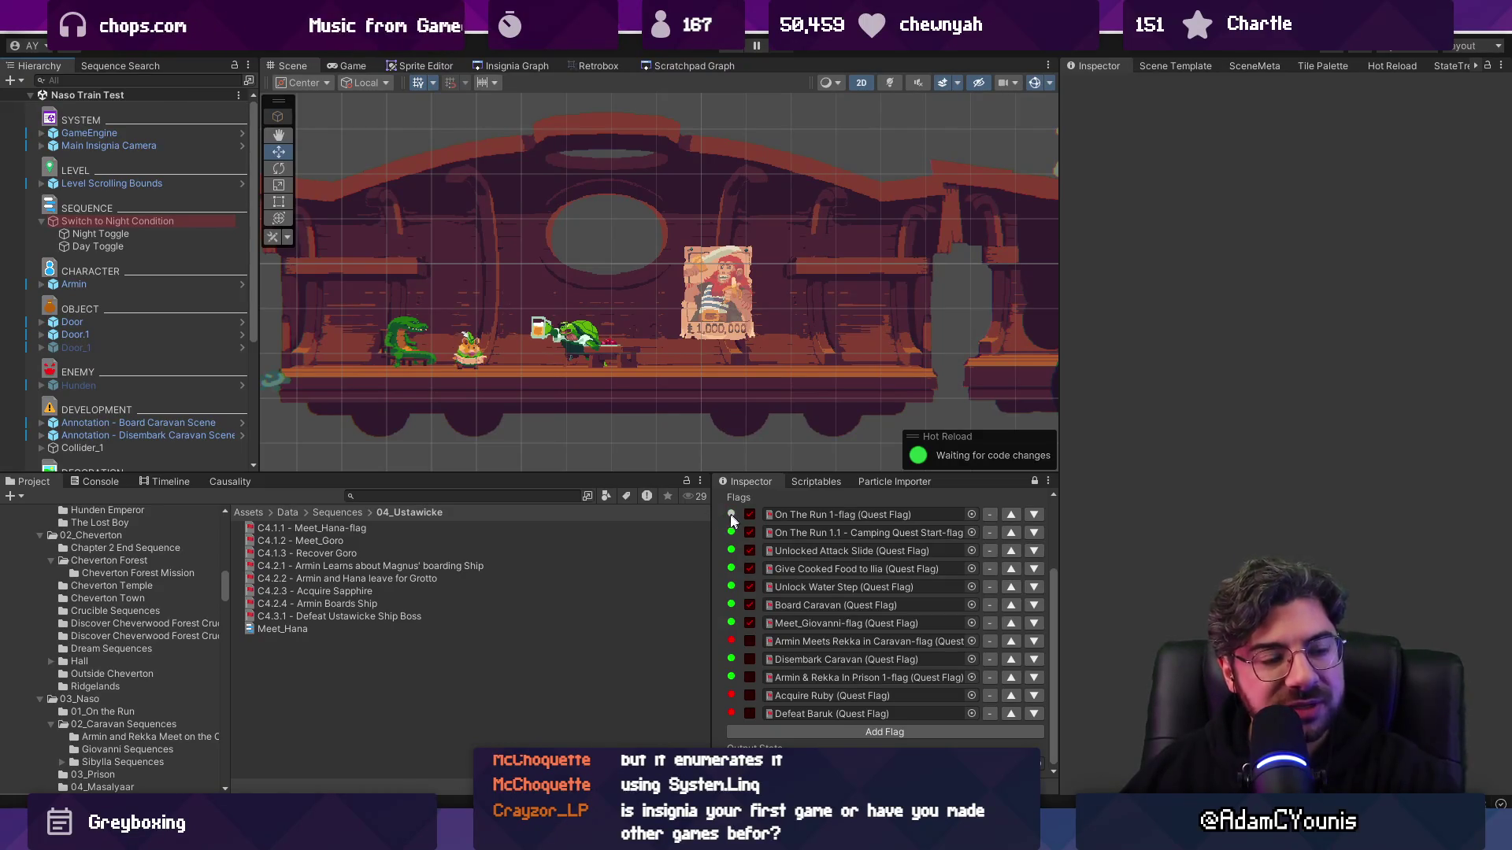
click(469, 793)
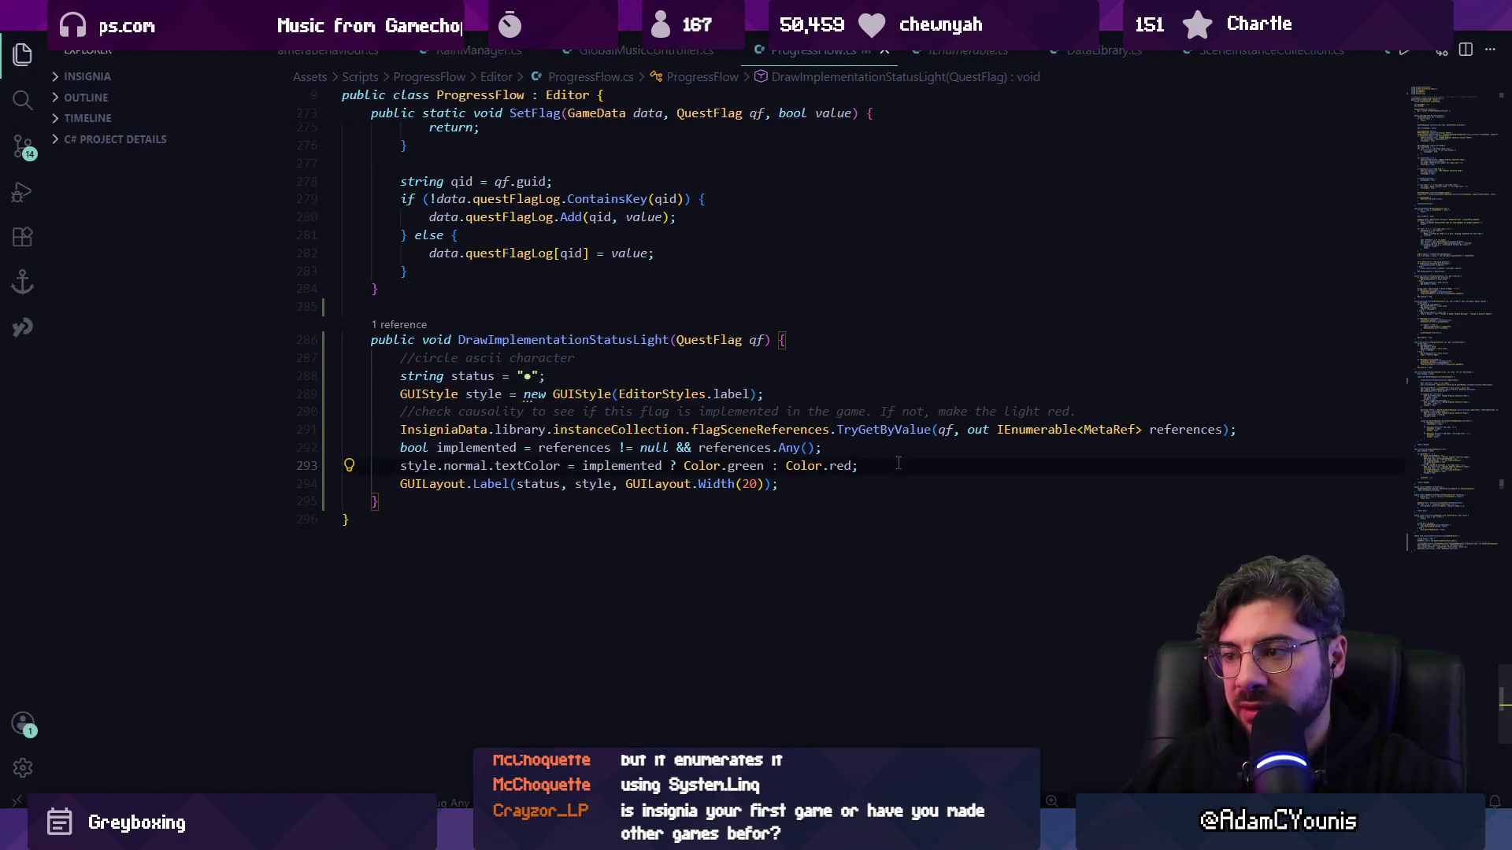
key(Up)
key(Up)
key(Up)
key(Up)
key(Home)
key(Home)
key(Down)
key(Down)
key(Down)
key(shift+Down)
key(ctrl+c)
key(Return)
key(ctrl+v)
key(ctrl+z)
key(ctrl+z)
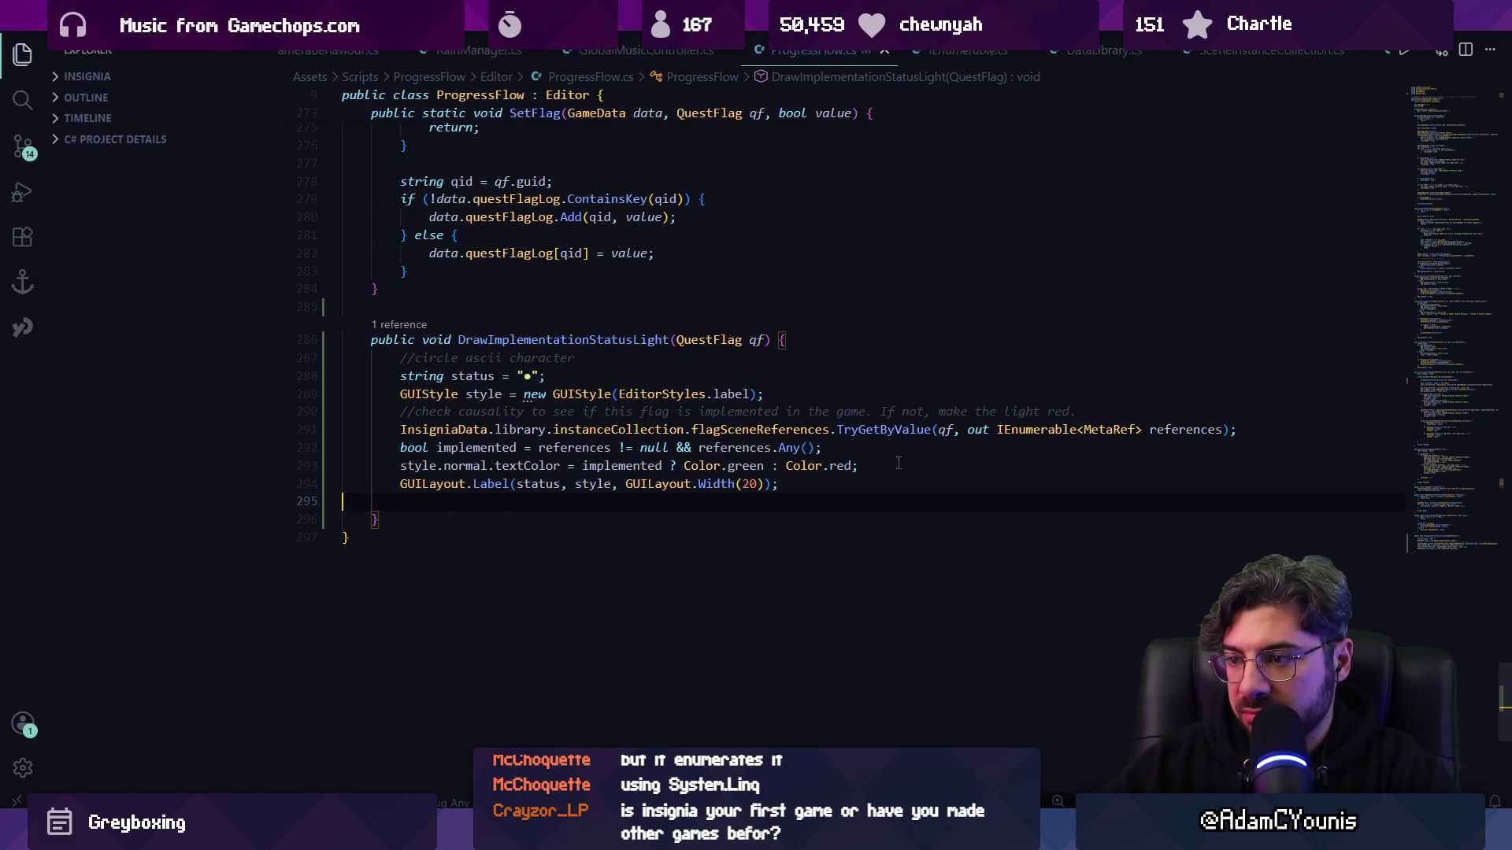
- View the MetaRef struct definition from the TryGetByValue call, then return to after Any() on line 292
key(Up)
key(Up)
key(Up)
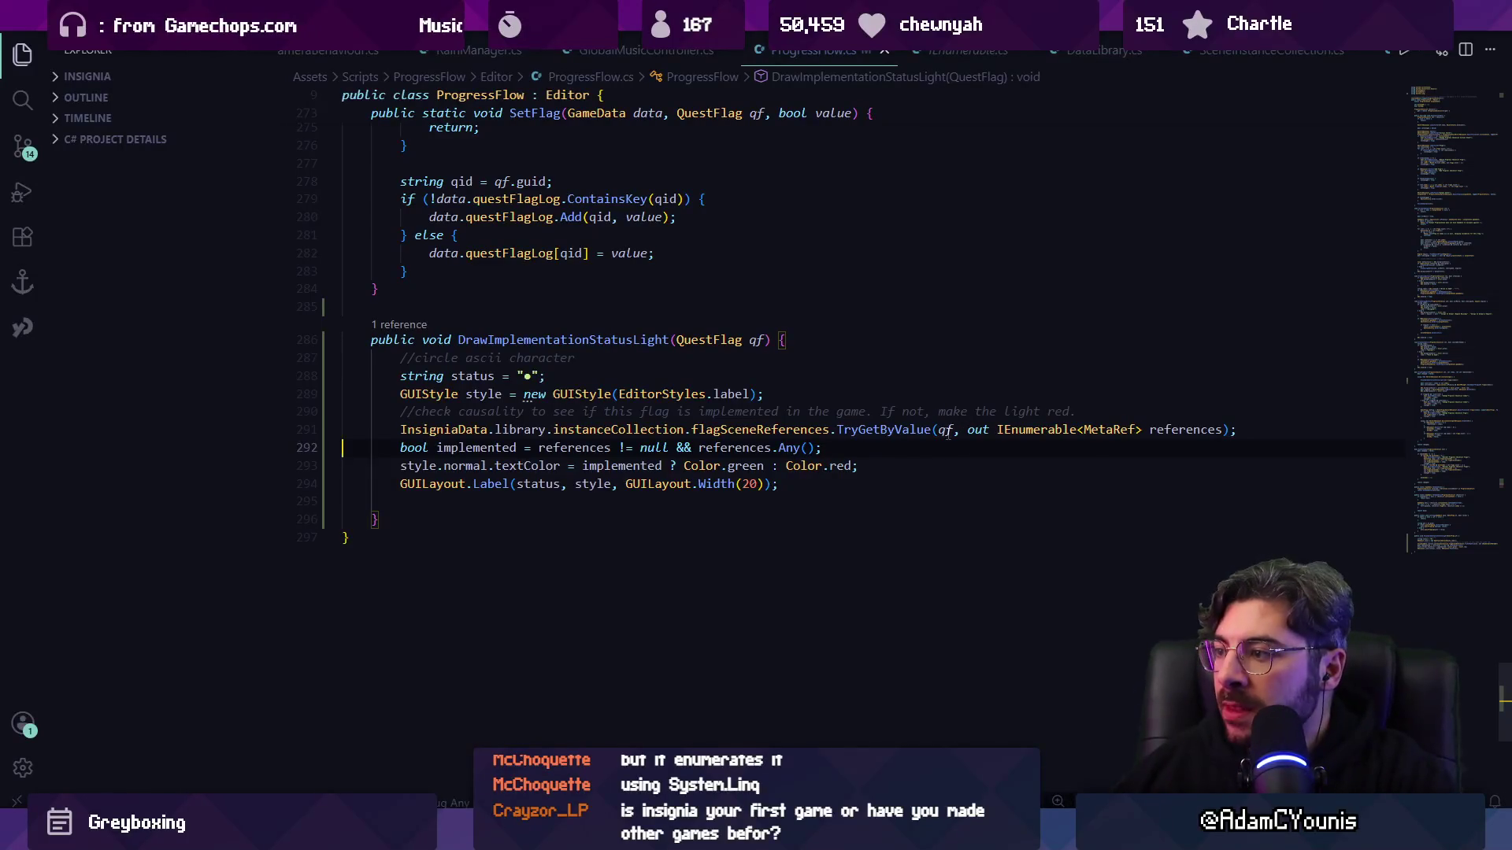
click(902, 430)
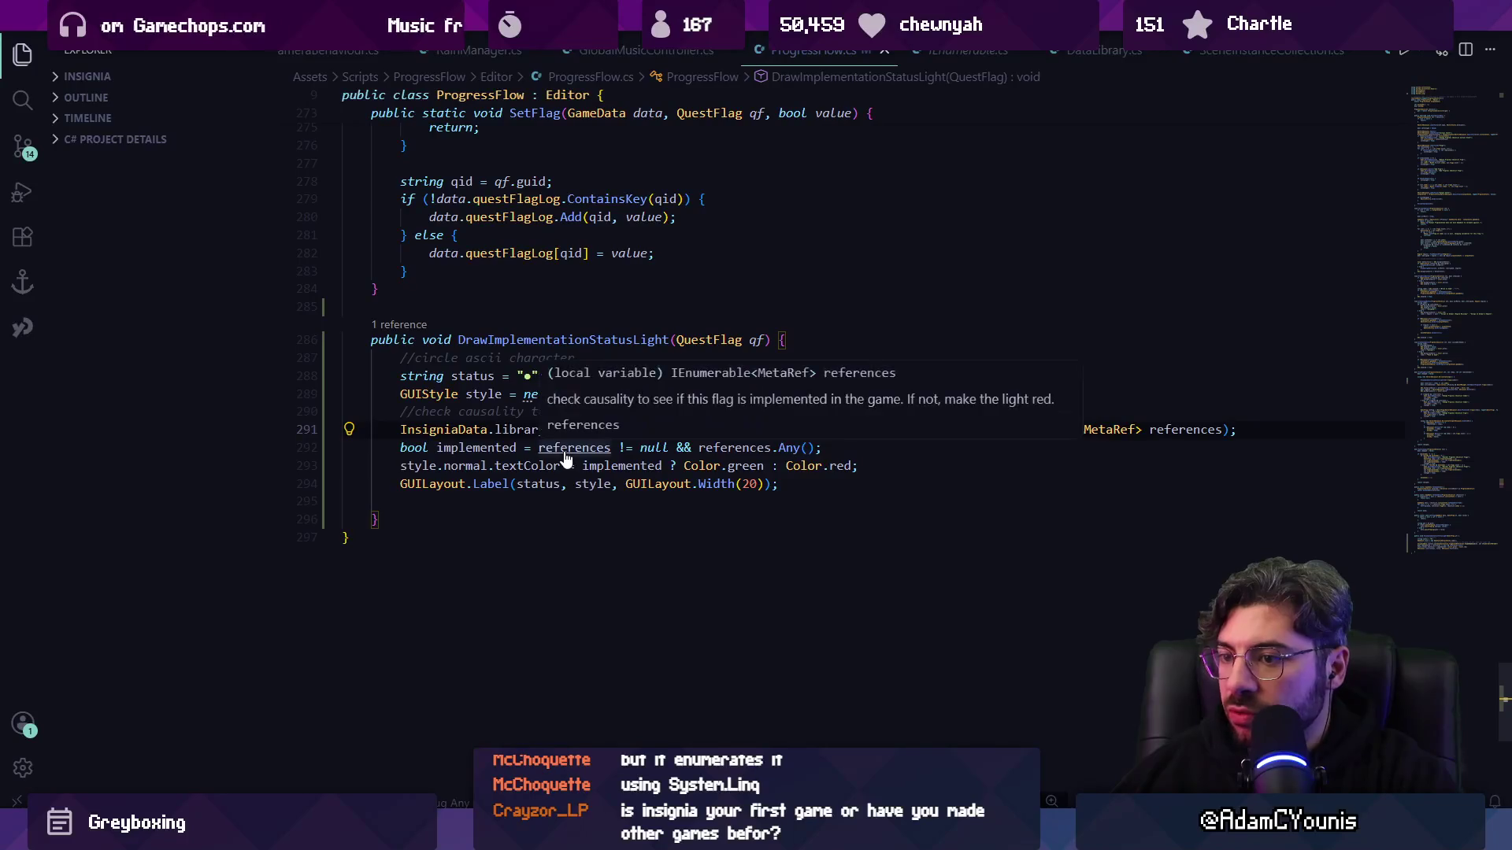
ctrl+click(1094, 430)
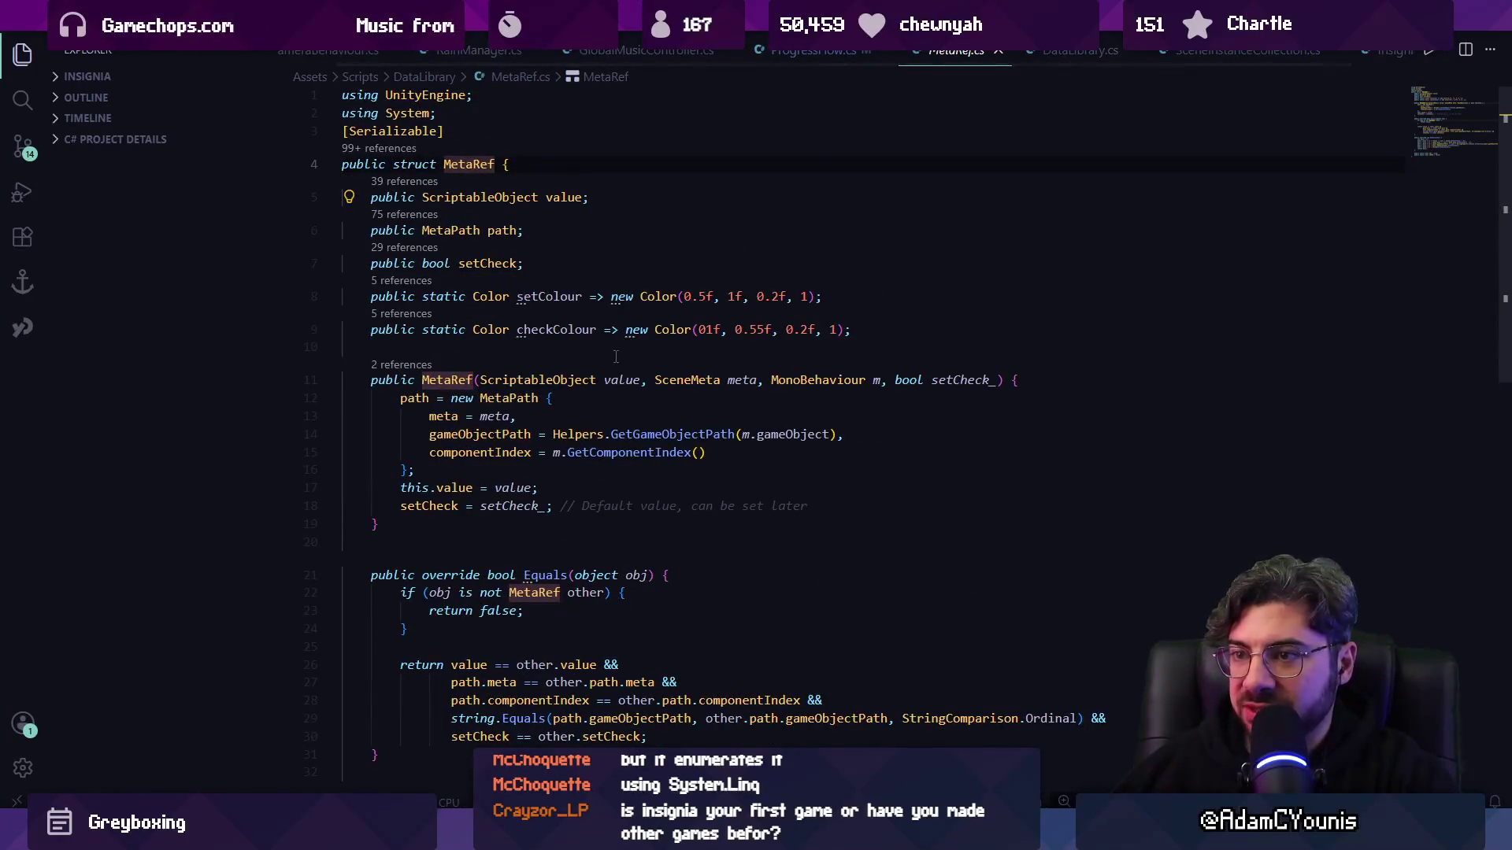
key(alt+Left)
key(Down)
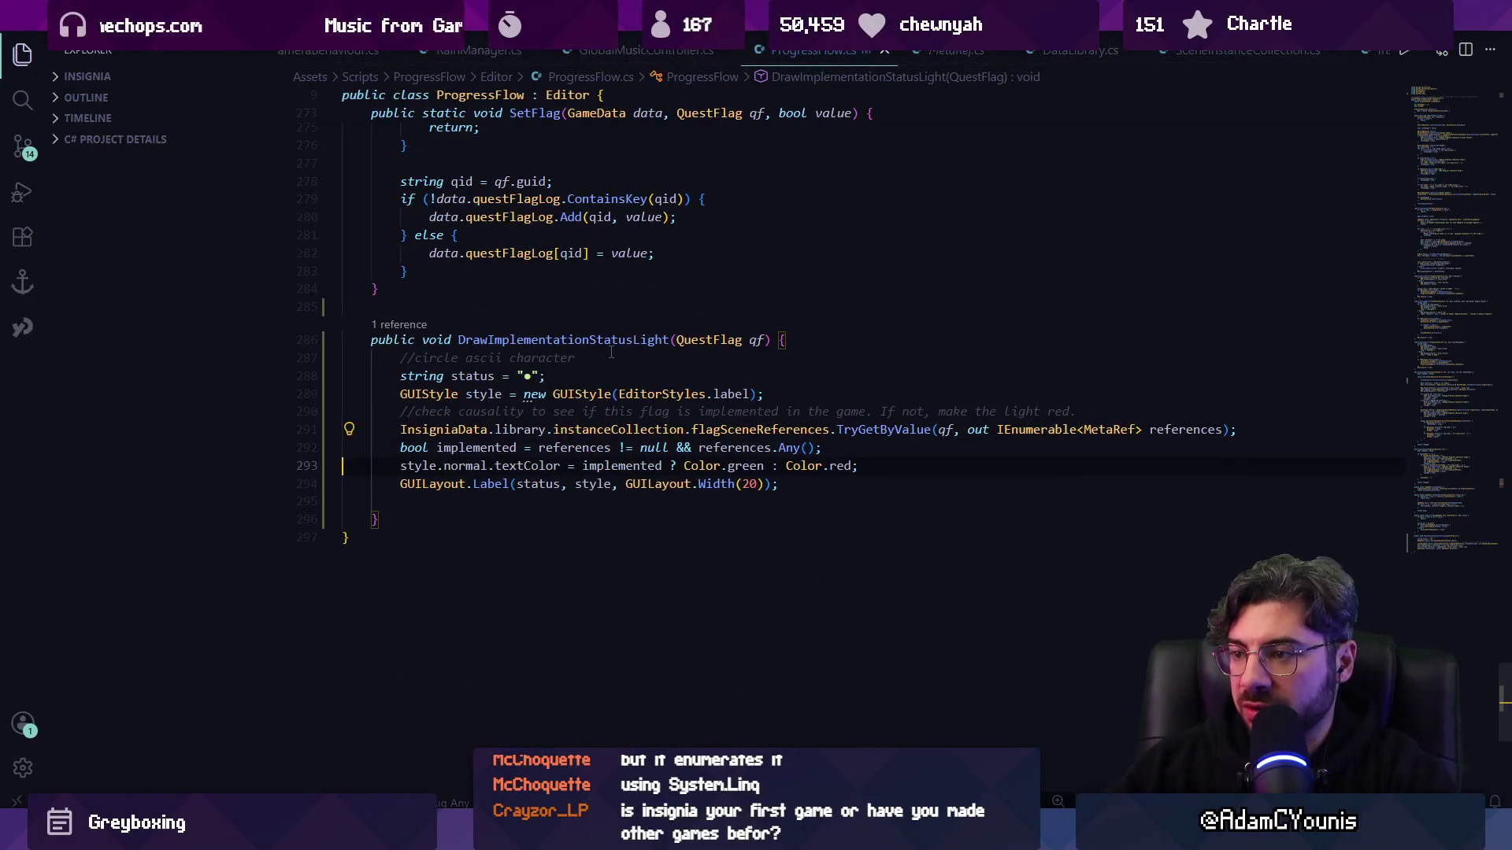
key(Left)
- Filter the references by setCheck, simplifying the check to Any(r => r.setCheck)
text(.where(r => r.setCheck == MetaRef.SET))
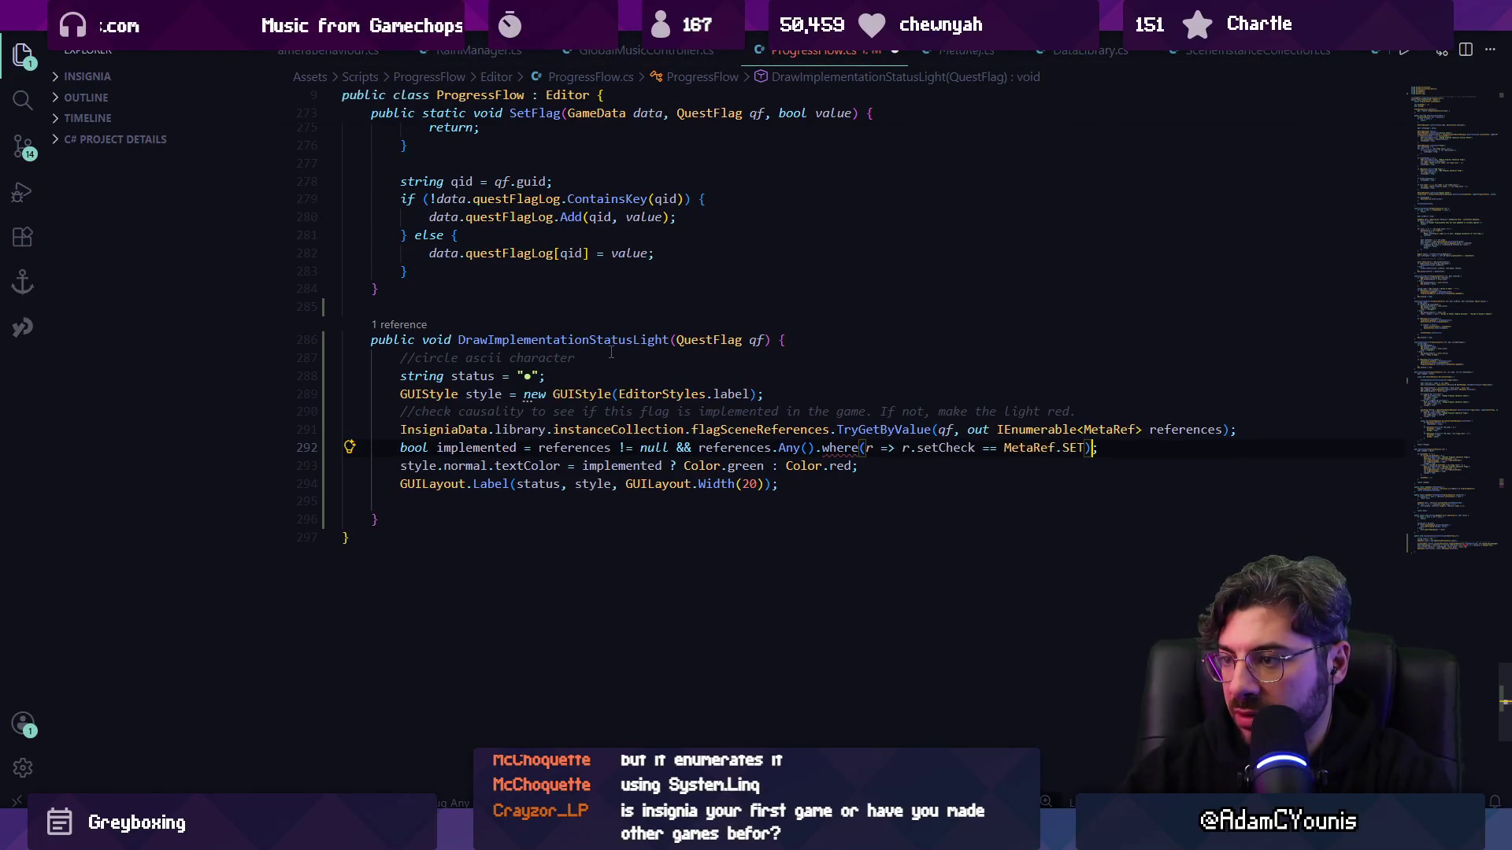
key(ctrl+z)
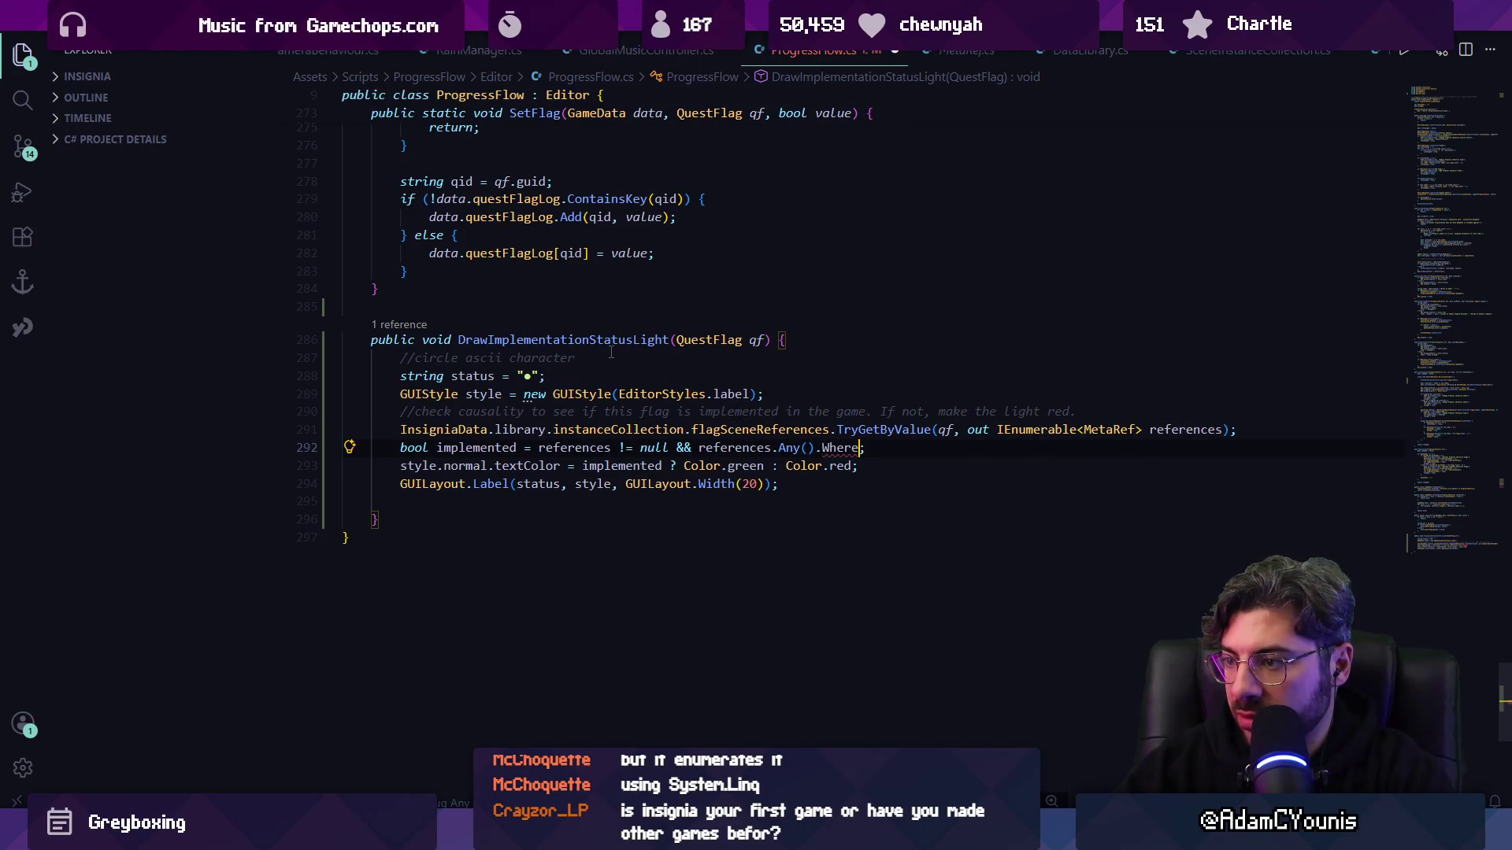
text(etCheck))
key(ctrl+s)
key(ctrl+period)
key(Return)
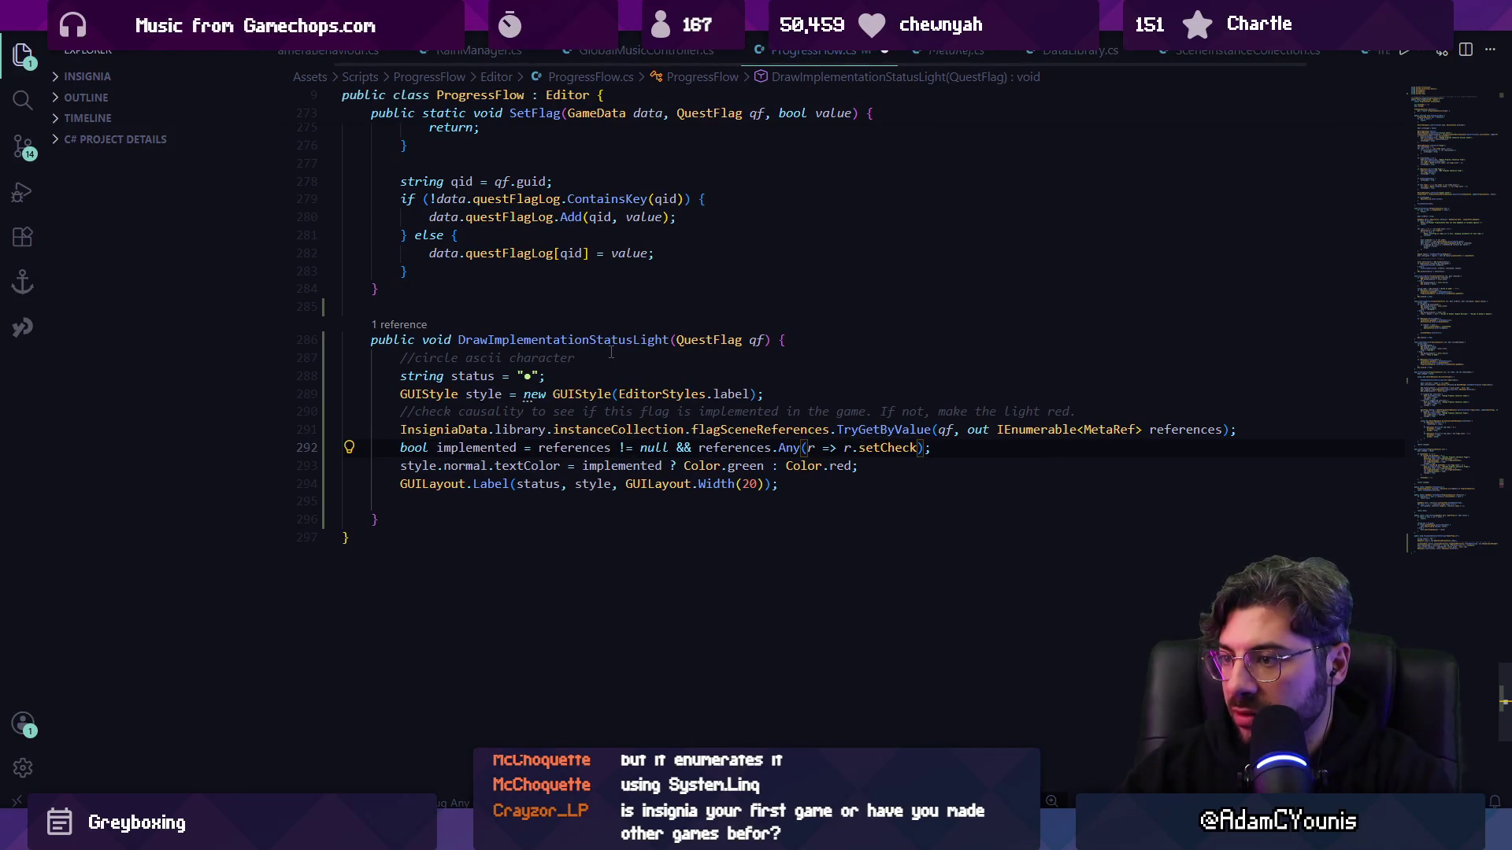
- Rename the 'implemented' variable to 'check' and save ProgressFlow.cs
key(End)
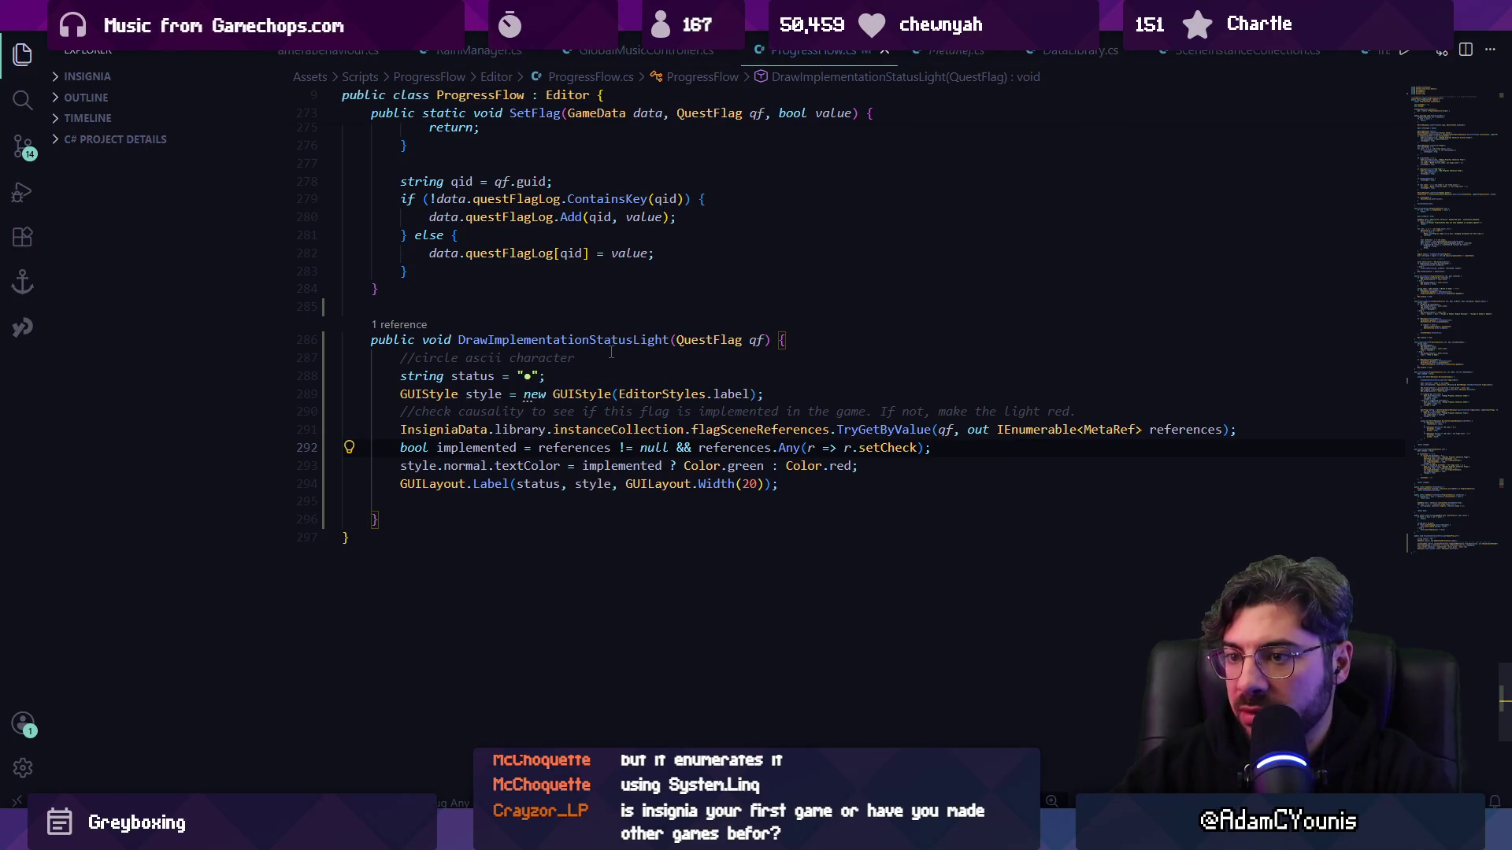
key(Home)
key(ctrl+Right)
key(ctrl+Right)
key(ctrl+shift+Left)
text(checked)
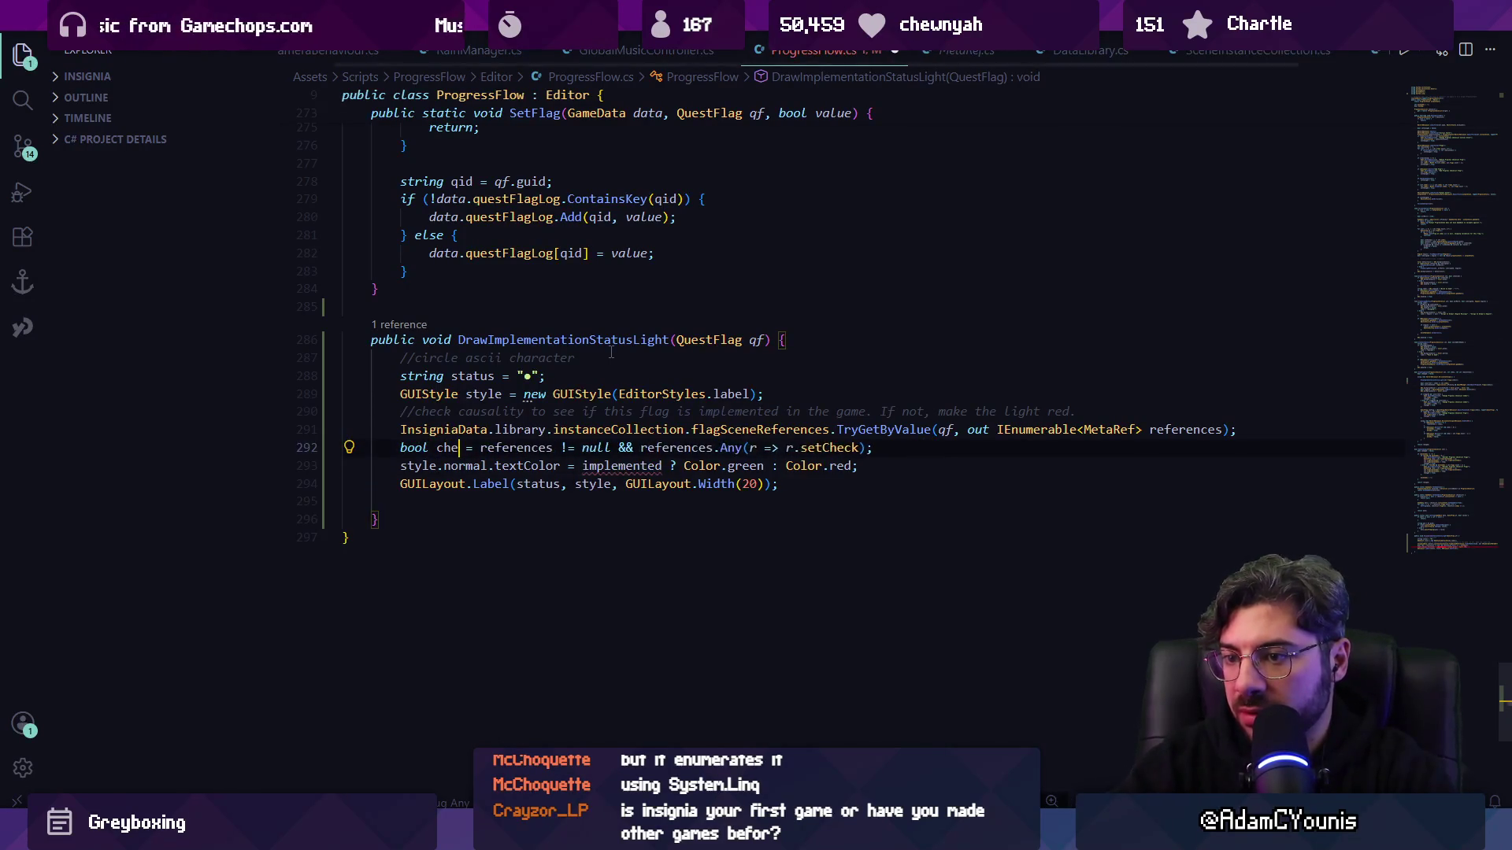
key(BackSpace)
key(BackSpace)
key(BackSpace)
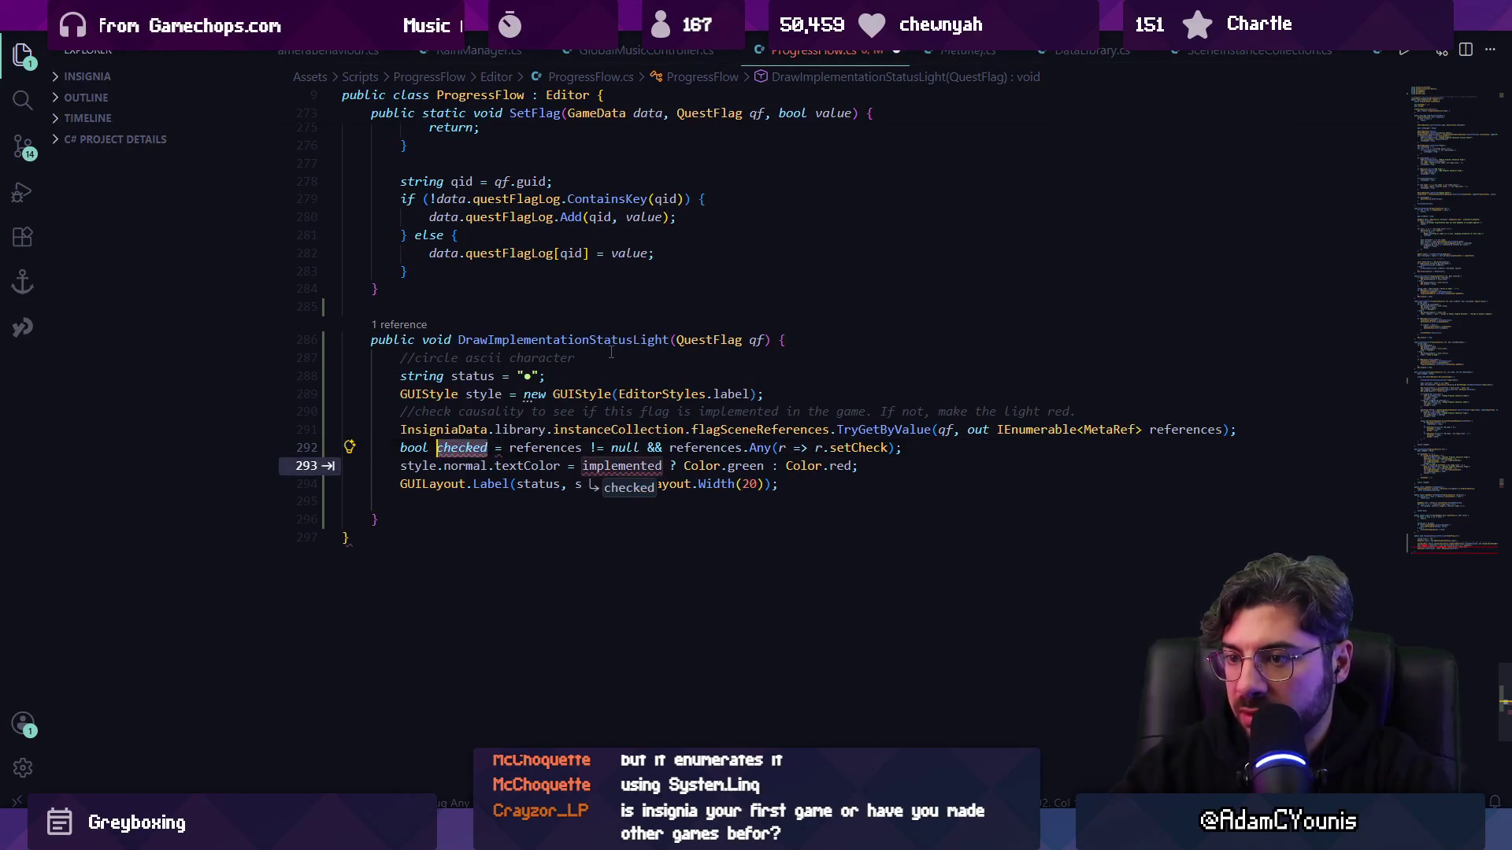
key(ctrl+s)
- Negate the setCheck condition, add a 'bool set' line, and make the dot colour depend on set
key(Down)
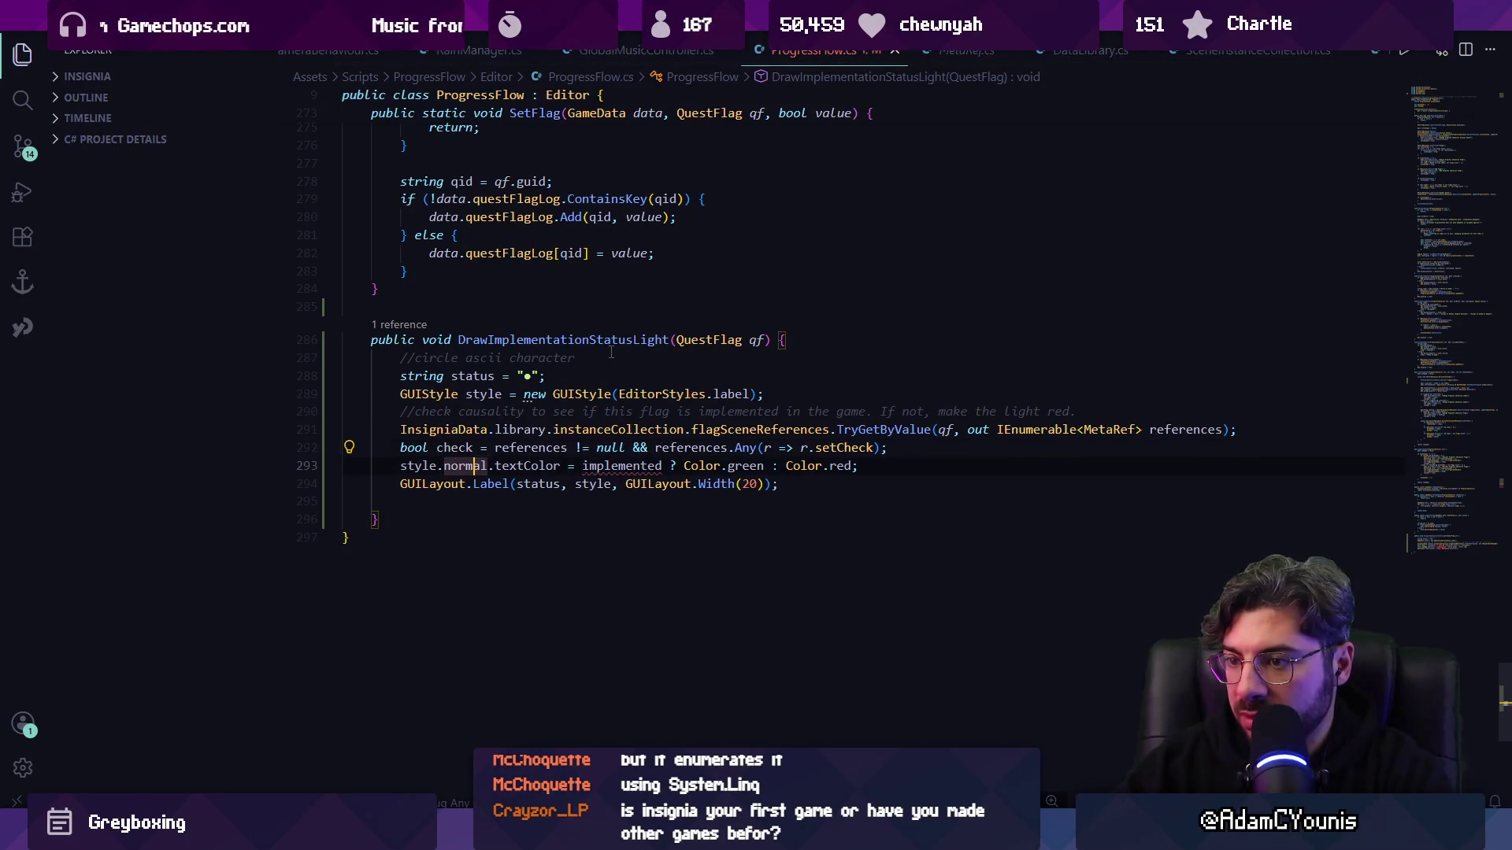
key(Home)
key(Return)
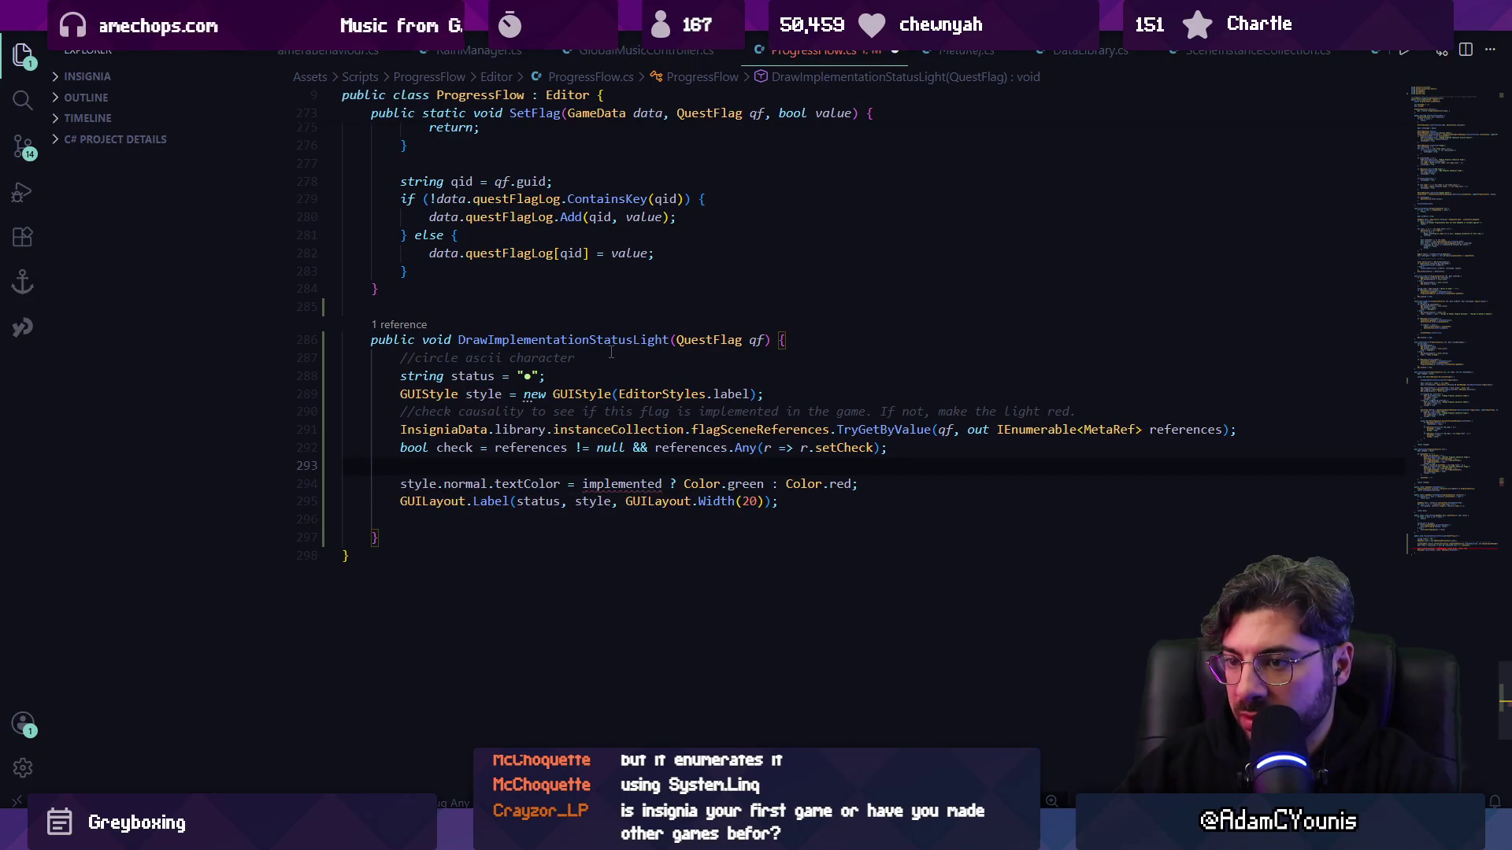
key(Up)
key(End)
key(Left)
key(Left)
key(Left)
text(!)
key(Down)
text(bool sewtt)
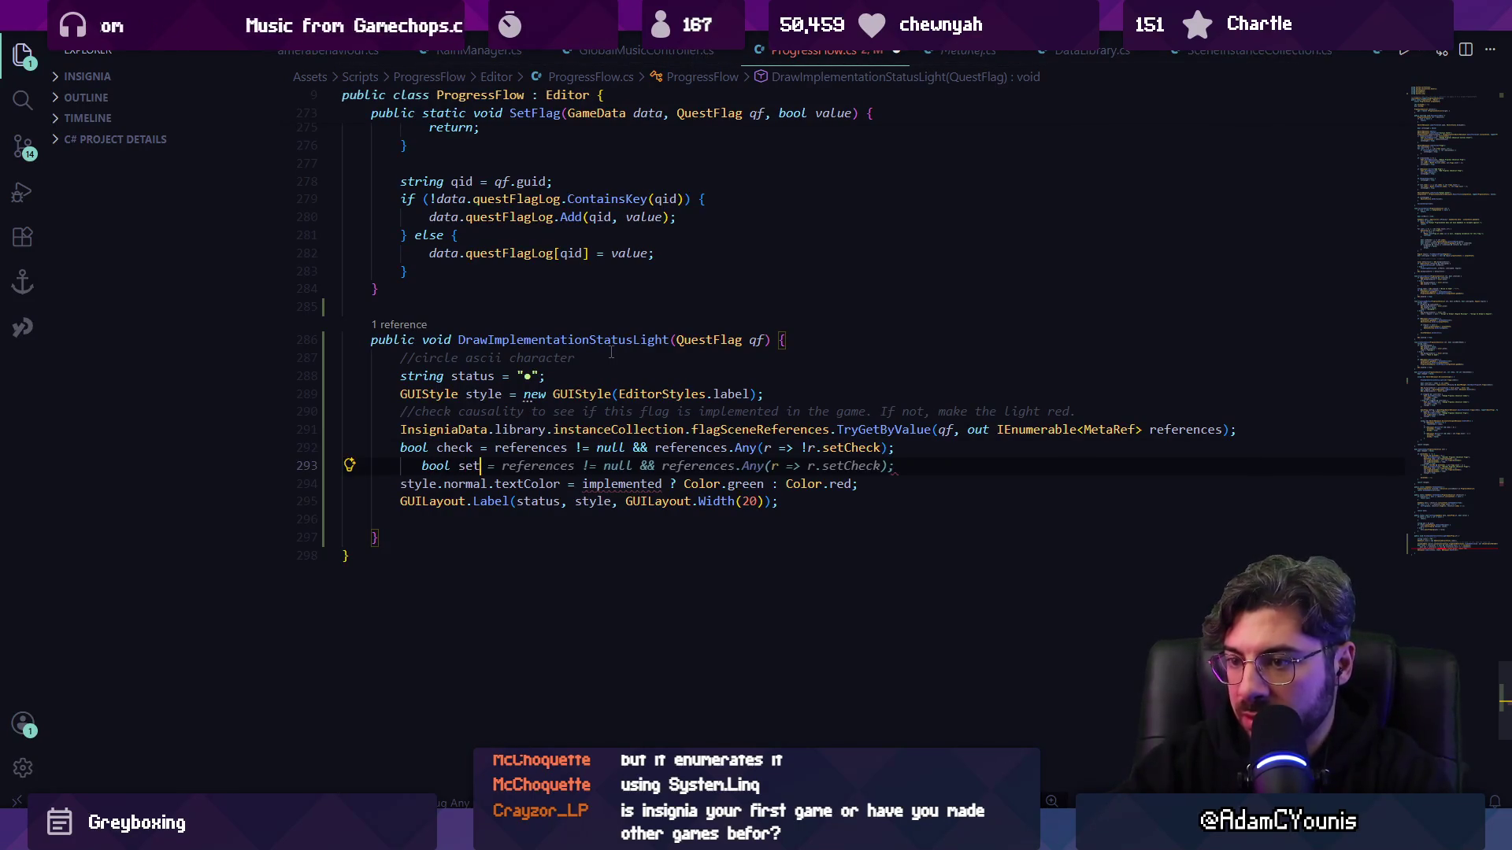
key(Tab)
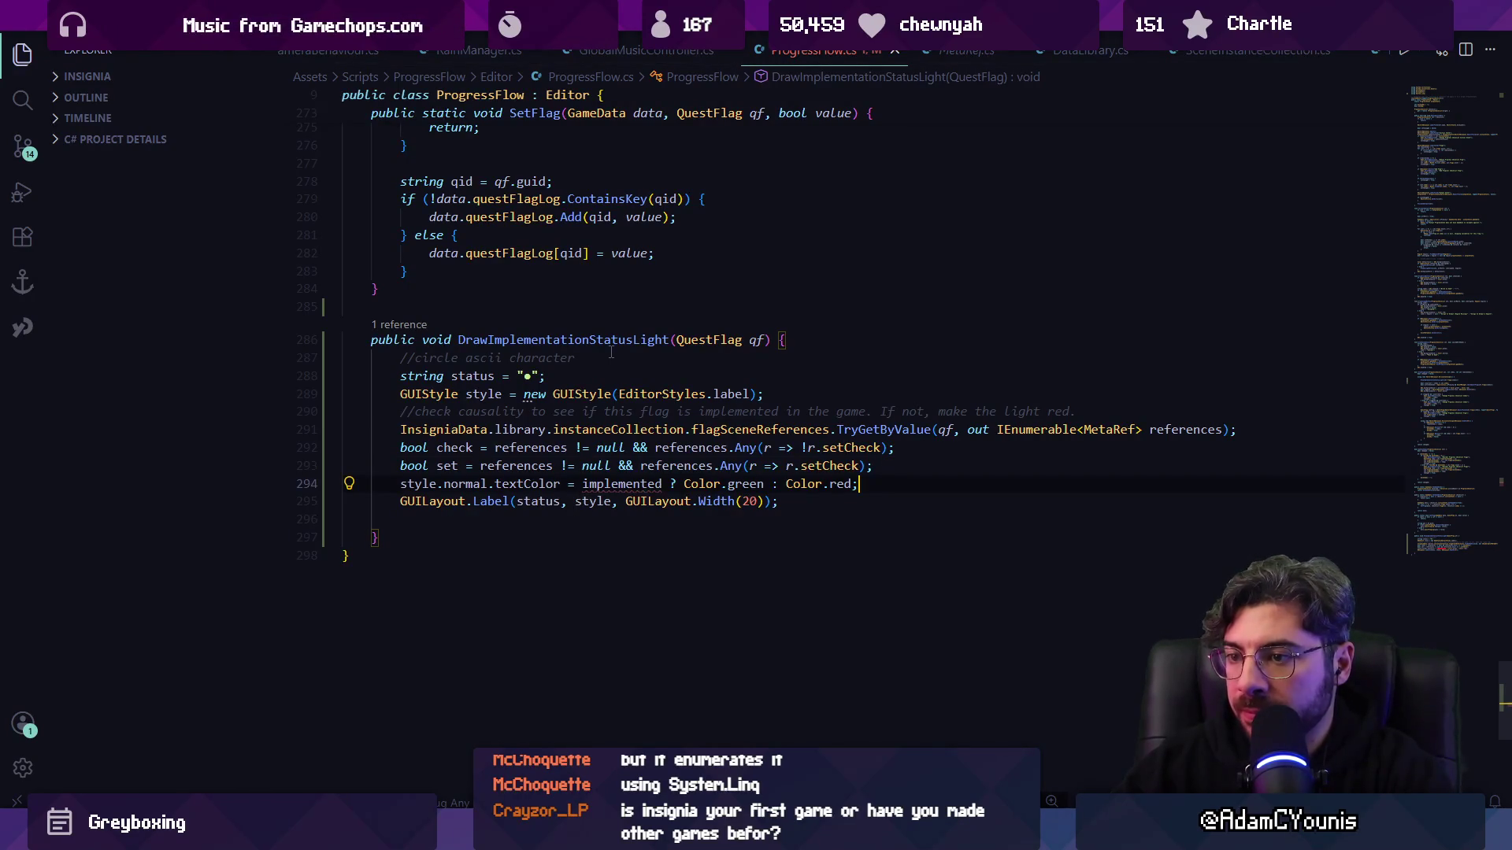
key(Tab)
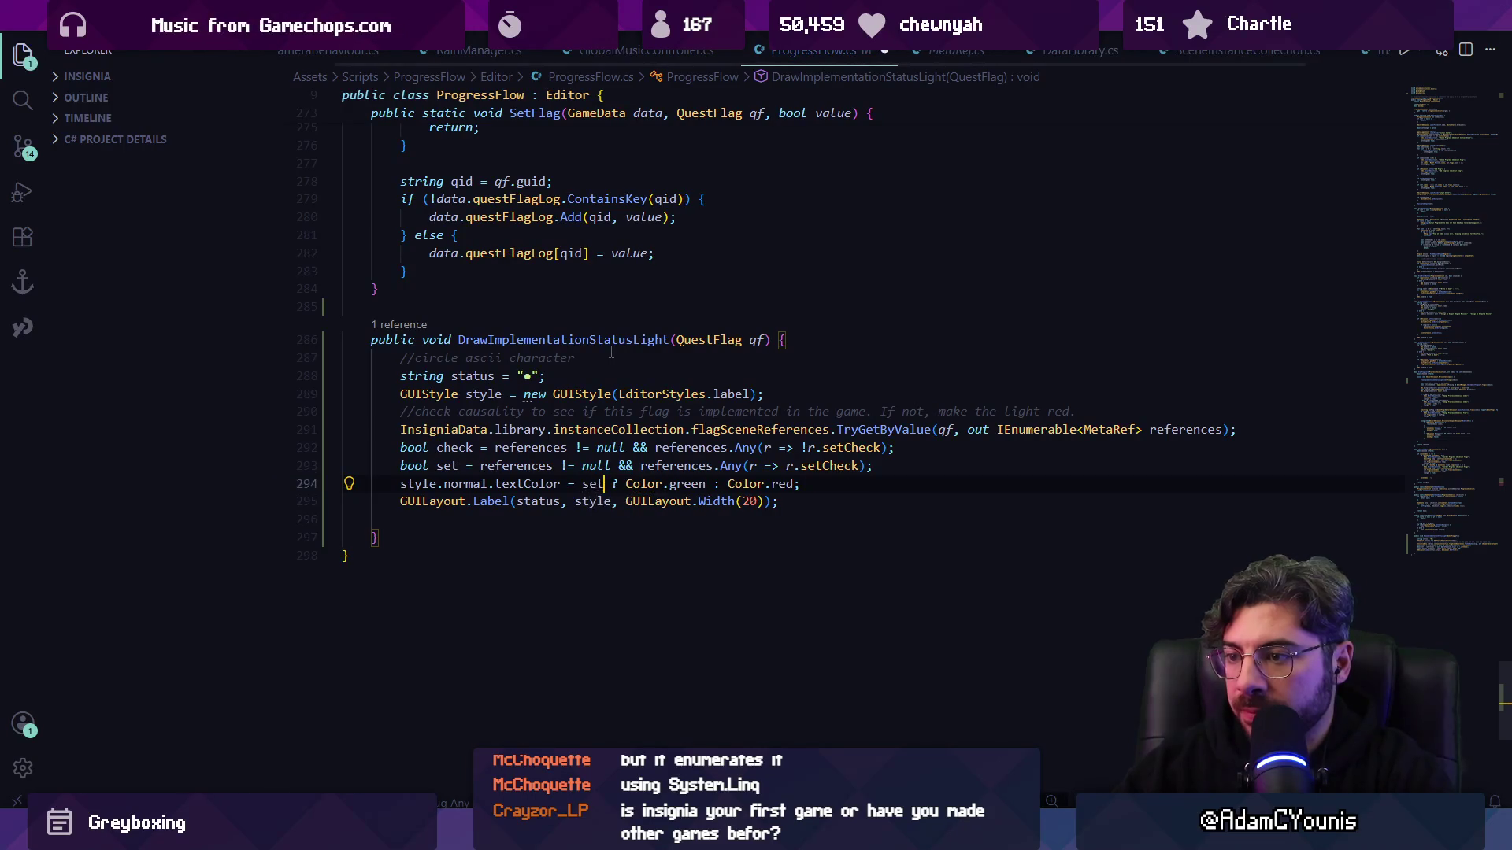
- Duplicate the colour and label lines below the originals
key(Home)
key(Home)
key(Return)
key(Return)
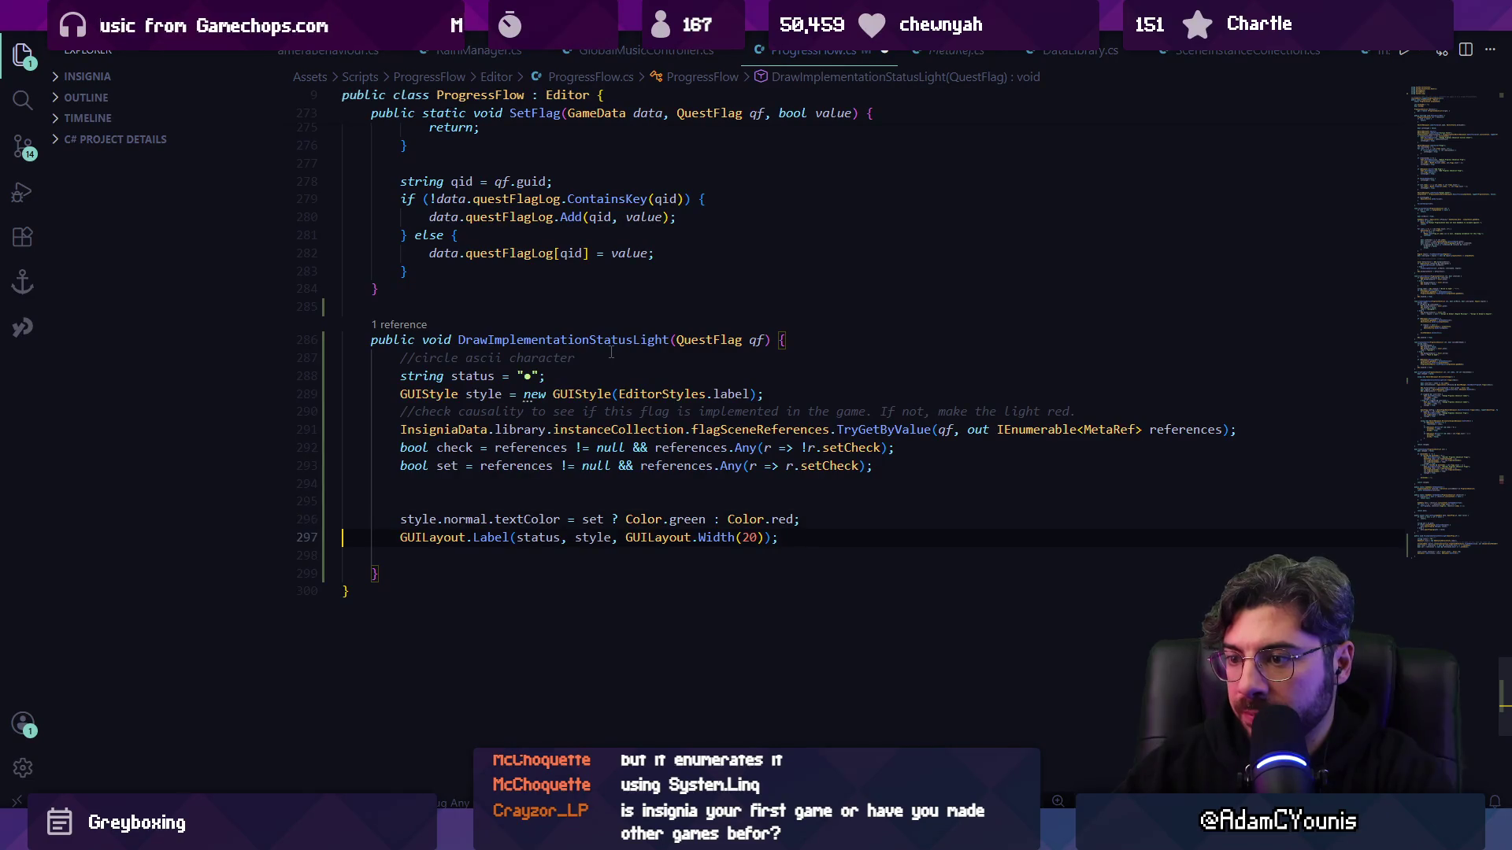
key(ctrl+shift+Right)
key(ctrl+shift+Right)
key(ctrl+shift+Right)
key(Escape)
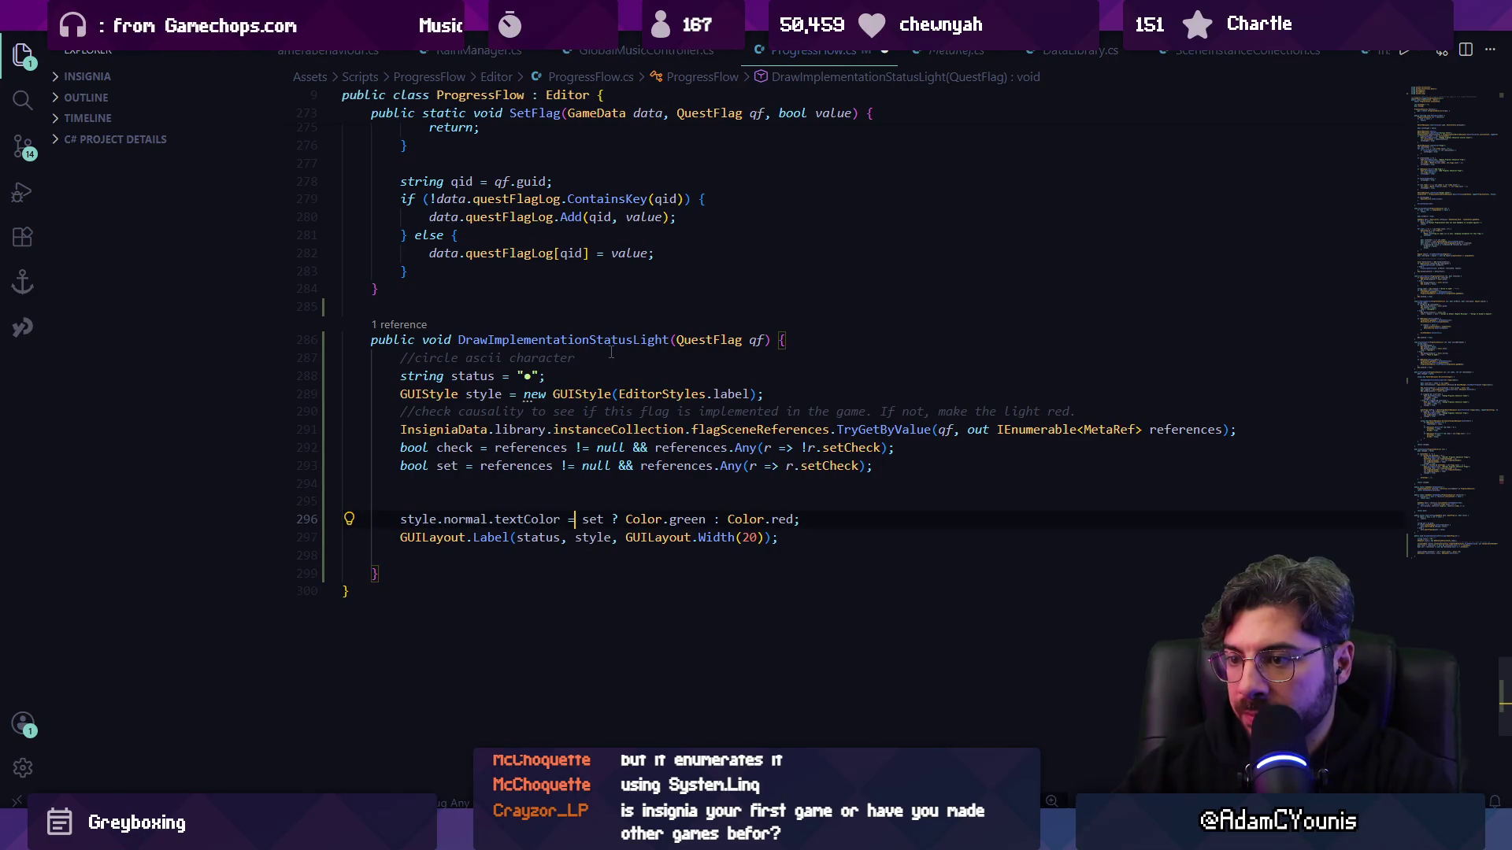
key(shift+Down)
key(shift+Down)
key(ctrl+c)
key(Down)
key(Return)
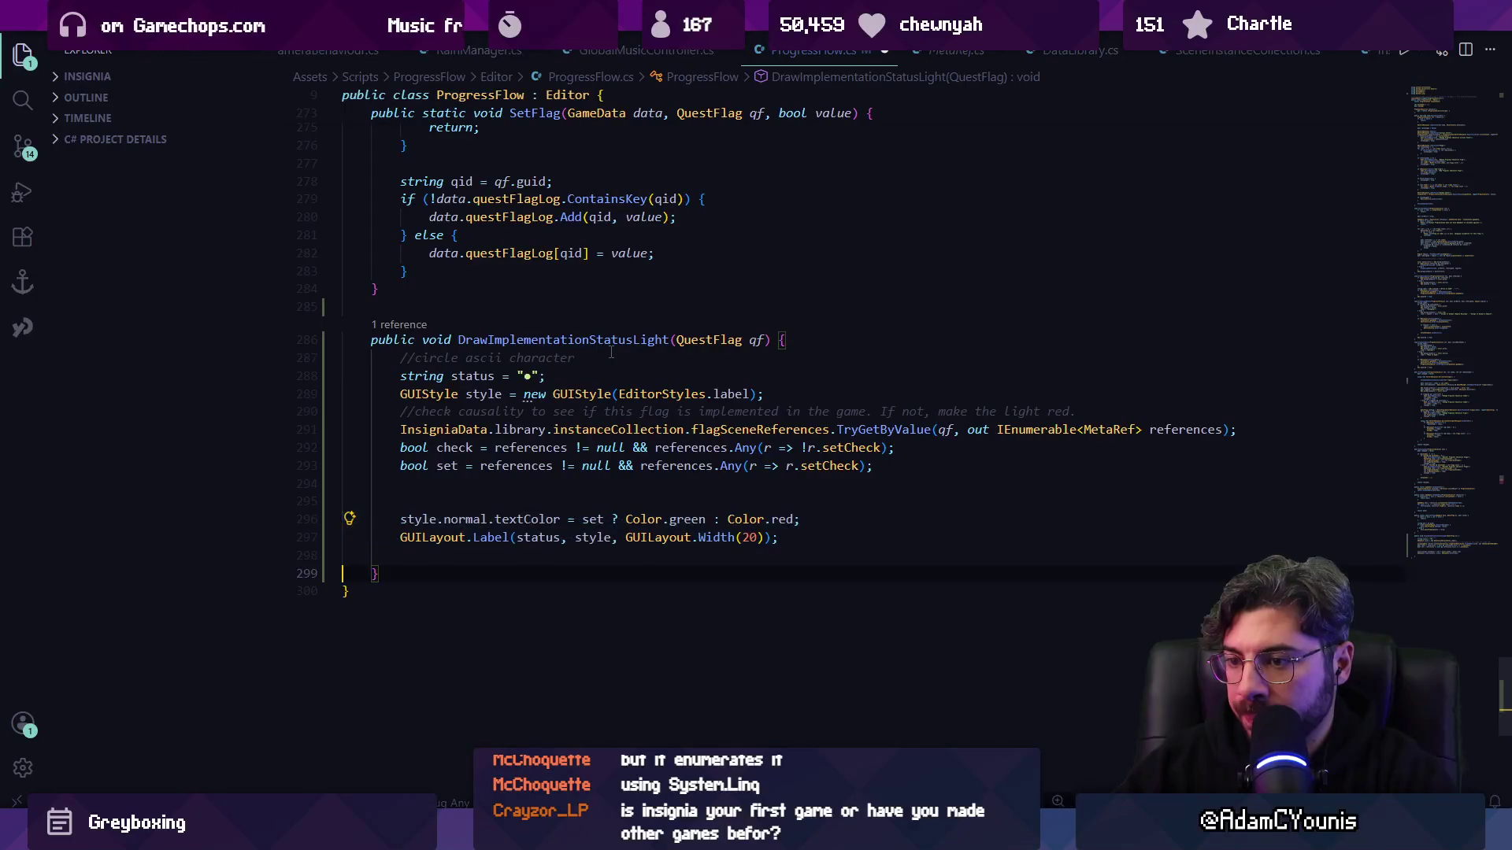
key(ctrl+v)
- Change the copied colour line's condition from 'set' to 'check'
key(Up)
key(Up)
key(ctrl+shift+Right)
key(ctrl+shift+Right)
key(ctrl+shift+Right)
key(Escape)
key(ctrl+Right)
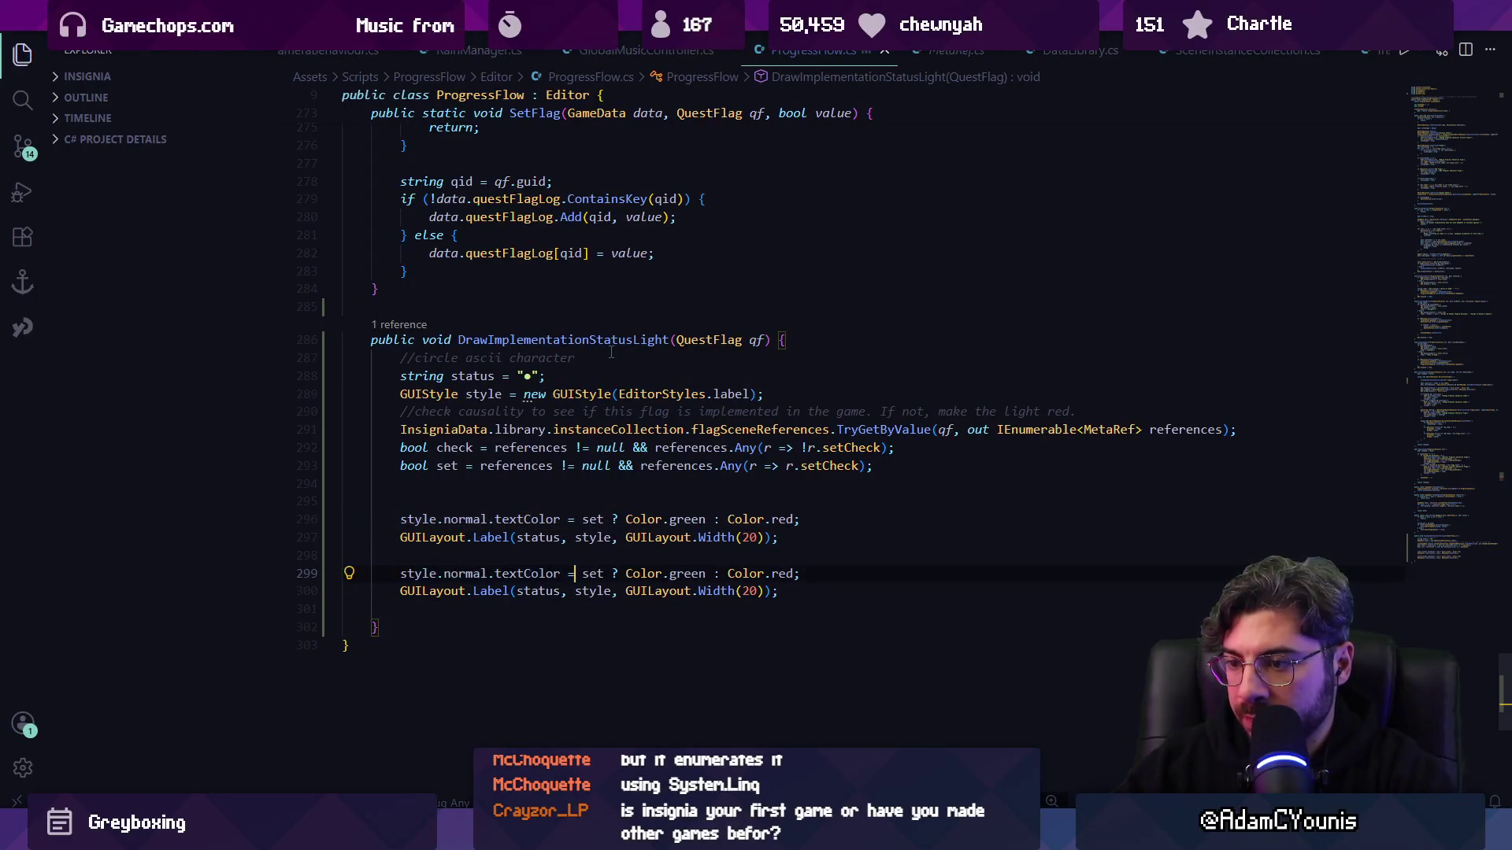
key(ctrl+BackSpace)
text(checked)
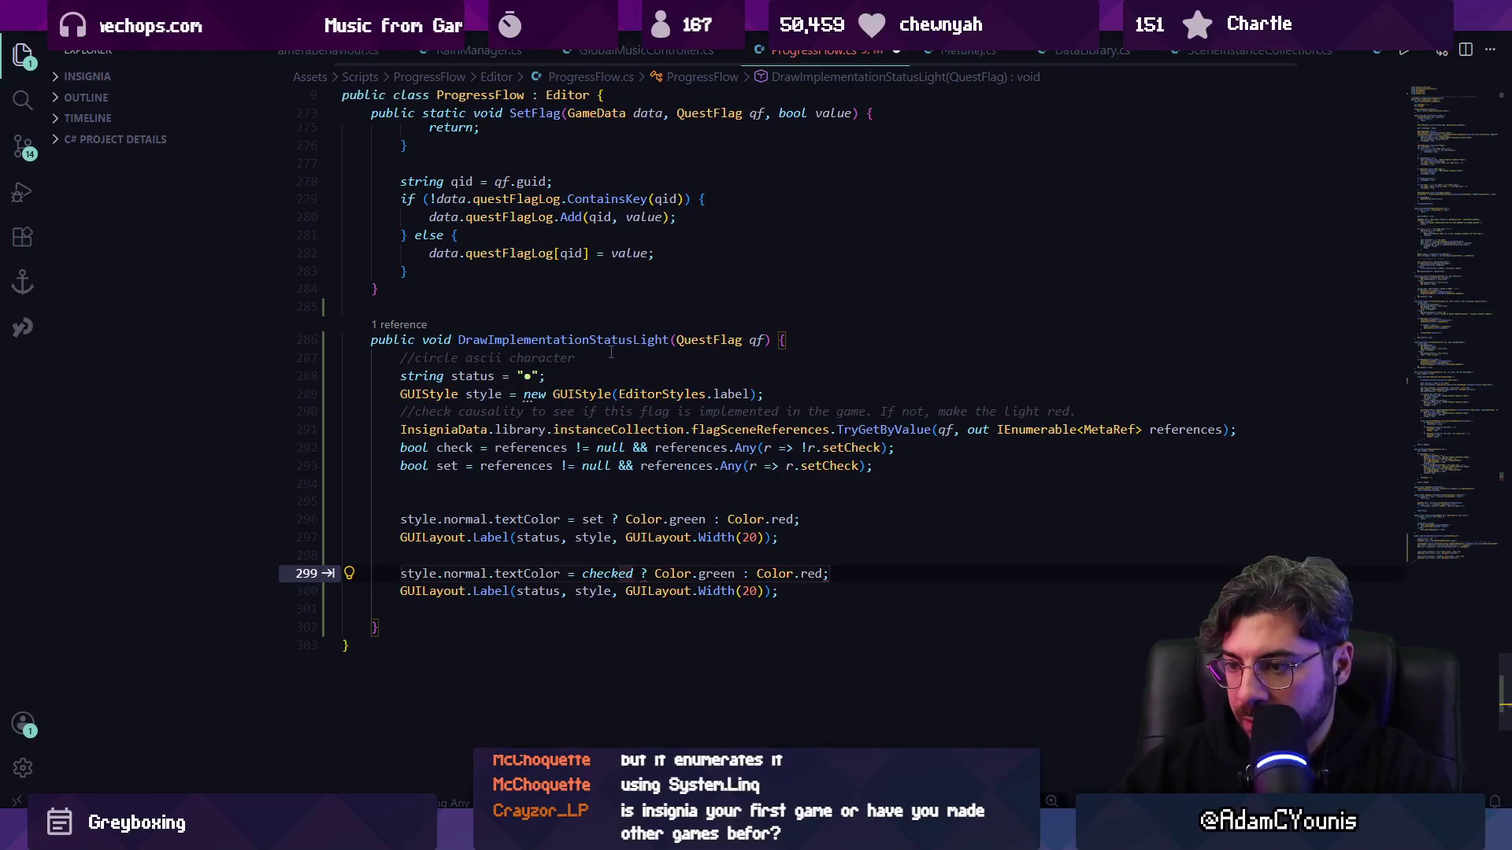
key(BackSpace)
key(BackSpace)
- Adjust the first label's status argument, save the script, and view the two dots in Unity
key(Down)
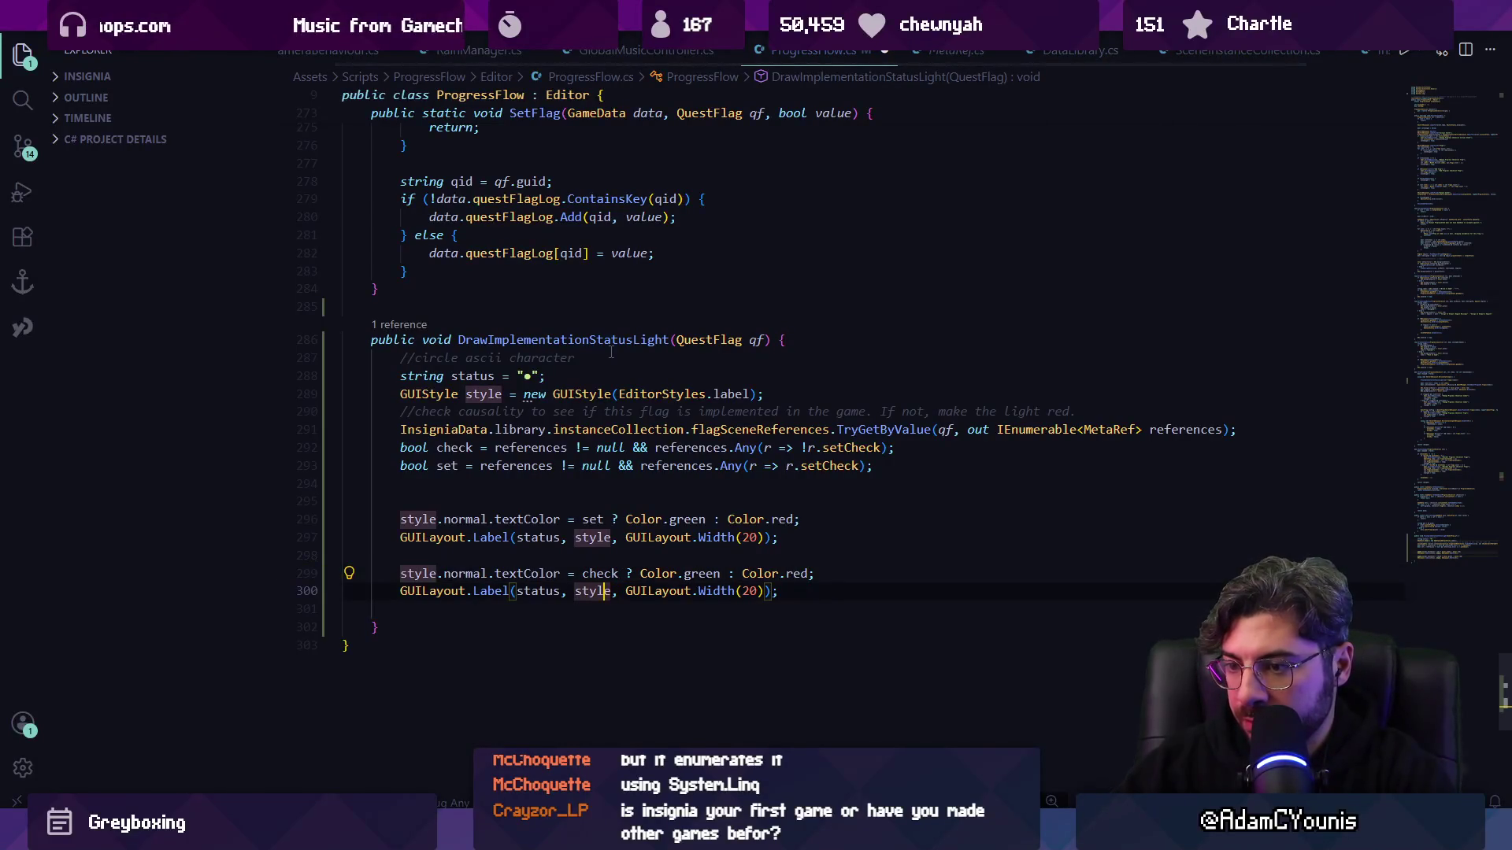
key(Left)
key(Left)
key(Left)
key(Up)
key(Up)
key(Up)
key(Right)
key(Right)
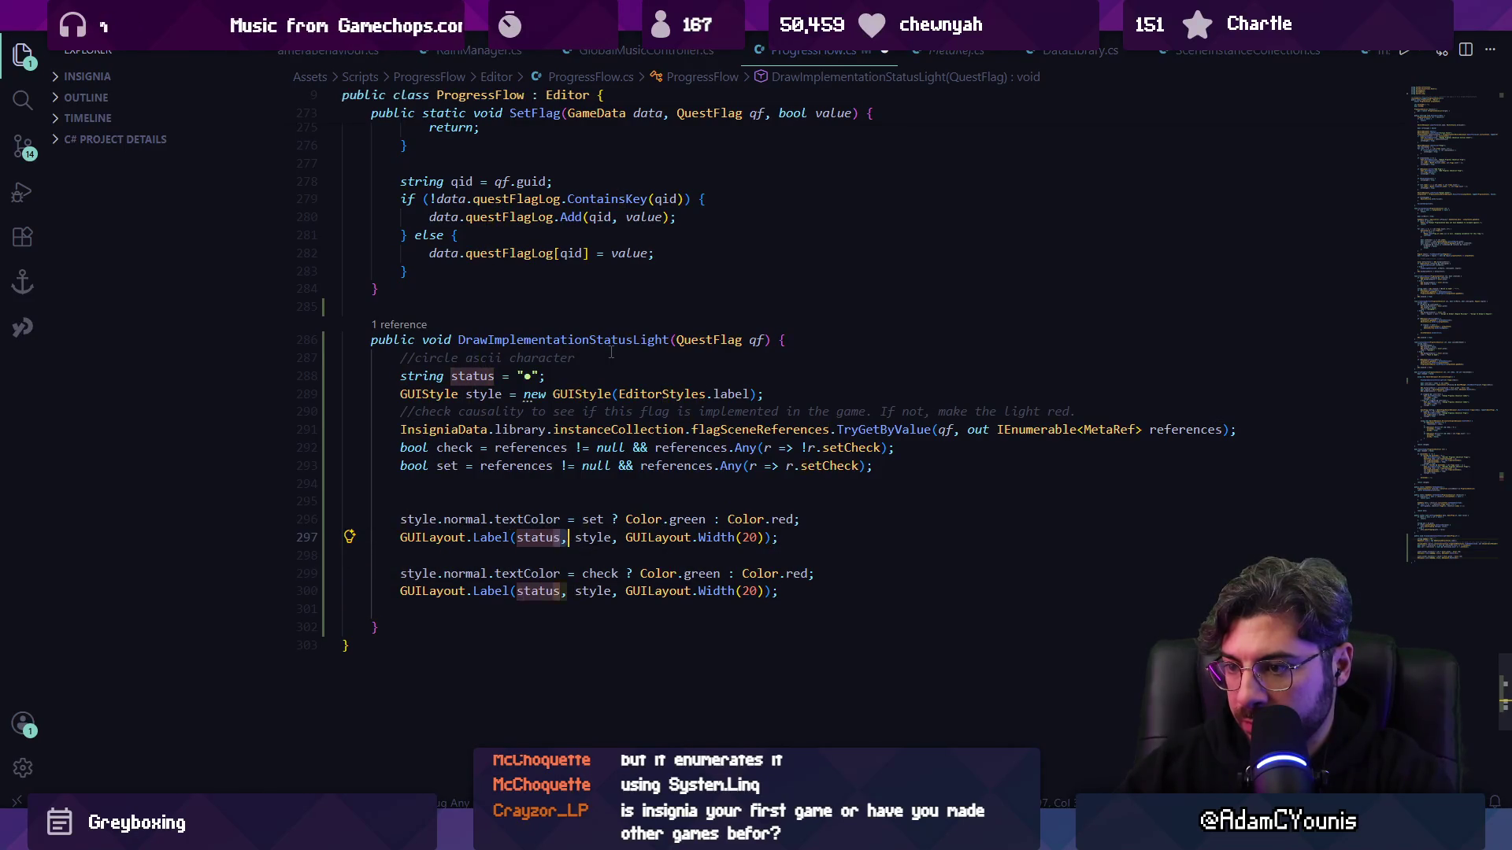
key(Down)
key(Down)
key(ctrl+s)
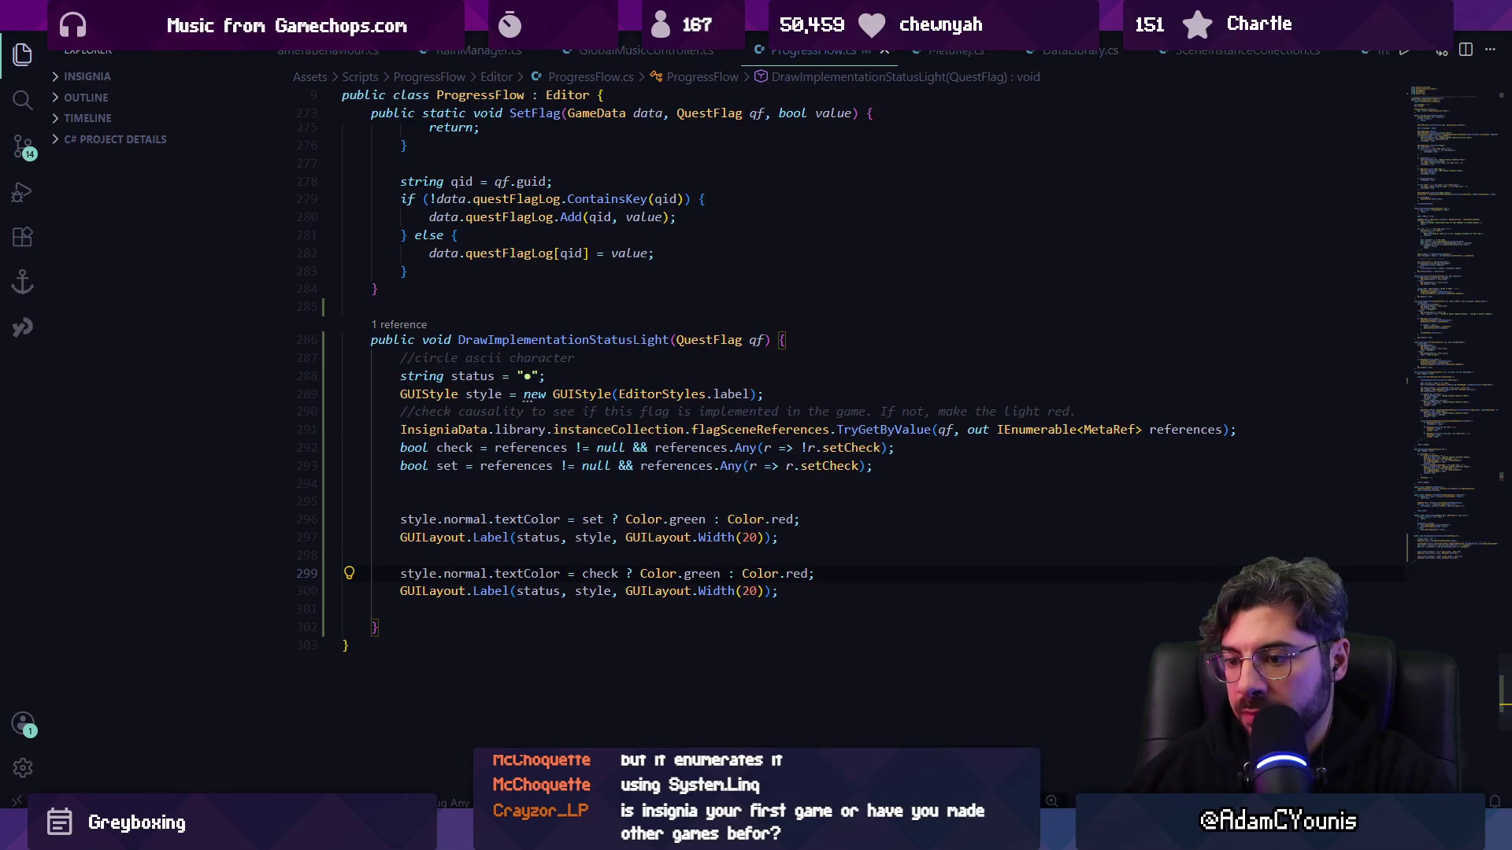
key(alt+Tab)
scroll(749, 615, down, 2)
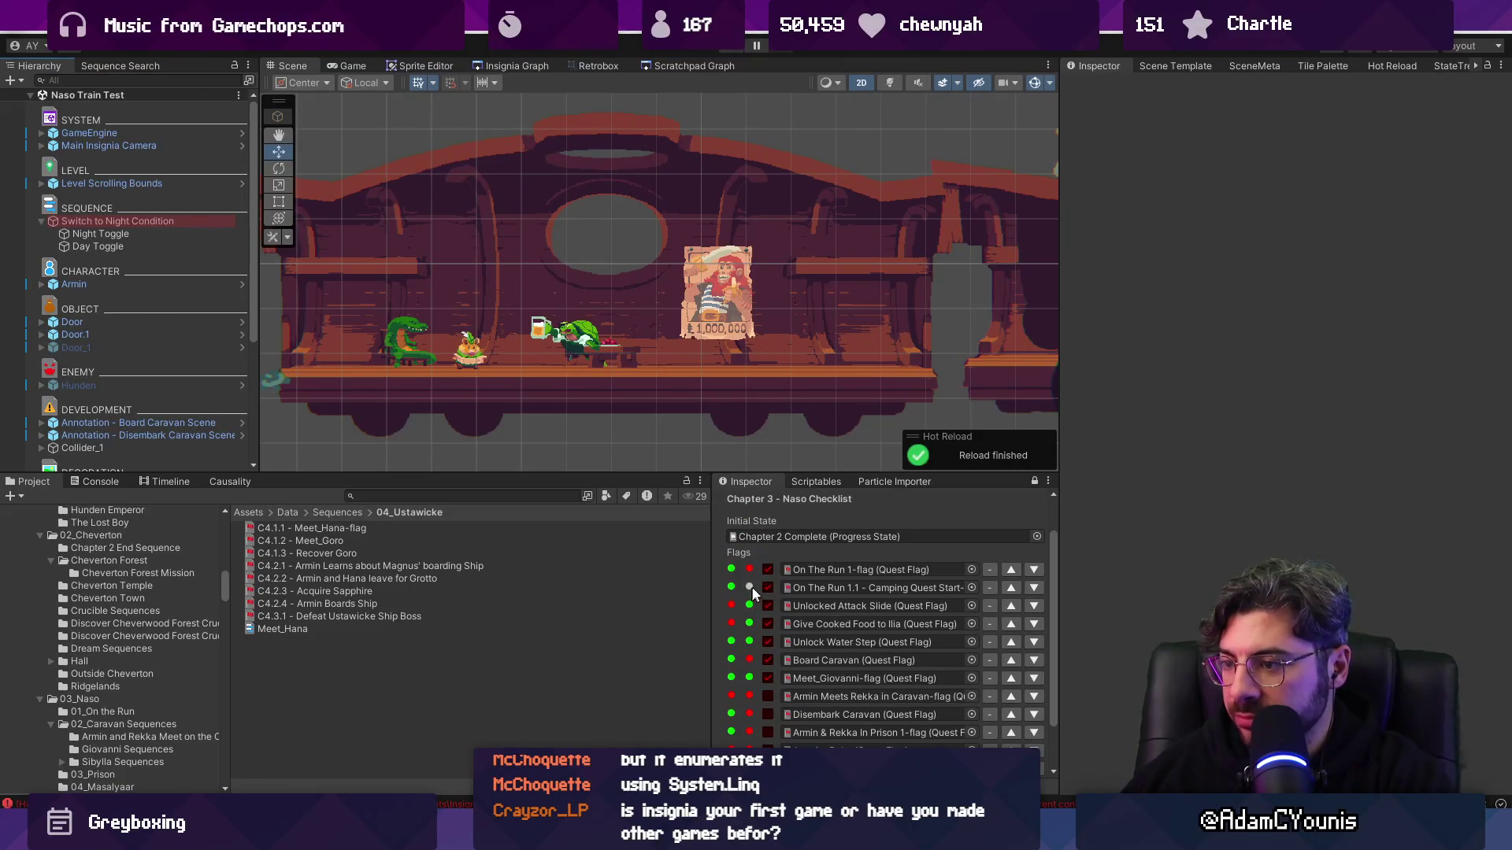
- Swap the colour lines so the check dot is drawn before the set dot, removing the extra blank line
key(alt+Tab)
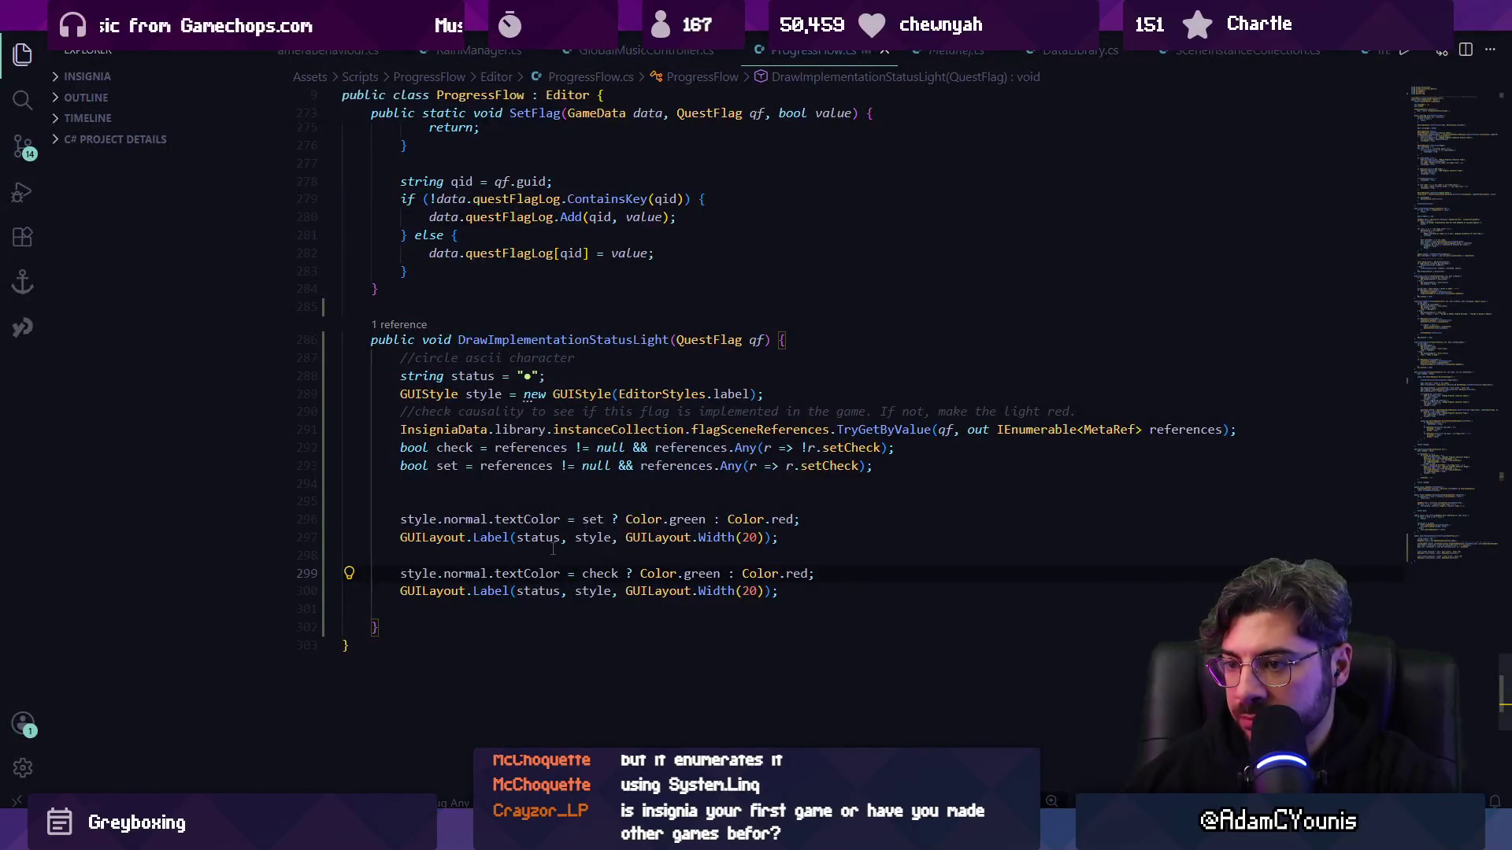
triple_click(615, 521)
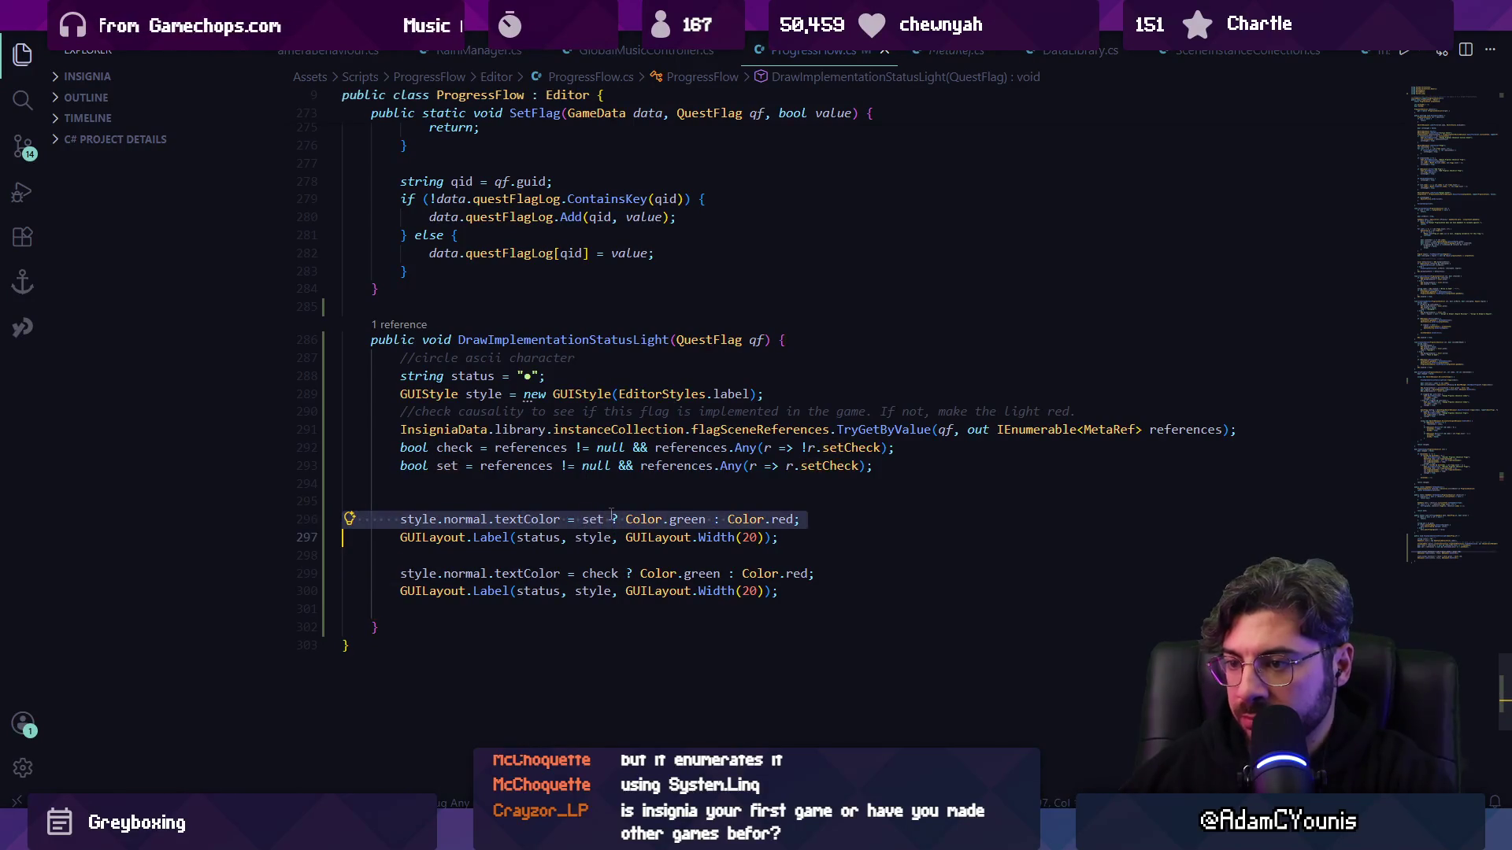
key(alt+Down)
key(alt+Down)
key(alt+Down)
key(Up)
key(Up)
key(alt+Up)
key(alt+Up)
key(Up)
key(BackSpace)
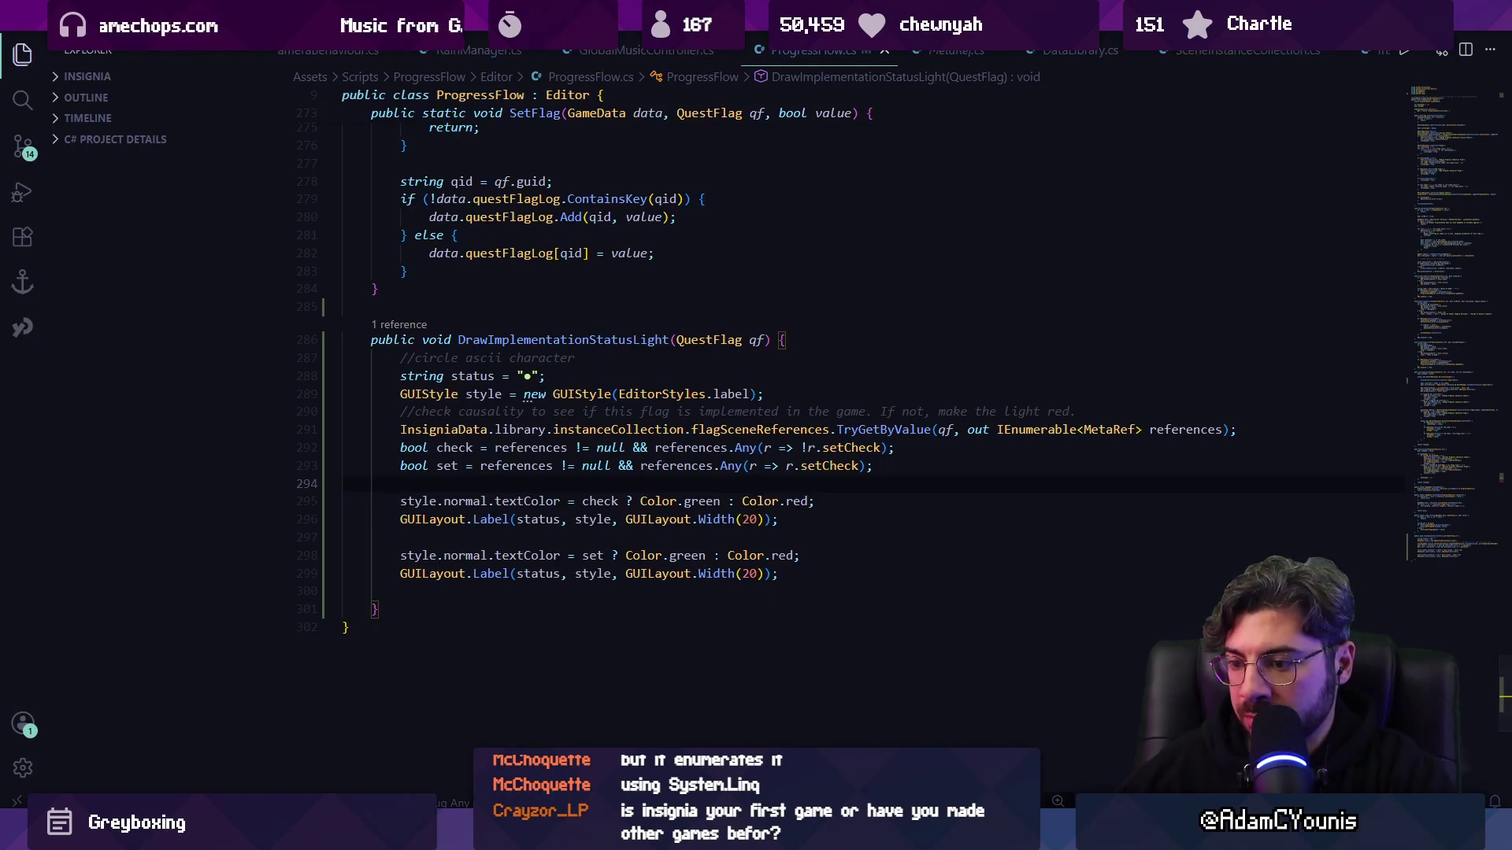
key(alt+Tab)
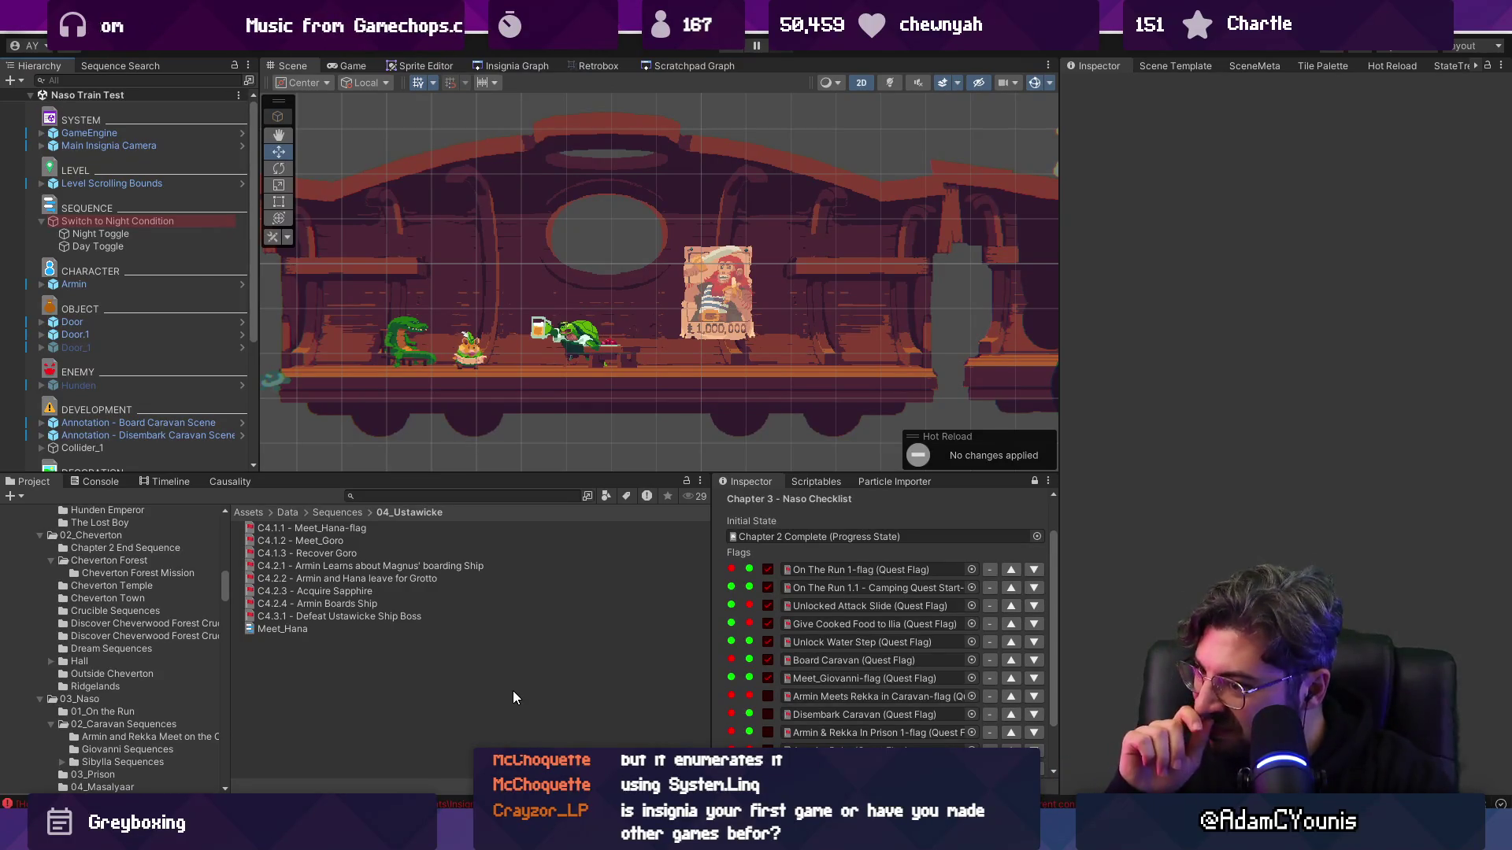
- Load Cheverton Naso Road 2, then Naso Leigh, from the scene graph
click(513, 65)
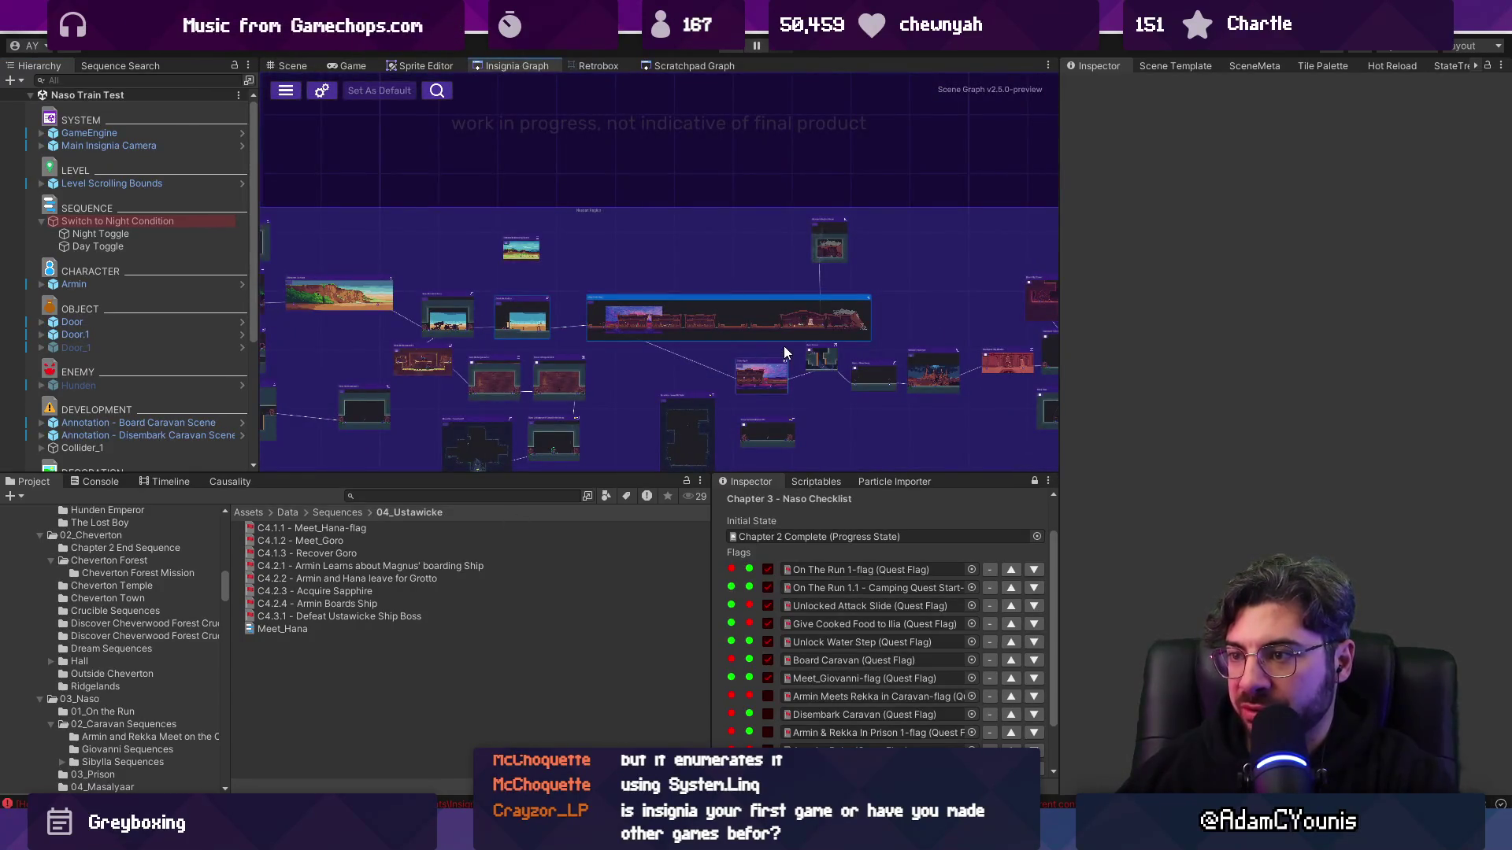
scroll(599, 273, left, 4)
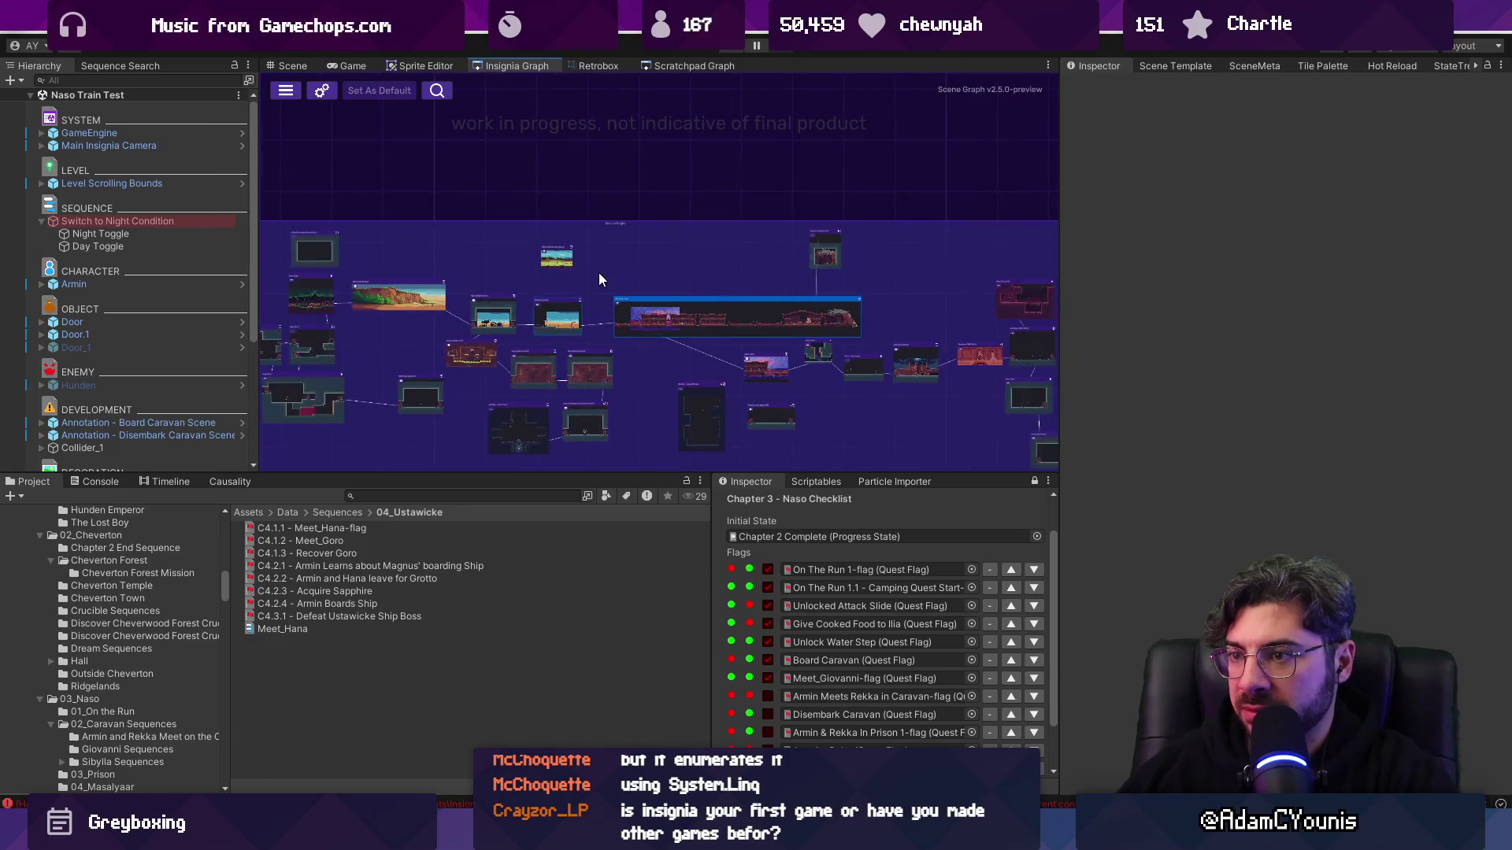
scroll(444, 307, up, 5)
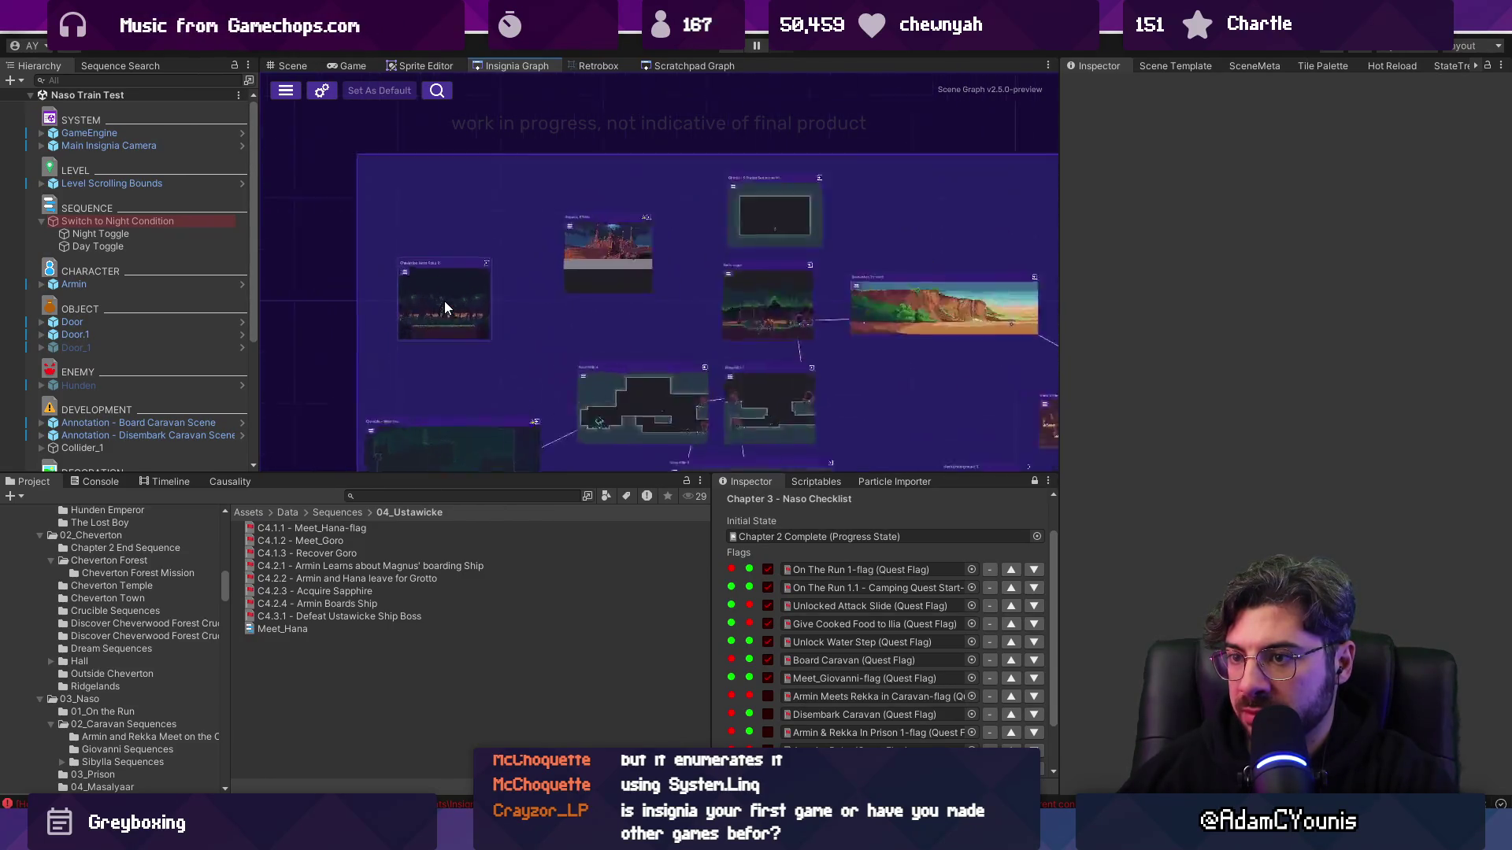
double_click(442, 301)
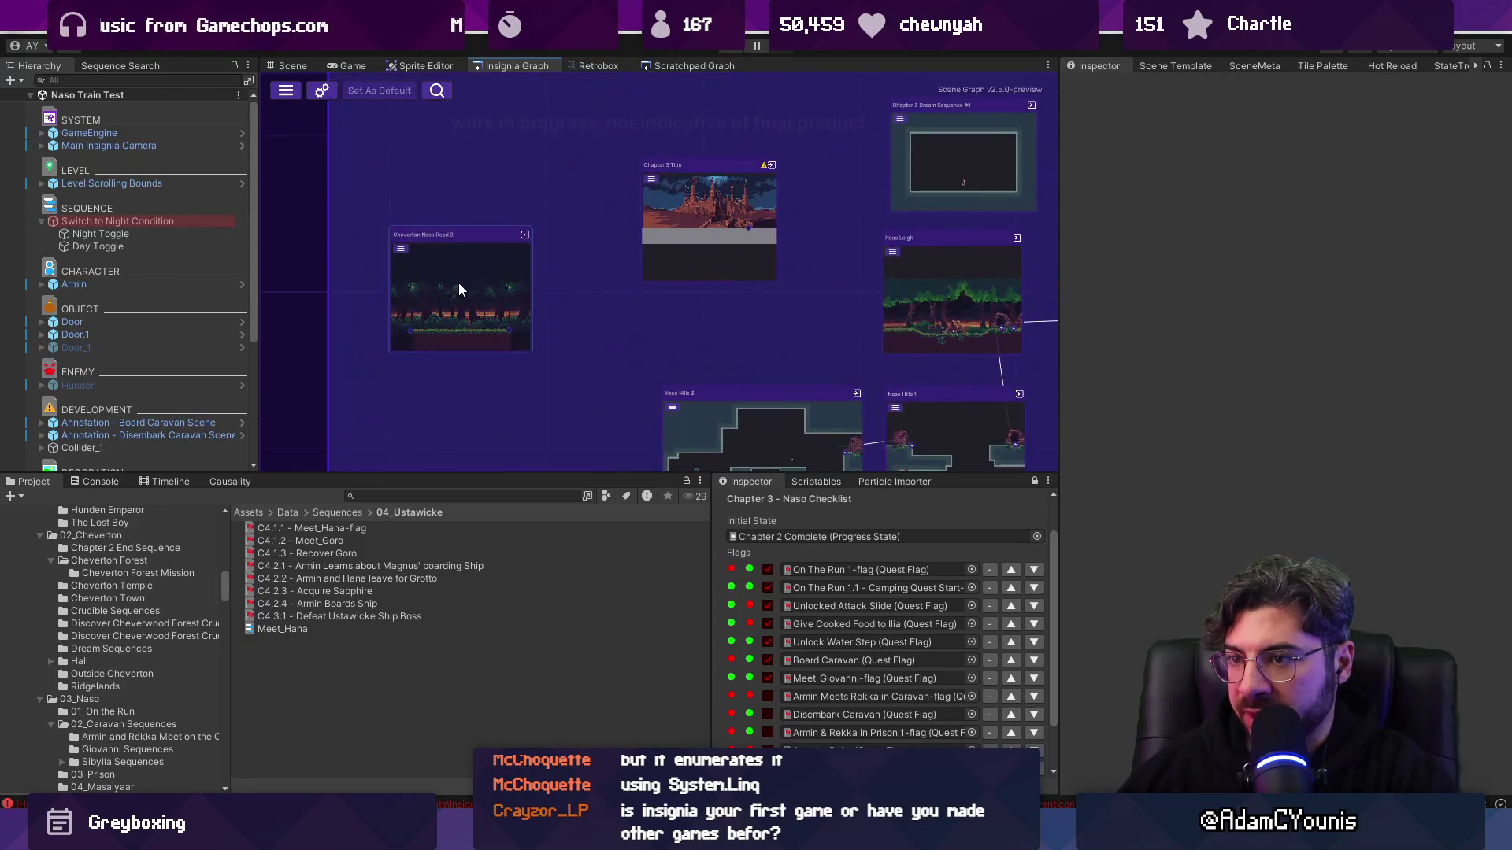
click(480, 66)
double_click(721, 285)
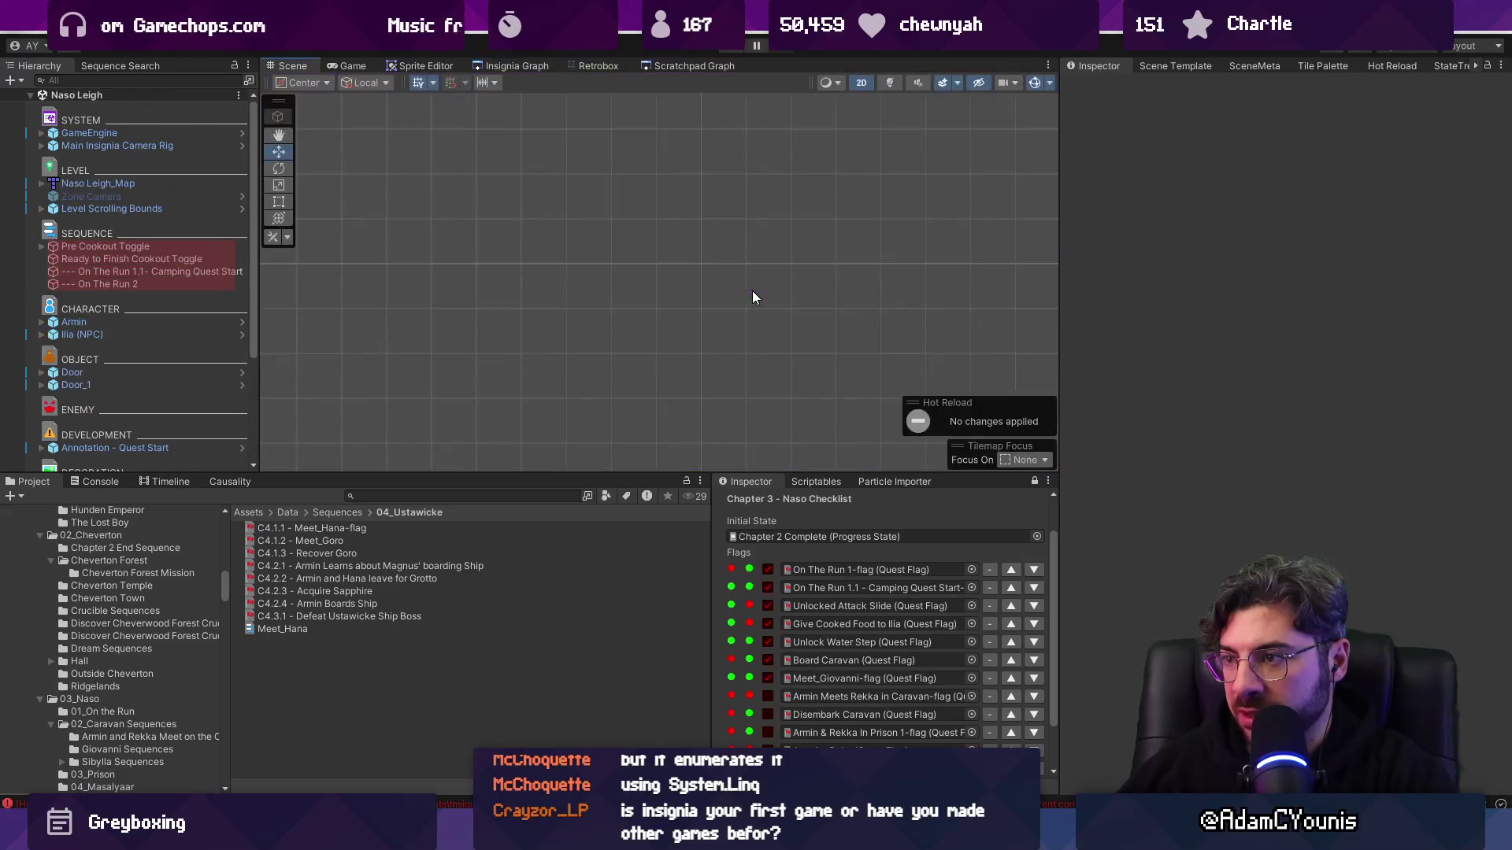
- Load Naso Hills 1, then return to the scene graph
click(441, 66)
click(488, 66)
scroll(753, 302, down, 5)
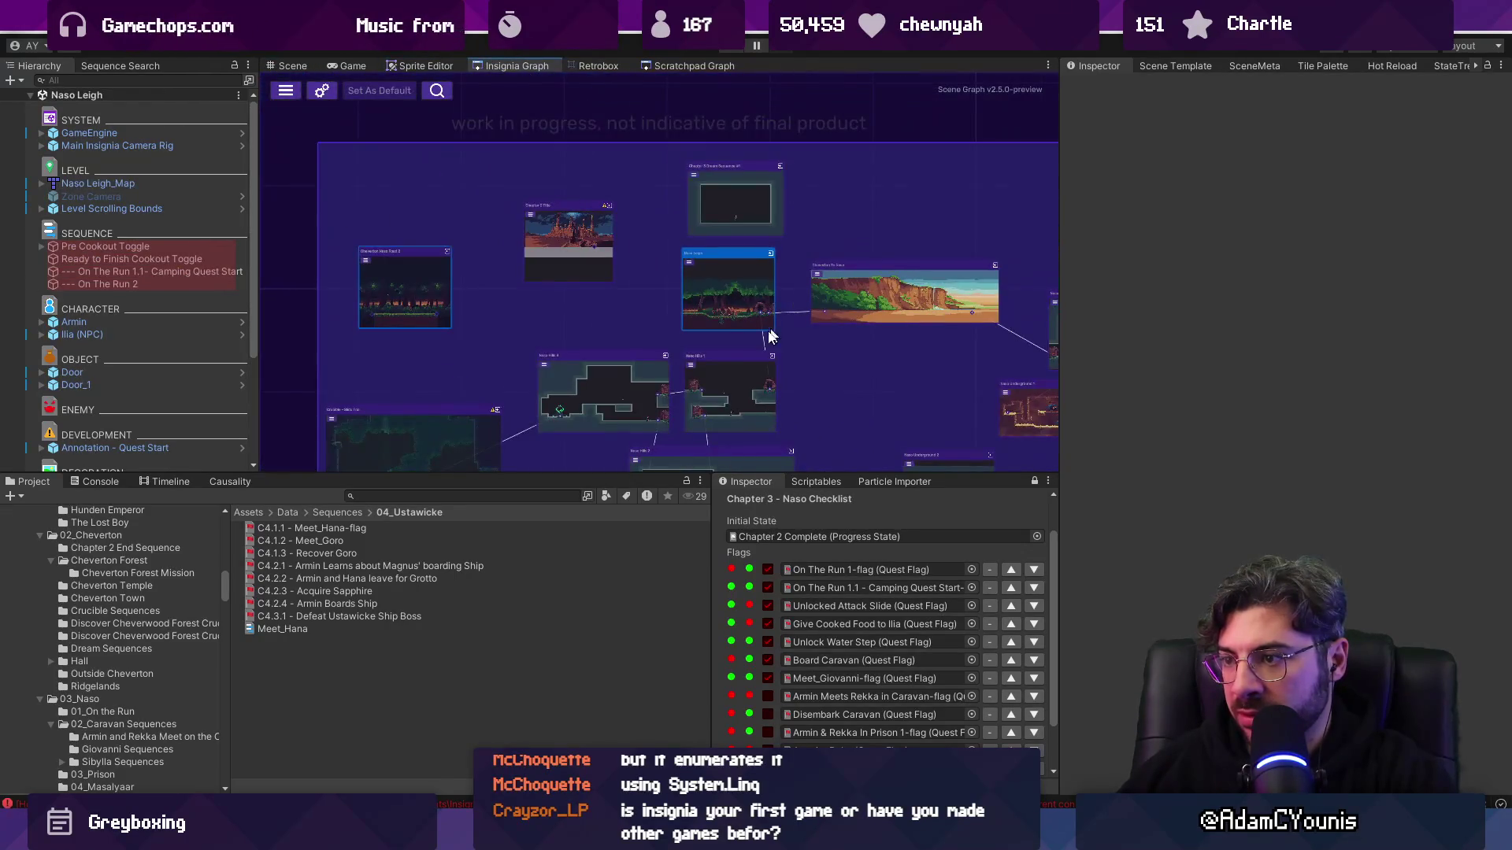
double_click(721, 394)
click(517, 66)
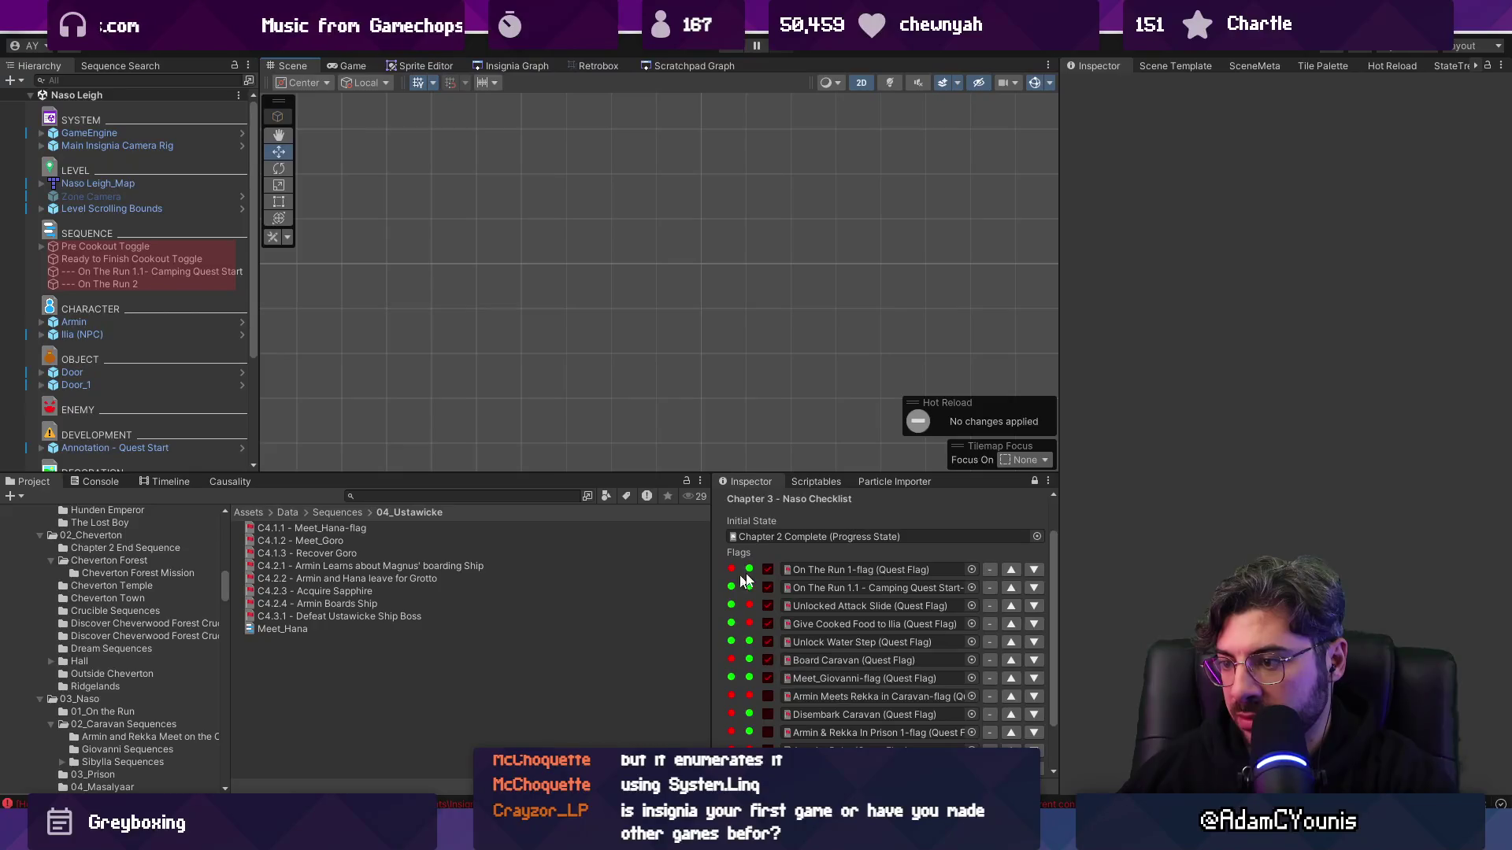
scroll(630, 263, up, 3)
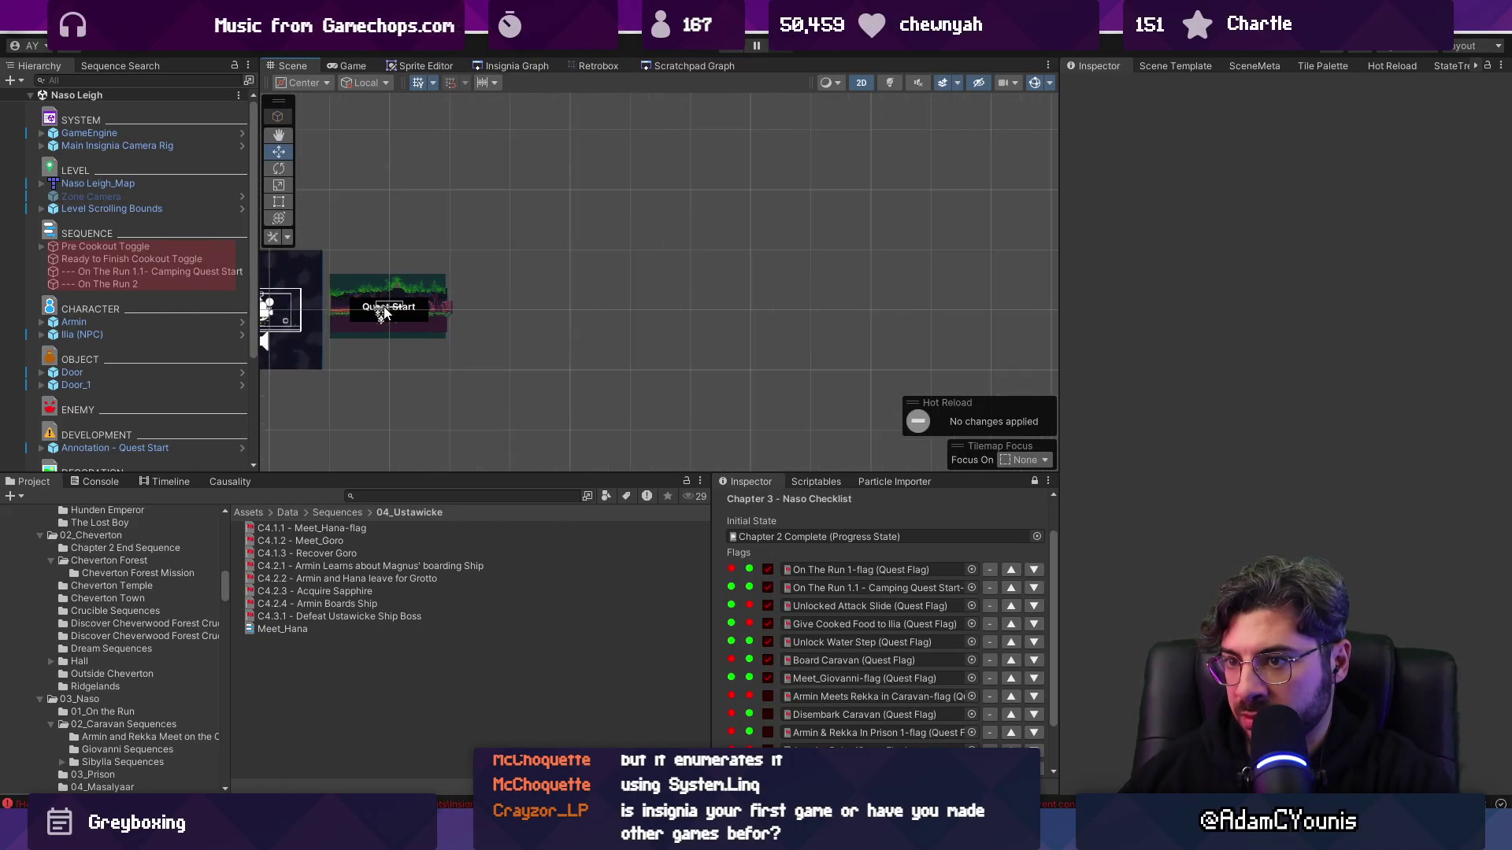
scroll(365, 330, up, 10)
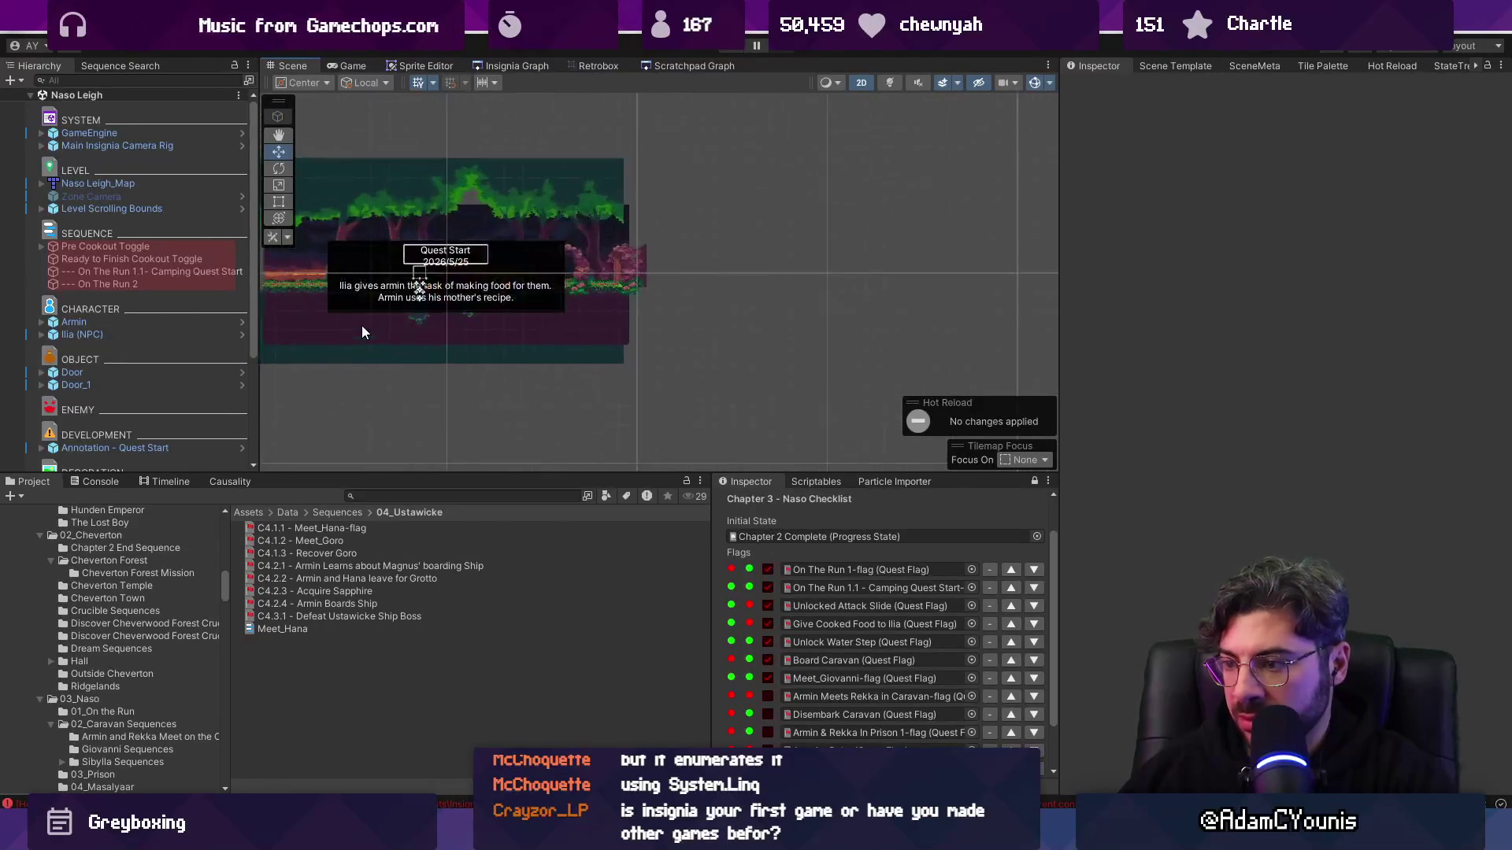
click(512, 65)
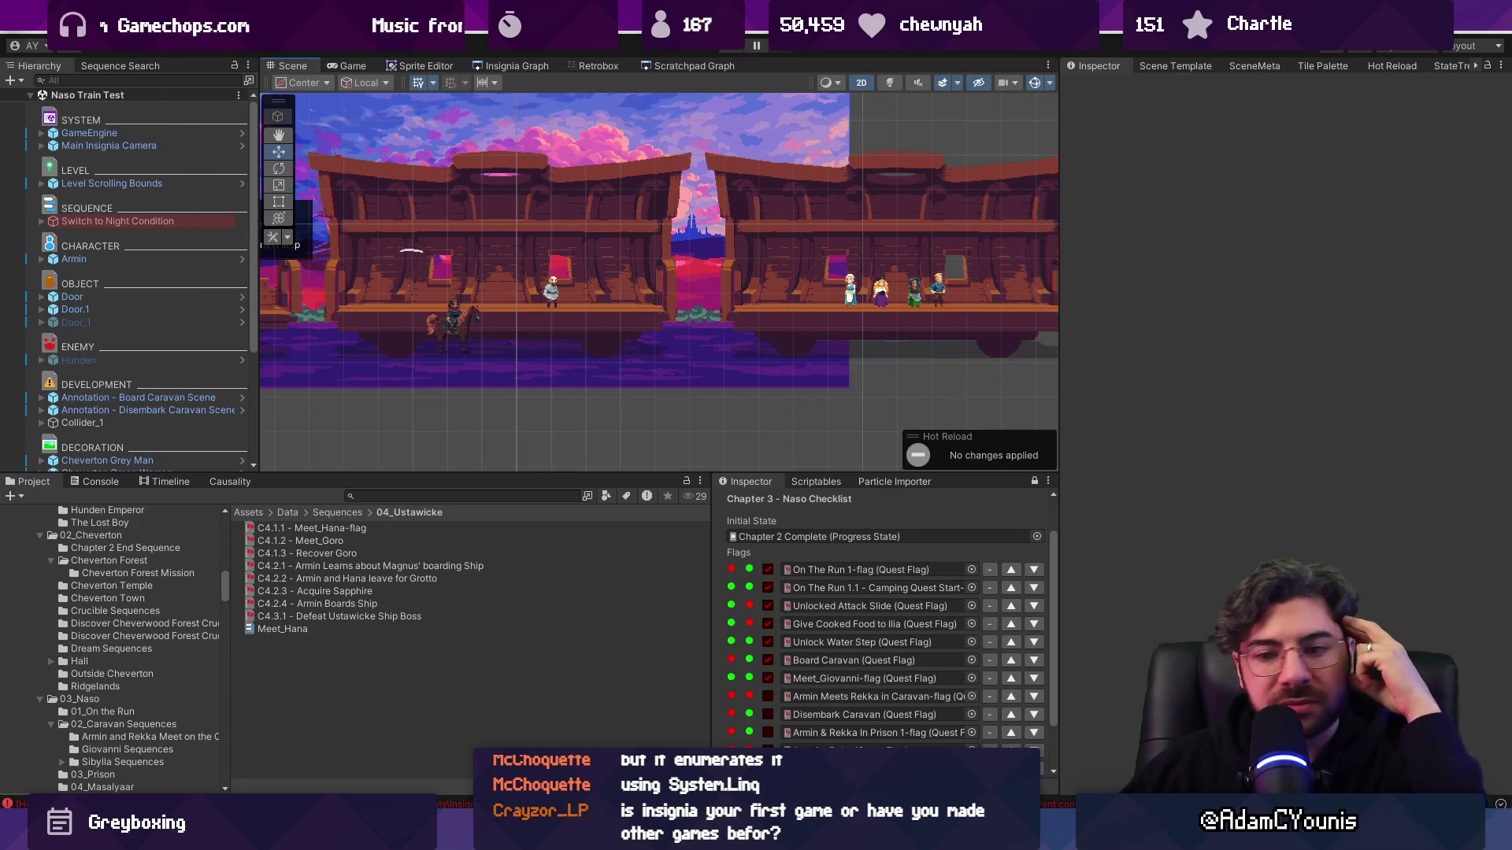
- Reduce the status dot width from 20 to 10, save, and view it in Unity
key(alt+Tab)
click(753, 523)
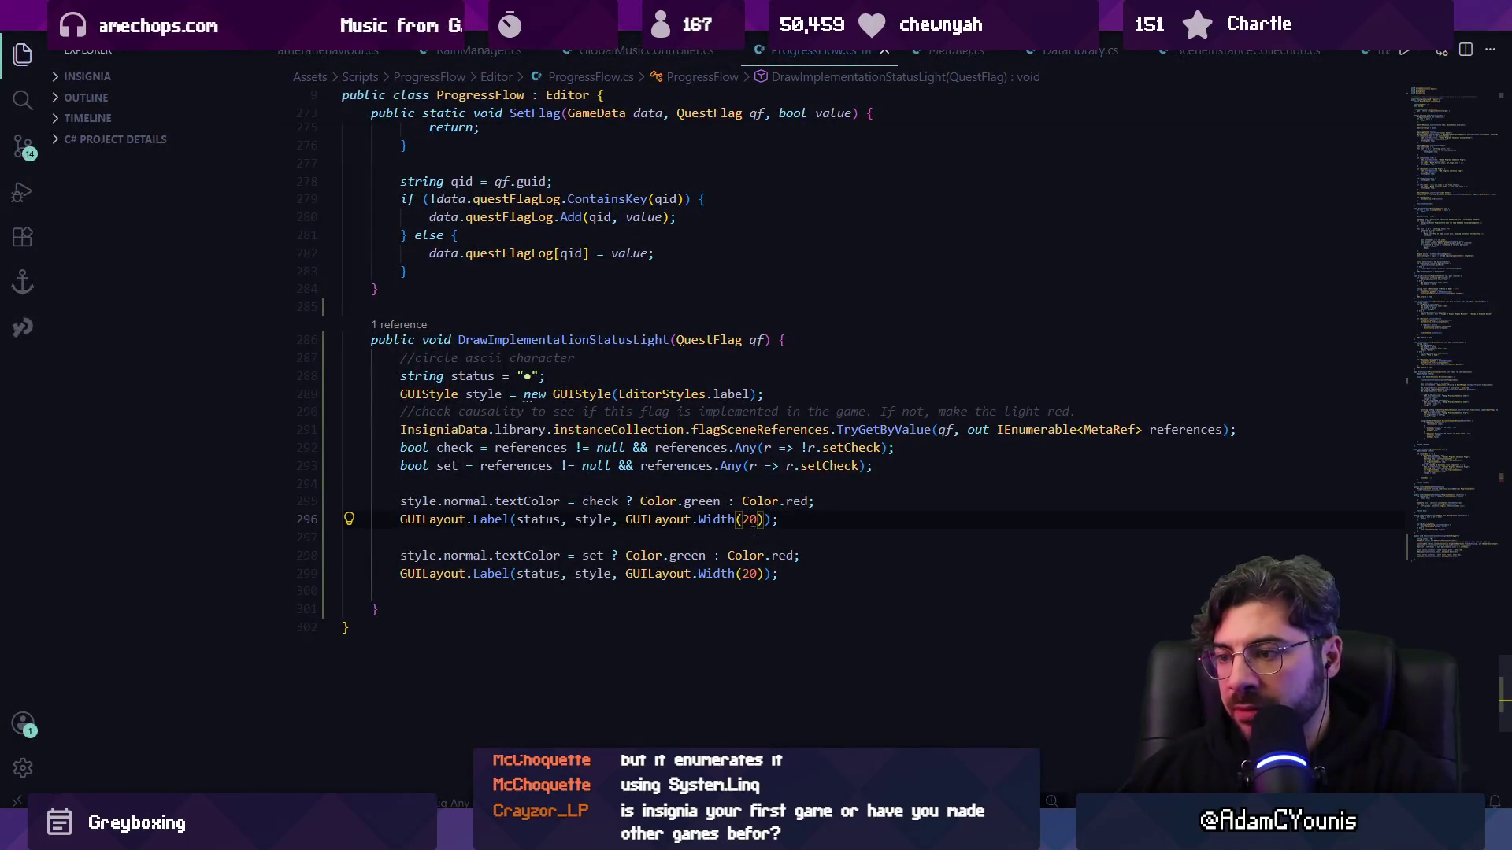
key(BackSpace)
text(1)
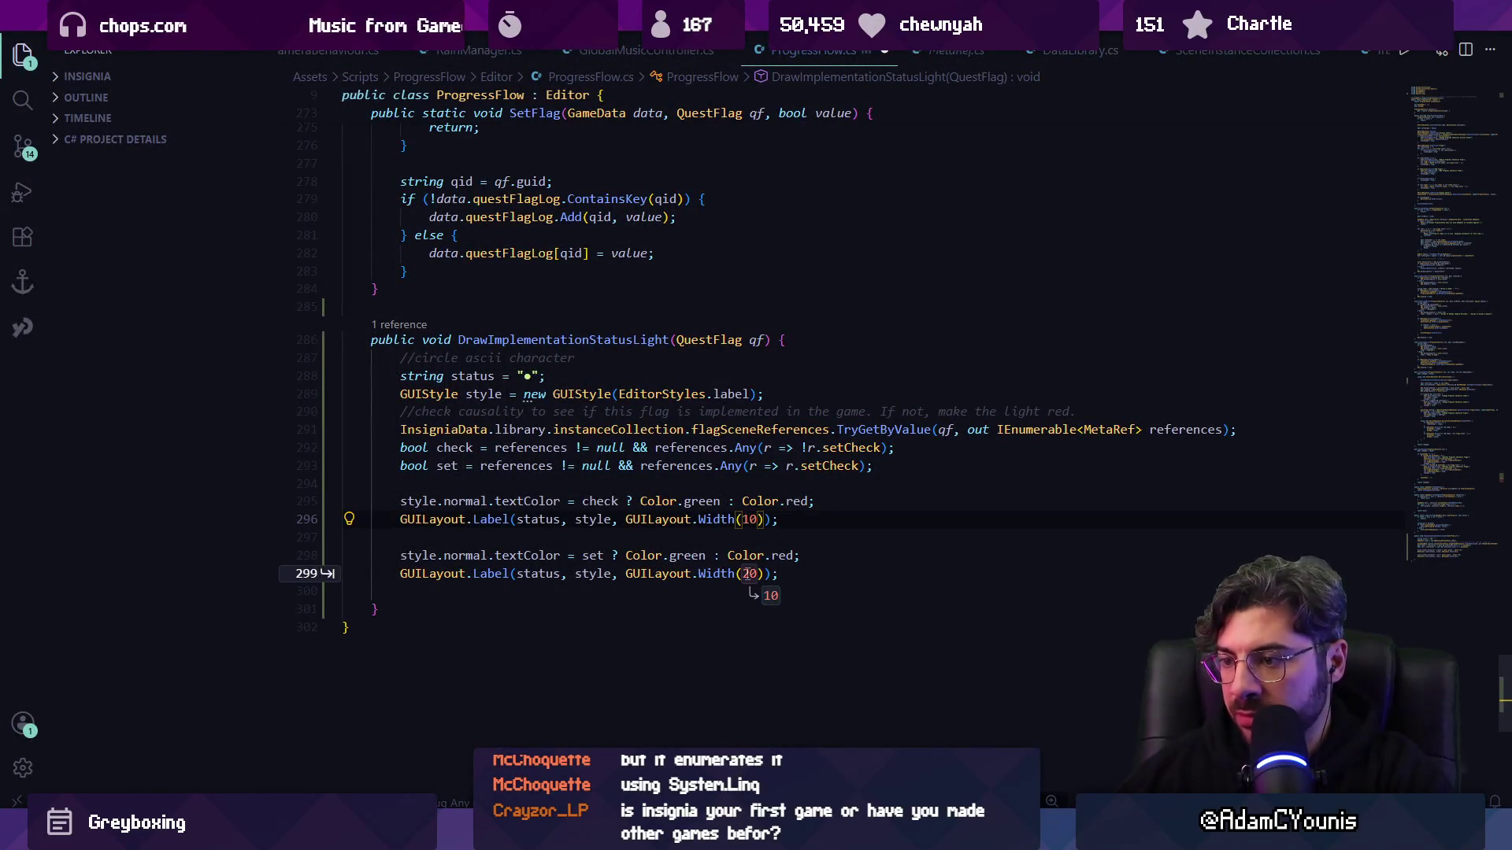
key(Tab)
key(ctrl+s)
key(alt+Tab)
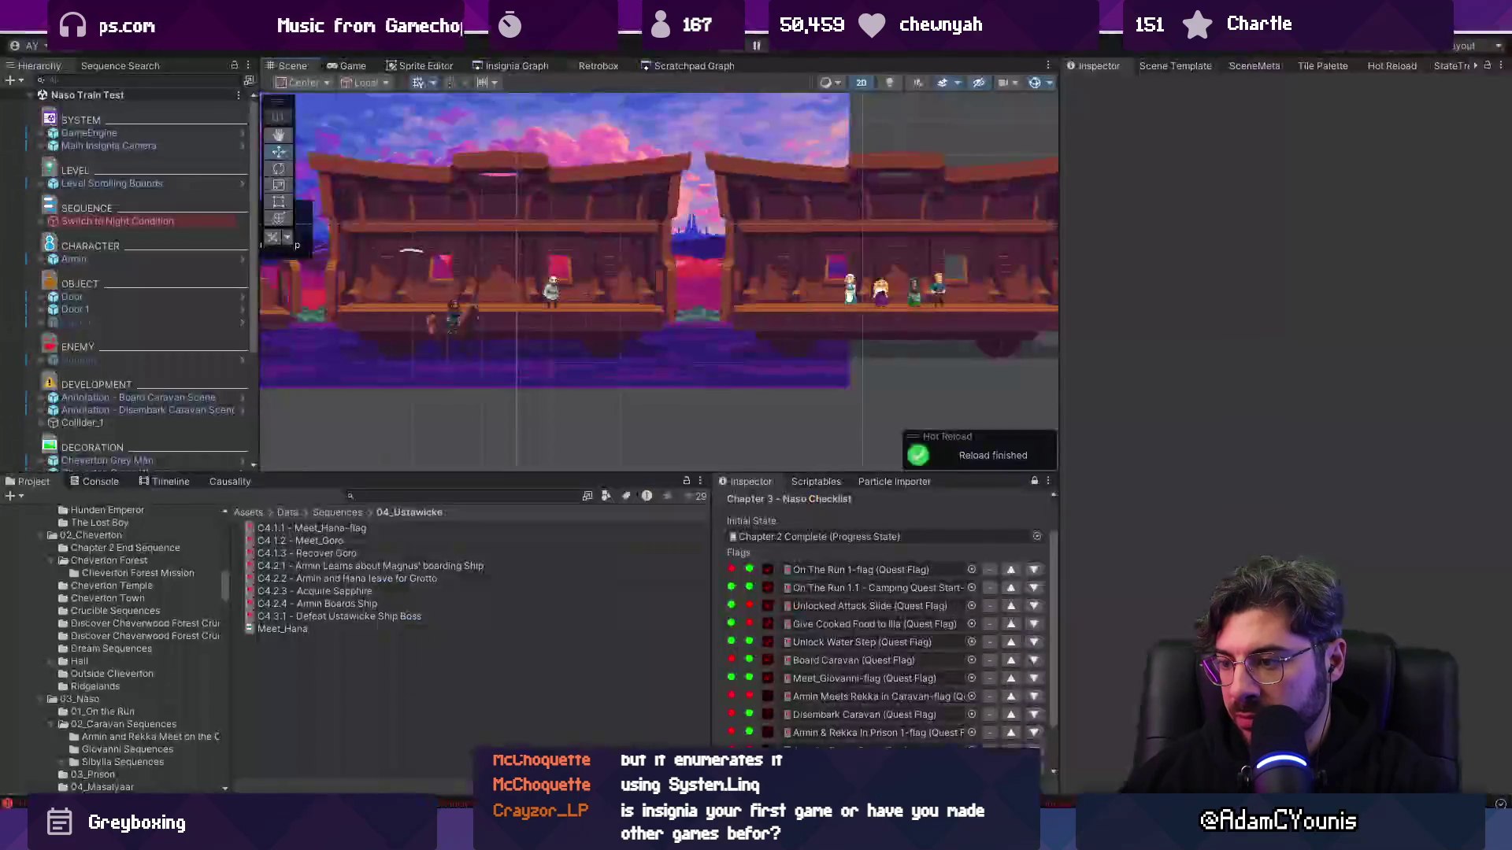
- Change the dot width to 15, save the script, and check the result in Unity
key(alt+Tab)
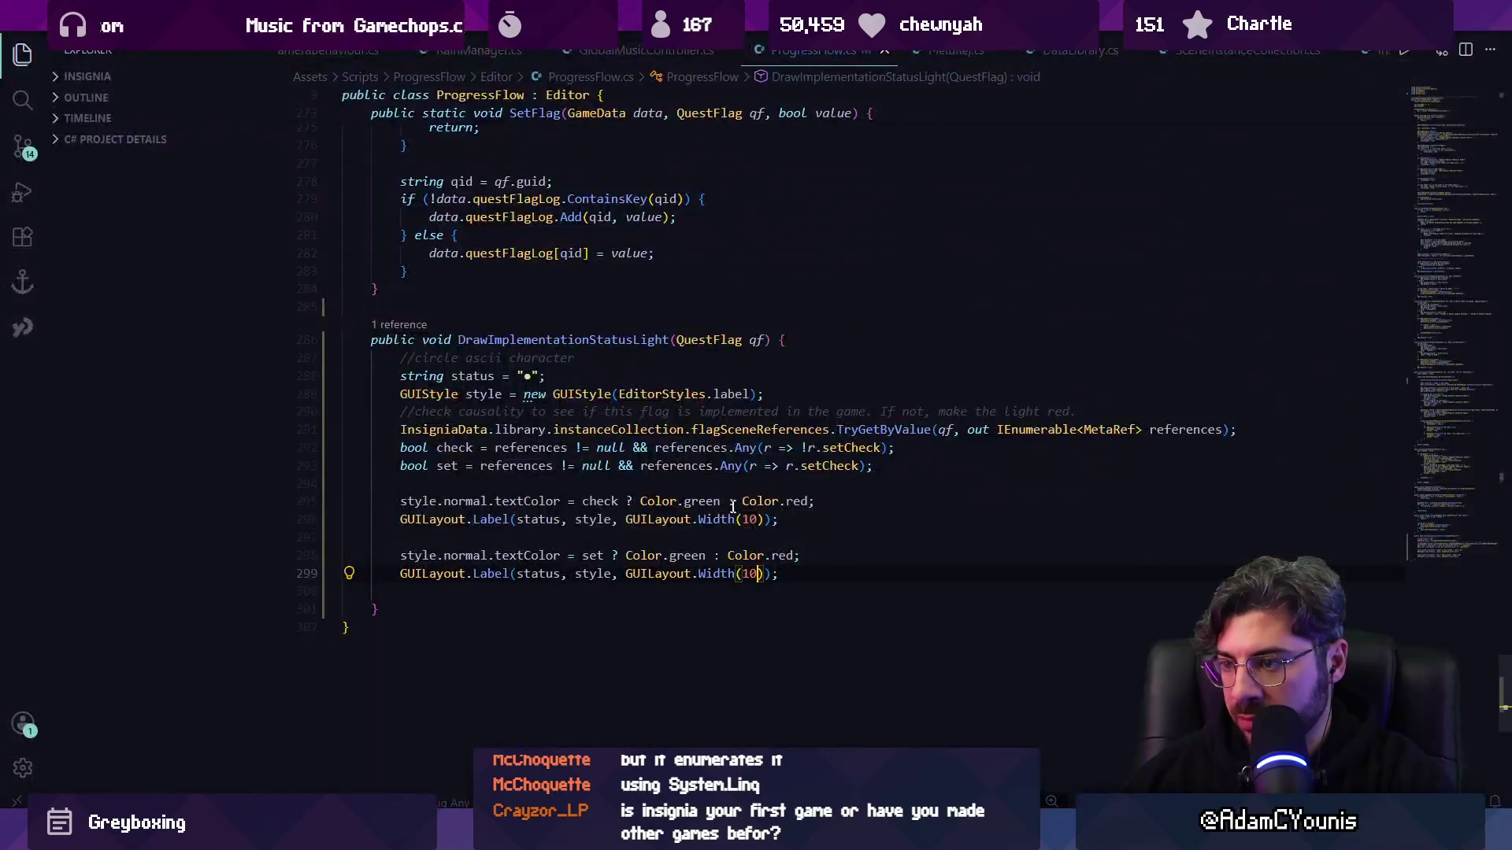
key(BackSpace)
text(5)
key(Tab)
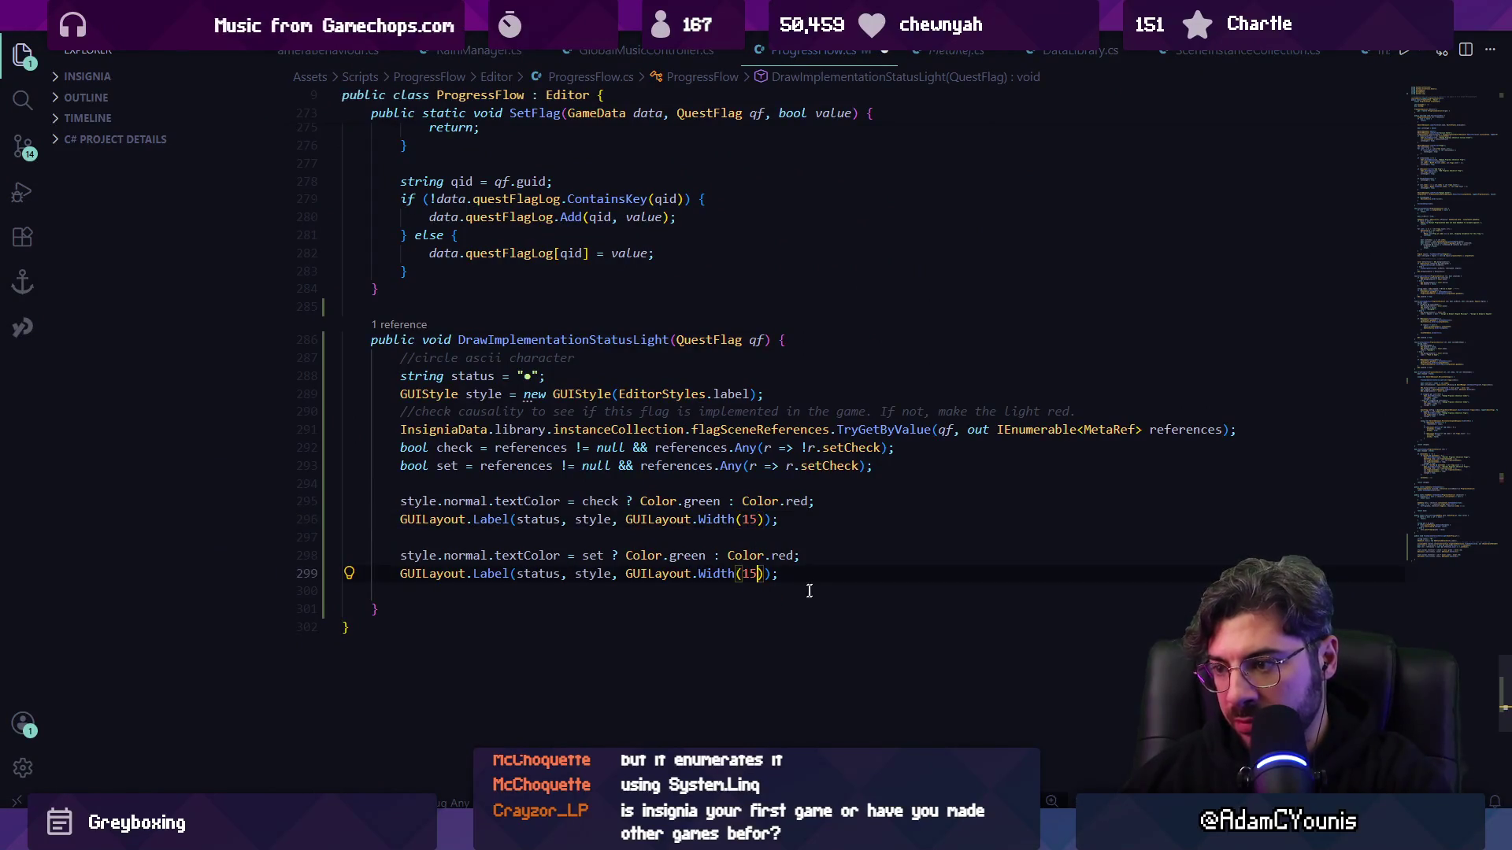
key(ctrl+s)
key(Return)
key(alt+Tab)
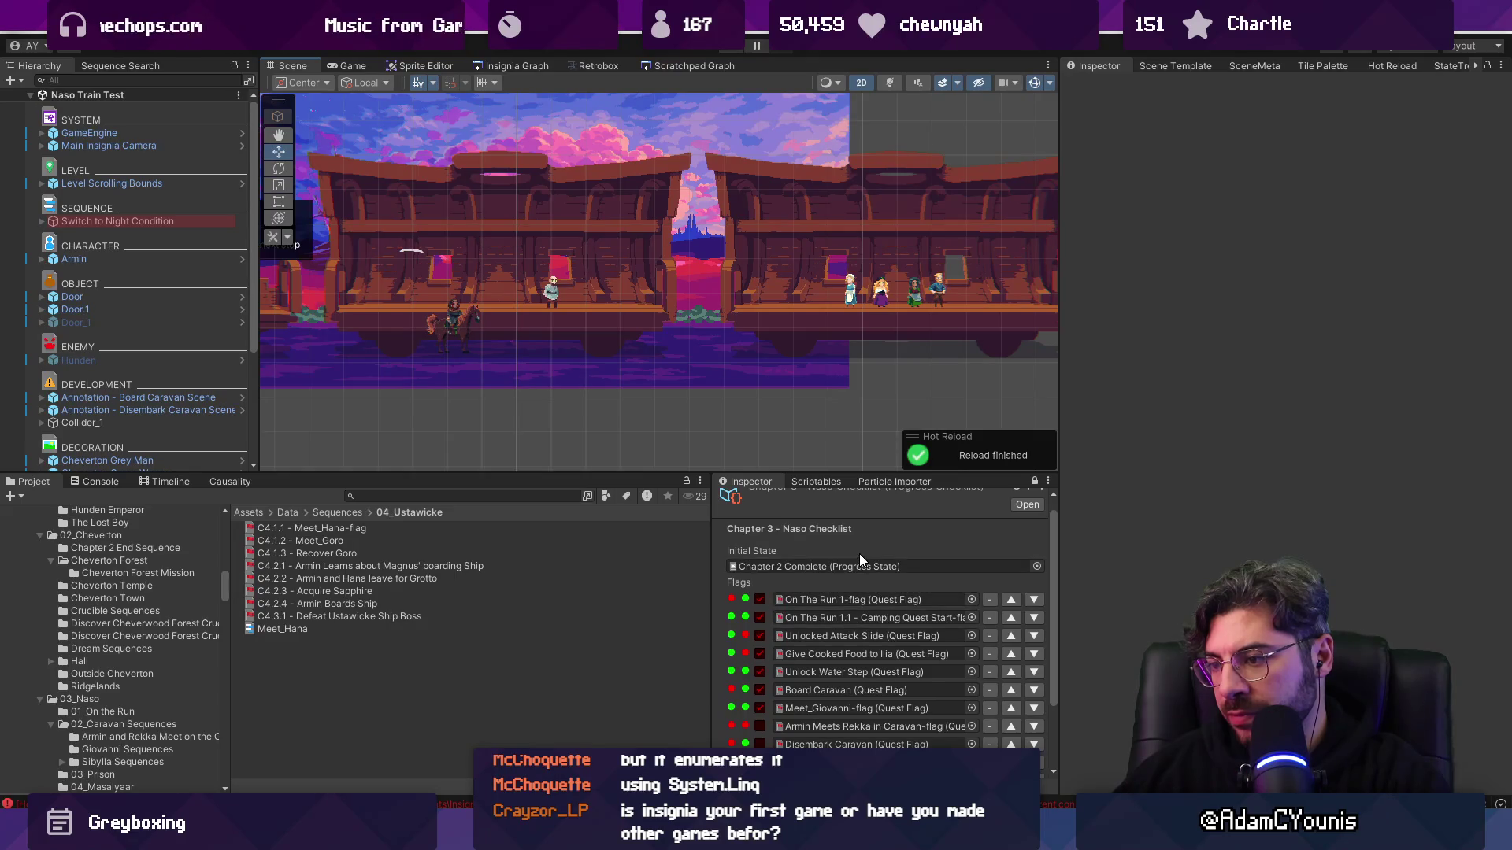
- Return to ProgressFlow.cs at the check light's green colour on line 295
scroll(763, 600, down, 2)
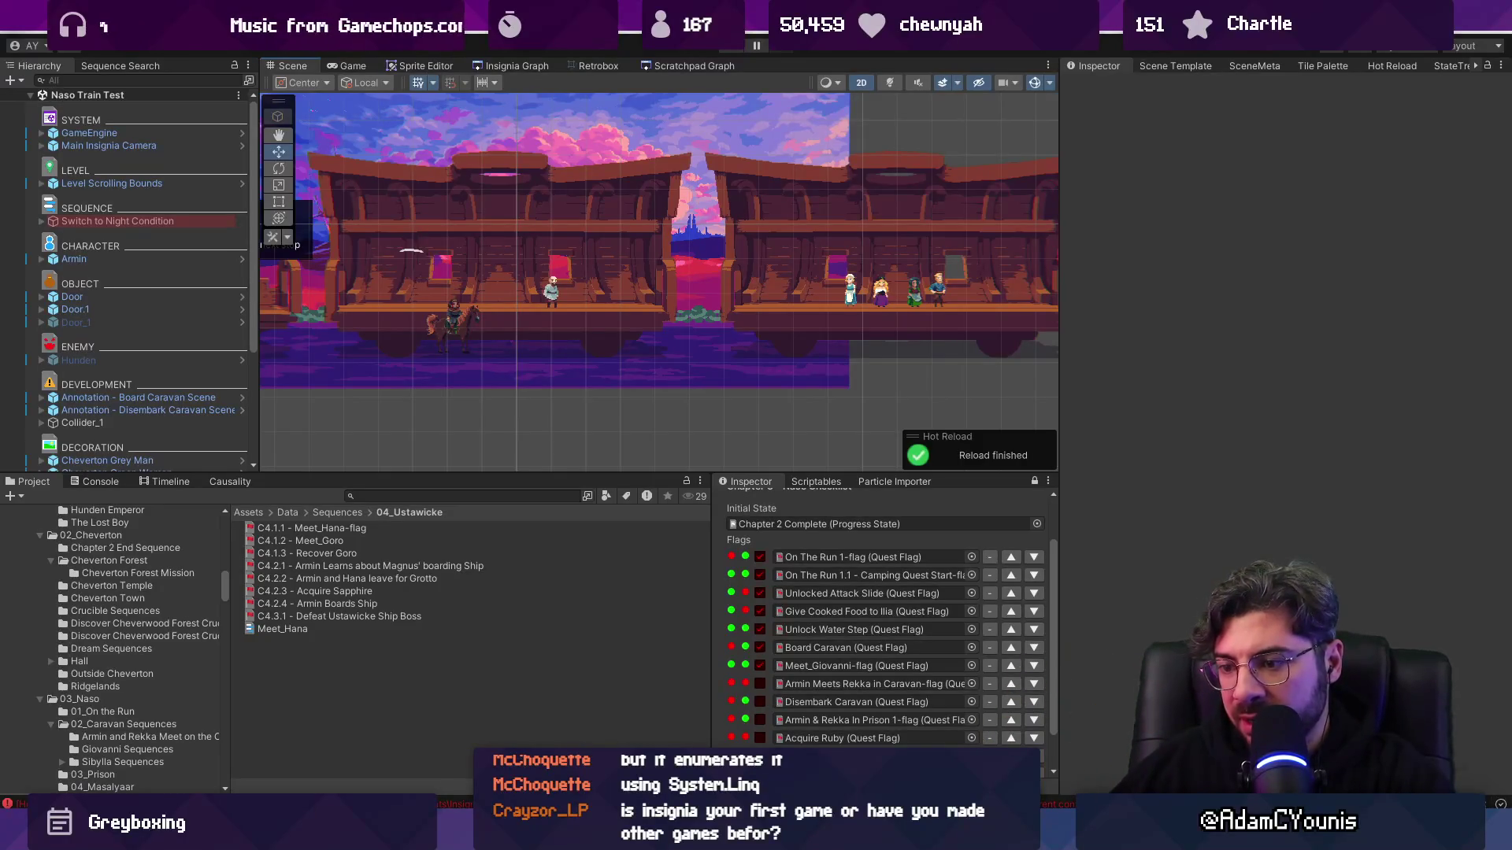
mouse_move(549, 836)
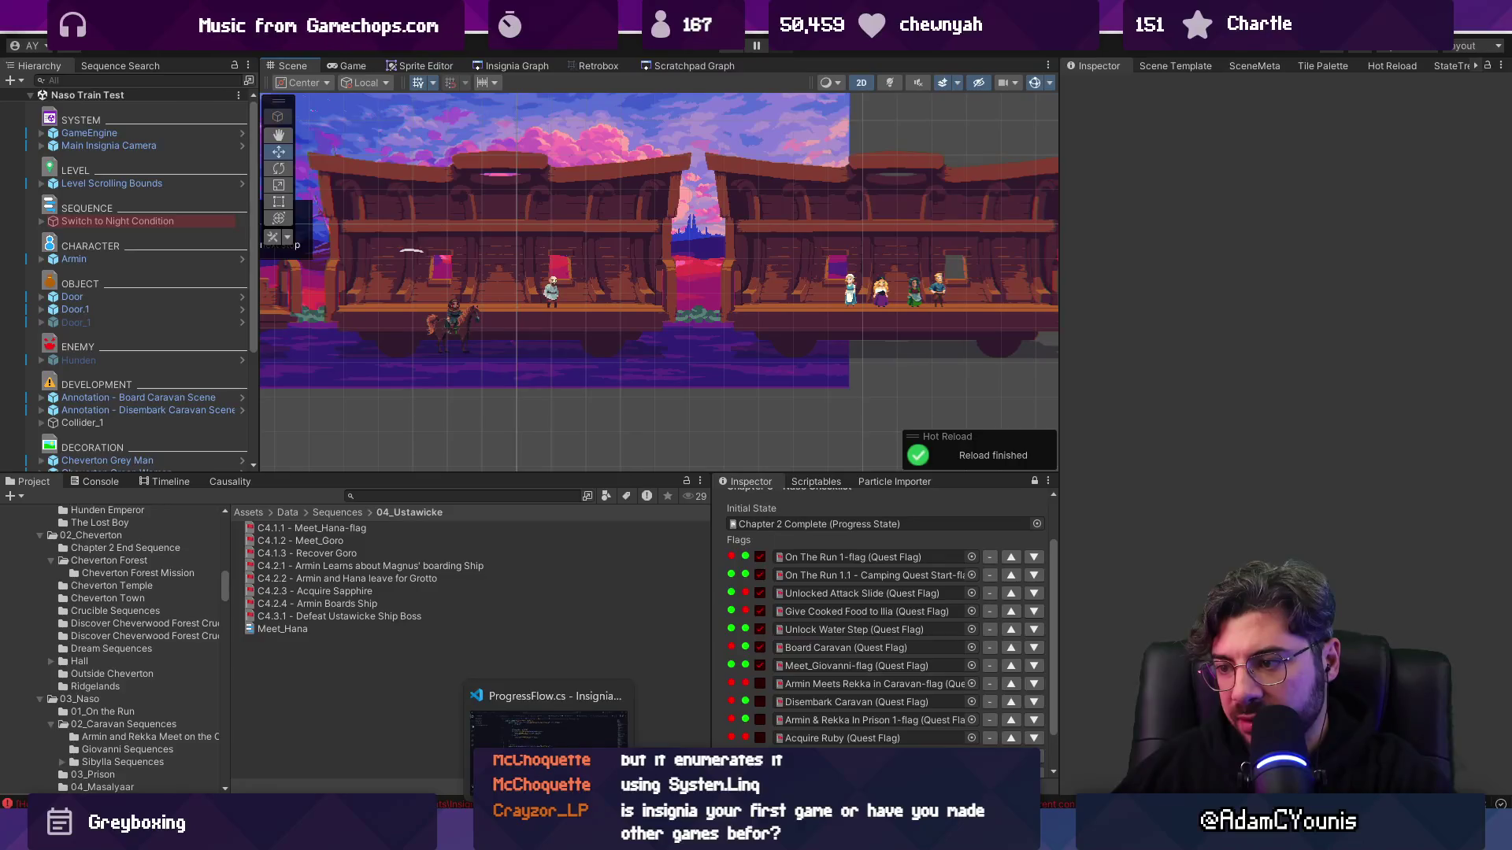
click(548, 724)
click(701, 501)
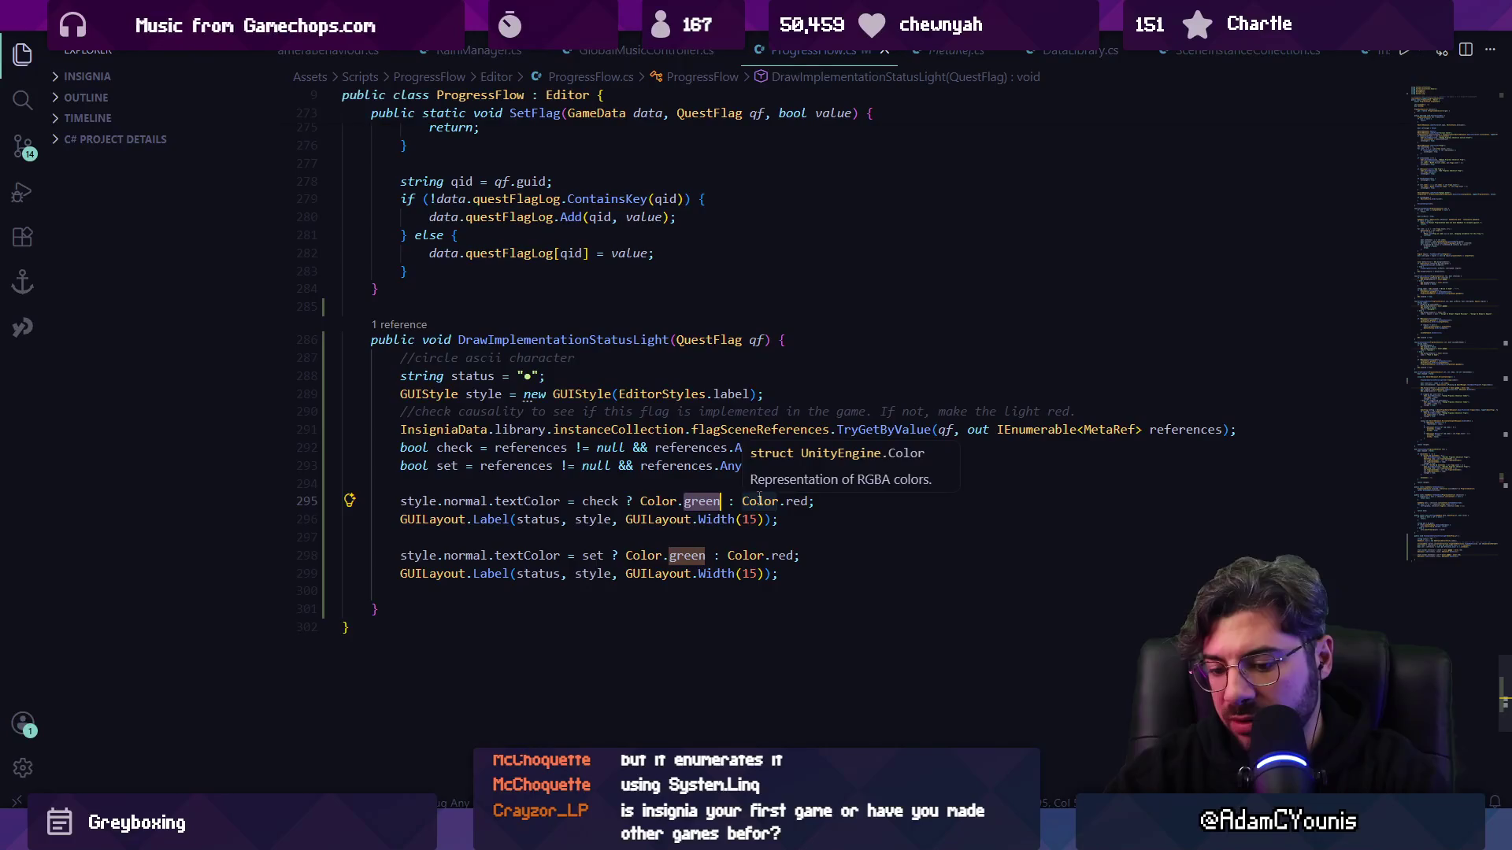
- Change the check light colour from Color.green to Color.orange, then Color.yellow, and check it in Unity
key(ctrl+BackSpace)
text(orange)
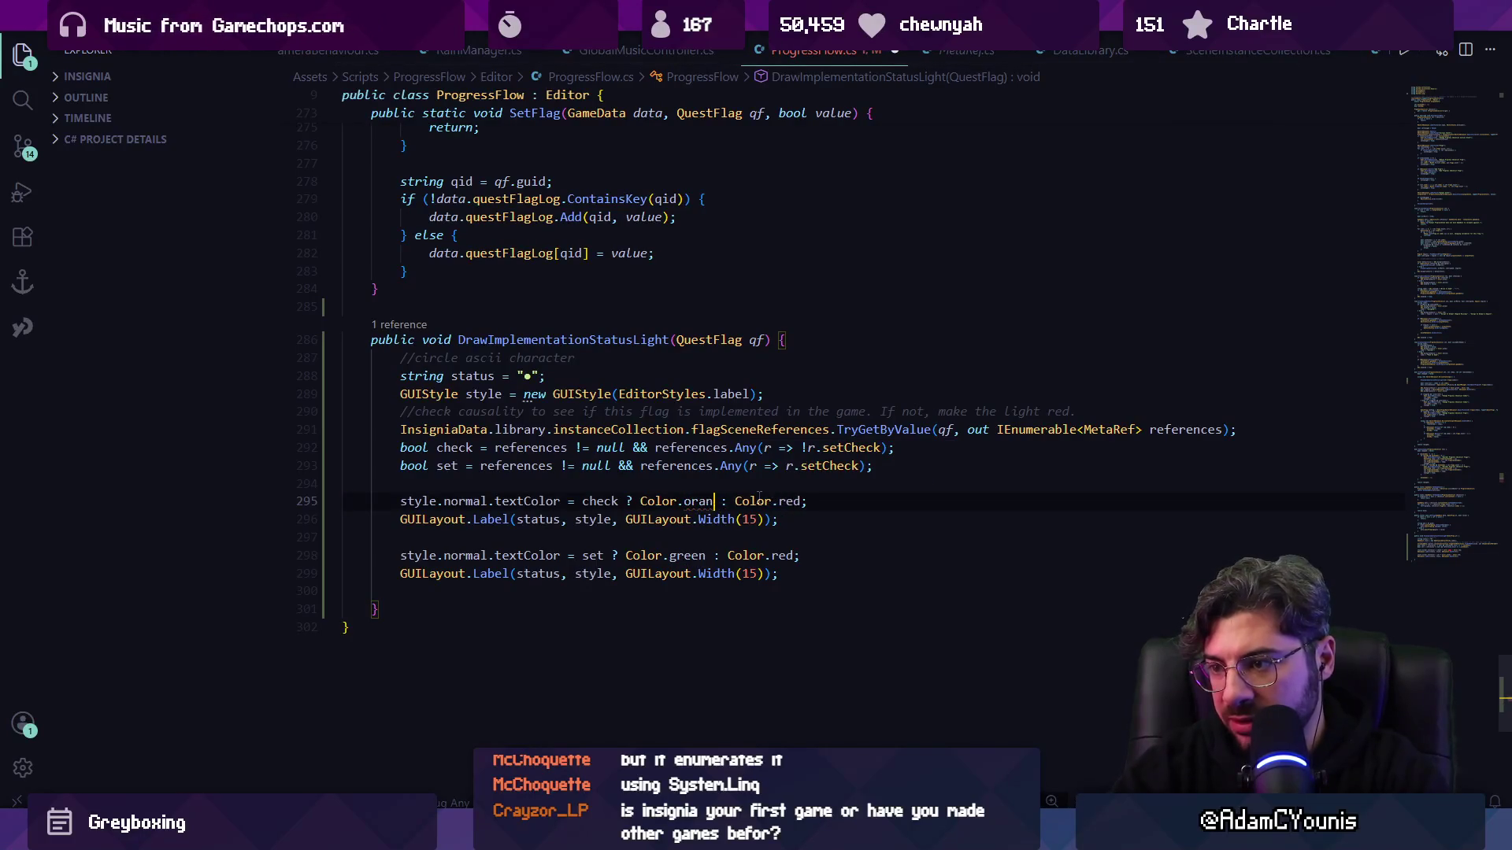
key(ctrl+Left)
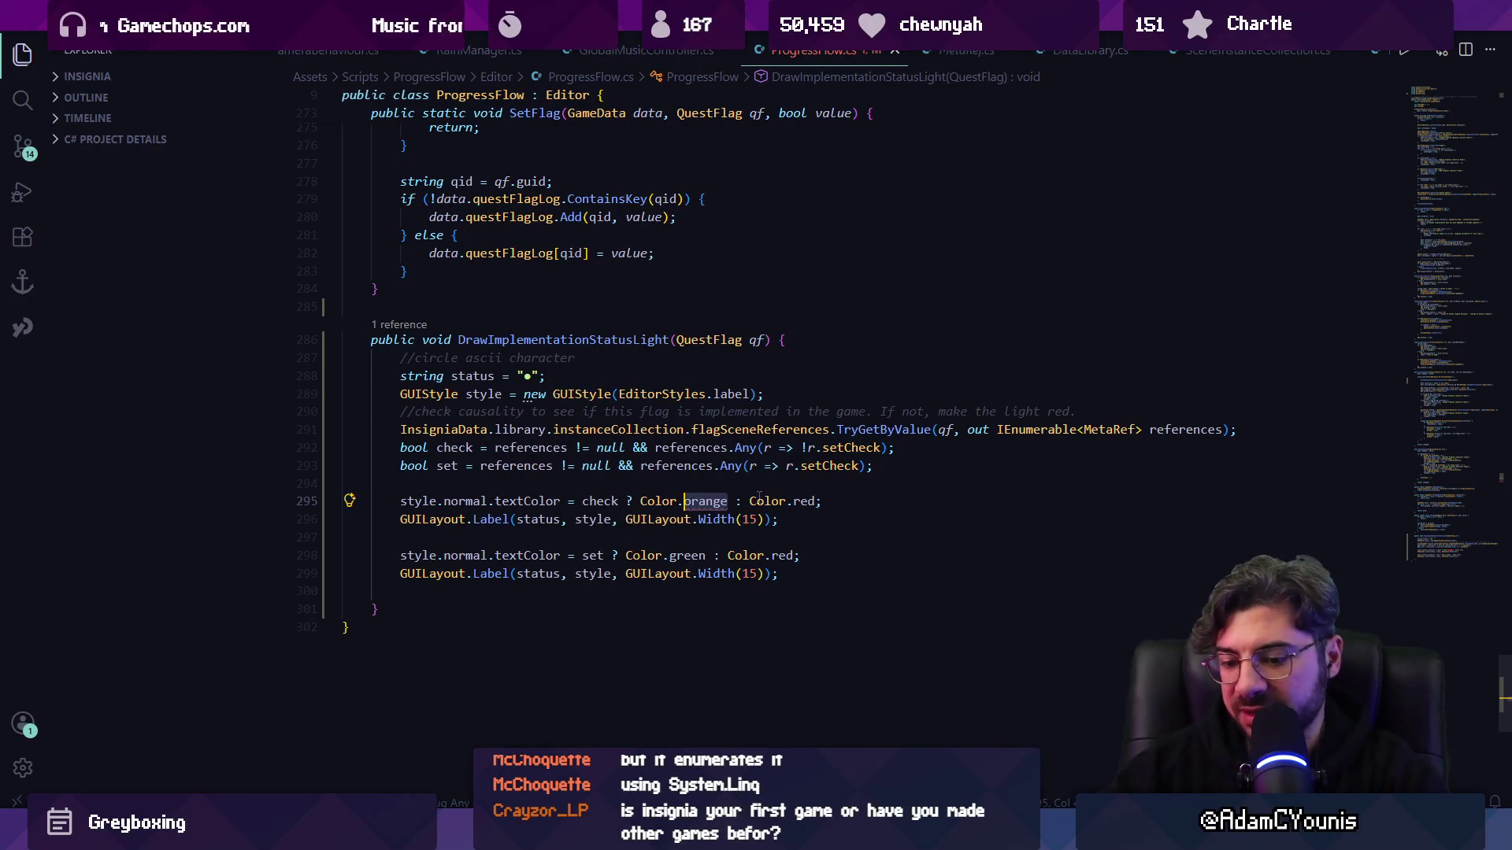
key(ctrl+Delete)
text(yellow)
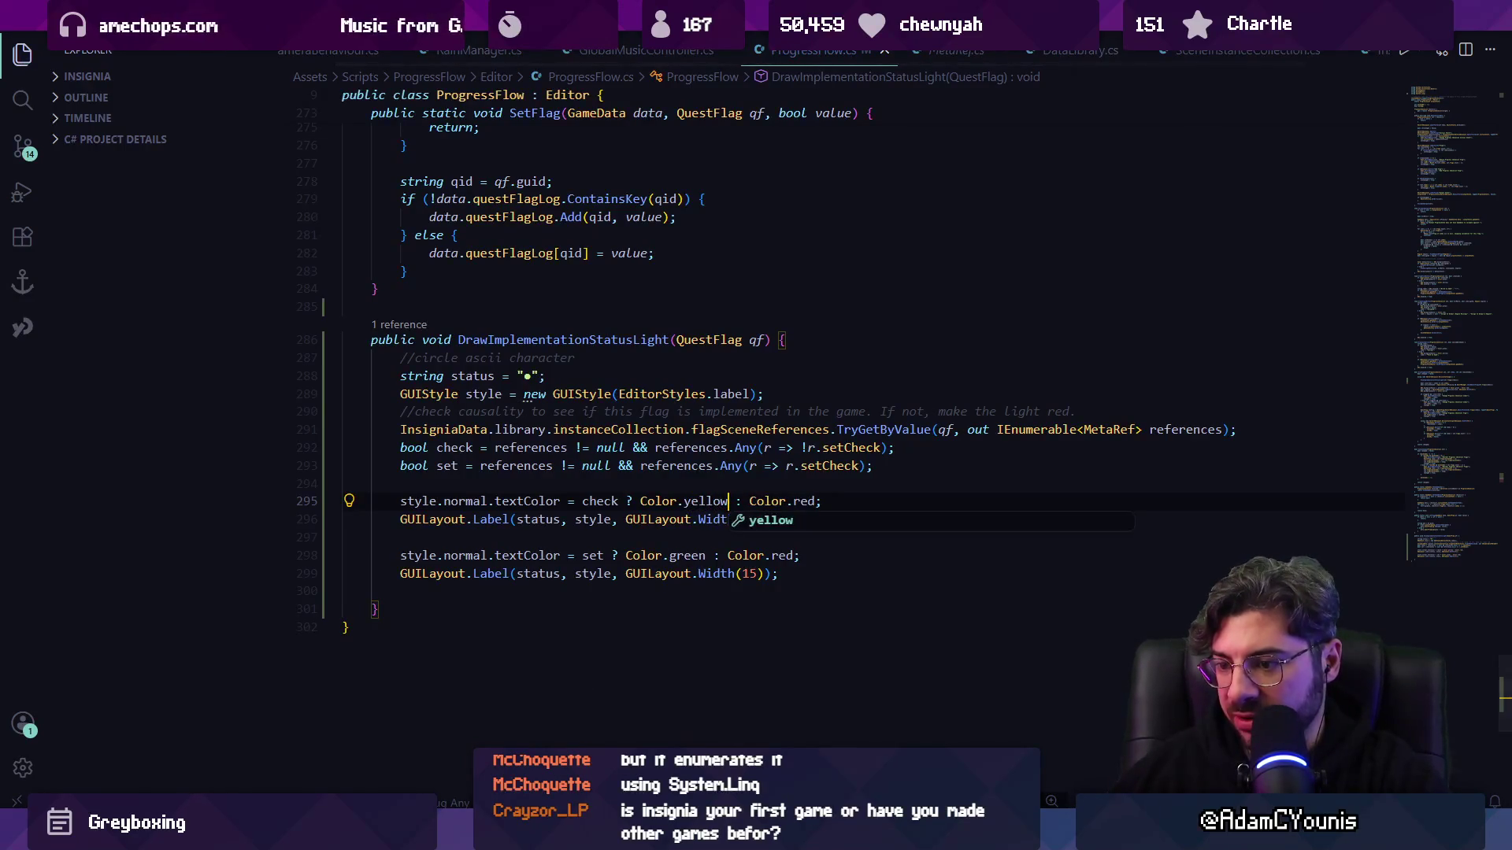
key(alt+Tab)
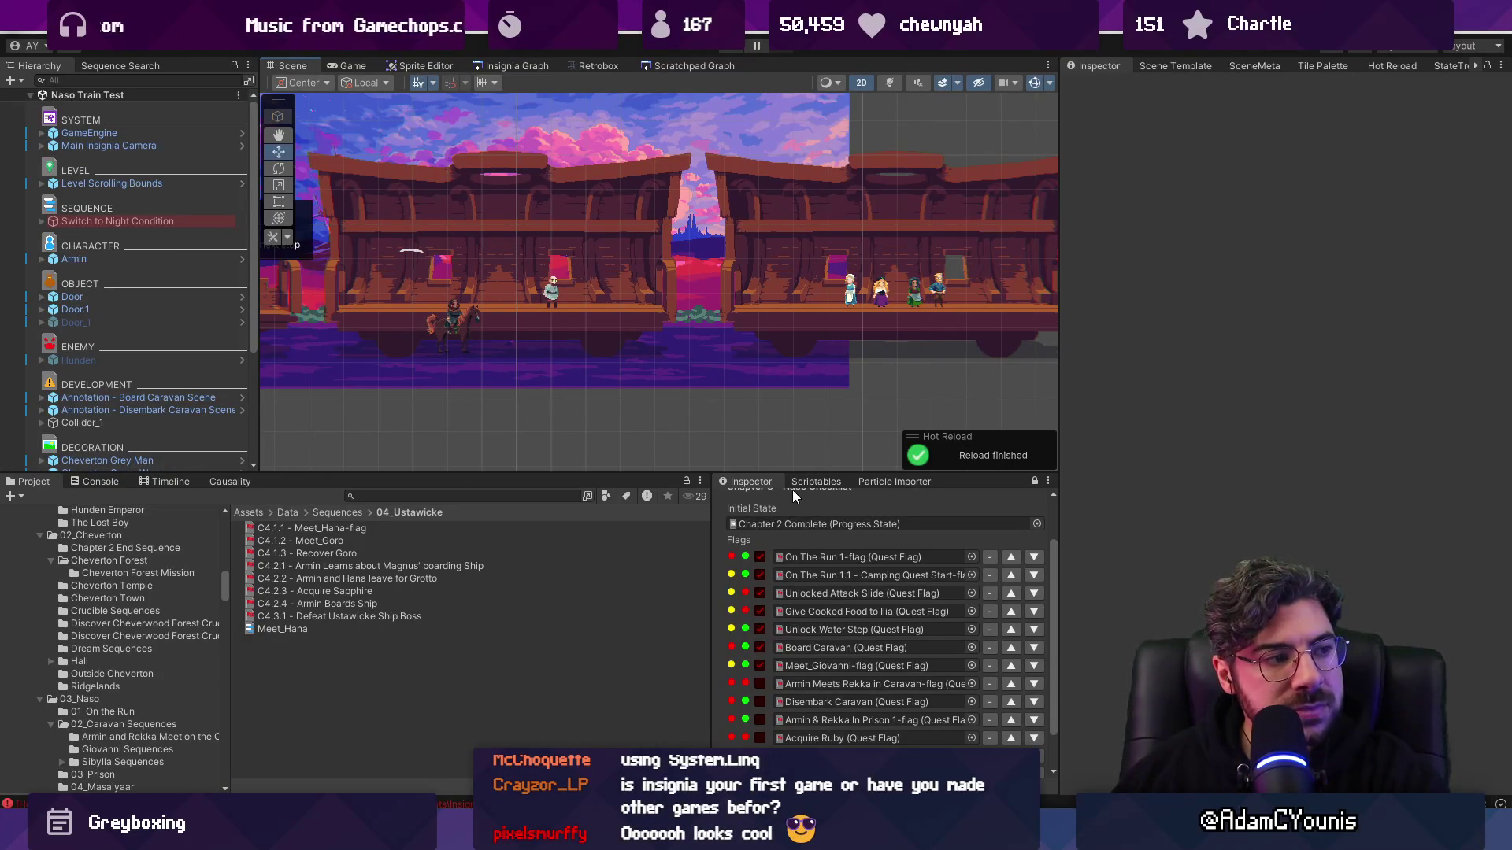
- Back in ProgressFlow.cs, select the ● circle character in line 288's status string
mouse_move(548, 837)
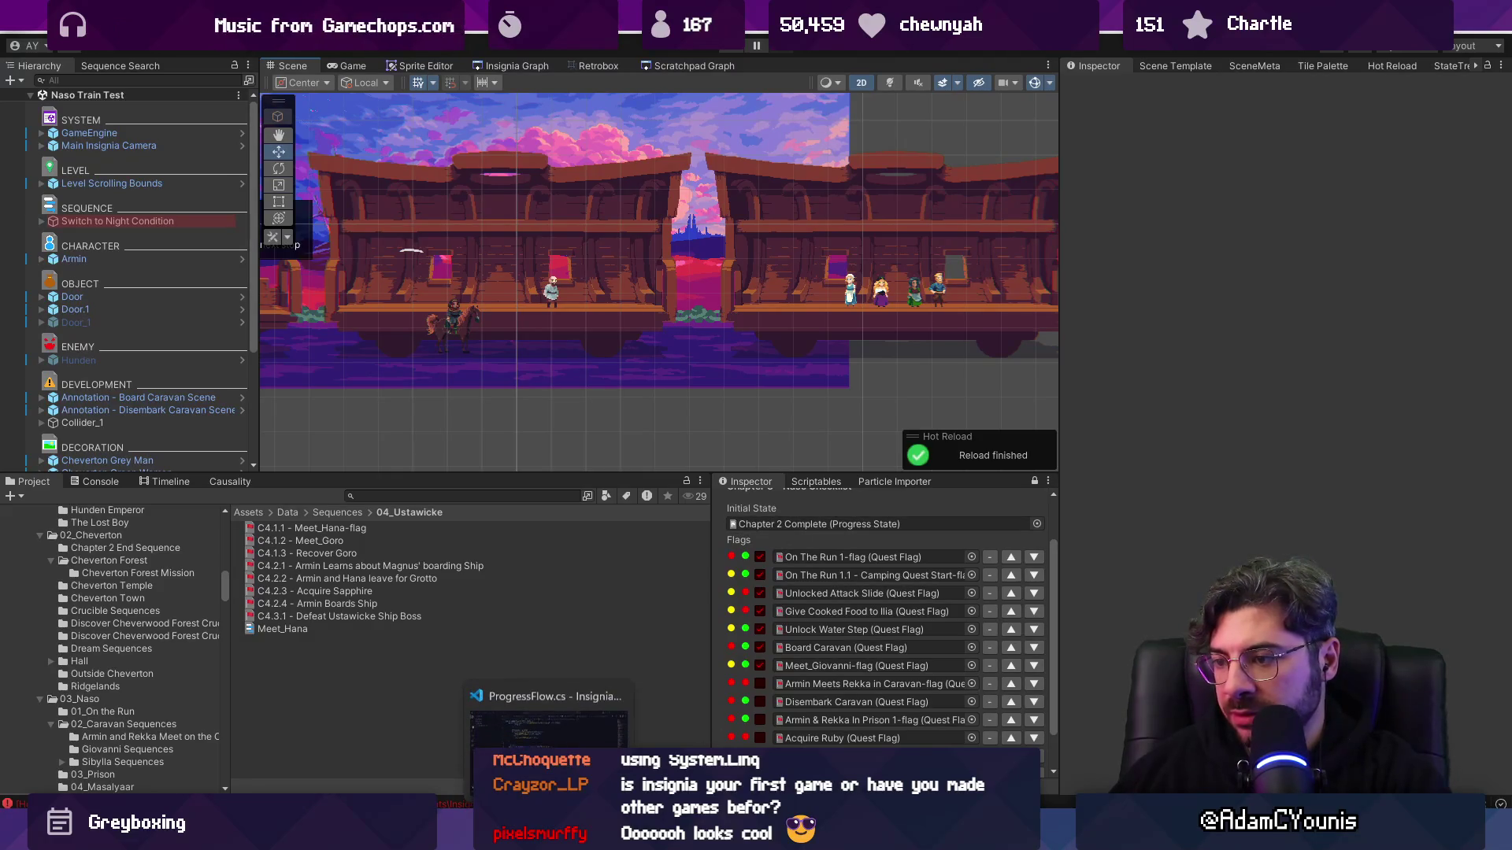
click(607, 704)
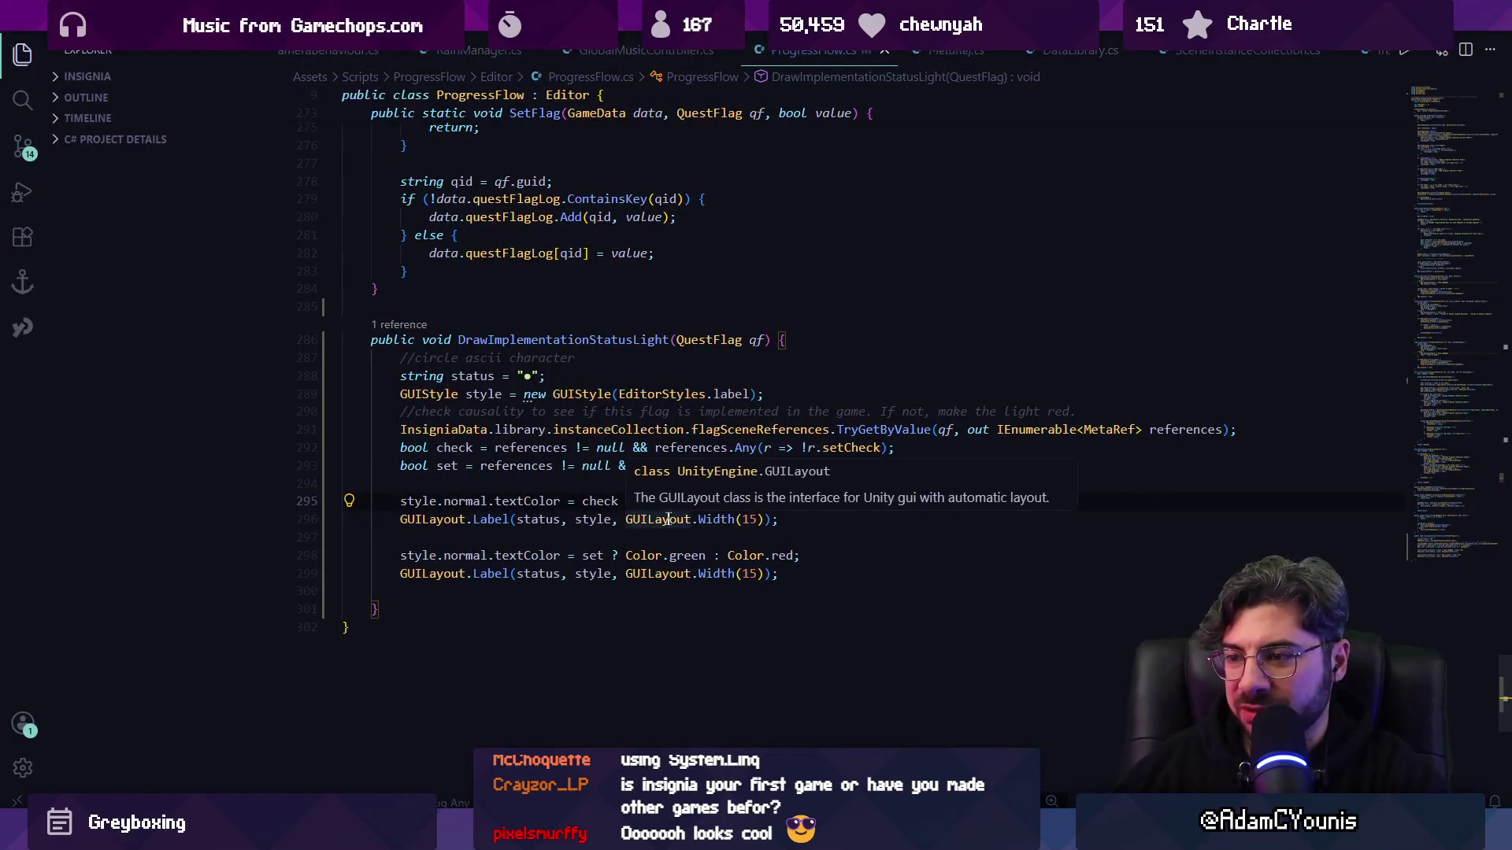
click(529, 377)
drag(523, 376, 541, 377)
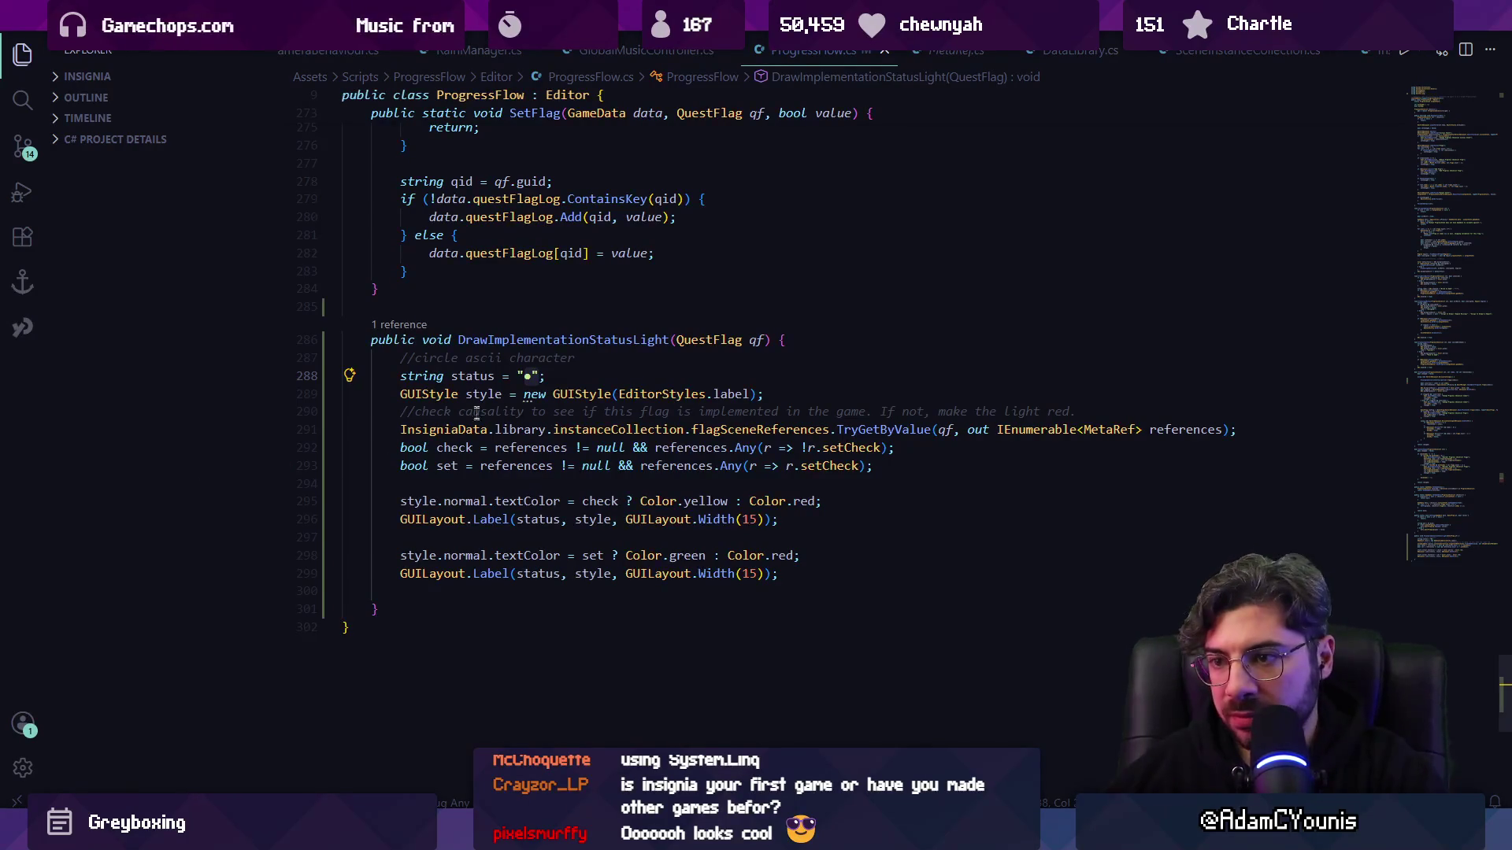
- Replace the ● status glyph with a small middle dot '·', save, and check it in Unity
key(BackSpace)
text(·)
key(ctrl+s)
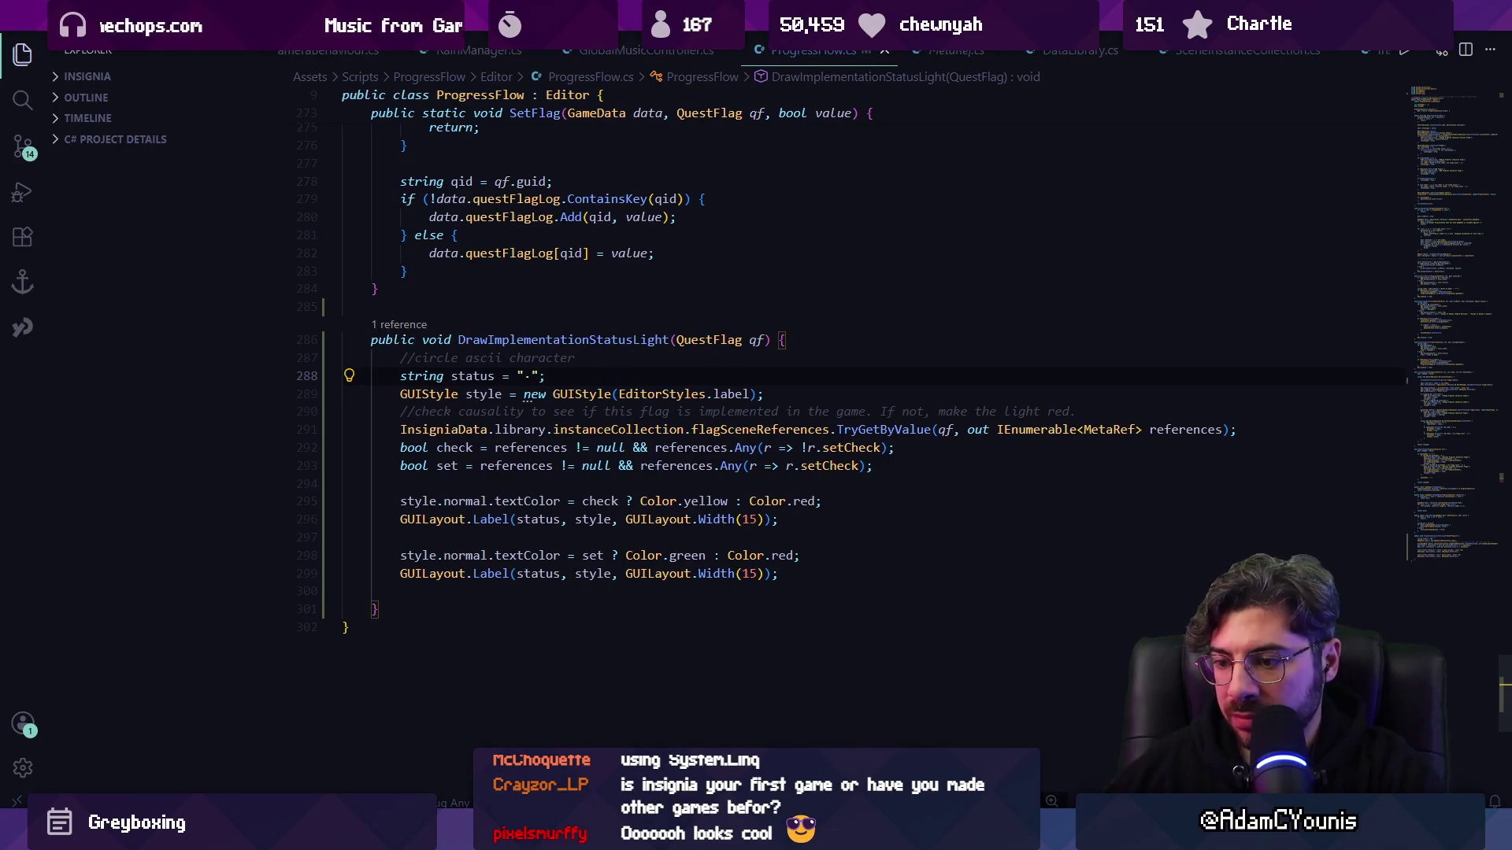
key(alt+Tab)
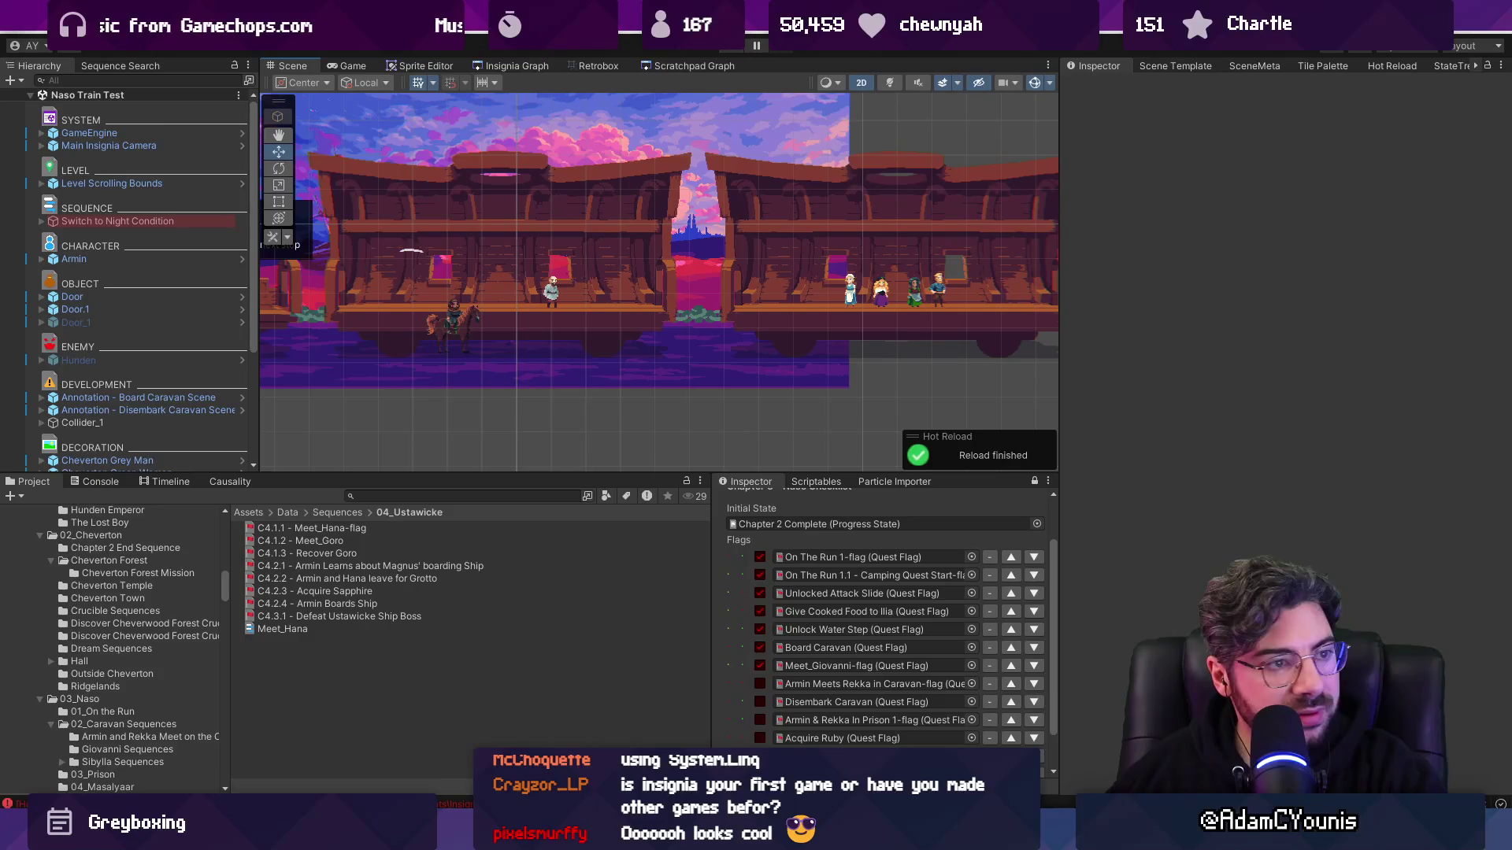
key(alt+Tab)
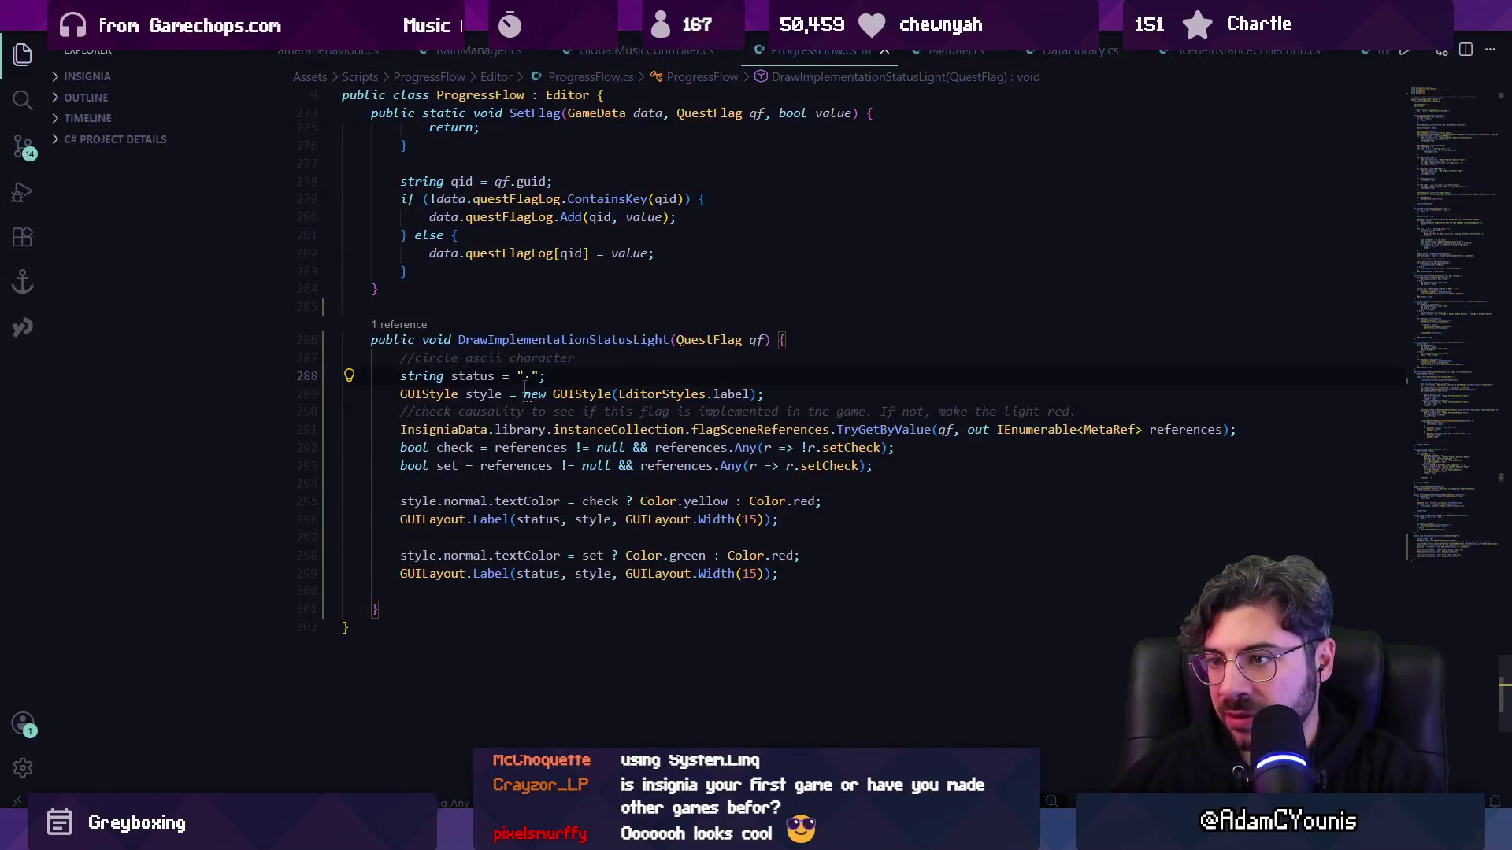
key(ctrl+s)
key(alt+Tab)
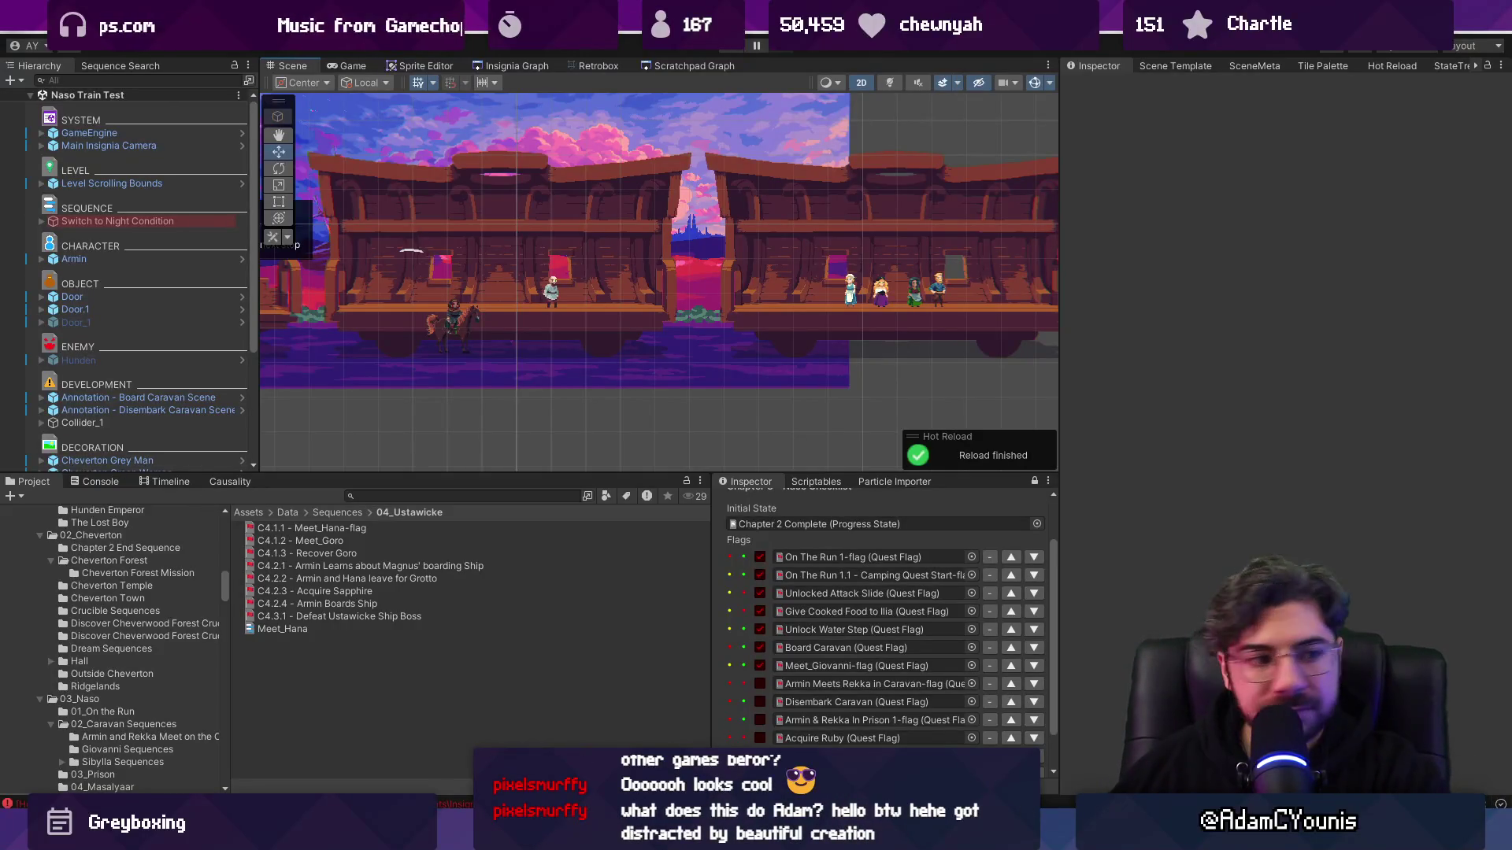
- Narrow both status label widths from GUILayout.Width(15) to Width(10) and save
click(543, 748)
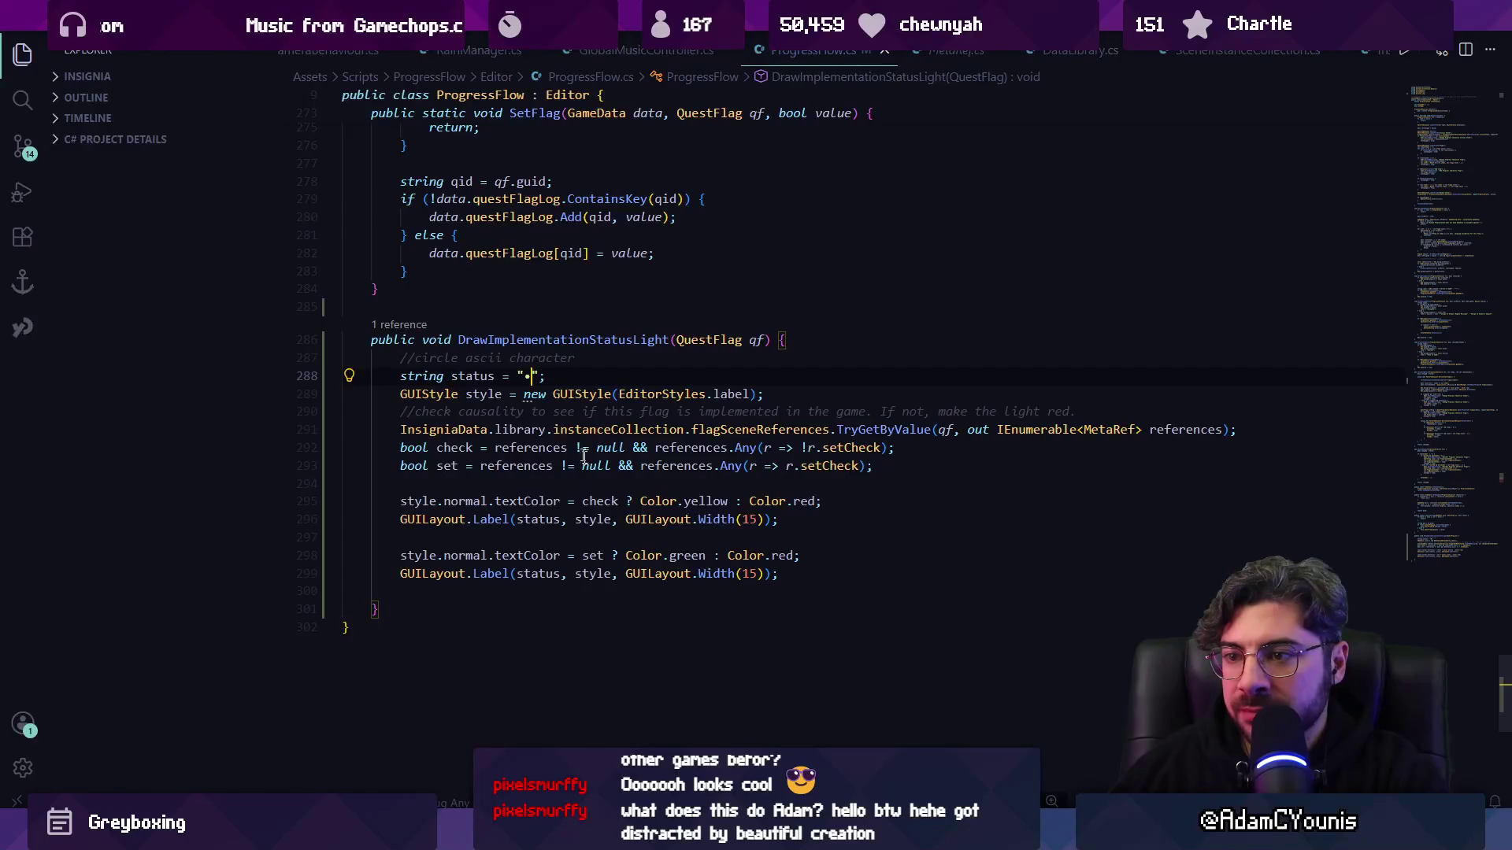
click(754, 520)
key(BackSpace)
text(0)
key(Tab)
key(ctrl+s)
key(alt+Tab)
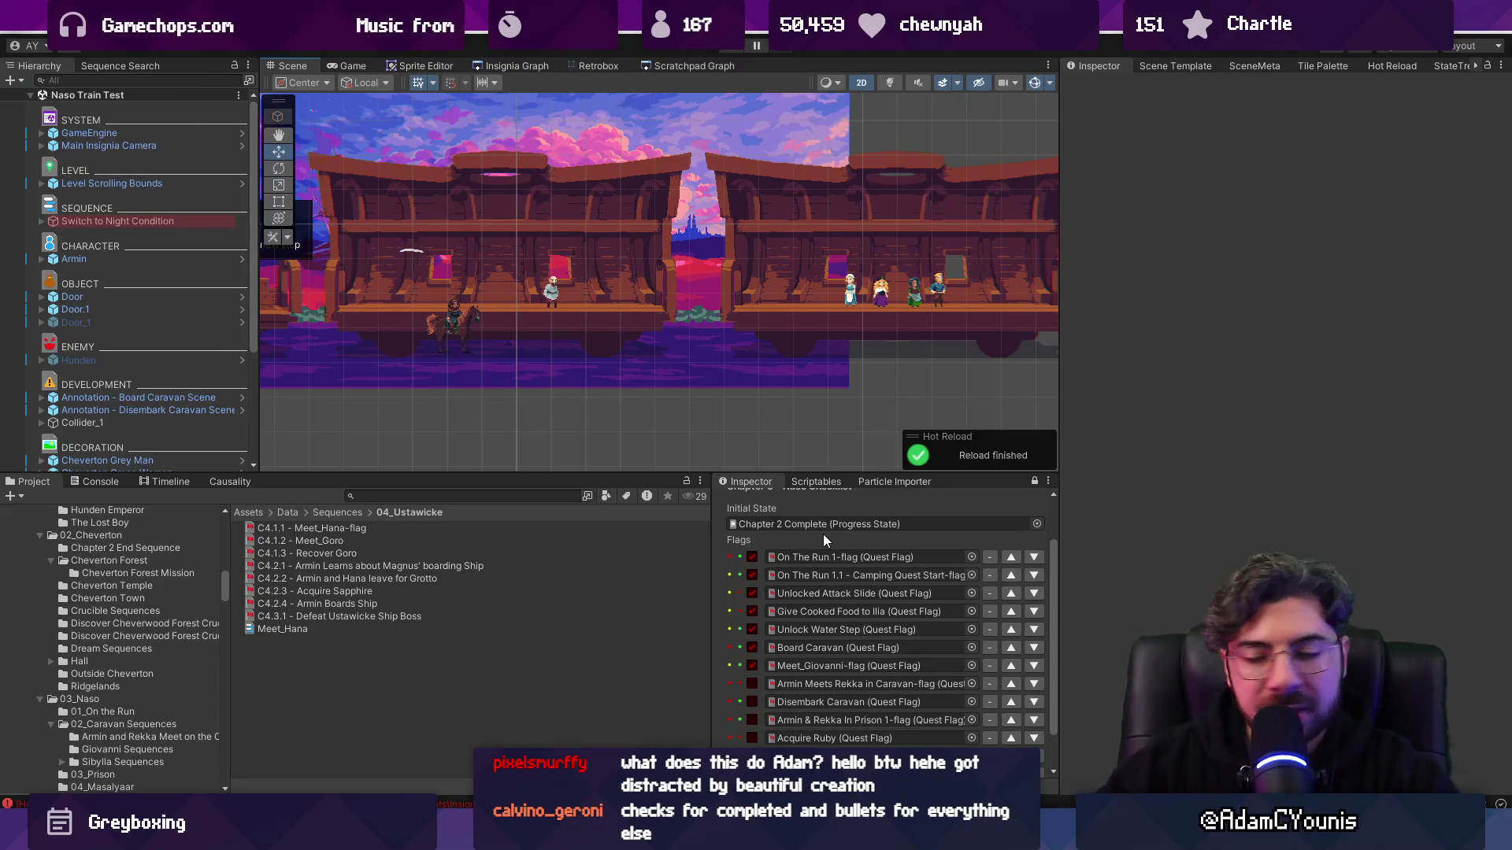
- Make the Unity flag list area taller, then begin a Windows search for the character map
drag(528, 471, 528, 396)
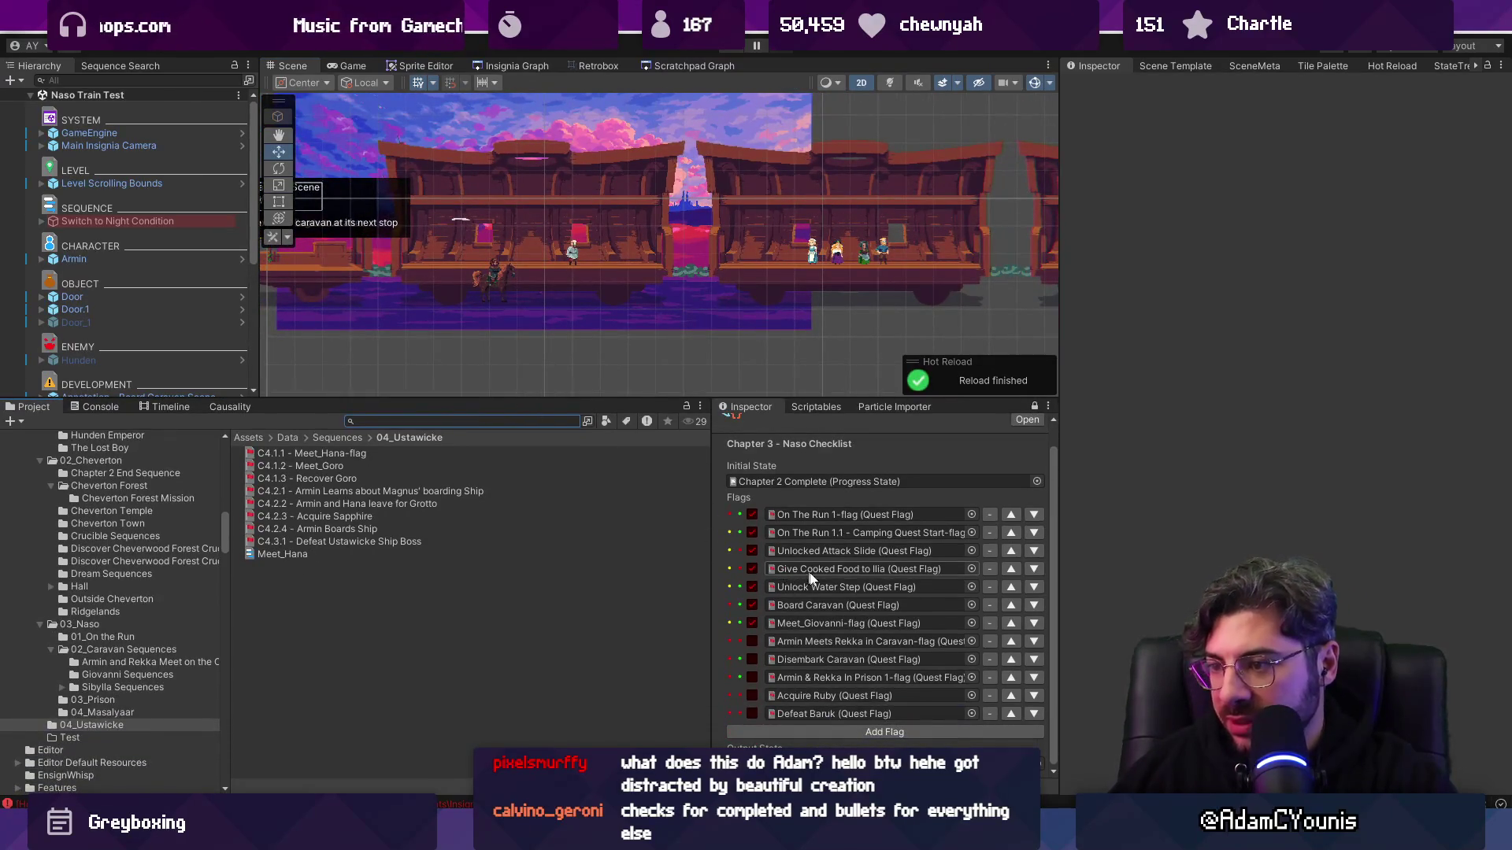
key(alt+Tab)
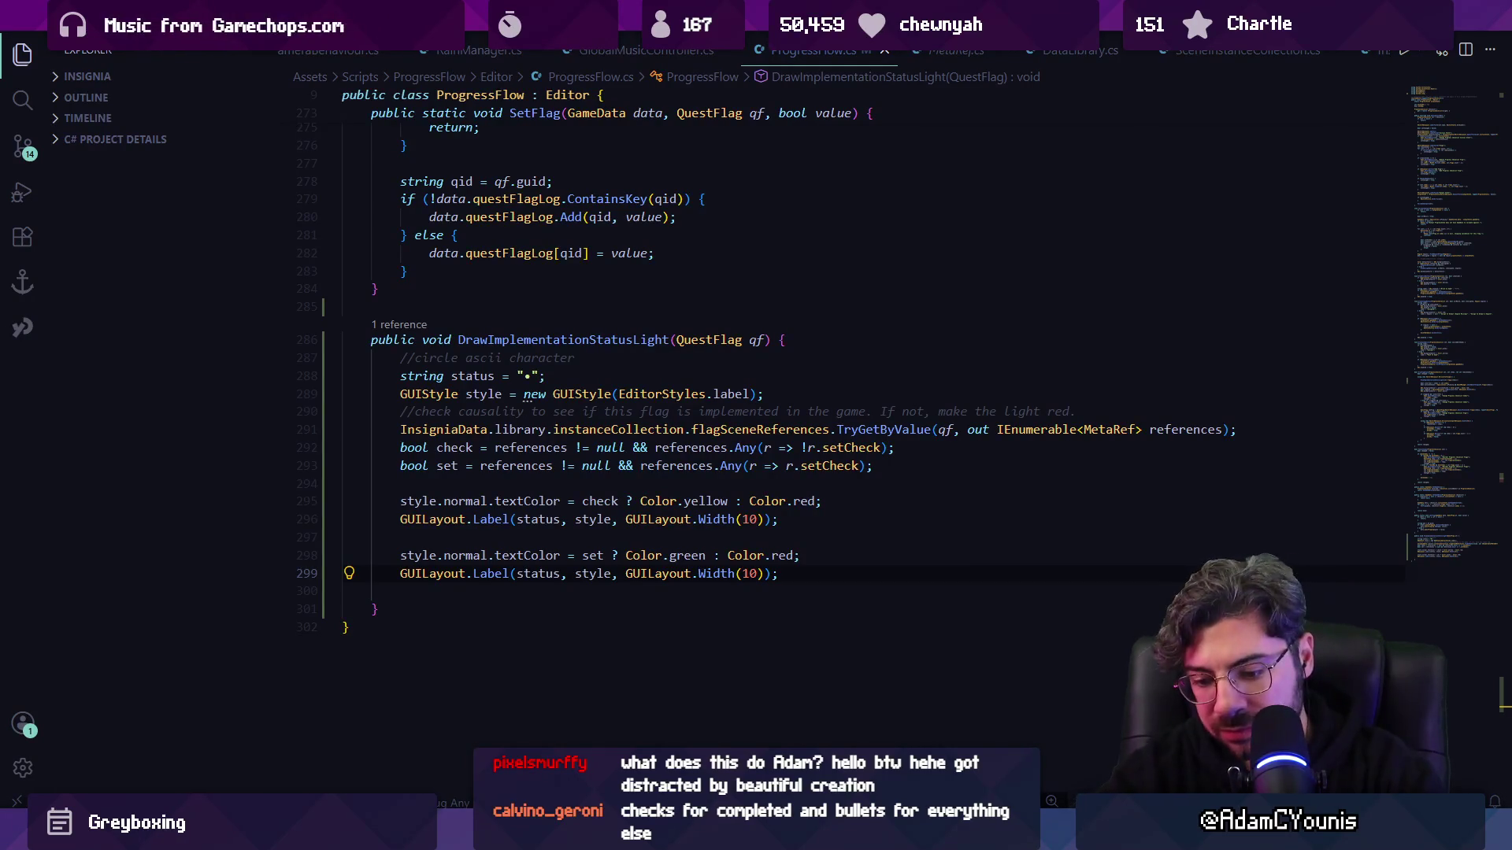
key(super)
- Launch Character Map and copy the U+25CF Black Circle glyph
text(character map)
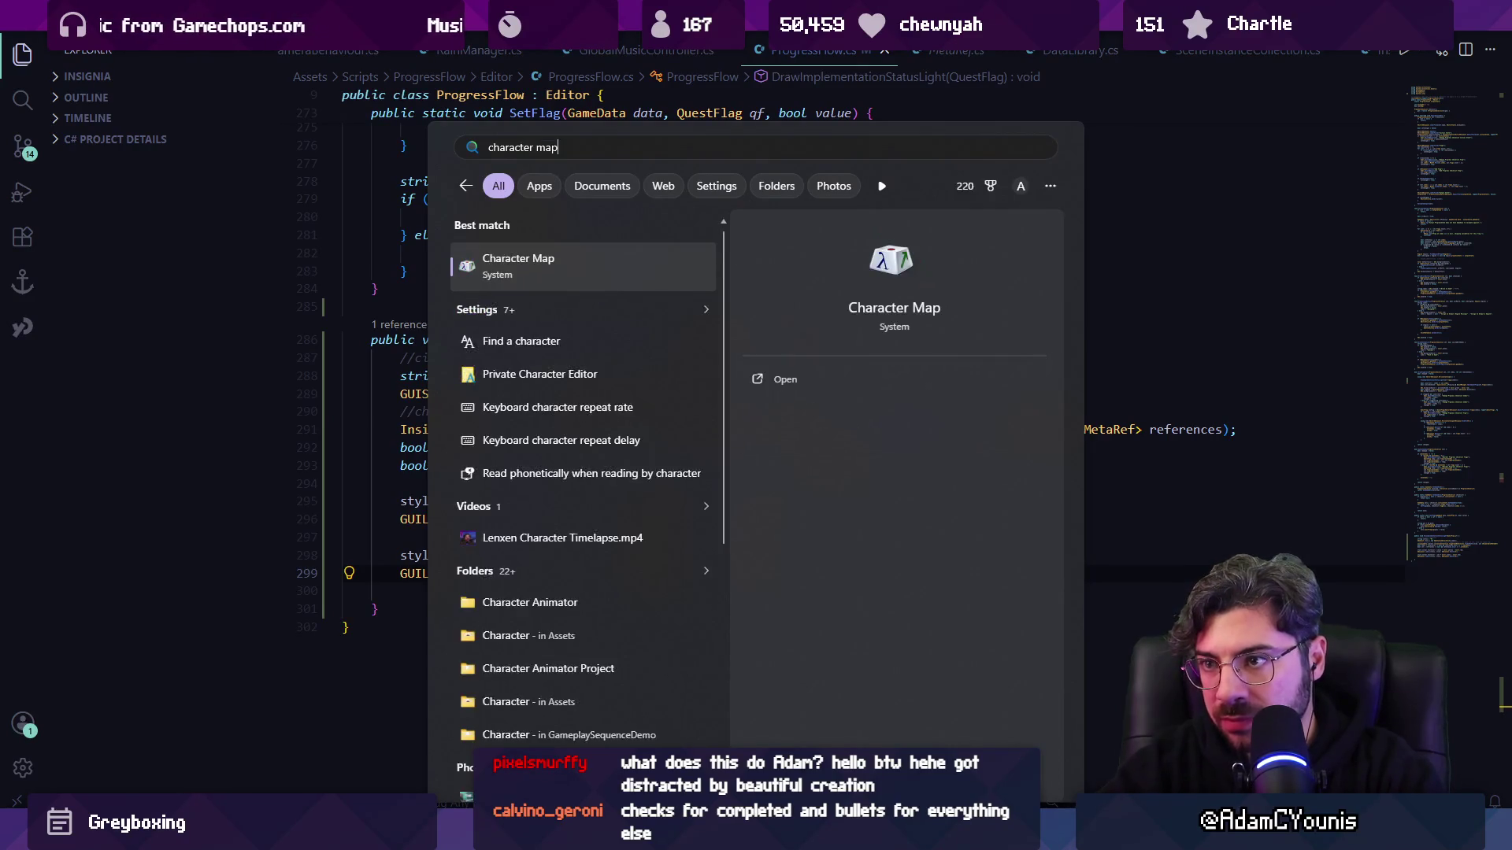
key(Return)
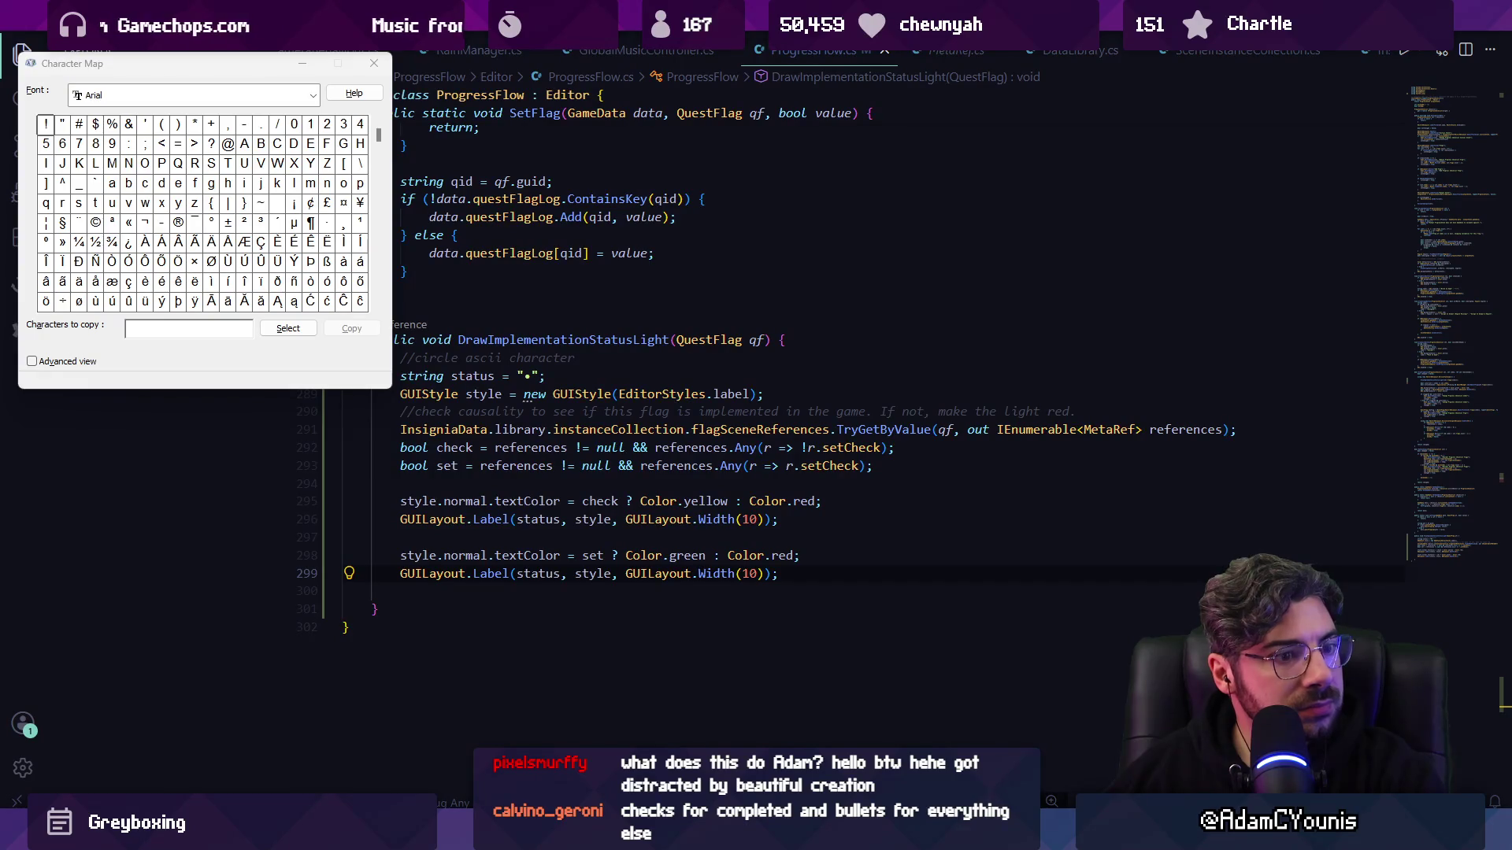
drag(223, 63, 668, 233)
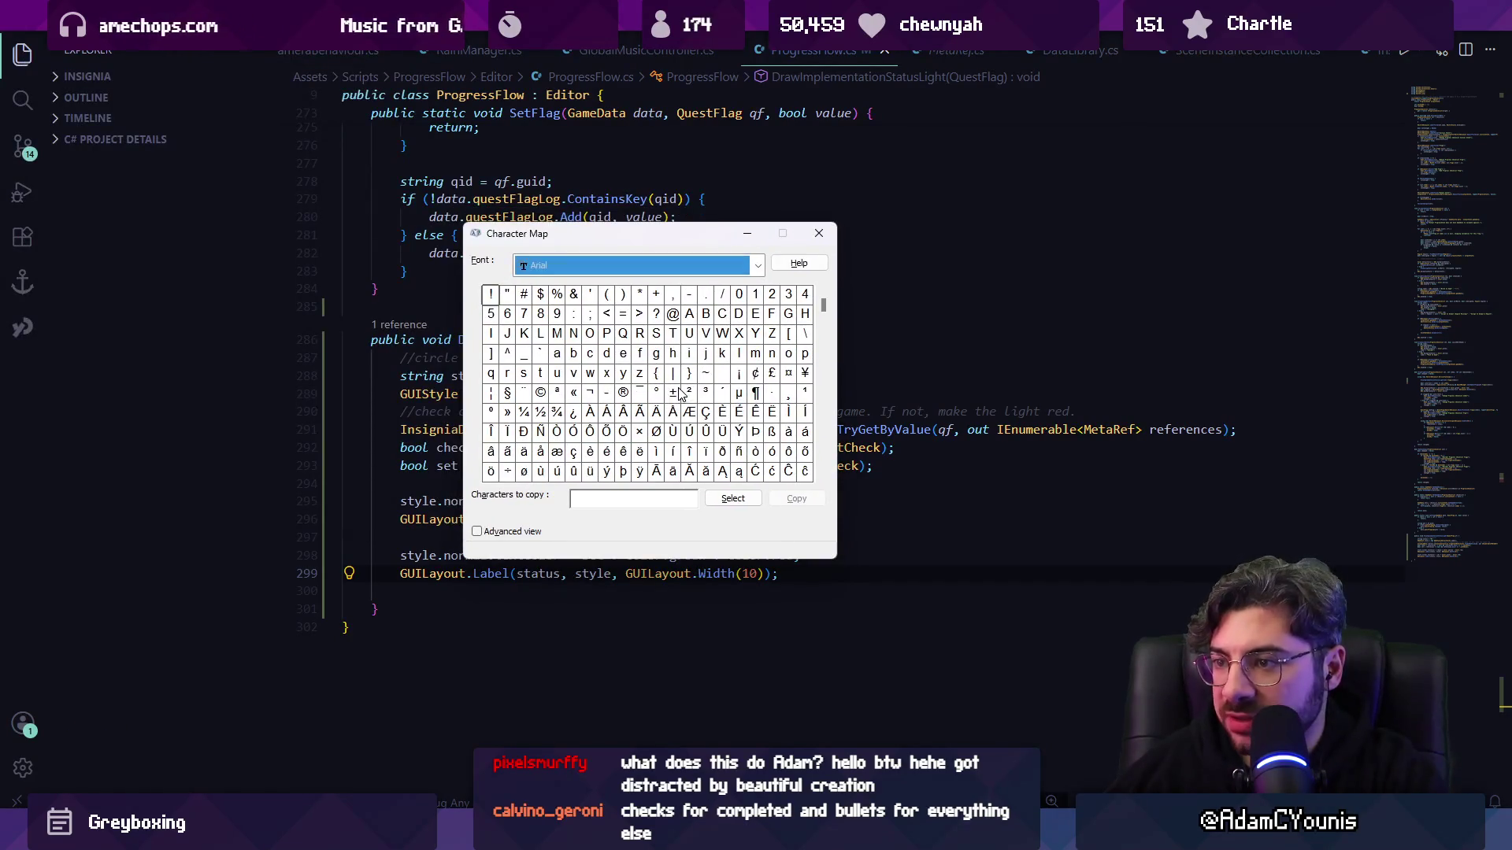
drag(823, 312, 819, 433)
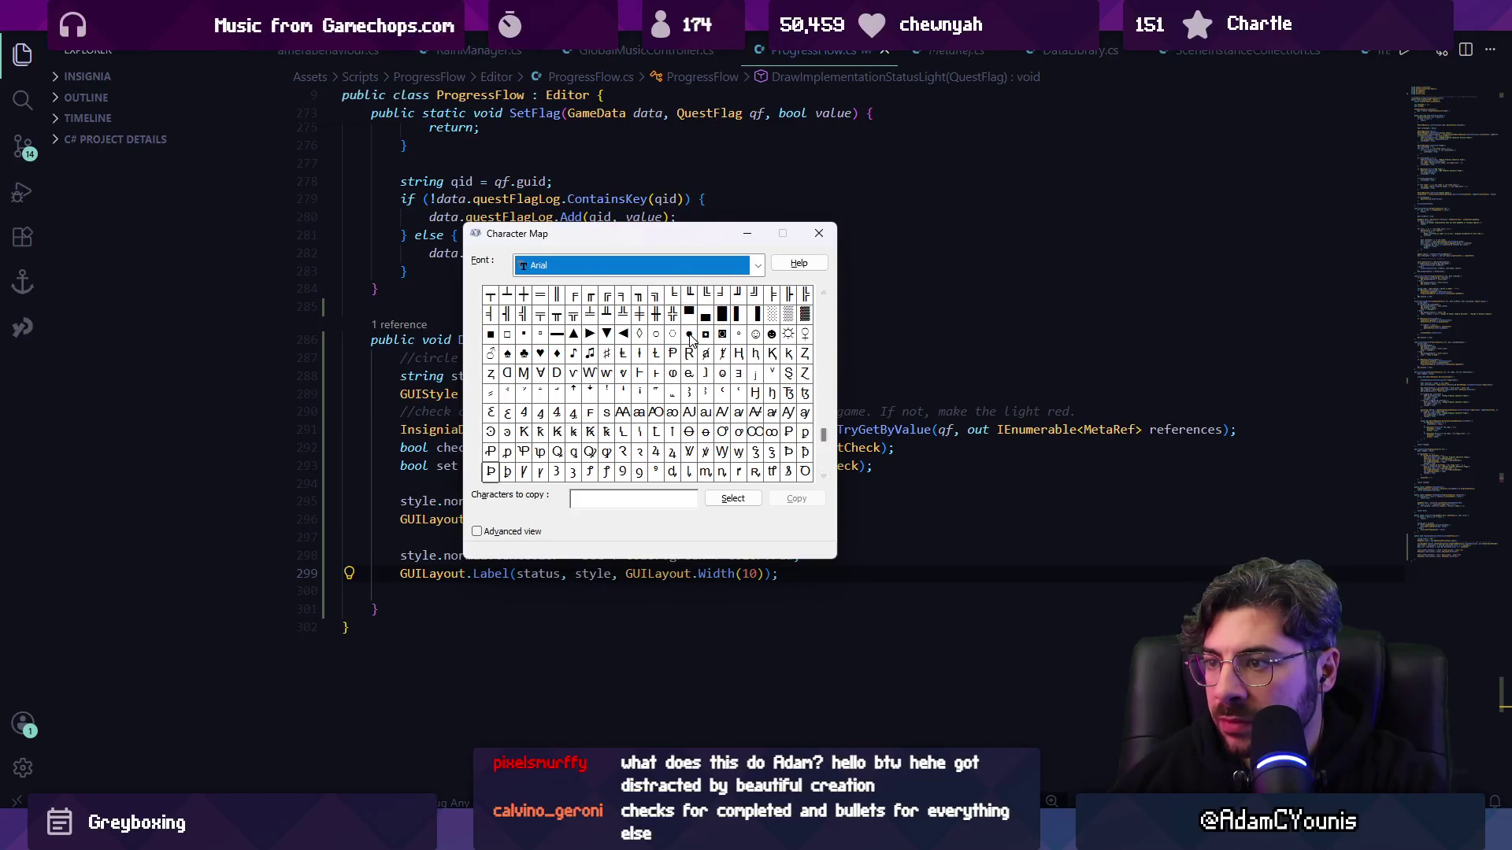
click(690, 336)
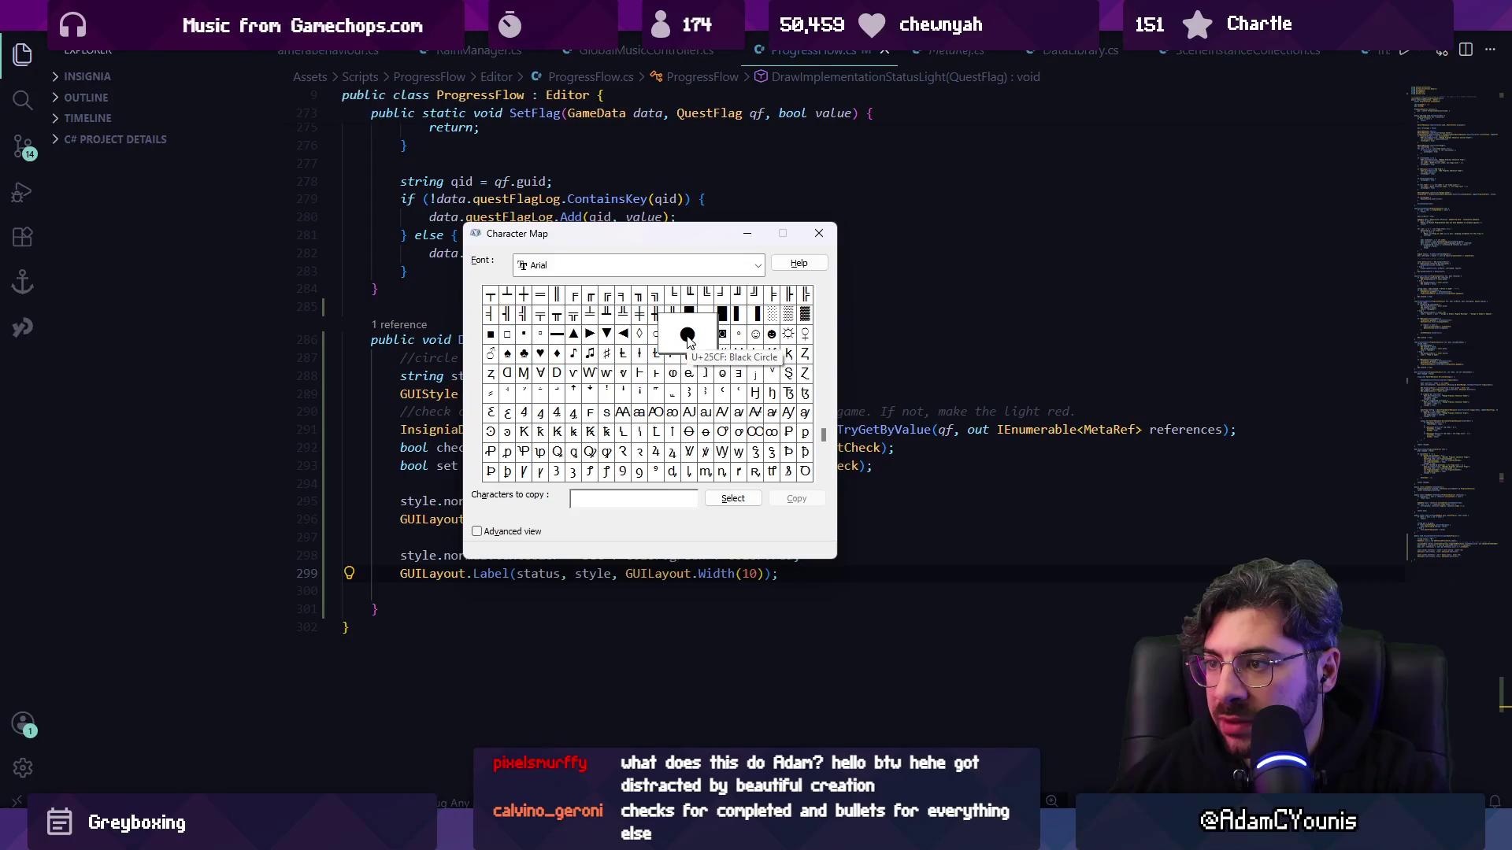
double_click(688, 336)
click(797, 498)
- Paste the Black Circle into line 288's status string, save, and check it in Unity
click(525, 376)
key(ctrl+v)
key(ctrl+s)
key(alt+Tab)
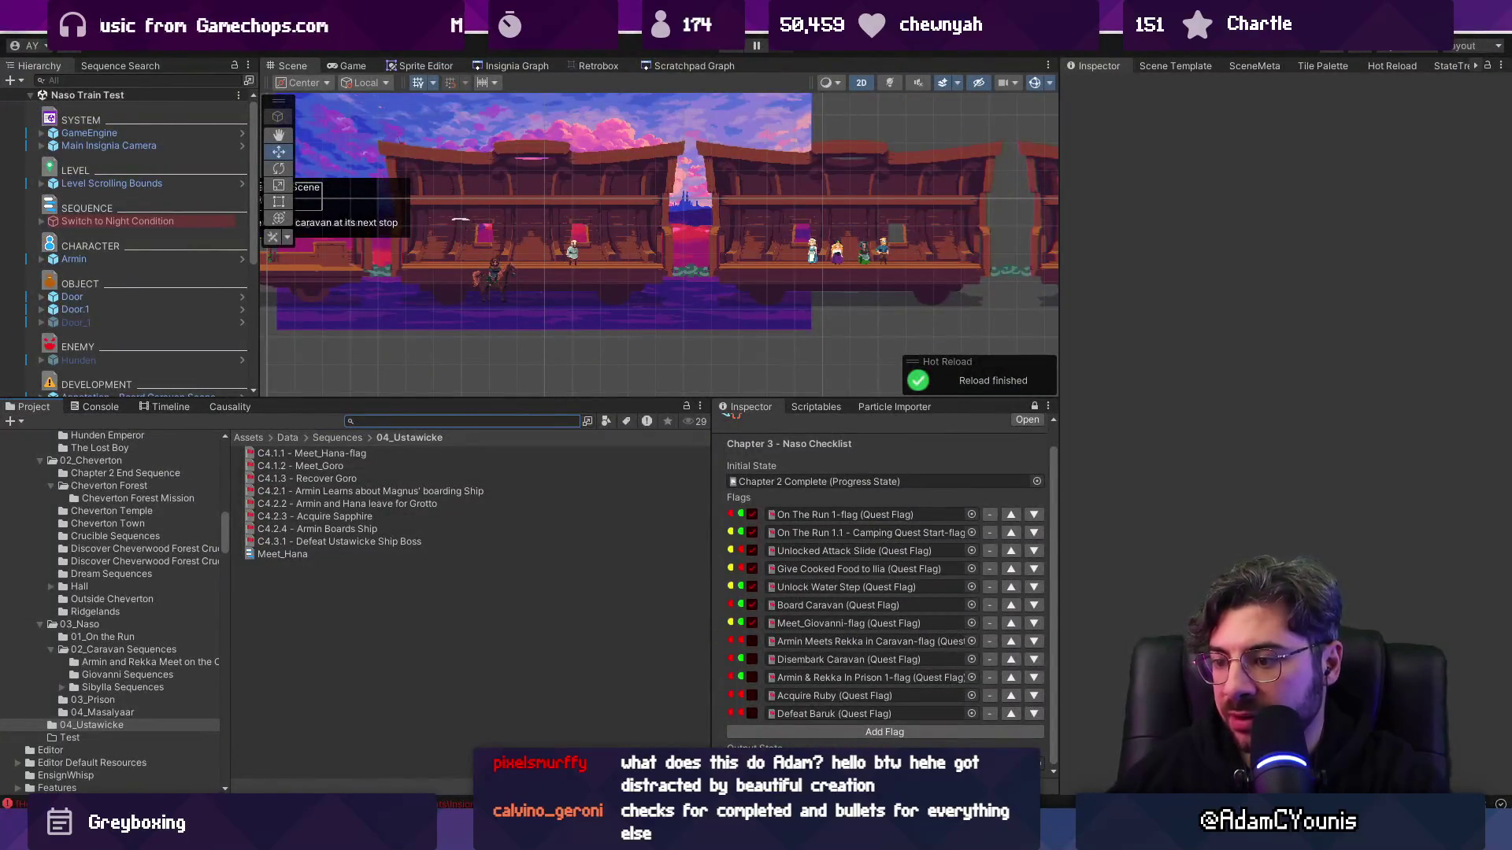
key(alt+Tab)
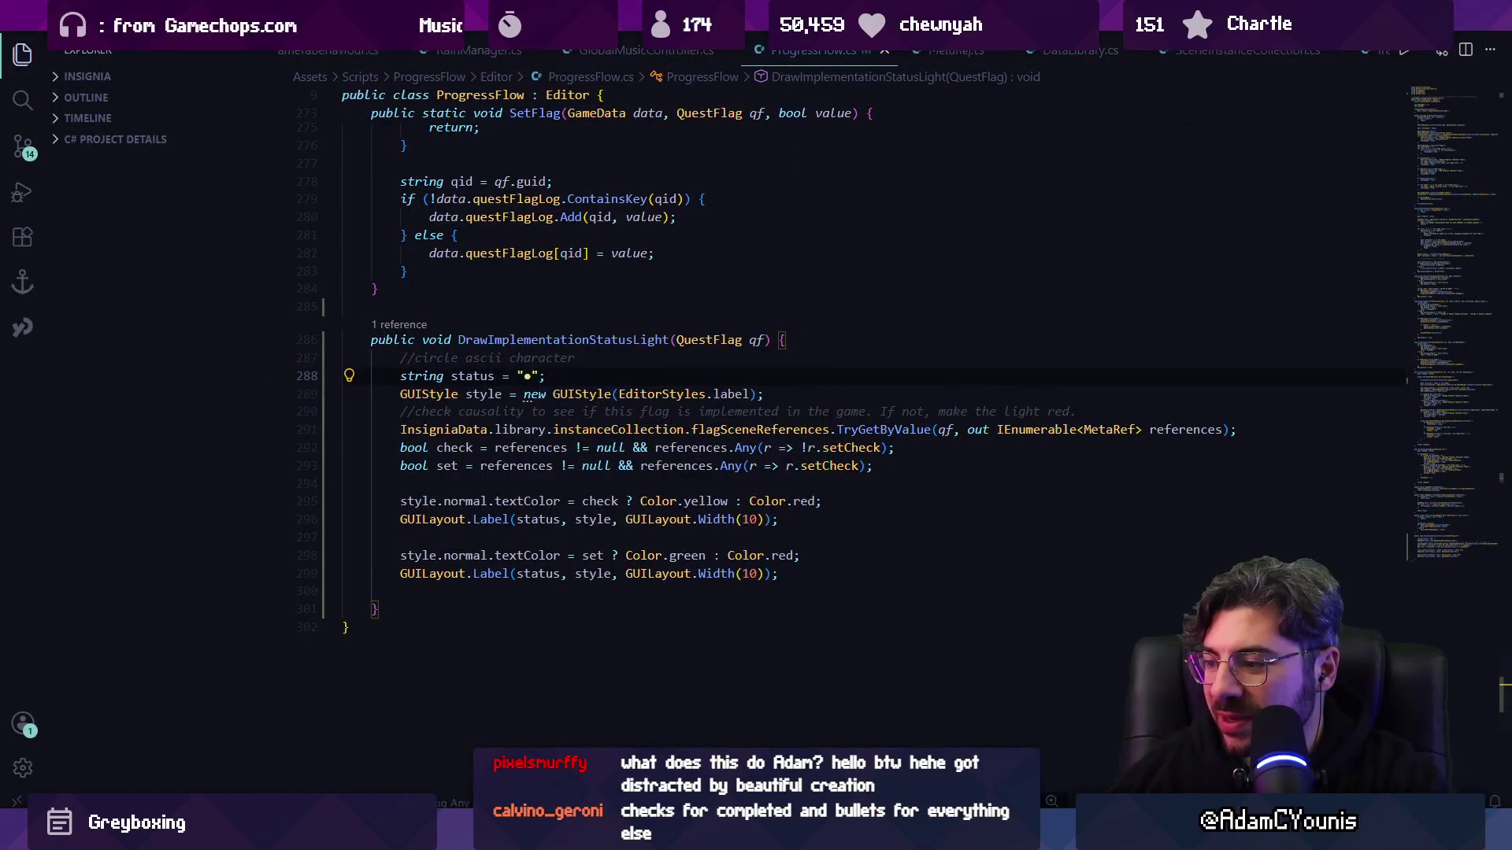
key(alt+Tab)
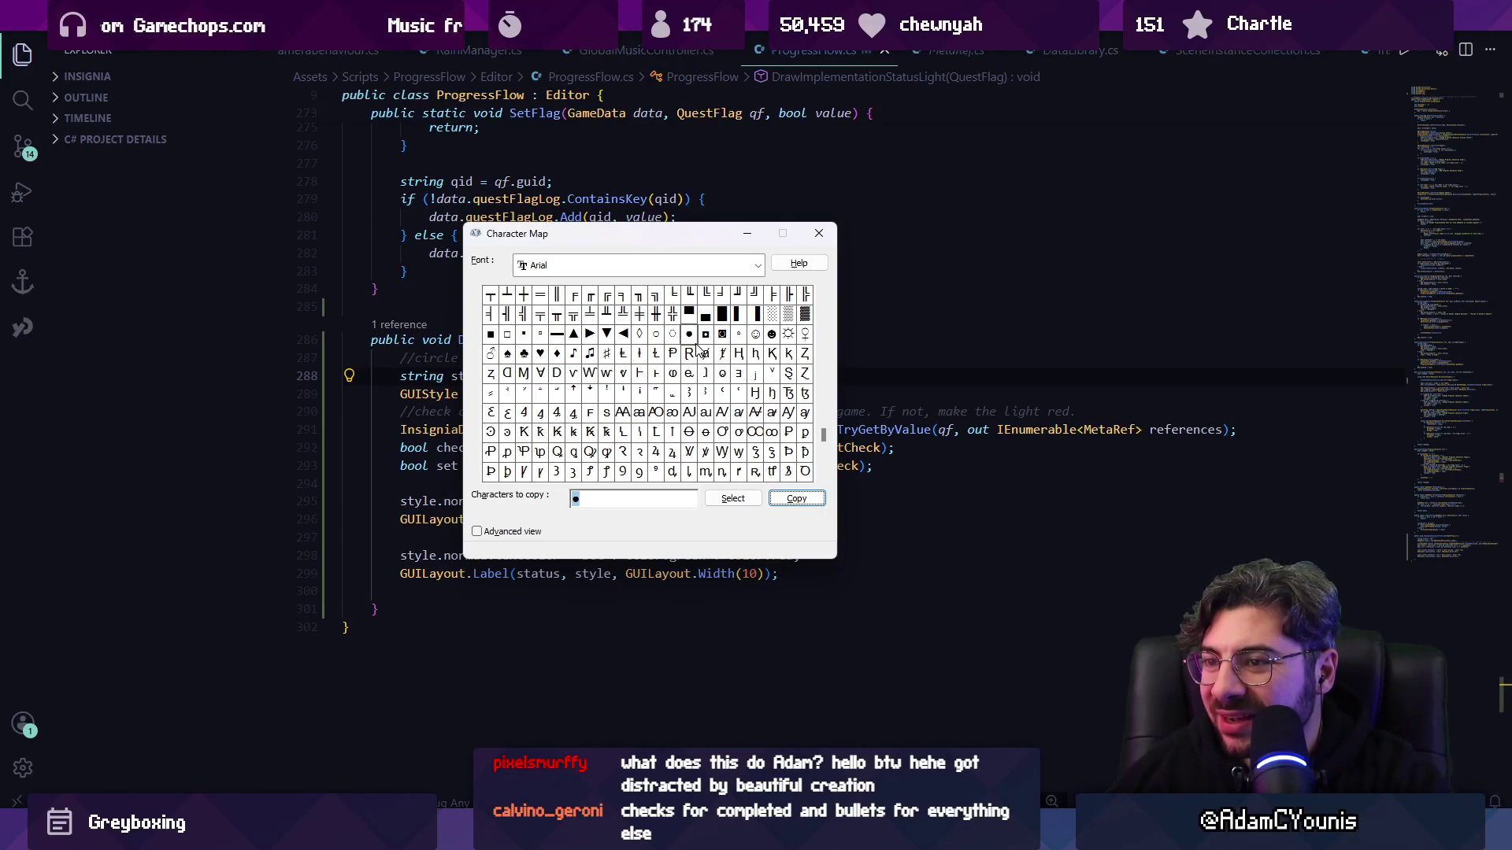
mouse_move(825, 438)
mouse_down()
mouse_move(833, 473)
mouse_move(824, 433)
mouse_up()
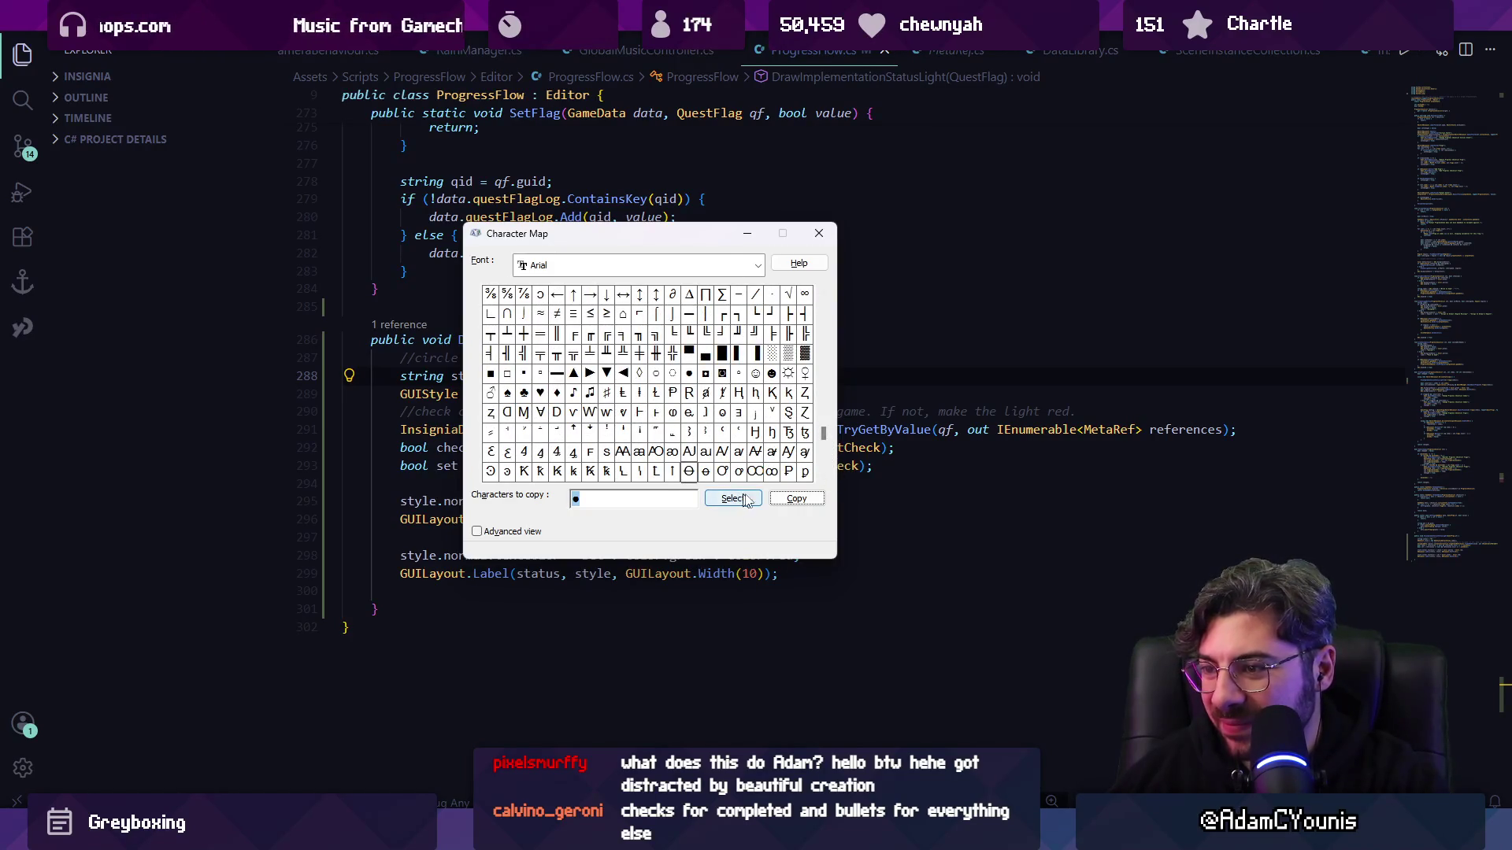
scroll(823, 433, up, 2)
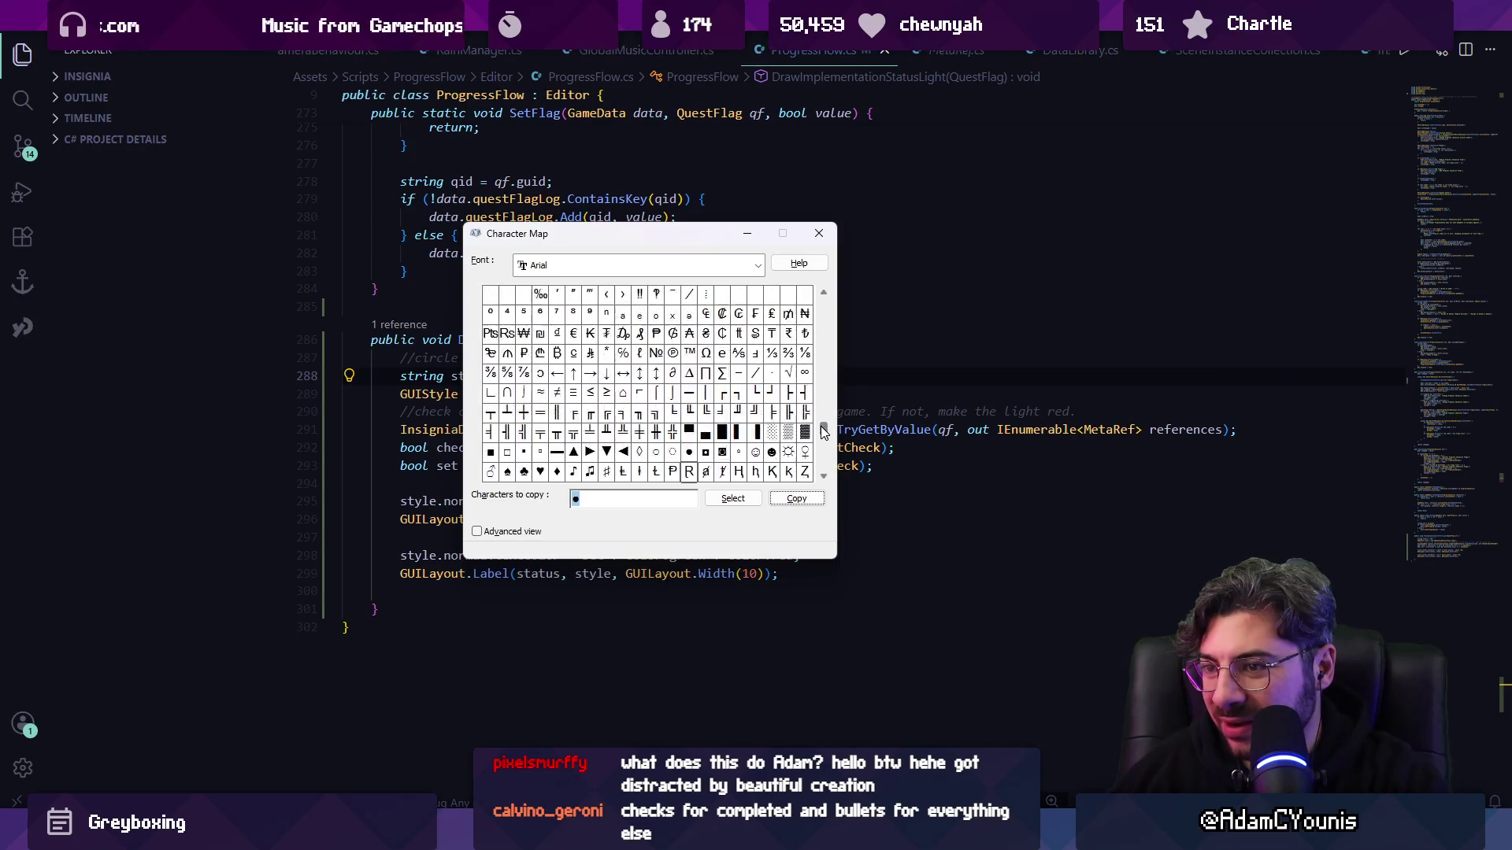